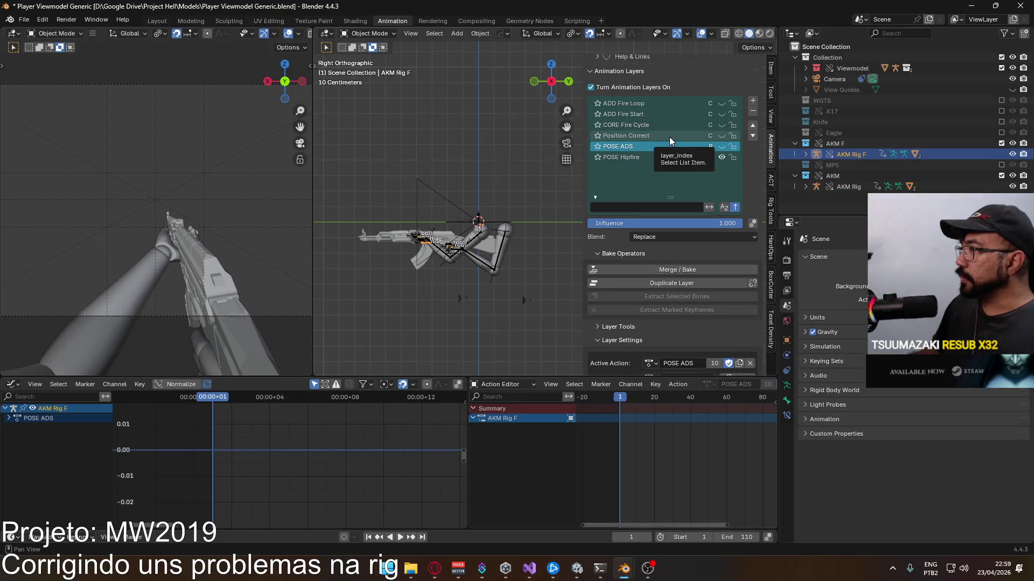
Step: Make AKM Rig (under the AKM collection) the active object so its POSE ADS and POSE Hipfire layers show
{"action": "left_click", "coordinate": [717, 139]}
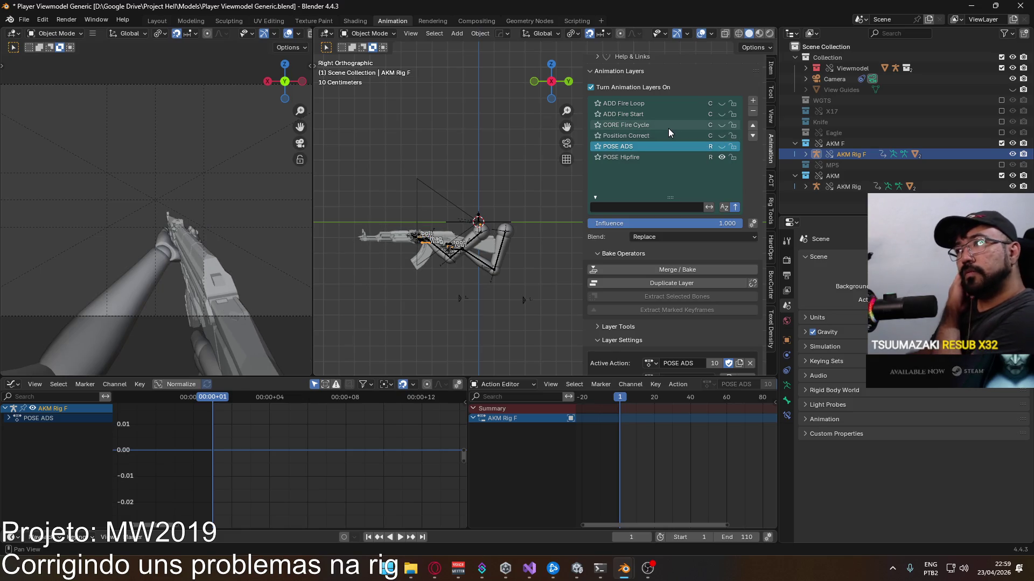
{"action": "left_click", "coordinate": [847, 187]}
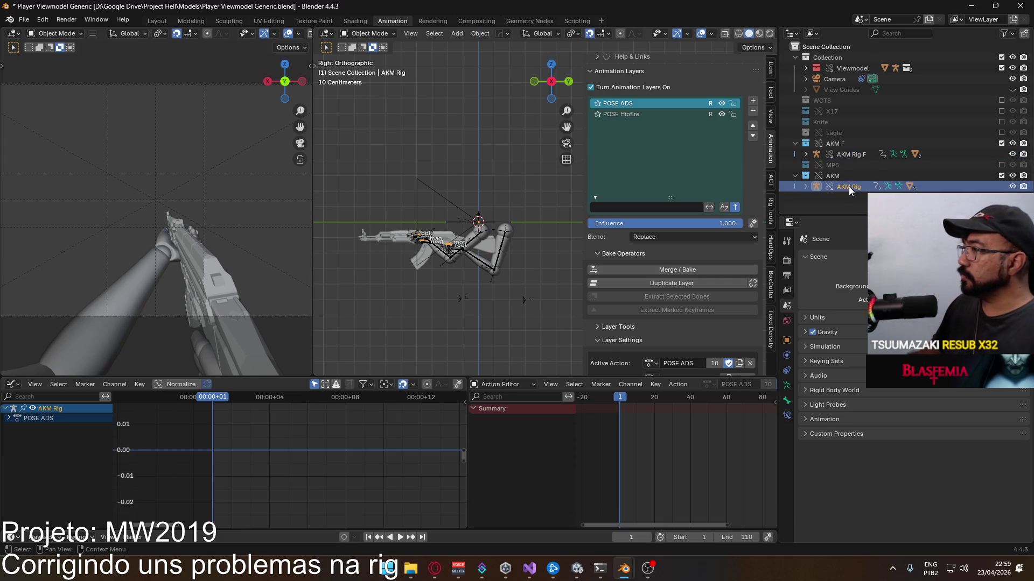
Step: Add new animation layers to AKM Rig and give Anim_Layer the Position Correct action
{"action": "left_click", "coordinate": [753, 101]}
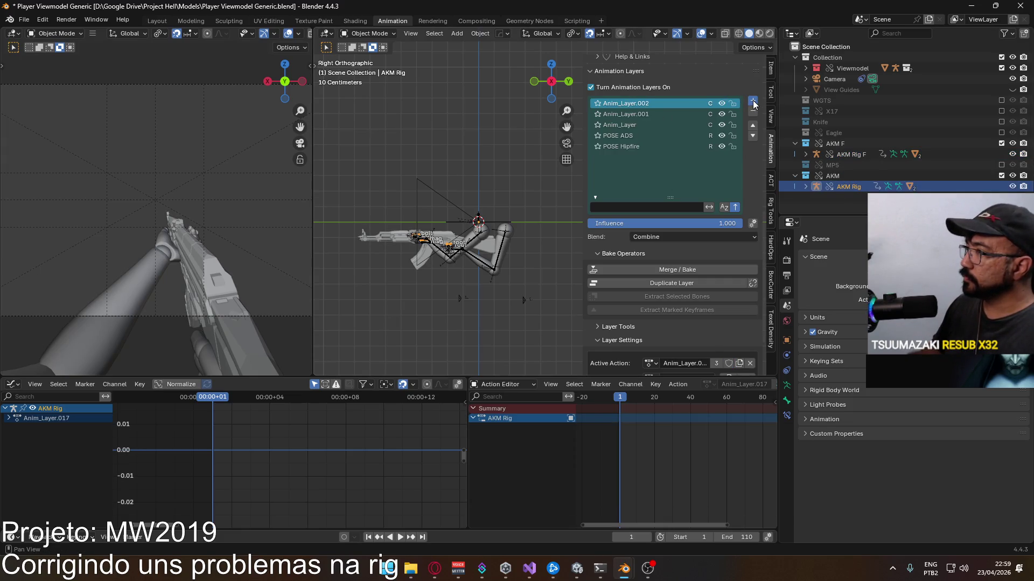
{"action": "left_click", "coordinate": [651, 138]}
{"action": "scroll", "coordinate": [710, 319], "scroll_direction": "down", "scroll_amount": 2}
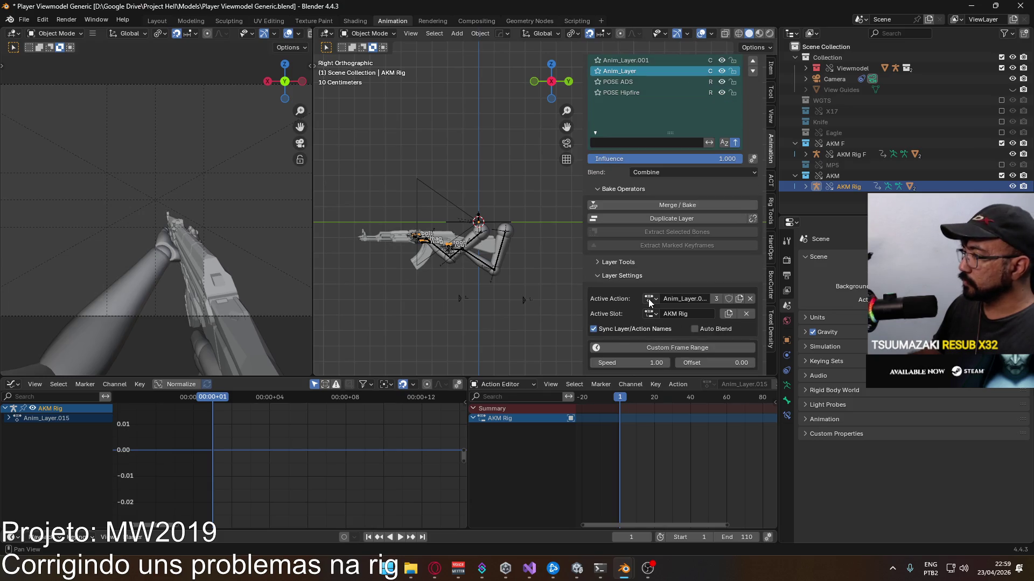
{"action": "left_click", "coordinate": [649, 300]}
{"action": "type", "text": "pos"}
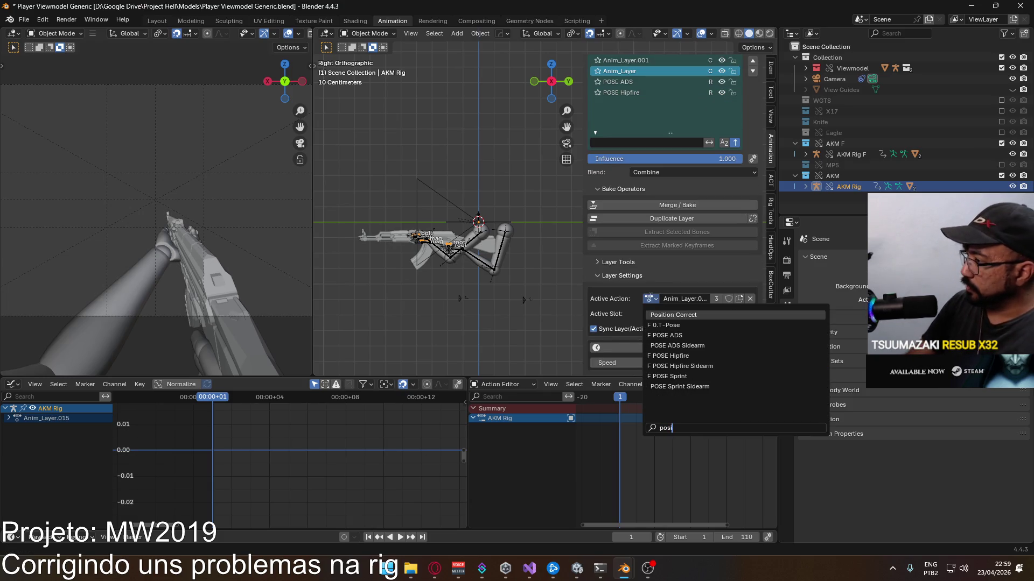
{"action": "left_click", "coordinate": [693, 314]}
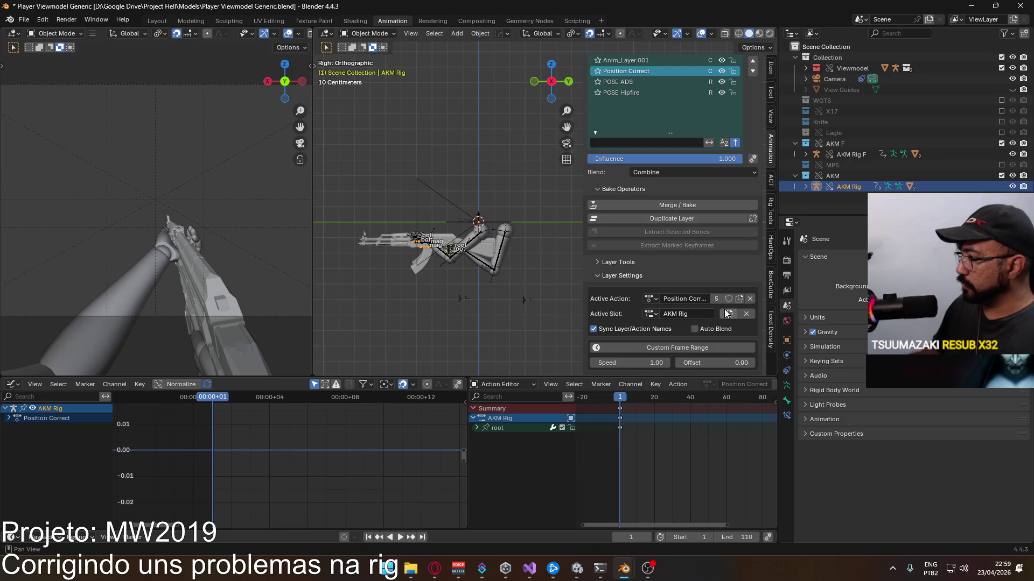
Step: Bind Position Correct to the AKM Rig F slot after briefly trying the AKM Rig slot
{"action": "left_click", "coordinate": [649, 314]}
{"action": "left_click", "coordinate": [662, 340]}
{"action": "left_click", "coordinate": [649, 315]}
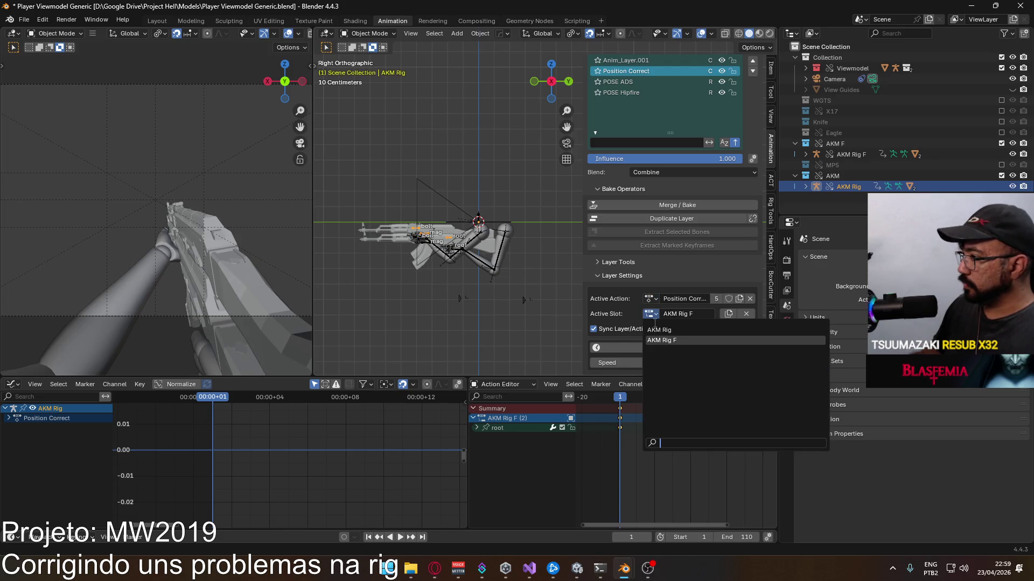
{"action": "left_click", "coordinate": [649, 314]}
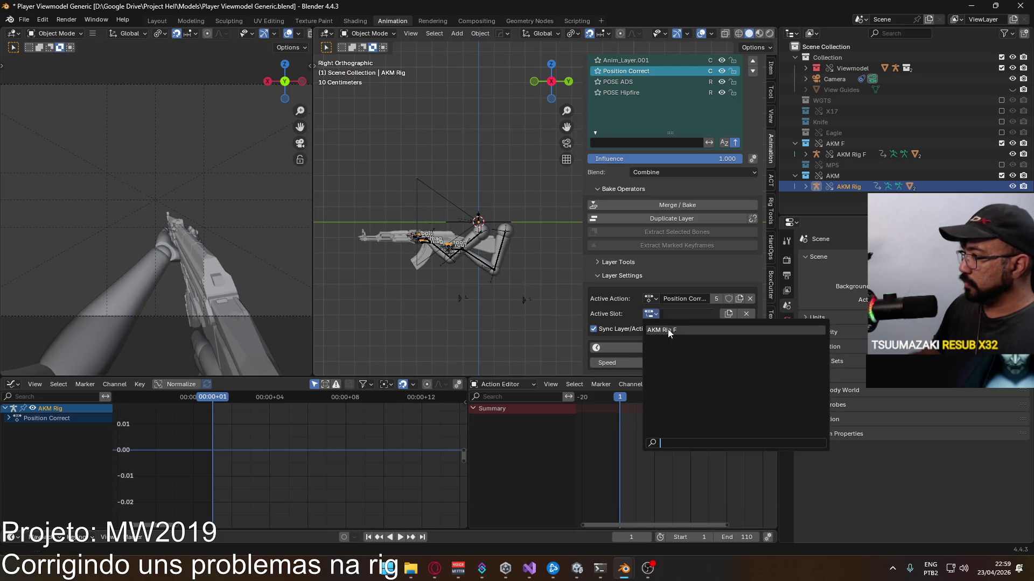
{"action": "left_click", "coordinate": [670, 331]}
{"action": "scroll", "coordinate": [678, 129], "scroll_direction": "up", "scroll_amount": 3}
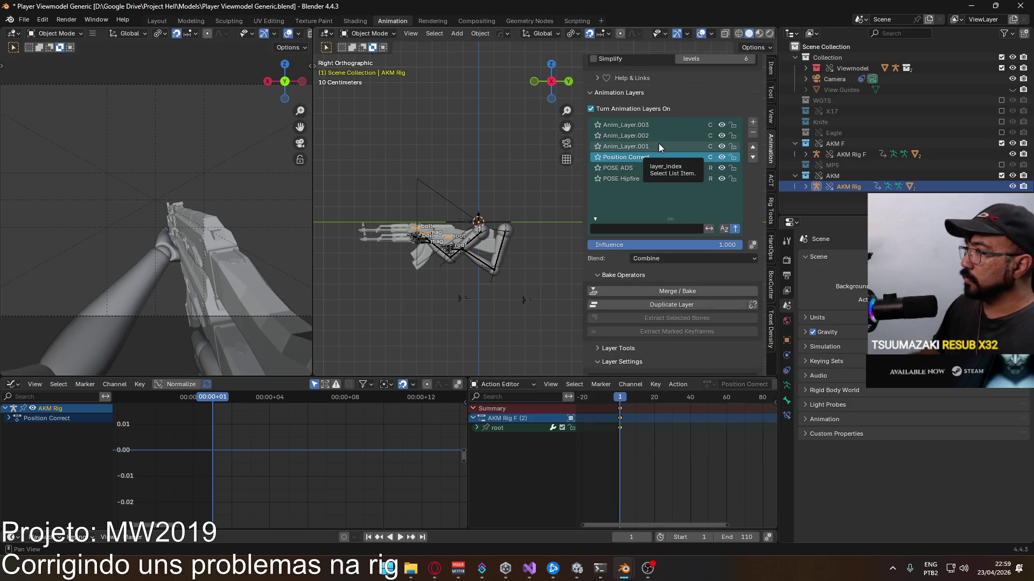
{"action": "left_click", "coordinate": [658, 146]}
{"action": "scroll", "coordinate": [674, 268], "scroll_direction": "down", "scroll_amount": 4}
{"action": "left_click", "coordinate": [673, 298]}
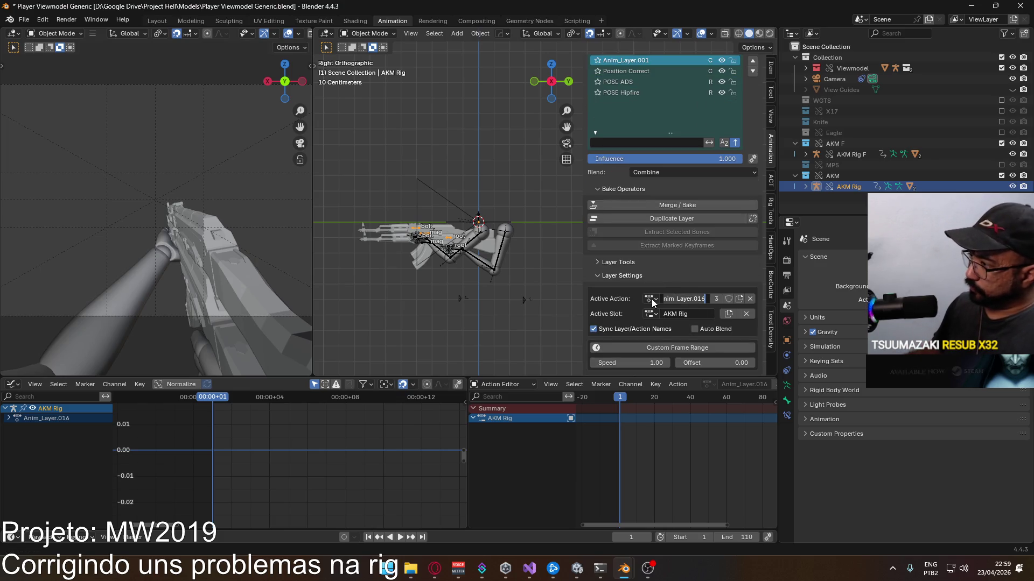
Step: Give Anim_Layer.001 the CORE Fire Cycle action bound to the AKM Rig F slot
{"action": "left_click", "coordinate": [651, 299]}
{"action": "type", "text": "cycle"}
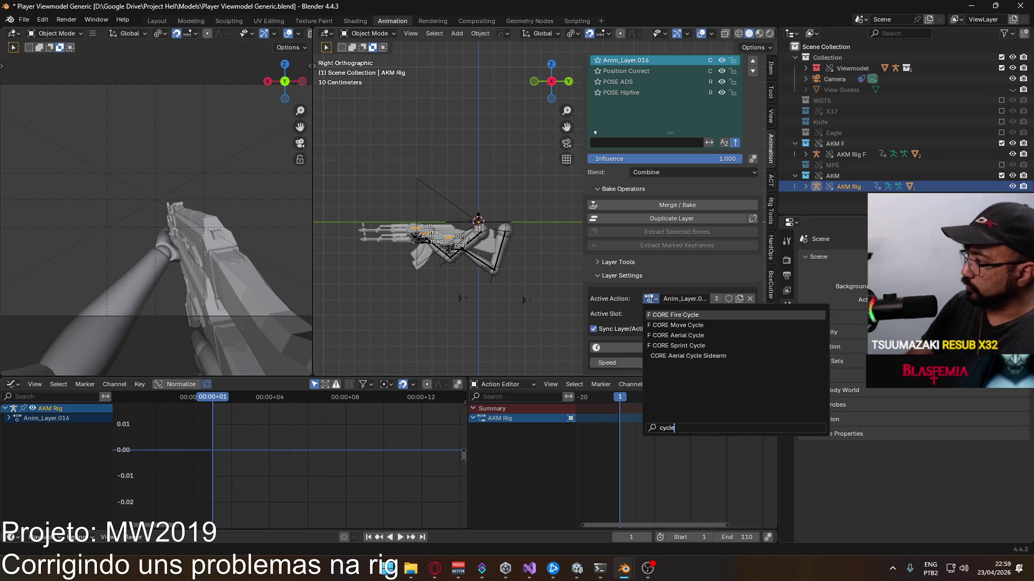
{"action": "left_click", "coordinate": [703, 315]}
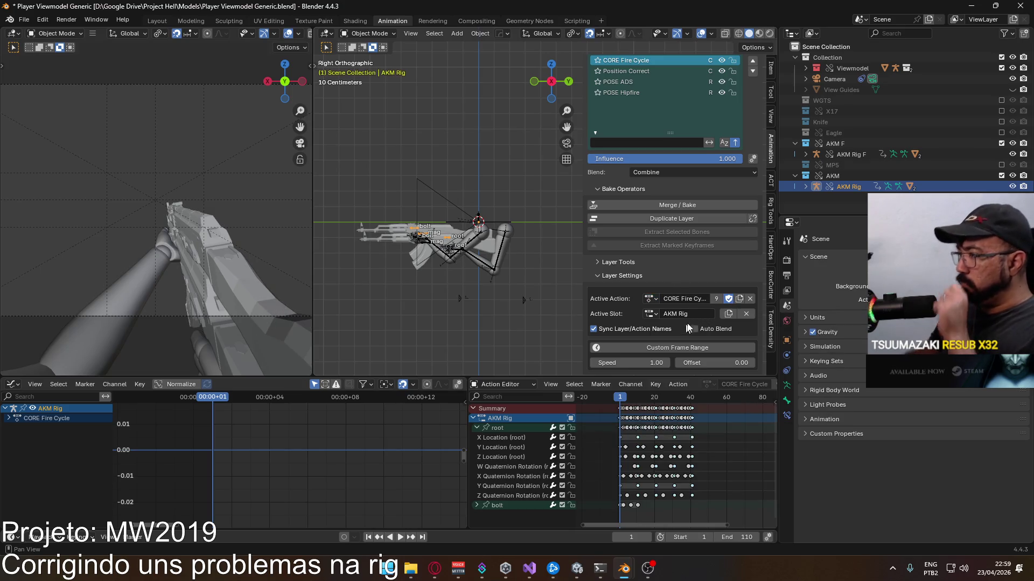
{"action": "left_click", "coordinate": [745, 314]}
{"action": "left_click", "coordinate": [651, 313]}
{"action": "left_click", "coordinate": [664, 340]}
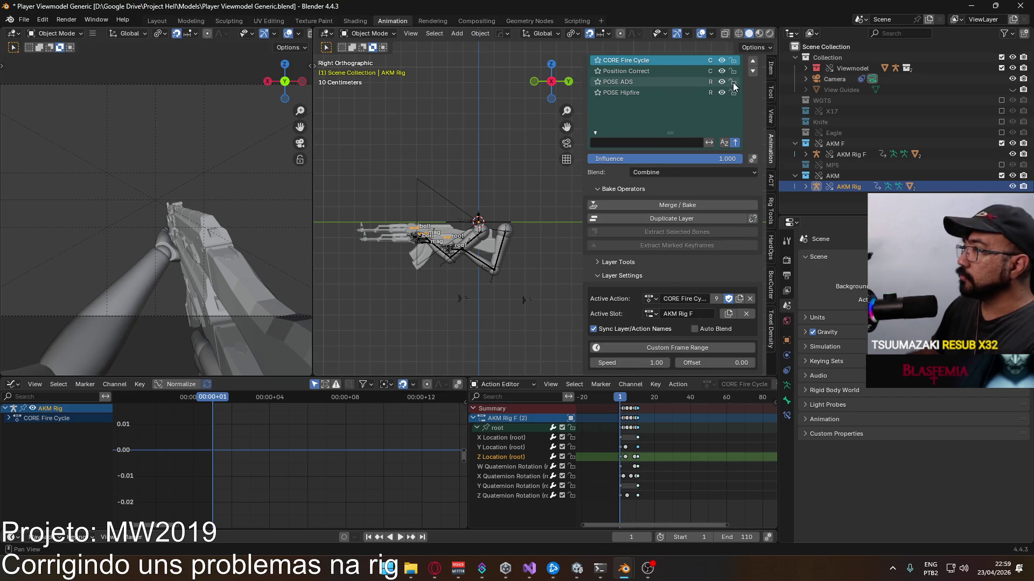
Step: Hide Position Correct, preview the fire cycle playback, then hide CORE Fire Cycle too
{"action": "left_click", "coordinate": [722, 71]}
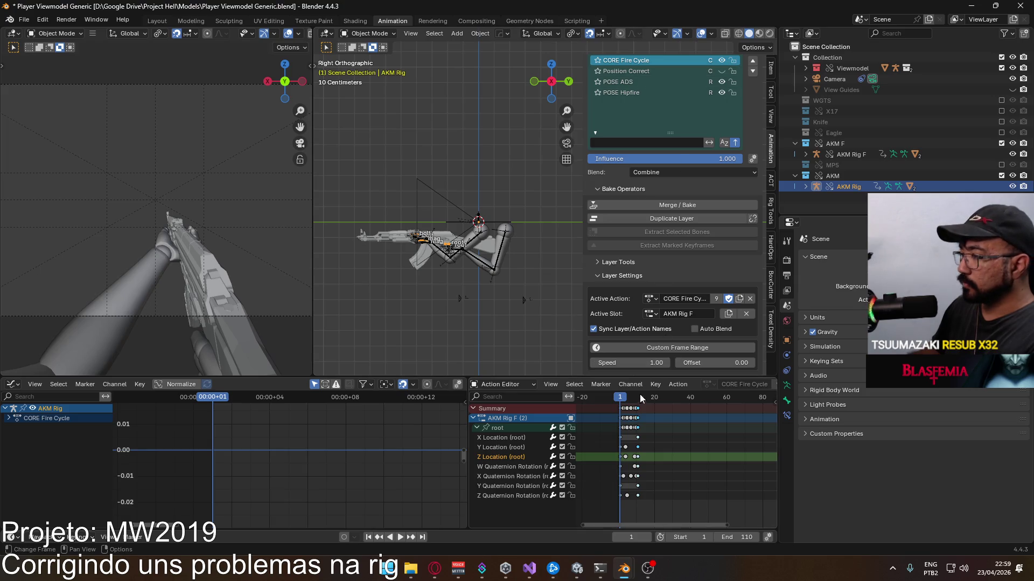
{"action": "key", "text": "space"}
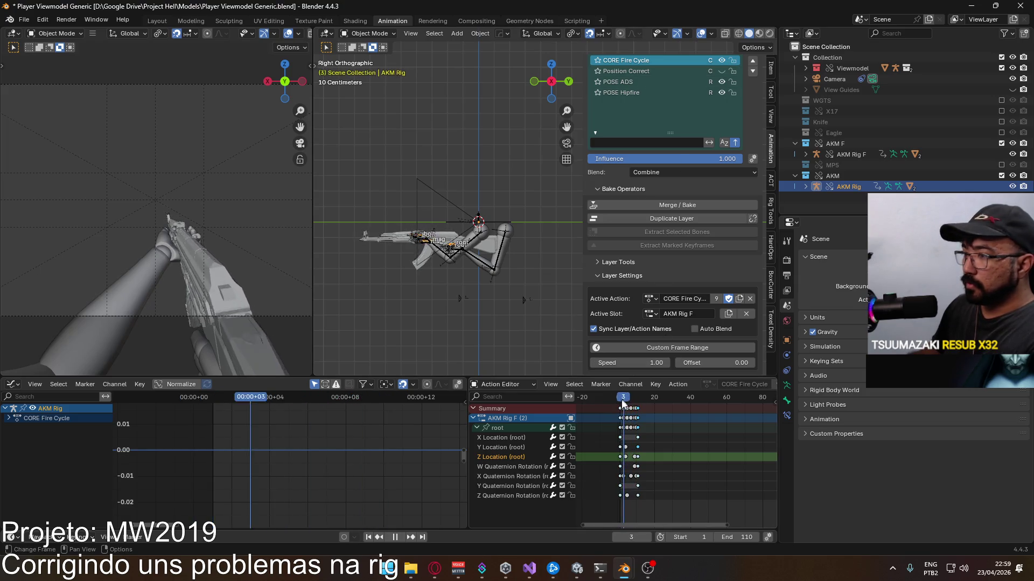
{"action": "key", "text": "space"}
{"action": "scroll", "coordinate": [663, 102], "scroll_direction": "up", "scroll_amount": 2}
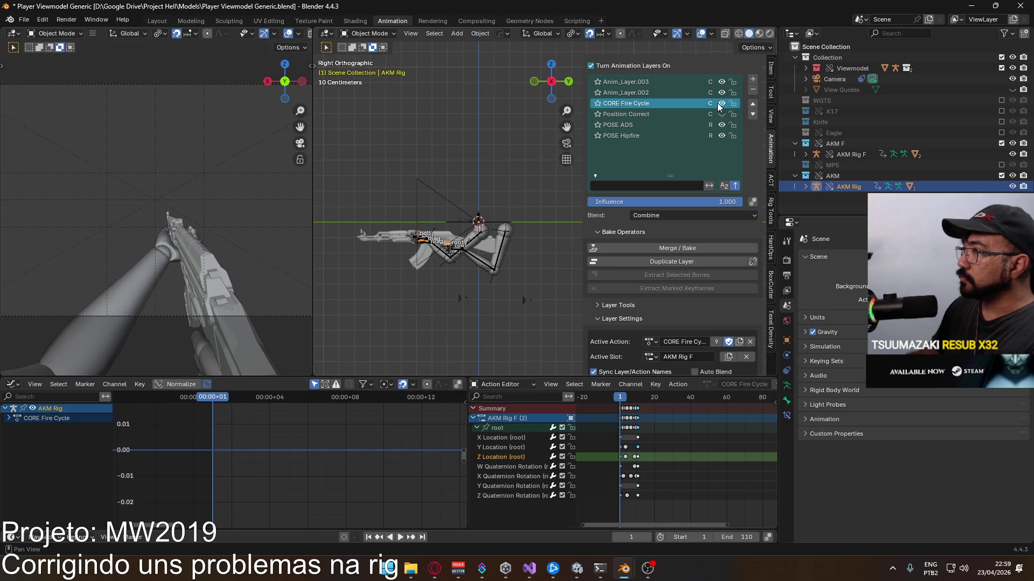
{"action": "left_click", "coordinate": [721, 104]}
Step: Make Anim_Layer.002 the ADD Fire Start action bound to the AKM Rig F slot
{"action": "left_click", "coordinate": [677, 93]}
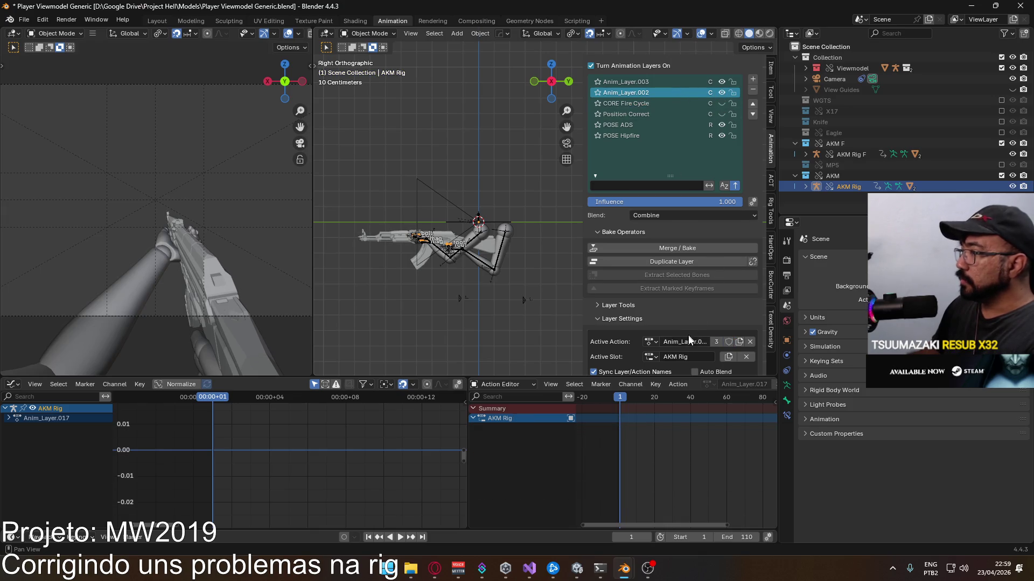
{"action": "left_click", "coordinate": [647, 344]}
{"action": "type", "text": "fires"}
{"action": "key", "text": "Return"}
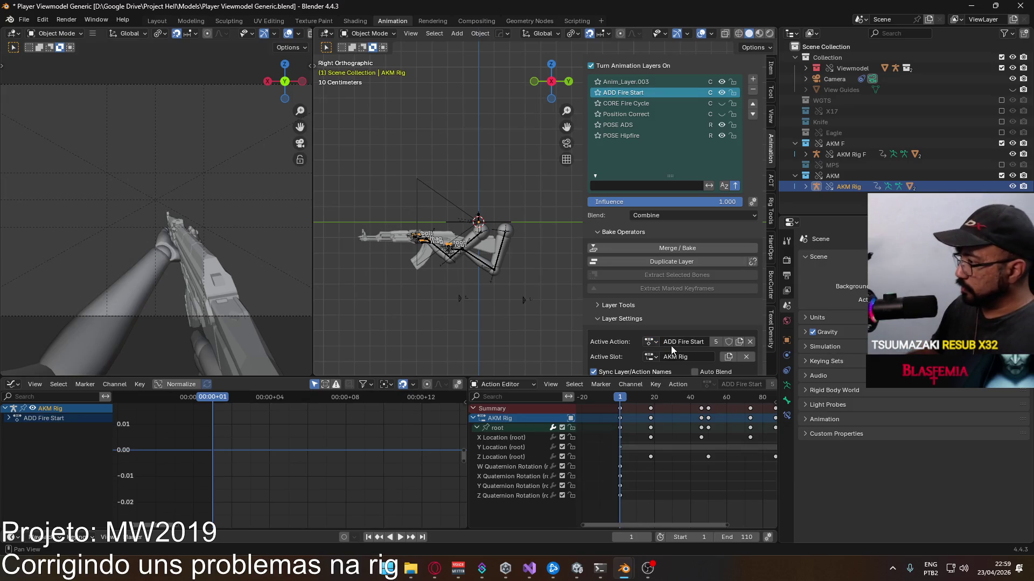
{"action": "left_click", "coordinate": [650, 356]}
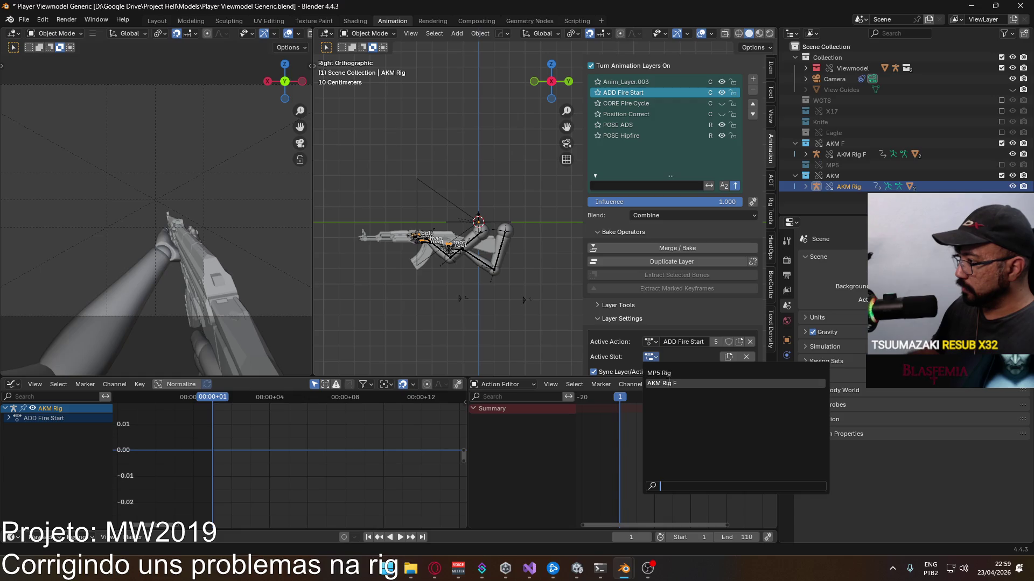
{"action": "left_click", "coordinate": [670, 370]}
{"action": "scroll", "coordinate": [699, 306], "scroll_direction": "down", "scroll_amount": 2}
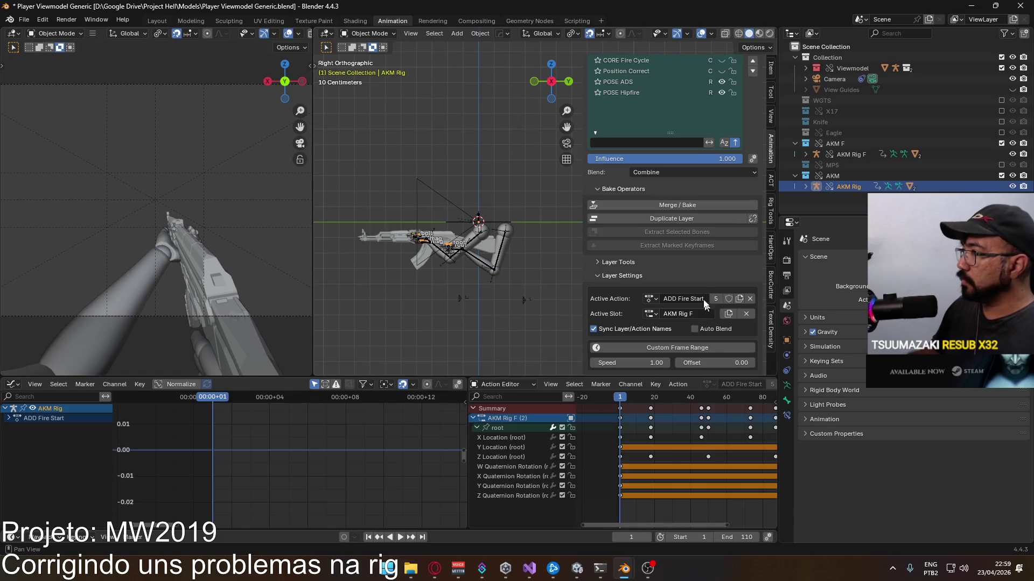
{"action": "scroll", "coordinate": [692, 267], "scroll_direction": "up", "scroll_amount": 1}
{"action": "scroll", "coordinate": [682, 233], "scroll_direction": "up", "scroll_amount": 1}
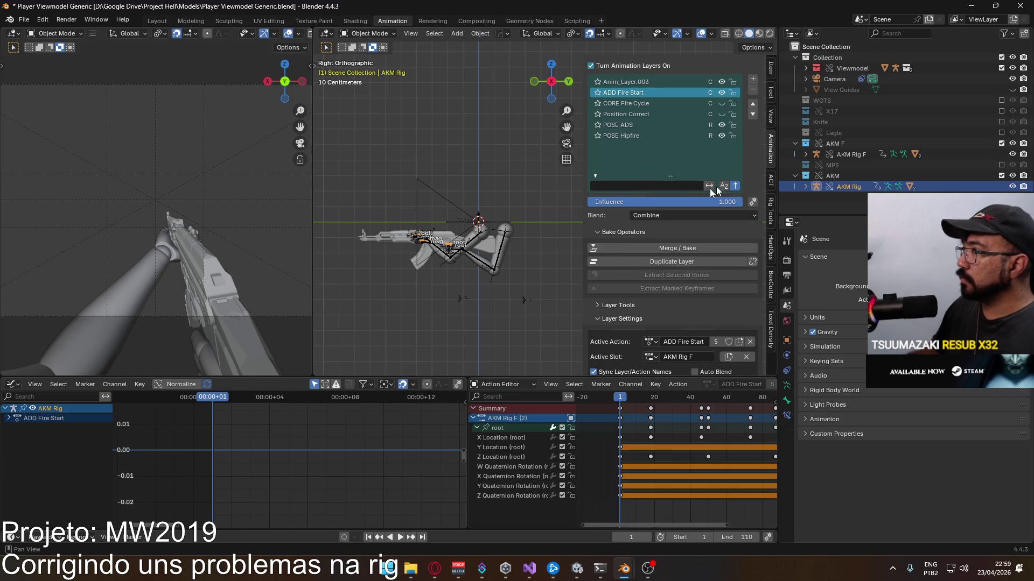
Step: Make Anim_Layer.003 the ADD Fire Loop action bound to the AKM Rig F slot
{"action": "left_click", "coordinate": [660, 83]}
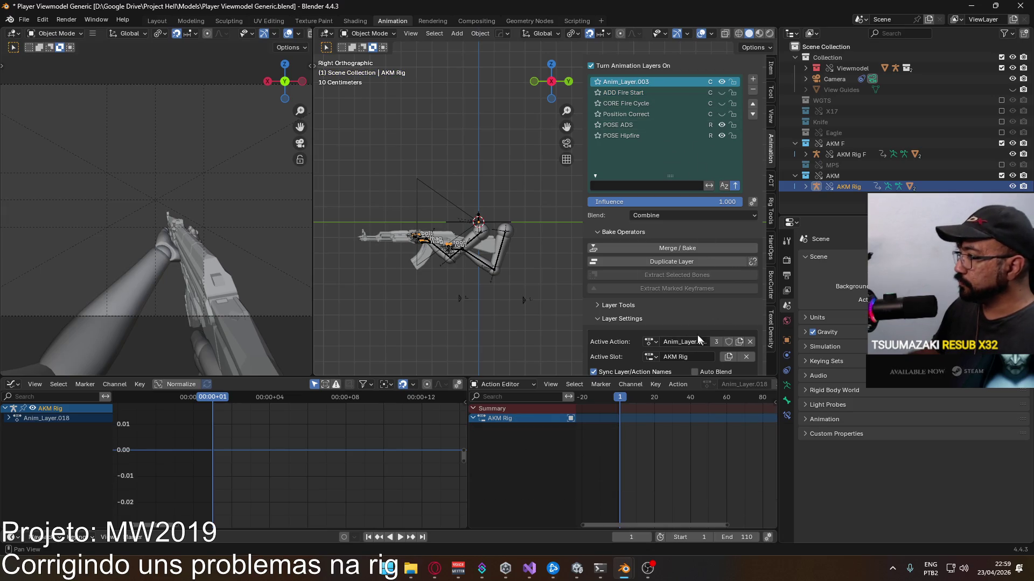
{"action": "left_click", "coordinate": [647, 344]}
{"action": "type", "text": "loop"}
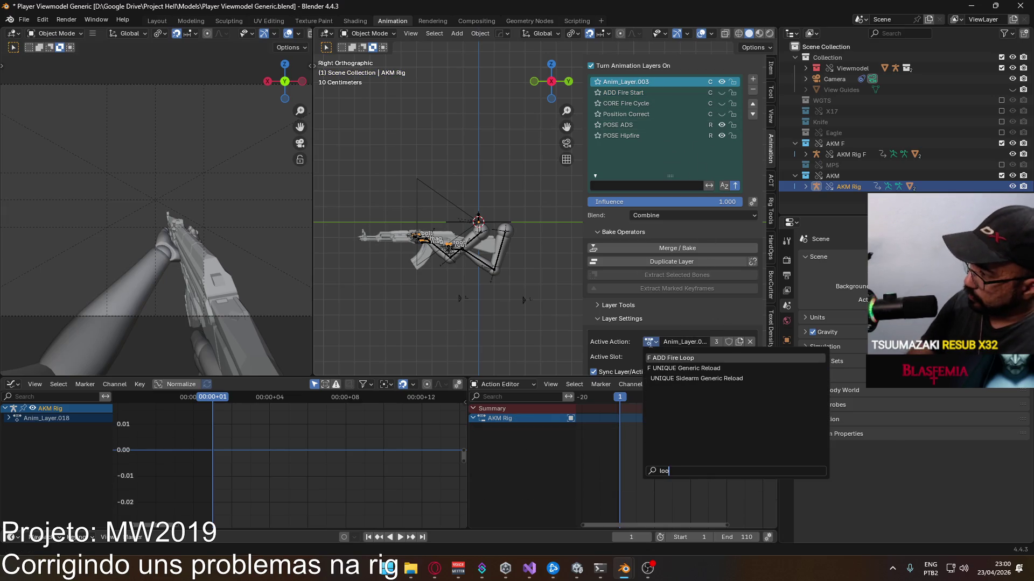
{"action": "left_click", "coordinate": [675, 358]}
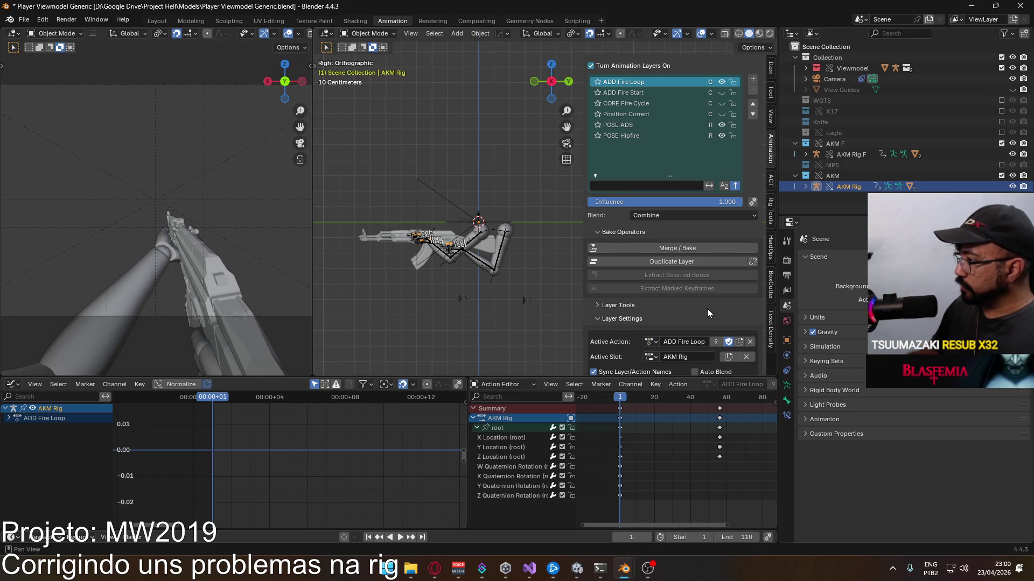
{"action": "scroll", "coordinate": [707, 309], "scroll_direction": "down", "scroll_amount": 1}
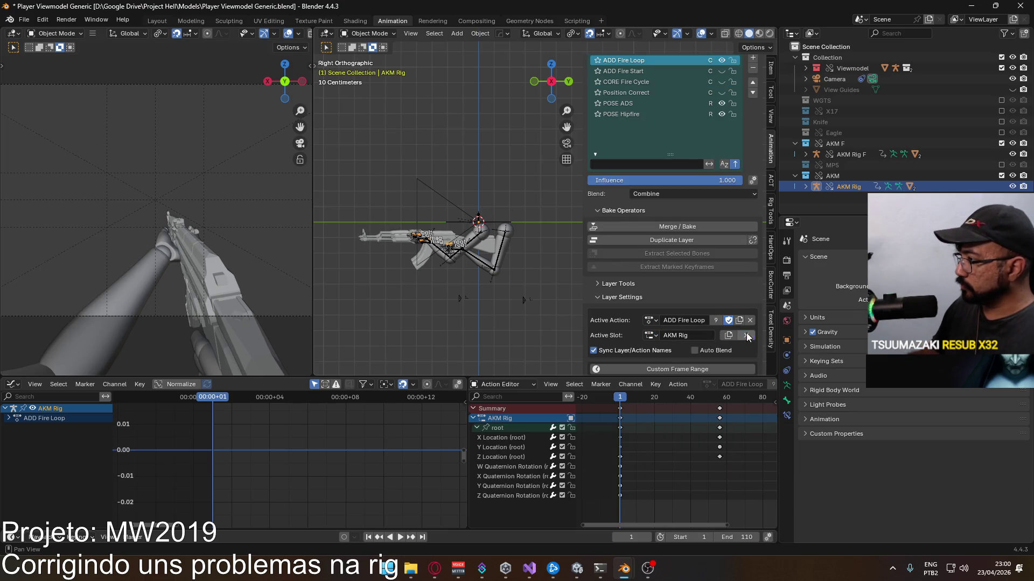
{"action": "left_click", "coordinate": [647, 334]}
{"action": "left_click", "coordinate": [662, 360]}
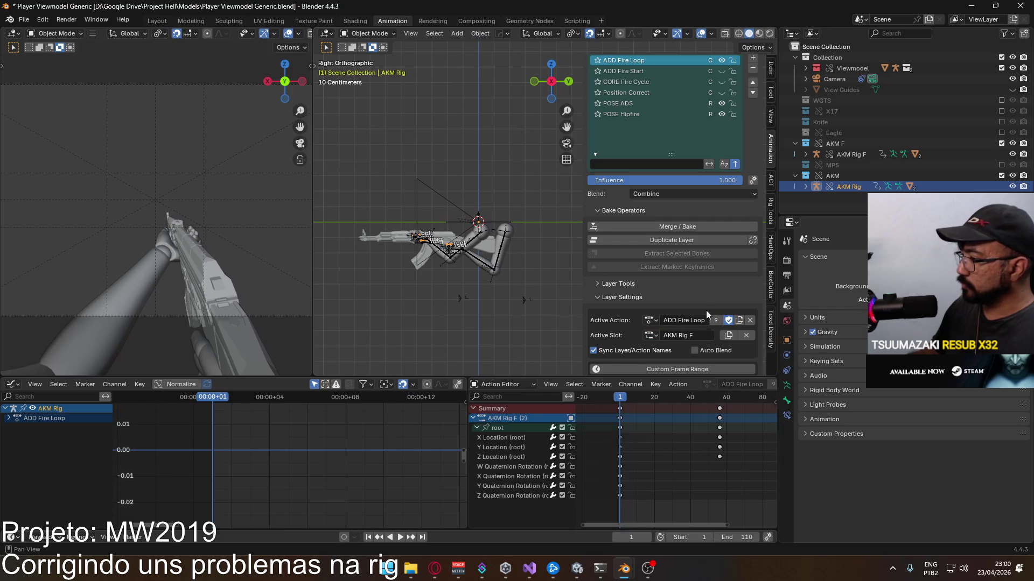
{"action": "scroll", "coordinate": [706, 310], "scroll_direction": "up", "scroll_amount": 2}
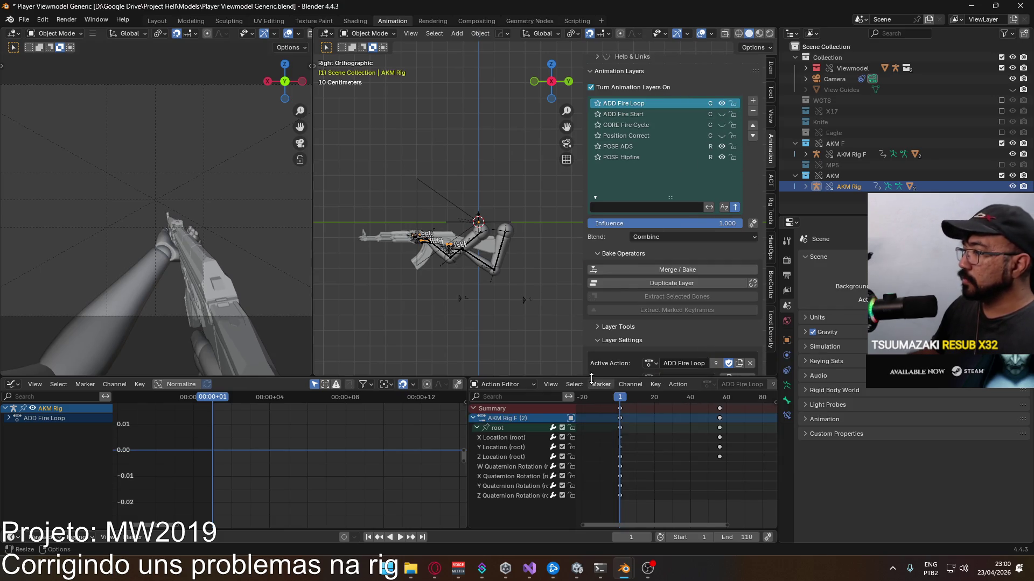
Step: Play and scrub the layered animation, then step through ADD Fire Start, Position Correct and POSE Hipfire
{"action": "key", "text": "space"}
{"action": "left_click_drag", "start_coordinate": [757, 397], "coordinate": [651, 397]}
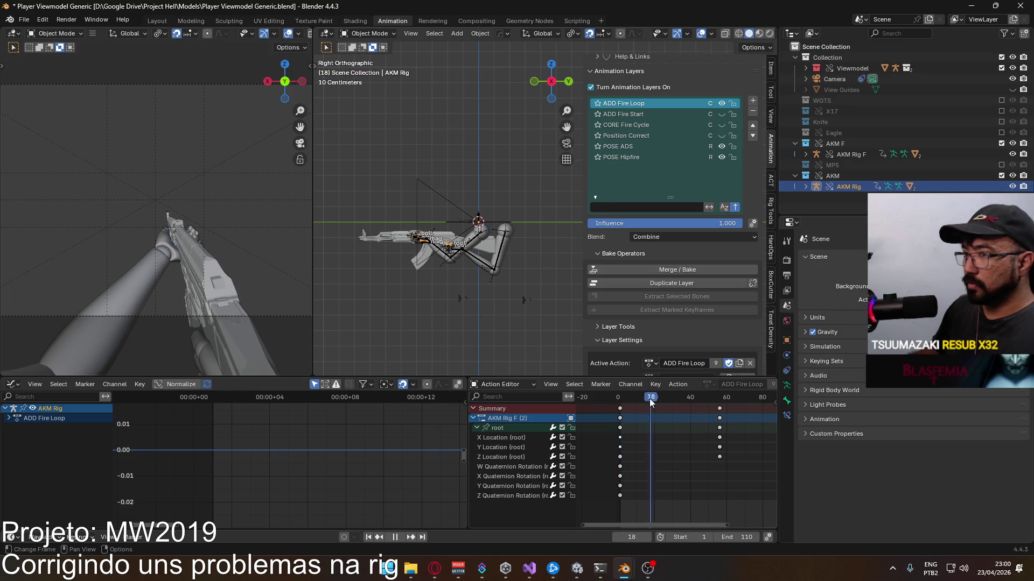
{"action": "key", "text": "Escape"}
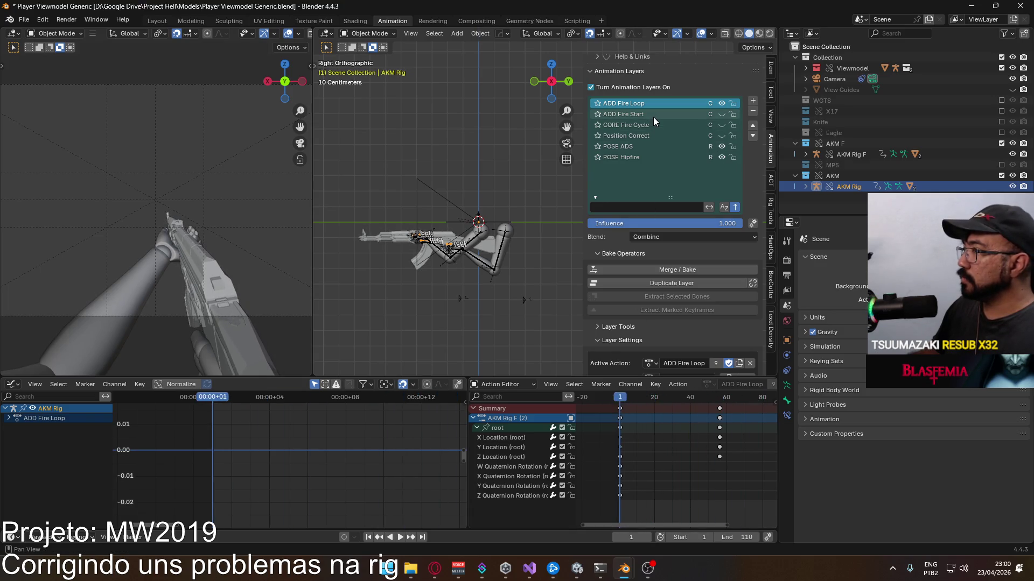
{"action": "left_click", "coordinate": [653, 116]}
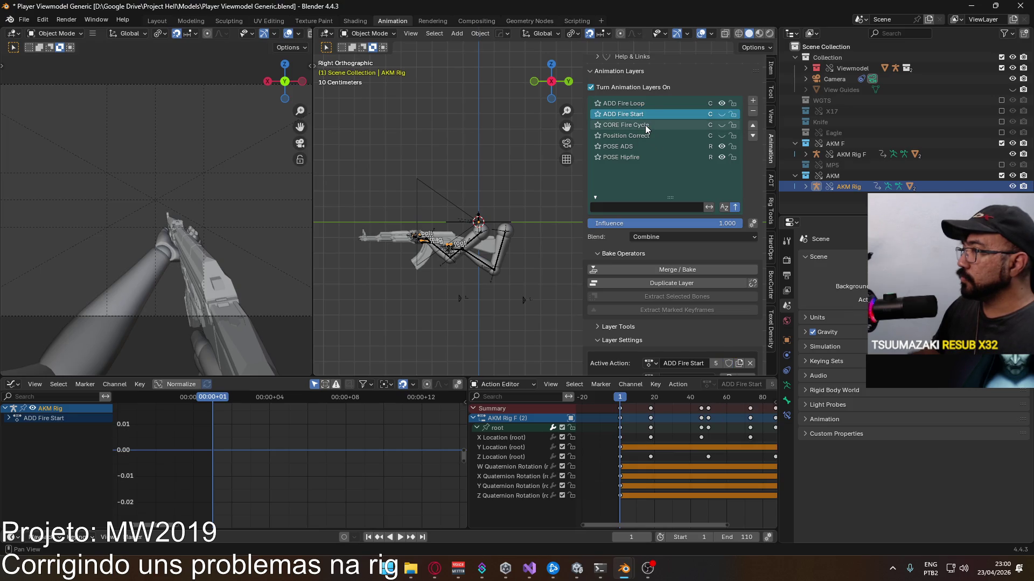
{"action": "left_click", "coordinate": [644, 131]}
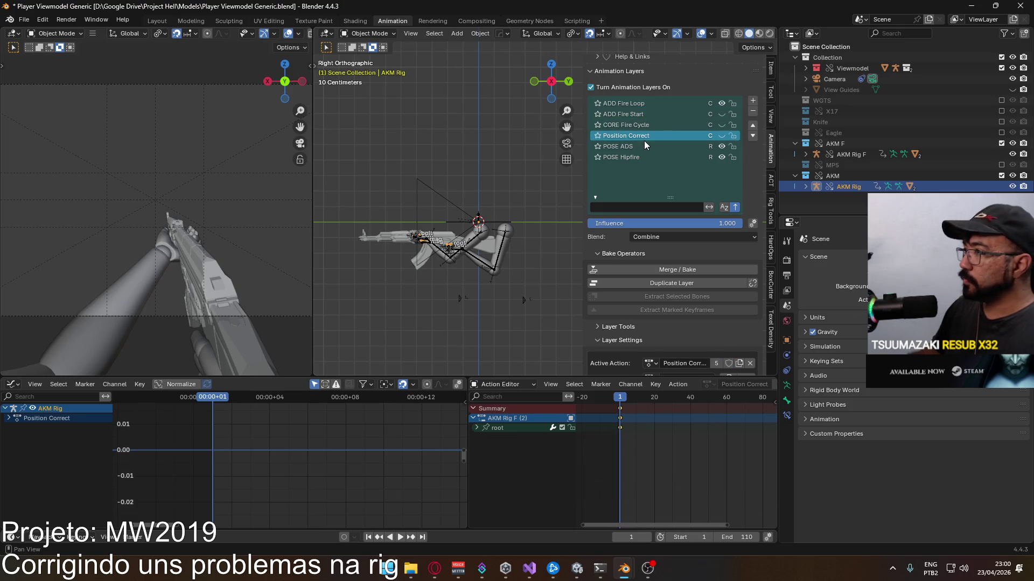
{"action": "left_click", "coordinate": [644, 146]}
Step: Make Viewmodel Rig active and turn on its IK Hand L AK layer
{"action": "left_click", "coordinate": [370, 33]}
{"action": "left_click", "coordinate": [502, 240]}
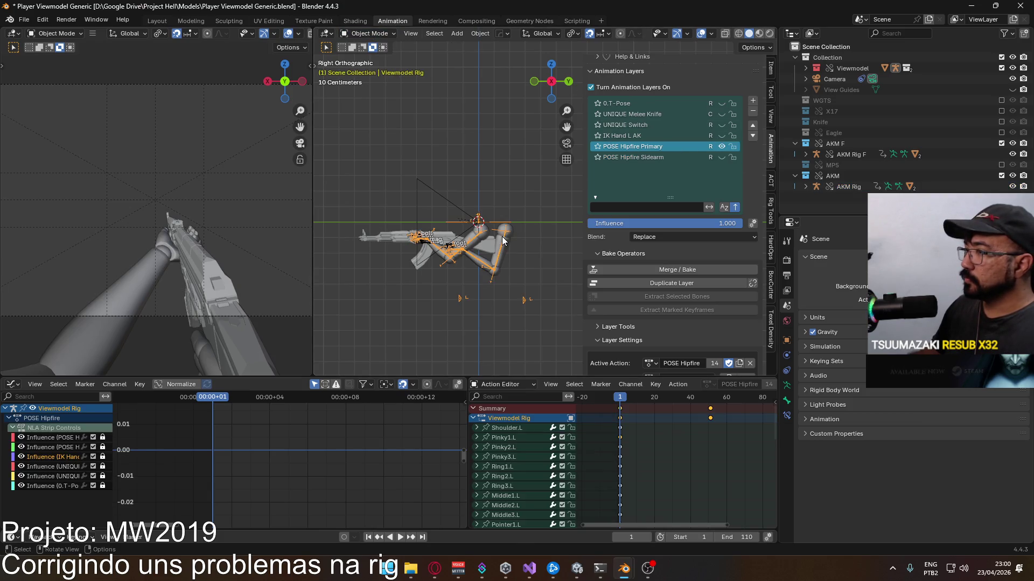
{"action": "left_click", "coordinate": [722, 135]}
{"action": "mouse_move", "coordinate": [516, 235]}
{"action": "middle_mouse_down"}
{"action": "mouse_move", "coordinate": [522, 215]}
{"action": "mouse_move", "coordinate": [503, 221]}
{"action": "middle_mouse_up"}
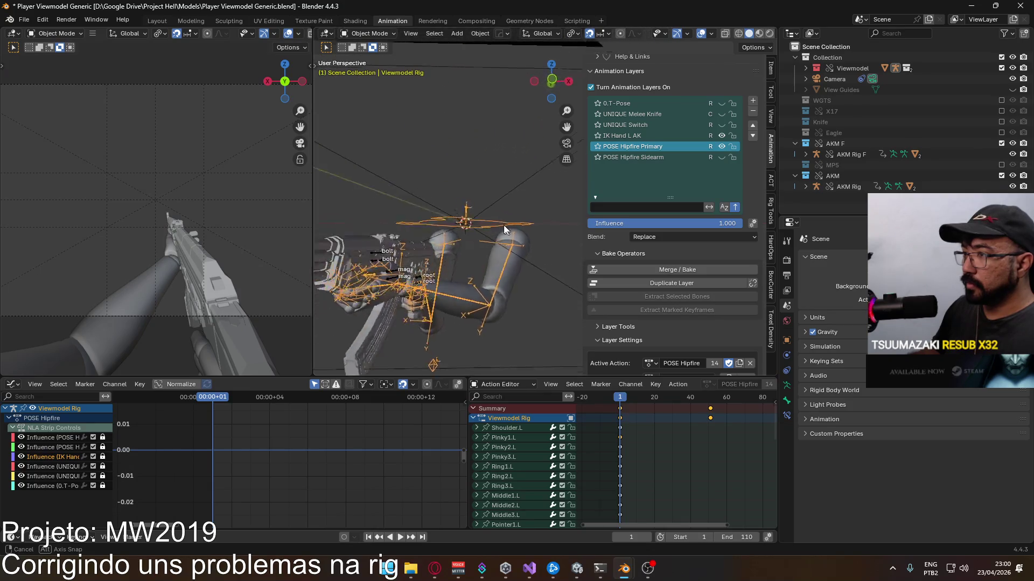
Step: Set the POSE ADS, Position Correct and CORE Fire Cycle layers to the AKM Rig slot
{"action": "left_click", "coordinate": [854, 146]}
{"action": "left_click", "coordinate": [848, 187]}
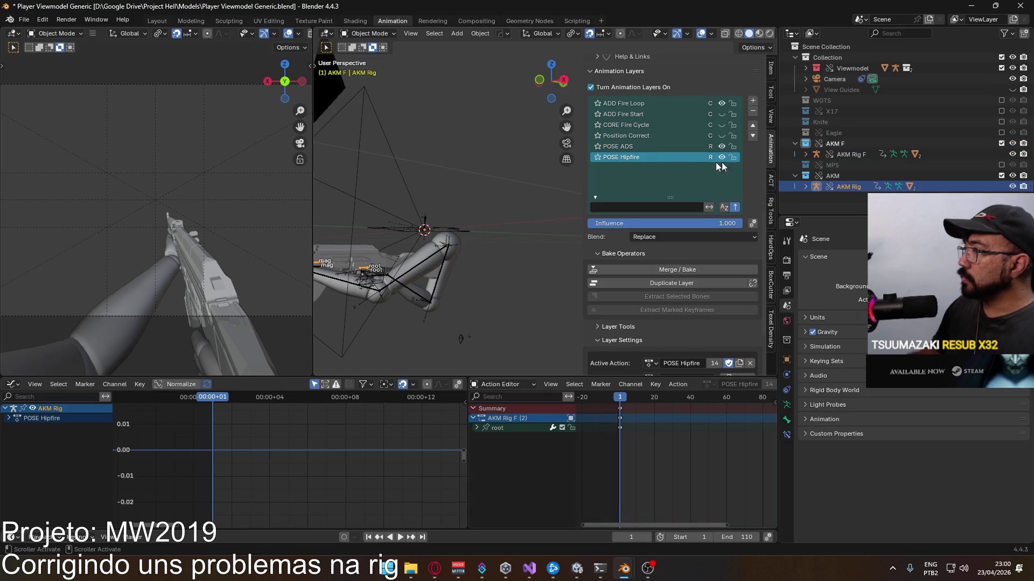
{"action": "scroll", "coordinate": [667, 331], "scroll_direction": "down", "scroll_amount": 2}
{"action": "left_click", "coordinate": [710, 314]}
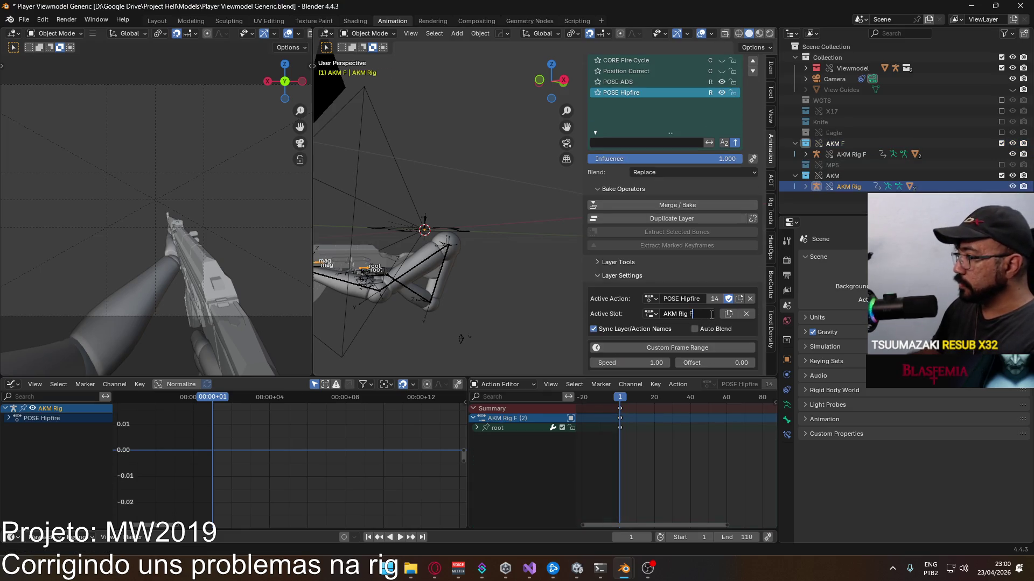
{"action": "scroll", "coordinate": [690, 154], "scroll_direction": "up", "scroll_amount": 1, "text": "ctrl"}
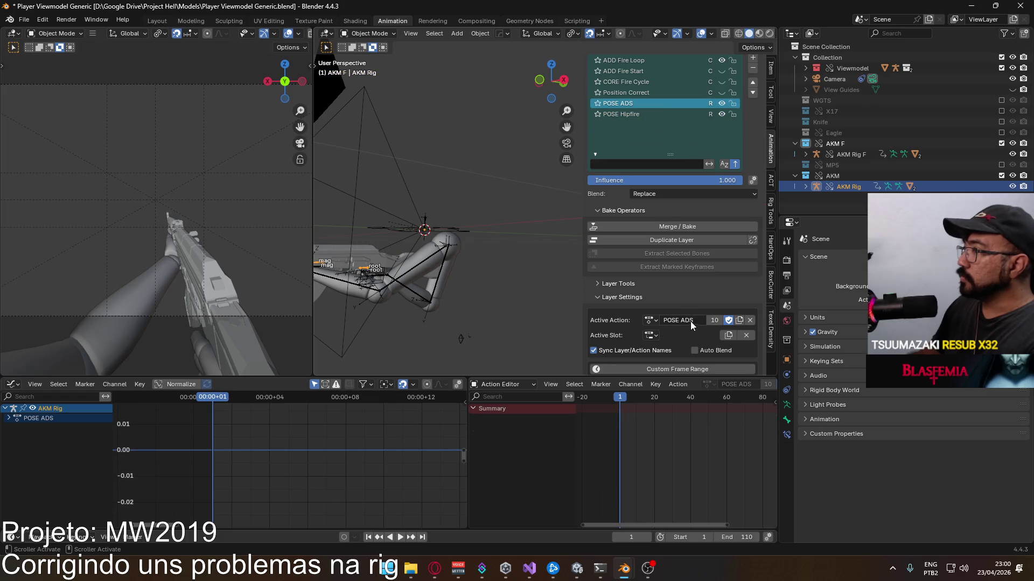
{"action": "left_click", "coordinate": [651, 334]}
{"action": "left_click", "coordinate": [685, 349]}
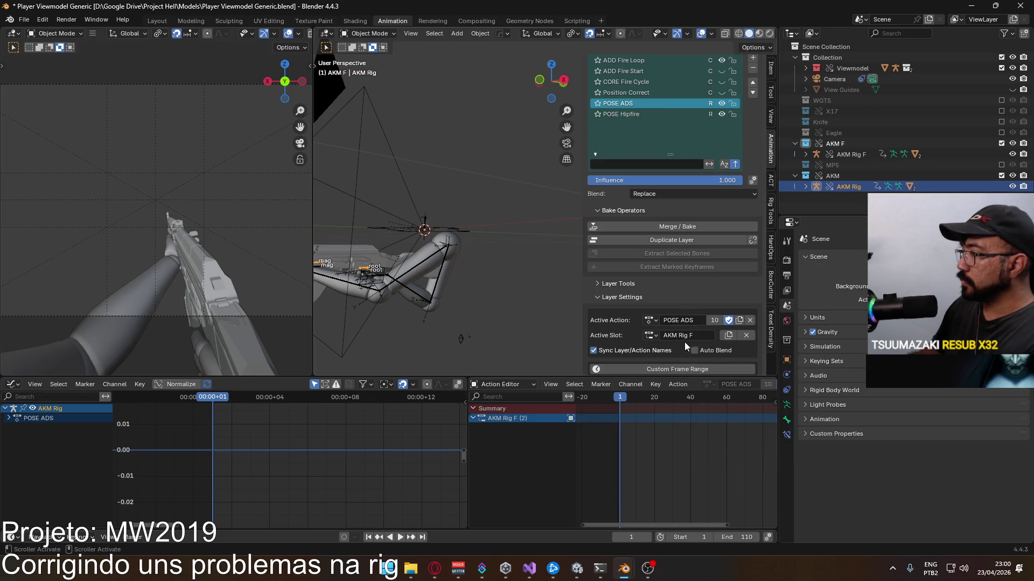
{"action": "double_click", "coordinate": [698, 339]}
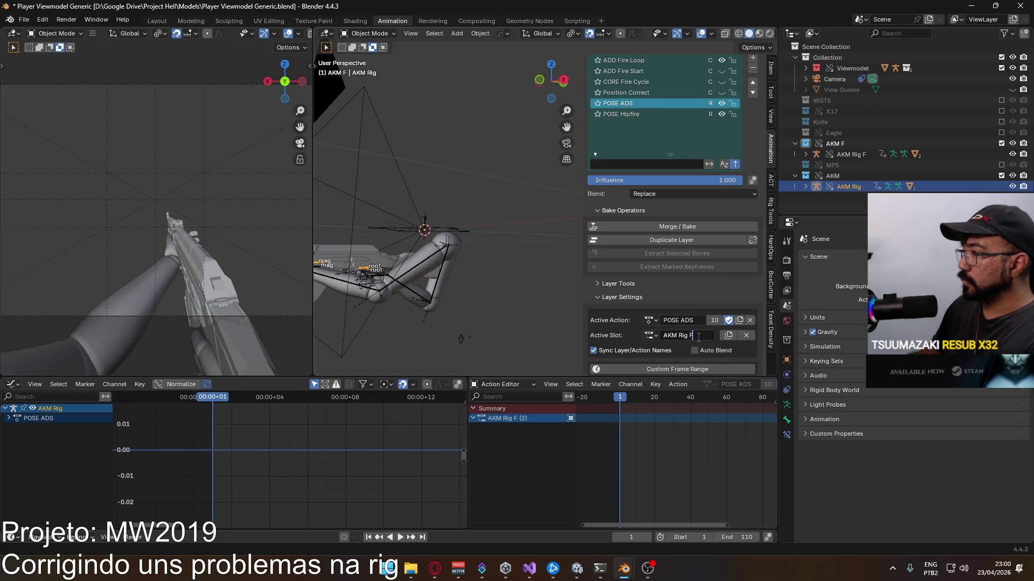
{"action": "left_click", "coordinate": [655, 93]}
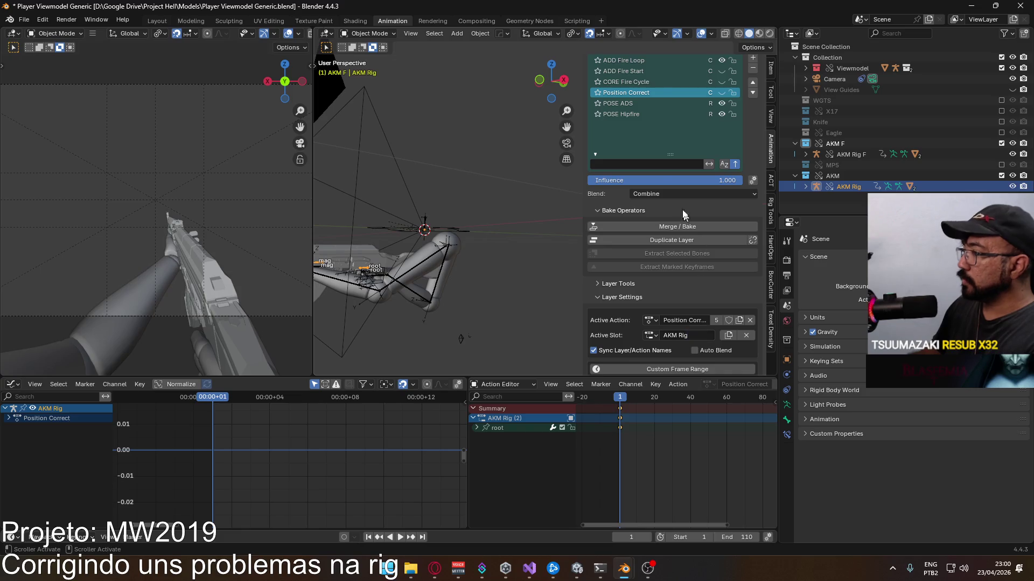
{"action": "left_click", "coordinate": [658, 83]}
{"action": "double_click", "coordinate": [709, 335]}
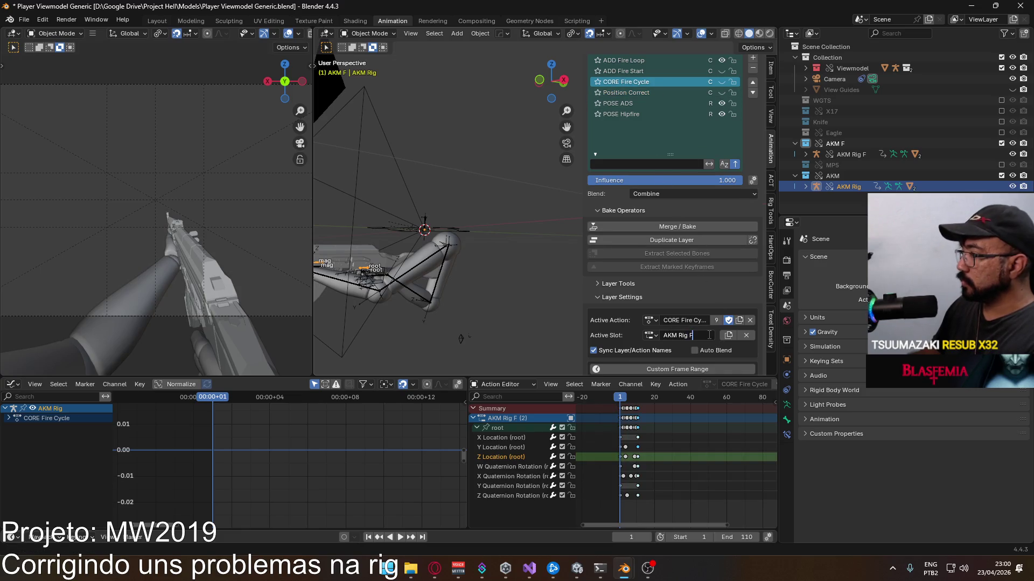
Step: Set ADD Fire Start and ADD Fire Loop to the AKM Rig slot and verify every layer's slot
{"action": "left_click", "coordinate": [658, 71]}
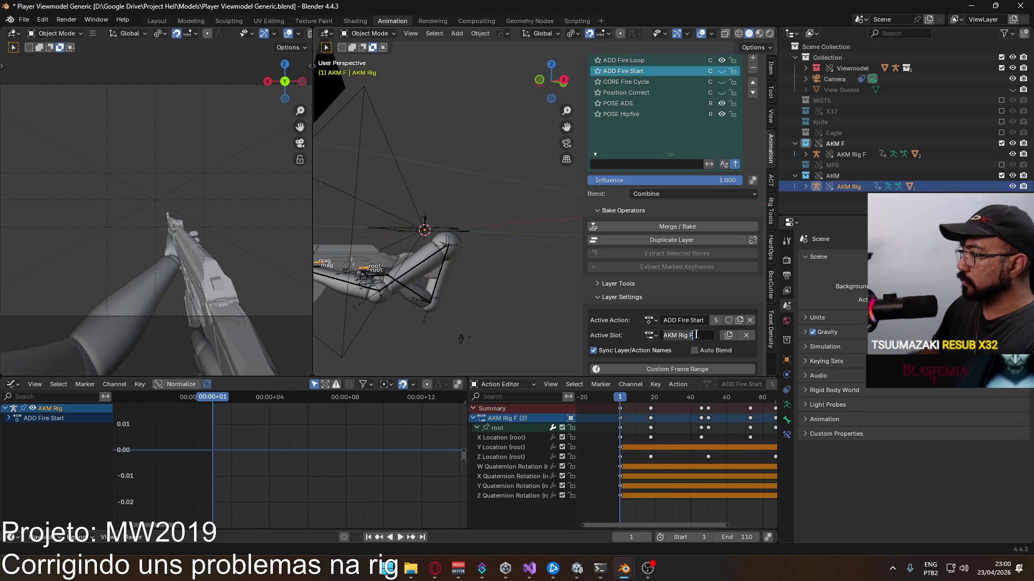
{"action": "scroll", "coordinate": [677, 140], "scroll_direction": "up", "scroll_amount": 1}
{"action": "left_click", "coordinate": [657, 84]}
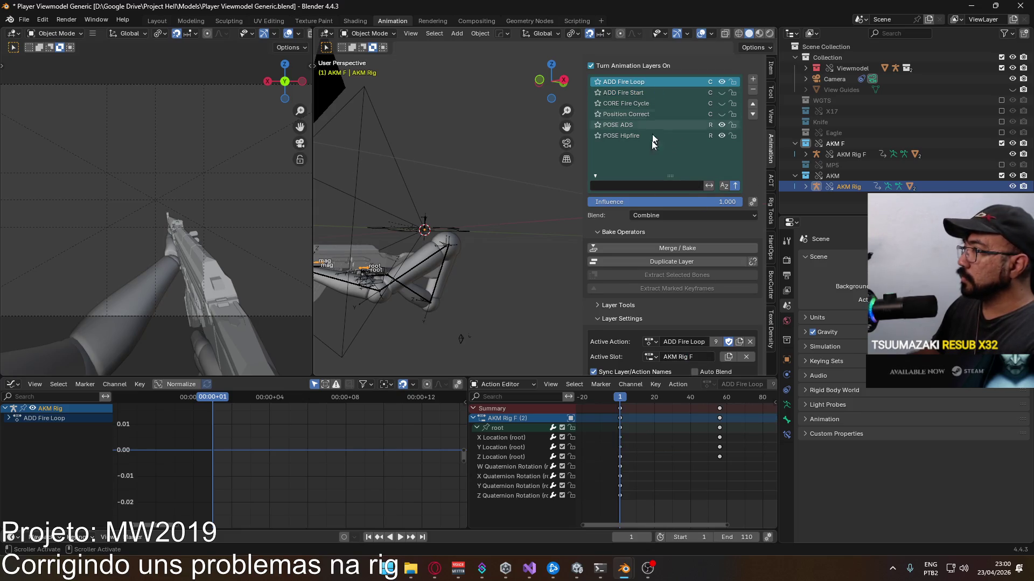
{"action": "double_click", "coordinate": [705, 356]}
{"action": "key", "text": "BackSpace"}
{"action": "key", "text": "BackSpace"}
{"action": "key", "text": "Return"}
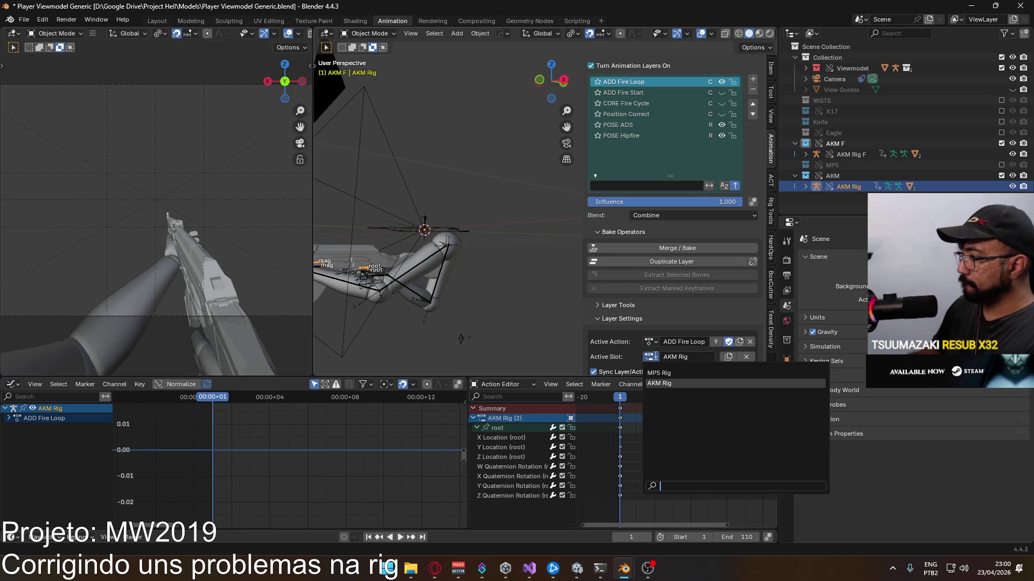
{"action": "left_click", "coordinate": [622, 92]}
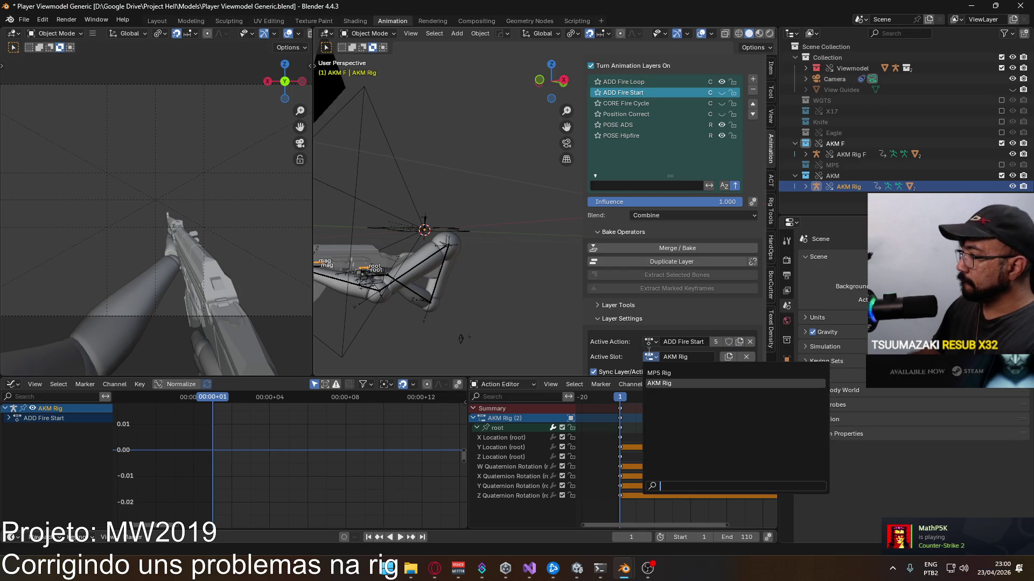
{"action": "left_click", "coordinate": [638, 104]}
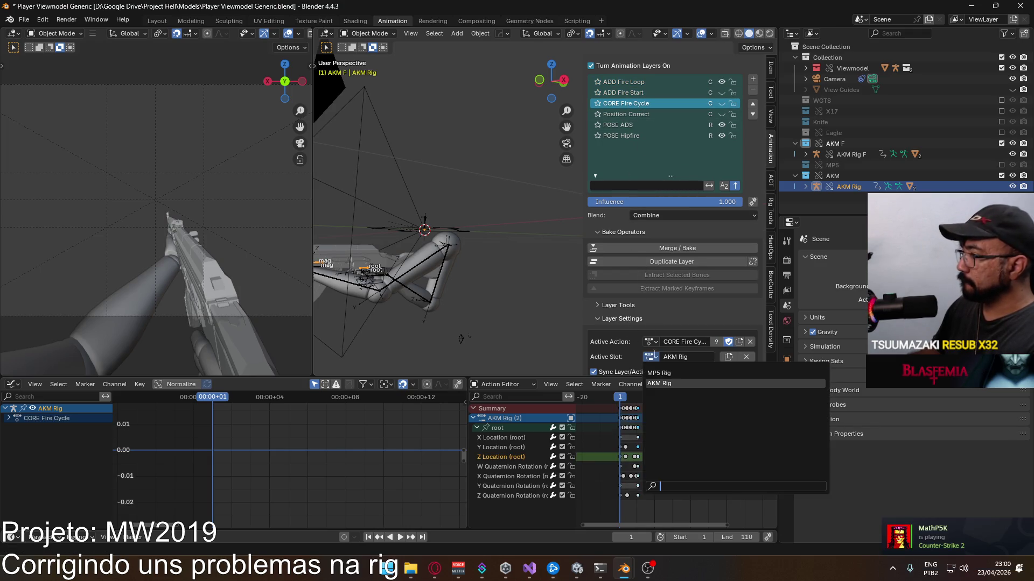
{"action": "left_click", "coordinate": [635, 113]}
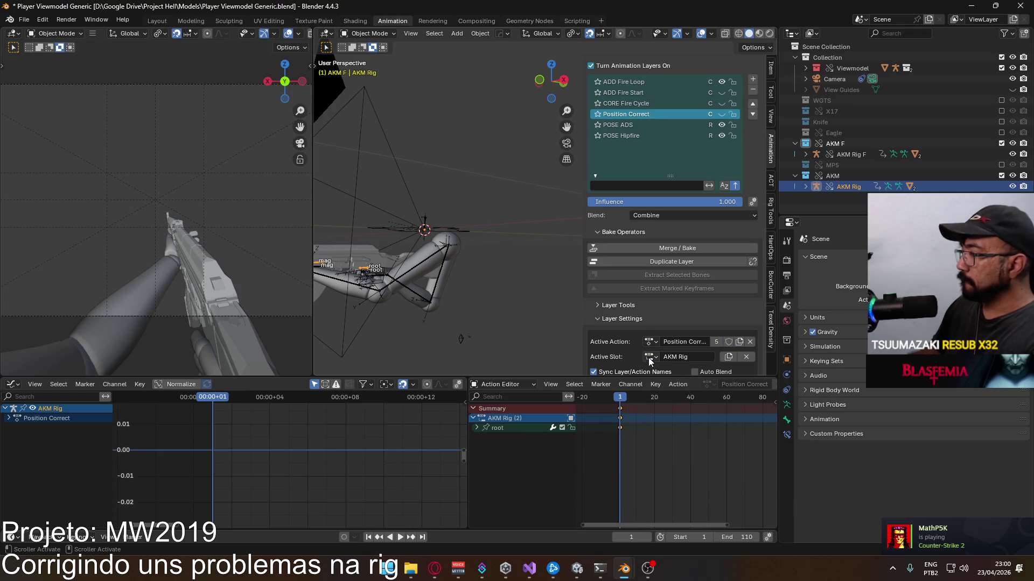
{"action": "left_click", "coordinate": [642, 125]}
{"action": "left_click", "coordinate": [651, 357]}
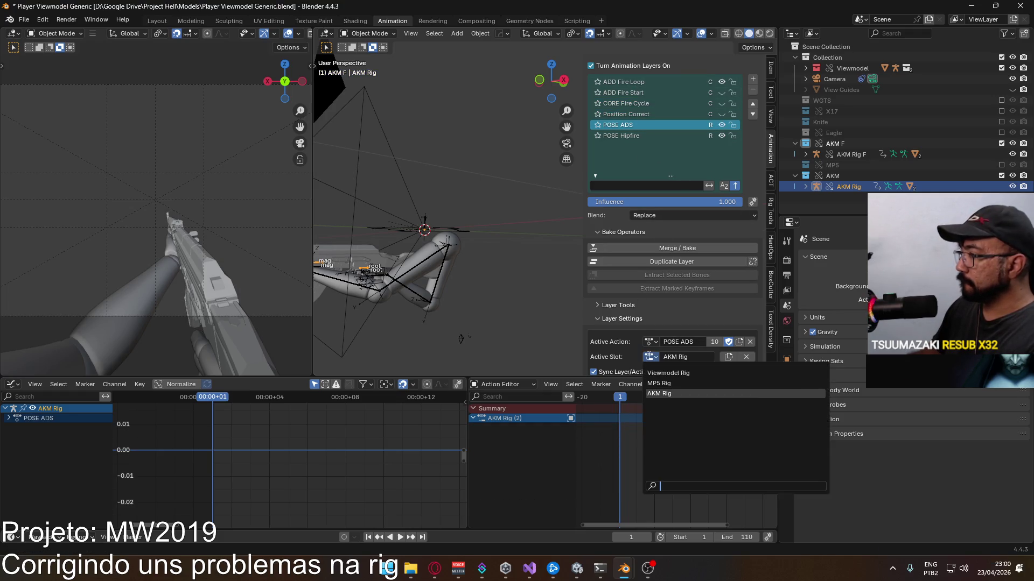
{"action": "left_click", "coordinate": [649, 136]}
{"action": "left_click", "coordinate": [660, 352]}
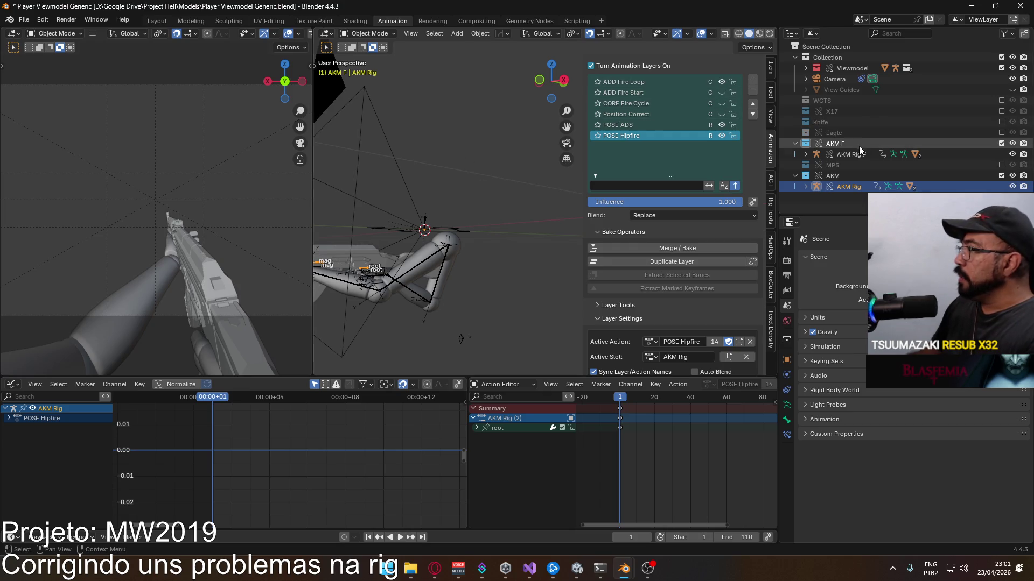
Step: Delete the AKM F collection with AKM Rig F, then reselect AKM Rig and the Viewmodel Rig
{"action": "left_click", "coordinate": [842, 154]}
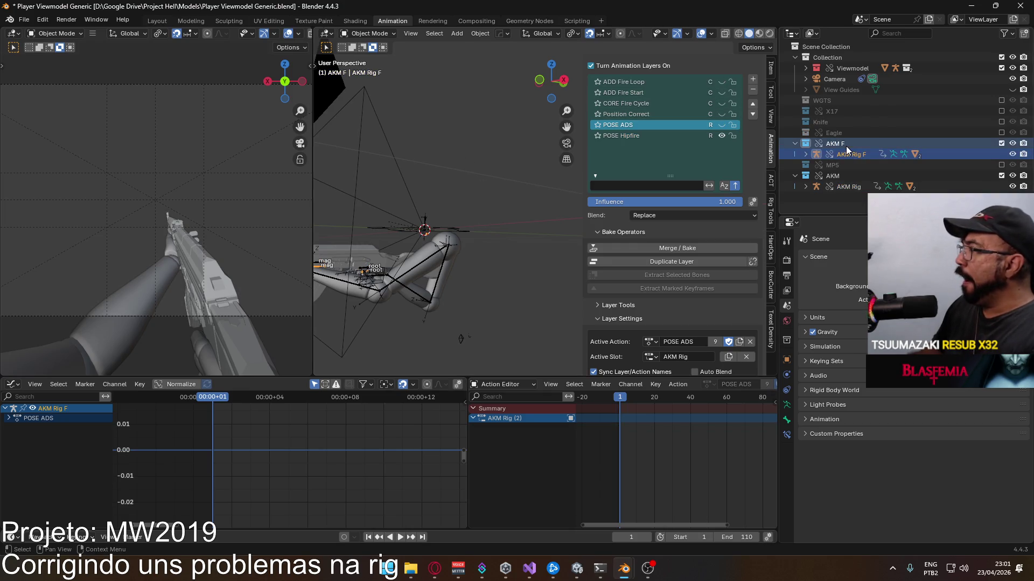
{"action": "right_click", "coordinate": [845, 146]}
{"action": "left_click", "coordinate": [846, 147]}
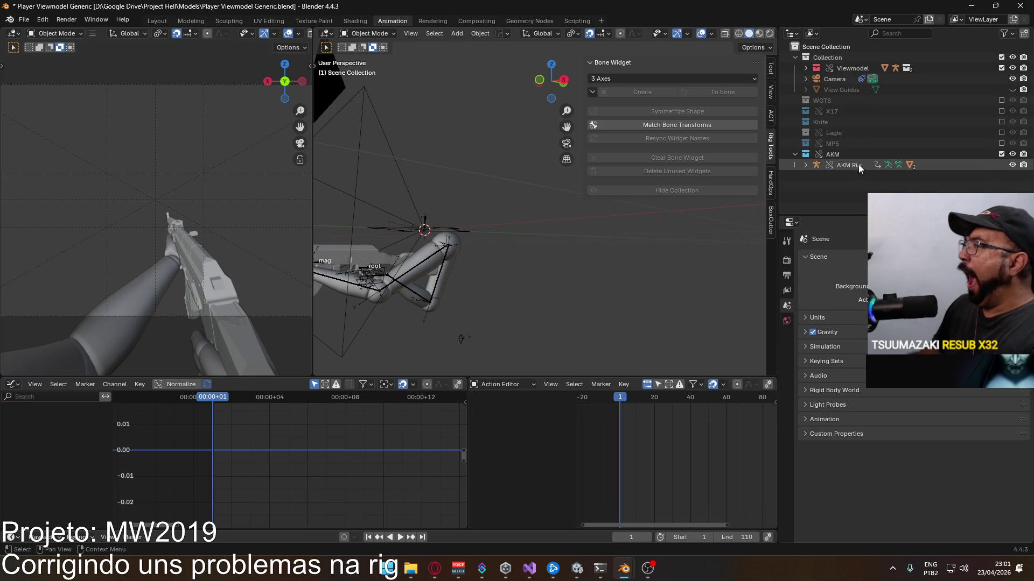
{"action": "left_click", "coordinate": [848, 164]}
{"action": "key", "text": "KP_3"}
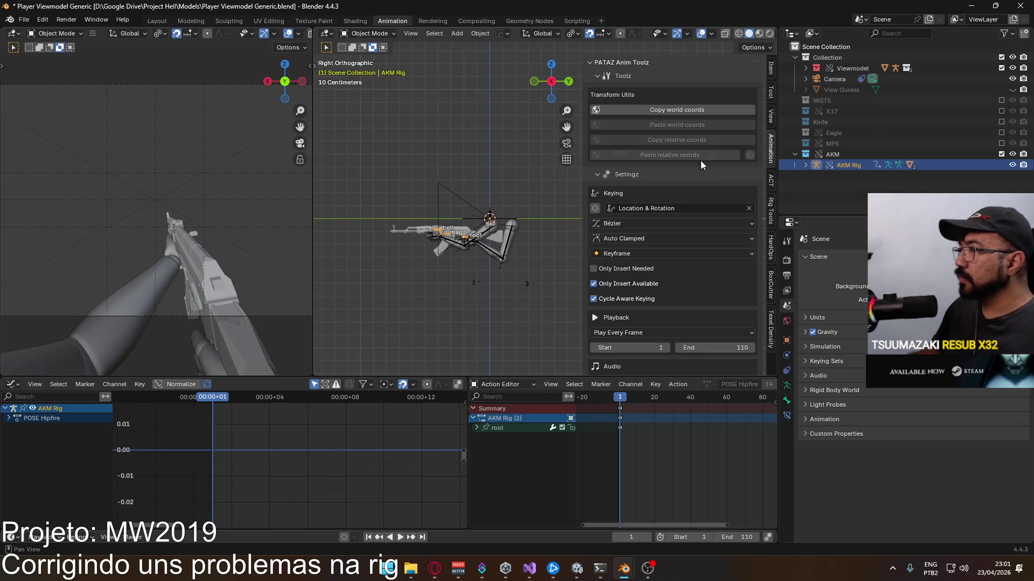
{"action": "scroll", "coordinate": [484, 230], "scroll_direction": "up", "scroll_amount": 1}
{"action": "scroll", "coordinate": [467, 211], "scroll_direction": "up", "scroll_amount": 1}
{"action": "scroll", "coordinate": [466, 211], "scroll_direction": "up", "scroll_amount": 1}
{"action": "scroll", "coordinate": [481, 238], "scroll_direction": "up", "scroll_amount": 1}
{"action": "scroll", "coordinate": [499, 274], "scroll_direction": "up", "scroll_amount": 1}
{"action": "left_click", "coordinate": [483, 265]}
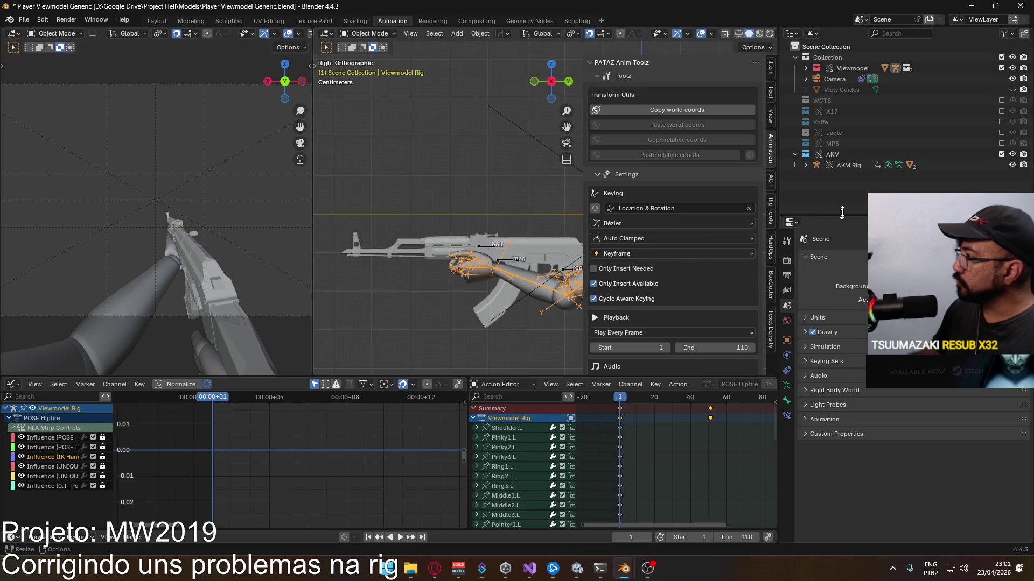
Step: In Pose Mode, set HandIK.L's Child Of MP5 constraint target to AKM Rig with bone mag
{"action": "left_click", "coordinate": [369, 33]}
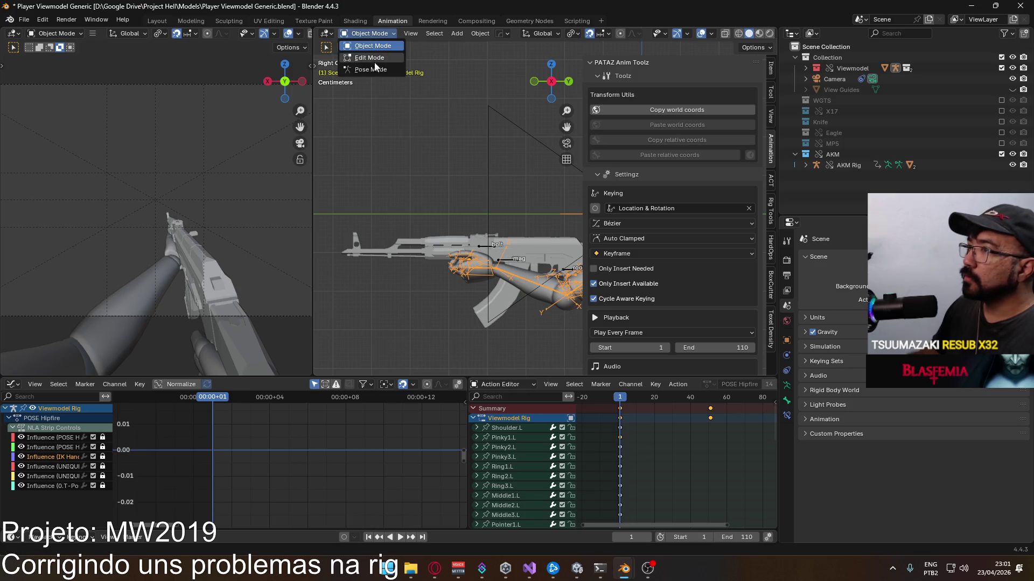
{"action": "left_click", "coordinate": [367, 68]}
{"action": "left_click", "coordinate": [482, 280]}
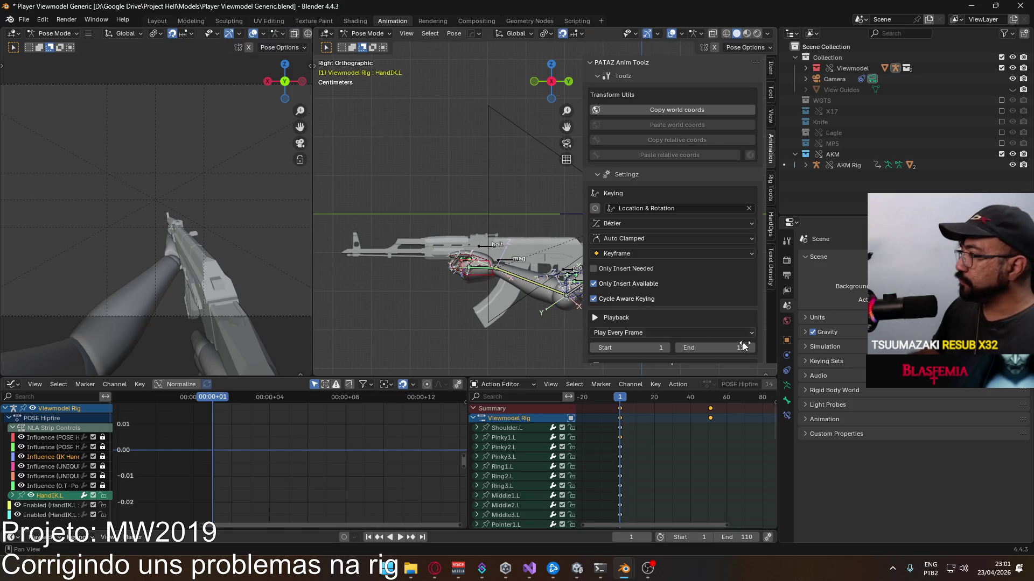
{"action": "left_click", "coordinate": [786, 399]}
{"action": "scroll", "coordinate": [904, 444], "scroll_direction": "down", "scroll_amount": 2}
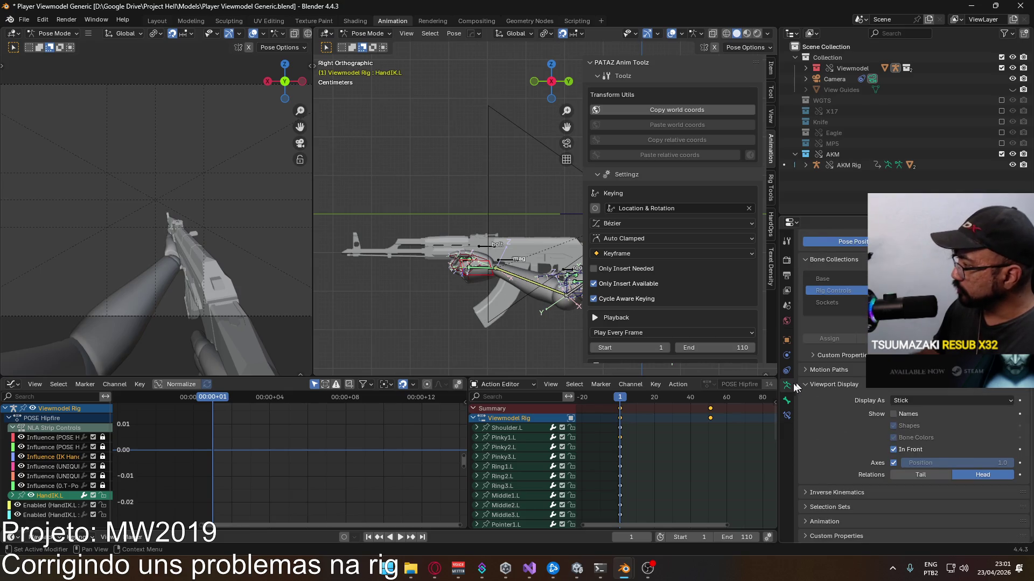
{"action": "left_click", "coordinate": [787, 414]}
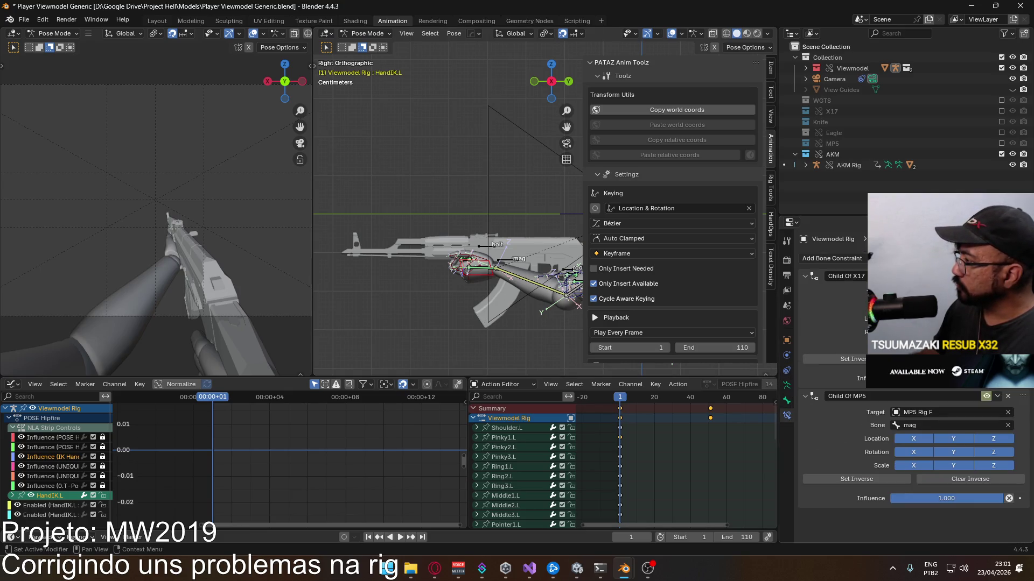
{"action": "left_click", "coordinate": [946, 414]}
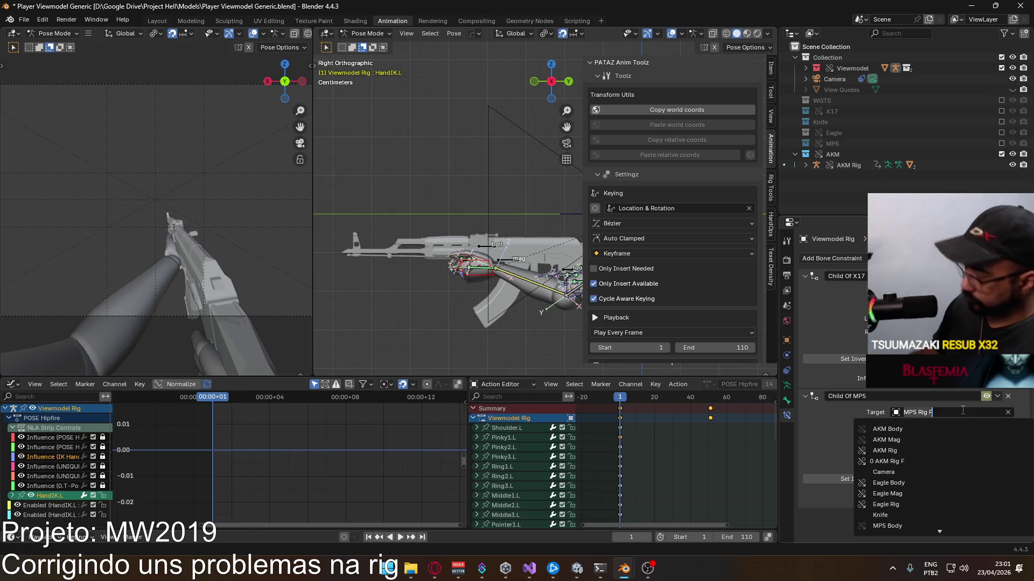
{"action": "left_click", "coordinate": [908, 454]}
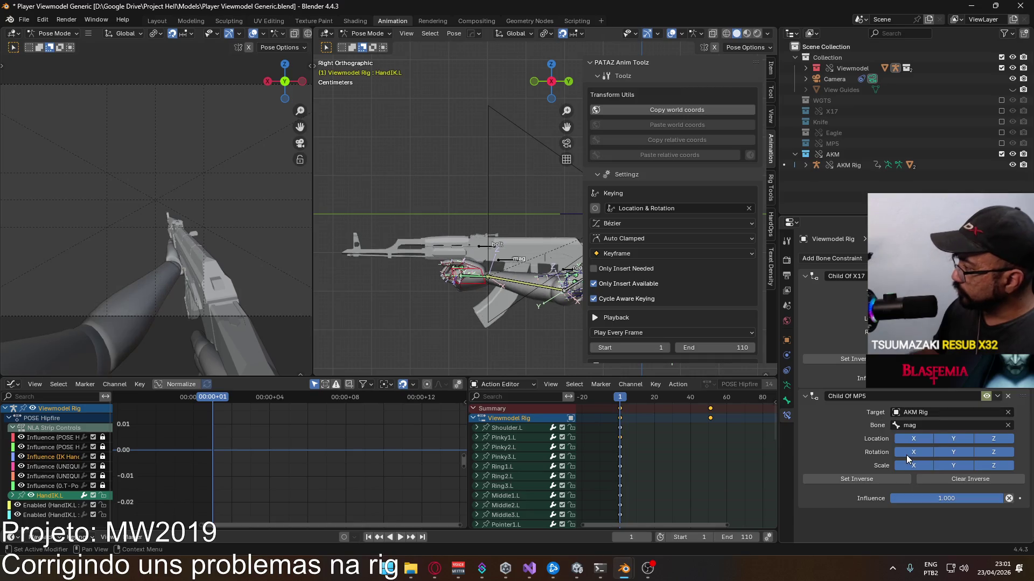
{"action": "left_click", "coordinate": [937, 440]}
{"action": "mouse_move", "coordinate": [411, 238]}
{"action": "middle_mouse_down"}
{"action": "mouse_move", "coordinate": [509, 235]}
{"action": "mouse_move", "coordinate": [560, 218]}
{"action": "mouse_move", "coordinate": [565, 226]}
{"action": "middle_mouse_up"}
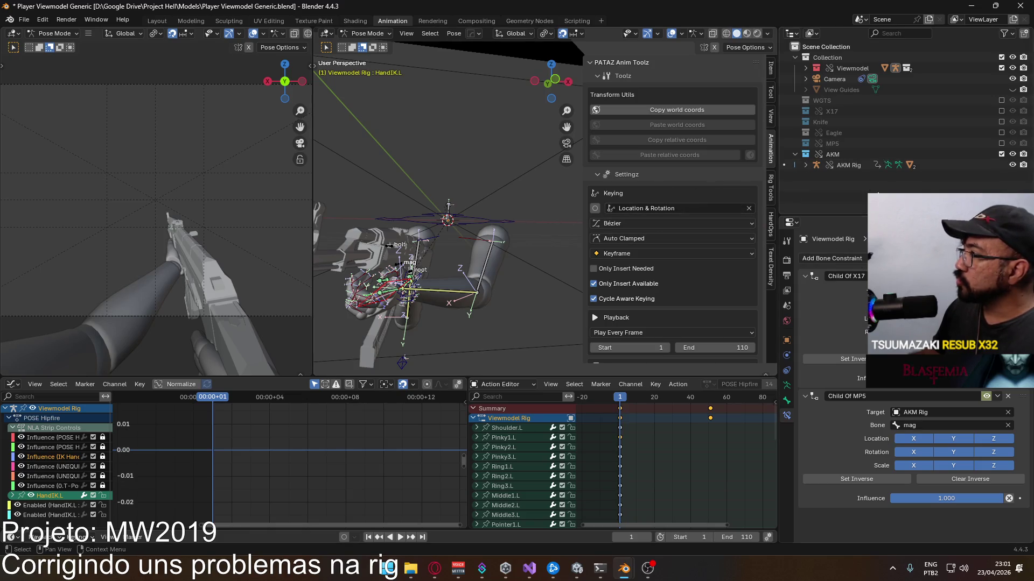
{"action": "scroll", "coordinate": [515, 216], "scroll_direction": "up", "scroll_amount": 3}
Step: Set HandIK.R's Child Of MP5 constraint target to AKM Rig
{"action": "mouse_move", "coordinate": [515, 216]}
{"action": "middle_mouse_down"}
{"action": "mouse_move", "coordinate": [485, 236]}
{"action": "mouse_move", "coordinate": [531, 288]}
{"action": "middle_mouse_up"}
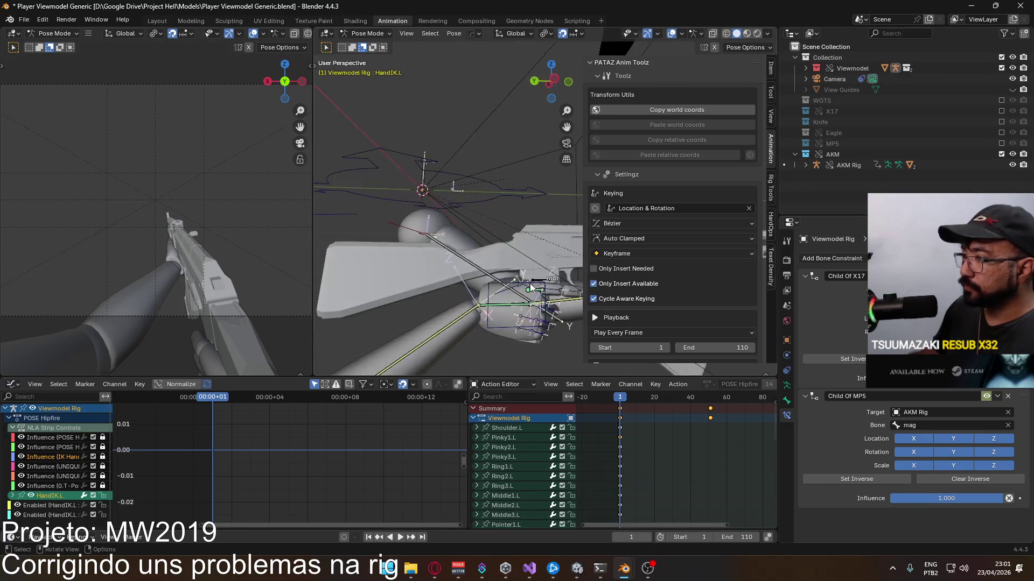
{"action": "left_click", "coordinate": [510, 285]}
{"action": "left_click", "coordinate": [924, 411]}
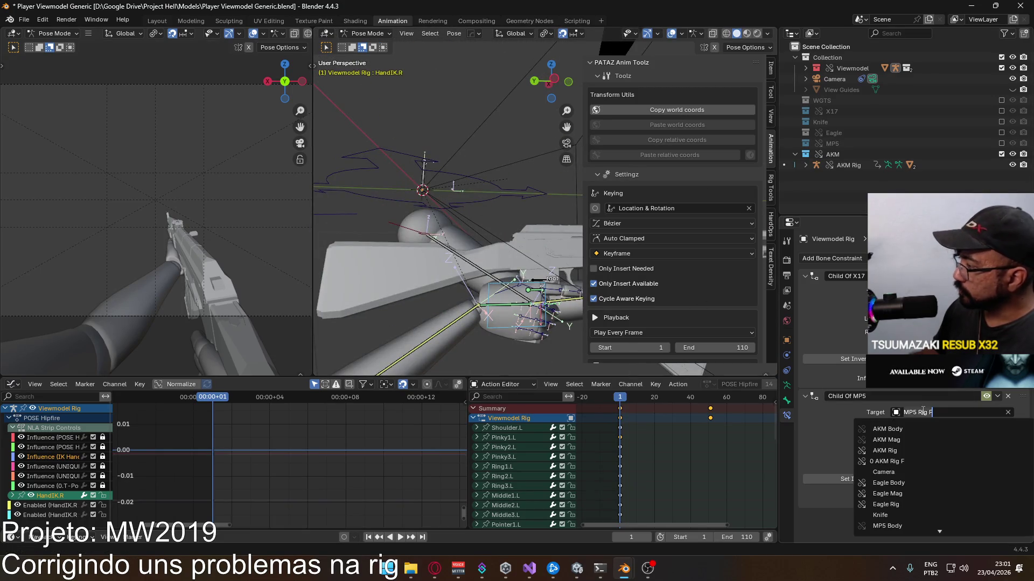
{"action": "type", "text": "akm"}
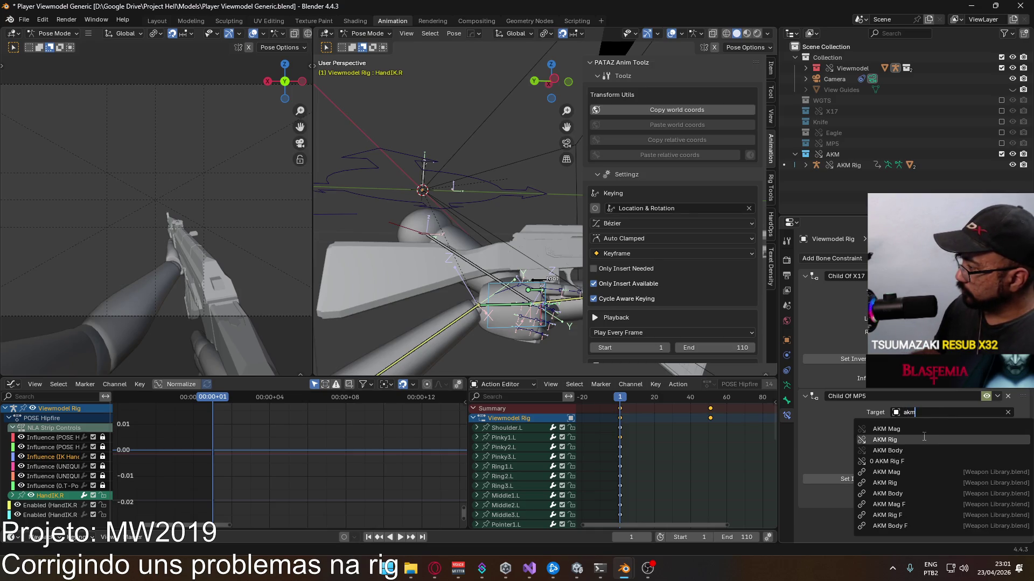
{"action": "left_click", "coordinate": [923, 440]}
{"action": "mouse_move", "coordinate": [452, 234]}
{"action": "middle_mouse_down"}
{"action": "mouse_move", "coordinate": [323, 226]}
{"action": "mouse_move", "coordinate": [509, 255]}
{"action": "middle_mouse_up"}
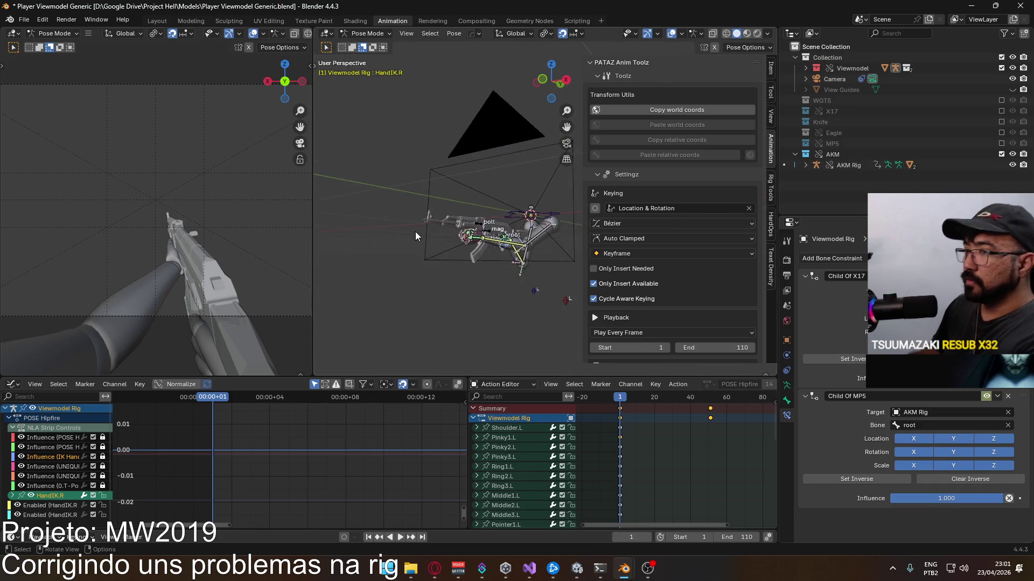
{"action": "scroll", "coordinate": [510, 255], "scroll_direction": "up", "scroll_amount": 3}
Step: Select HandIK.L, cancel a trial move, go to front view and turn snapping off
{"action": "left_click", "coordinate": [466, 292]}
{"action": "mouse_move", "coordinate": [466, 291]}
{"action": "middle_mouse_down"}
{"action": "mouse_move", "coordinate": [620, 264]}
{"action": "mouse_move", "coordinate": [458, 257]}
{"action": "middle_mouse_up"}
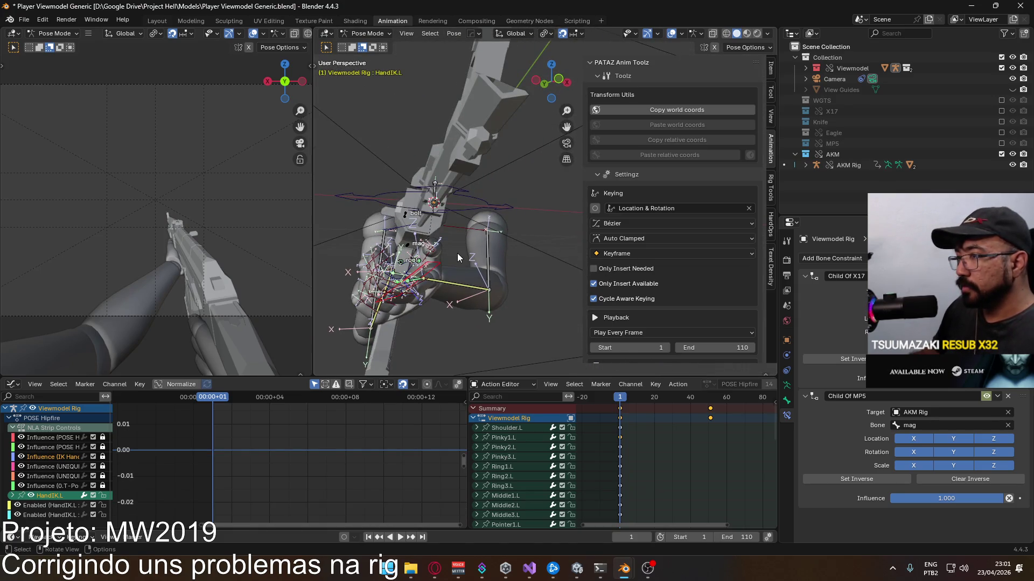
{"action": "key", "text": "g"}
{"action": "key", "text": "Escape"}
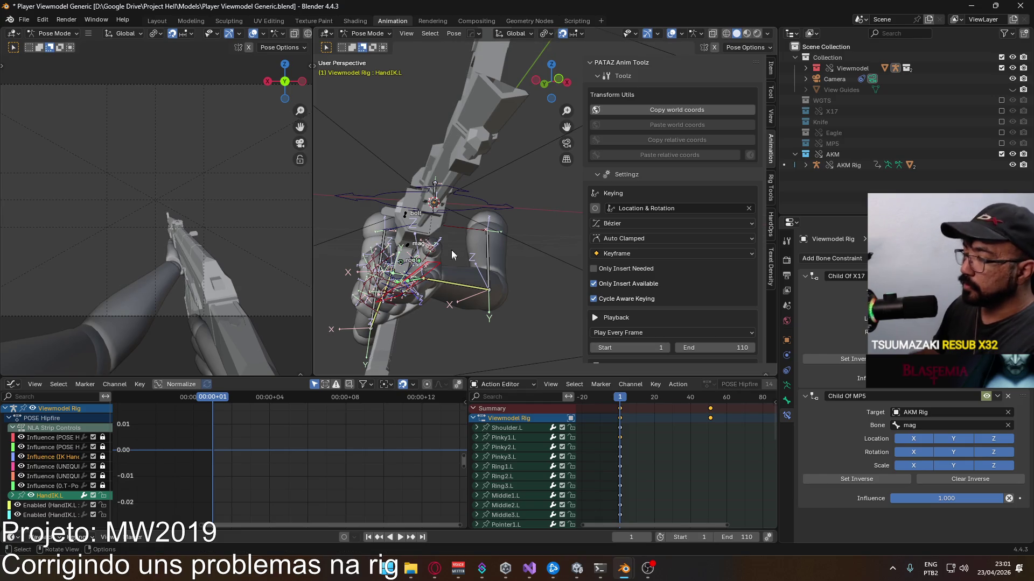
{"action": "key", "text": "KP_1"}
{"action": "scroll", "coordinate": [452, 255], "scroll_direction": "up", "scroll_amount": 2}
{"action": "scroll", "coordinate": [437, 267], "scroll_direction": "up", "scroll_amount": 2}
{"action": "scroll", "coordinate": [415, 278], "scroll_direction": "up", "scroll_amount": 2}
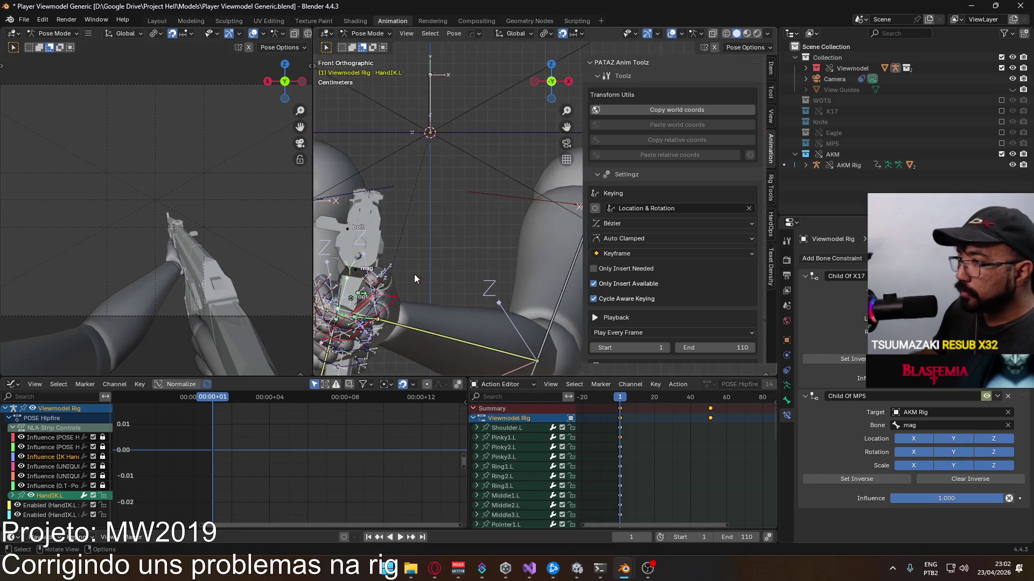
{"action": "middle_click_drag", "start_coordinate": [414, 278], "coordinate": [560, 37], "text": "shift"}
{"action": "left_click", "coordinate": [560, 37]}
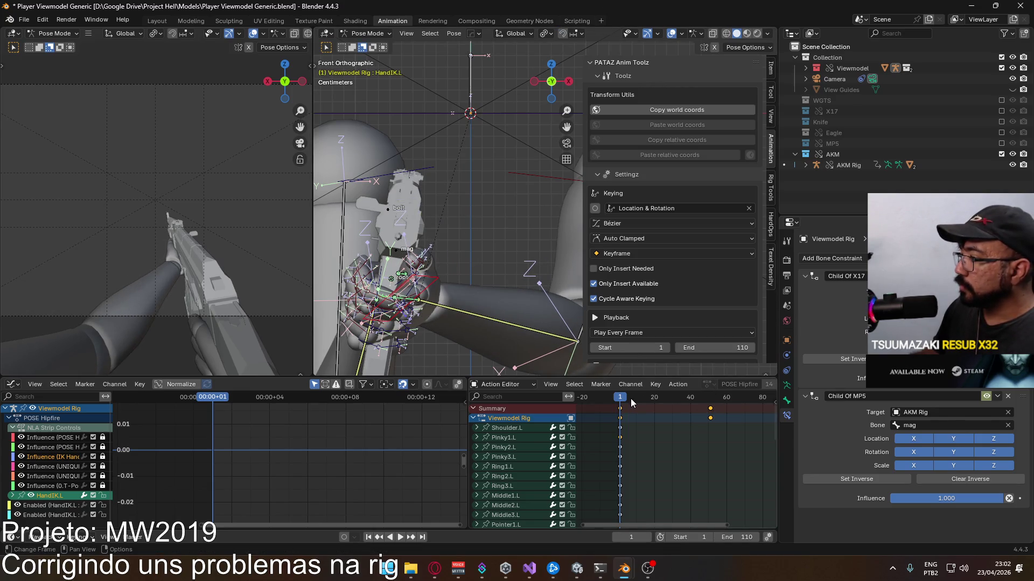
Step: Play and scrub the rig animation from frame 1, then make Viewmodel Rig's IK Hand L AK layer active
{"action": "key", "text": "space"}
{"action": "left_click_drag", "start_coordinate": [692, 404], "coordinate": [707, 404]}
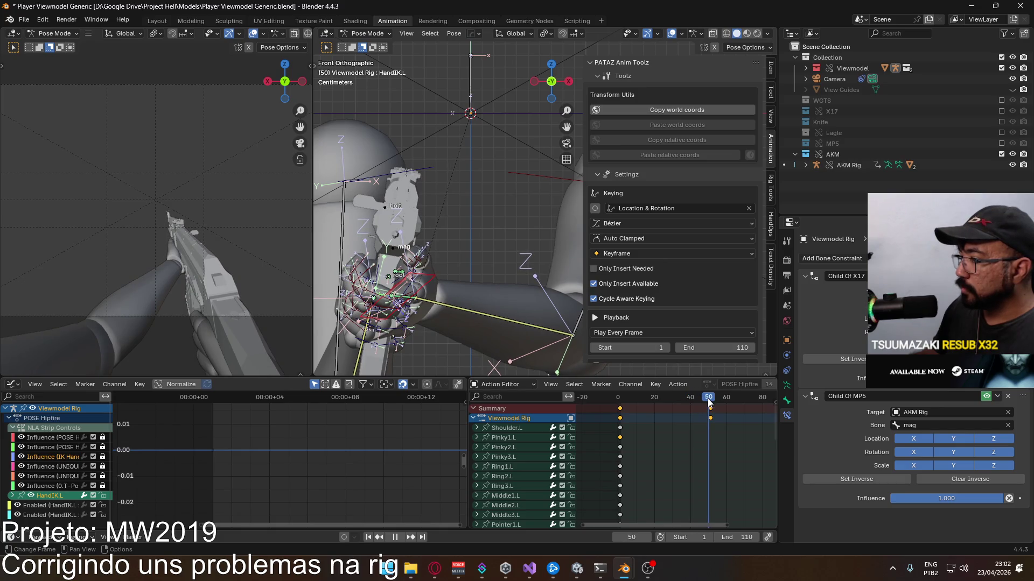
{"action": "key", "text": "Escape"}
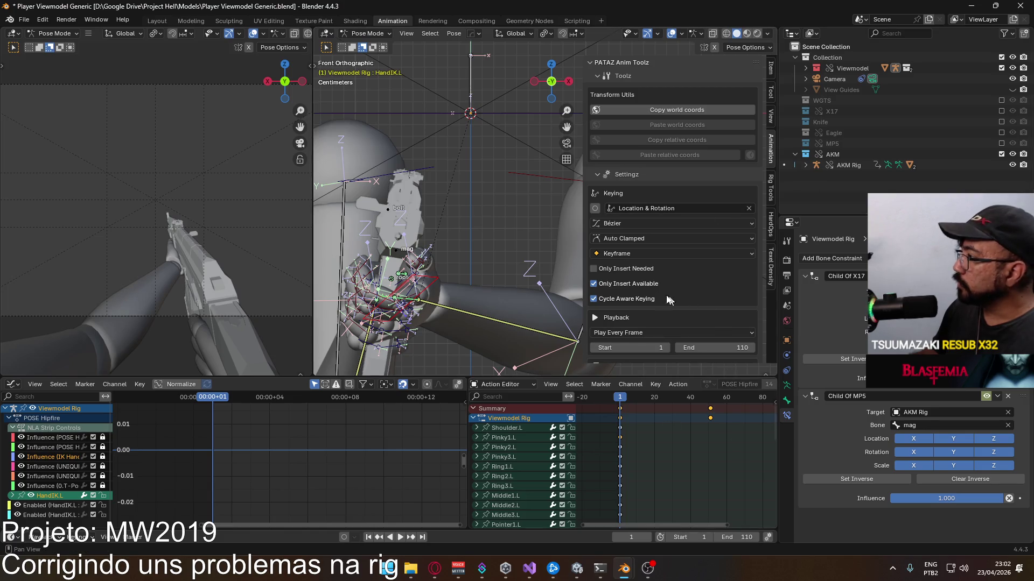
{"action": "scroll", "coordinate": [703, 312], "scroll_direction": "down", "scroll_amount": 5}
{"action": "scroll", "coordinate": [702, 311], "scroll_direction": "down", "scroll_amount": 4}
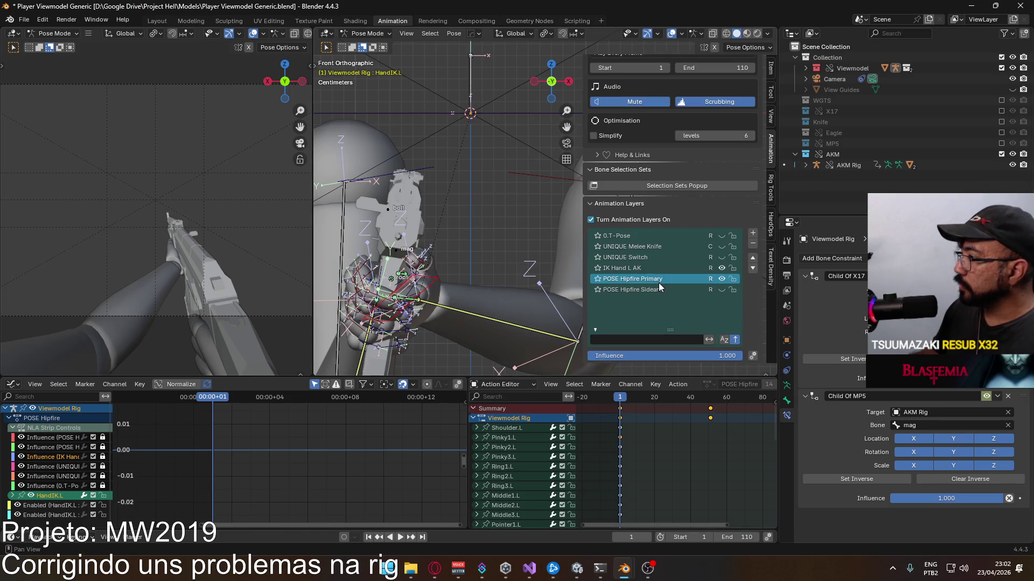
{"action": "left_click", "coordinate": [688, 396]}
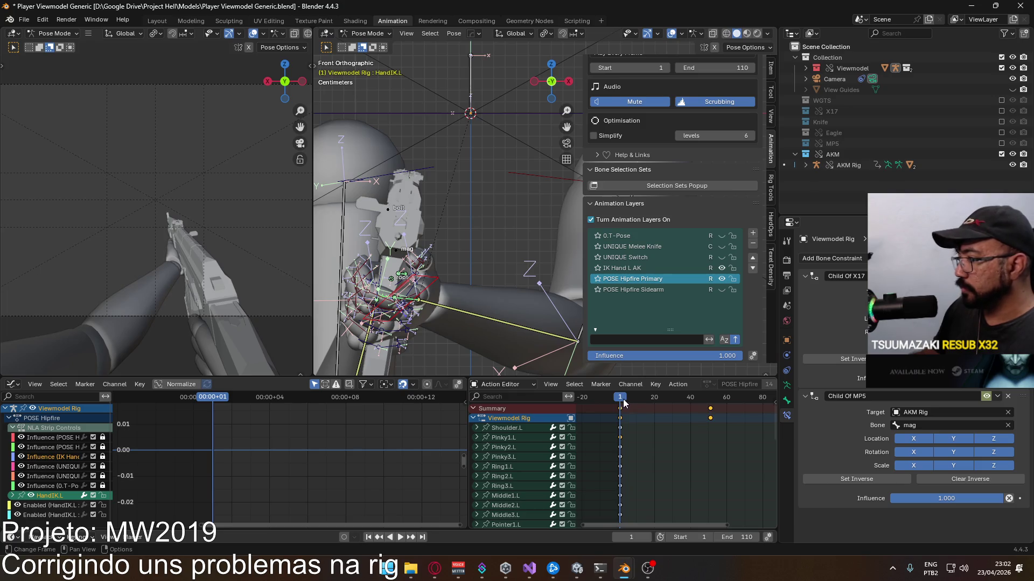
{"action": "key", "text": "space"}
{"action": "left_click", "coordinate": [620, 401]}
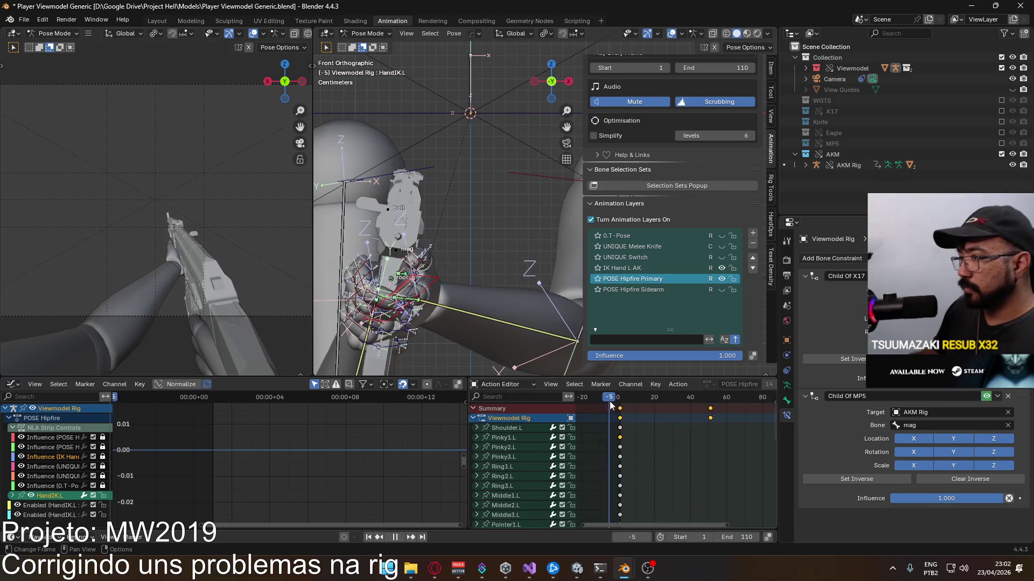
{"action": "left_click_drag", "start_coordinate": [620, 406], "coordinate": [620, 406]}
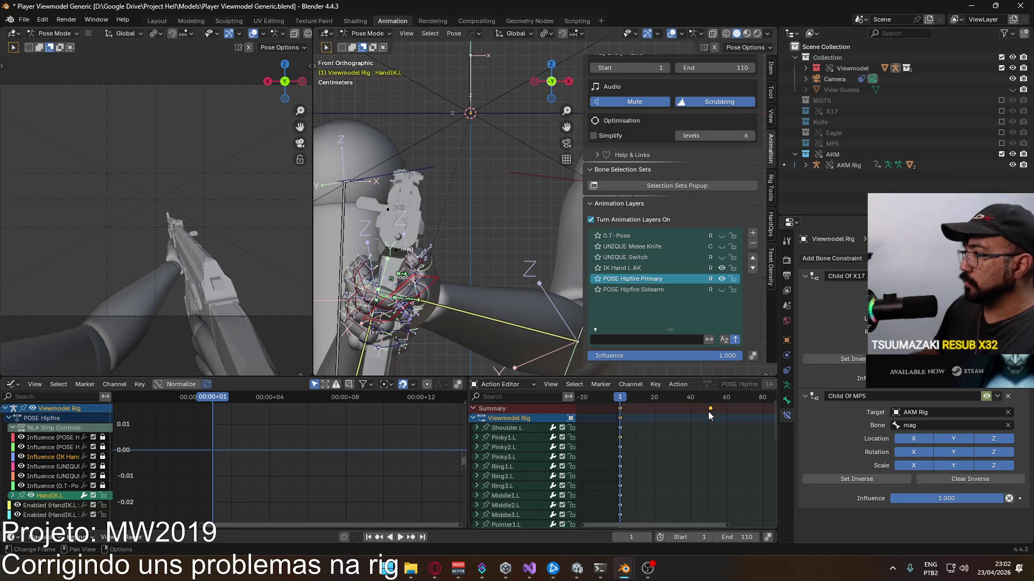
{"action": "left_click", "coordinate": [710, 414]}
{"action": "left_click", "coordinate": [679, 268]}
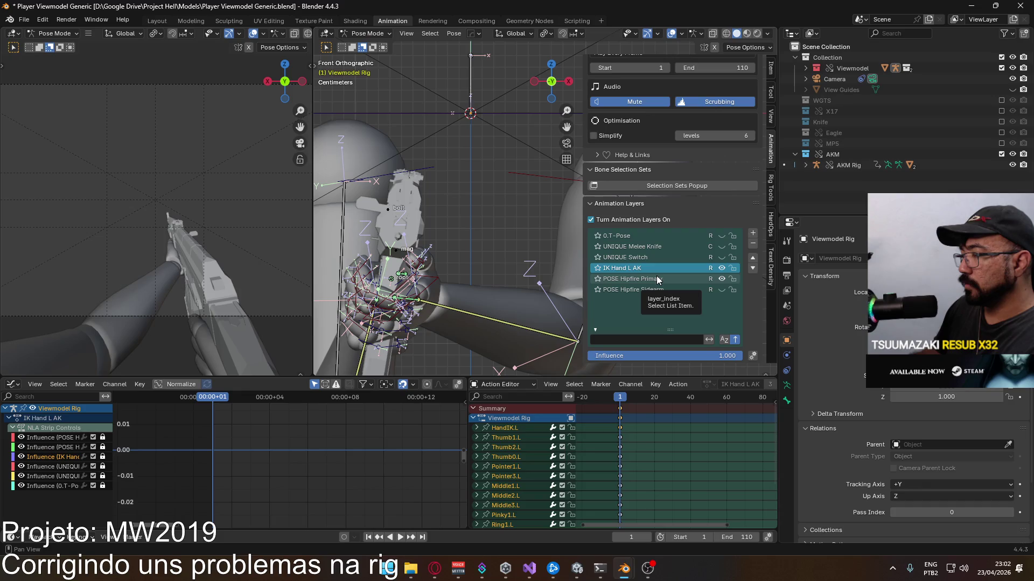
Step: In right orthographic view, toggle the IK Hand L AK layer and clear the HandIK.L selection
{"action": "key", "text": "KP_3"}
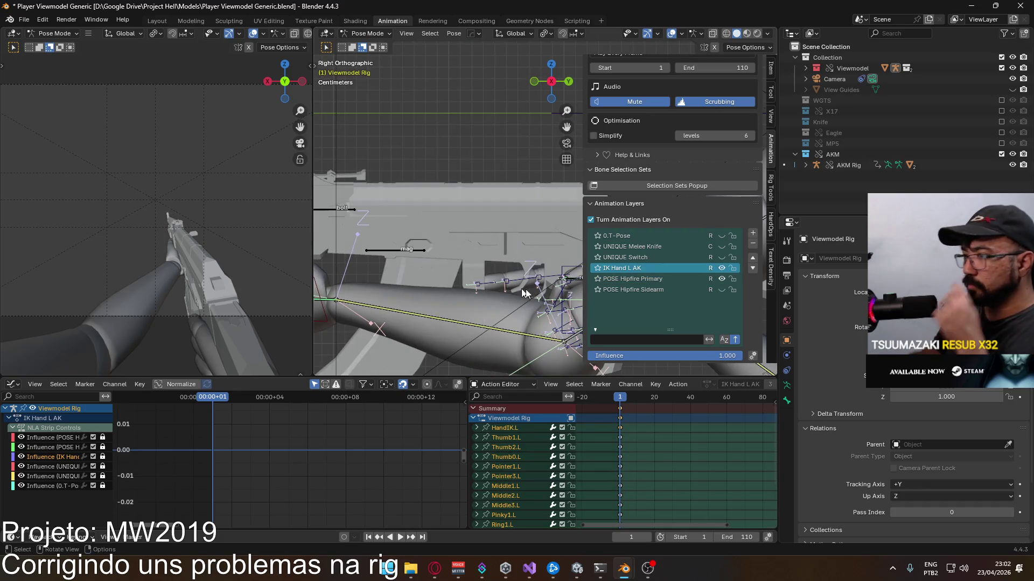
{"action": "scroll", "coordinate": [524, 292], "scroll_direction": "down", "scroll_amount": 3}
{"action": "left_click", "coordinate": [722, 277]}
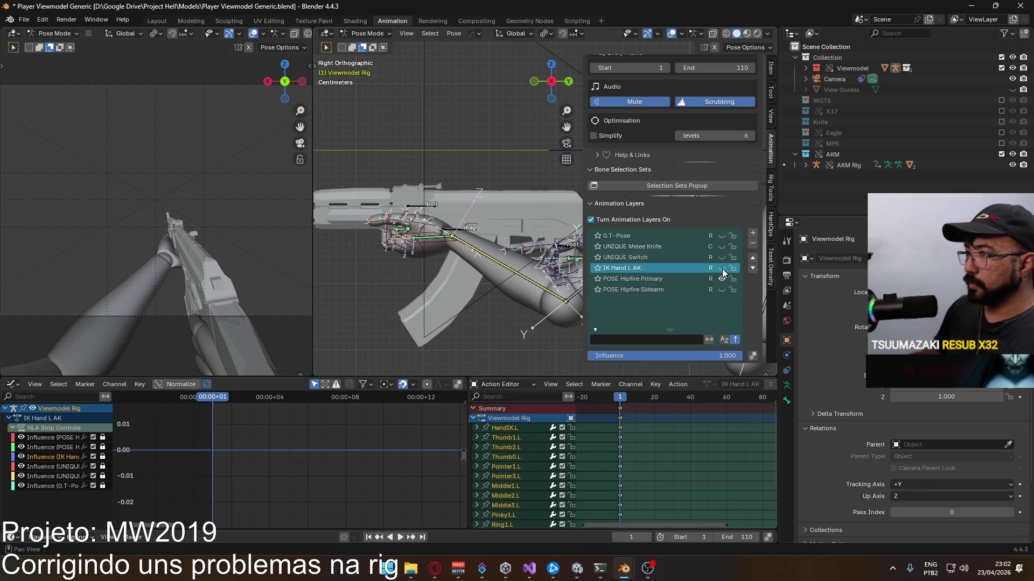
{"action": "scroll", "coordinate": [453, 240], "scroll_direction": "up", "scroll_amount": 2}
{"action": "left_click", "coordinate": [411, 246]}
{"action": "scroll", "coordinate": [456, 284], "scroll_direction": "up", "scroll_amount": 2}
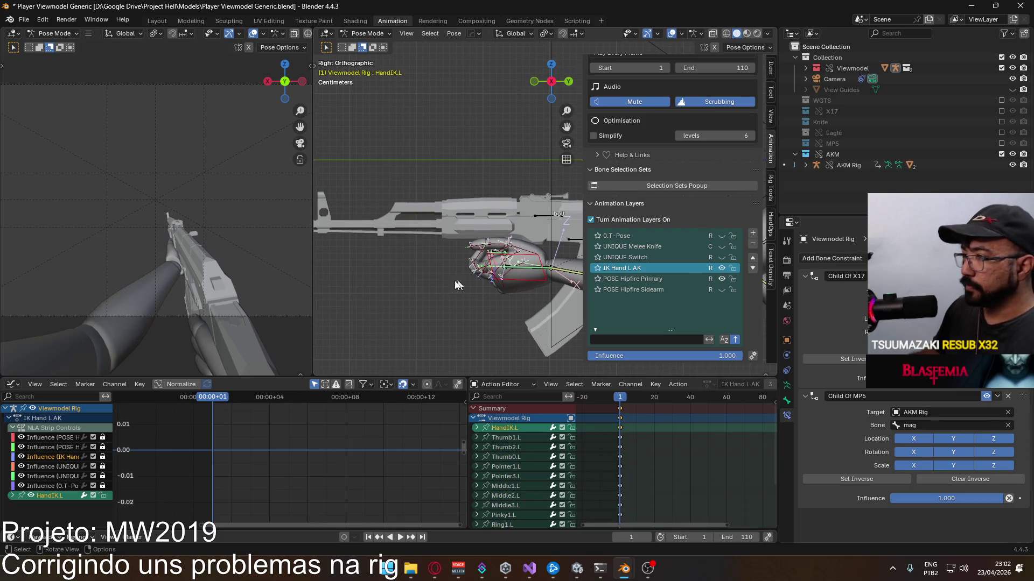
{"action": "scroll", "coordinate": [476, 279], "scroll_direction": "up", "scroll_amount": 2}
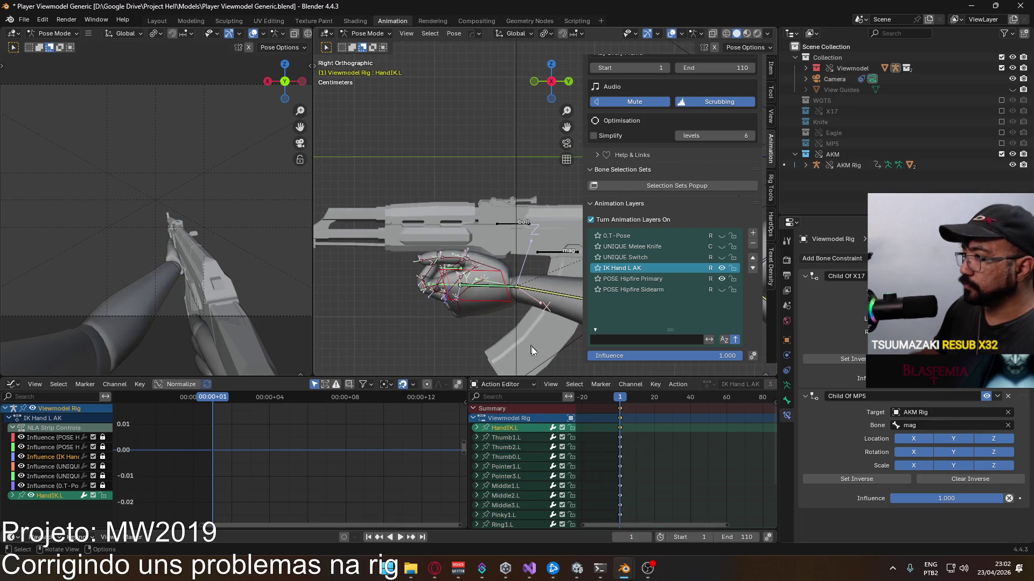
{"action": "left_click", "coordinate": [617, 433]}
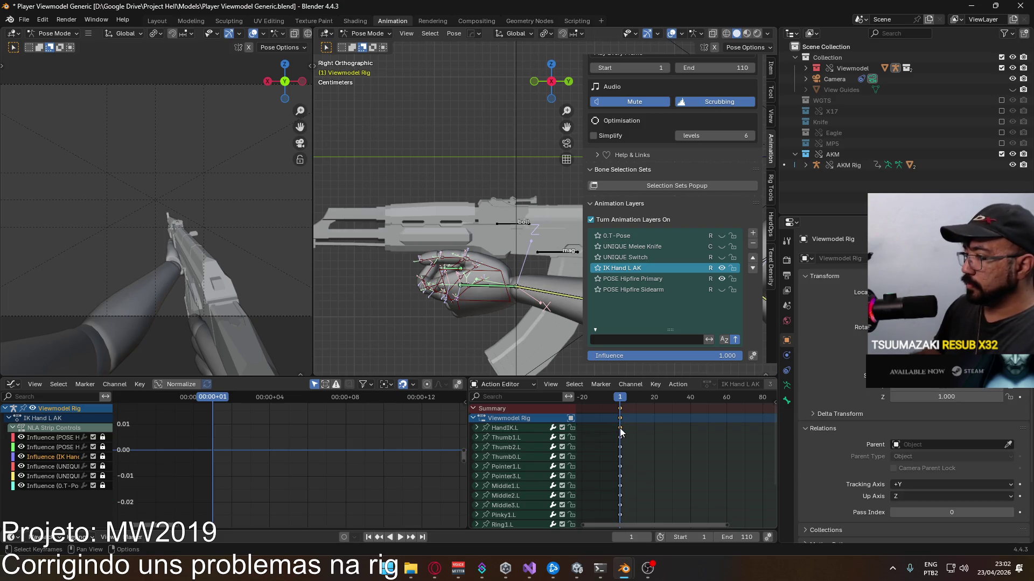
{"action": "key", "text": "Delete"}
Step: Reselect HandIK.L and start moving it along the AKM handguard toward the front grip
{"action": "middle_click_drag", "start_coordinate": [425, 294], "coordinate": [525, 284]}
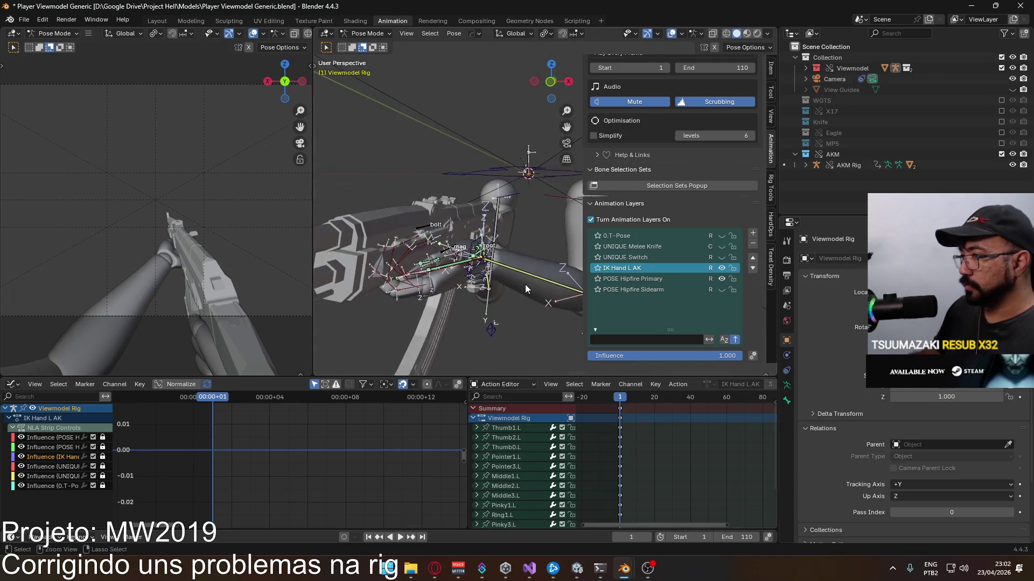
{"action": "left_click", "coordinate": [523, 426]}
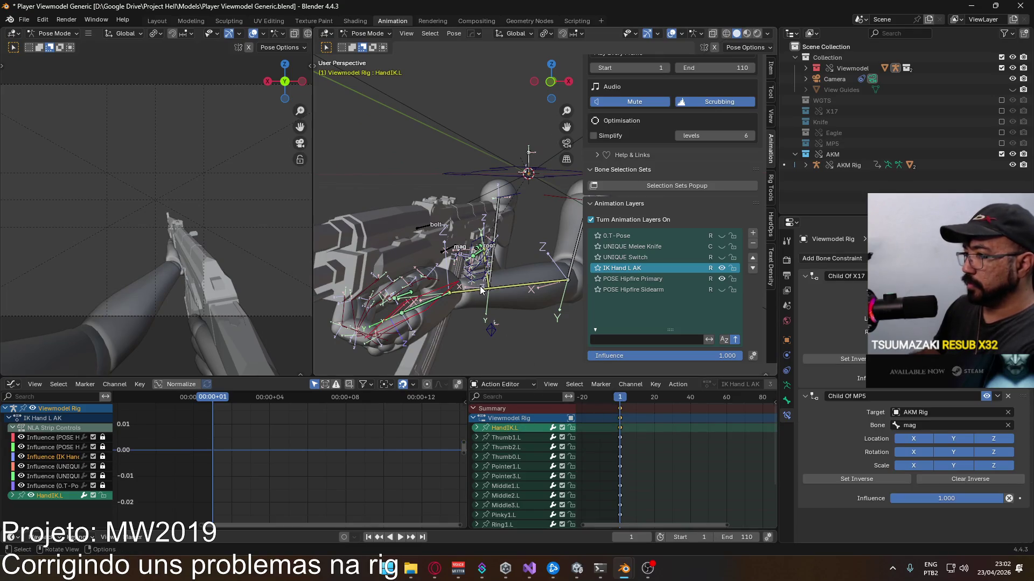
{"action": "key", "text": "KP_3"}
{"action": "key", "text": "g"}
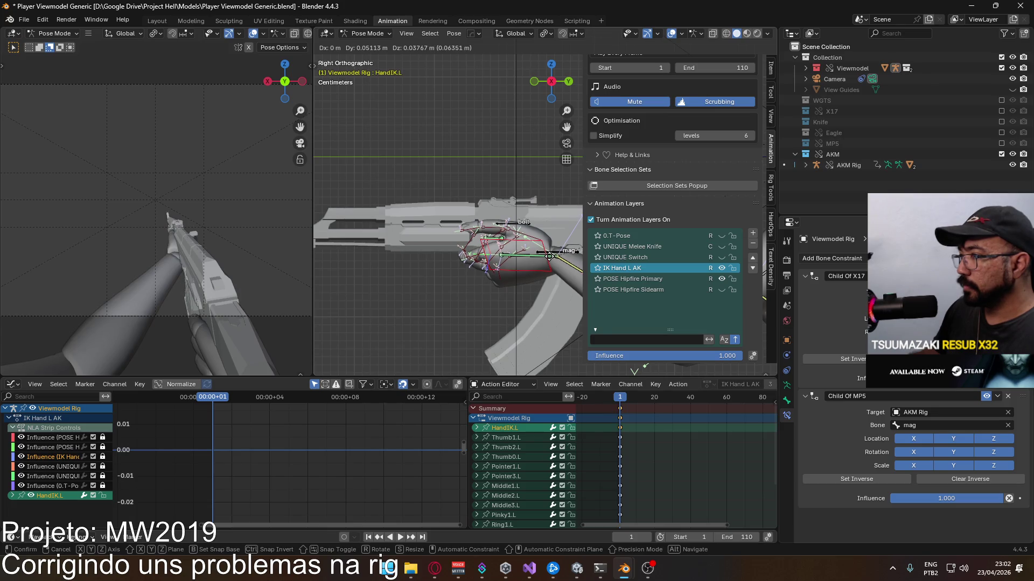
Step: Slide the HandIK.L control along its local Y axis onto the AKM front grip, checking from camera and front views
{"action": "left_click", "coordinate": [549, 256]}
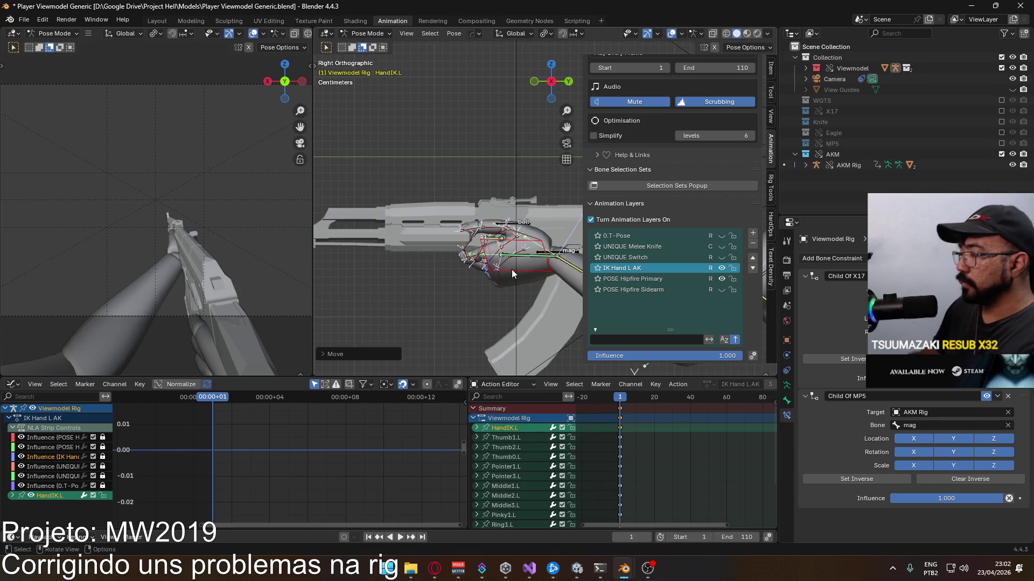
{"action": "key", "text": "KP_0"}
{"action": "key", "text": "KP_1"}
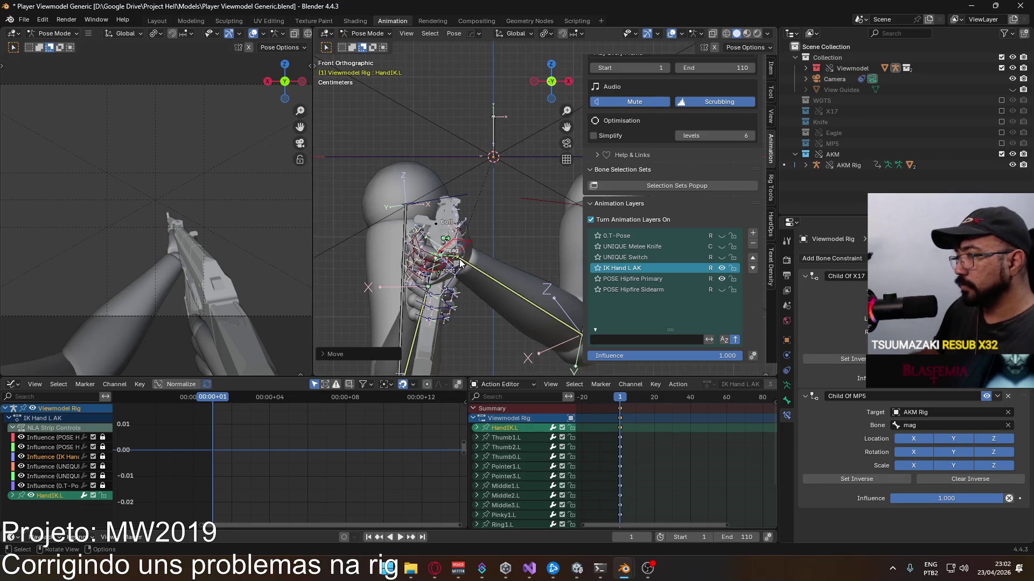
{"action": "middle_click_drag", "start_coordinate": [459, 263], "coordinate": [489, 238]}
{"action": "key", "text": "g"}
{"action": "key", "text": "y"}
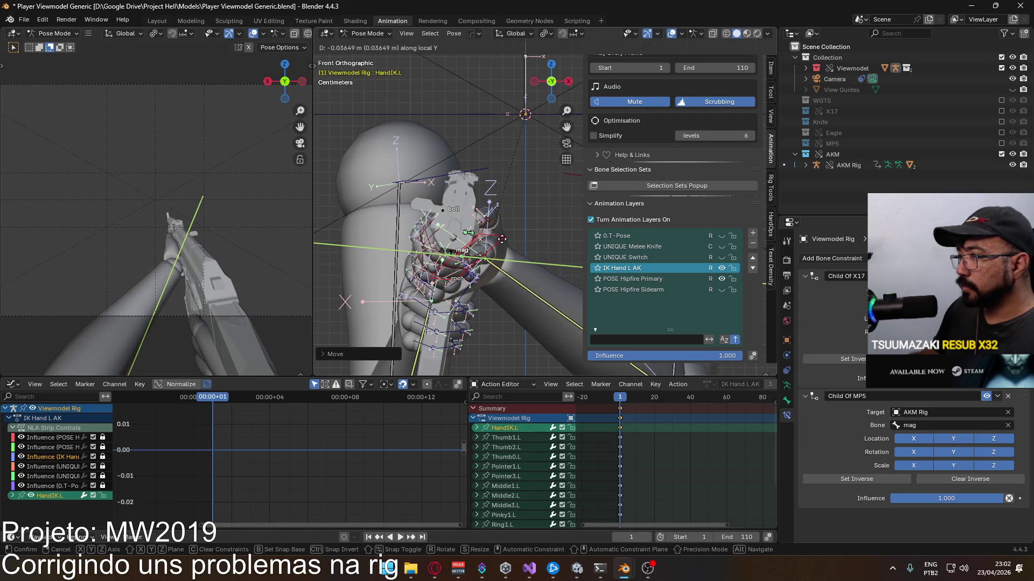
{"action": "left_click", "coordinate": [479, 267]}
{"action": "mouse_move", "coordinate": [538, 260]}
{"action": "middle_mouse_down"}
{"action": "mouse_move", "coordinate": [466, 222]}
{"action": "mouse_move", "coordinate": [470, 278]}
{"action": "middle_mouse_up"}
{"action": "key", "text": "g"}
{"action": "key", "text": "y"}
{"action": "key", "text": "y"}
{"action": "key", "text": "y"}
{"action": "key", "text": "y"}
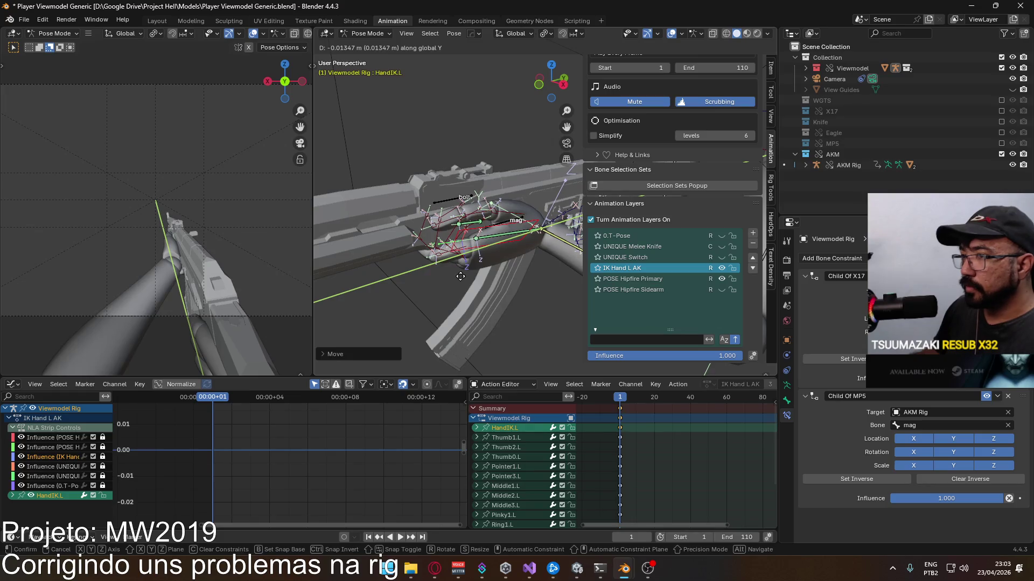
{"action": "left_click", "coordinate": [459, 277]}
Step: Give HandIK.L a final nudge along global Y and save Player Viewmodel Generic.blend
{"action": "mouse_move", "coordinate": [459, 277]}
{"action": "middle_mouse_down"}
{"action": "mouse_move", "coordinate": [468, 270]}
{"action": "mouse_move", "coordinate": [441, 191]}
{"action": "middle_mouse_up"}
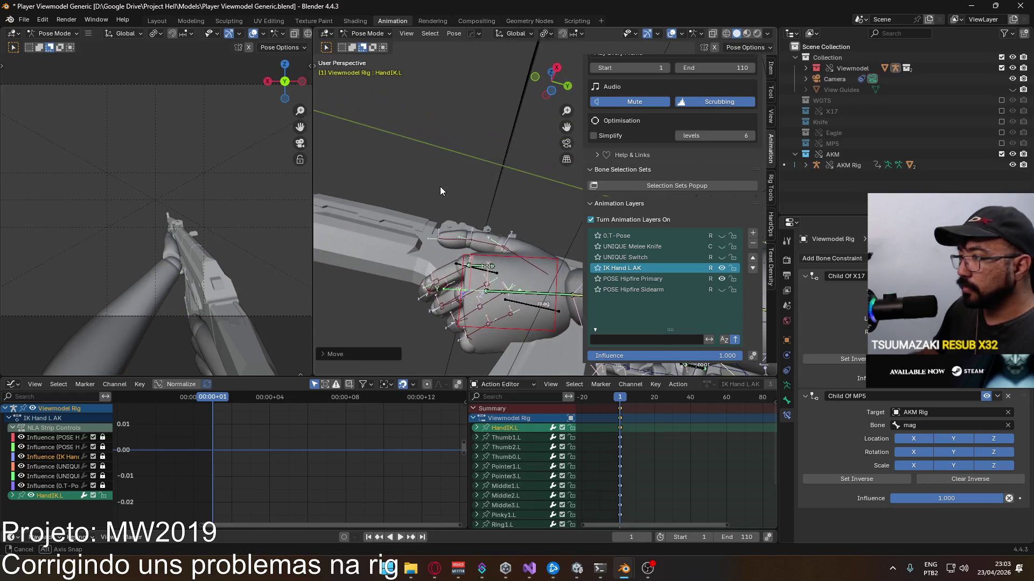
{"action": "key", "text": "g"}
{"action": "key", "text": "y"}
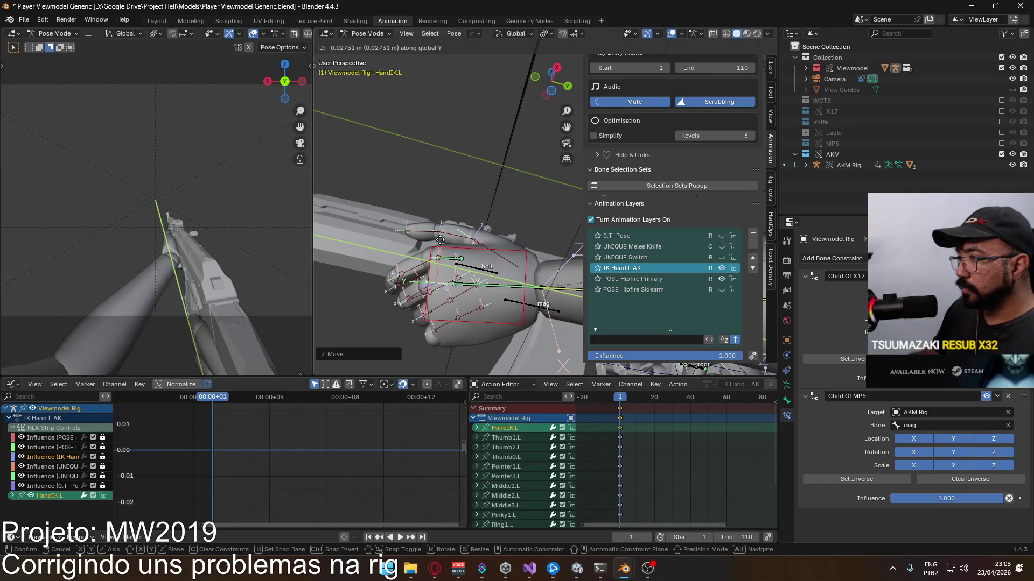
{"action": "mouse_move", "coordinate": [441, 240]}
{"action": "middle_mouse_down", "text": "alt"}
{"action": "mouse_move", "coordinate": [465, 268]}
{"action": "mouse_move", "coordinate": [447, 266]}
{"action": "mouse_move", "coordinate": [488, 226]}
{"action": "mouse_move", "coordinate": [512, 230]}
{"action": "mouse_move", "coordinate": [343, 222]}
{"action": "mouse_move", "coordinate": [560, 243]}
{"action": "mouse_move", "coordinate": [394, 254]}
{"action": "middle_mouse_up", "text": "alt"}
{"action": "left_click", "coordinate": [447, 266]}
{"action": "scroll", "coordinate": [464, 233], "scroll_direction": "down", "scroll_amount": 5}
{"action": "key", "text": "ctrl+s"}
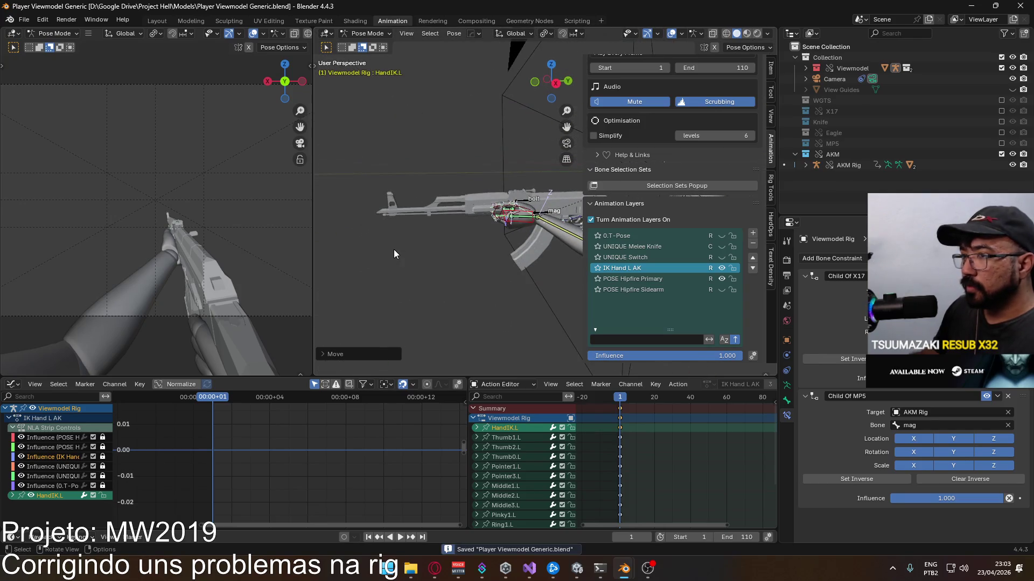
Step: Select the IK Hand L AK layer and undo/redo to compare the old and new hand poses
{"action": "mouse_move", "coordinate": [566, 350]}
{"action": "middle_mouse_down"}
{"action": "mouse_move", "coordinate": [516, 260]}
{"action": "mouse_move", "coordinate": [362, 253]}
{"action": "mouse_move", "coordinate": [398, 272]}
{"action": "mouse_move", "coordinate": [526, 258]}
{"action": "mouse_move", "coordinate": [501, 275]}
{"action": "middle_mouse_up"}
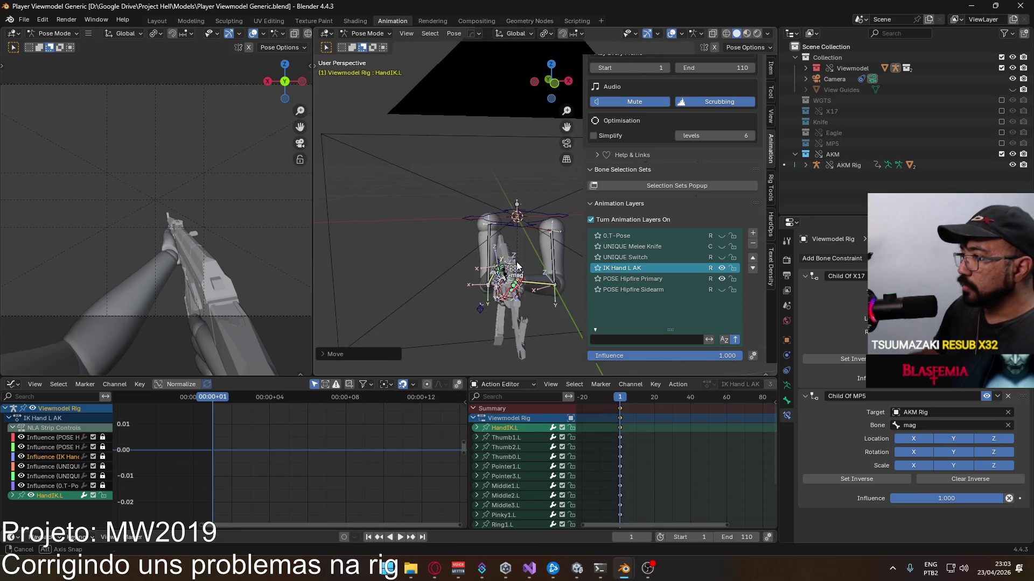
{"action": "left_click", "coordinate": [722, 269]}
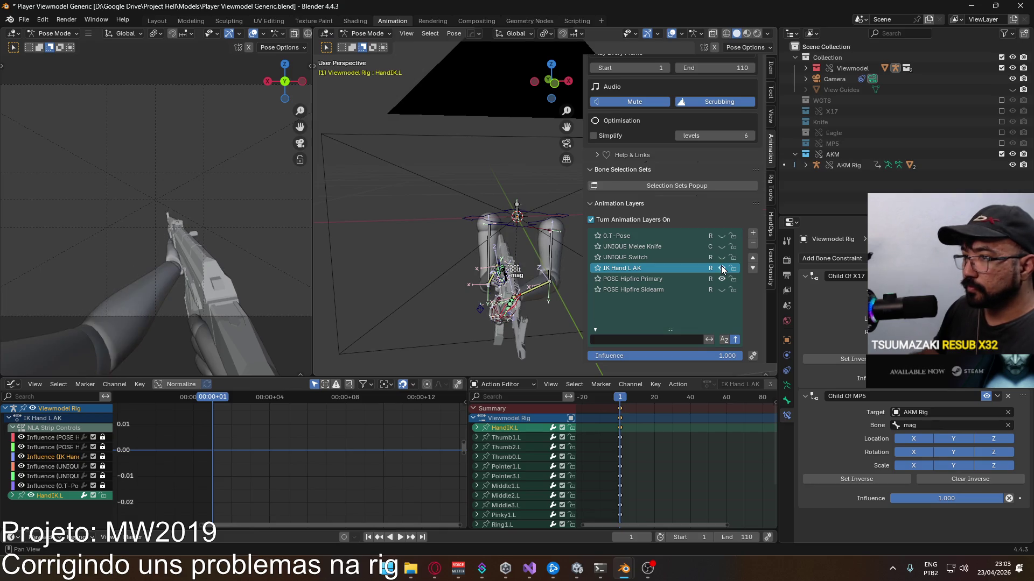
{"action": "key", "text": "ctrl+z"}
{"action": "key", "text": "ctrl+shift+z"}
{"action": "key", "text": "ctrl+z"}
{"action": "key", "text": "ctrl+shift+z"}
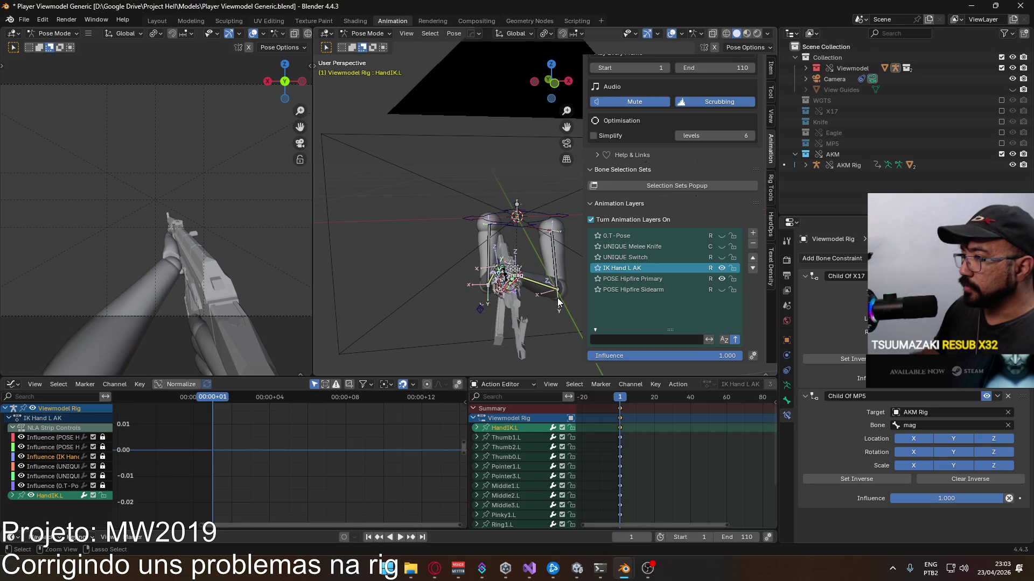
{"action": "middle_click_drag", "start_coordinate": [556, 302], "coordinate": [490, 238]}
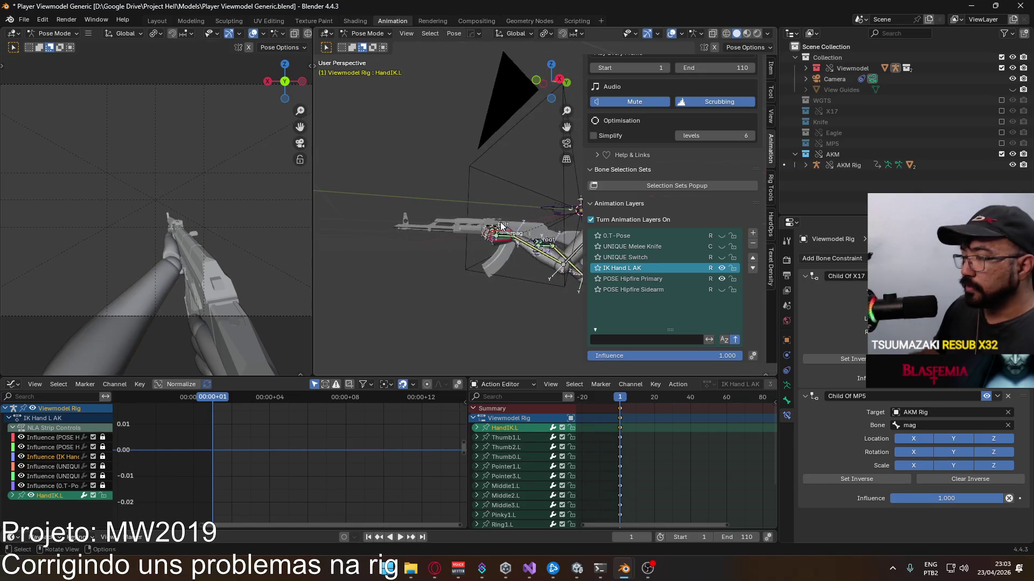
{"action": "key", "text": "ctrl+z"}
{"action": "scroll", "coordinate": [489, 235], "scroll_direction": "up", "scroll_amount": 2}
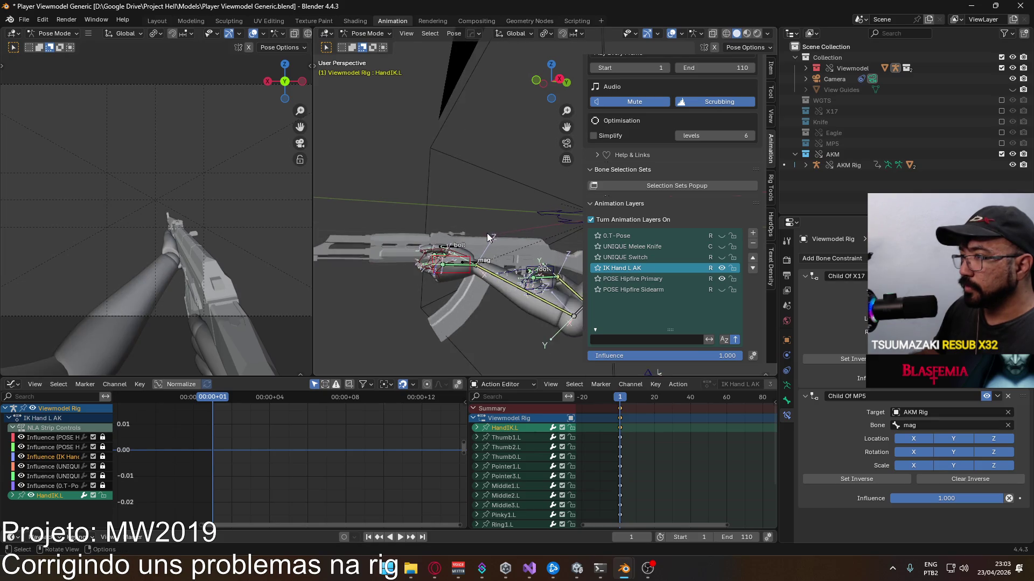
{"action": "scroll", "coordinate": [489, 235], "scroll_direction": "up", "scroll_amount": 2}
Step: Nudge the left hand IK bone along Y, enable auto-keying and key its Location & Rotation
{"action": "key", "text": "g"}
{"action": "key", "text": "y"}
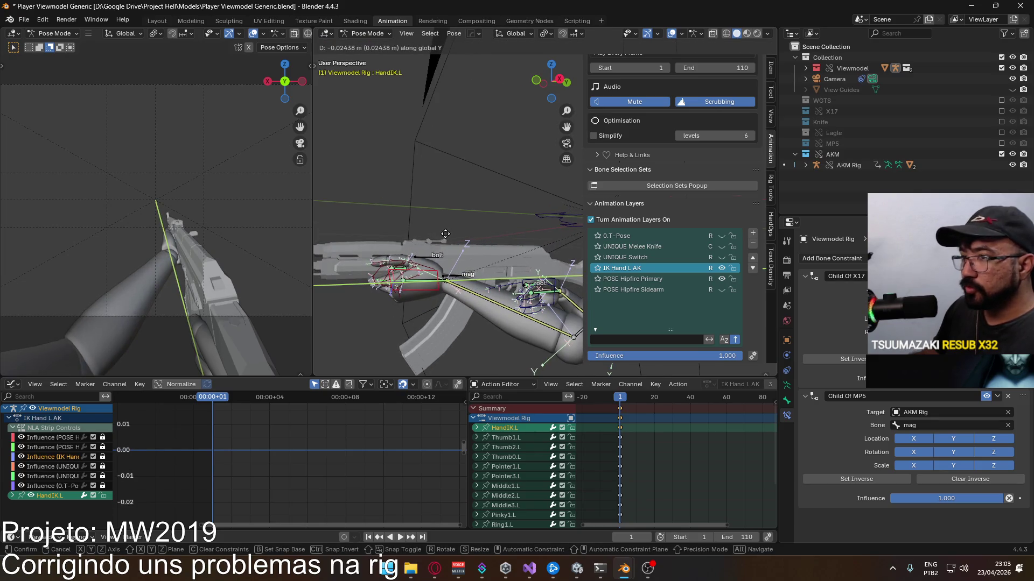
{"action": "left_click", "coordinate": [445, 233]}
{"action": "left_click", "coordinate": [345, 537]}
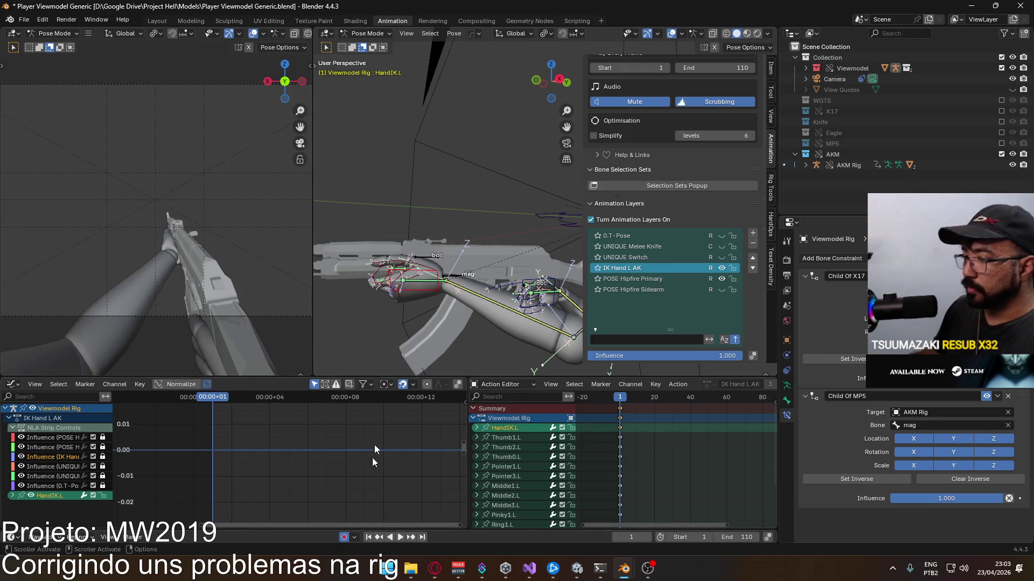
{"action": "key", "text": "k"}
{"action": "left_click", "coordinate": [434, 271]}
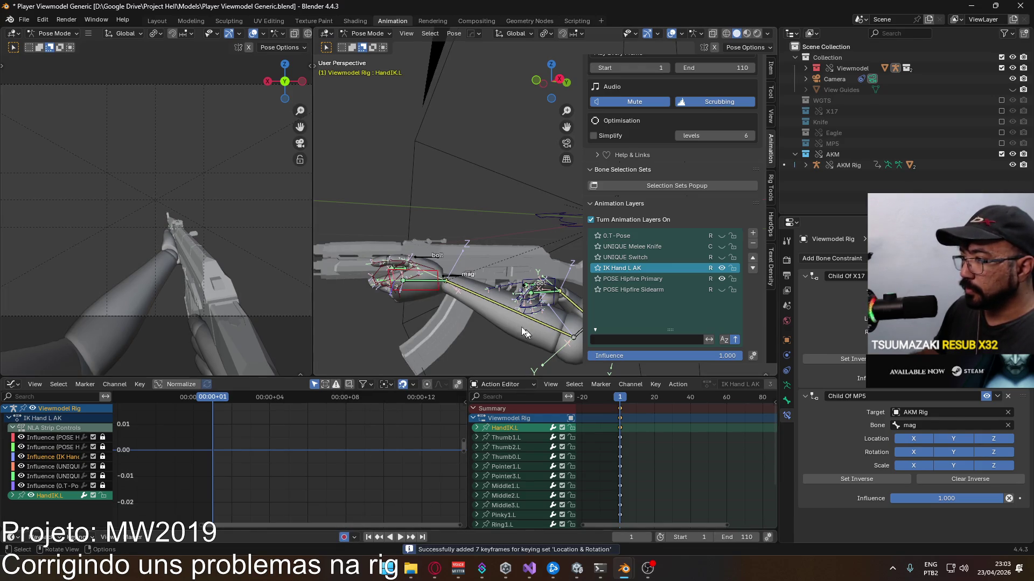
Step: Toggle the IK Hand L AK layer's visibility to compare poses, then return the rig to Object Mode
{"action": "left_click", "coordinate": [720, 270]}
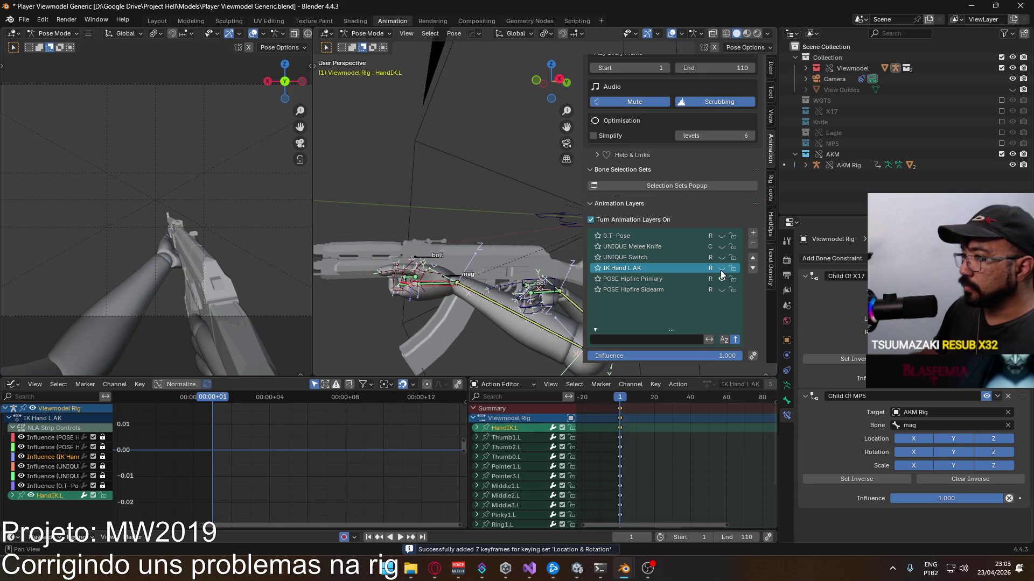
{"action": "left_click", "coordinate": [720, 271]}
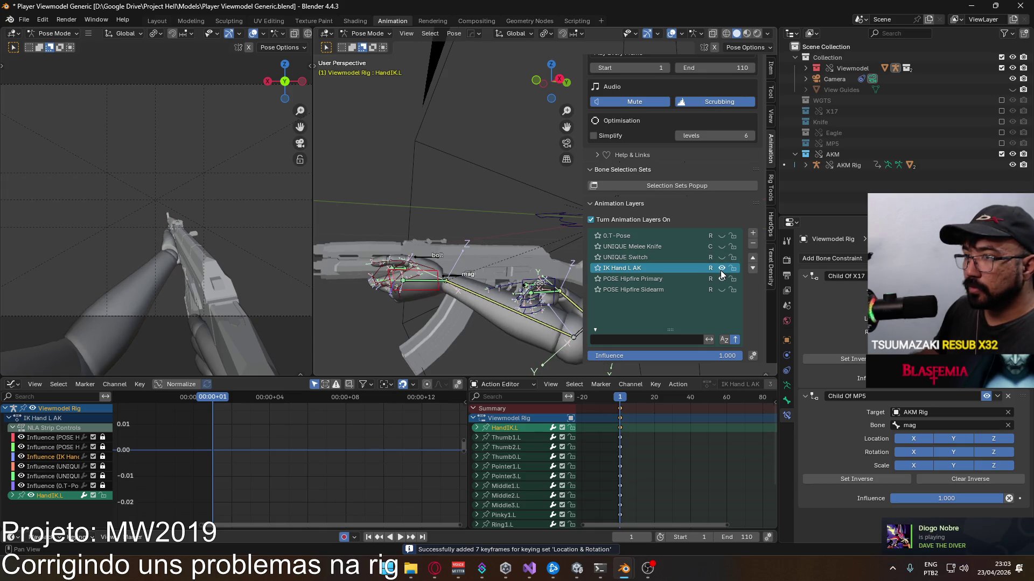
{"action": "left_click", "coordinate": [721, 271]}
{"action": "left_click", "coordinate": [721, 271]}
{"action": "left_click", "coordinate": [720, 270]}
{"action": "left_click", "coordinate": [720, 271]}
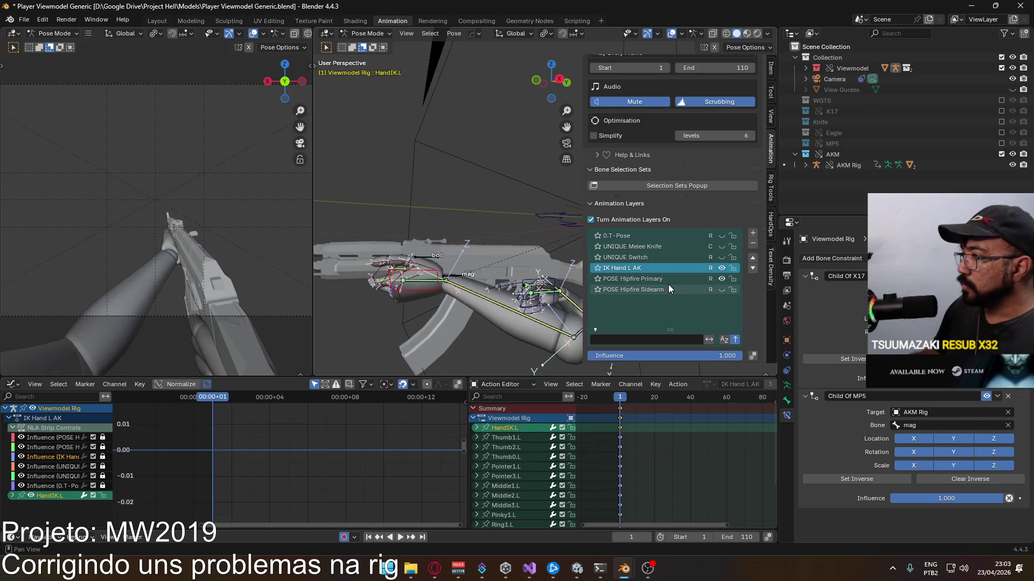
{"action": "mouse_move", "coordinate": [558, 258]}
{"action": "middle_mouse_down"}
{"action": "mouse_move", "coordinate": [465, 279]}
{"action": "mouse_move", "coordinate": [436, 267]}
{"action": "middle_mouse_up"}
{"action": "left_click", "coordinate": [369, 34]}
{"action": "left_click", "coordinate": [369, 46]}
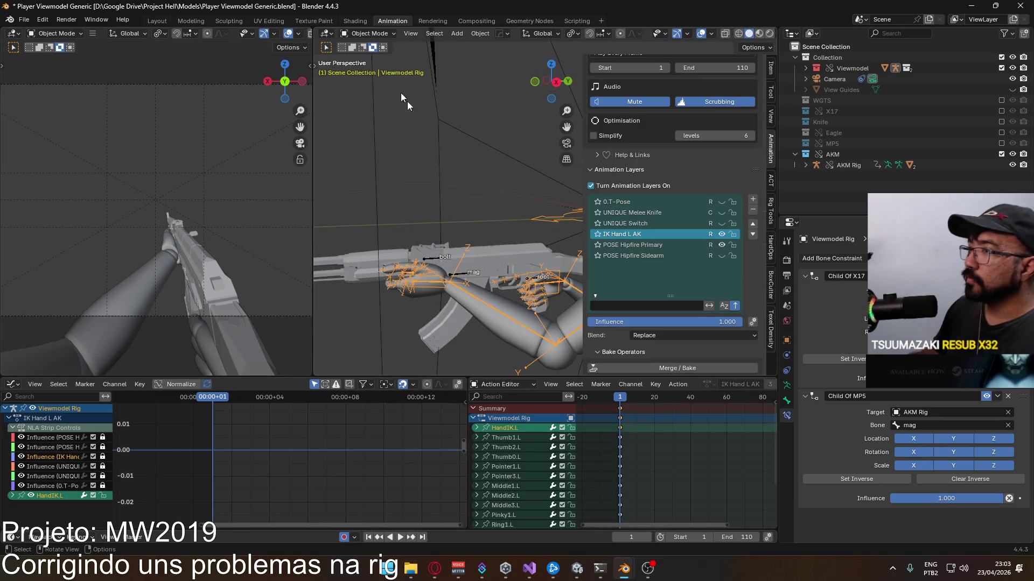
Step: Select the AKM Rig, hide ADD Fire Loop and make CORE Fire Cycle the visible active layer
{"action": "left_click", "coordinate": [458, 264]}
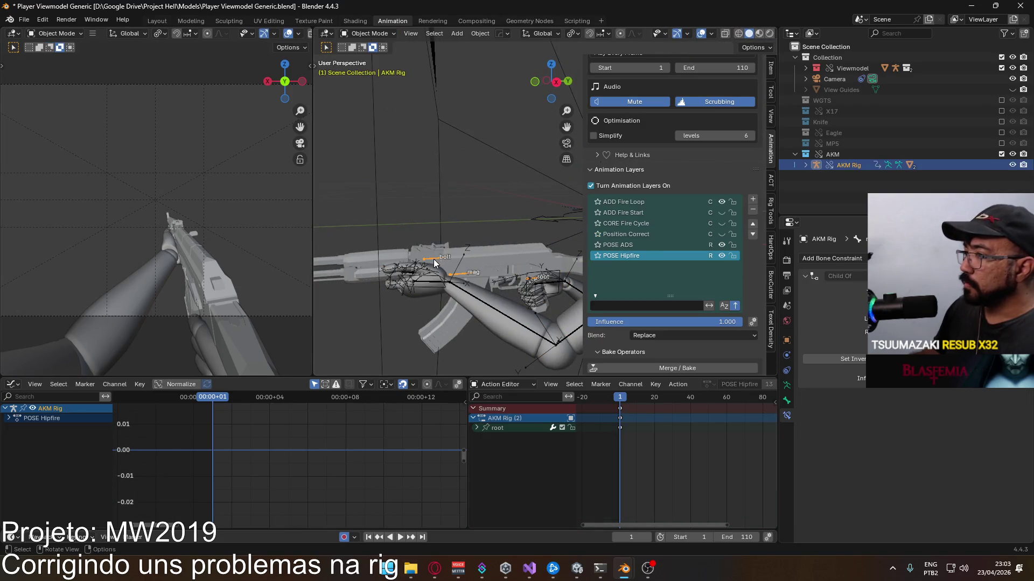
{"action": "left_click", "coordinate": [723, 202]}
{"action": "left_click", "coordinate": [720, 223]}
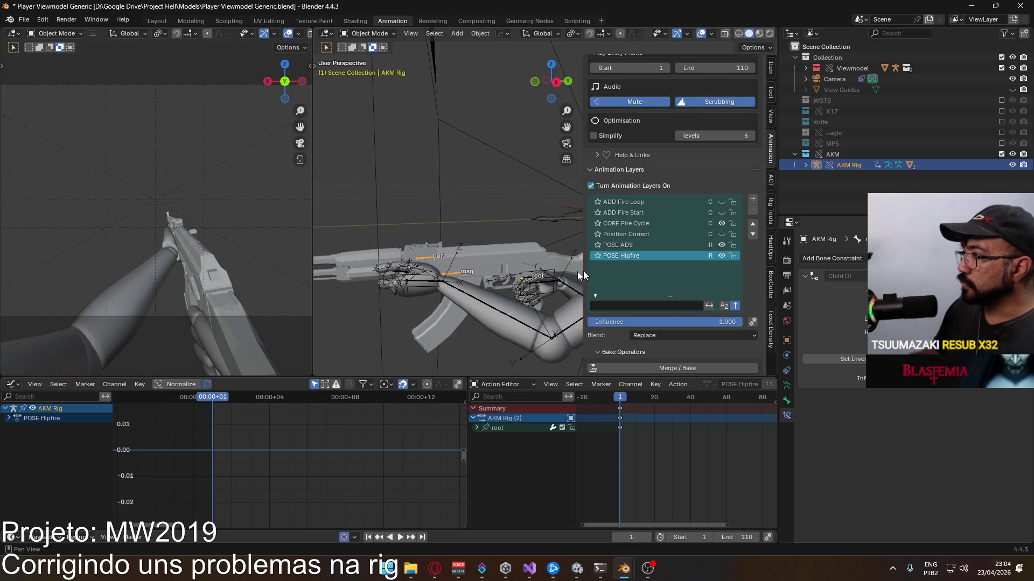
{"action": "left_click", "coordinate": [653, 224]}
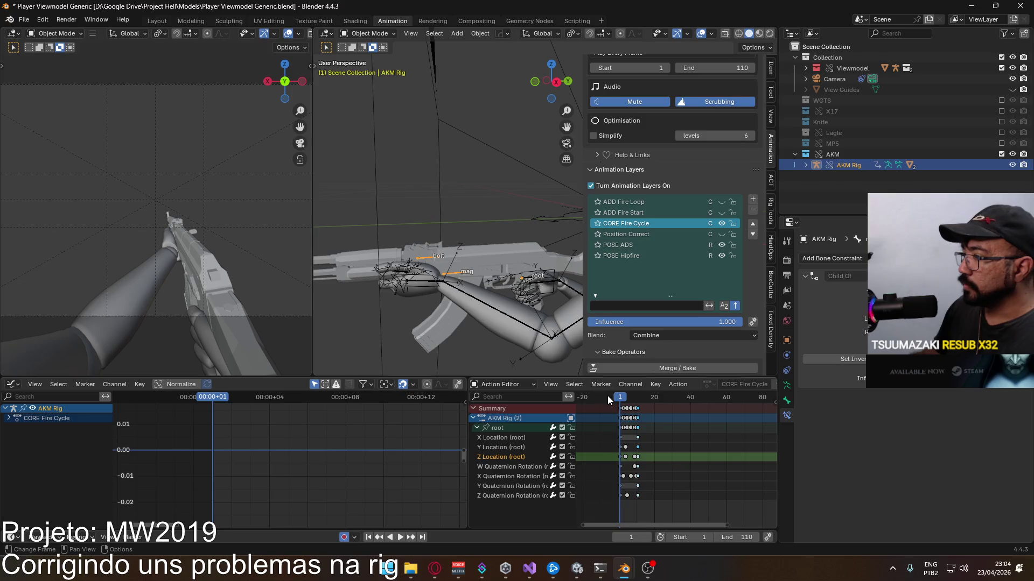
Step: Play the CORE Fire Cycle animation on the rifle from a side view, then stop back at frame 1
{"action": "key", "text": "space"}
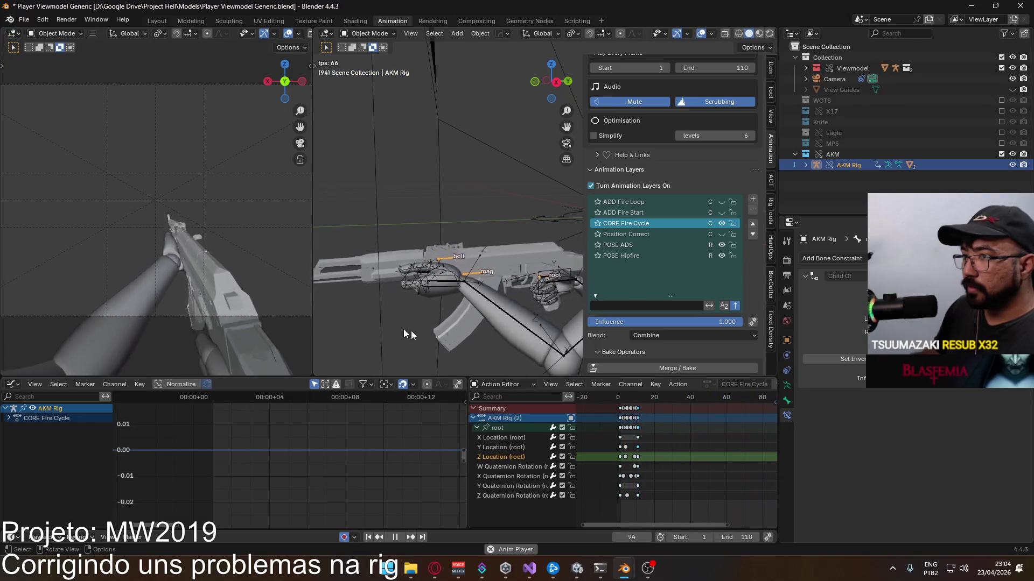
{"action": "scroll", "coordinate": [203, 269], "scroll_direction": "down", "scroll_amount": 2}
{"action": "middle_click_drag", "start_coordinate": [203, 269], "coordinate": [98, 261]}
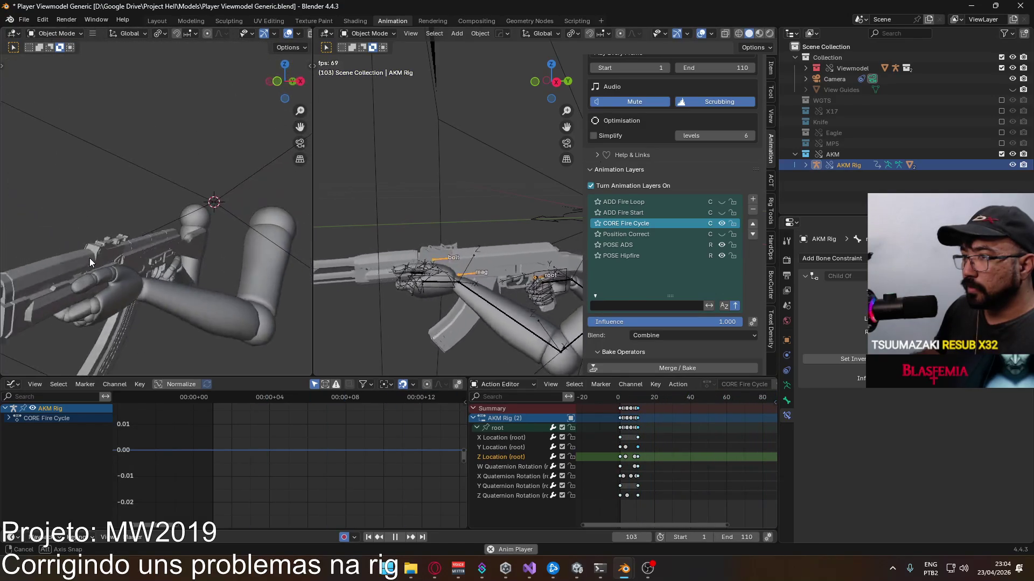
{"action": "middle_click_drag", "start_coordinate": [98, 261], "coordinate": [277, 253]}
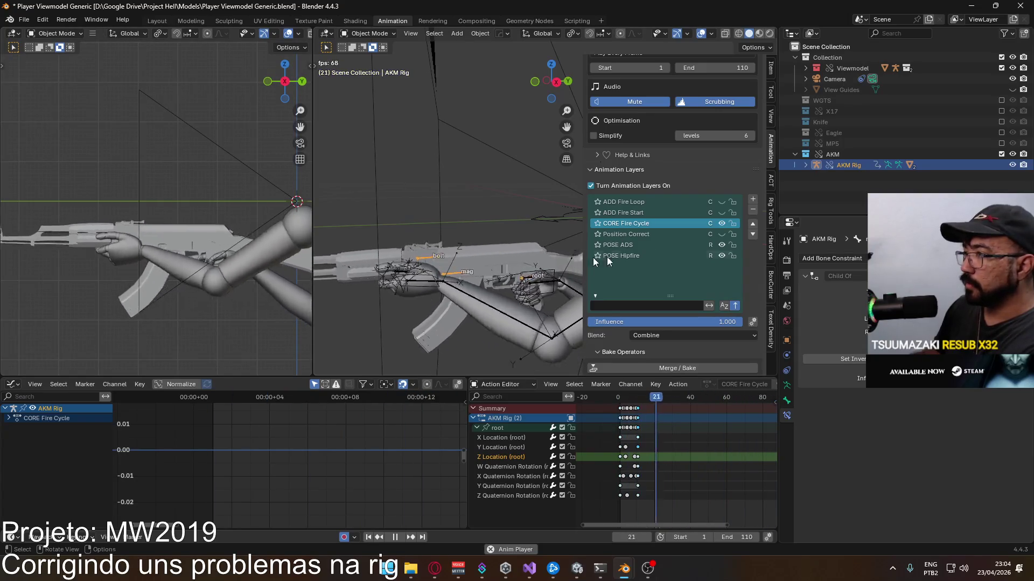
{"action": "key", "text": "Escape"}
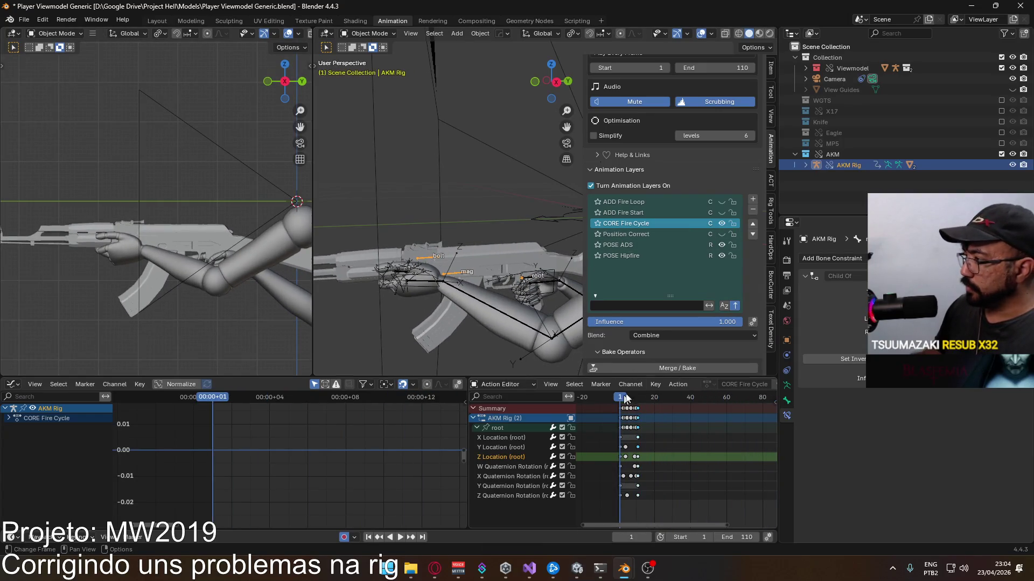
Step: Swap the AKM collection for the MP5 and point the Viewmodel Rig's Child Of MP5 constraint at MP5 Rig
{"action": "left_click", "coordinate": [1000, 154]}
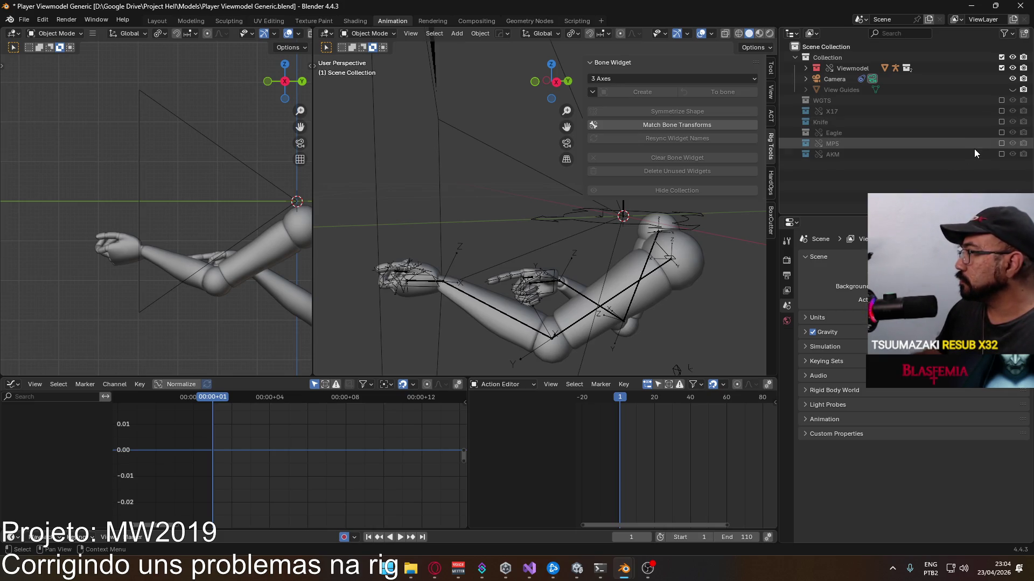
{"action": "left_click", "coordinate": [1002, 143]}
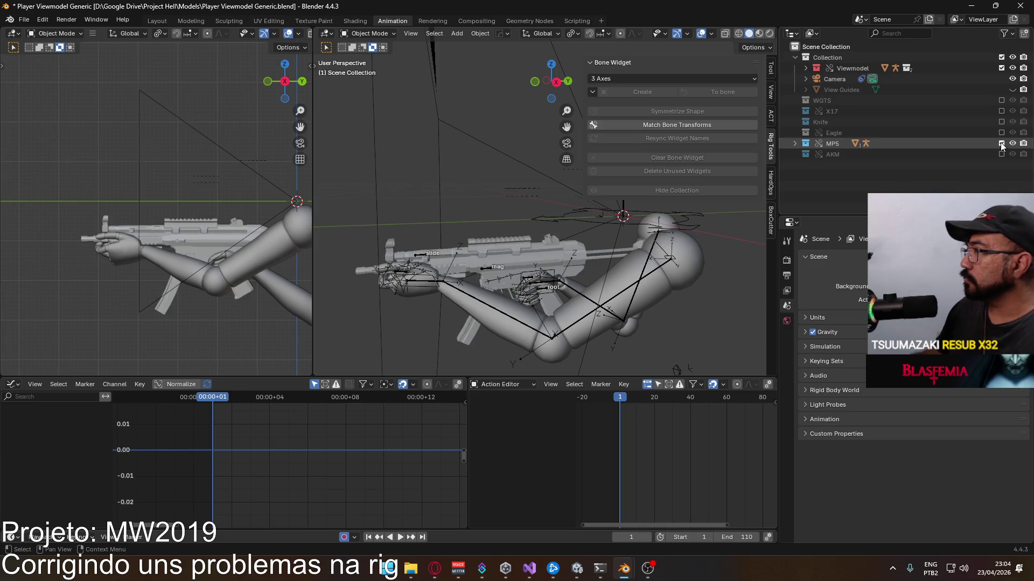
{"action": "left_click", "coordinate": [526, 286]}
{"action": "scroll", "coordinate": [748, 211], "scroll_direction": "down", "scroll_amount": 5}
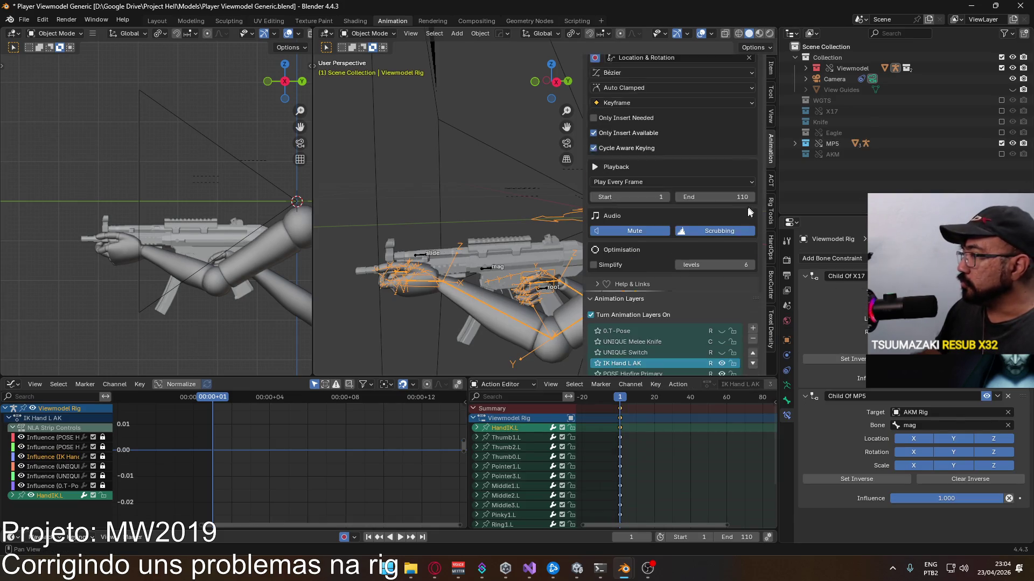
{"action": "scroll", "coordinate": [749, 213], "scroll_direction": "down", "scroll_amount": 2}
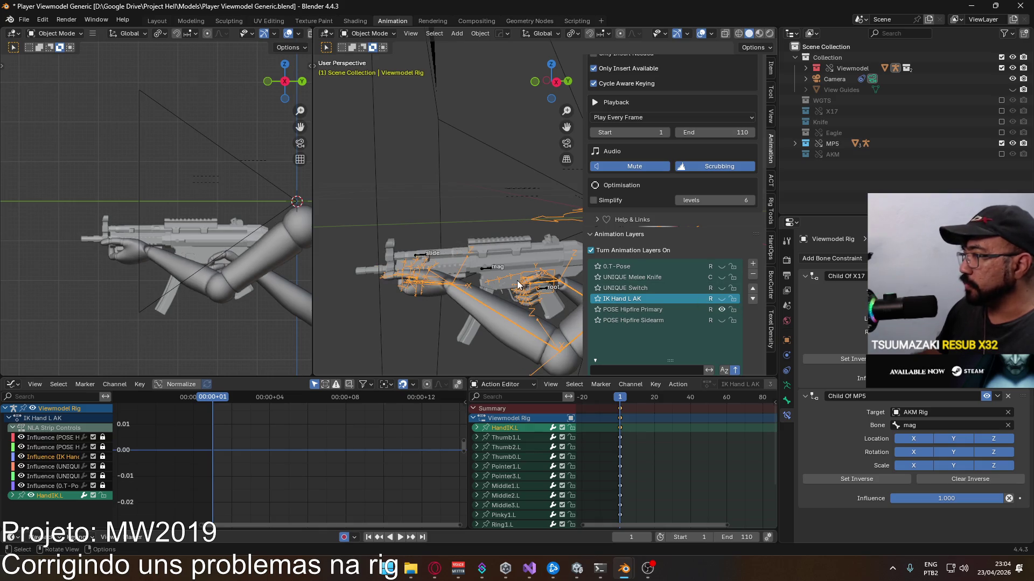
{"action": "mouse_move", "coordinate": [549, 325]}
{"action": "middle_mouse_down"}
{"action": "mouse_move", "coordinate": [538, 222]}
{"action": "mouse_move", "coordinate": [509, 227]}
{"action": "middle_mouse_up"}
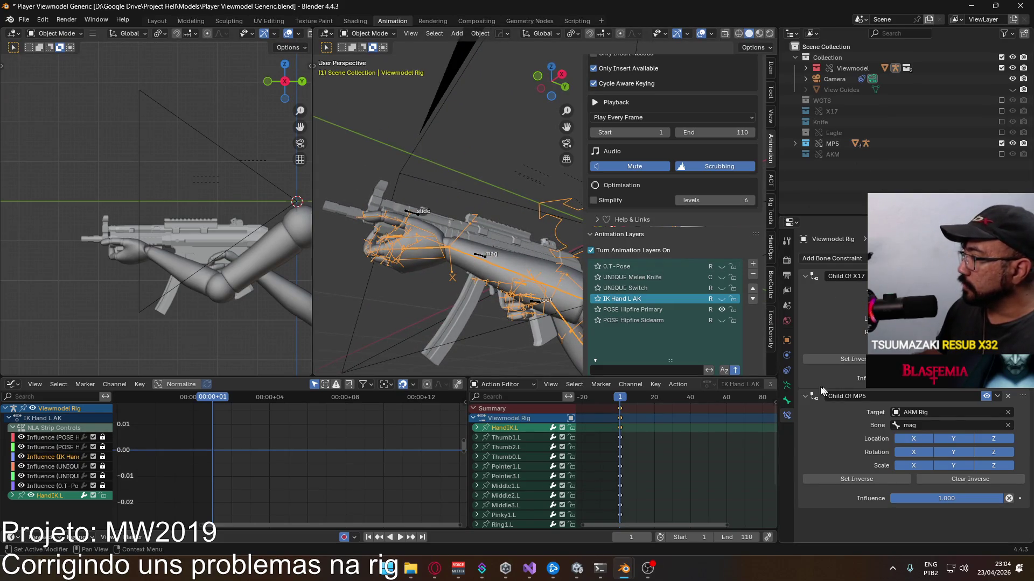
{"action": "left_click", "coordinate": [918, 427]}
{"action": "key", "text": "Return"}
{"action": "left_click", "coordinate": [925, 414]}
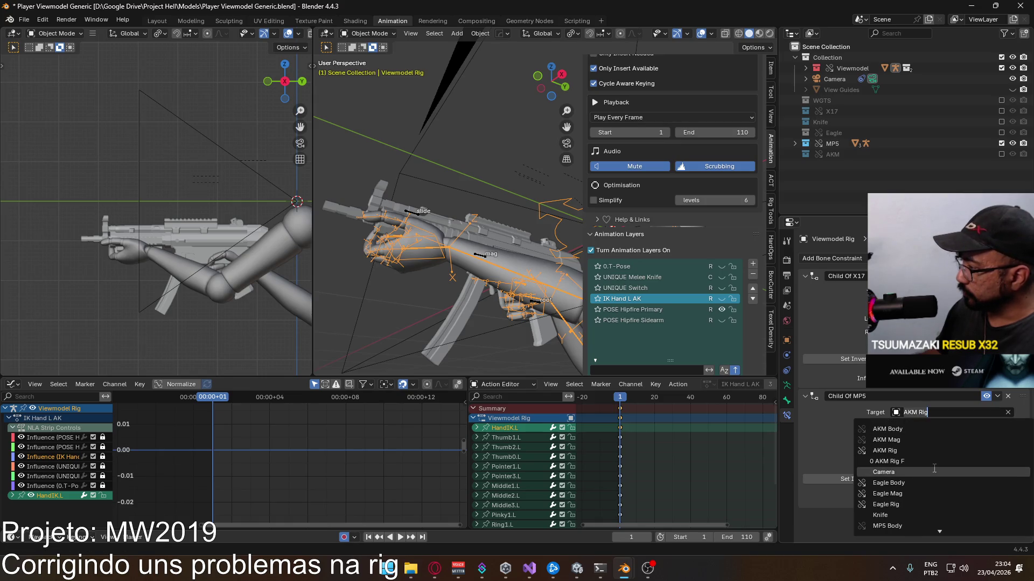
{"action": "scroll", "coordinate": [935, 469], "scroll_direction": "down", "scroll_amount": 2}
{"action": "scroll", "coordinate": [934, 469], "scroll_direction": "down", "scroll_amount": 2}
{"action": "left_click", "coordinate": [904, 486]}
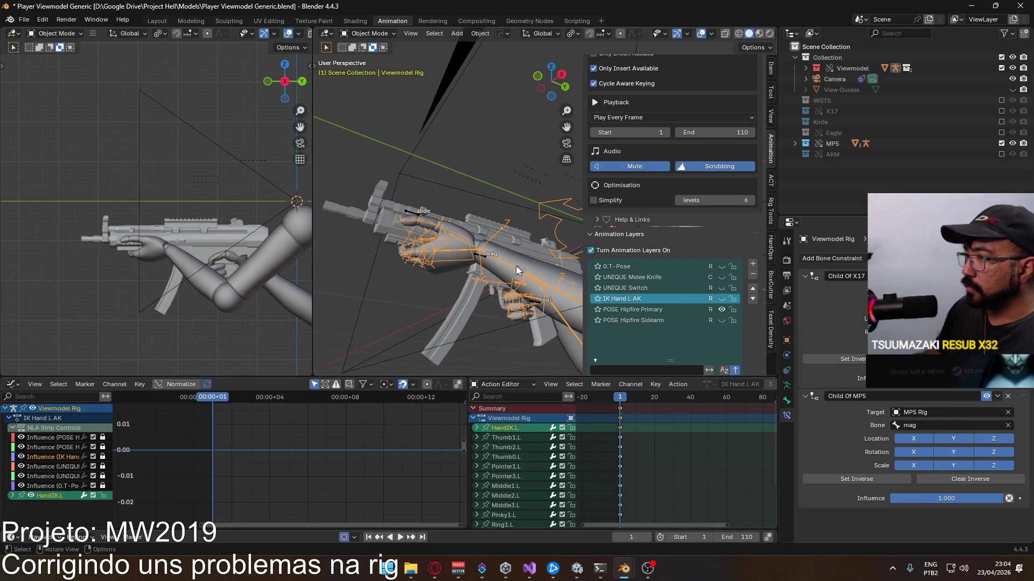
Step: In Pose Mode set HandIK.R's Child Of MP5 constraint target to the MP5 Rig's root bone
{"action": "left_click", "coordinate": [369, 33]}
{"action": "left_click", "coordinate": [372, 68]}
{"action": "left_click", "coordinate": [538, 312]}
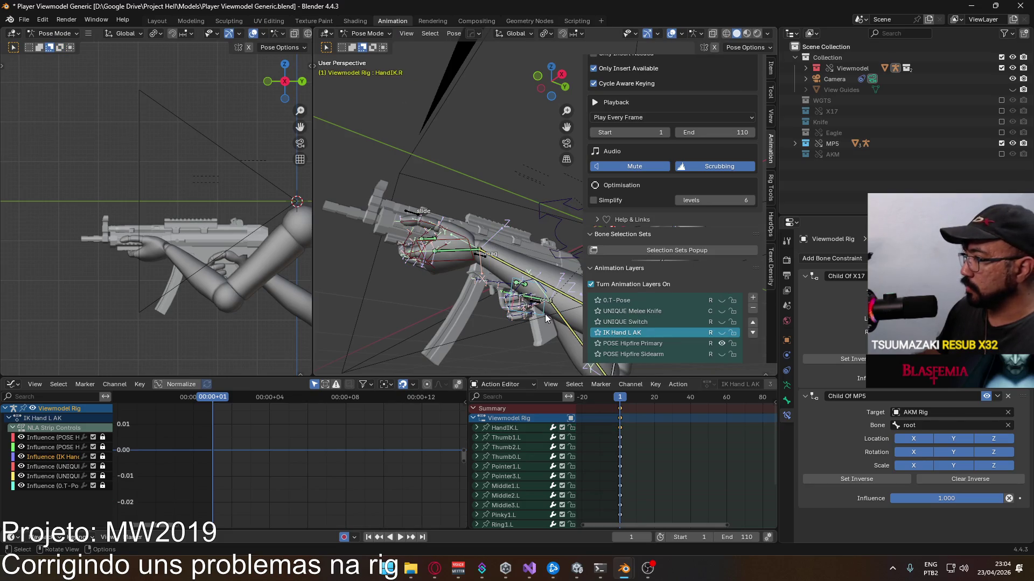
{"action": "left_click", "coordinate": [923, 413]}
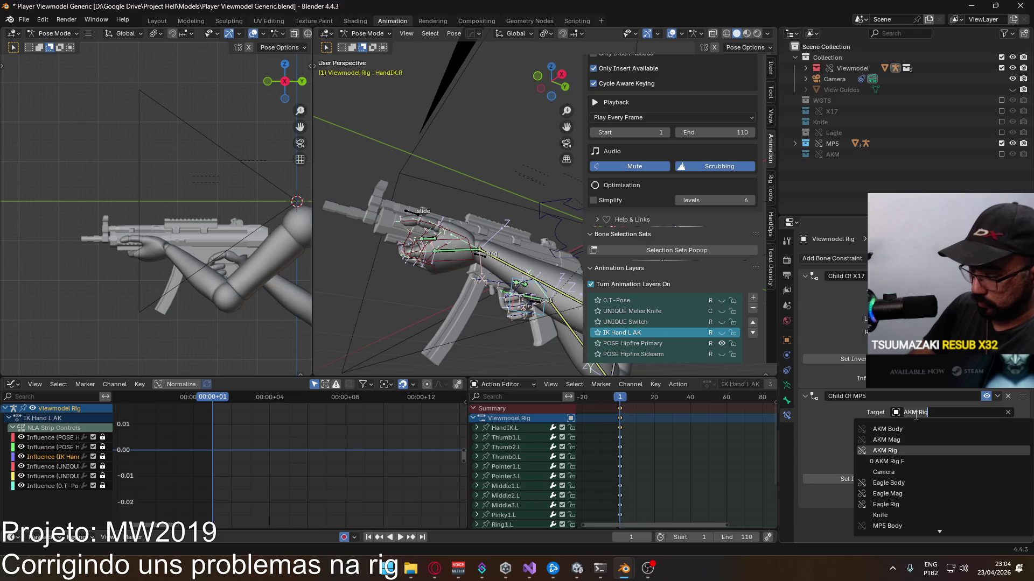
{"action": "type", "text": "mp5"}
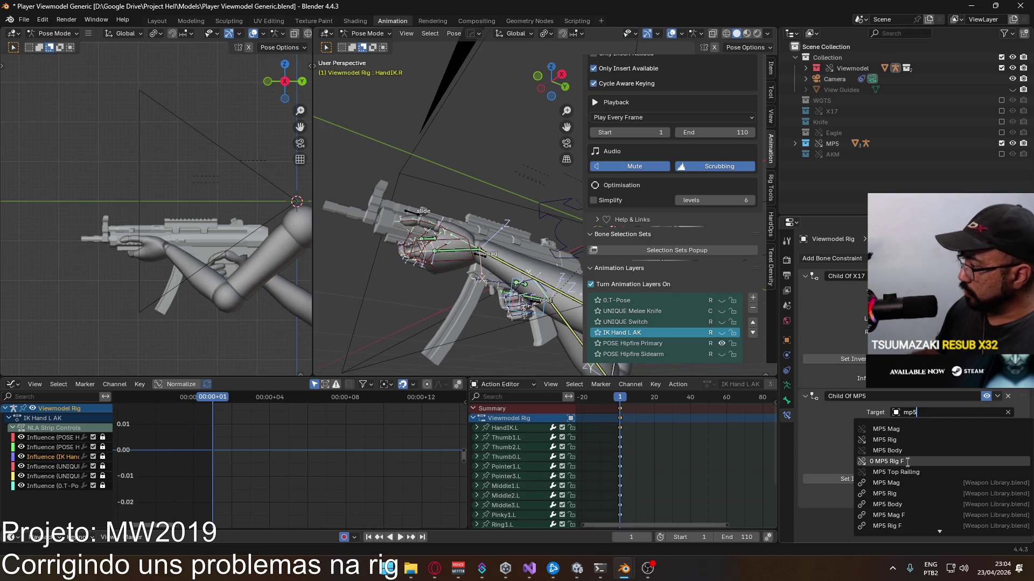
{"action": "left_click", "coordinate": [901, 492]}
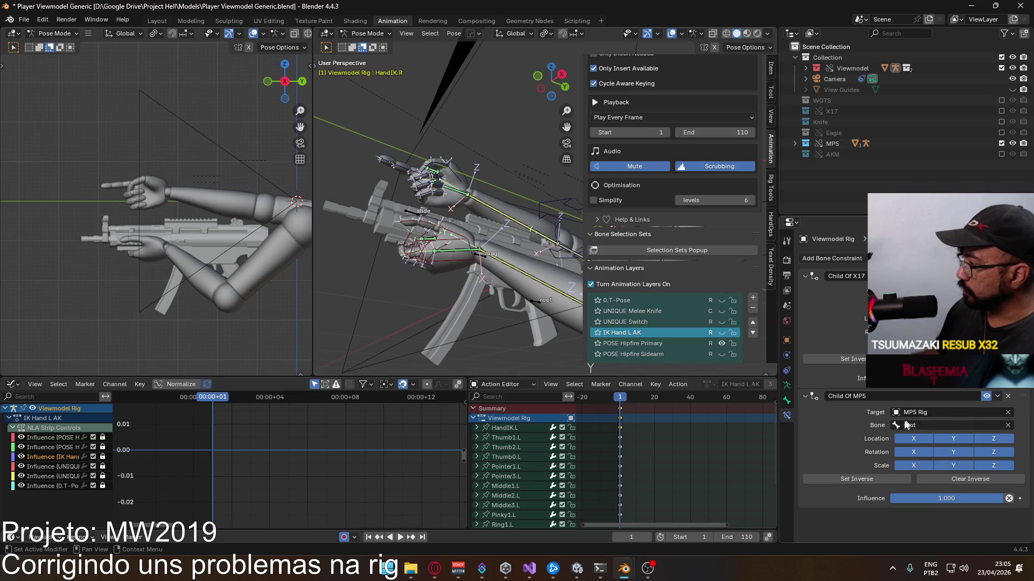
{"action": "key", "text": "ctrl+z"}
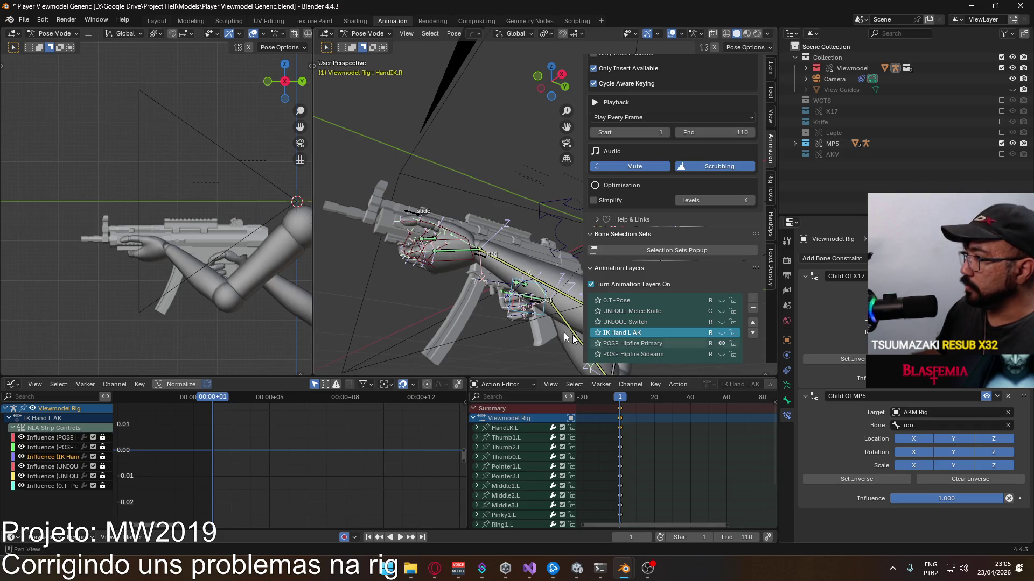
{"action": "left_click", "coordinate": [925, 412]}
{"action": "scroll", "coordinate": [906, 521], "scroll_direction": "down", "scroll_amount": 5}
{"action": "left_click", "coordinate": [905, 504]}
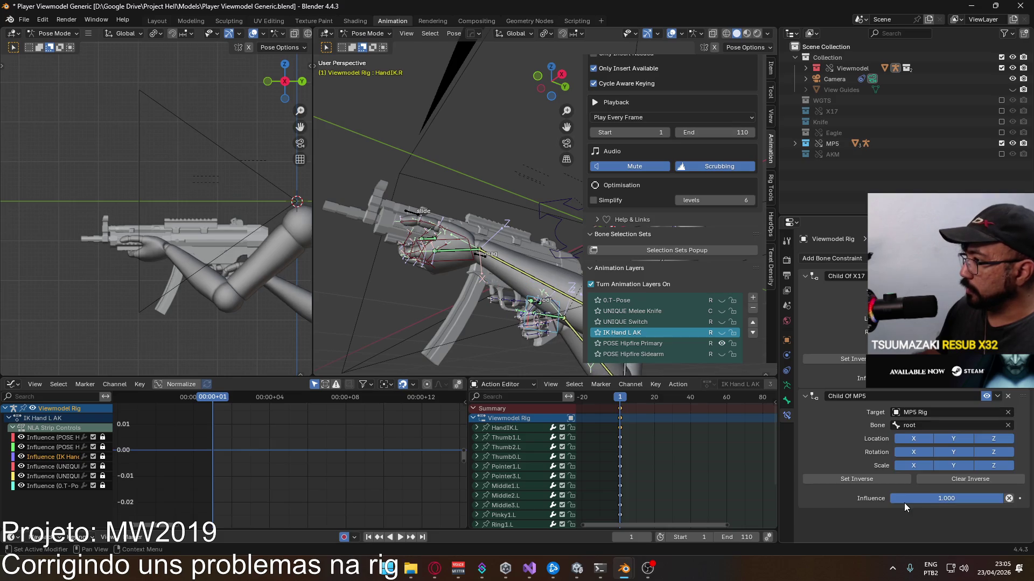
Step: Check the rig from the front and save the viewmodel file
{"action": "mouse_move", "coordinate": [549, 291]}
{"action": "middle_mouse_down"}
{"action": "mouse_move", "coordinate": [513, 301]}
{"action": "mouse_move", "coordinate": [411, 283]}
{"action": "middle_mouse_up"}
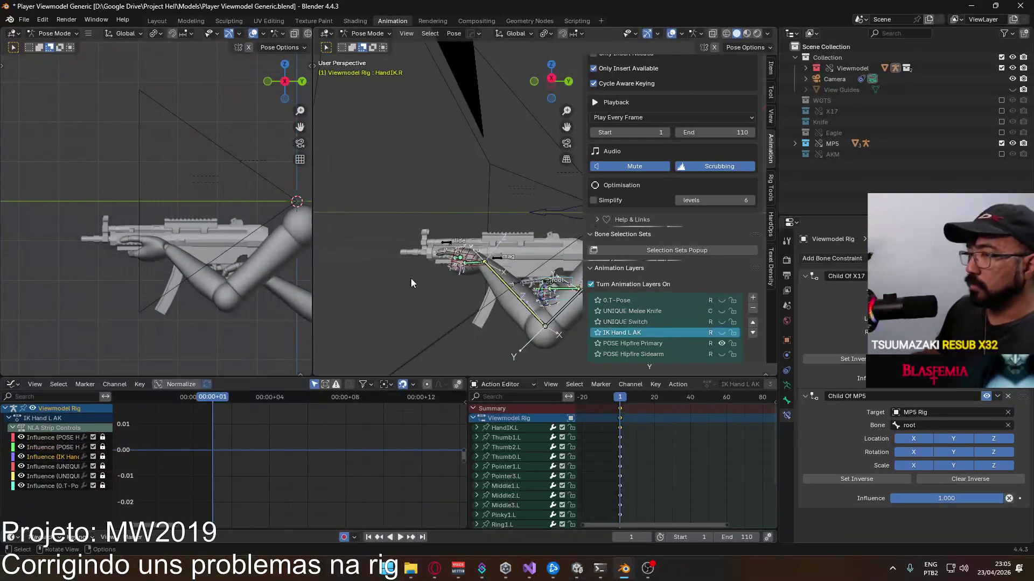
{"action": "key", "text": "ctrl+s"}
{"action": "left_click", "coordinate": [25, 20]}
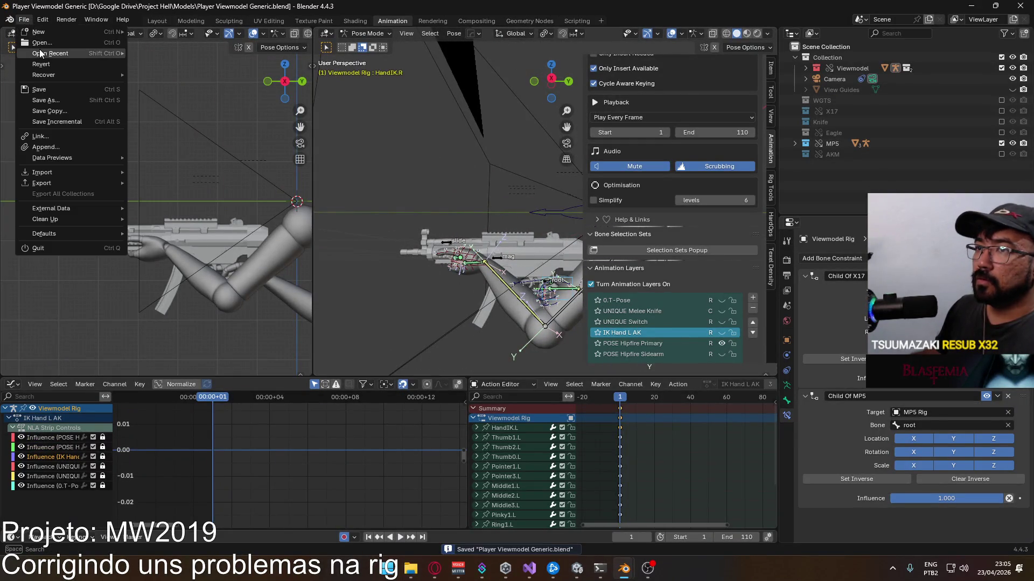
Step: Revert the viewmodel file to its last save and select the HandIK.L bone
{"action": "left_click", "coordinate": [52, 65]}
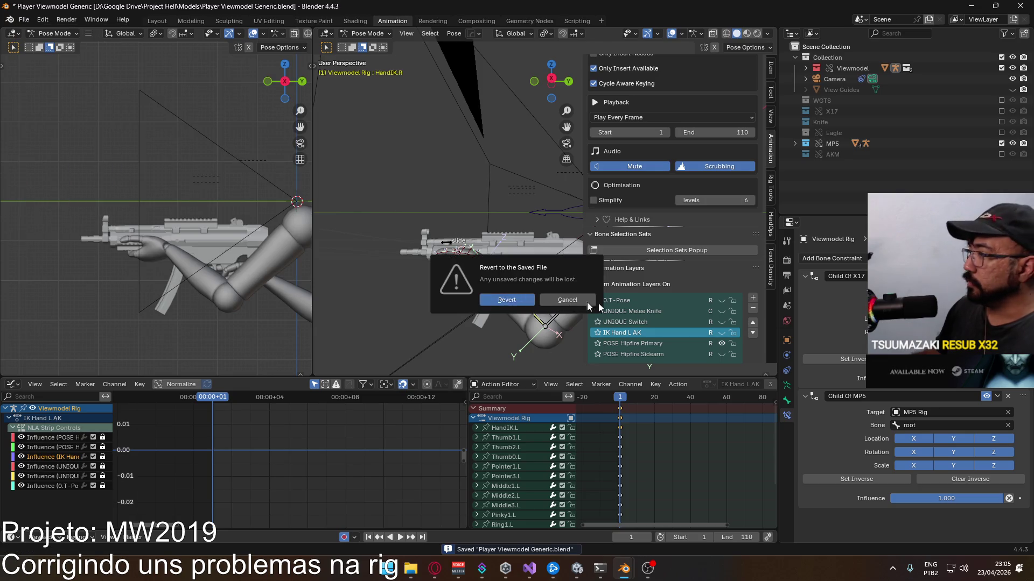
{"action": "left_click", "coordinate": [508, 300]}
{"action": "left_click", "coordinate": [475, 272]}
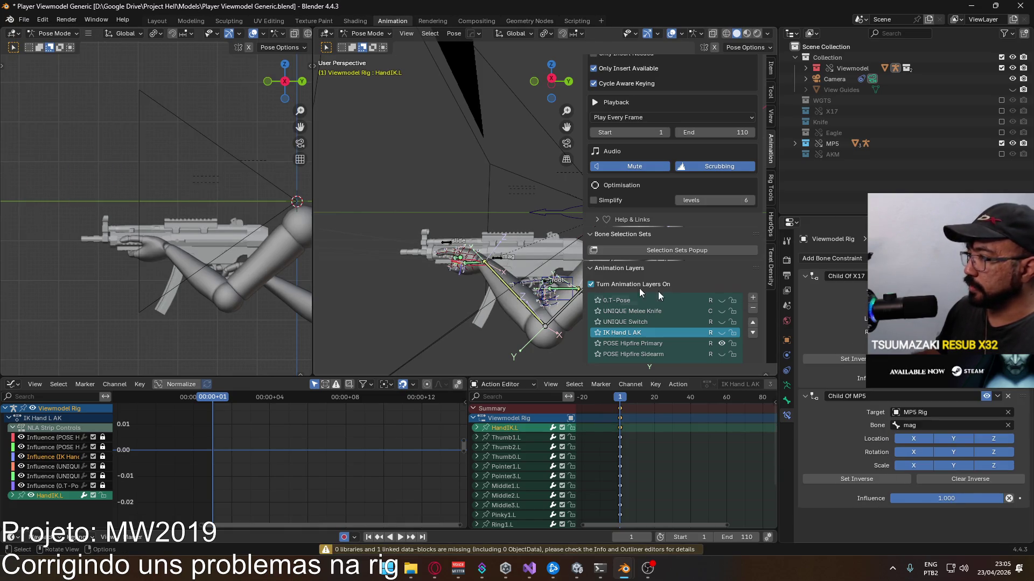
Step: Browse HandIK.L's Child Of constraint target list and switch the Outliner toward the file's data blocks
{"action": "left_click", "coordinate": [945, 412]}
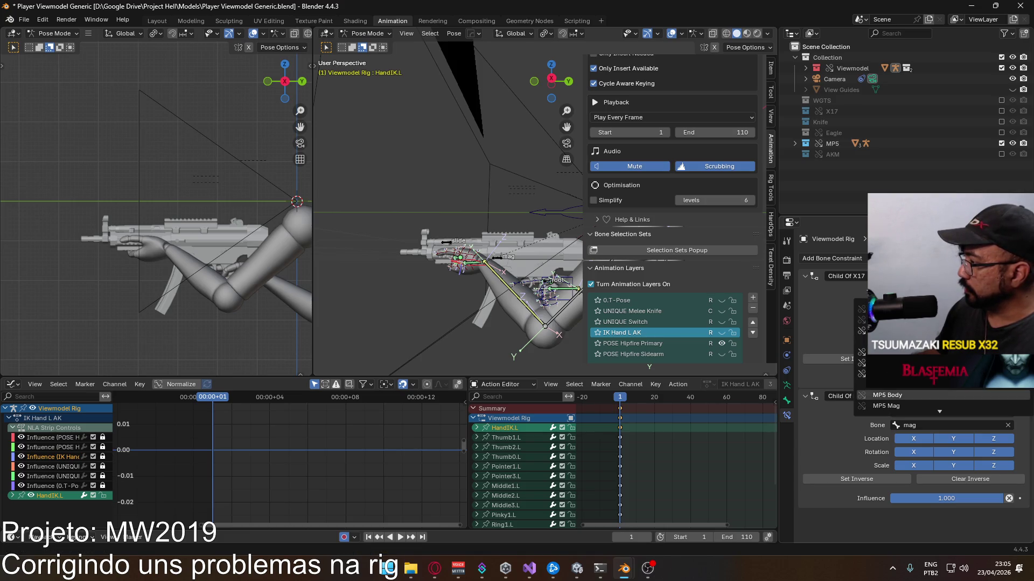
{"action": "scroll", "coordinate": [896, 405], "scroll_direction": "down", "scroll_amount": 2}
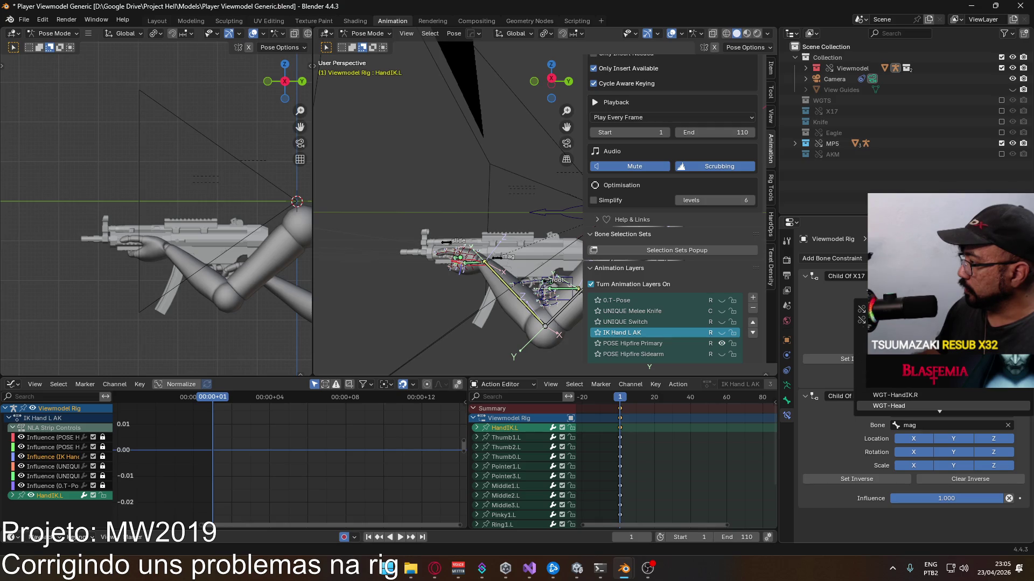
{"action": "key", "text": "Escape"}
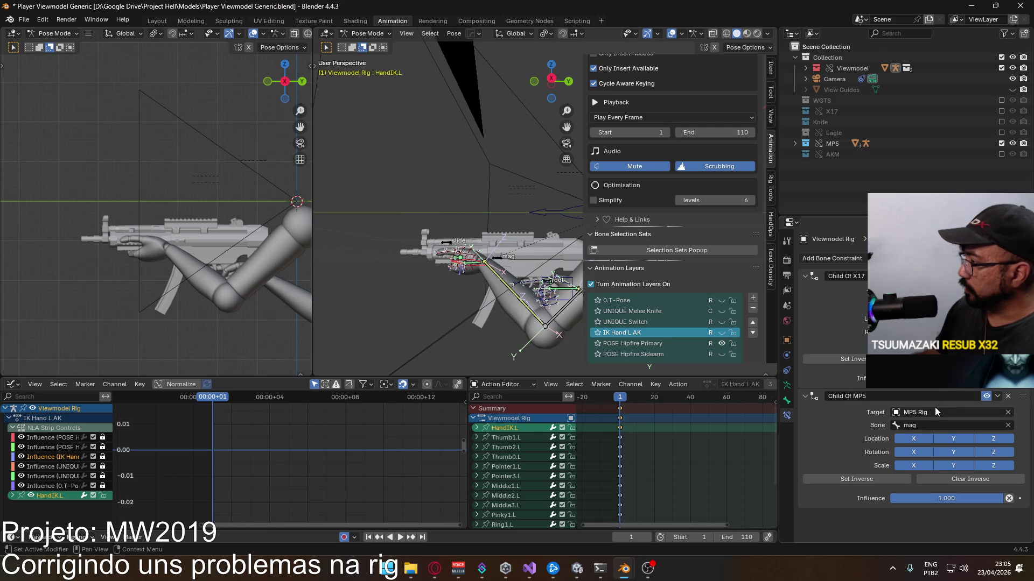
{"action": "left_click", "coordinate": [936, 411]}
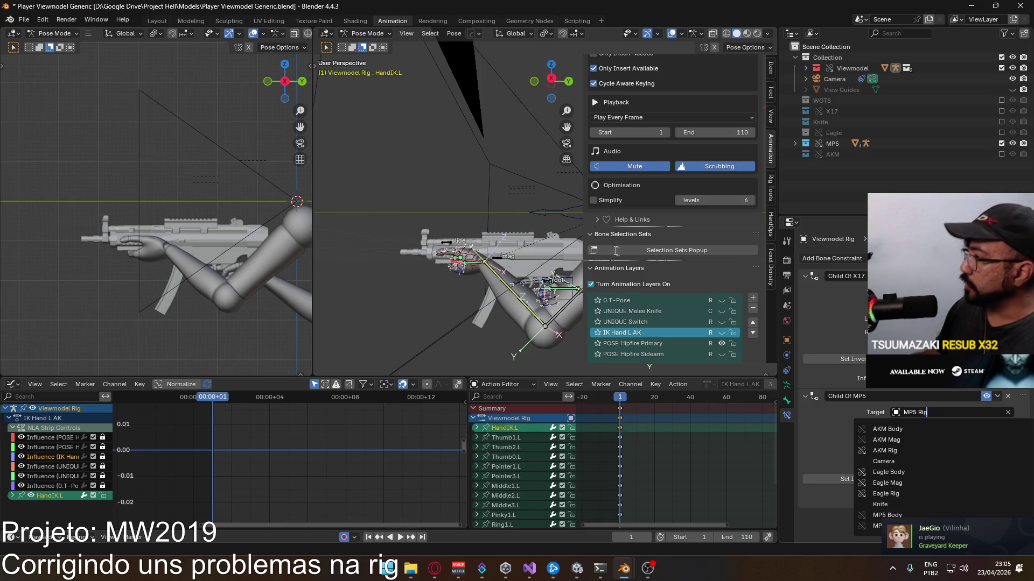
{"action": "left_click", "coordinate": [809, 33]}
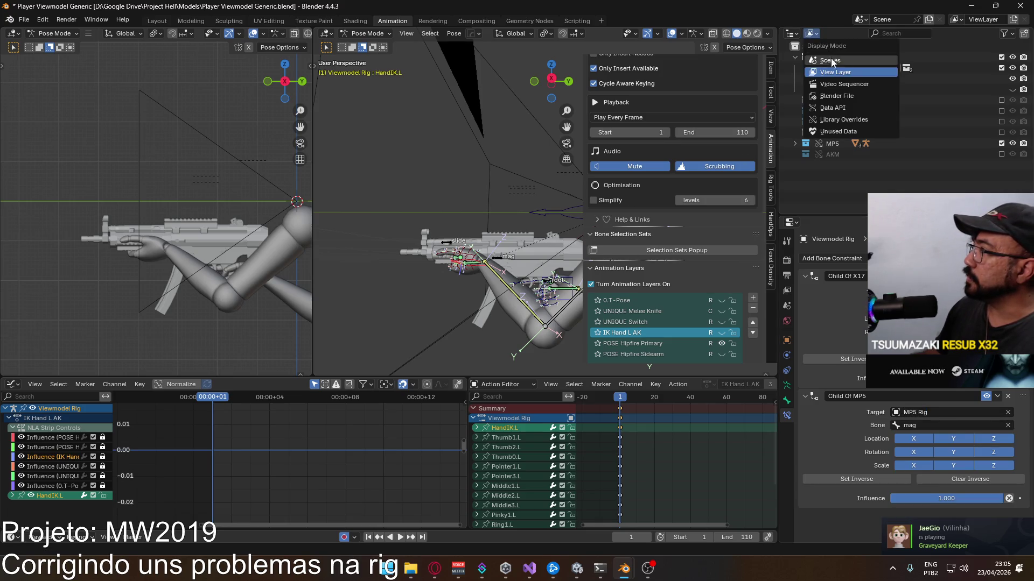
Step: Review the Actions stored in the file via Blender File display mode, save, and bring up Weapon Library.blend
{"action": "left_click", "coordinate": [842, 95]}
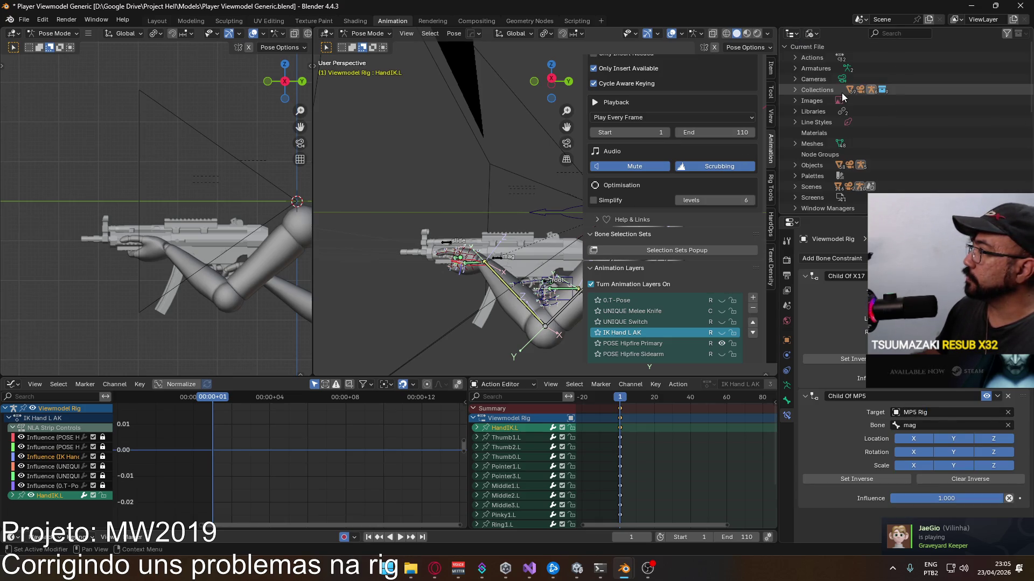
{"action": "left_click", "coordinate": [795, 57]}
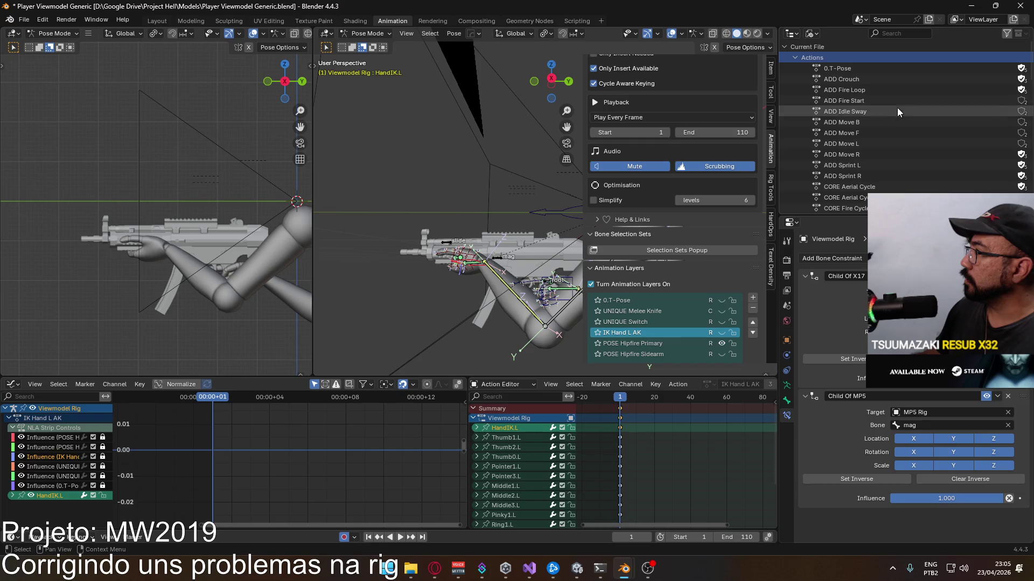
{"action": "scroll", "coordinate": [905, 121], "scroll_direction": "down", "scroll_amount": 2}
{"action": "scroll", "coordinate": [905, 121], "scroll_direction": "down", "scroll_amount": 2}
{"action": "scroll", "coordinate": [906, 122], "scroll_direction": "down", "scroll_amount": 2}
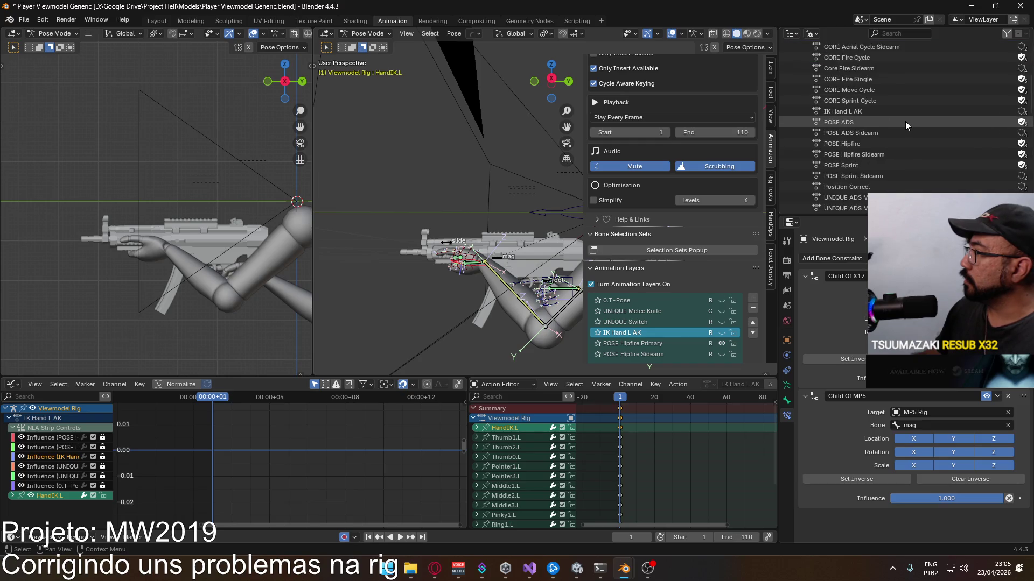
{"action": "scroll", "coordinate": [905, 121], "scroll_direction": "down", "scroll_amount": 3}
{"action": "scroll", "coordinate": [905, 122], "scroll_direction": "up", "scroll_amount": 2}
{"action": "scroll", "coordinate": [905, 122], "scroll_direction": "up", "scroll_amount": 2}
{"action": "scroll", "coordinate": [905, 123], "scroll_direction": "up", "scroll_amount": 2}
{"action": "scroll", "coordinate": [905, 123], "scroll_direction": "up", "scroll_amount": 2}
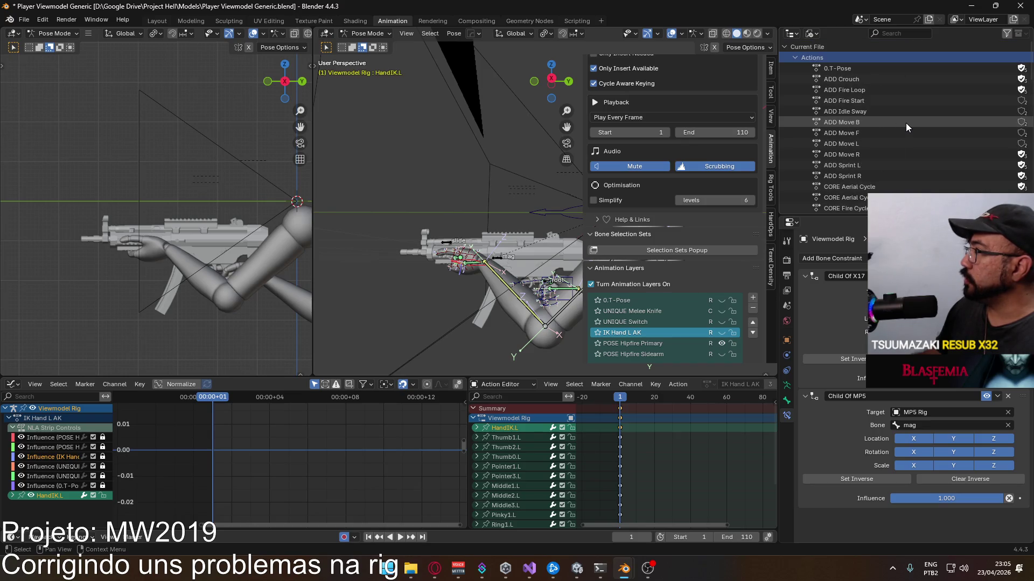
{"action": "left_click", "coordinate": [795, 57]}
{"action": "key", "text": "ctrl+s"}
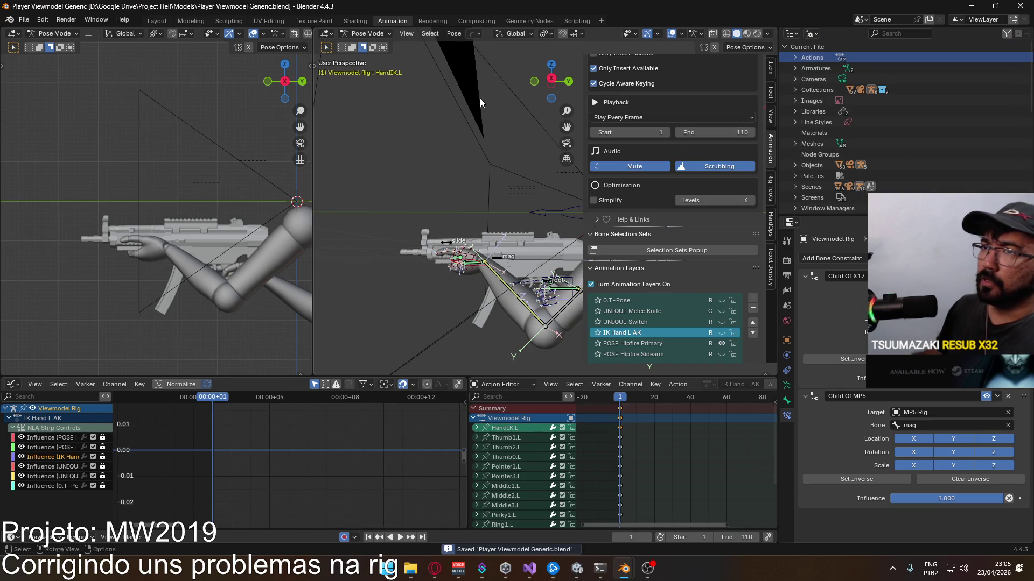
{"action": "mouse_move", "coordinate": [624, 569]}
{"action": "left_click", "coordinate": [565, 508]}
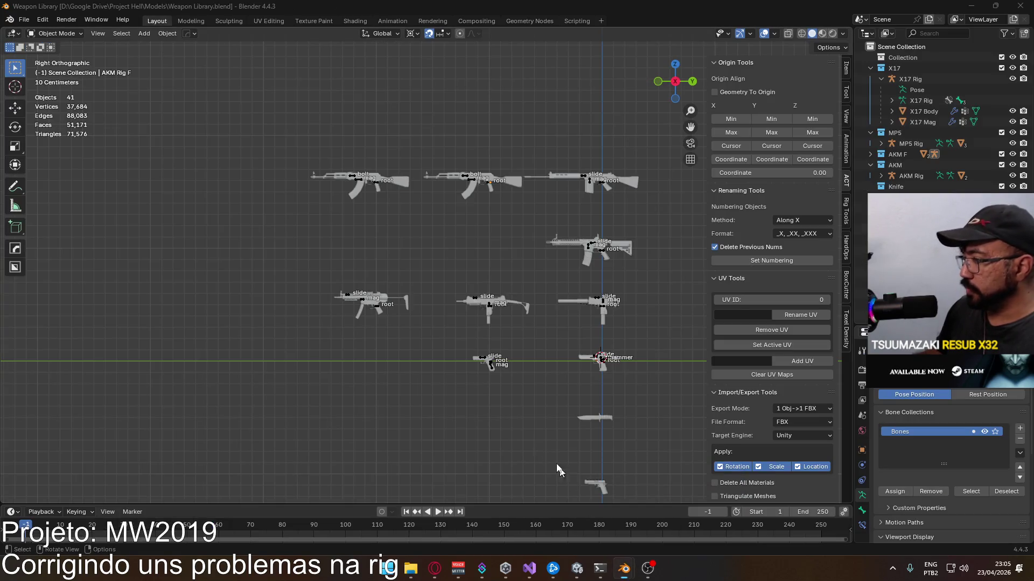
{"action": "scroll", "coordinate": [502, 294], "scroll_direction": "down", "scroll_amount": 3}
{"action": "scroll", "coordinate": [457, 281], "scroll_direction": "up", "scroll_amount": 2}
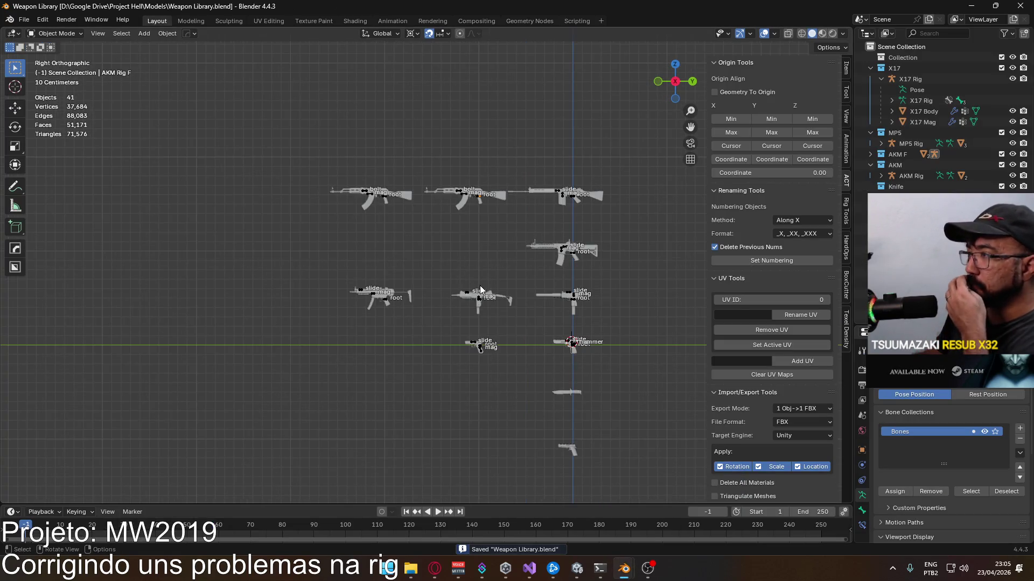
Step: Start File > Link and browse up through Google Drive into Project War\Models
{"action": "left_click", "coordinate": [24, 19]}
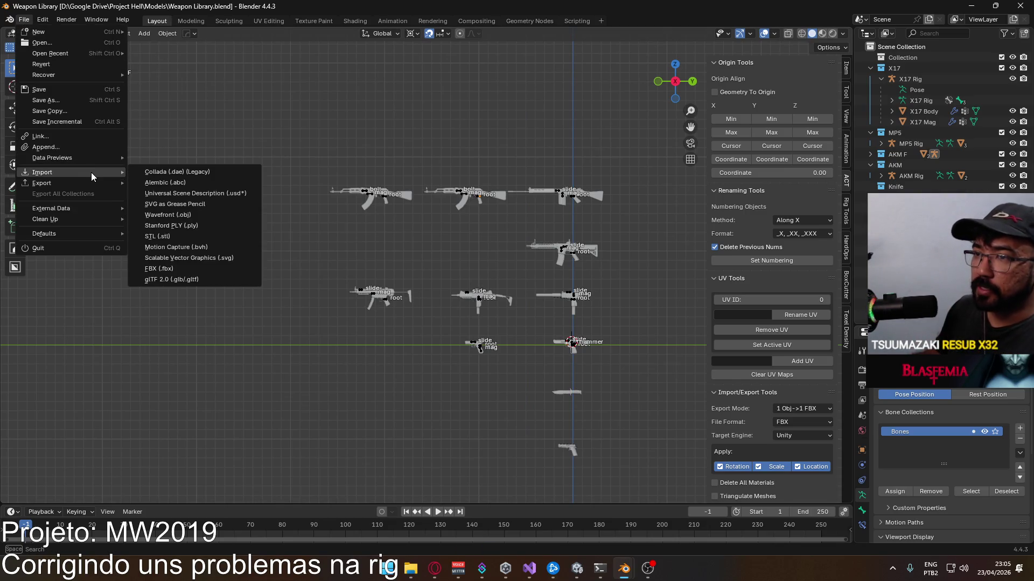
{"action": "left_click", "coordinate": [79, 139]}
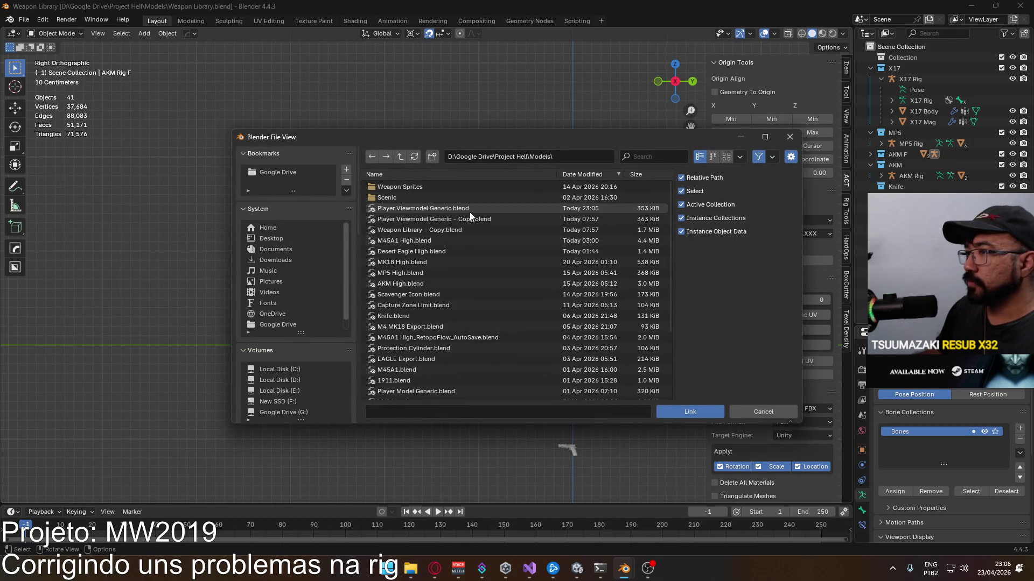
{"action": "double_click", "coordinate": [400, 157]}
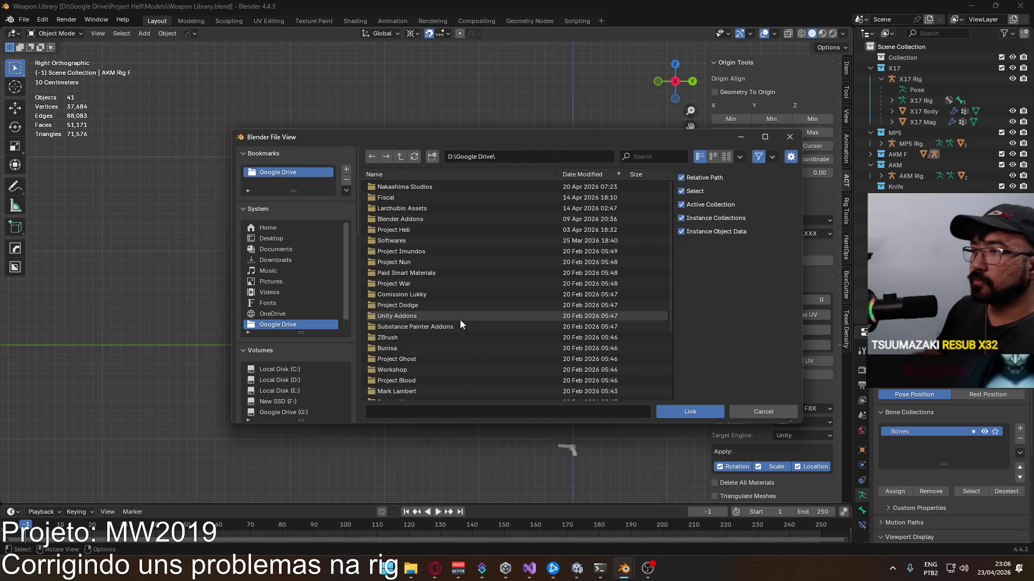
{"action": "scroll", "coordinate": [447, 316], "scroll_direction": "down", "scroll_amount": 3}
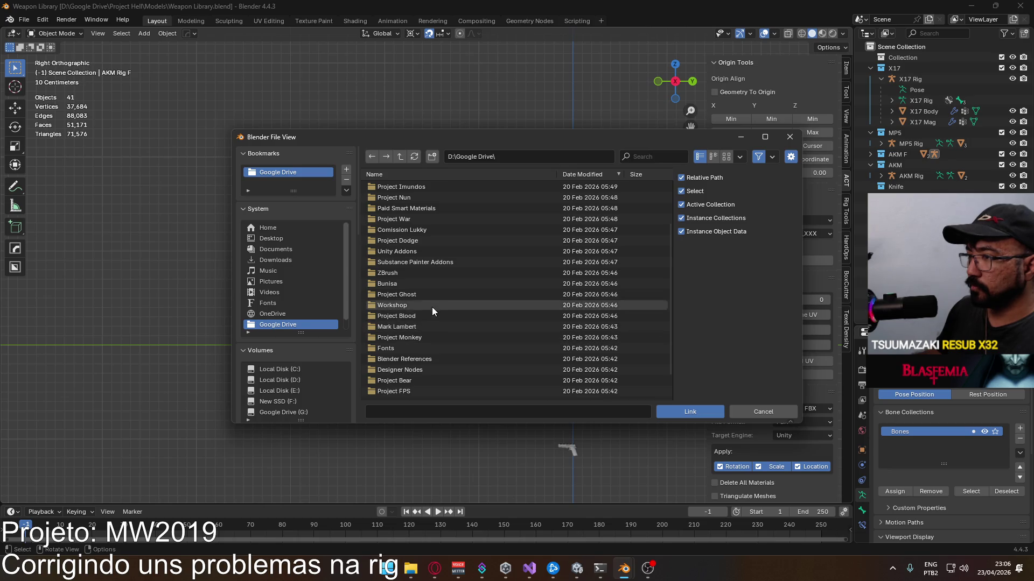
{"action": "scroll", "coordinate": [446, 343], "scroll_direction": "down", "scroll_amount": 2}
{"action": "scroll", "coordinate": [450, 341], "scroll_direction": "up", "scroll_amount": 4}
{"action": "left_click", "coordinate": [424, 278]}
{"action": "double_click", "coordinate": [424, 278]}
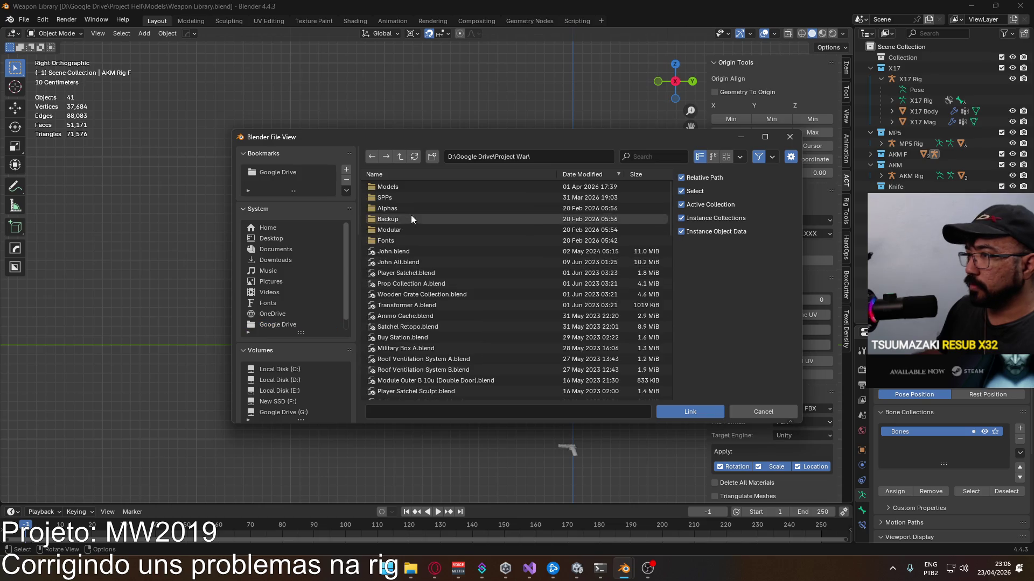
{"action": "double_click", "coordinate": [413, 188]}
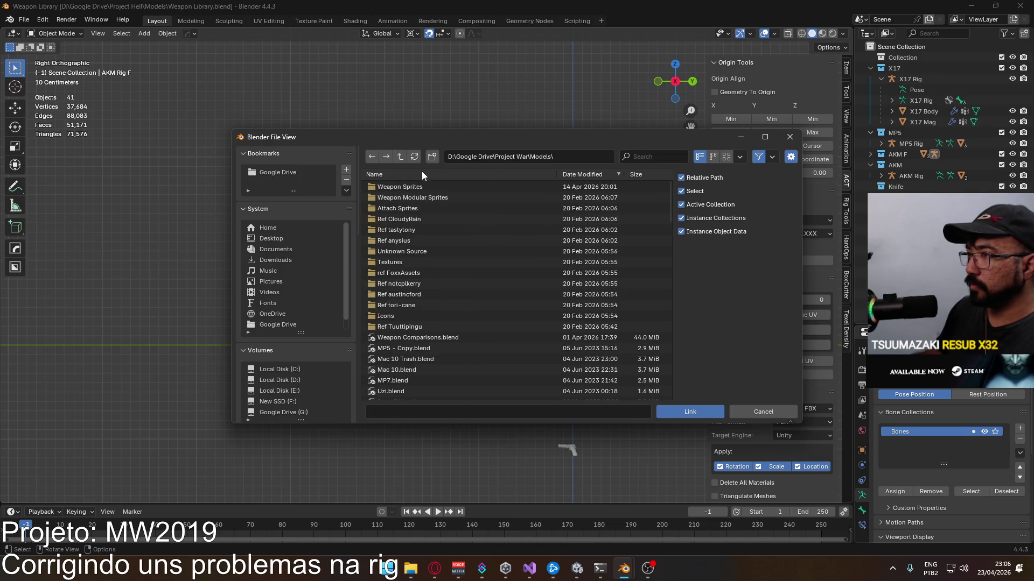
{"action": "scroll", "coordinate": [478, 300], "scroll_direction": "down", "scroll_amount": 5}
{"action": "scroll", "coordinate": [479, 303], "scroll_direction": "down", "scroll_amount": 5}
{"action": "scroll", "coordinate": [479, 303], "scroll_direction": "down", "scroll_amount": 3}
{"action": "scroll", "coordinate": [479, 306], "scroll_direction": "down", "scroll_amount": 5}
{"action": "scroll", "coordinate": [480, 305], "scroll_direction": "down", "scroll_amount": 5}
{"action": "scroll", "coordinate": [482, 308], "scroll_direction": "down", "scroll_amount": 5}
{"action": "scroll", "coordinate": [483, 309], "scroll_direction": "down", "scroll_amount": 5}
{"action": "scroll", "coordinate": [477, 316], "scroll_direction": "up", "scroll_amount": 2}
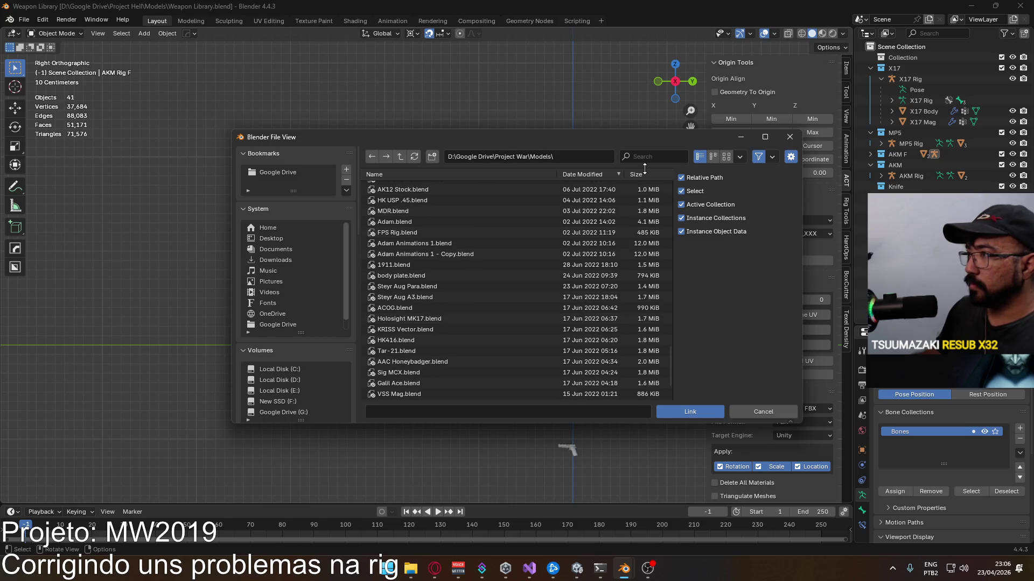
{"action": "type", "text": "wea"}
Step: Link the M24 SPR collection from Weapon Comparisons.blend into the Weapon Library scene
{"action": "double_click", "coordinate": [423, 209]}
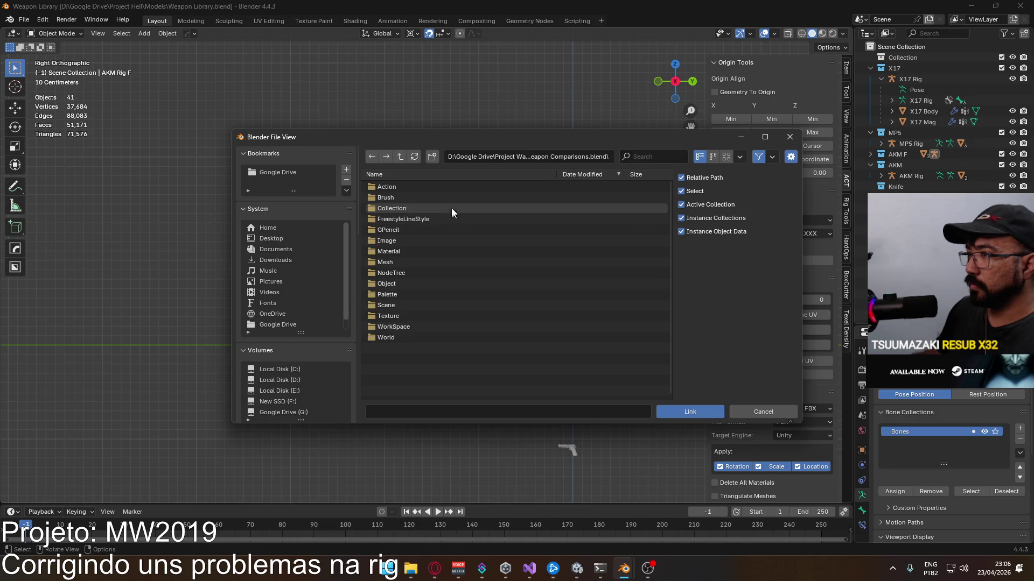
{"action": "double_click", "coordinate": [404, 209]}
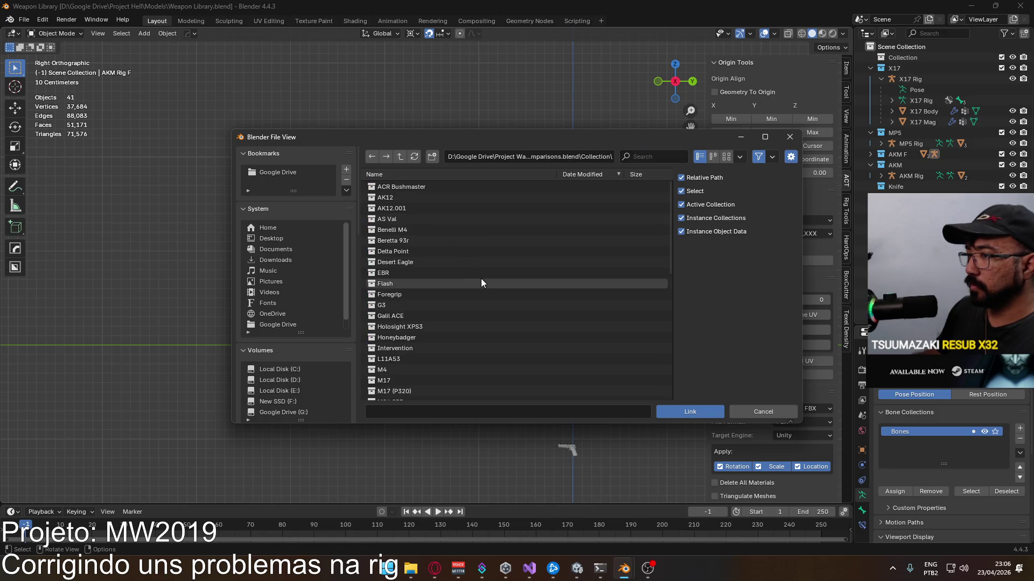
{"action": "scroll", "coordinate": [467, 293], "scroll_direction": "down", "scroll_amount": 3}
{"action": "scroll", "coordinate": [464, 311], "scroll_direction": "down", "scroll_amount": 3}
{"action": "left_click", "coordinate": [459, 337]}
{"action": "left_click", "coordinate": [687, 410]}
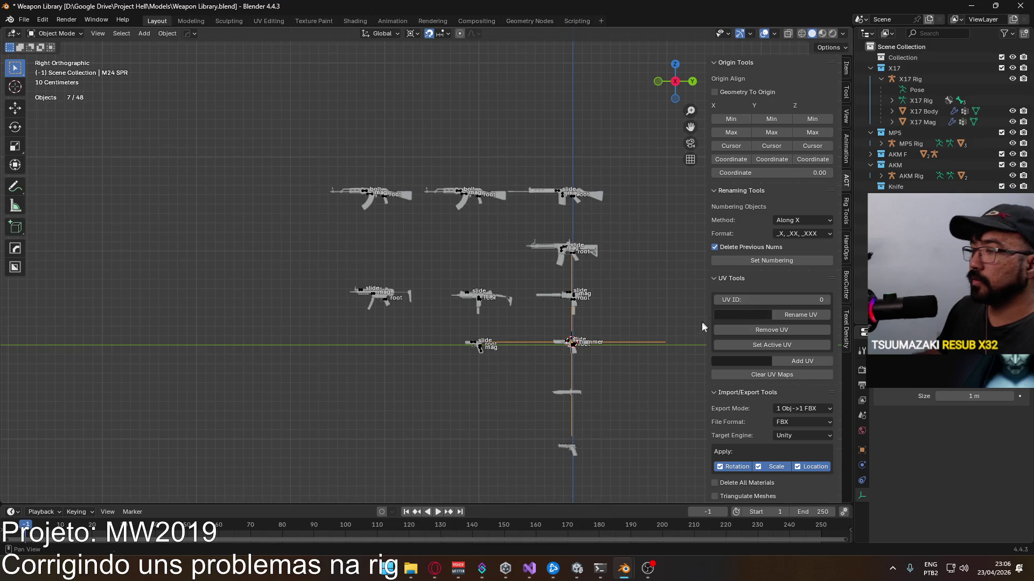
{"action": "scroll", "coordinate": [576, 380], "scroll_direction": "up", "scroll_amount": 1}
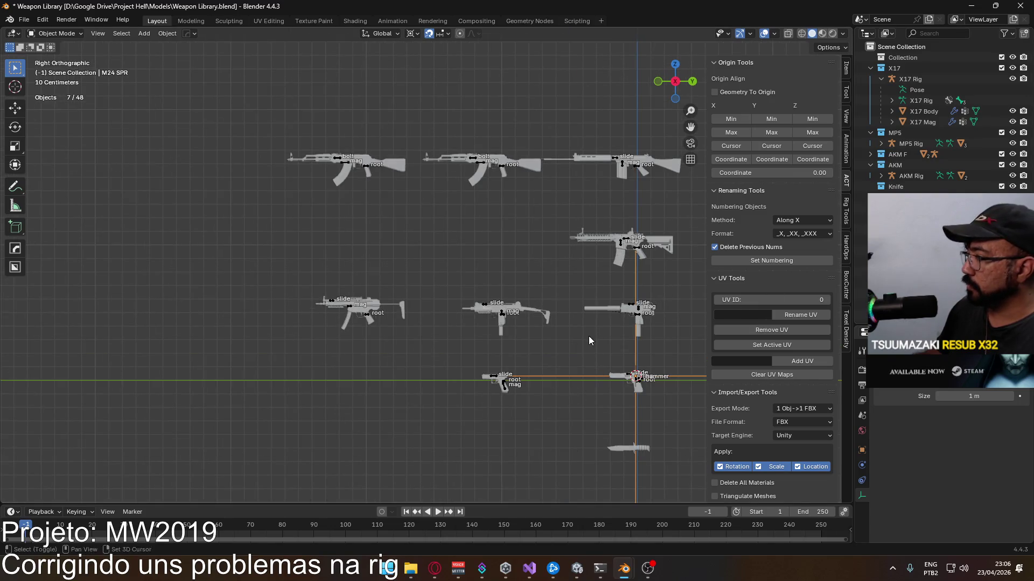
{"action": "scroll", "coordinate": [589, 336], "scroll_direction": "up", "scroll_amount": 2}
Step: Move the linked rifle aside, then Delete Hierarchy on the seven M24 SPR objects in the Outliner
{"action": "key", "text": "g"}
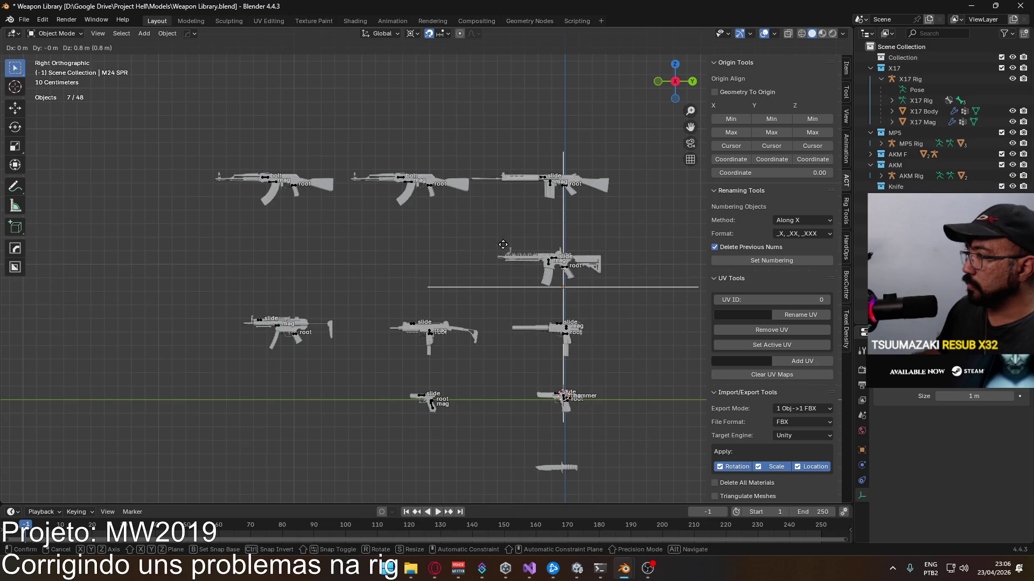
{"action": "left_click", "coordinate": [485, 271]}
{"action": "scroll", "coordinate": [471, 272], "scroll_direction": "down", "scroll_amount": 3}
{"action": "mouse_move", "coordinate": [472, 272]}
{"action": "middle_mouse_down"}
{"action": "mouse_move", "coordinate": [522, 259]}
{"action": "mouse_move", "coordinate": [497, 334]}
{"action": "middle_mouse_up"}
{"action": "scroll", "coordinate": [522, 260], "scroll_direction": "down", "scroll_amount": 2}
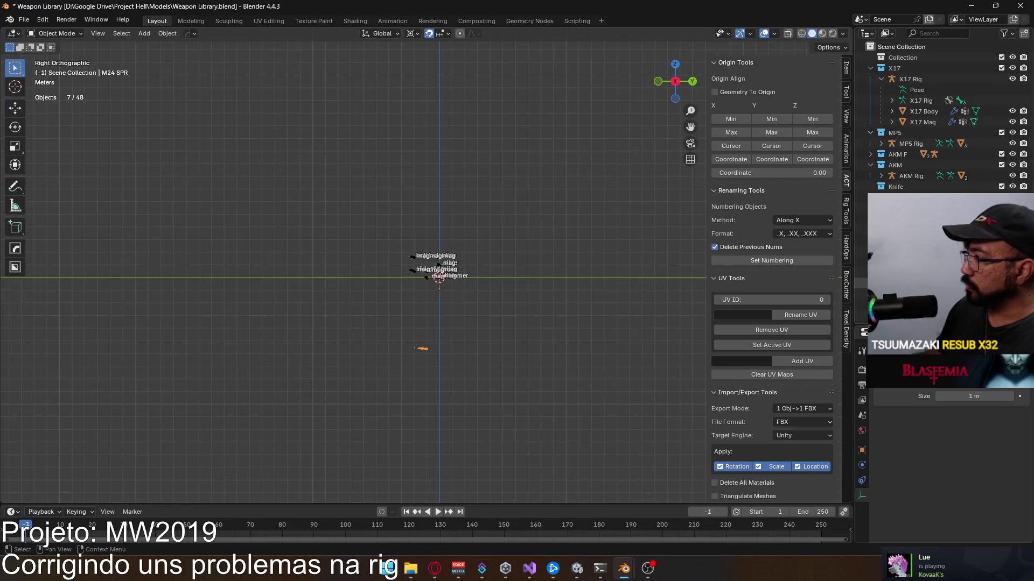
{"action": "right_click", "coordinate": [858, 313]}
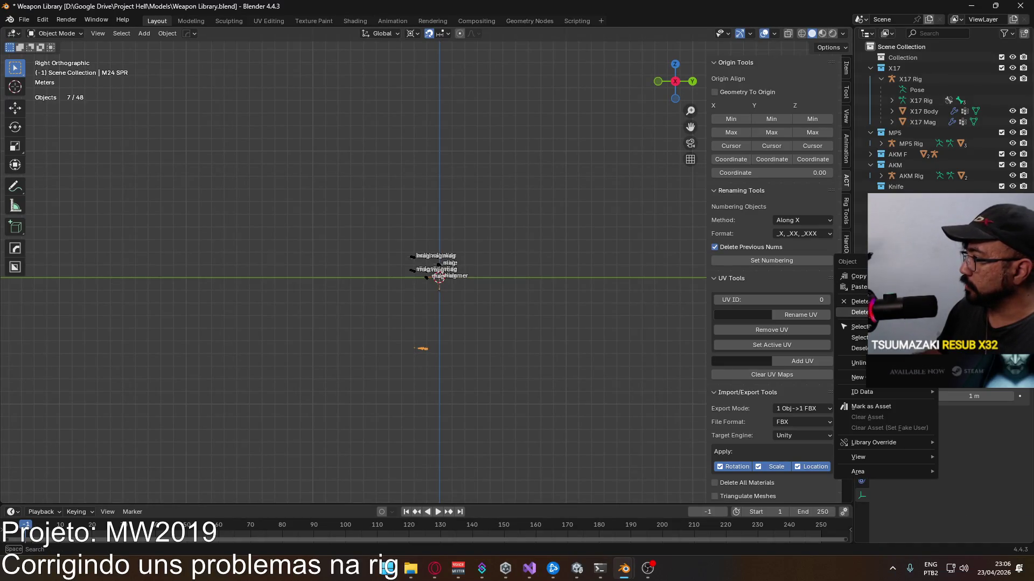
{"action": "left_click", "coordinate": [857, 313]}
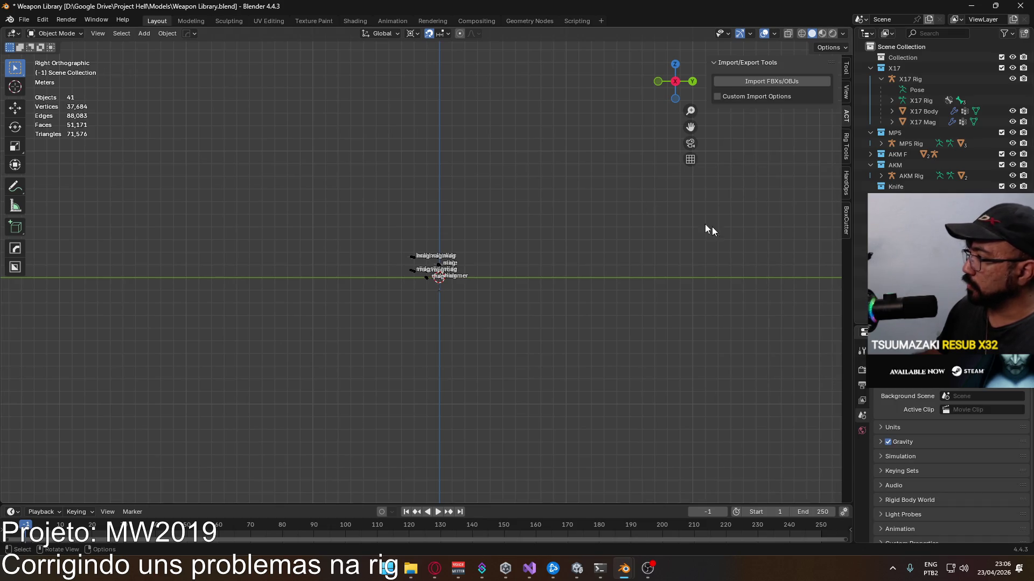
Step: Append the M24 SPR rifle collection from Weapon Comparisons.blend instead
{"action": "left_click", "coordinate": [25, 19]}
{"action": "left_click", "coordinate": [59, 149]}
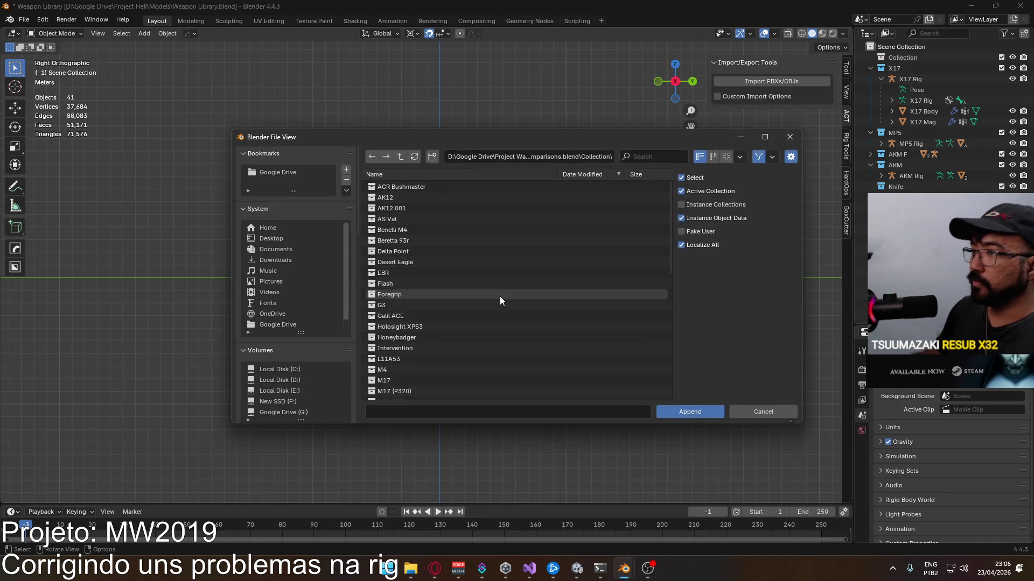
{"action": "scroll", "coordinate": [419, 363], "scroll_direction": "down", "scroll_amount": 2}
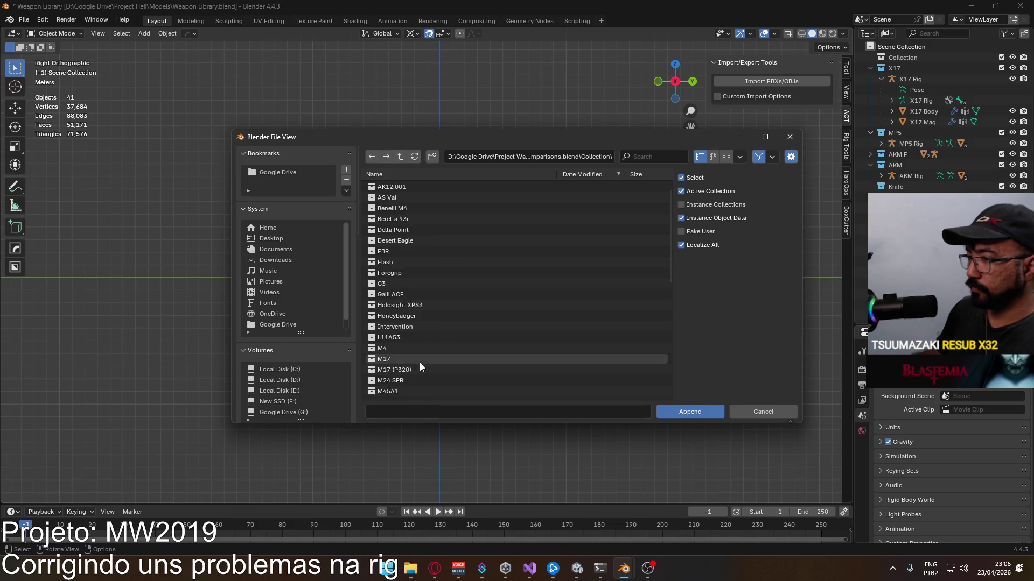
{"action": "left_click", "coordinate": [418, 364]}
{"action": "left_click", "coordinate": [690, 411]}
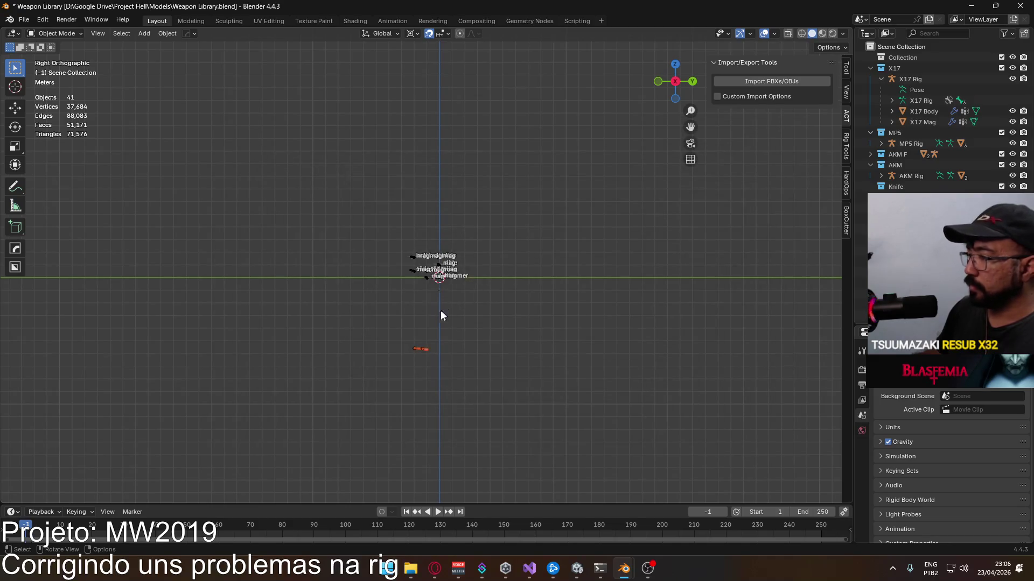
{"action": "scroll", "coordinate": [447, 428], "scroll_direction": "up", "scroll_amount": 2}
Step: Move the appended rifle in stages to sit above the other weapons near the centre line and select it alone
{"action": "middle_click_drag", "start_coordinate": [447, 429], "coordinate": [413, 364], "text": "shift"}
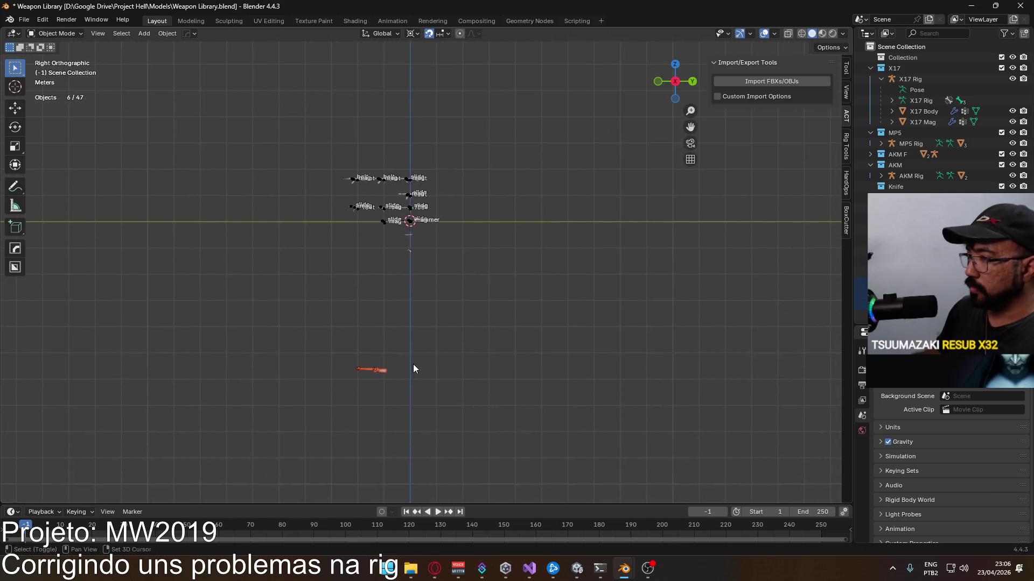
{"action": "key", "text": "g"}
{"action": "left_click", "coordinate": [477, 183]}
{"action": "scroll", "coordinate": [436, 287], "scroll_direction": "up", "scroll_amount": 5}
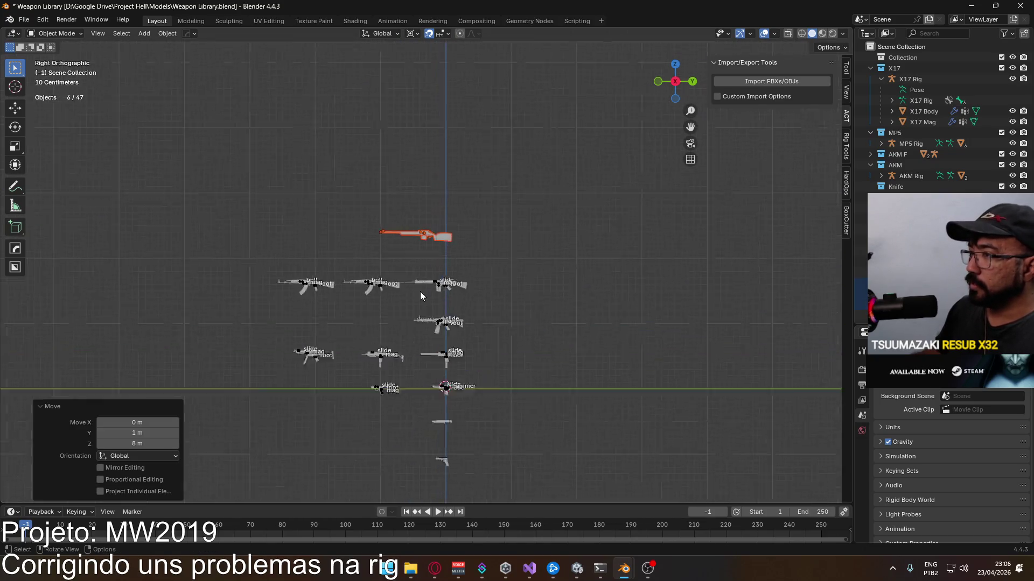
{"action": "middle_click_drag", "start_coordinate": [465, 243], "coordinate": [392, 215], "text": "shift"}
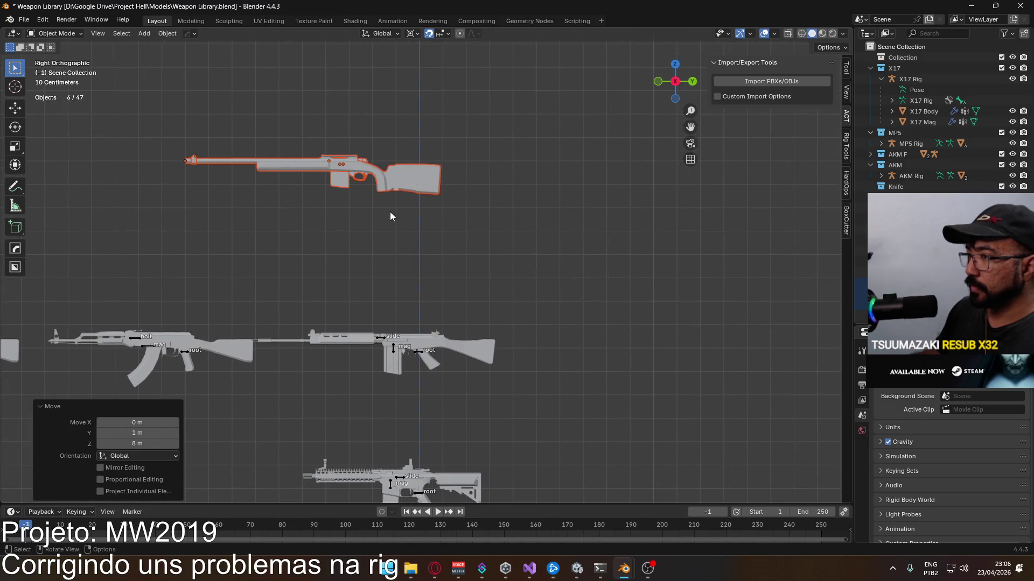
{"action": "key", "text": "g"}
{"action": "left_click", "coordinate": [470, 261]}
{"action": "scroll", "coordinate": [468, 264], "scroll_direction": "up", "scroll_amount": 2}
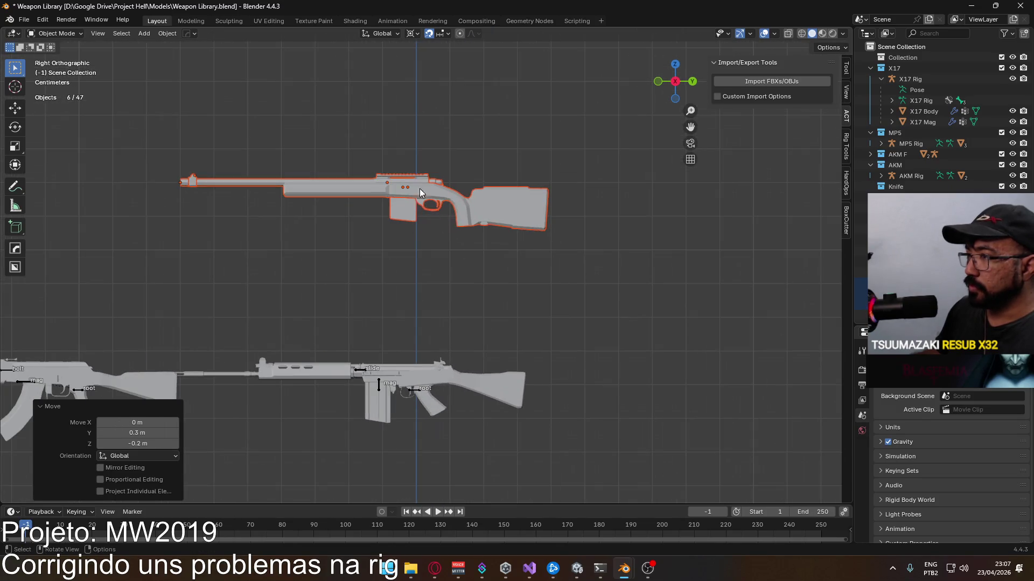
{"action": "key", "text": "g"}
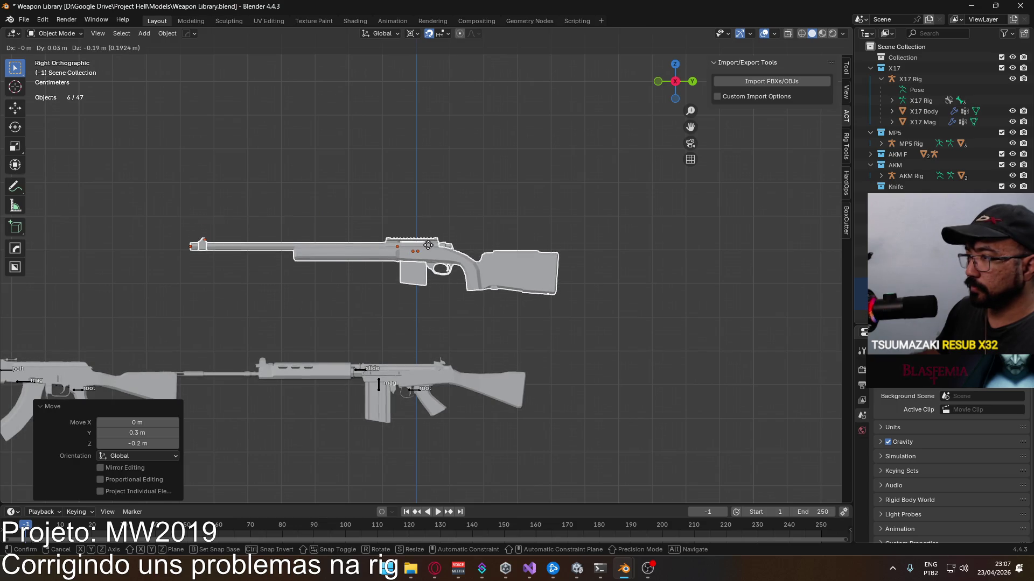
{"action": "left_click", "coordinate": [418, 249]}
{"action": "scroll", "coordinate": [417, 253], "scroll_direction": "up", "scroll_amount": 4}
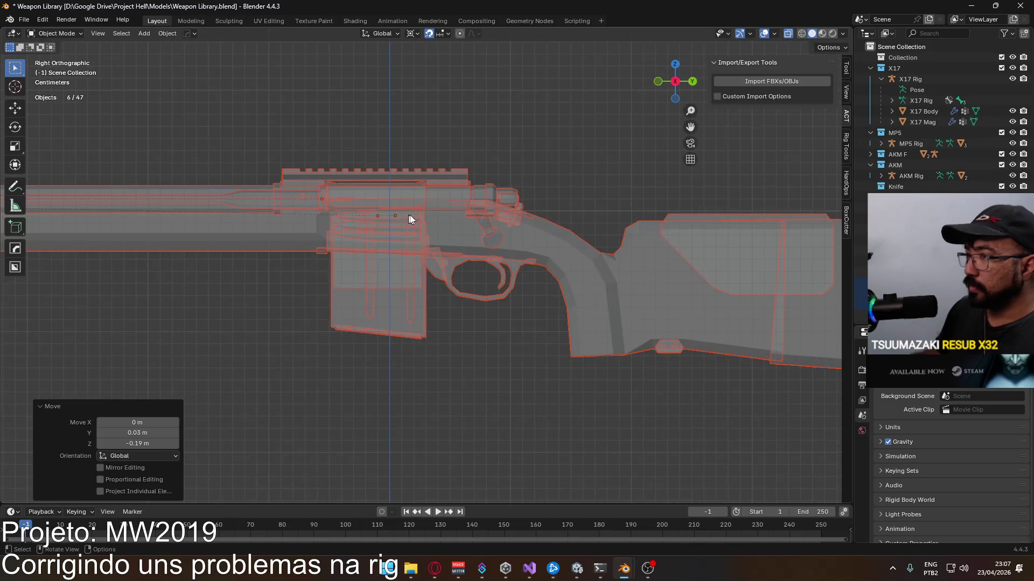
{"action": "left_click", "coordinate": [465, 235]}
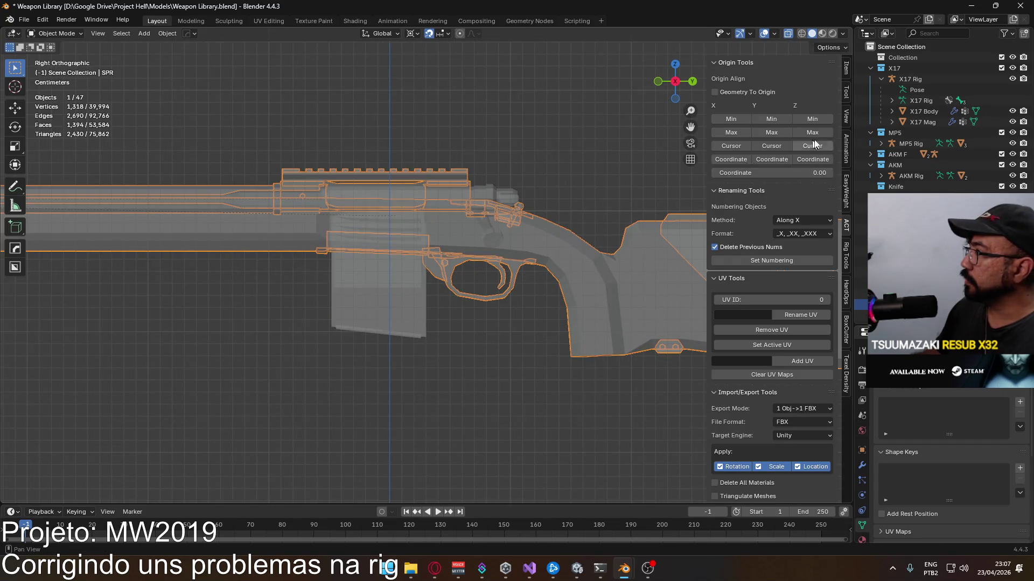
Step: Set the SPR rifle's location to Y -0.67 m and Z 2.01 m in the Item panel
{"action": "left_click", "coordinate": [845, 72]}
{"action": "double_click", "coordinate": [789, 99]}
{"action": "key", "text": "Return"}
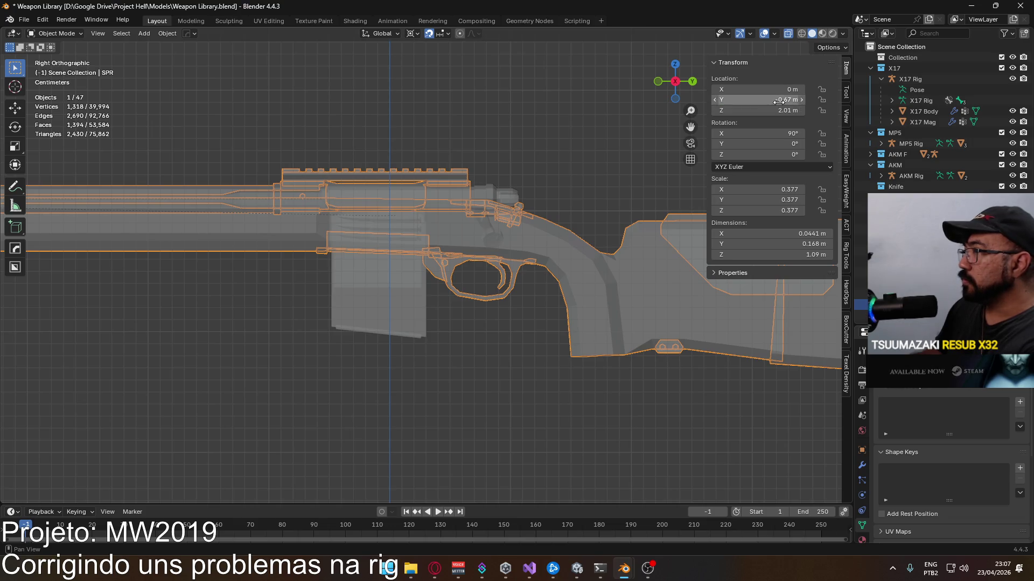
{"action": "double_click", "coordinate": [781, 109]}
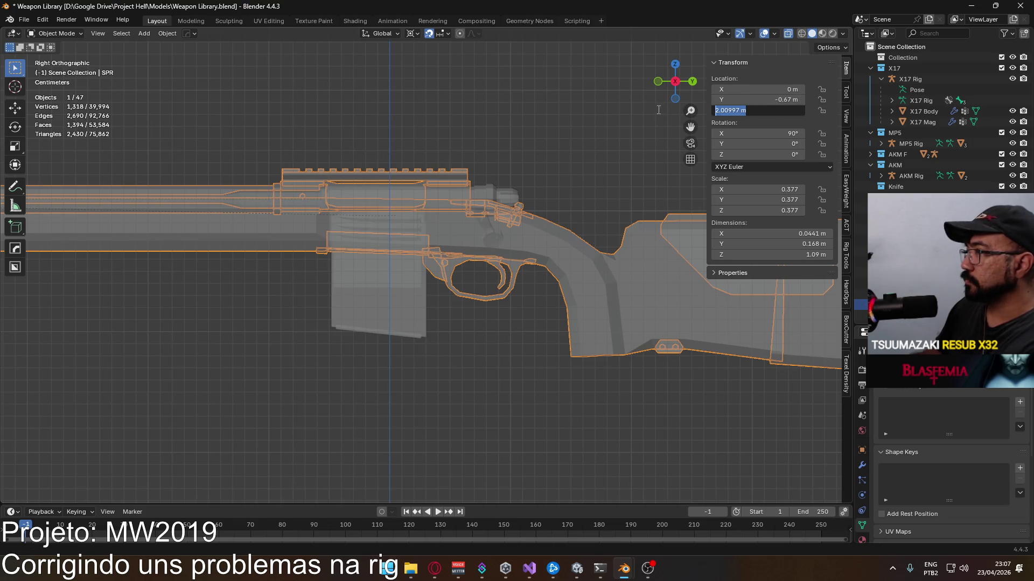
{"action": "key", "text": "Return"}
{"action": "scroll", "coordinate": [516, 202], "scroll_direction": "down", "scroll_amount": 8}
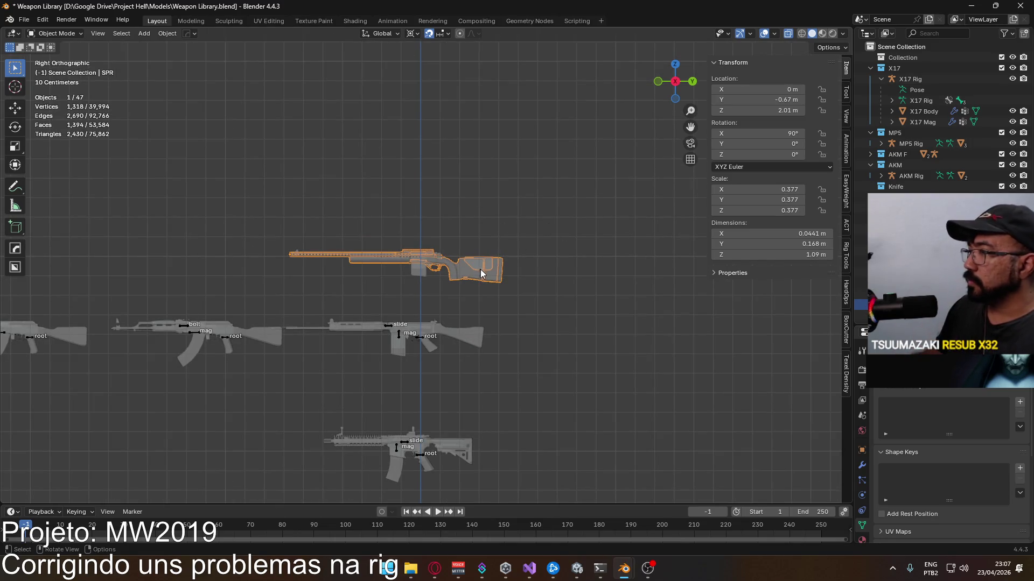
Step: Resize the rifle to 1.12 m long and match its X and Y scale to the new Z scale
{"action": "double_click", "coordinate": [779, 253]}
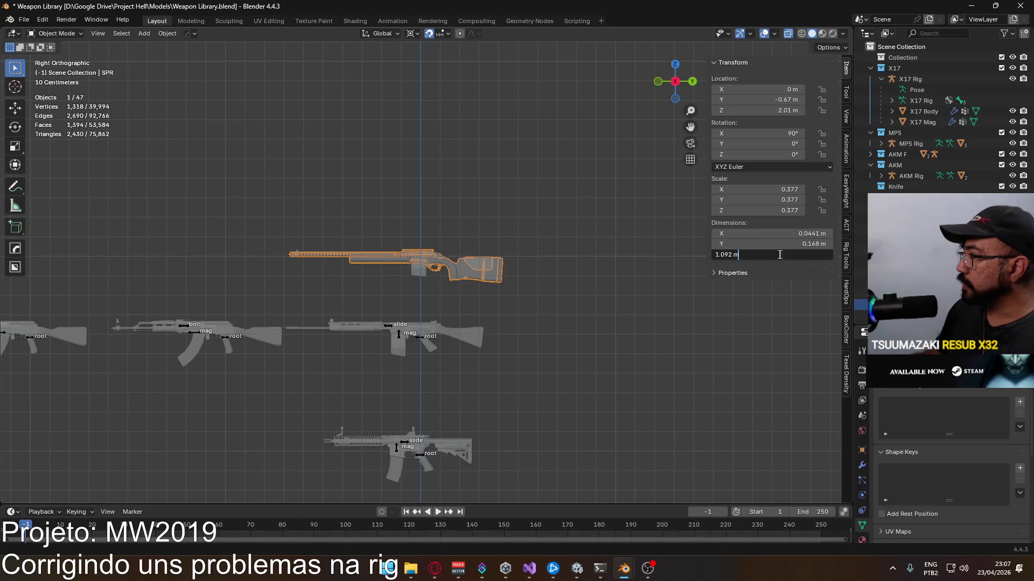
{"action": "type", "text": "1.12"}
{"action": "key", "text": "Return"}
{"action": "double_click", "coordinate": [775, 198]}
{"action": "type", "text": "0.386"}
{"action": "key", "text": "Return"}
{"action": "double_click", "coordinate": [776, 189]}
{"action": "type", "text": "0.386"}
{"action": "key", "text": "Return"}
Step: Apply Rotation & Scale to the rifle, then frame the weapon layout and select the middle AKM
{"action": "key", "text": "ctrl+a"}
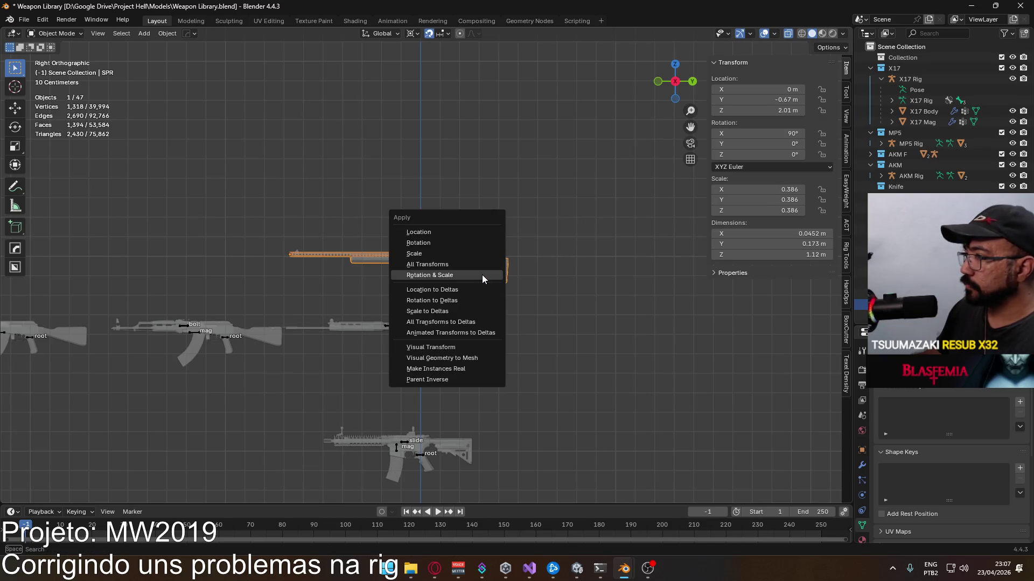
{"action": "left_click", "coordinate": [482, 276]}
{"action": "scroll", "coordinate": [521, 275], "scroll_direction": "down", "scroll_amount": 2}
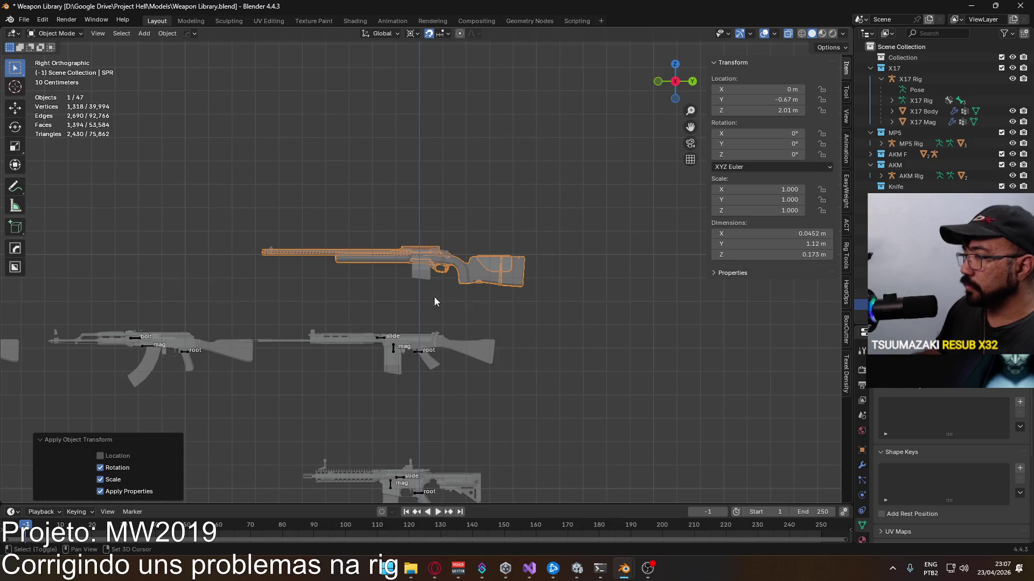
{"action": "middle_click_drag", "start_coordinate": [434, 297], "coordinate": [467, 190], "text": "shift"}
{"action": "scroll", "coordinate": [467, 189], "scroll_direction": "down", "scroll_amount": 1}
{"action": "mouse_move", "coordinate": [506, 224]}
{"action": "middle_mouse_down", "text": "shift"}
{"action": "mouse_move", "coordinate": [496, 159]}
{"action": "mouse_move", "coordinate": [558, 223]}
{"action": "middle_mouse_up", "text": "shift"}
{"action": "left_click", "coordinate": [386, 206]}
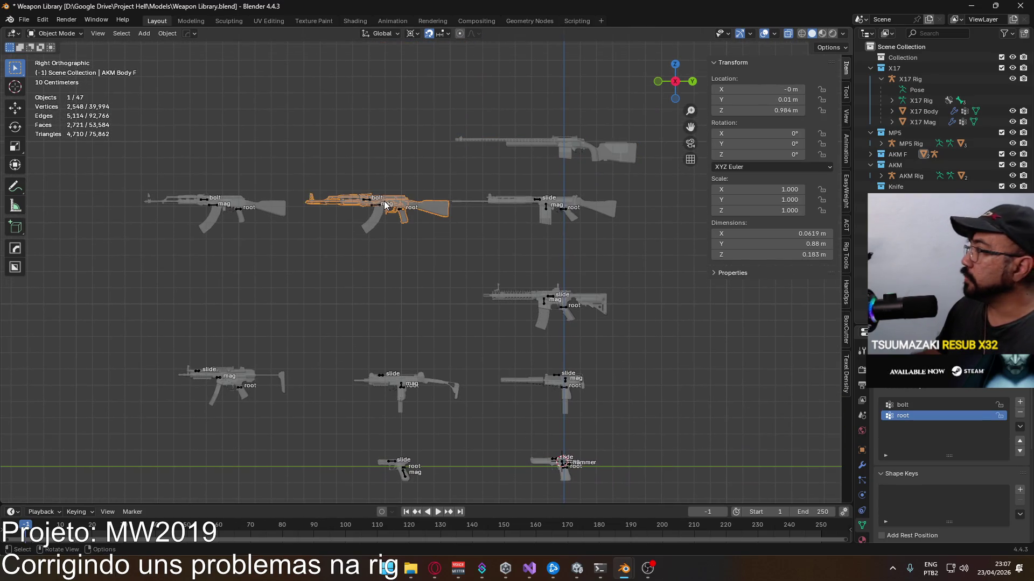
Step: Delete the duplicate AKM F hierarchy from the Outliner and move the remaining AKM into its freed slot
{"action": "left_click", "coordinate": [900, 154]}
{"action": "right_click", "coordinate": [900, 159]}
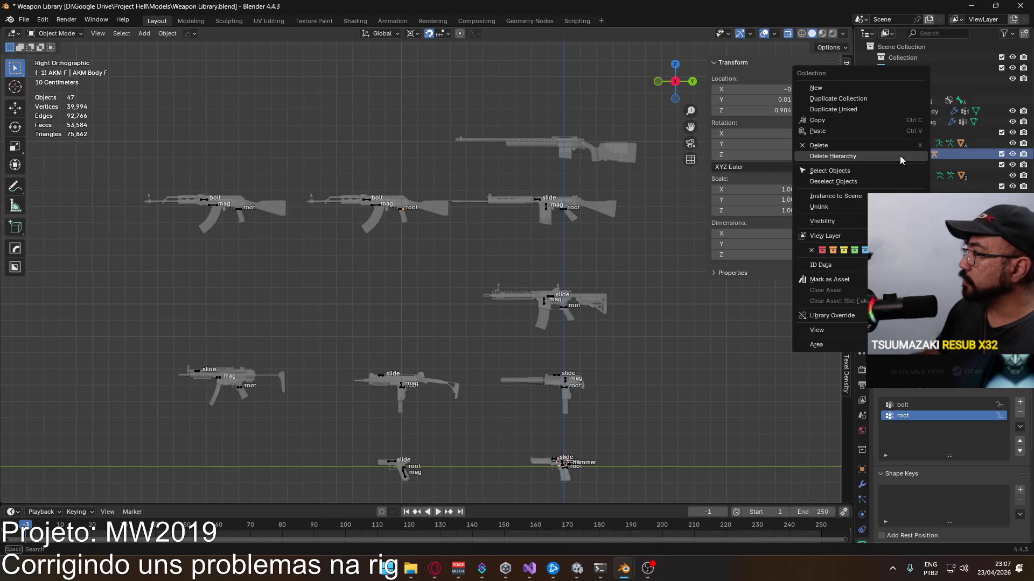
{"action": "left_click", "coordinate": [900, 159]}
{"action": "left_click", "coordinate": [267, 212]}
{"action": "key", "text": "g"}
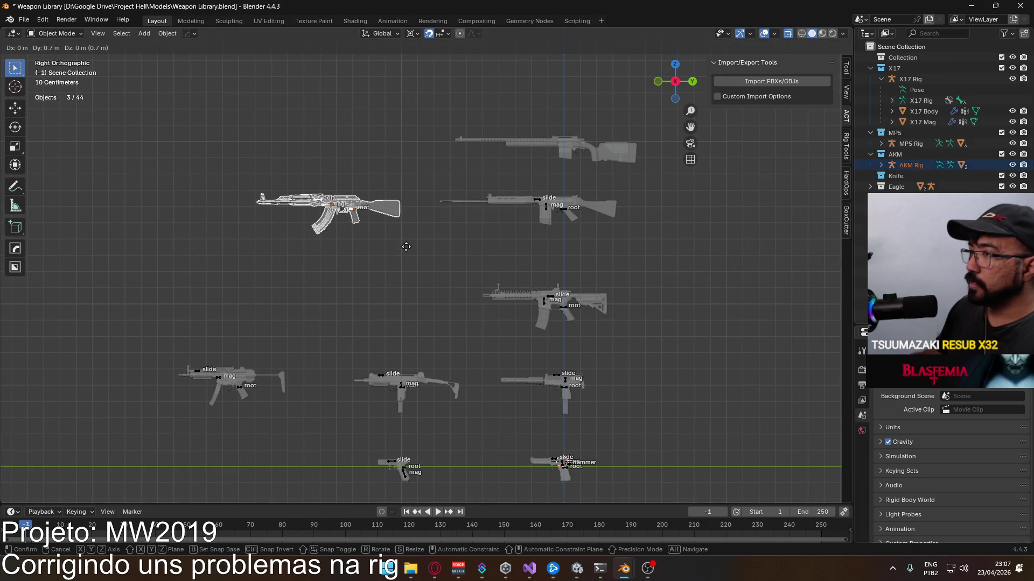
{"action": "left_click", "coordinate": [451, 243]}
{"action": "left_click", "coordinate": [433, 143]}
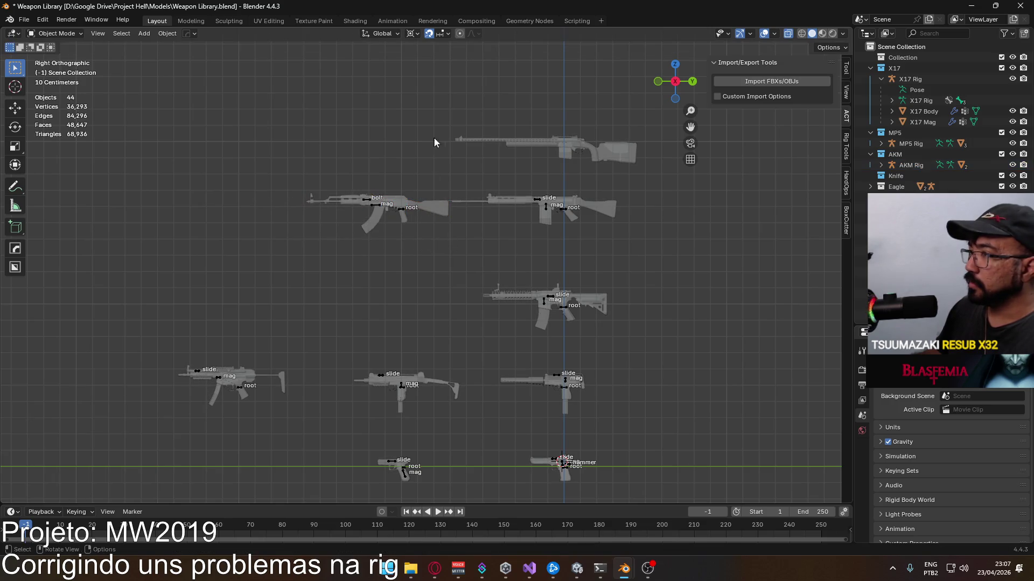
Step: Frame the top rifle in view and cancel an attempted move of it
{"action": "left_click_drag", "start_coordinate": [514, 111], "coordinate": [581, 150]}
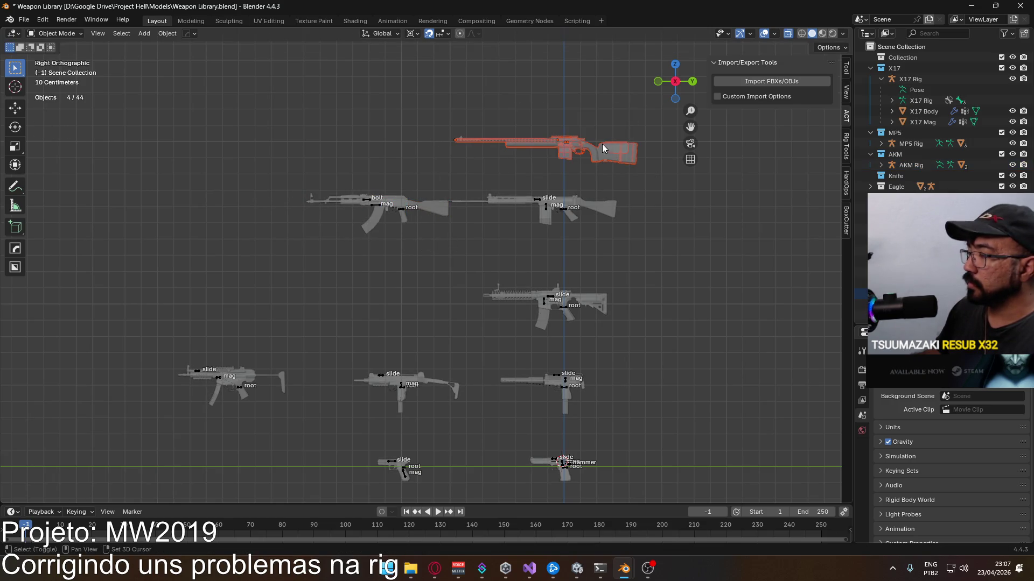
{"action": "key", "text": "KP_Decimal"}
{"action": "key", "text": "g"}
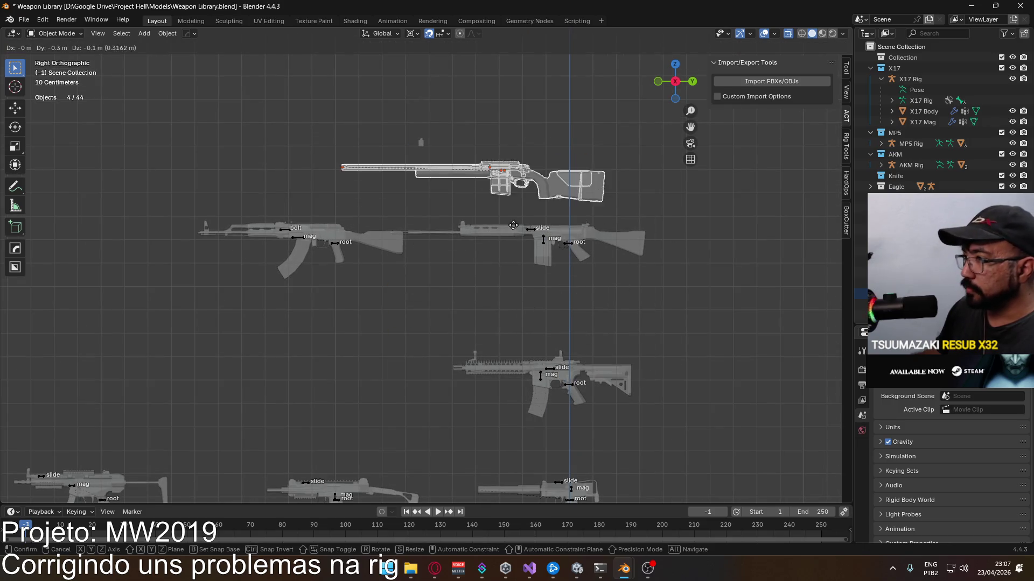
{"action": "right_click", "coordinate": [550, 194]}
{"action": "left_click", "coordinate": [390, 120]}
Step: Delete the stray 12-vertex L11A5 piece at the SPR rifle's muzzle
{"action": "left_click", "coordinate": [421, 142]}
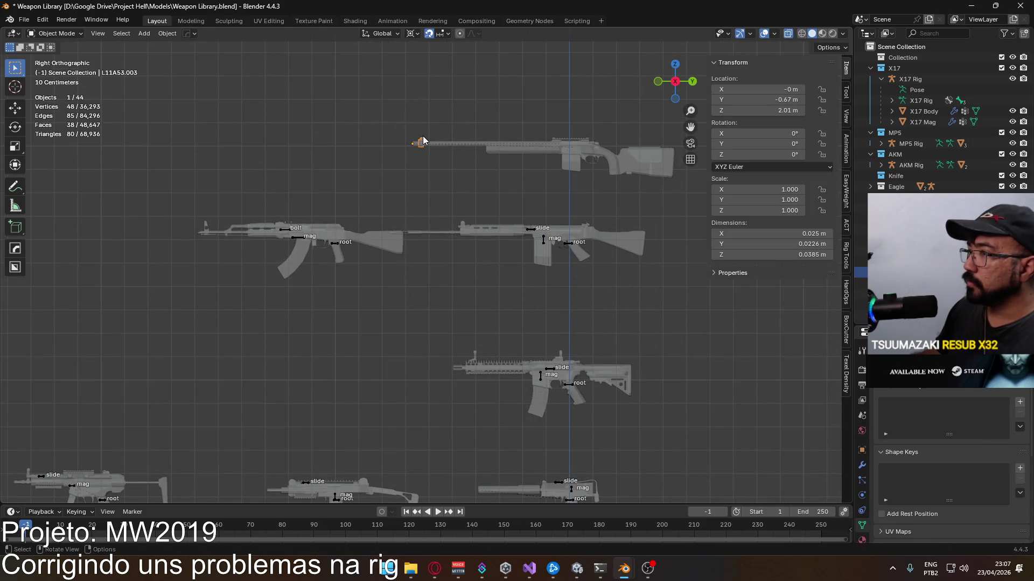
{"action": "left_click", "coordinate": [469, 143], "text": "shift"}
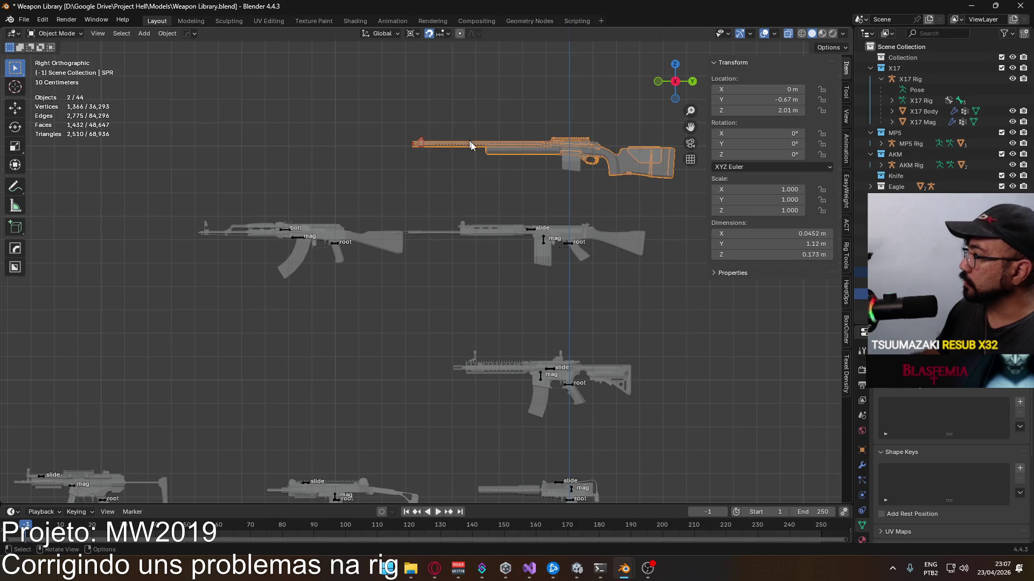
{"action": "left_click", "coordinate": [417, 143], "text": "shift"}
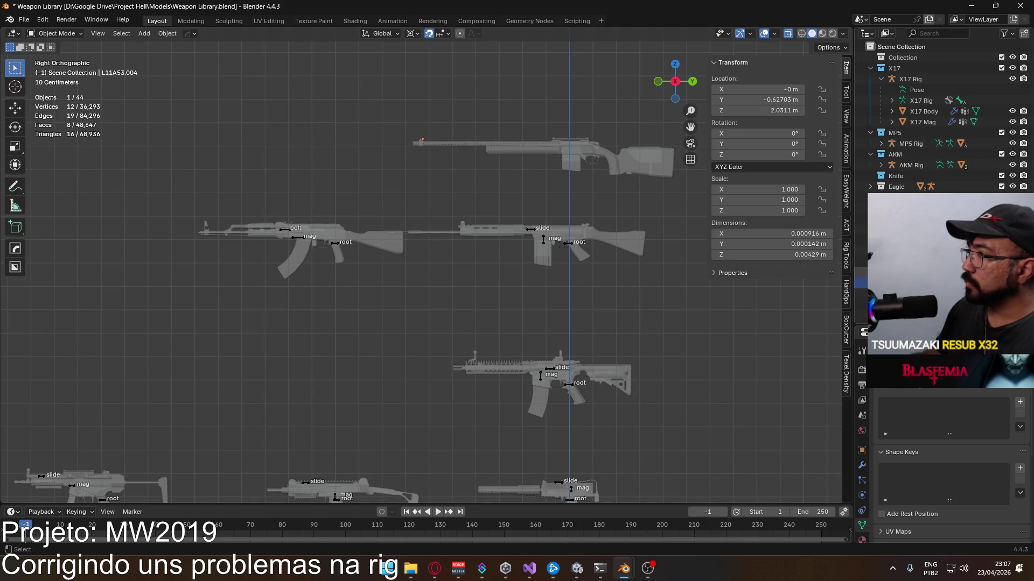
{"action": "scroll", "coordinate": [468, 133], "scroll_direction": "up", "scroll_amount": 3}
{"action": "middle_click_drag", "start_coordinate": [479, 137], "coordinate": [459, 308], "text": "shift"}
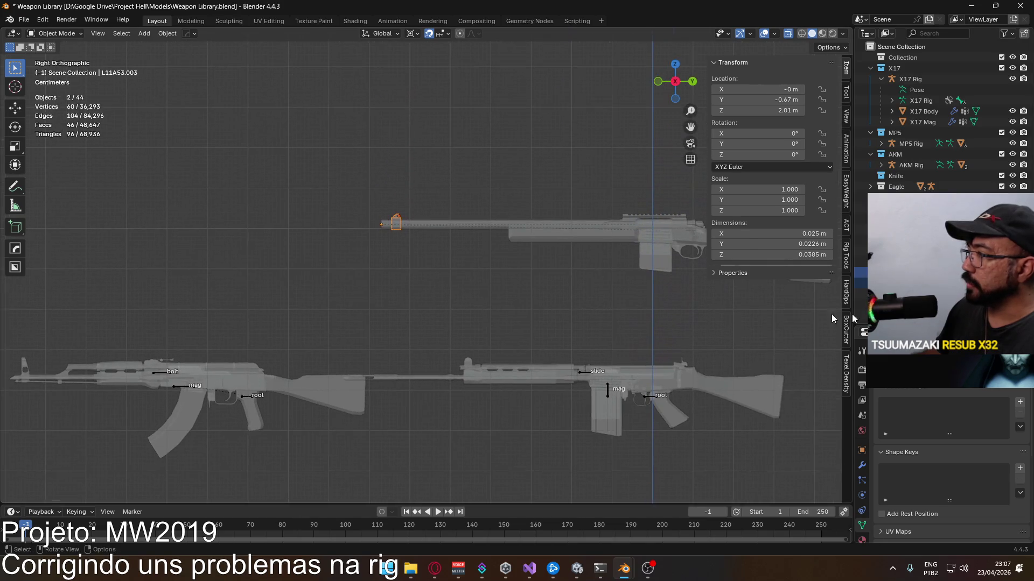
{"action": "key", "text": "Delete"}
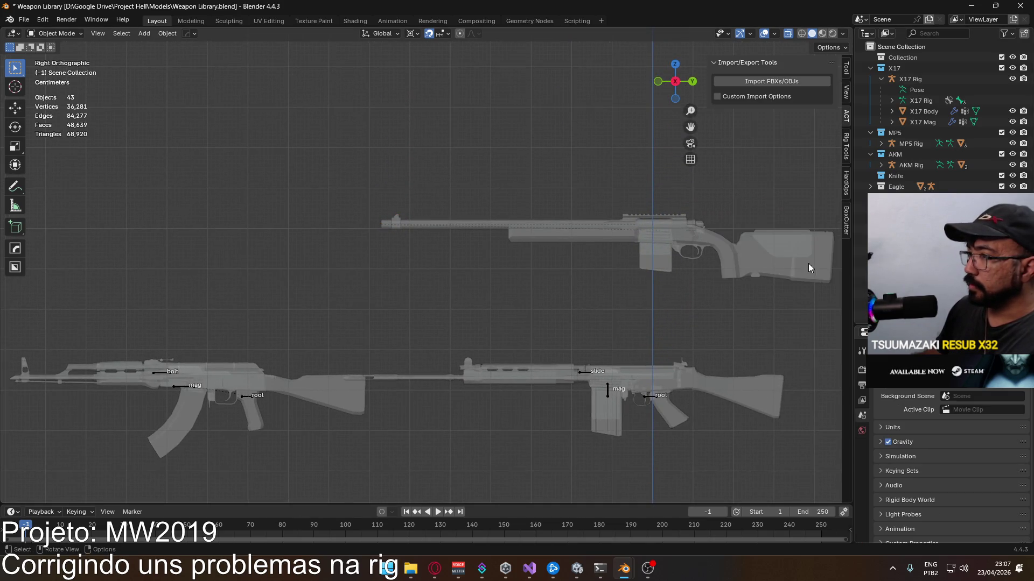
{"action": "left_click", "coordinate": [397, 218]}
{"action": "scroll", "coordinate": [407, 212], "scroll_direction": "up", "scroll_amount": 3}
Step: Join the loose sight into the barrel and Bolt.009 into the SPR body with Ctrl+J, leaving 41 objects
{"action": "left_click", "coordinate": [390, 187], "text": "shift"}
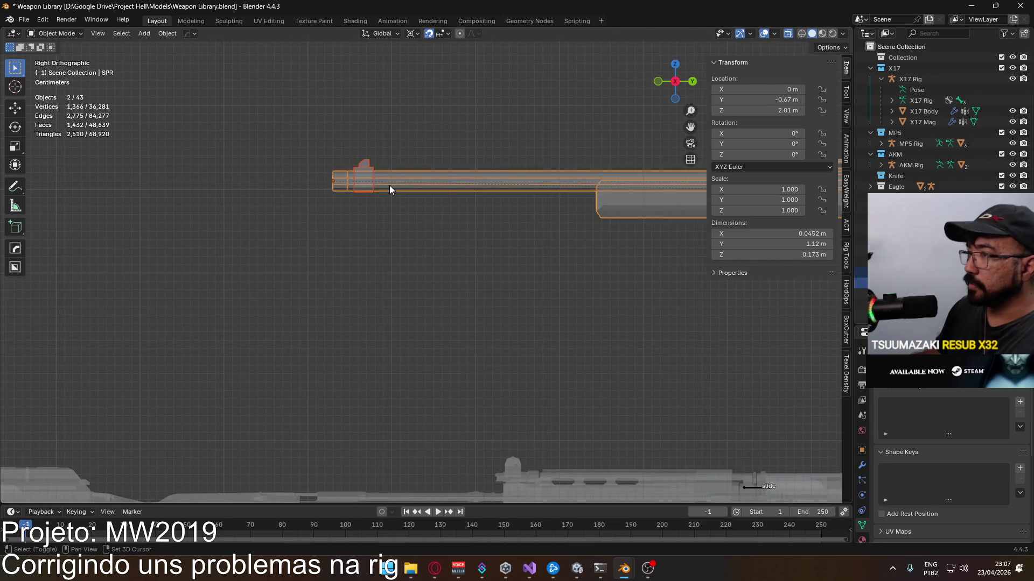
{"action": "key", "text": "ctrl+j"}
{"action": "scroll", "coordinate": [415, 199], "scroll_direction": "down", "scroll_amount": 5}
{"action": "scroll", "coordinate": [452, 208], "scroll_direction": "down", "scroll_amount": 3}
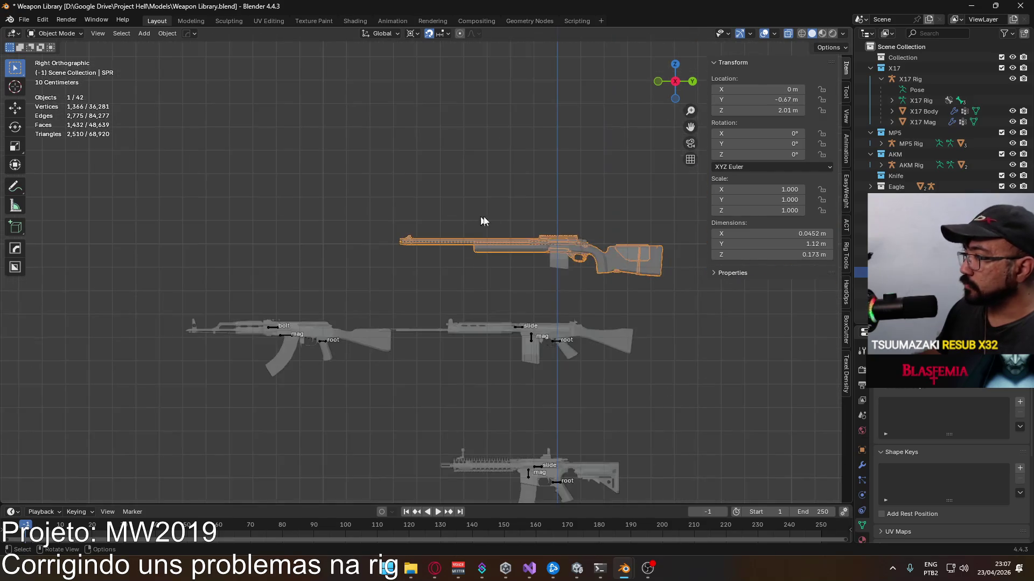
{"action": "left_click", "coordinate": [473, 210]}
{"action": "left_click", "coordinate": [587, 240]}
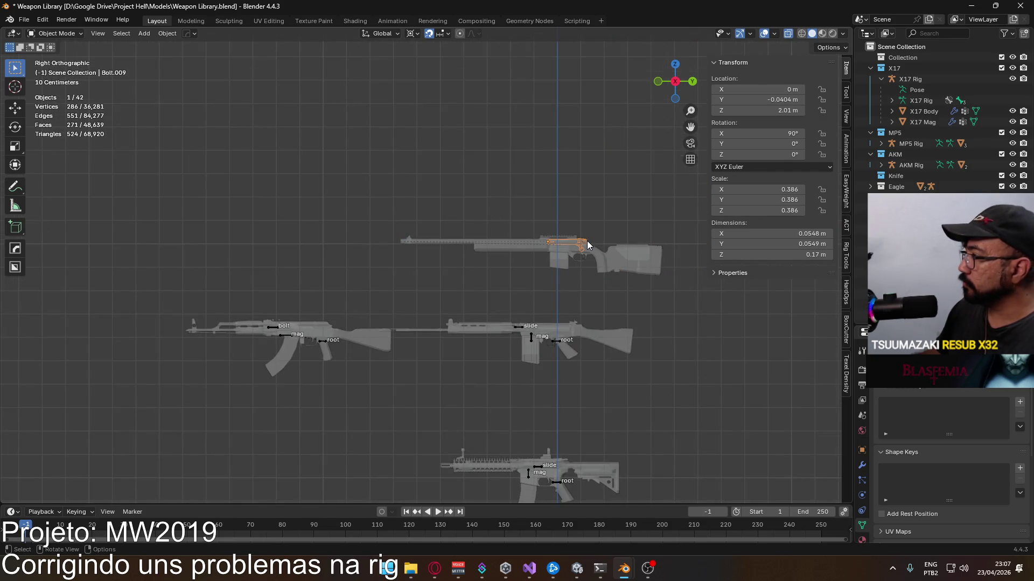
{"action": "scroll", "coordinate": [587, 241], "scroll_direction": "up", "scroll_amount": 2}
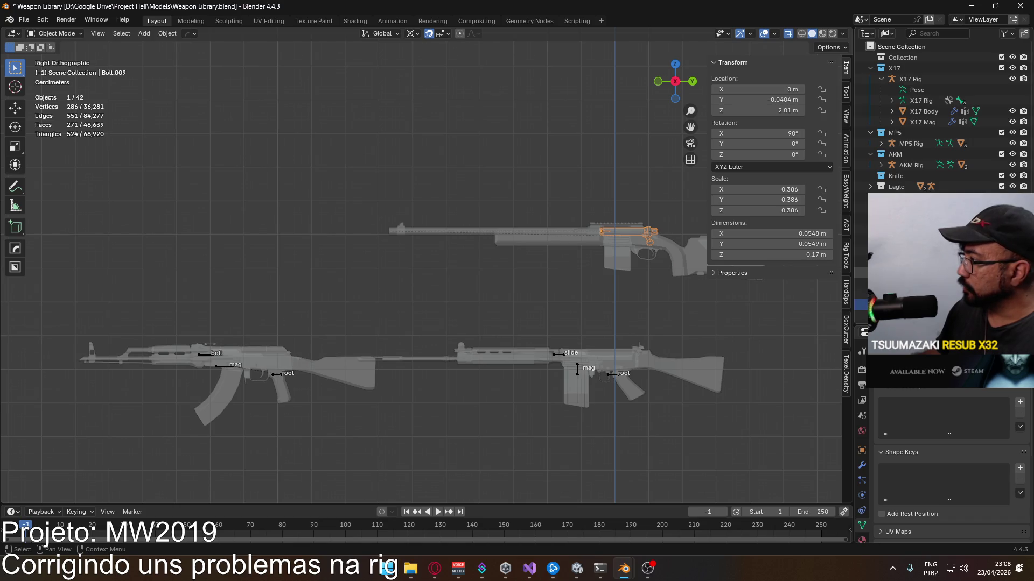
{"action": "left_click", "coordinate": [563, 241], "text": "shift"}
{"action": "key", "text": "ctrl+j"}
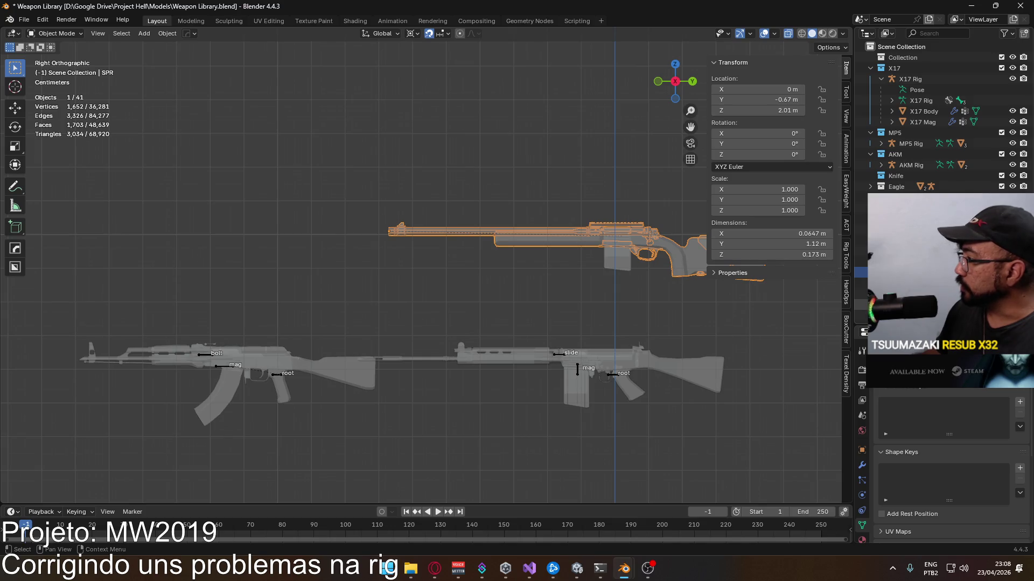
{"action": "scroll", "coordinate": [415, 191], "scroll_direction": "down", "scroll_amount": 3}
{"action": "left_click_drag", "start_coordinate": [376, 189], "coordinate": [618, 275]}
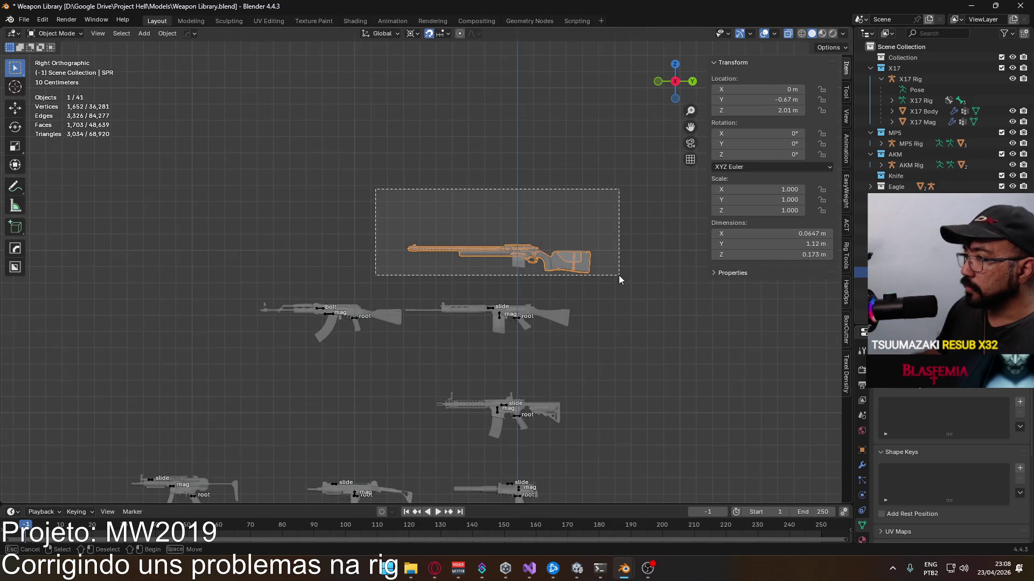
{"action": "scroll", "coordinate": [566, 278], "scroll_direction": "up", "scroll_amount": 3}
Step: In the sidebar View panel, reset the 3D cursor to X 0, Y 0 and set Z to 2 m
{"action": "middle_click_drag", "start_coordinate": [603, 290], "coordinate": [441, 92], "text": "shift"}
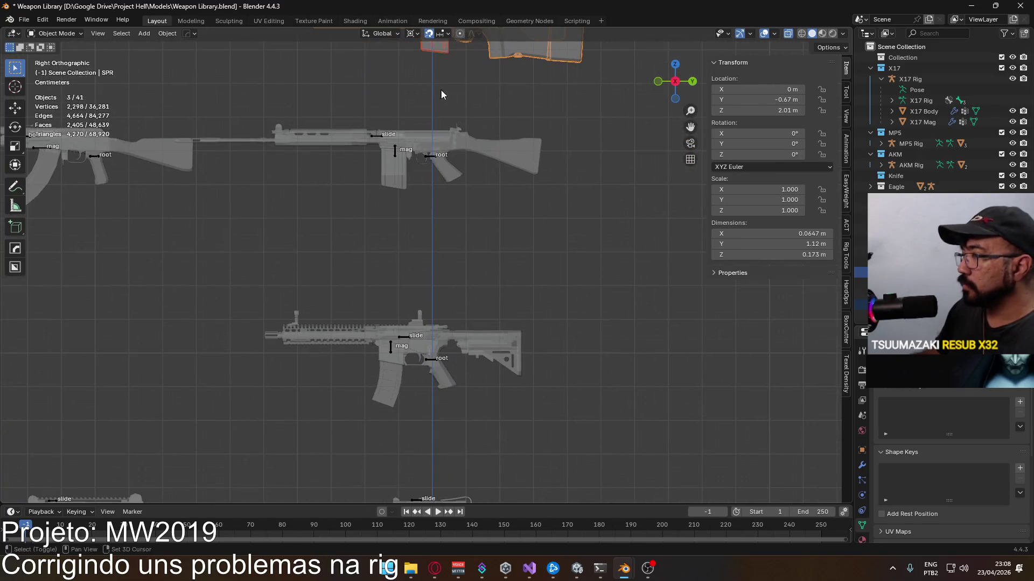
{"action": "left_click", "coordinate": [846, 116]}
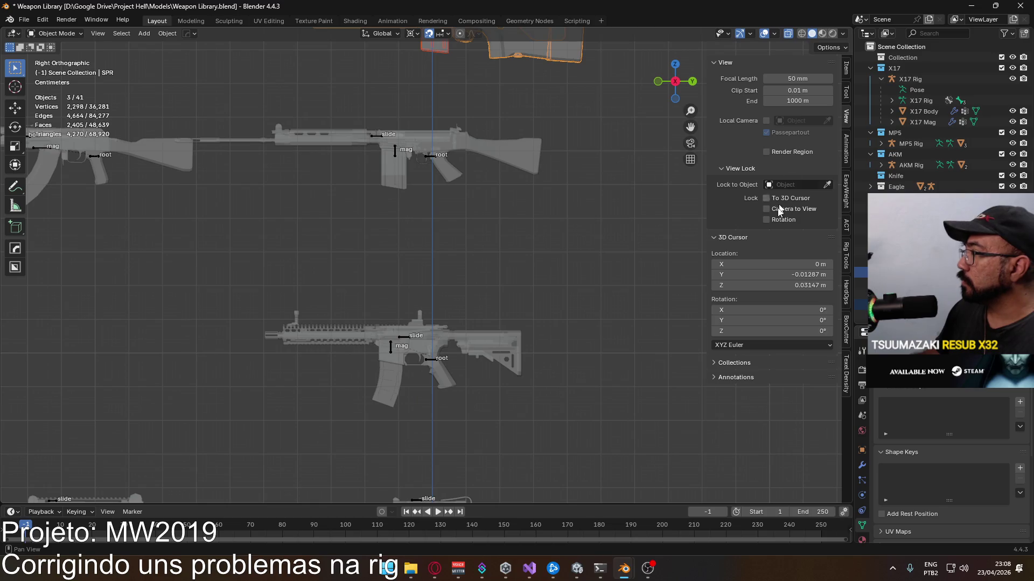
{"action": "key", "text": "BackSpace"}
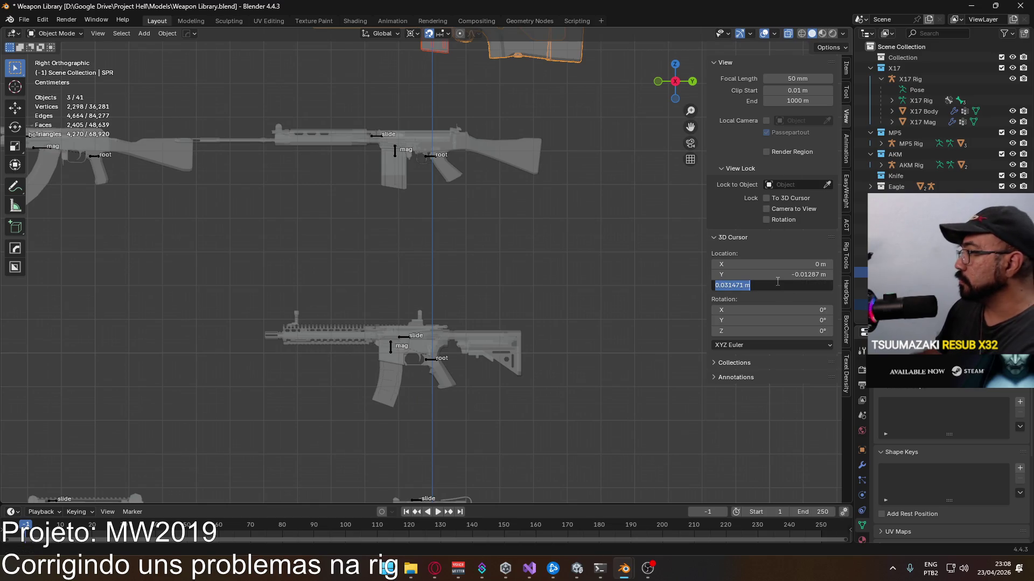
{"action": "key", "text": "BackSpace"}
{"action": "double_click", "coordinate": [781, 283]}
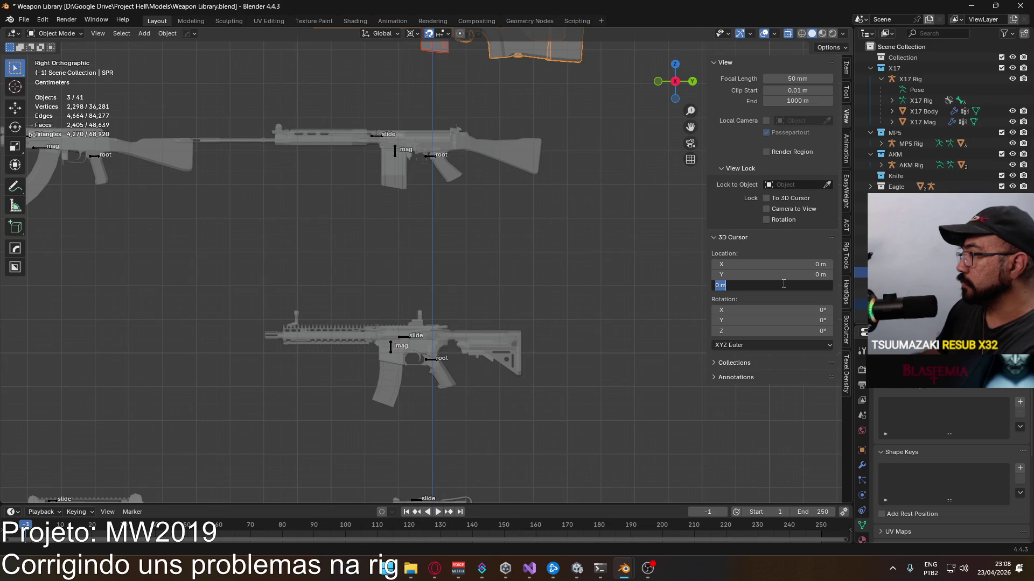
{"action": "key", "text": "Return"}
{"action": "scroll", "coordinate": [463, 234], "scroll_direction": "down", "scroll_amount": 4}
{"action": "scroll", "coordinate": [470, 242], "scroll_direction": "down", "scroll_amount": 2}
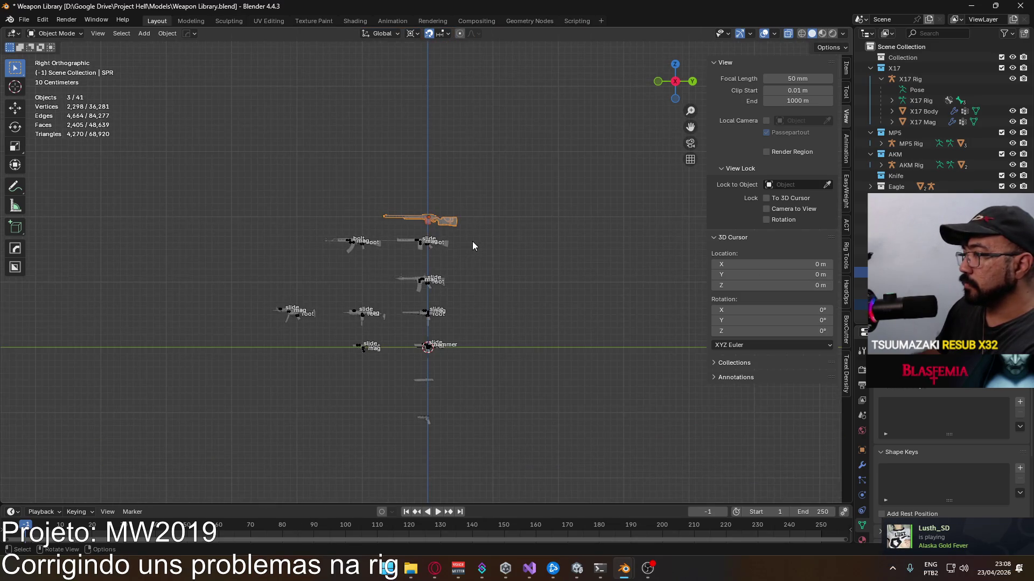
{"action": "left_click", "coordinate": [775, 285]}
{"action": "type", "text": "2"}
{"action": "key", "text": "Return"}
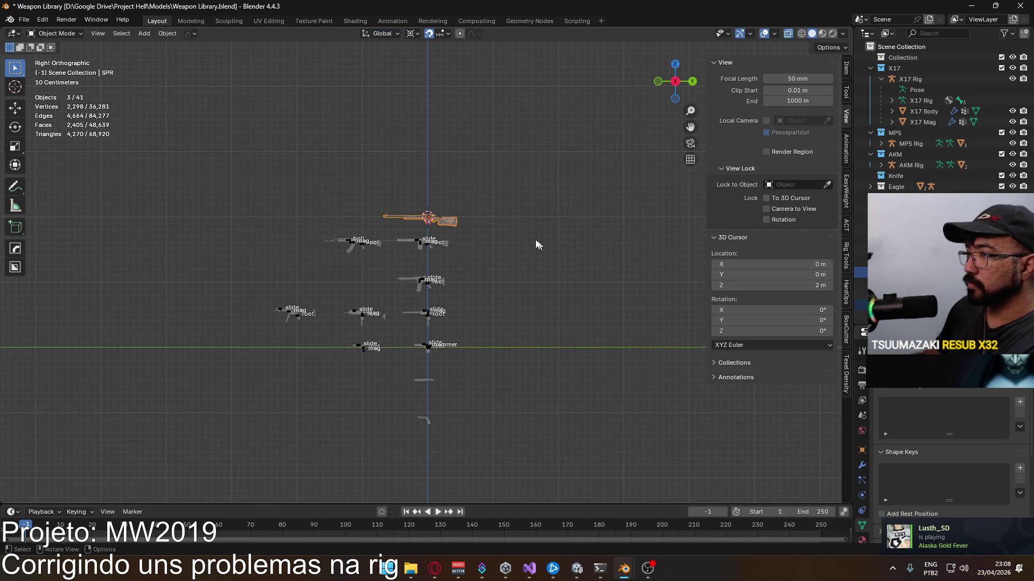
{"action": "scroll", "coordinate": [453, 202], "scroll_direction": "up", "scroll_amount": 5}
{"action": "scroll", "coordinate": [466, 166], "scroll_direction": "up", "scroll_amount": 2}
{"action": "scroll", "coordinate": [472, 265], "scroll_direction": "up", "scroll_amount": 2}
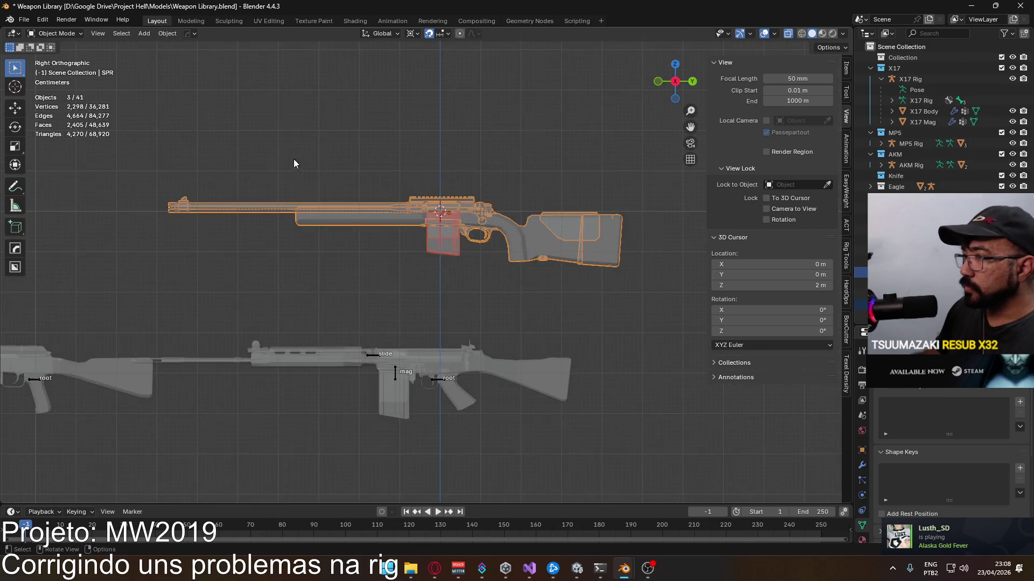
Step: With snapping off, nudge the SPR rifle along Y until its grip meets the 3D cursor
{"action": "key", "text": "g"}
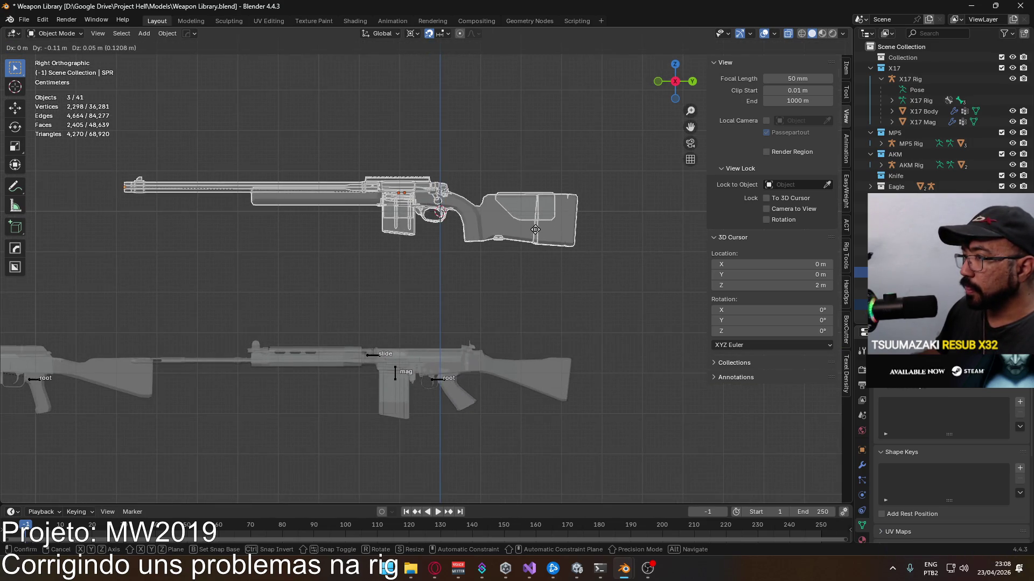
{"action": "left_click", "coordinate": [464, 224]}
{"action": "scroll", "coordinate": [463, 222], "scroll_direction": "up", "scroll_amount": 2}
{"action": "scroll", "coordinate": [476, 213], "scroll_direction": "up", "scroll_amount": 3}
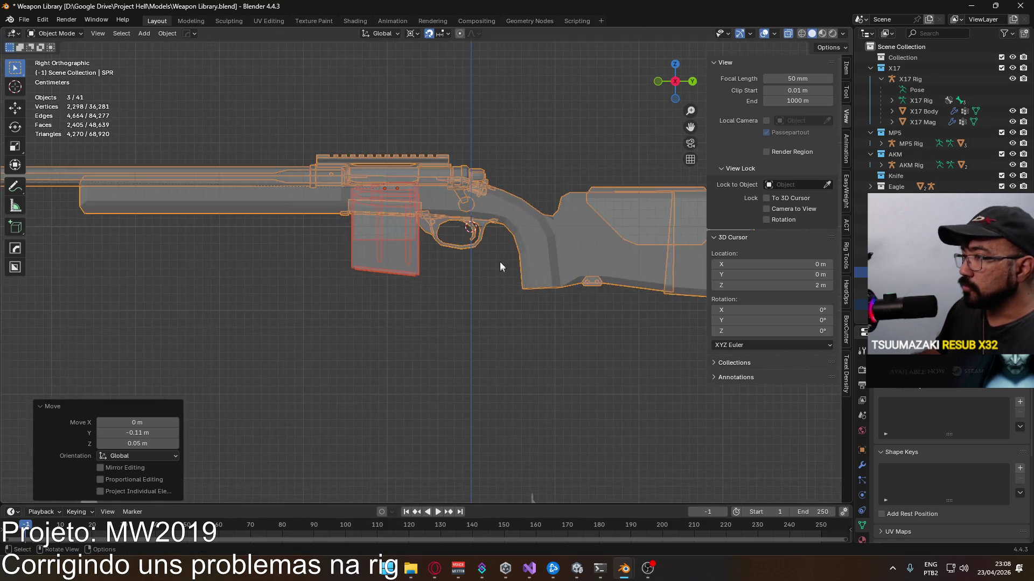
{"action": "scroll", "coordinate": [500, 262], "scroll_direction": "up", "scroll_amount": 2}
{"action": "left_click", "coordinate": [429, 35]}
{"action": "left_click", "coordinate": [575, 145]}
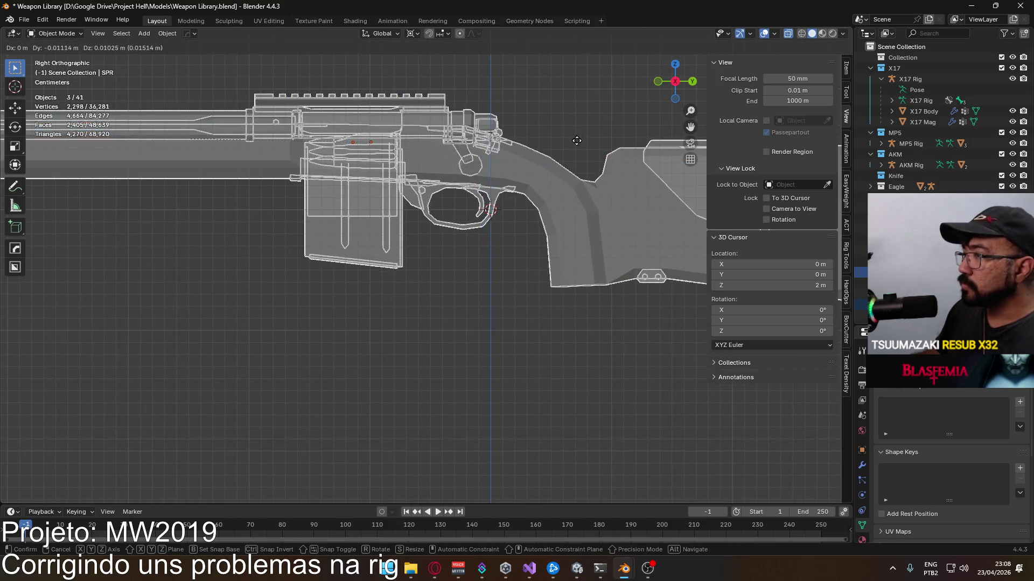
{"action": "key", "text": "ctrl+z"}
{"action": "key", "text": "g"}
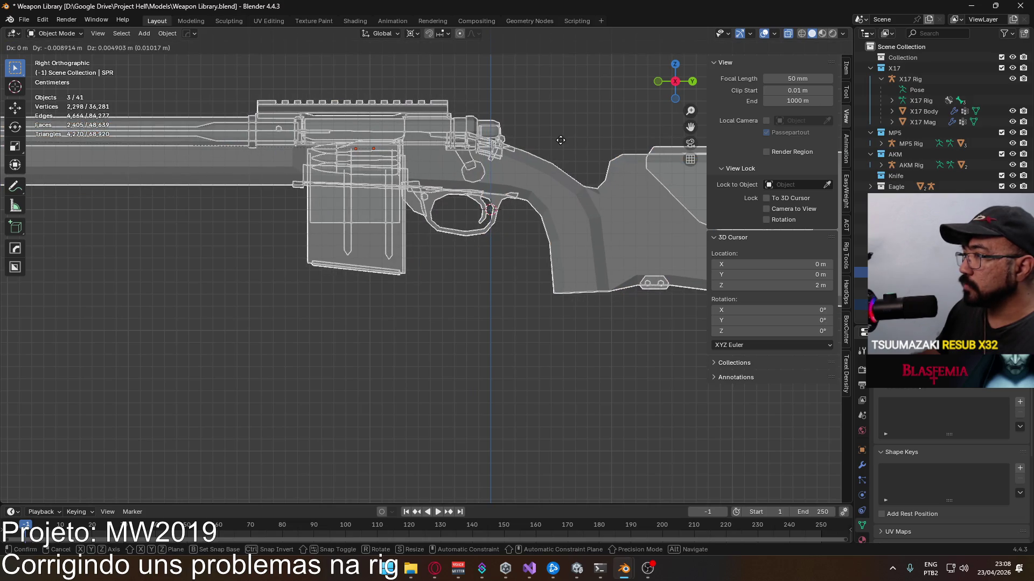
{"action": "left_click", "coordinate": [561, 140]}
{"action": "key", "text": "g"}
{"action": "key", "text": "y"}
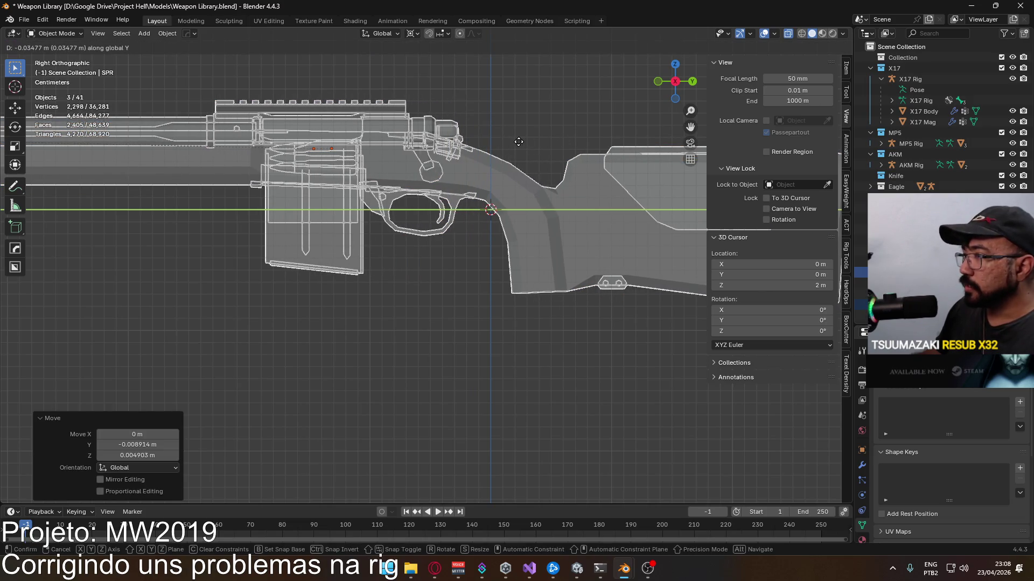
{"action": "left_click", "coordinate": [512, 142]}
{"action": "scroll", "coordinate": [519, 204], "scroll_direction": "down", "scroll_amount": 2}
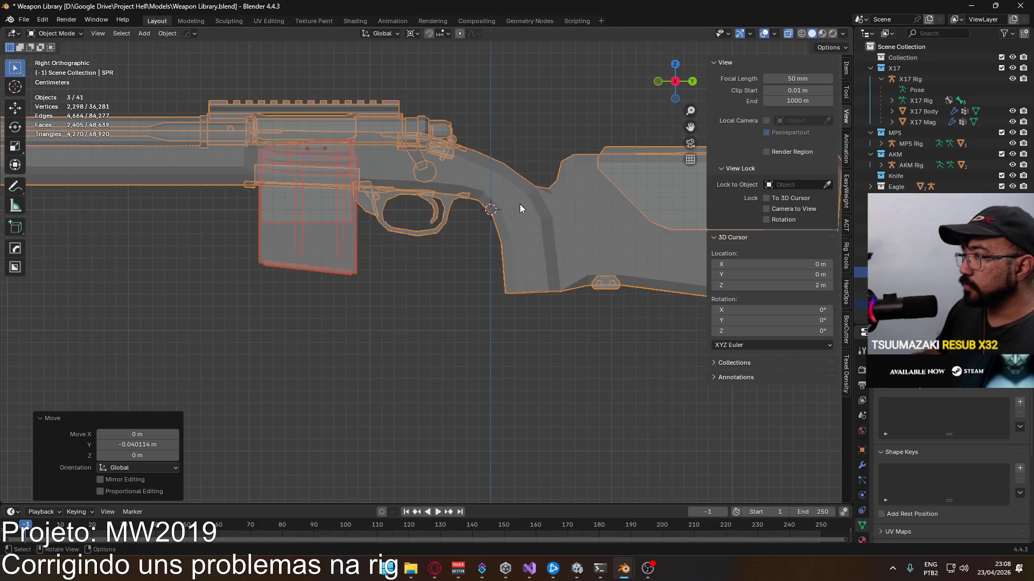
{"action": "scroll", "coordinate": [517, 215], "scroll_direction": "down", "scroll_amount": 1}
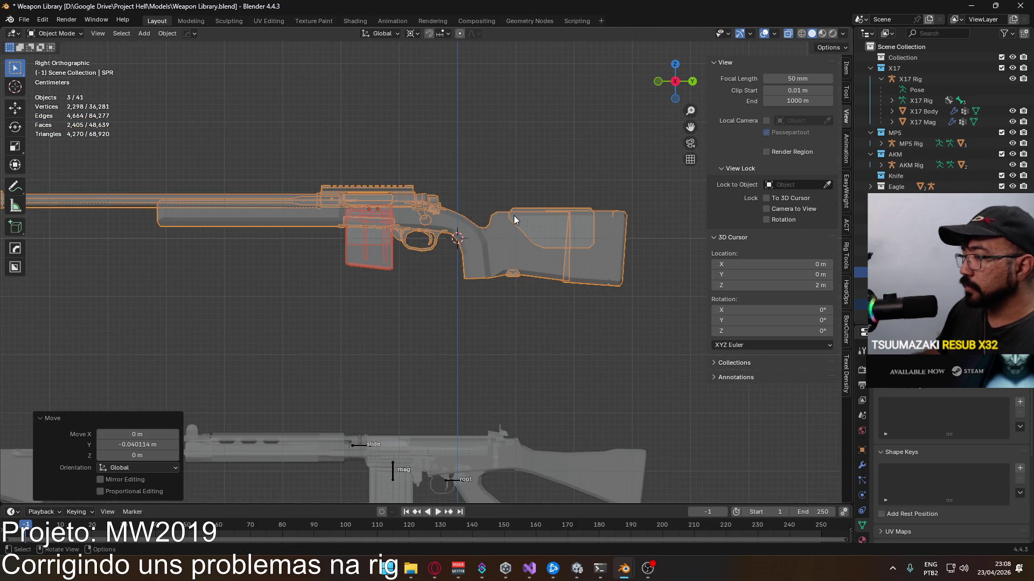
{"action": "scroll", "coordinate": [508, 216], "scroll_direction": "up", "scroll_amount": 2}
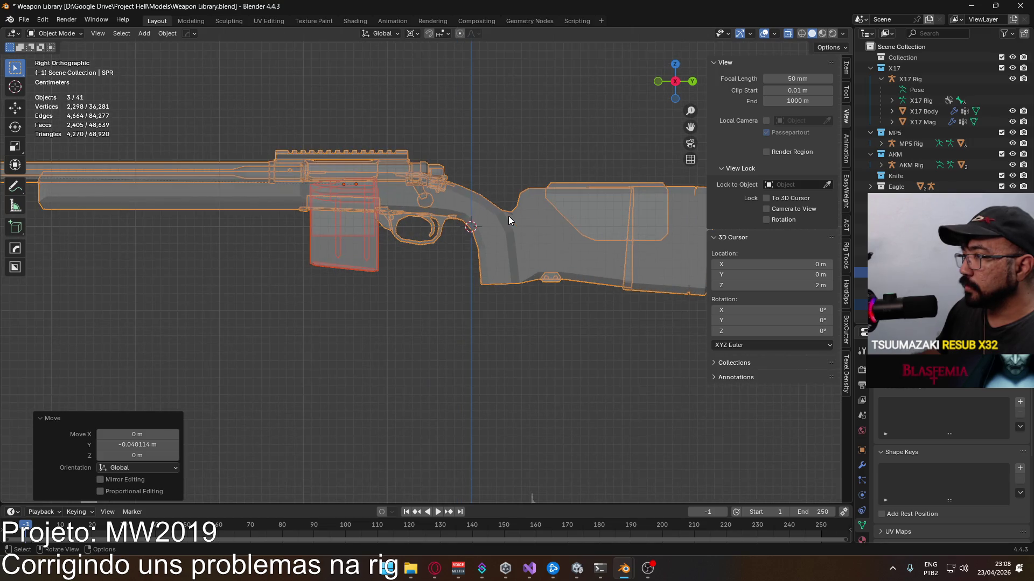
{"action": "scroll", "coordinate": [508, 216], "scroll_direction": "up", "scroll_amount": 2}
Step: Nudge the rifle about 8 mm forward into place and apply its transforms with Ctrl+A
{"action": "key", "text": "g"}
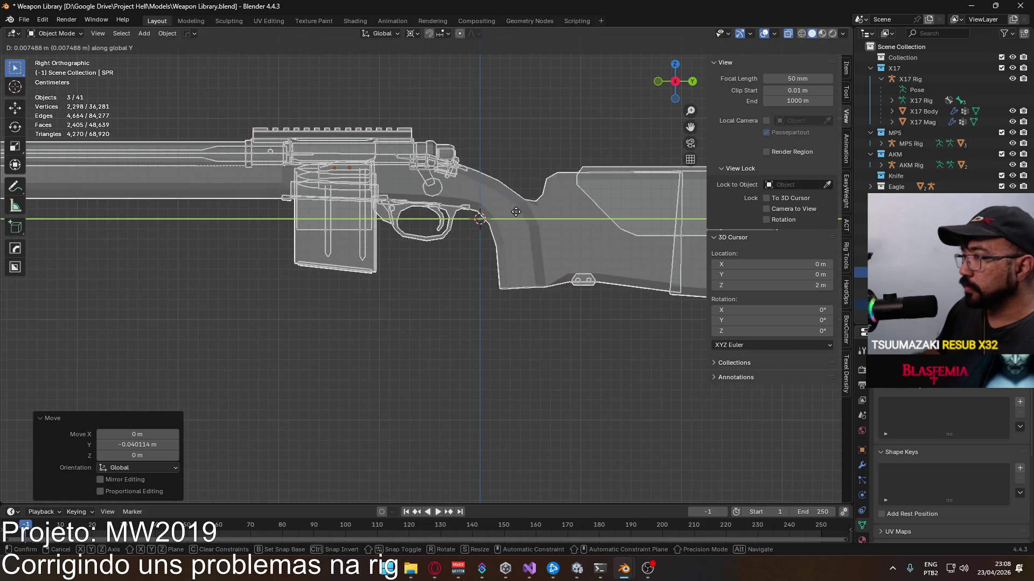
{"action": "left_click", "coordinate": [516, 216]}
{"action": "scroll", "coordinate": [512, 212], "scroll_direction": "down", "scroll_amount": 2}
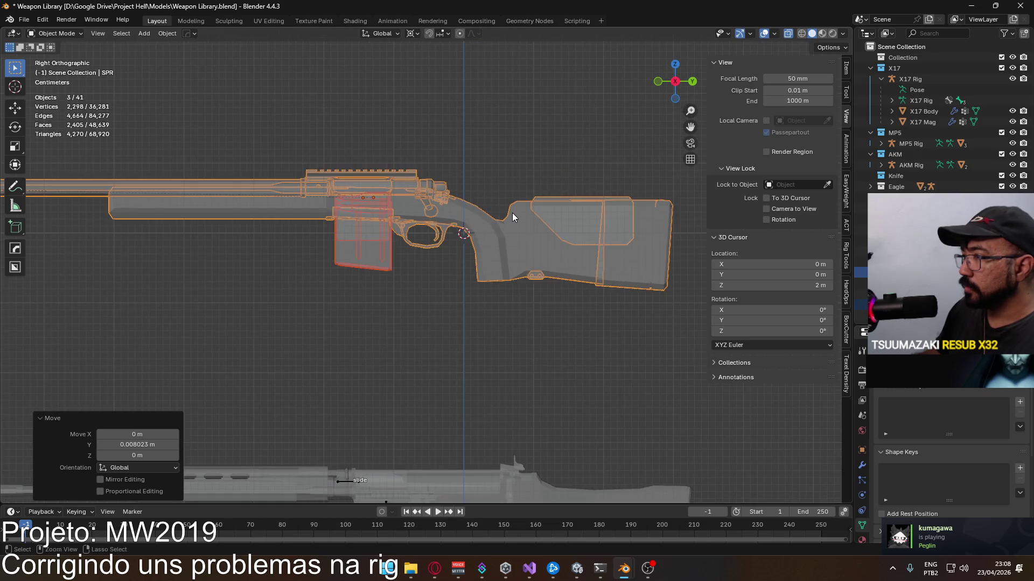
{"action": "key", "text": "ctrl+a"}
{"action": "left_click", "coordinate": [512, 213]}
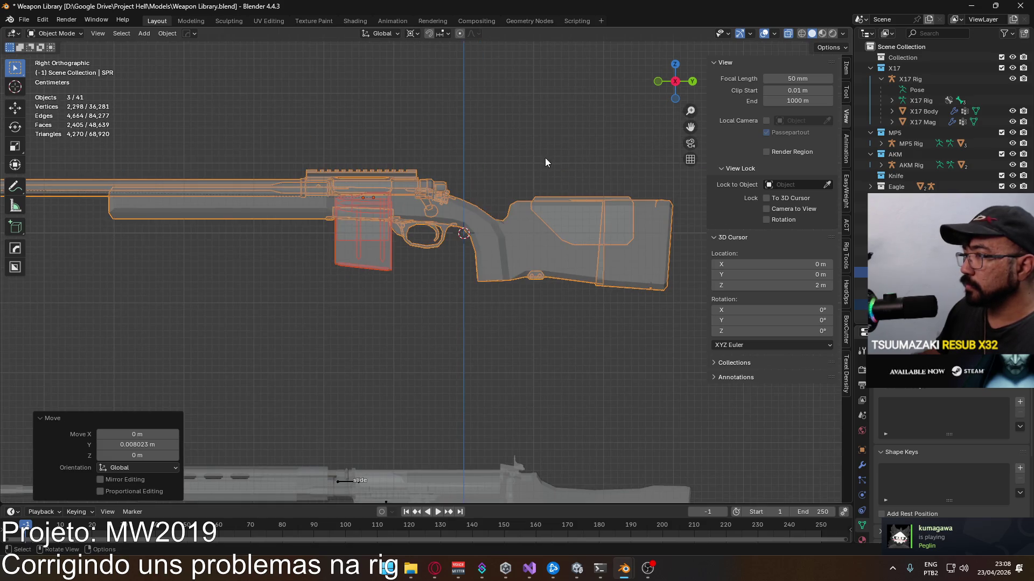
{"action": "key", "text": "F3"}
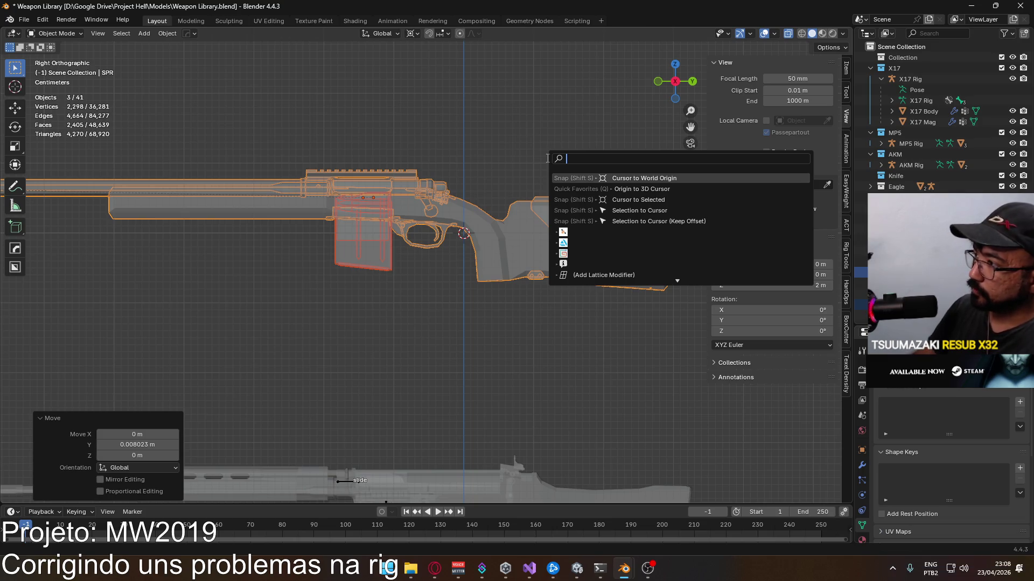
Step: Run Origin to 3D Cursor on the rifle objects, then again on the SPR body alone
{"action": "key", "text": "Down"}
{"action": "key", "text": "Return"}
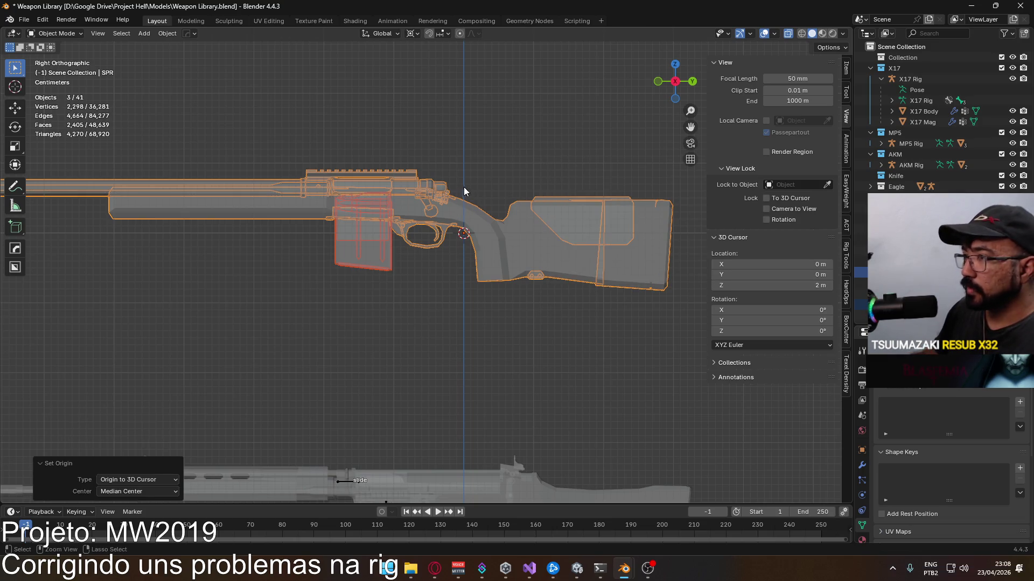
{"action": "left_click", "coordinate": [435, 194]}
{"action": "key", "text": "F3"}
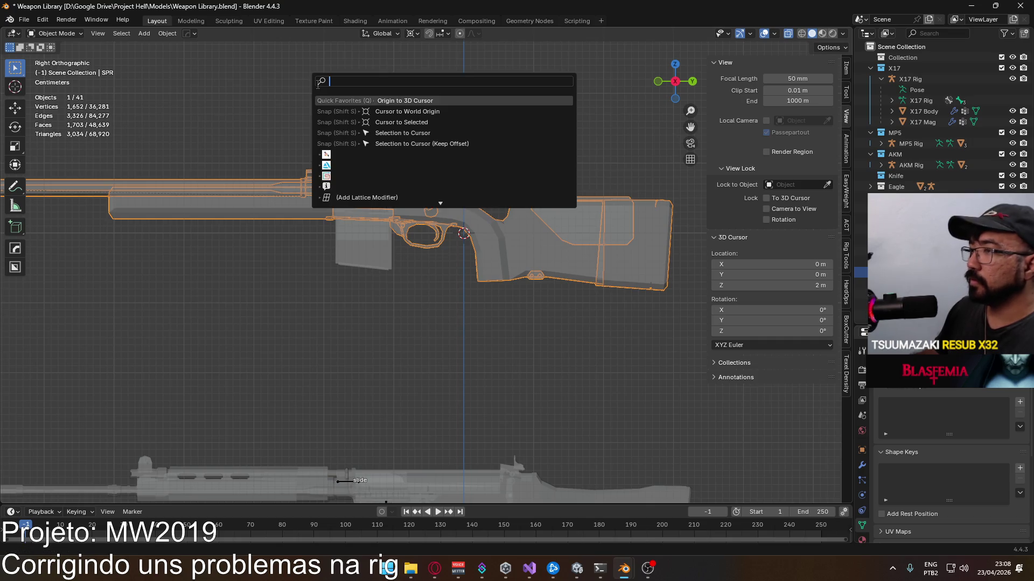
{"action": "left_click", "coordinate": [428, 100]}
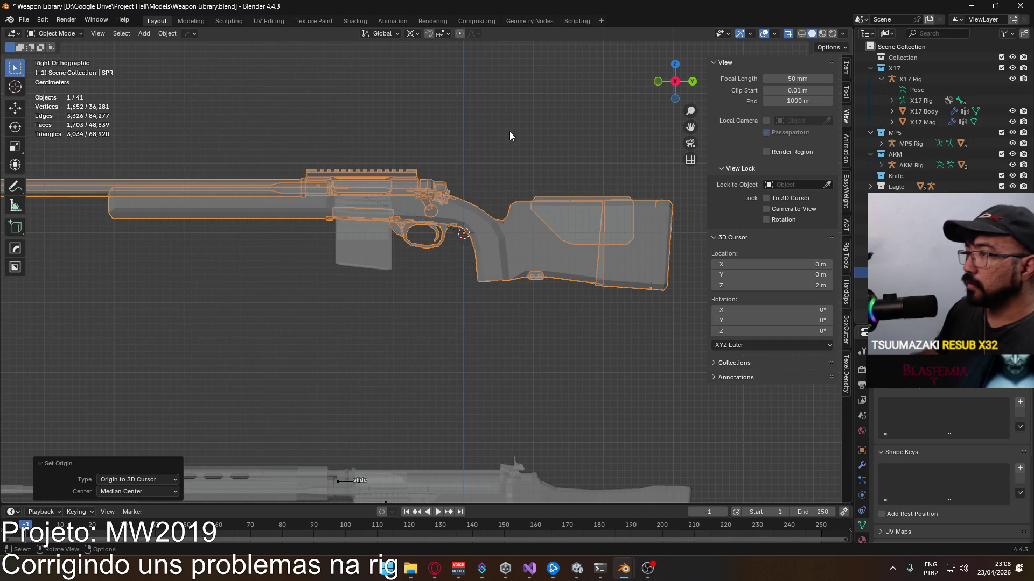
Step: Select the magazine and body in turn to check their new origins
{"action": "left_click", "coordinate": [509, 132]}
{"action": "left_click", "coordinate": [377, 241]}
{"action": "left_click", "coordinate": [424, 195]}
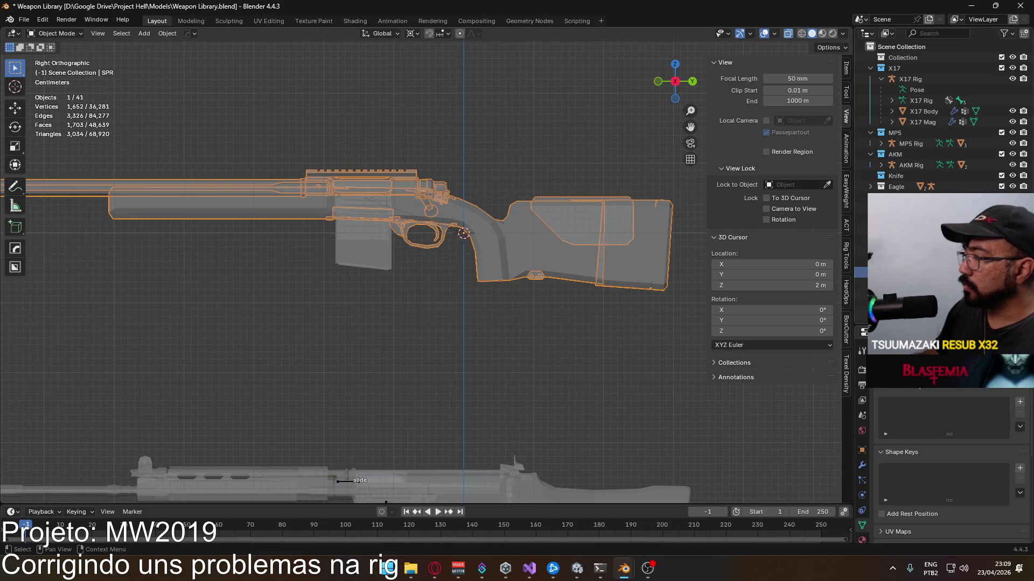
{"action": "left_click", "coordinate": [363, 235]}
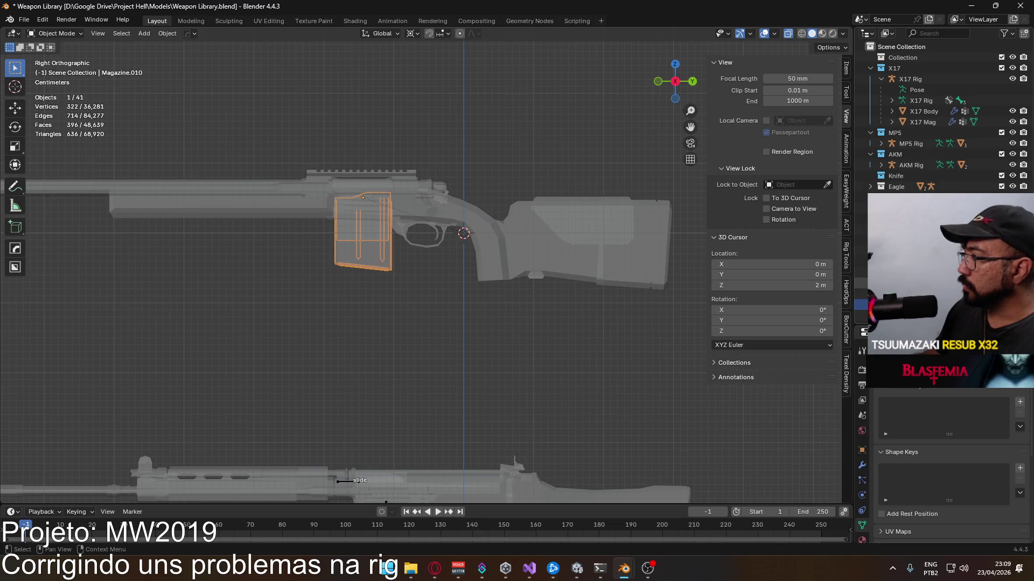
Step: Join the two overlapping magazine pieces into one SPR Mag object and select it with the body
{"action": "key", "text": "ctrl+z"}
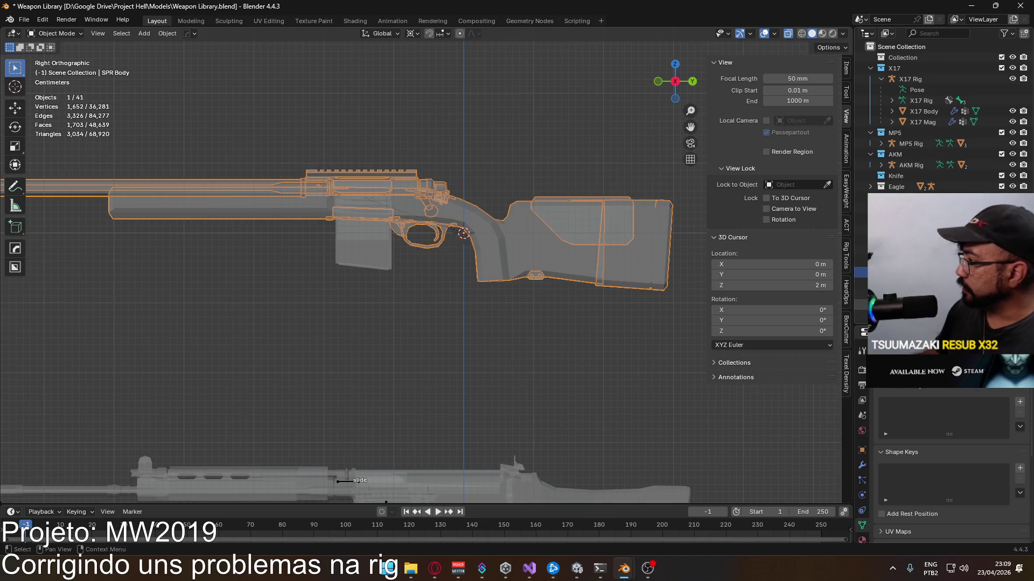
{"action": "key", "text": "ctrl+shift+z"}
{"action": "key", "text": "ctrl+shift+z"}
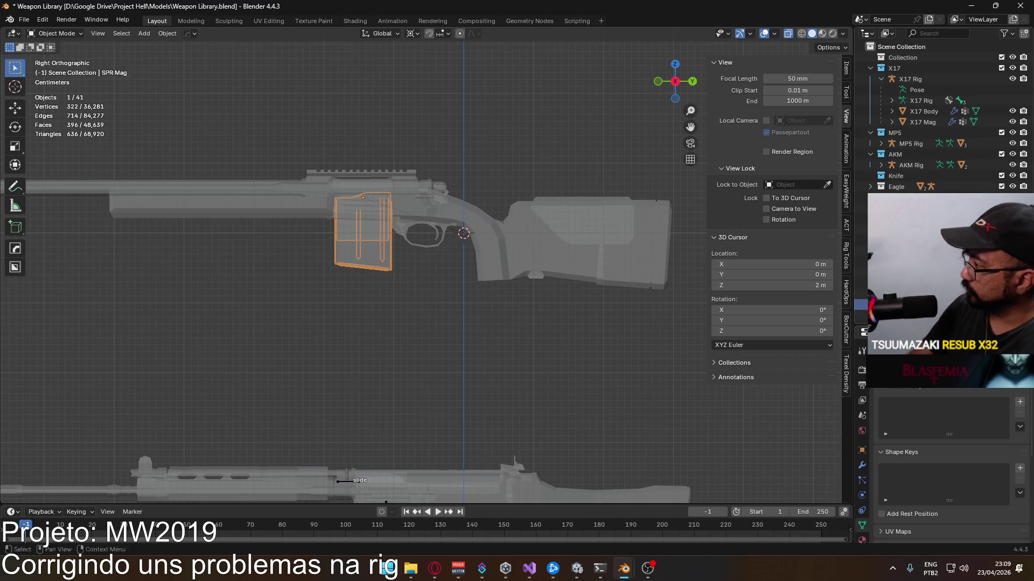
{"action": "scroll", "coordinate": [937, 162], "scroll_direction": "down", "scroll_amount": 1}
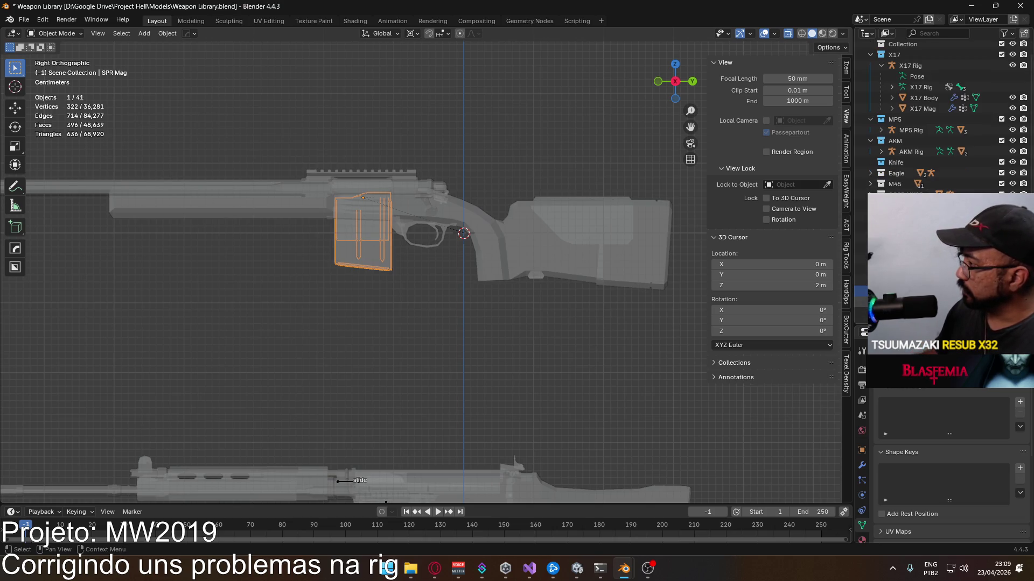
{"action": "key", "text": "ctrl+shift+z"}
{"action": "key", "text": "ctrl+shift+z"}
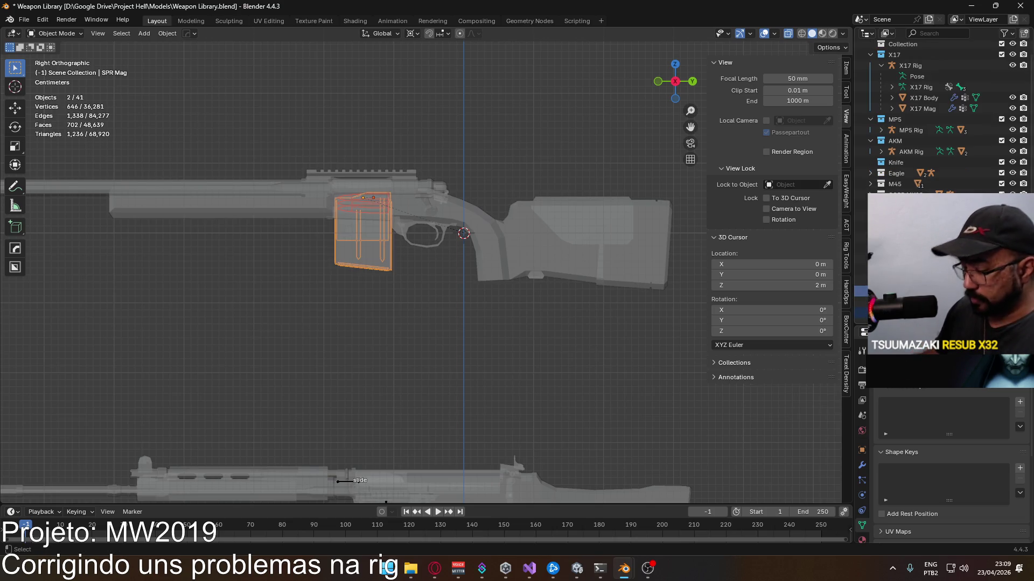
{"action": "key", "text": "ctrl+z"}
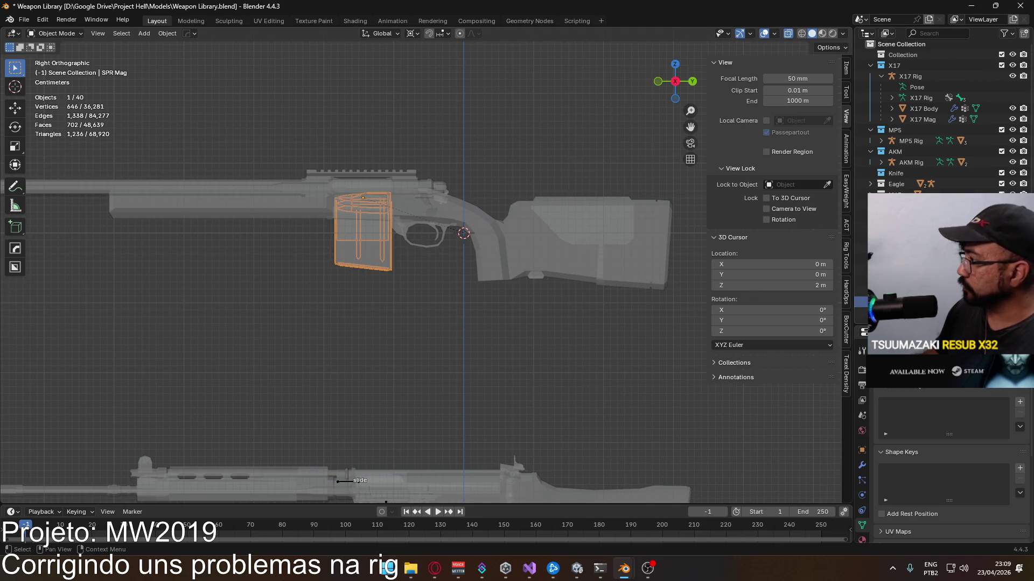
{"action": "left_click", "coordinate": [542, 233], "text": "shift"}
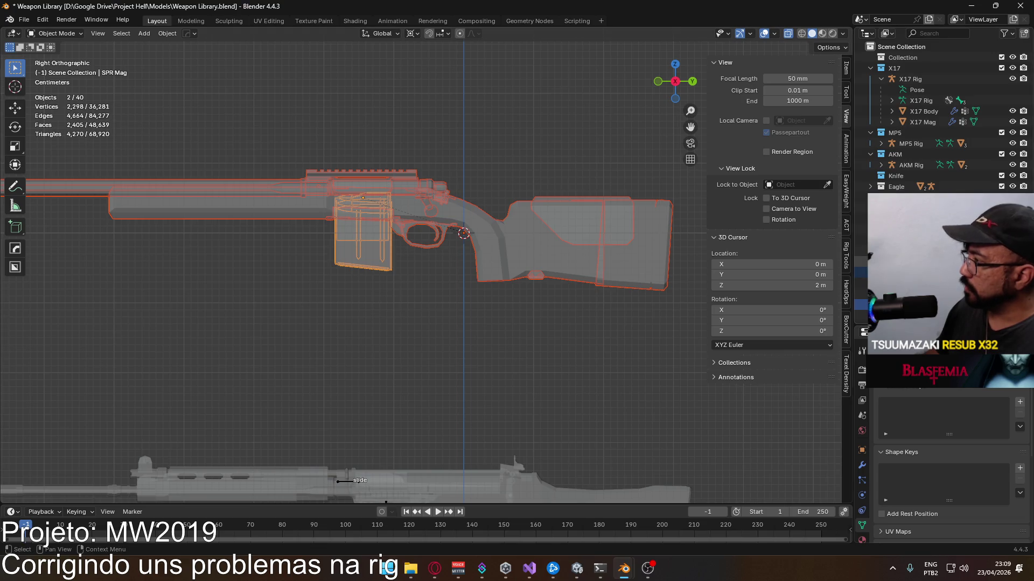
{"action": "left_click", "coordinate": [846, 225]}
{"action": "scroll", "coordinate": [793, 213], "scroll_direction": "up", "scroll_amount": 5}
{"action": "scroll", "coordinate": [791, 235], "scroll_direction": "up", "scroll_amount": 5}
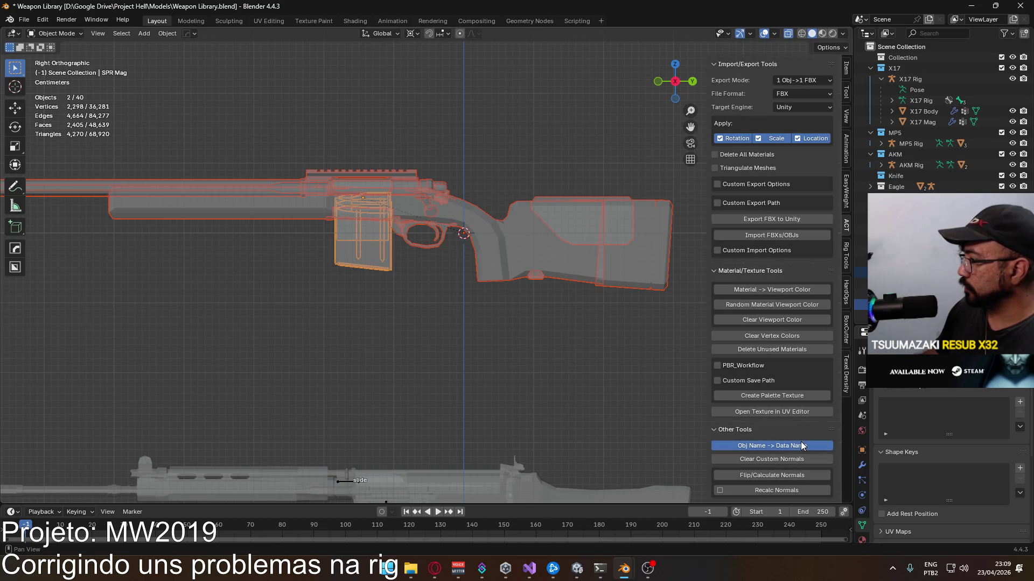
{"action": "scroll", "coordinate": [930, 485], "scroll_direction": "down", "scroll_amount": 3}
Step: Check the materials of the SPR body and magazine in the ACT sidebar tab
{"action": "left_click", "coordinate": [862, 532]}
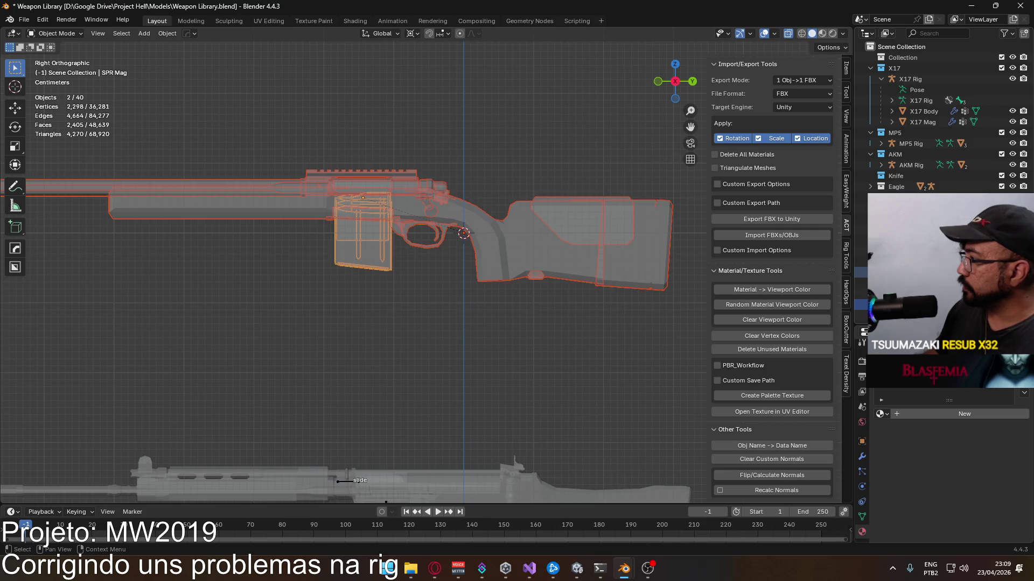
{"action": "left_click", "coordinate": [463, 233]}
{"action": "scroll", "coordinate": [945, 420], "scroll_direction": "down", "scroll_amount": 1}
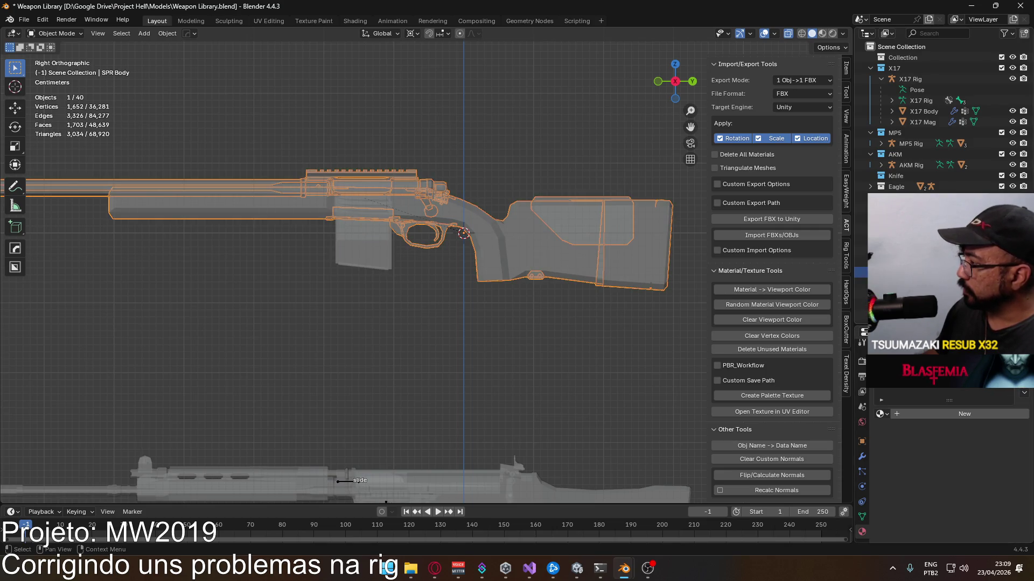
{"action": "left_click", "coordinate": [363, 234]}
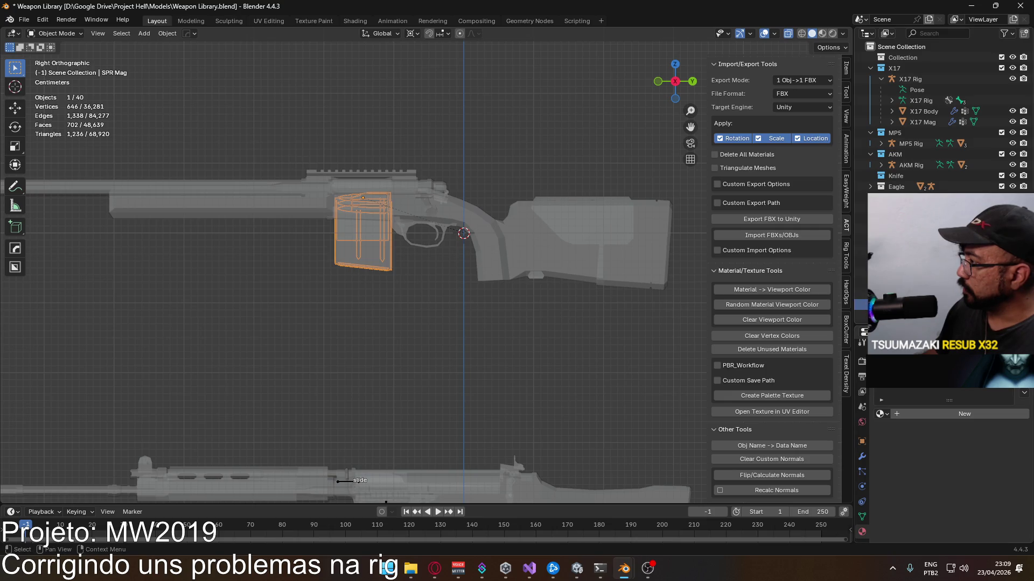
{"action": "key", "text": "ctrl+z"}
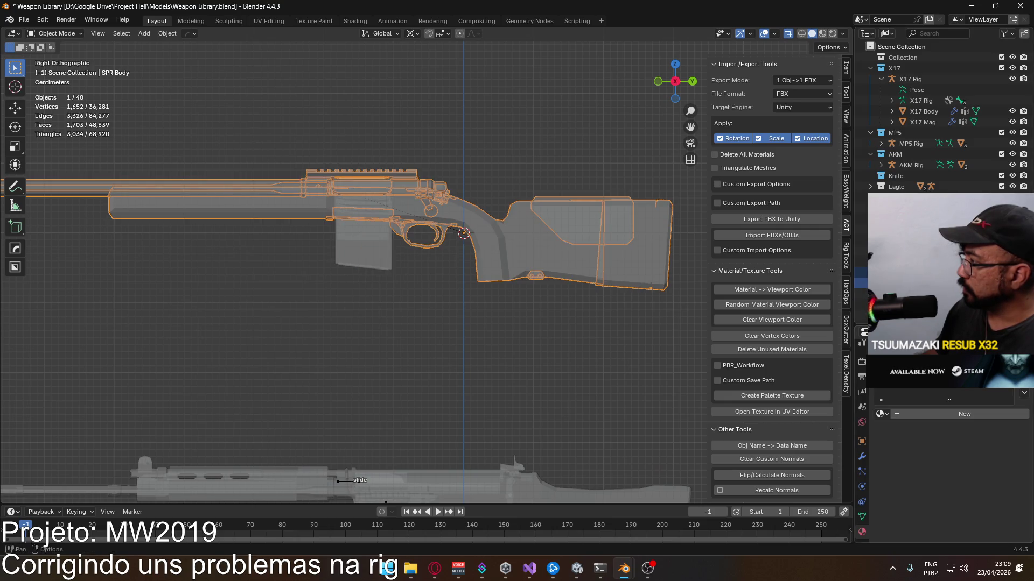
Step: Delete the Auto Smooth.004 modifier from SPR Body and save Weapon Library.blend
{"action": "left_click", "coordinate": [861, 456]}
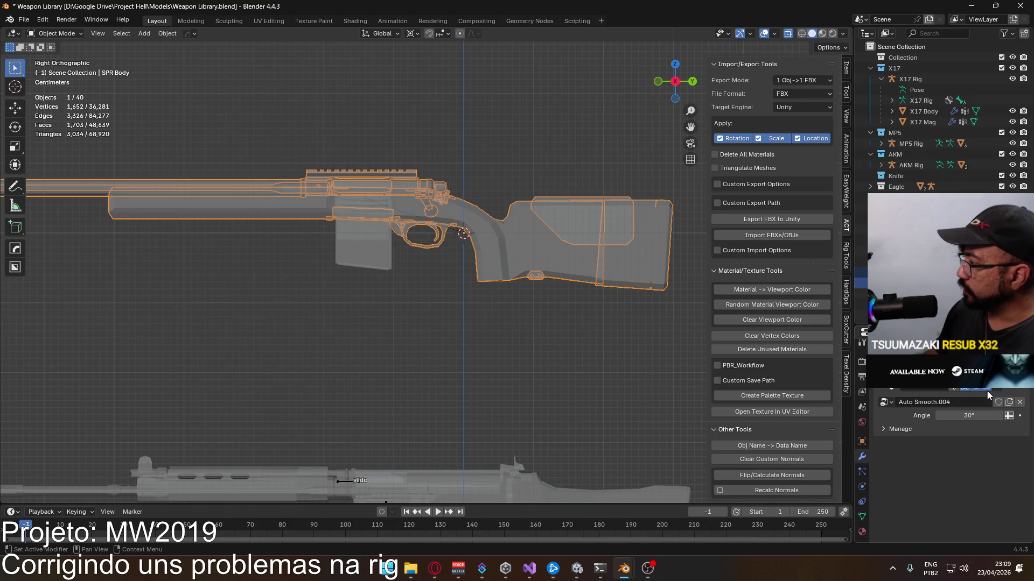
{"action": "key", "text": "Delete"}
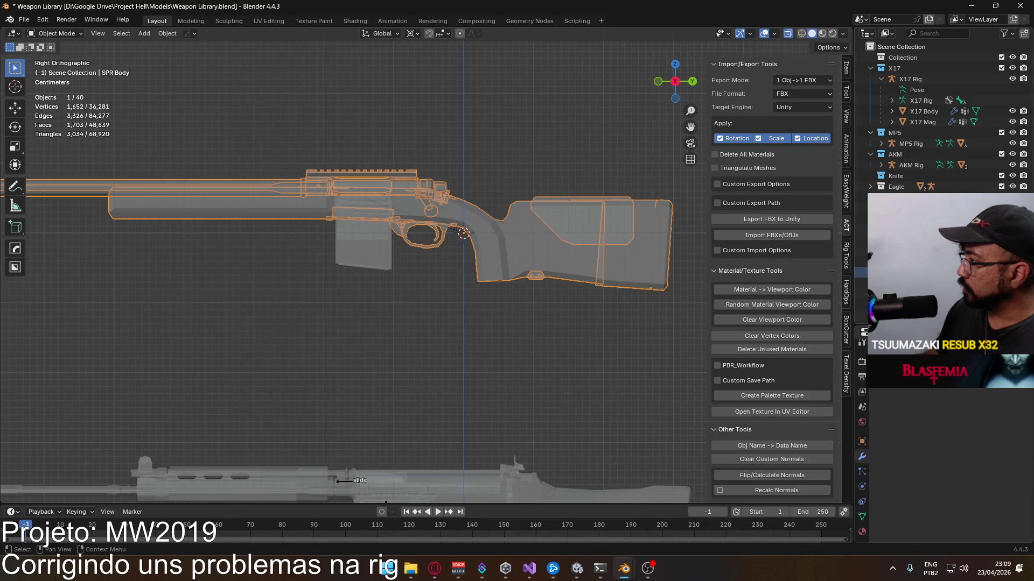
{"action": "key", "text": "ctrl+s"}
{"action": "scroll", "coordinate": [461, 199], "scroll_direction": "down", "scroll_amount": 3}
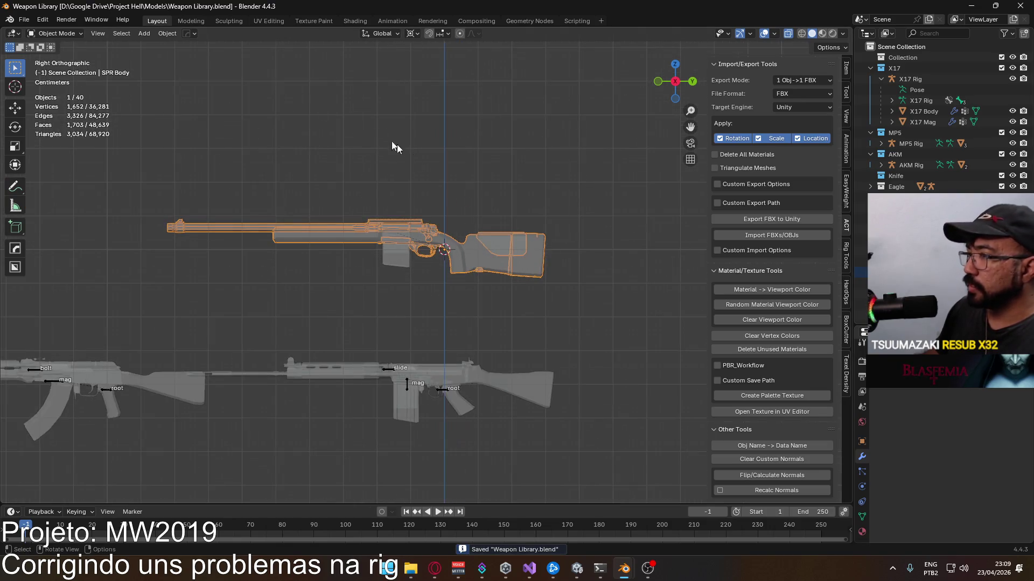
{"action": "left_click", "coordinate": [421, 163]}
{"action": "scroll", "coordinate": [460, 216], "scroll_direction": "up", "scroll_amount": 3}
Step: Add an armature at the 3D cursor, scale it 0.1 then 0.5 to 0.05, and rotate it -90° on X
{"action": "key", "text": "shift+a"}
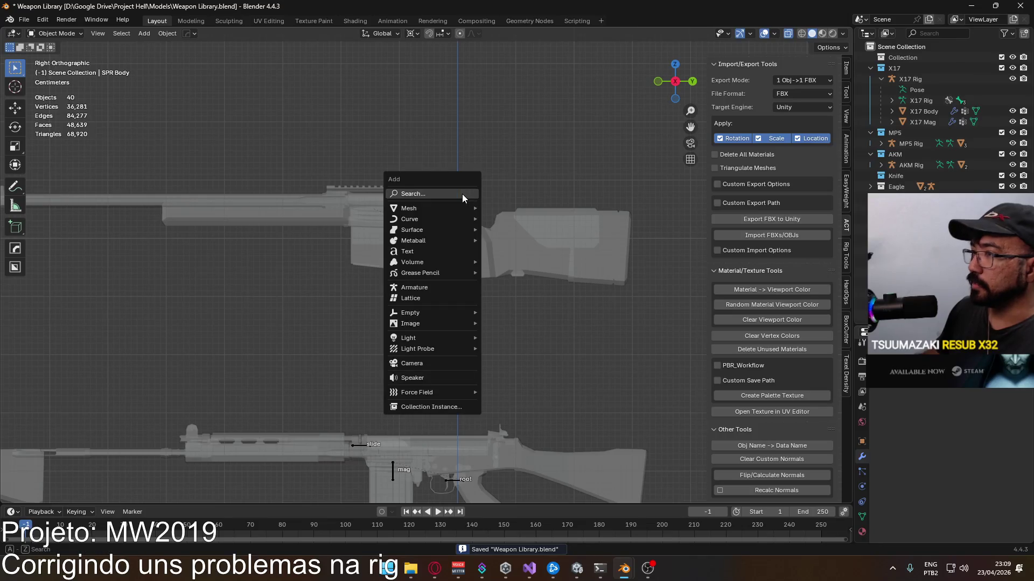
{"action": "left_click", "coordinate": [468, 288]}
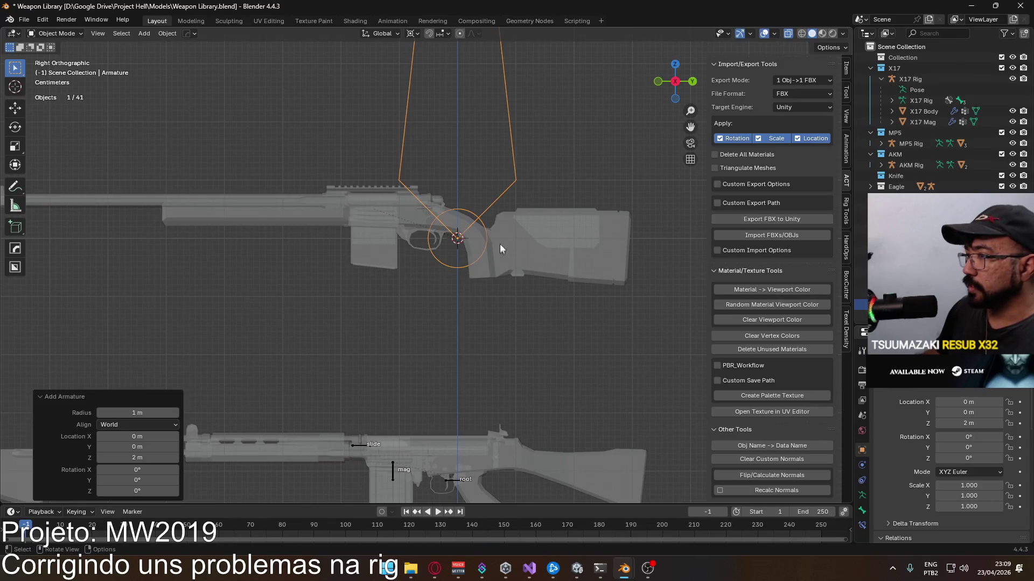
{"action": "scroll", "coordinate": [521, 158], "scroll_direction": "down", "scroll_amount": 4}
{"action": "key", "text": "s"}
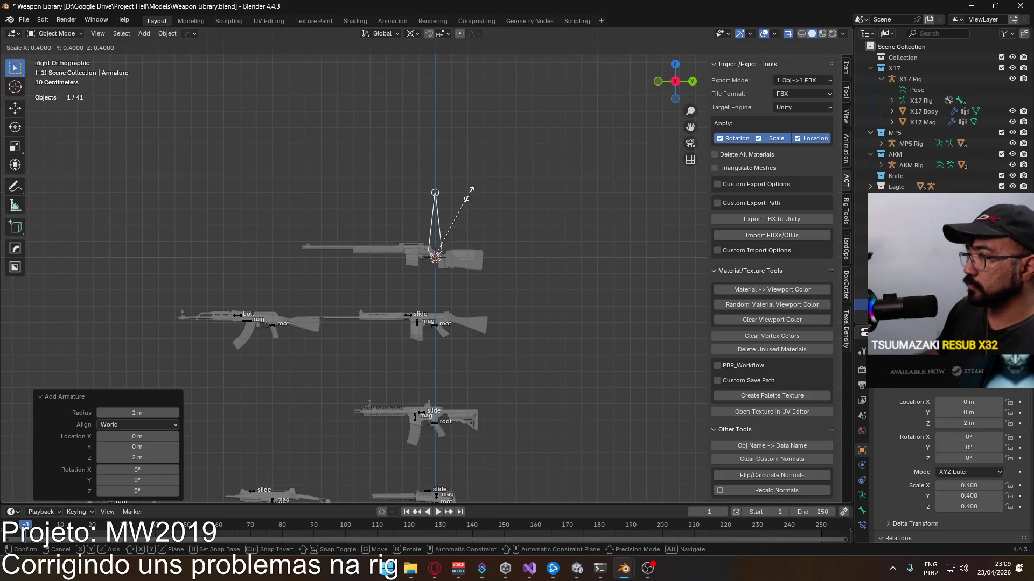
{"action": "key", "text": "Return"}
{"action": "scroll", "coordinate": [452, 238], "scroll_direction": "up", "scroll_amount": 3}
{"action": "scroll", "coordinate": [483, 228], "scroll_direction": "up", "scroll_amount": 3}
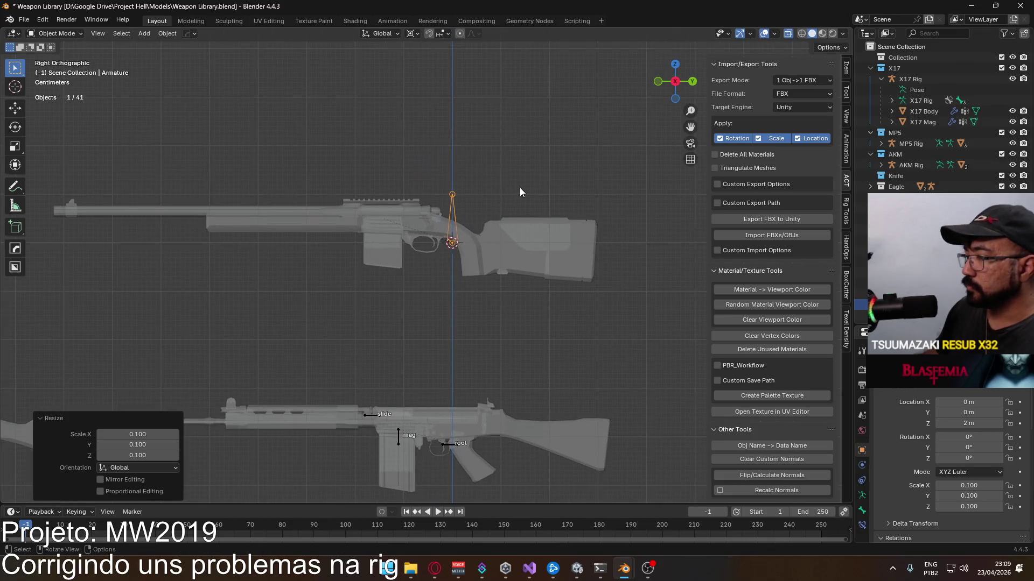
{"action": "key", "text": "s"}
{"action": "key", "text": "Return"}
{"action": "scroll", "coordinate": [516, 211], "scroll_direction": "up", "scroll_amount": 3}
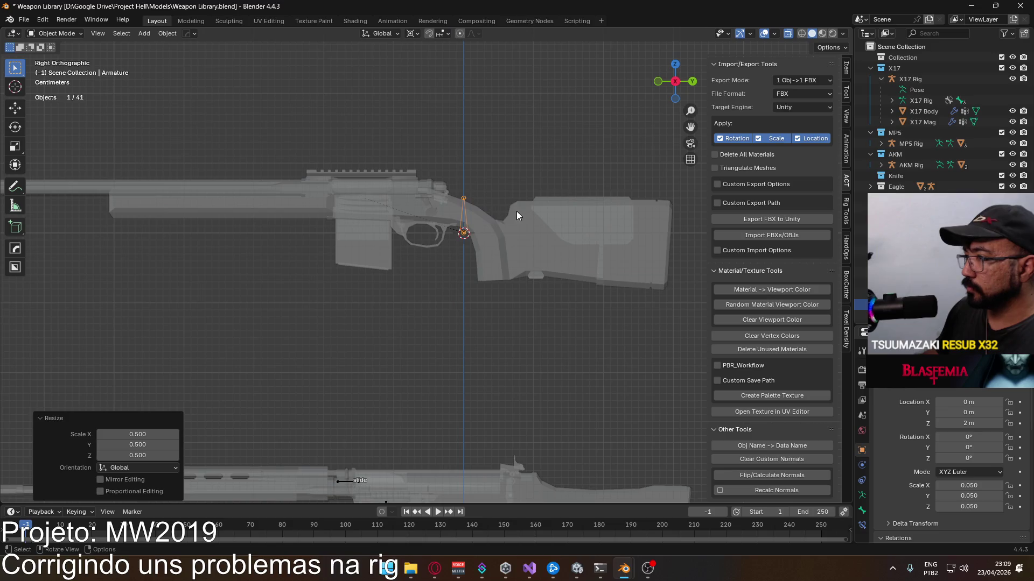
{"action": "key", "text": "r"}
{"action": "key", "text": "Return"}
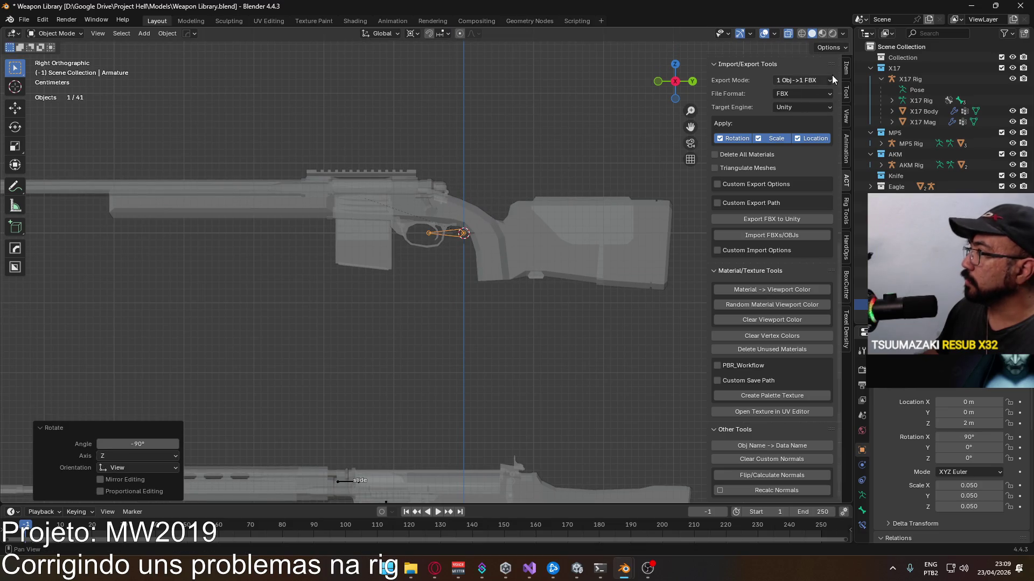
{"action": "scroll", "coordinate": [824, 202], "scroll_direction": "up", "scroll_amount": 10}
{"action": "left_click", "coordinate": [846, 77]}
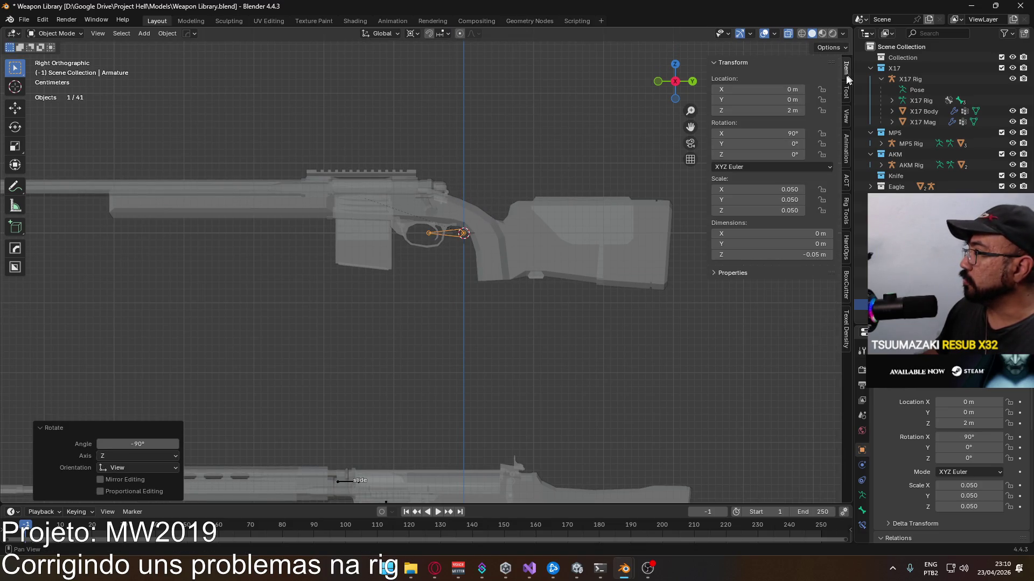
{"action": "key", "text": "Tab"}
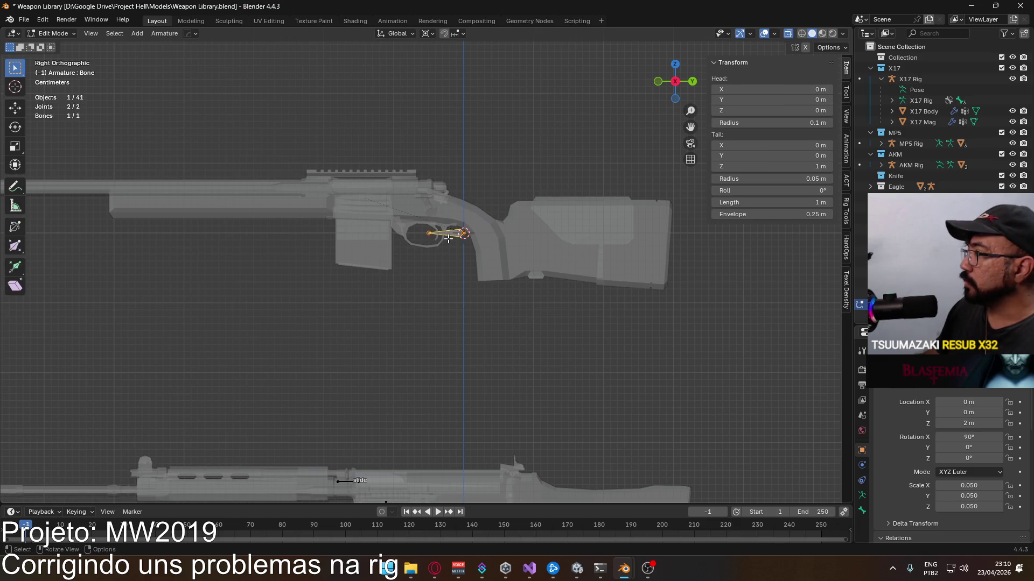
Step: Apply the armature's rotation and scale in Object Mode
{"action": "key", "text": "Tab"}
{"action": "key", "text": "ctrl+a"}
{"action": "left_click", "coordinate": [550, 224]}
{"action": "scroll", "coordinate": [522, 237], "scroll_direction": "down", "scroll_amount": 2}
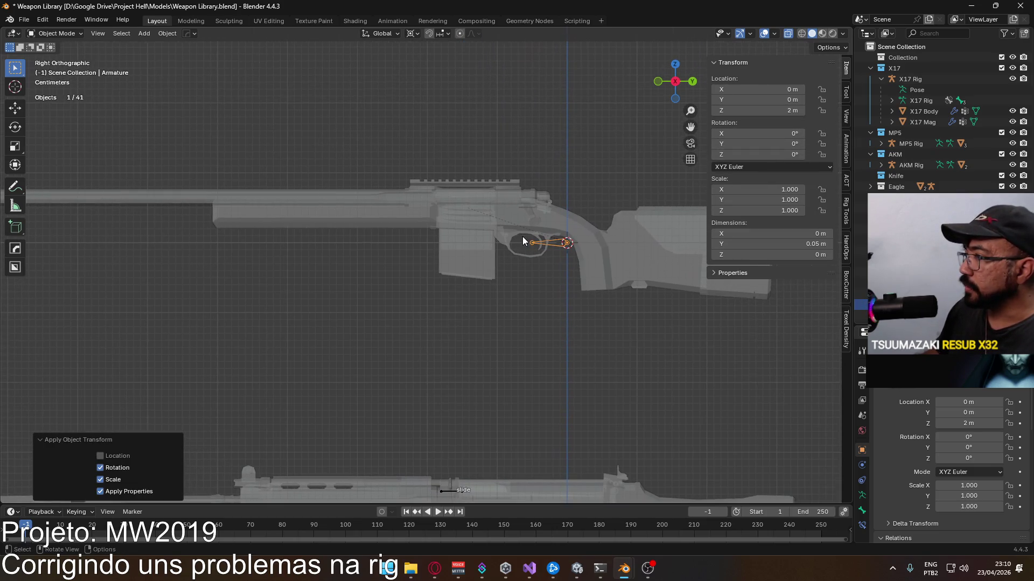
{"action": "scroll", "coordinate": [530, 241], "scroll_direction": "down", "scroll_amount": 1}
{"action": "scroll", "coordinate": [510, 258], "scroll_direction": "up", "scroll_amount": 1}
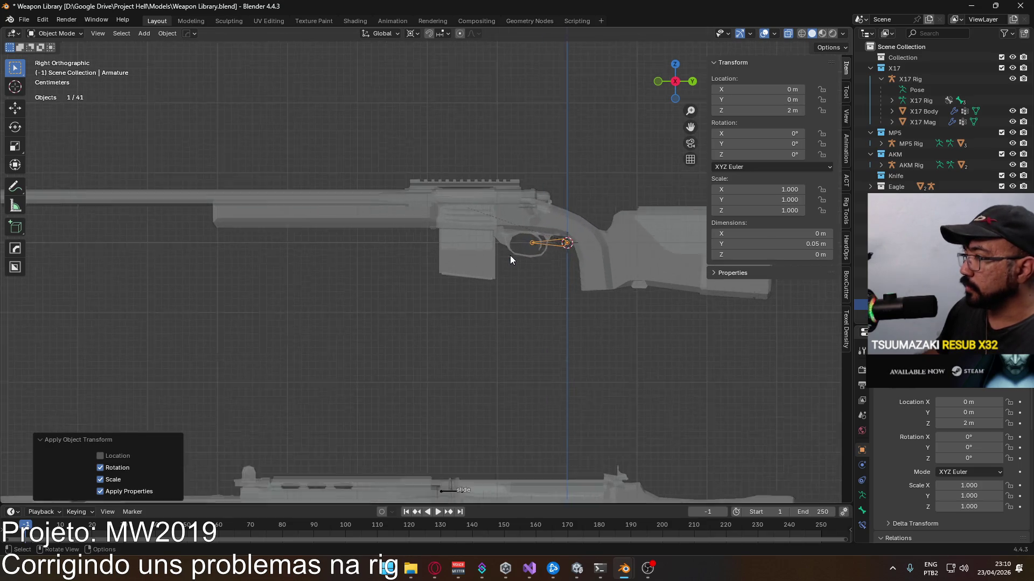
{"action": "scroll", "coordinate": [510, 259], "scroll_direction": "up", "scroll_amount": 1}
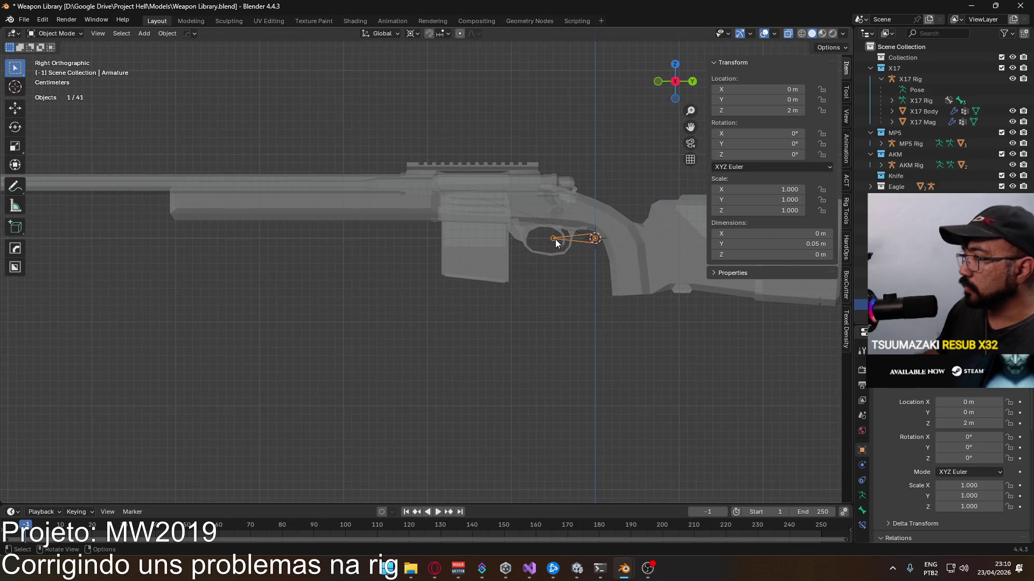
Step: Extrude a second bone, disconnect it from its parent, and move it up into the rifle's receiver
{"action": "key", "text": "Tab"}
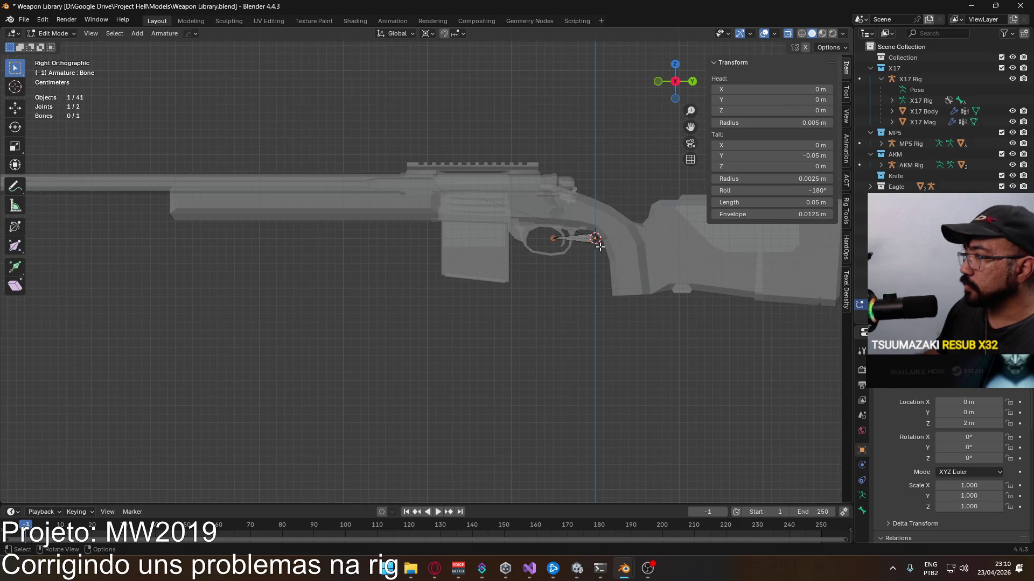
{"action": "key", "text": "e"}
{"action": "left_click", "coordinate": [539, 240]}
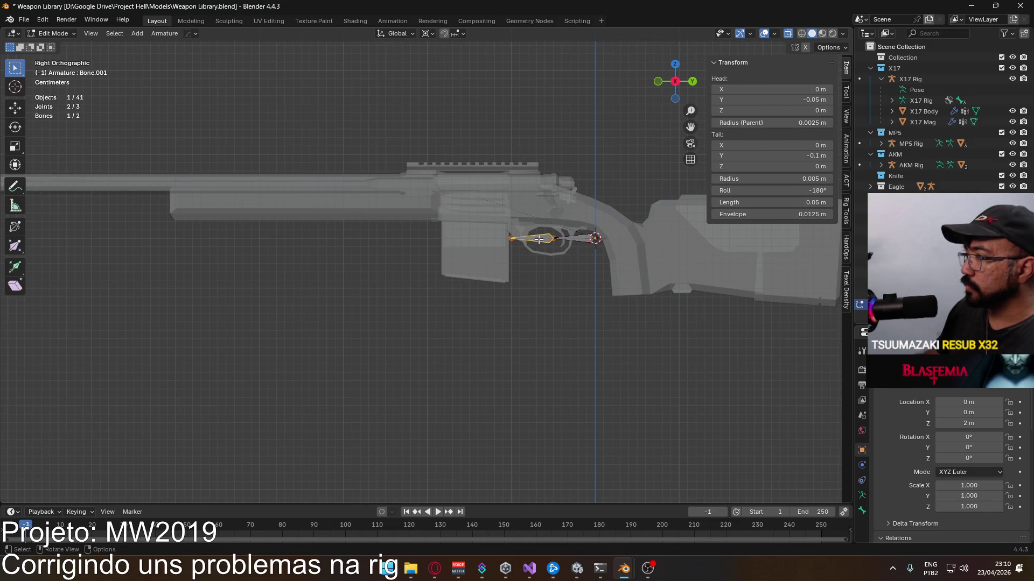
{"action": "key", "text": "alt+p"}
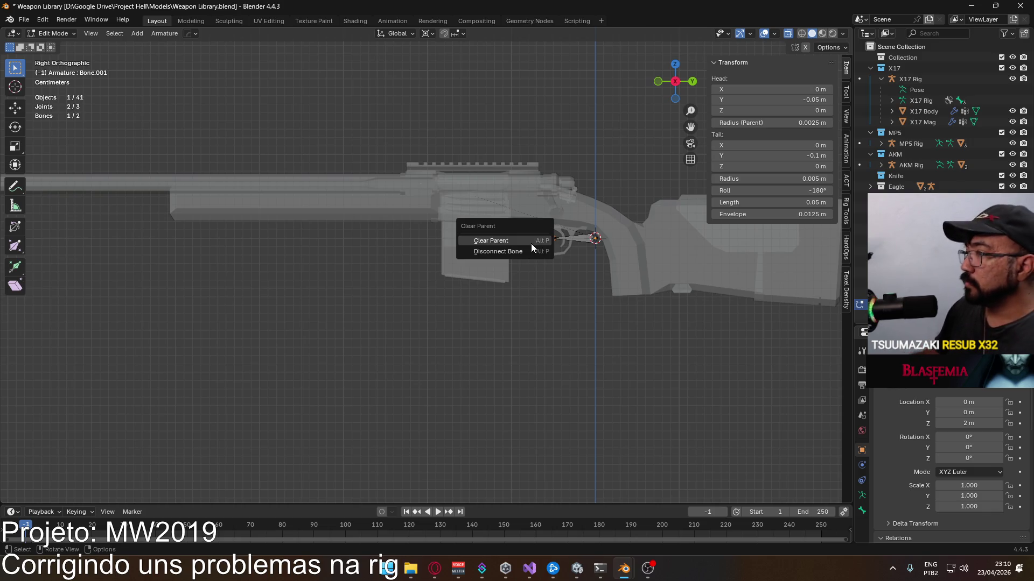
{"action": "left_click", "coordinate": [532, 250]}
{"action": "scroll", "coordinate": [532, 247], "scroll_direction": "up", "scroll_amount": 3}
{"action": "key", "text": "g"}
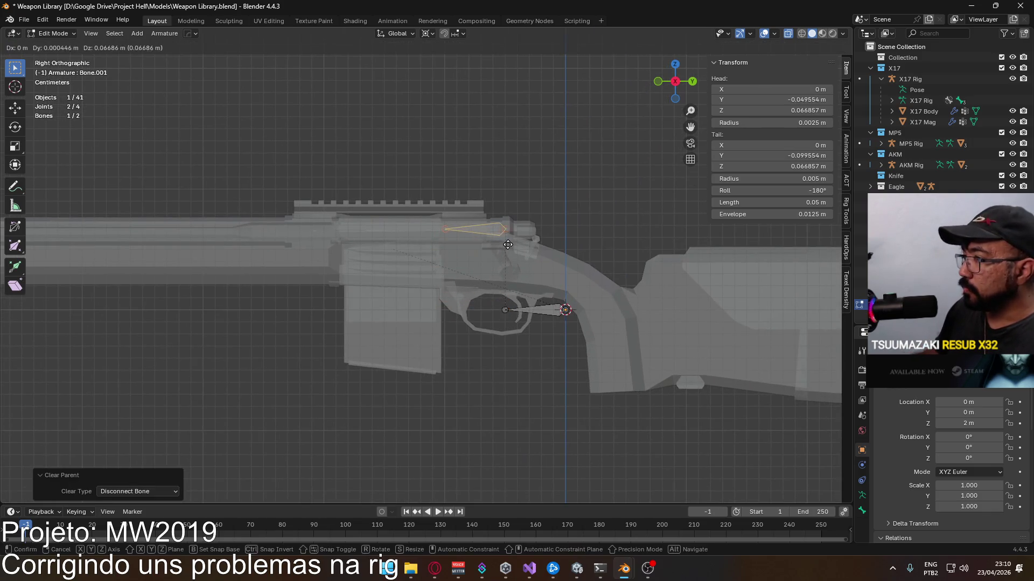
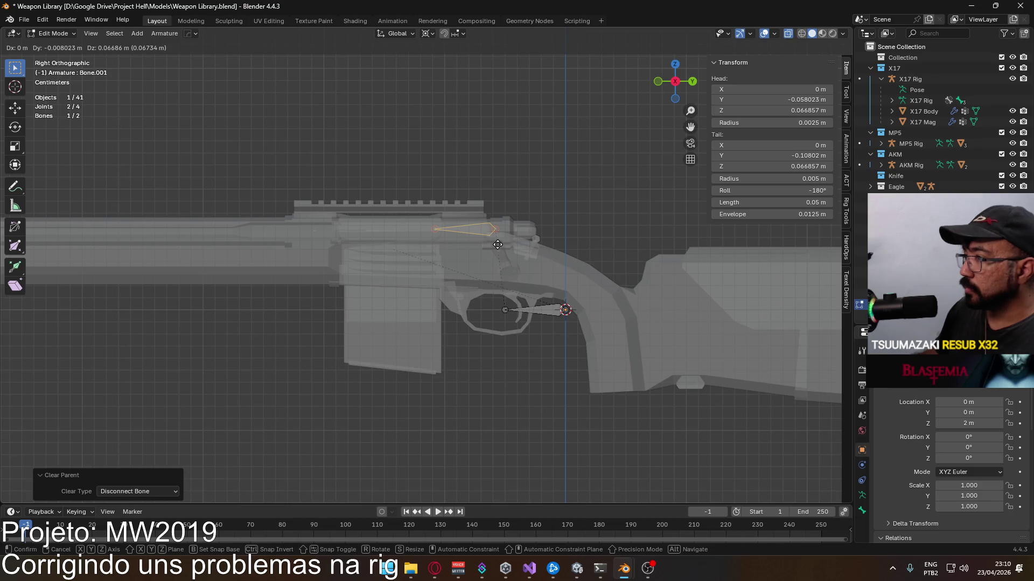
Step: Extrude a third bone from the rifle rig's bone tip and disconnect it from its parent
{"action": "left_click", "coordinate": [498, 245]}
{"action": "middle_click_drag", "start_coordinate": [549, 290], "coordinate": [571, 300], "text": "shift"}
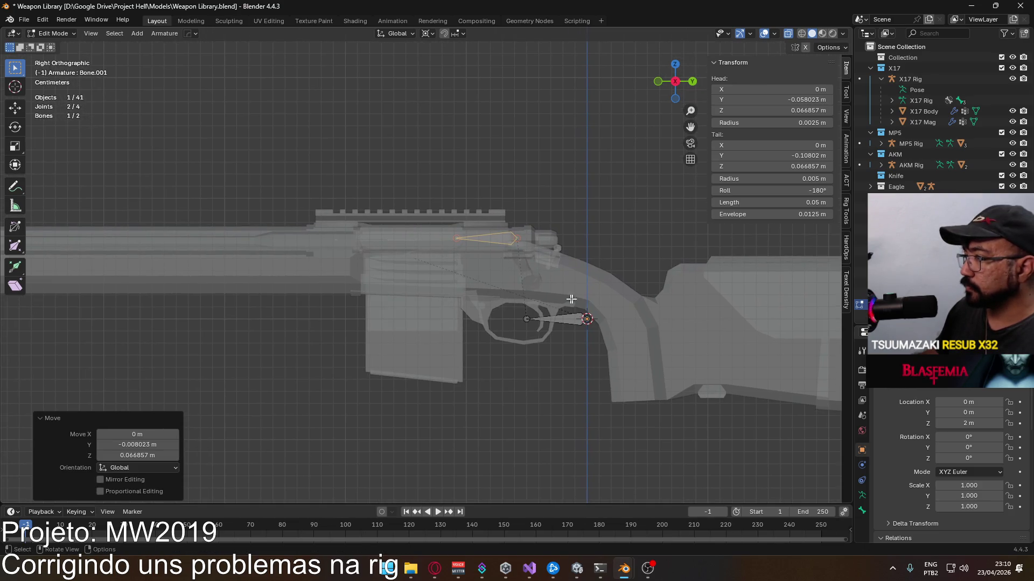
{"action": "key", "text": "e"}
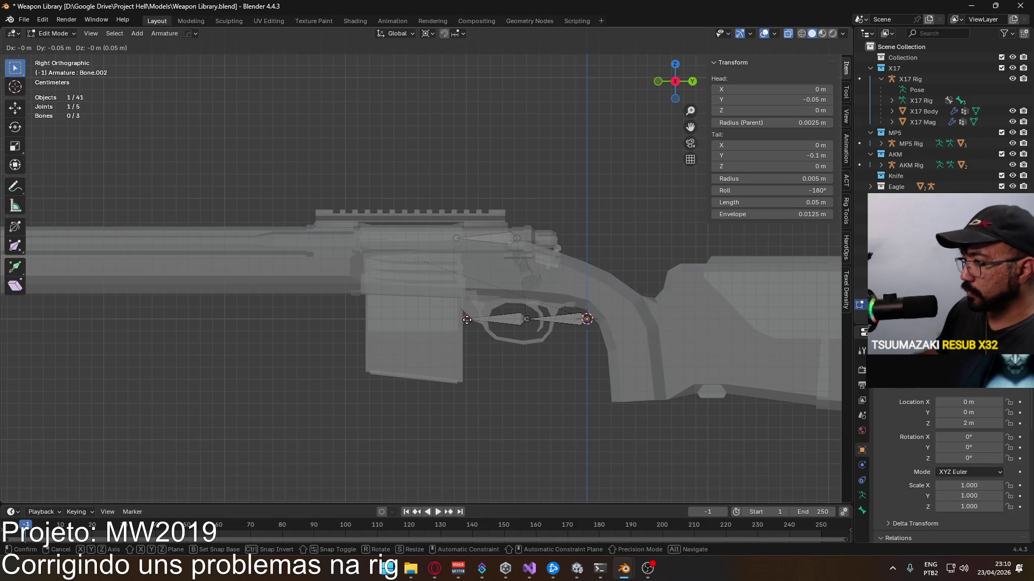
{"action": "left_click", "coordinate": [467, 319]}
{"action": "right_click", "coordinate": [505, 319]}
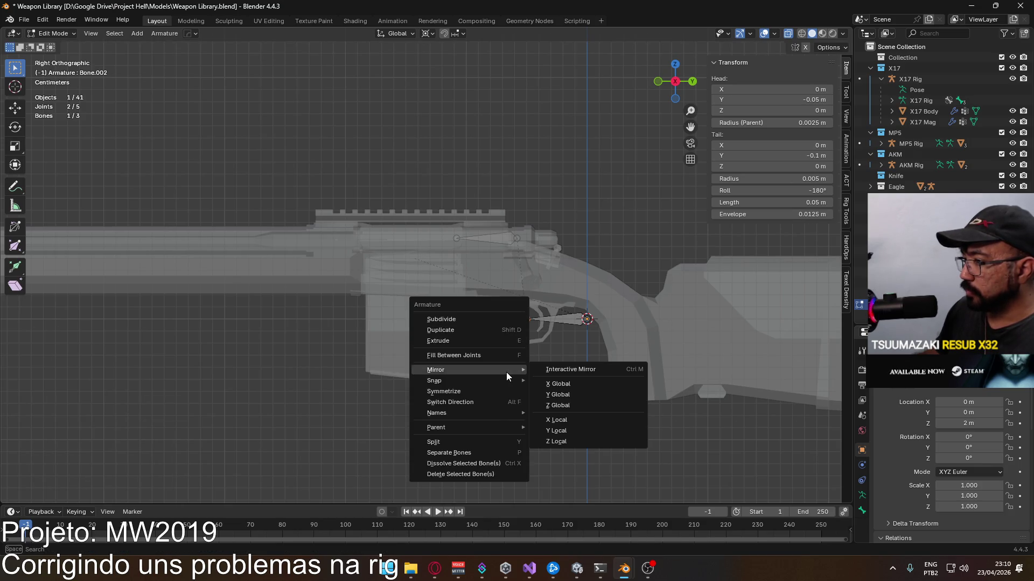
{"action": "key", "text": "Escape"}
{"action": "key", "text": "alt+p"}
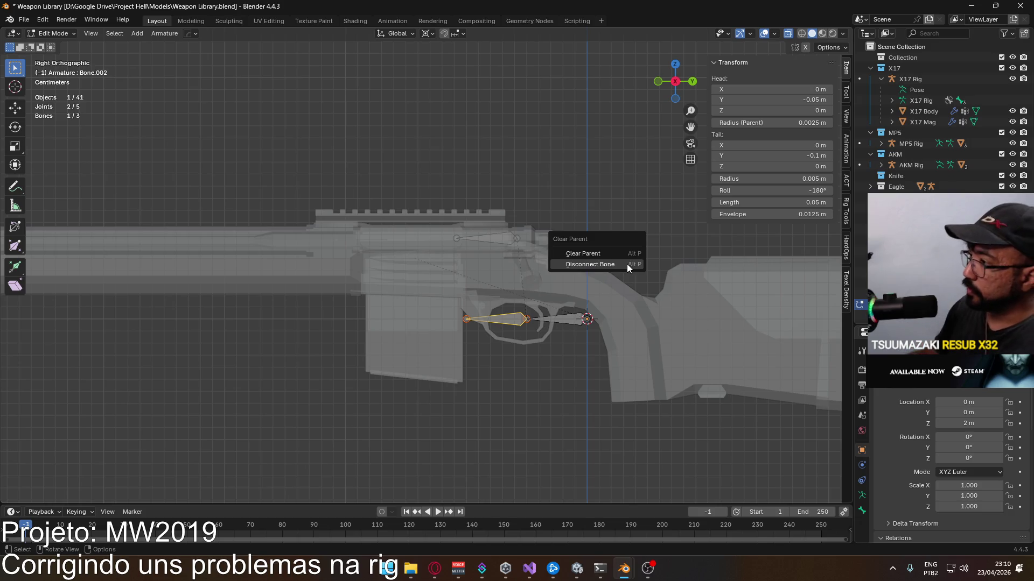
{"action": "left_click", "coordinate": [628, 268]}
Step: Move the new bone to sit just above the rifle's magazine, fine-tuning its position
{"action": "key", "text": "g"}
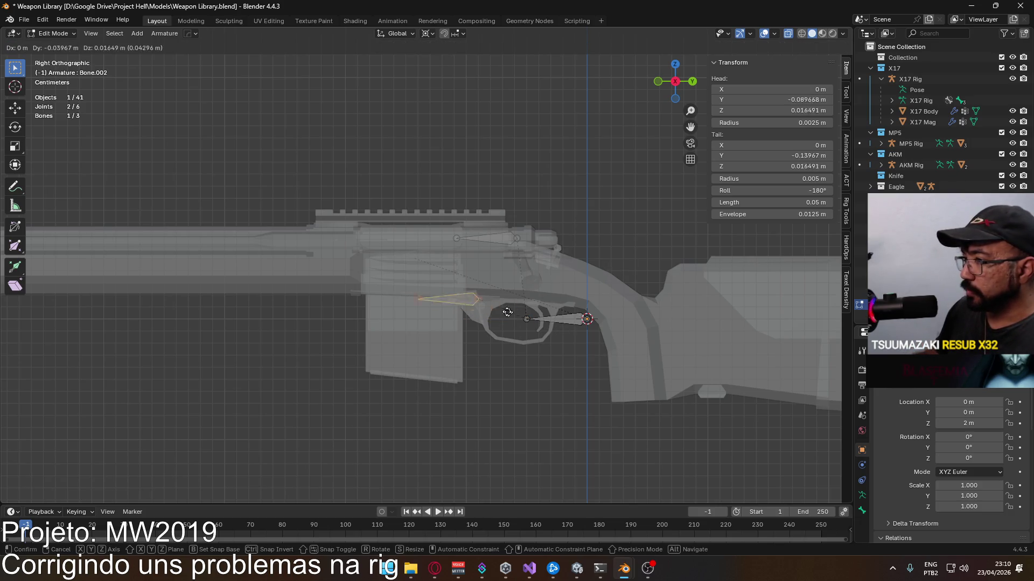
{"action": "left_click", "coordinate": [432, 299]}
{"action": "key", "text": "g"}
{"action": "left_click", "coordinate": [429, 279]}
{"action": "scroll", "coordinate": [429, 280], "scroll_direction": "up", "scroll_amount": 2}
{"action": "scroll", "coordinate": [484, 308], "scroll_direction": "up", "scroll_amount": 3}
{"action": "scroll", "coordinate": [567, 328], "scroll_direction": "up", "scroll_amount": 3}
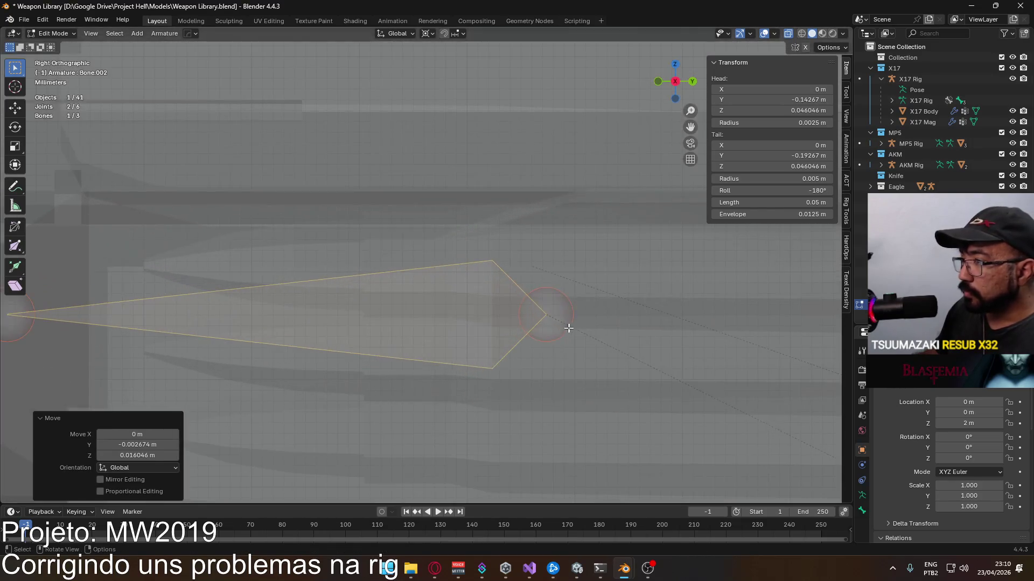
{"action": "key", "text": "g"}
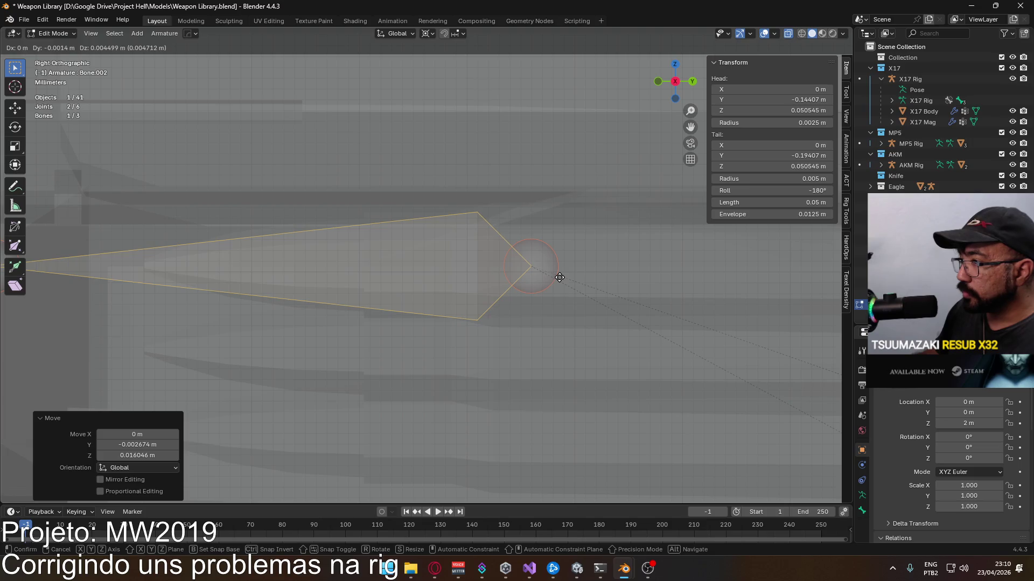
{"action": "left_click", "coordinate": [560, 277]}
{"action": "scroll", "coordinate": [560, 277], "scroll_direction": "up", "scroll_amount": 3}
{"action": "scroll", "coordinate": [566, 290], "scroll_direction": "up", "scroll_amount": 4}
{"action": "scroll", "coordinate": [597, 302], "scroll_direction": "up", "scroll_amount": 4}
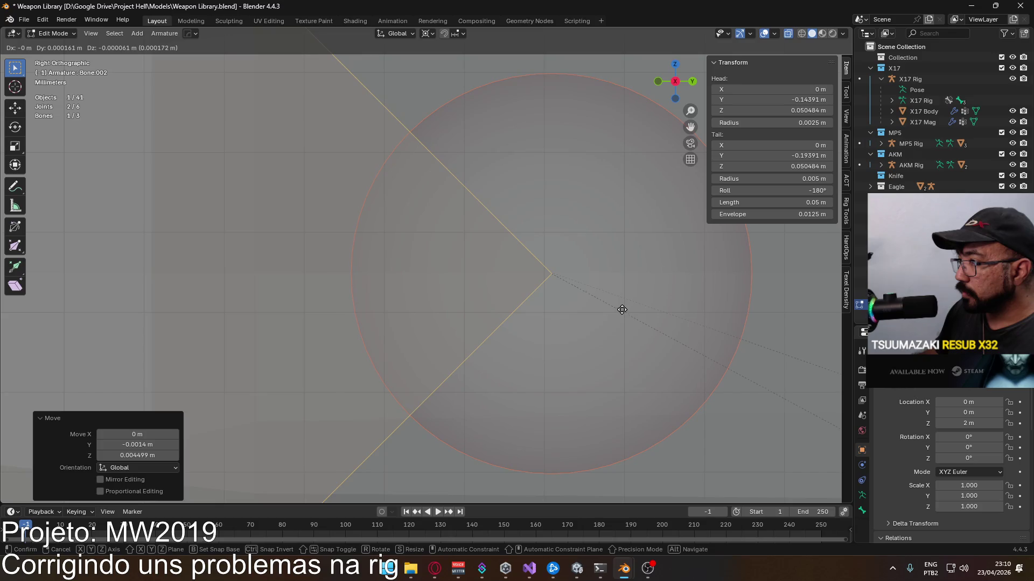
{"action": "left_click", "coordinate": [616, 306]}
{"action": "scroll", "coordinate": [593, 306], "scroll_direction": "down", "scroll_amount": 6}
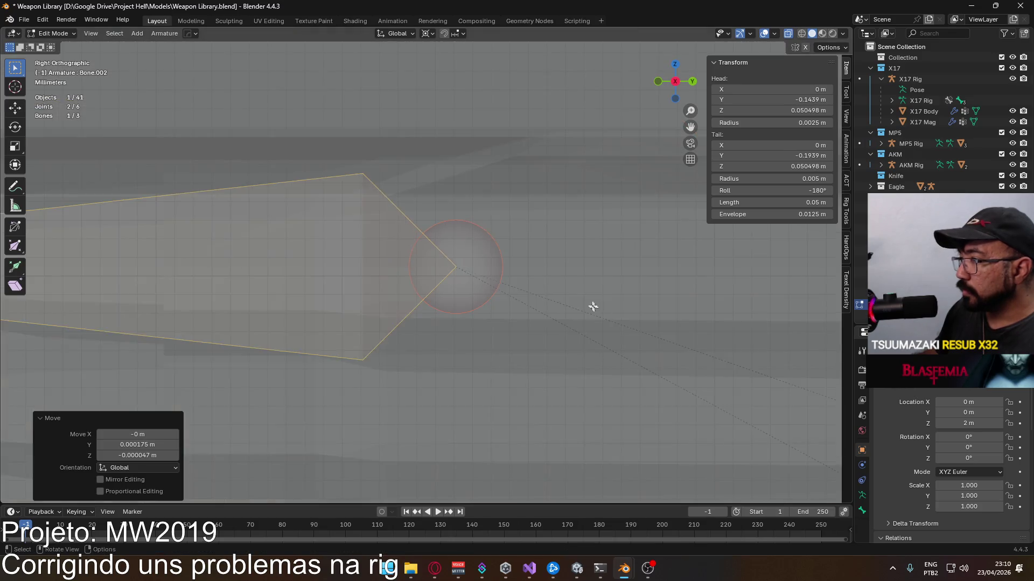
{"action": "scroll", "coordinate": [594, 305], "scroll_direction": "down", "scroll_amount": 5}
{"action": "scroll", "coordinate": [561, 288], "scroll_direction": "down", "scroll_amount": 1}
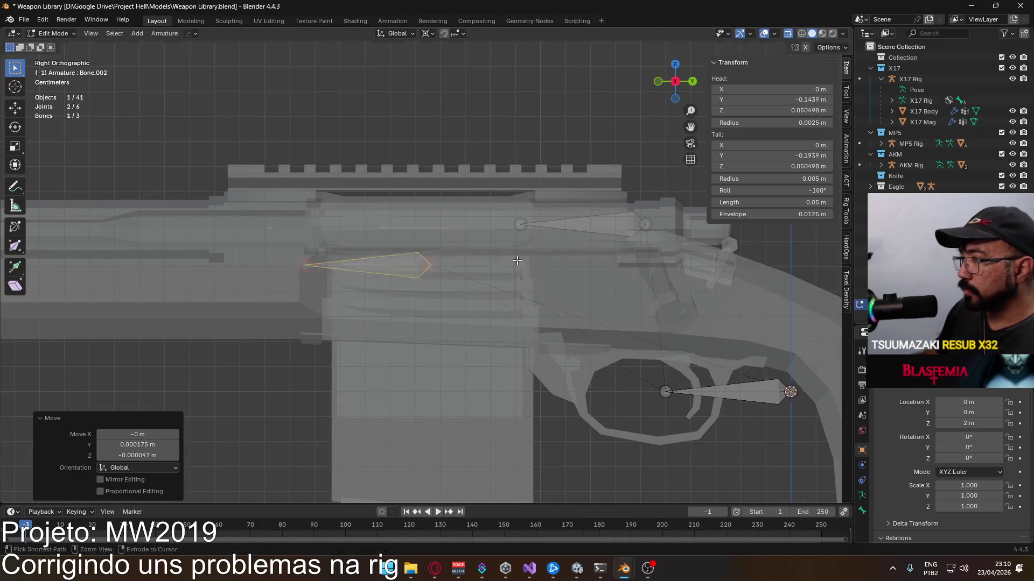
{"action": "left_click", "coordinate": [427, 34]}
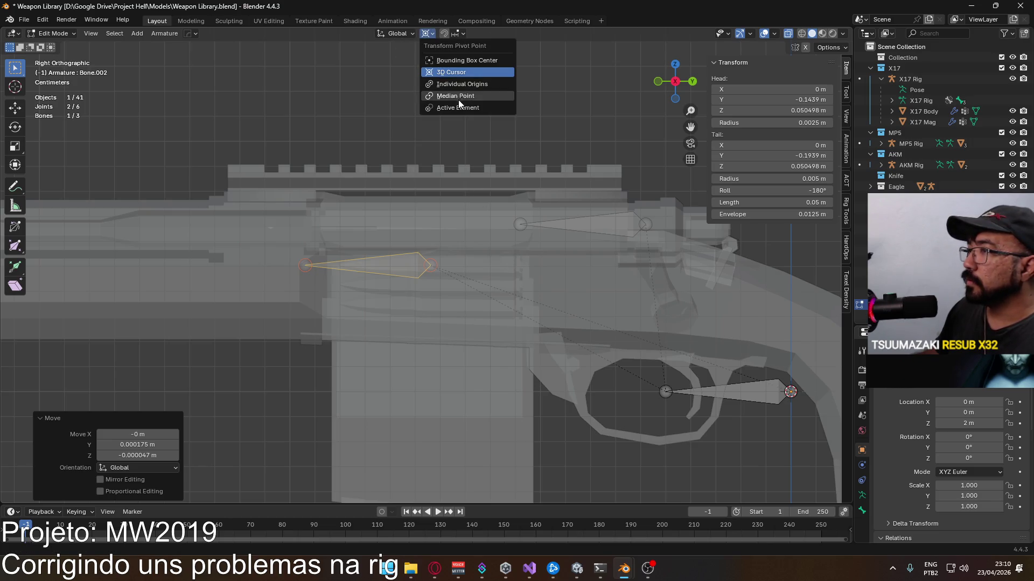
Step: Rotate the new bone -90° about the median point to point straight down, with 0 roll
{"action": "left_click", "coordinate": [459, 100]}
{"action": "key", "text": "r"}
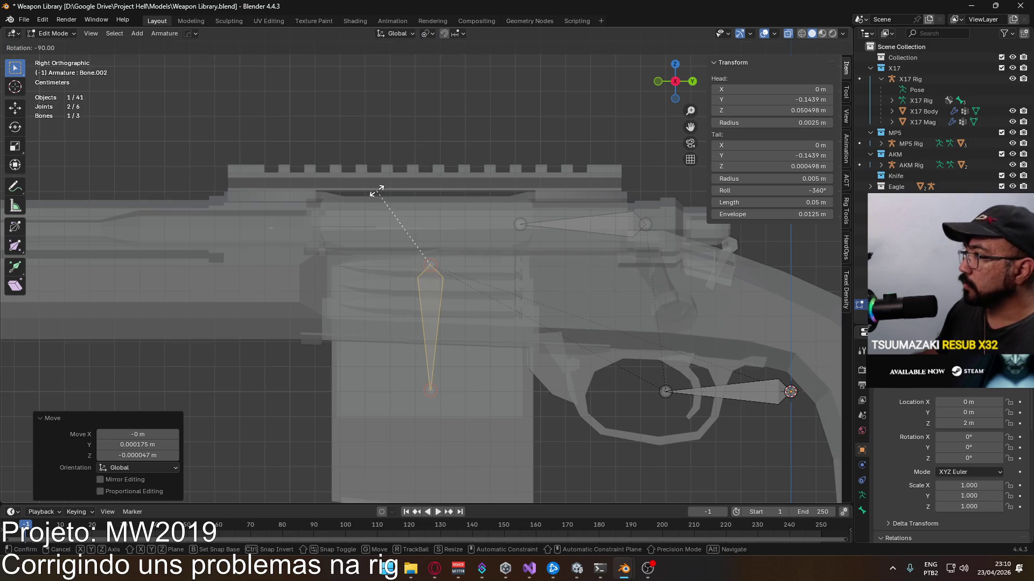
{"action": "left_click", "coordinate": [377, 192]}
{"action": "left_click", "coordinate": [777, 190]}
{"action": "type", "text": "0"}
{"action": "key", "text": "Return"}
Step: Zero the roll on the upper and trigger bones, verify all three, and save Weapon Library
{"action": "left_click", "coordinate": [608, 215]}
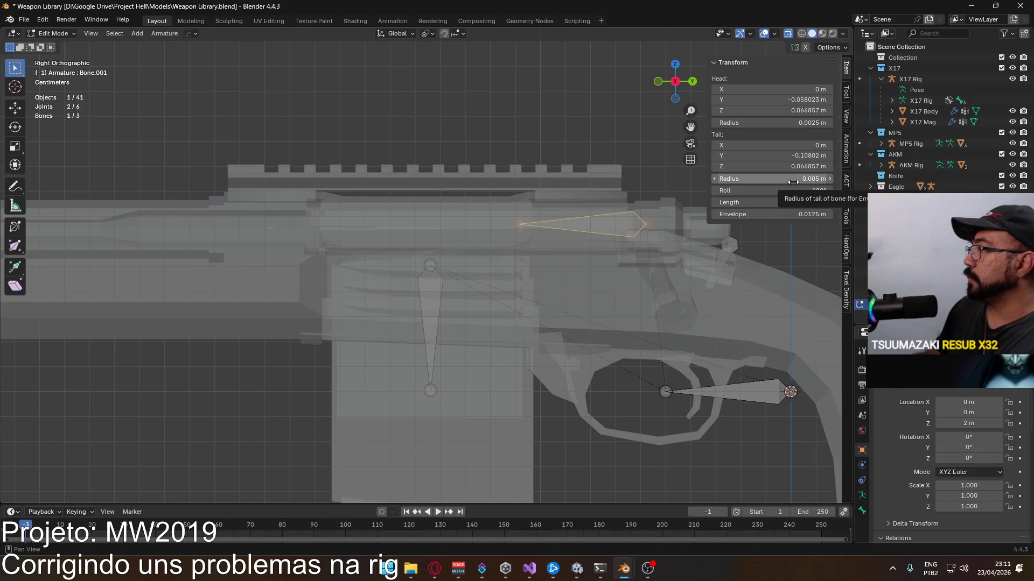
{"action": "key", "text": "BackSpace"}
{"action": "left_click", "coordinate": [750, 394]}
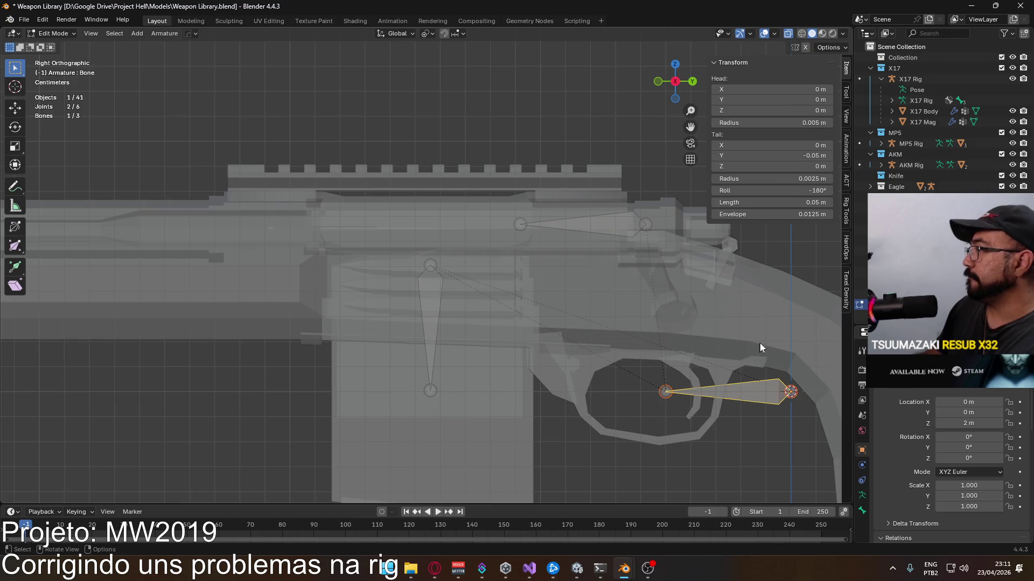
{"action": "key", "text": "BackSpace"}
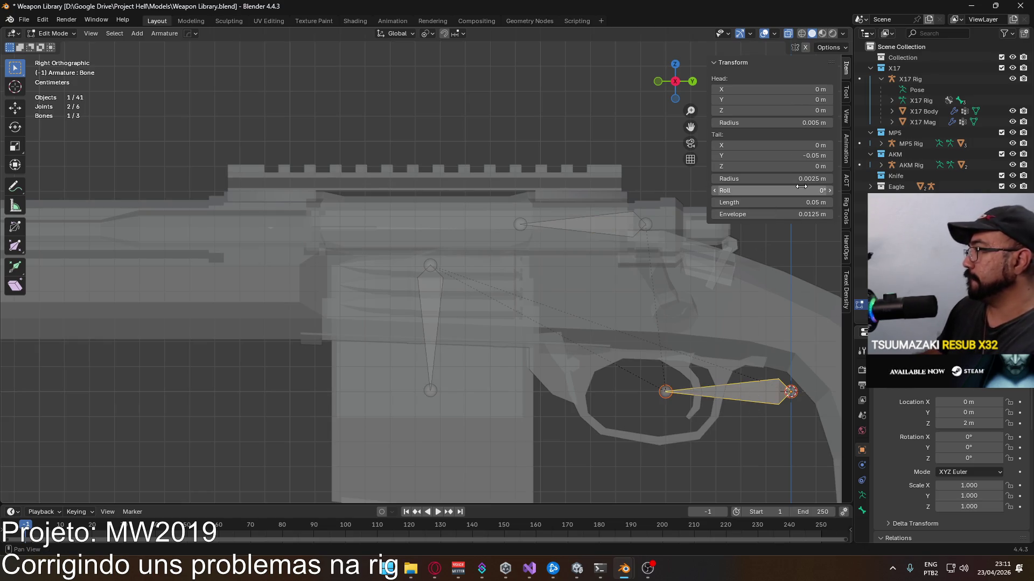
{"action": "left_click", "coordinate": [592, 232]}
{"action": "left_click", "coordinate": [702, 392]}
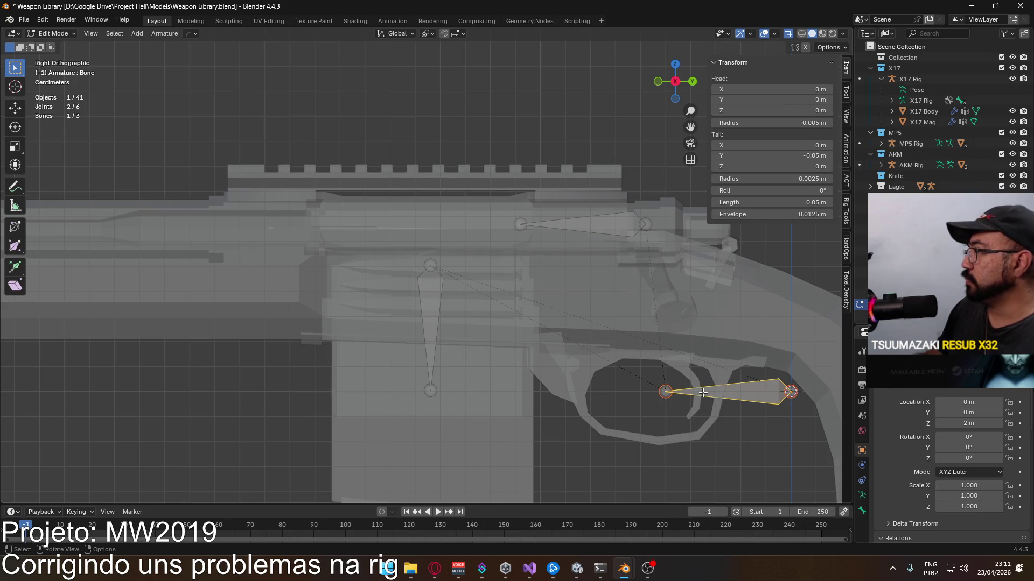
{"action": "left_click", "coordinate": [426, 327]}
{"action": "left_click", "coordinate": [591, 220]}
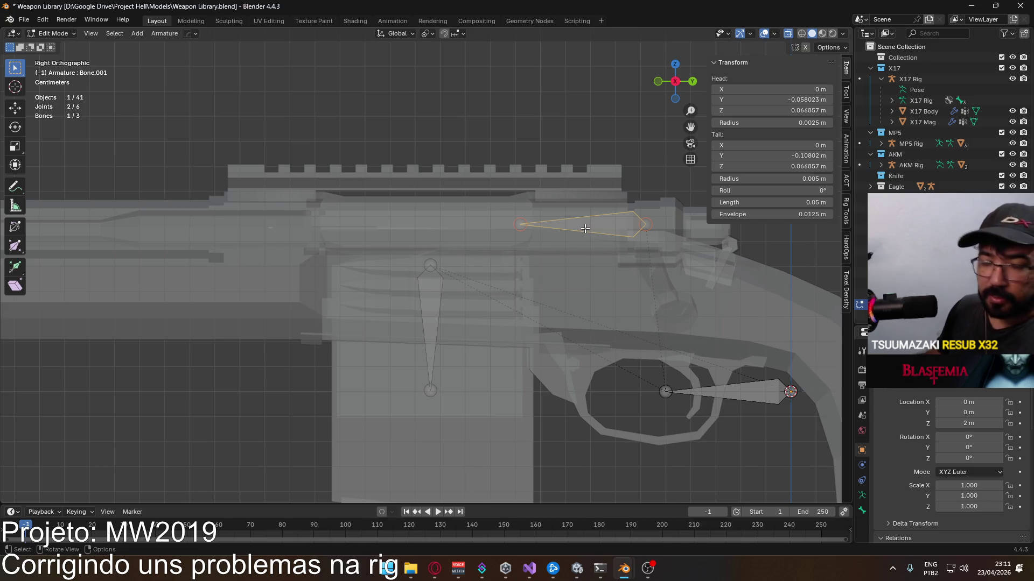
{"action": "left_click", "coordinate": [432, 304]}
{"action": "scroll", "coordinate": [509, 343], "scroll_direction": "down", "scroll_amount": 3}
{"action": "scroll", "coordinate": [509, 343], "scroll_direction": "down", "scroll_amount": 3}
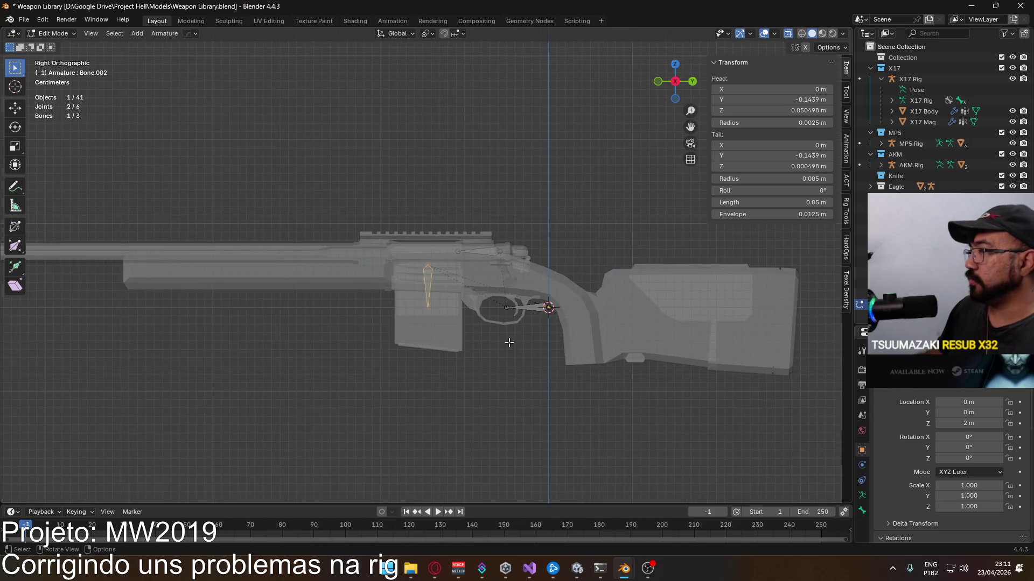
{"action": "scroll", "coordinate": [509, 342], "scroll_direction": "down", "scroll_amount": 2}
{"action": "key", "text": "ctrl+s"}
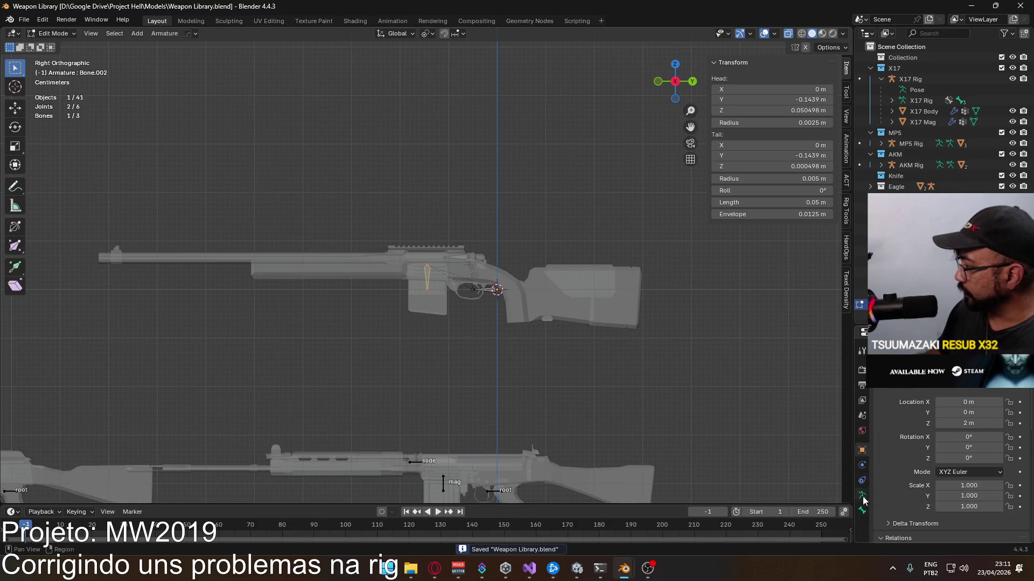
Step: Show bone names in the armature's viewport display and rename the trigger bone 'root'
{"action": "left_click", "coordinate": [862, 496]}
{"action": "scroll", "coordinate": [938, 452], "scroll_direction": "down", "scroll_amount": 3}
{"action": "left_click", "coordinate": [939, 424]}
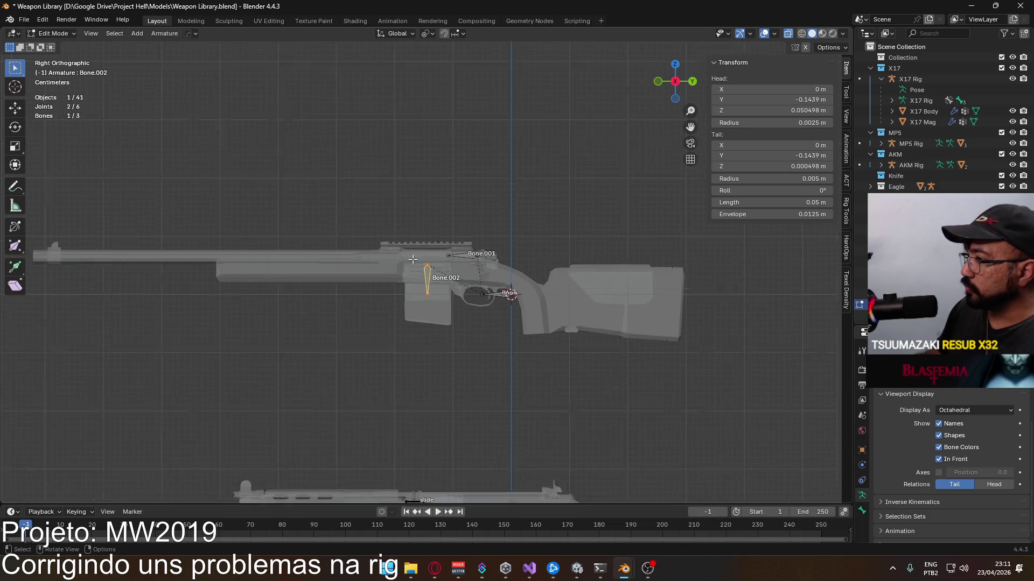
{"action": "scroll", "coordinate": [428, 272], "scroll_direction": "up", "scroll_amount": 5}
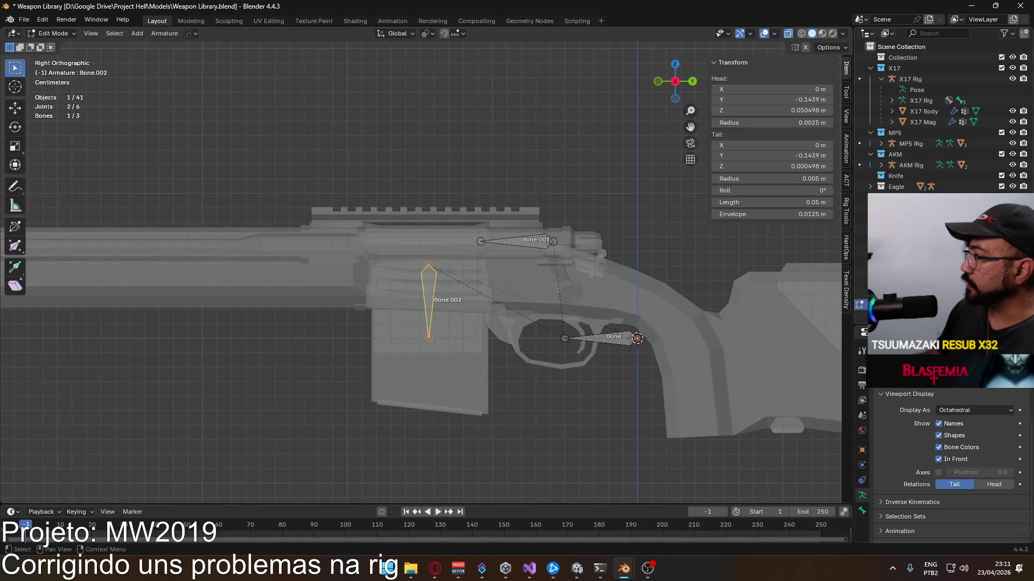
{"action": "scroll", "coordinate": [945, 121], "scroll_direction": "down", "scroll_amount": 1}
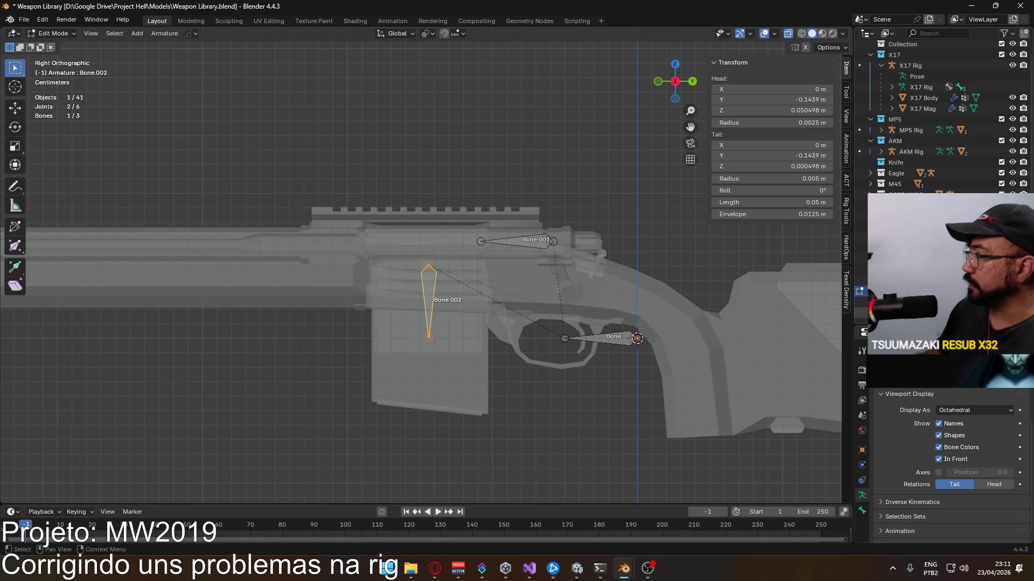
{"action": "key", "text": "alt+a"}
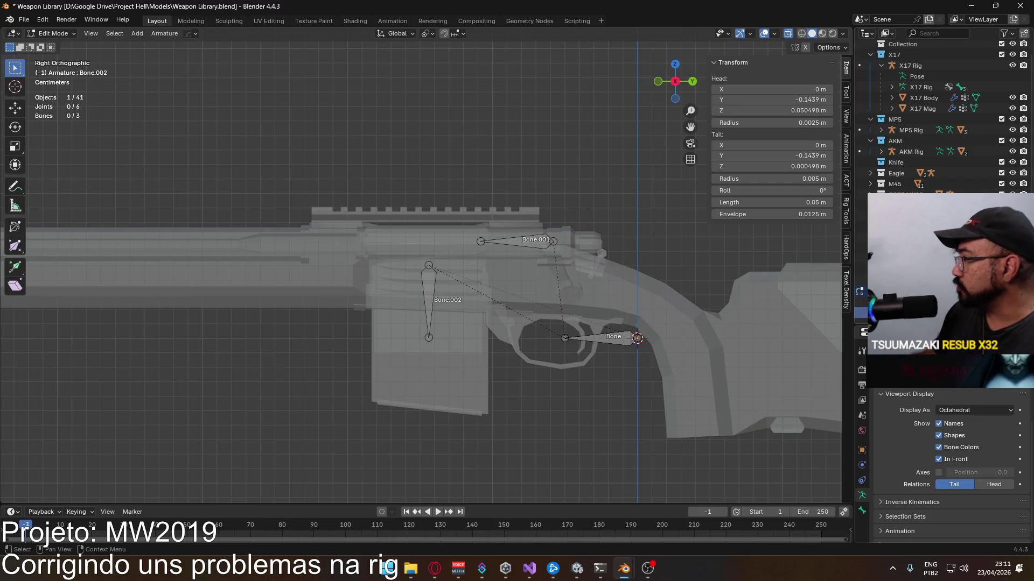
{"action": "scroll", "coordinate": [945, 113], "scroll_direction": "down", "scroll_amount": 2}
{"action": "left_click", "coordinate": [602, 338]}
{"action": "scroll", "coordinate": [945, 114], "scroll_direction": "down", "scroll_amount": 2}
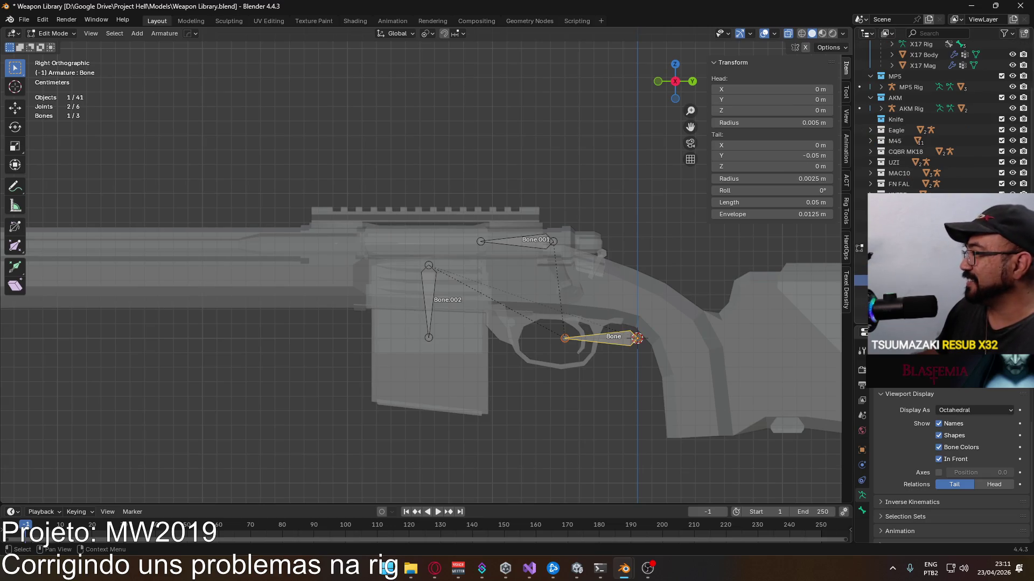
{"action": "key", "text": "F2"}
{"action": "type", "text": "root"}
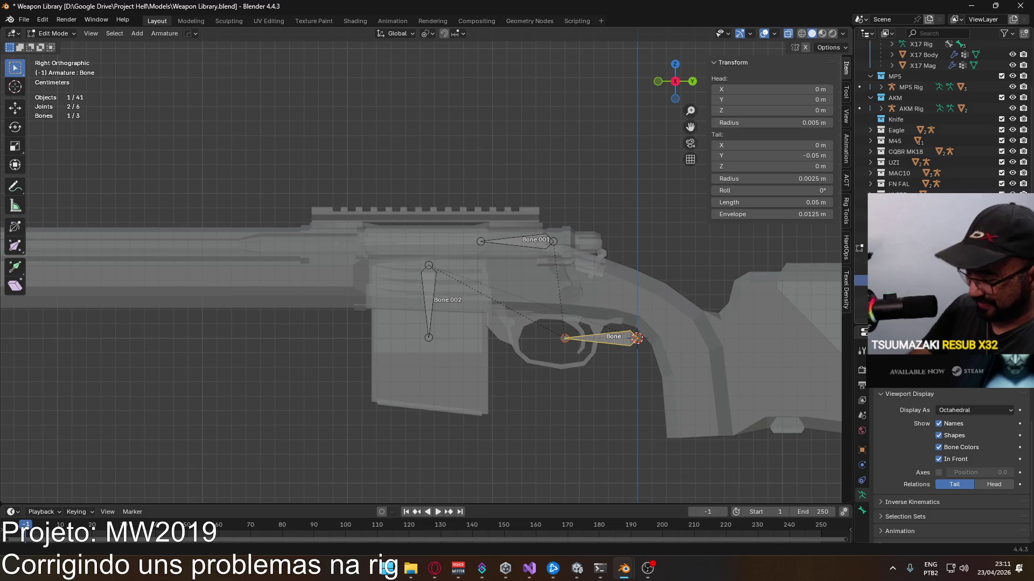
{"action": "key", "text": "Return"}
Step: Rename Bone.001 to 'slide' and Bone.002 to 'mag', then bring the AKM into view
{"action": "key", "text": "bracketright"}
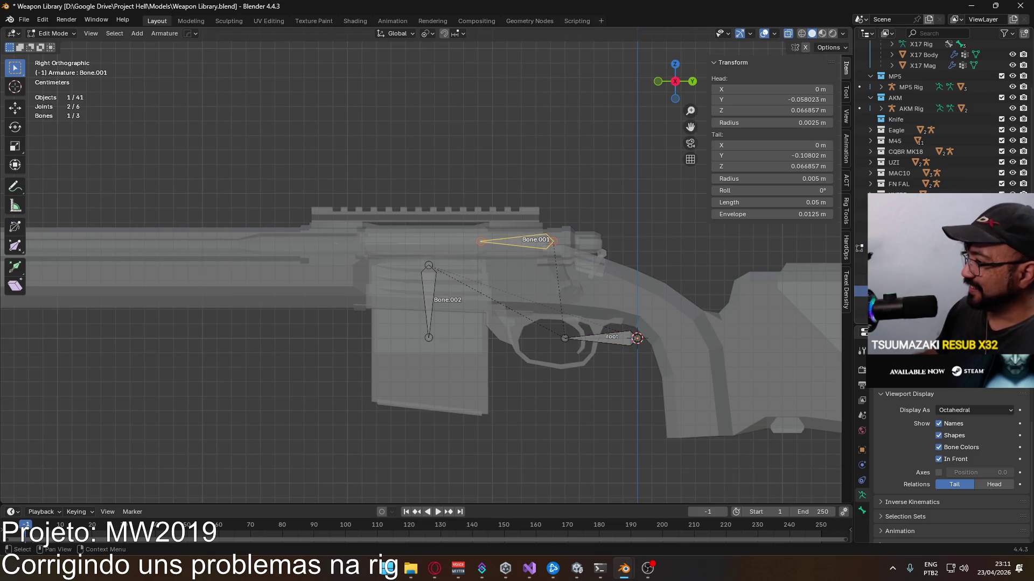
{"action": "key", "text": "F2"}
{"action": "type", "text": "slide"}
{"action": "key", "text": "Return"}
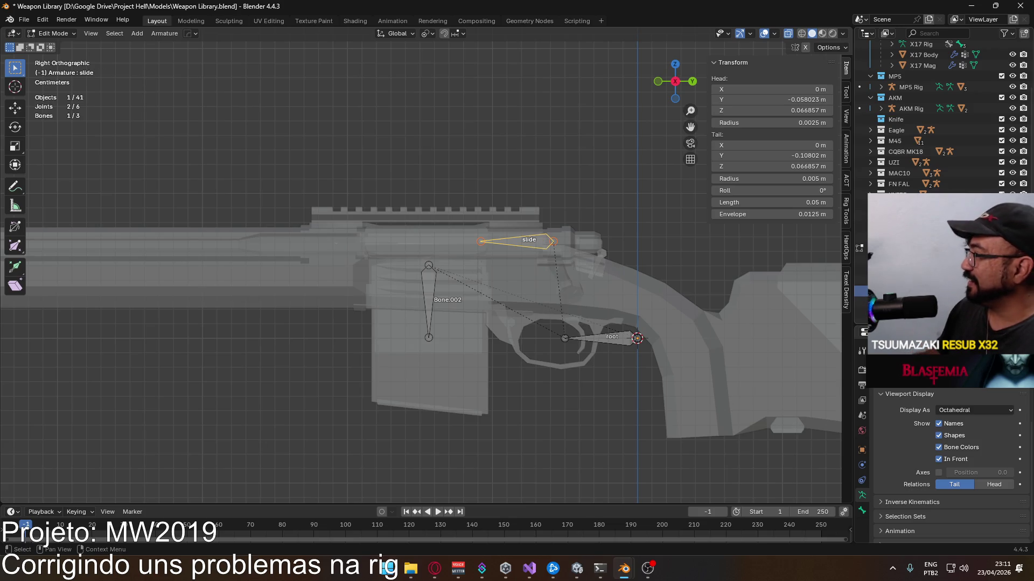
{"action": "key", "text": "bracketright"}
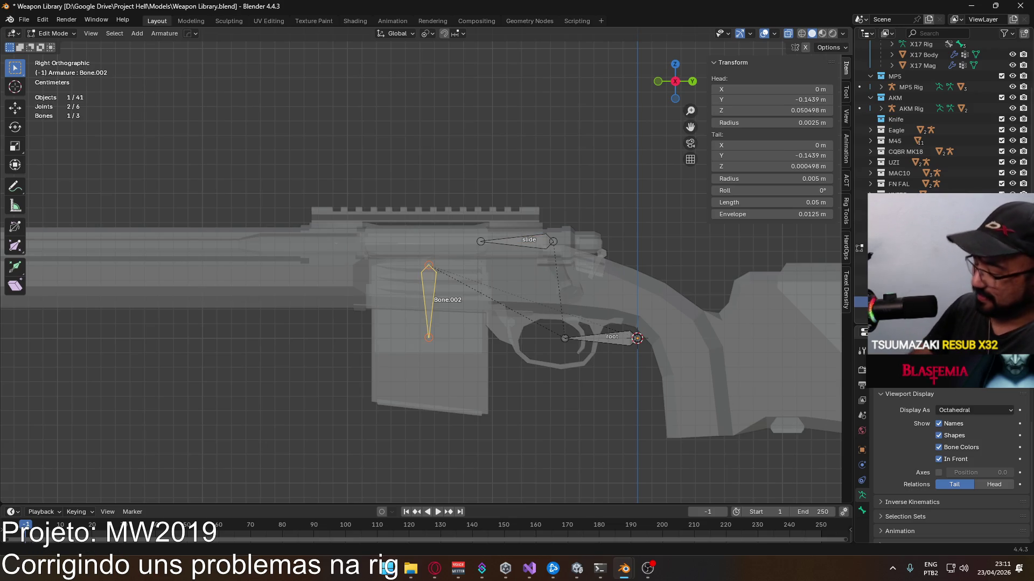
{"action": "key", "text": "F2"}
{"action": "type", "text": "mag"}
{"action": "key", "text": "Return"}
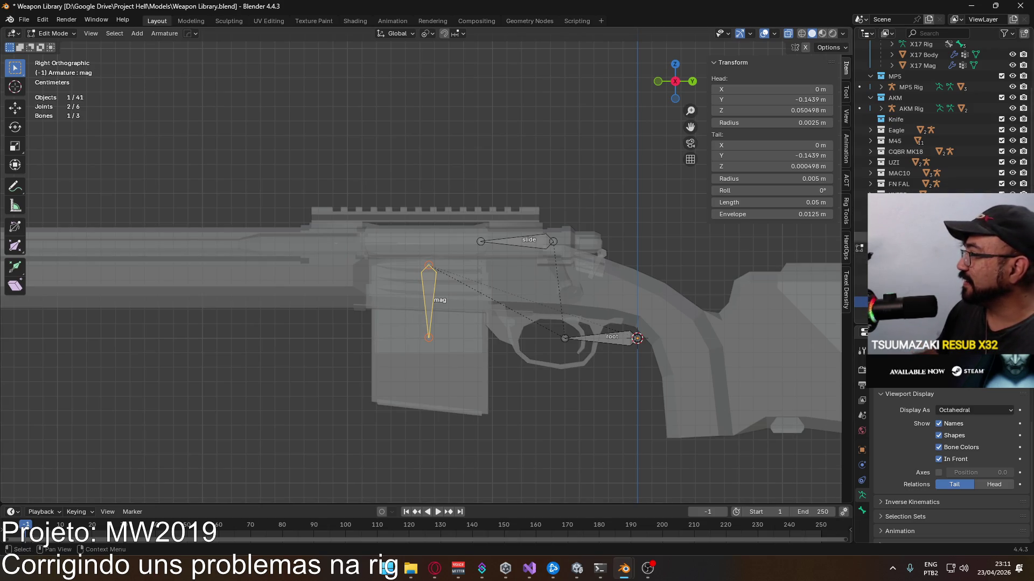
{"action": "scroll", "coordinate": [921, 167], "scroll_direction": "up", "scroll_amount": 4}
{"action": "scroll", "coordinate": [521, 329], "scroll_direction": "down", "scroll_amount": 8}
{"action": "mouse_move", "coordinate": [521, 328]}
{"action": "middle_mouse_down", "text": "shift"}
{"action": "mouse_move", "coordinate": [541, 219]}
{"action": "mouse_move", "coordinate": [522, 182]}
{"action": "mouse_move", "coordinate": [780, 257]}
{"action": "middle_mouse_up", "text": "shift"}
{"action": "scroll", "coordinate": [540, 219], "scroll_direction": "up", "scroll_amount": 5}
{"action": "scroll", "coordinate": [495, 212], "scroll_direction": "up", "scroll_amount": 1}
{"action": "scroll", "coordinate": [494, 212], "scroll_direction": "up", "scroll_amount": 1}
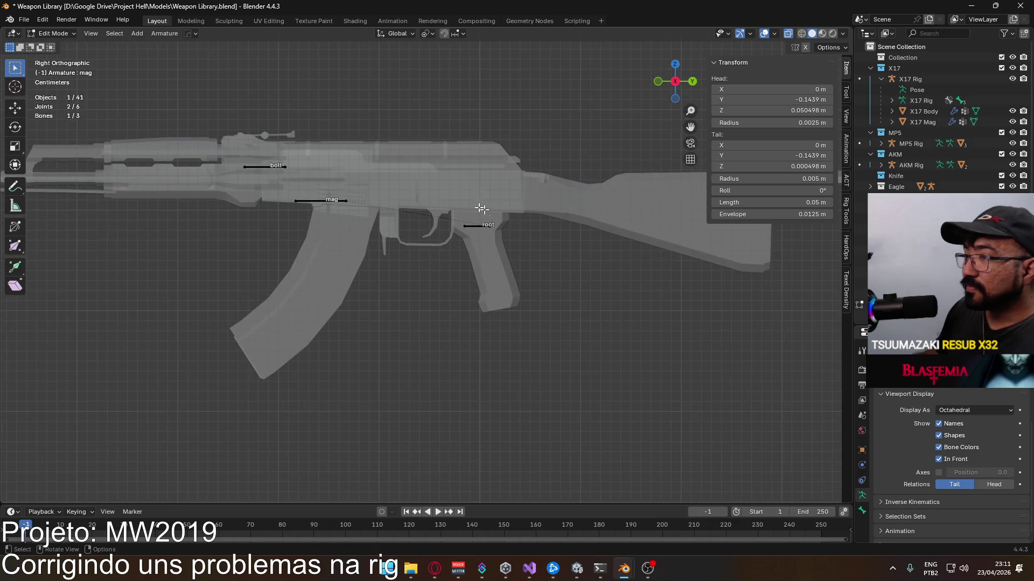
{"action": "left_click", "coordinate": [53, 33]}
{"action": "left_click", "coordinate": [68, 48]}
{"action": "left_click", "coordinate": [267, 162]}
{"action": "left_click", "coordinate": [56, 32]}
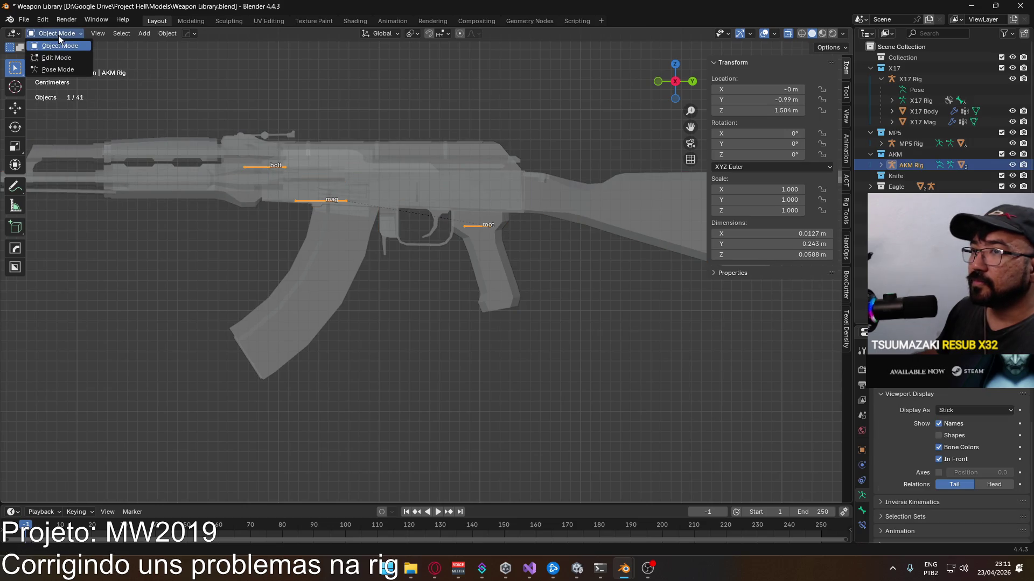
{"action": "left_click", "coordinate": [65, 62]}
{"action": "left_click", "coordinate": [277, 167]}
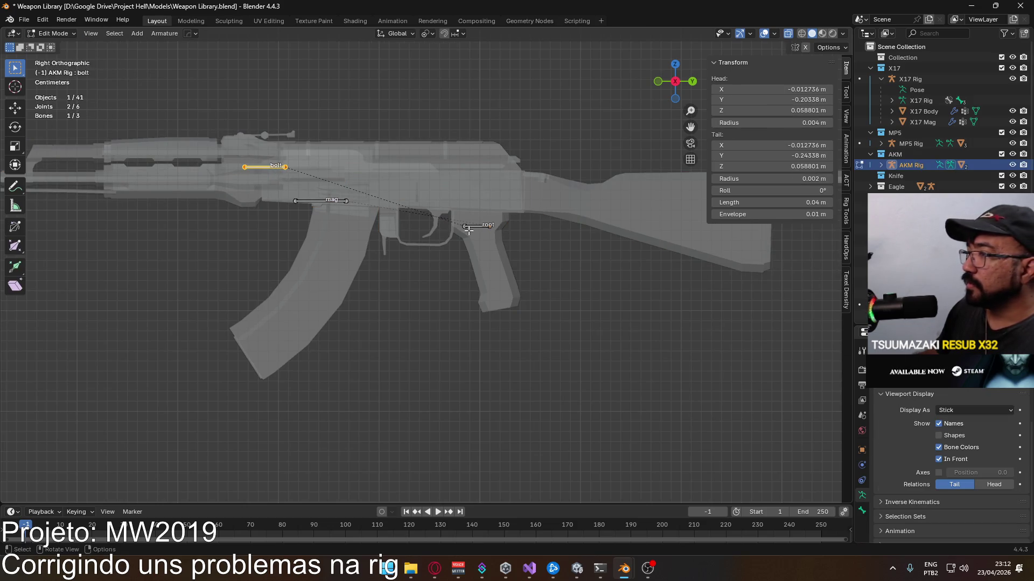
{"action": "left_click", "coordinate": [862, 450]}
{"action": "scroll", "coordinate": [912, 437], "scroll_direction": "down", "scroll_amount": 3}
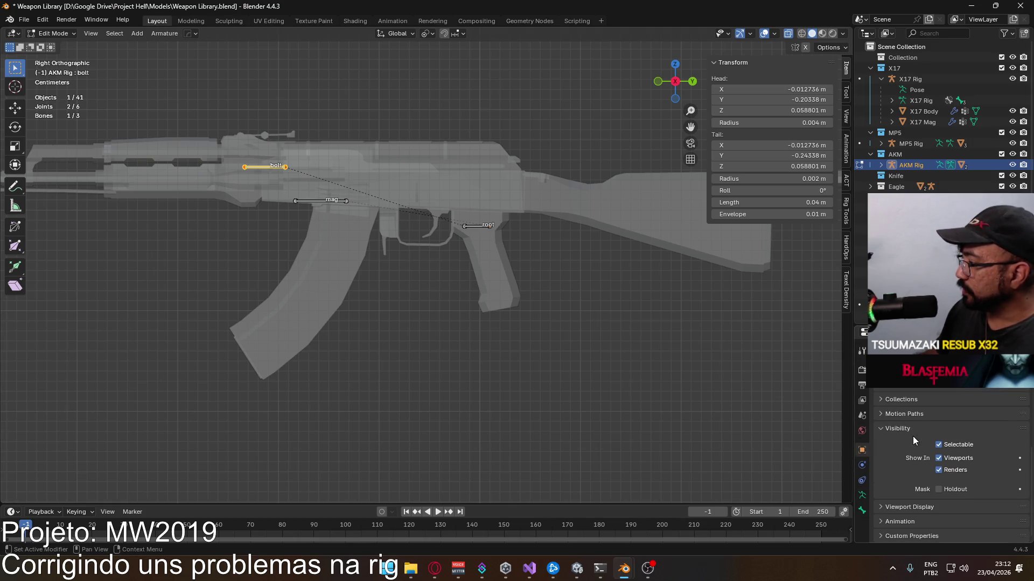
{"action": "scroll", "coordinate": [913, 438], "scroll_direction": "up", "scroll_amount": 2}
{"action": "scroll", "coordinate": [913, 437], "scroll_direction": "up", "scroll_amount": 2}
{"action": "scroll", "coordinate": [914, 438], "scroll_direction": "up", "scroll_amount": 1}
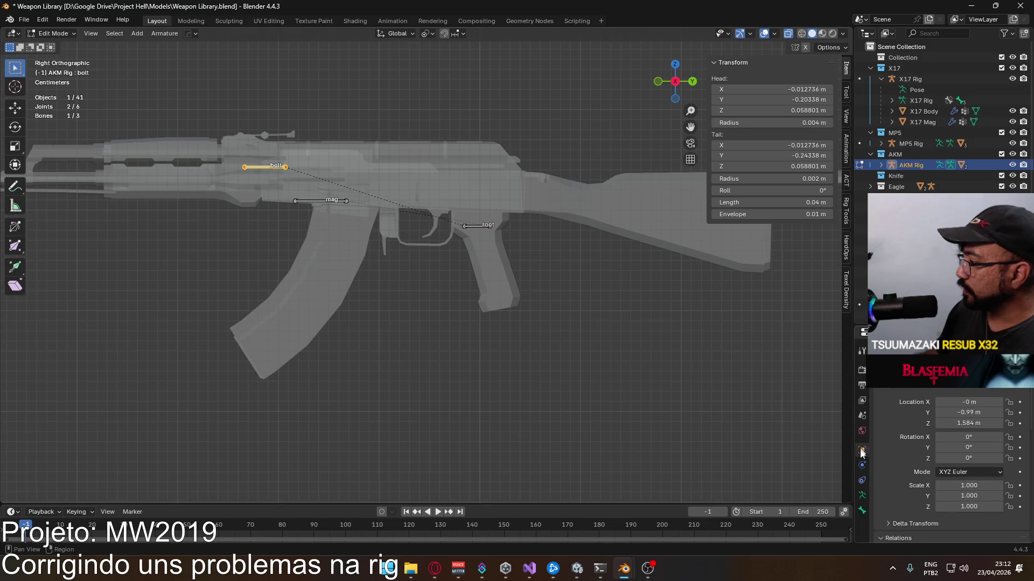
{"action": "left_click", "coordinate": [864, 511]}
{"action": "left_click", "coordinate": [72, 34]}
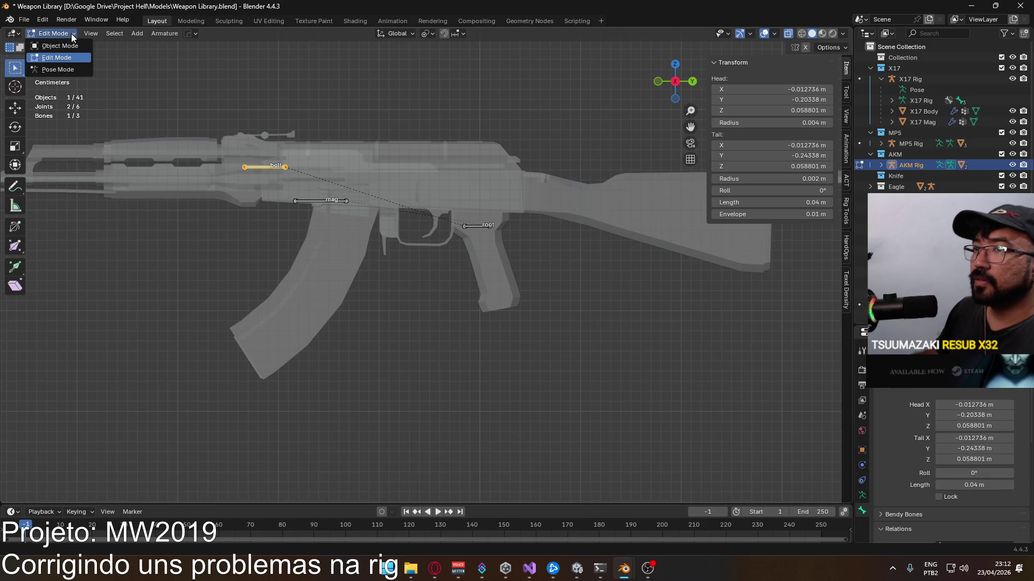
{"action": "scroll", "coordinate": [522, 157], "scroll_direction": "down", "scroll_amount": 3}
{"action": "scroll", "coordinate": [501, 180], "scroll_direction": "down", "scroll_amount": 3}
{"action": "scroll", "coordinate": [481, 194], "scroll_direction": "down", "scroll_amount": 1}
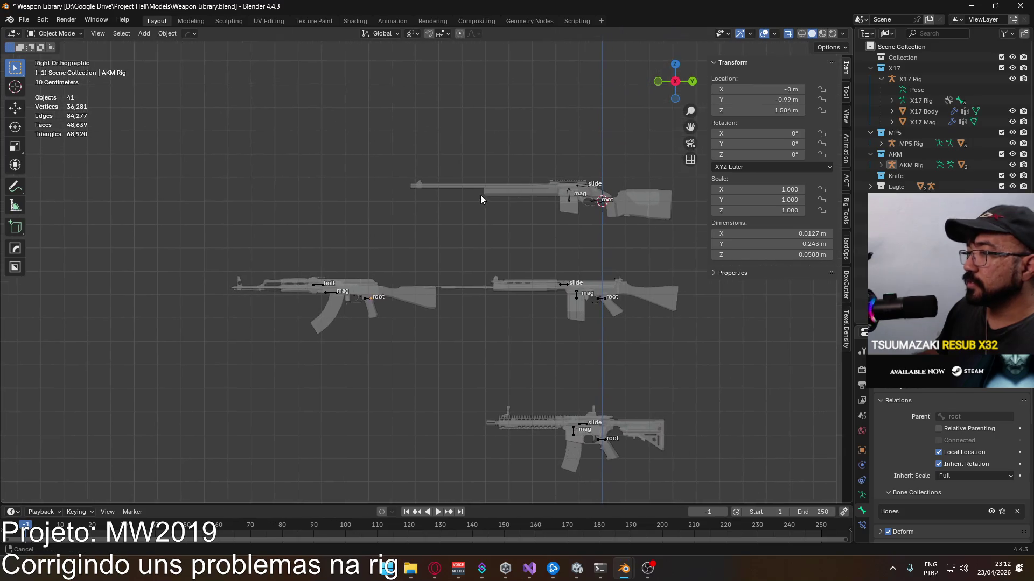
{"action": "middle_click_drag", "start_coordinate": [480, 199], "coordinate": [540, 158], "text": "shift"}
{"action": "scroll", "coordinate": [404, 263], "scroll_direction": "up", "scroll_amount": 3}
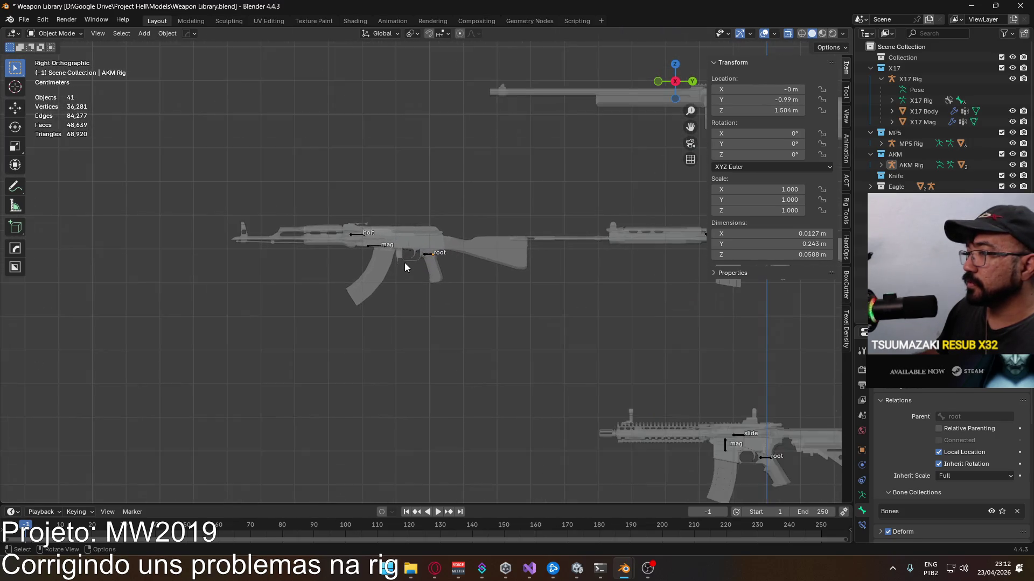
{"action": "scroll", "coordinate": [387, 240], "scroll_direction": "up", "scroll_amount": 3}
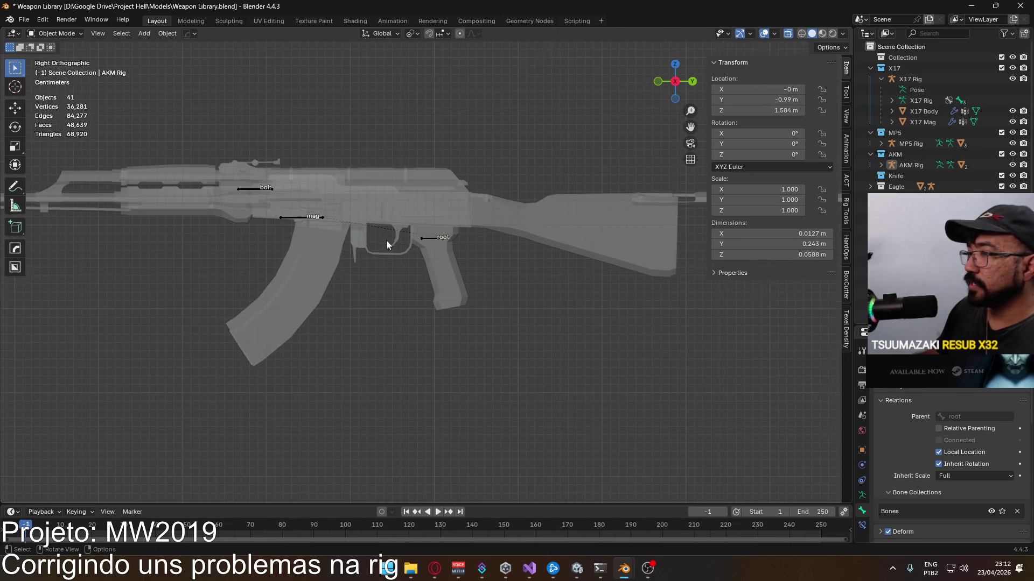
{"action": "left_click", "coordinate": [302, 217]}
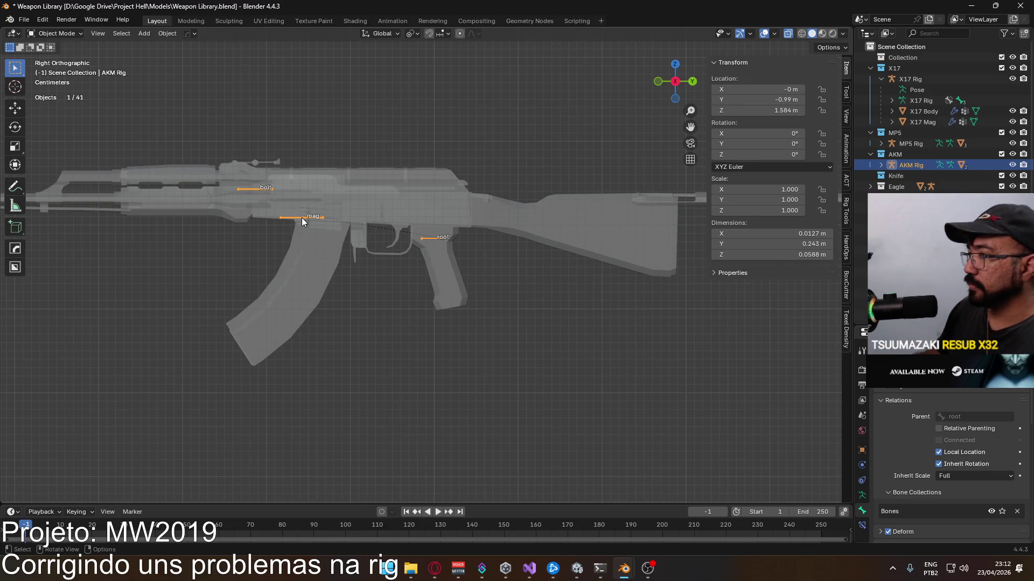
{"action": "key", "text": "Tab"}
{"action": "left_click", "coordinate": [280, 217]}
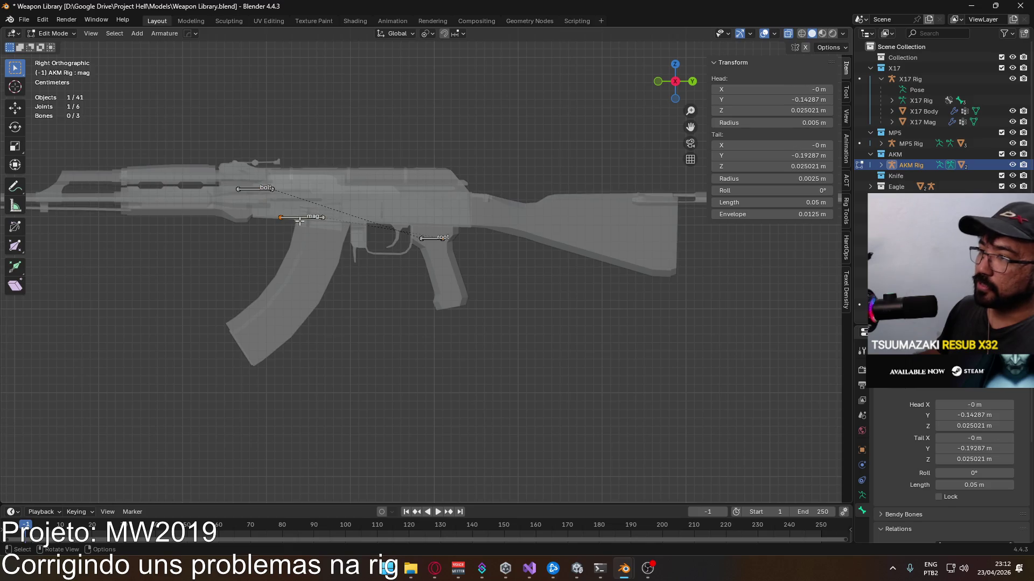
Step: Drop the AKM mag bone's tail straight down with snapped movement and reset its roll to 0°
{"action": "key", "text": "g"}
{"action": "key", "text": "ctrl"}
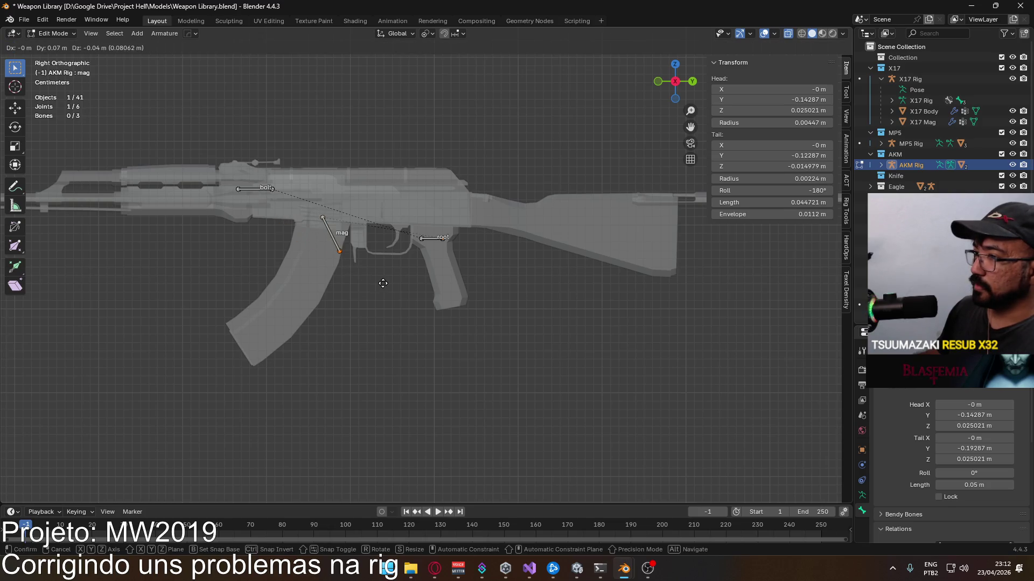
{"action": "left_click", "coordinate": [364, 282]}
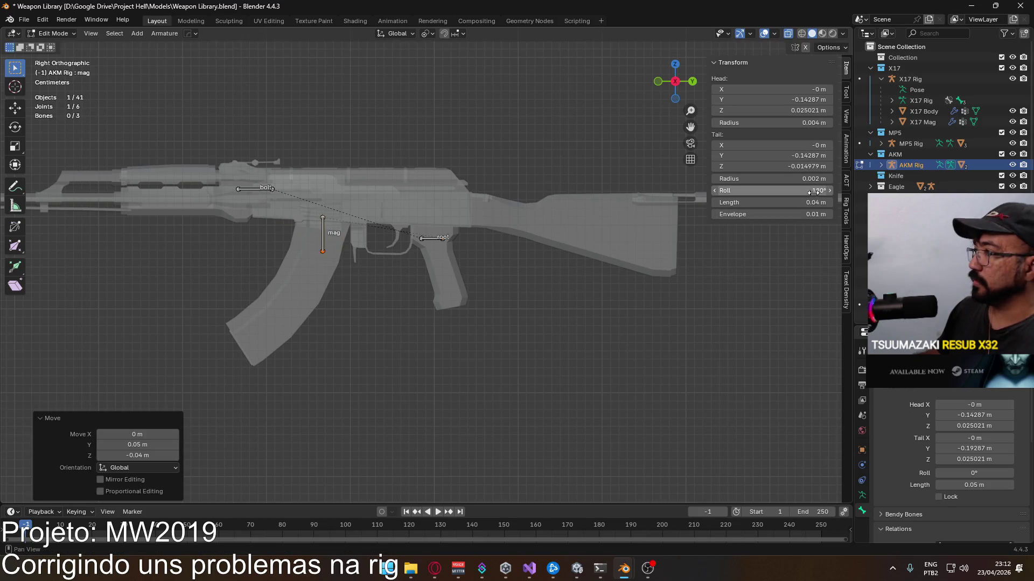
{"action": "left_click", "coordinate": [322, 234]}
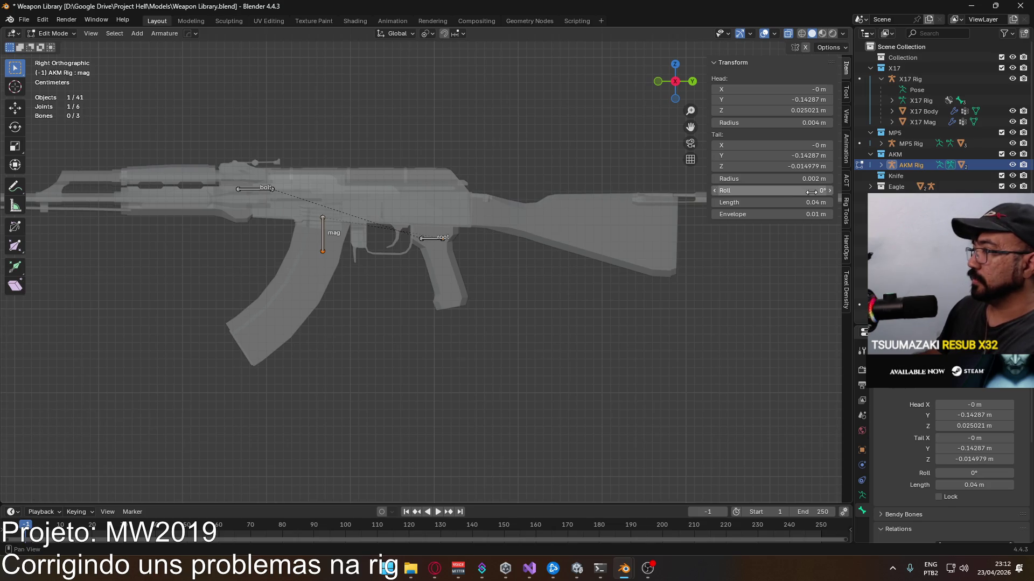
{"action": "right_click", "coordinate": [321, 236]}
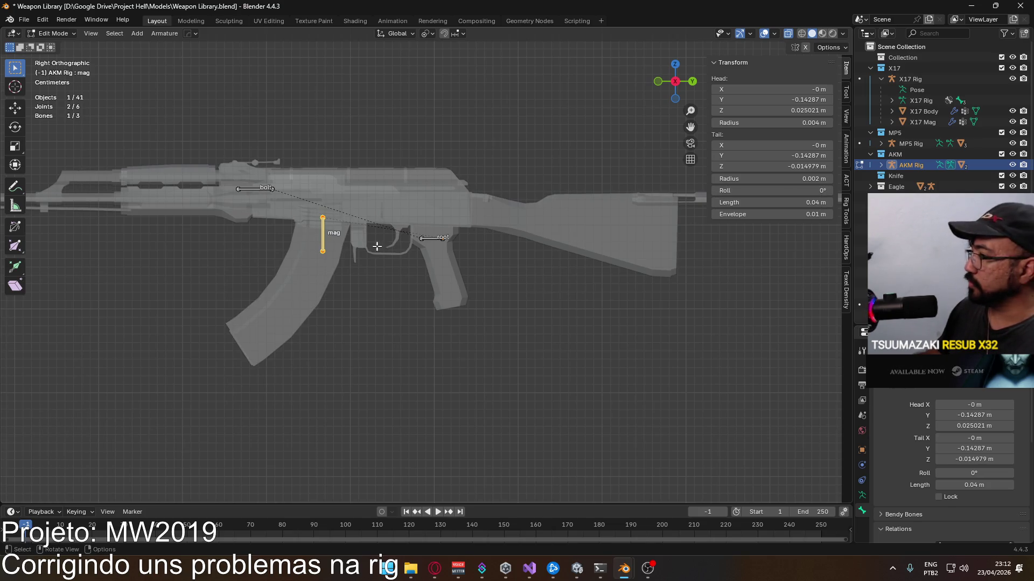
{"action": "scroll", "coordinate": [313, 229], "scroll_direction": "down", "scroll_amount": 6}
Step: Save Weapon Library and make MP5 Rig the active object in Edit Mode
{"action": "mouse_move", "coordinate": [498, 261]}
{"action": "middle_mouse_down", "text": "shift"}
{"action": "mouse_move", "coordinate": [549, 150]}
{"action": "mouse_move", "coordinate": [600, 151]}
{"action": "middle_mouse_up", "text": "shift"}
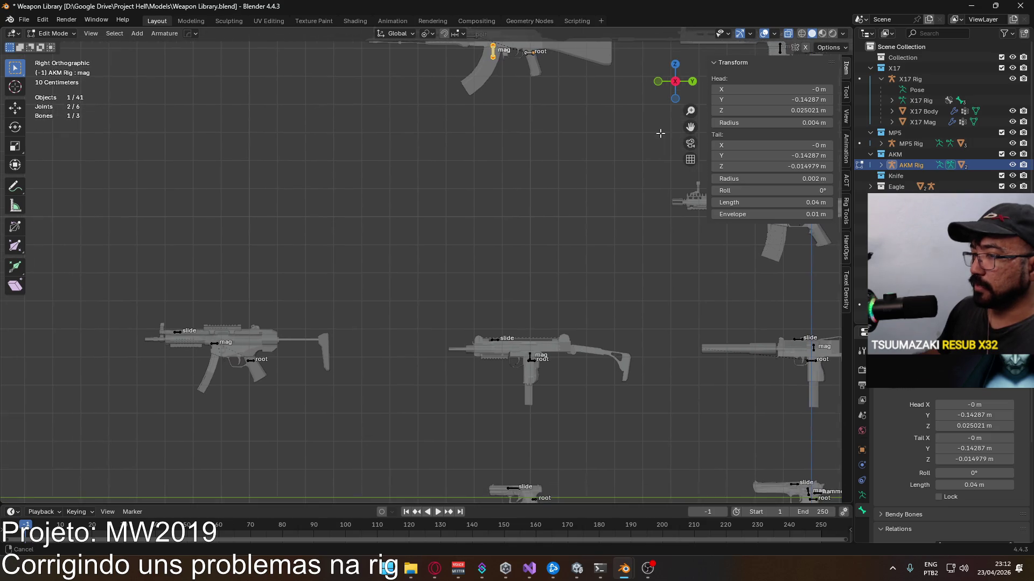
{"action": "mouse_move", "coordinate": [563, 318]}
{"action": "middle_mouse_down", "text": "shift"}
{"action": "mouse_move", "coordinate": [661, 158]}
{"action": "mouse_move", "coordinate": [393, 215]}
{"action": "mouse_move", "coordinate": [367, 202]}
{"action": "mouse_move", "coordinate": [388, 195]}
{"action": "middle_mouse_up", "text": "shift"}
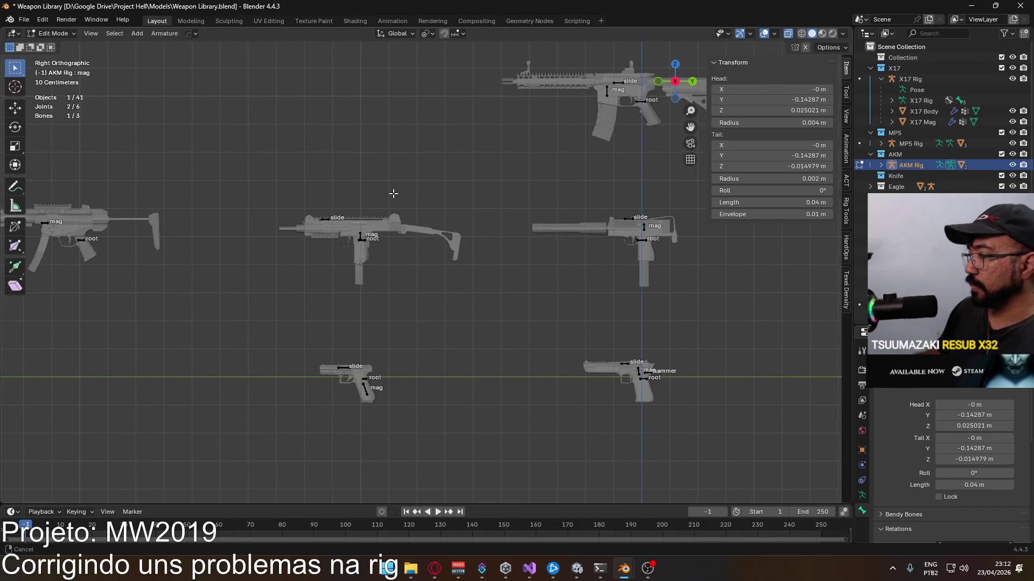
{"action": "scroll", "coordinate": [455, 231], "scroll_direction": "down", "scroll_amount": 5, "text": "ctrl"}
{"action": "scroll", "coordinate": [459, 241], "scroll_direction": "down", "scroll_amount": 4, "text": "shift"}
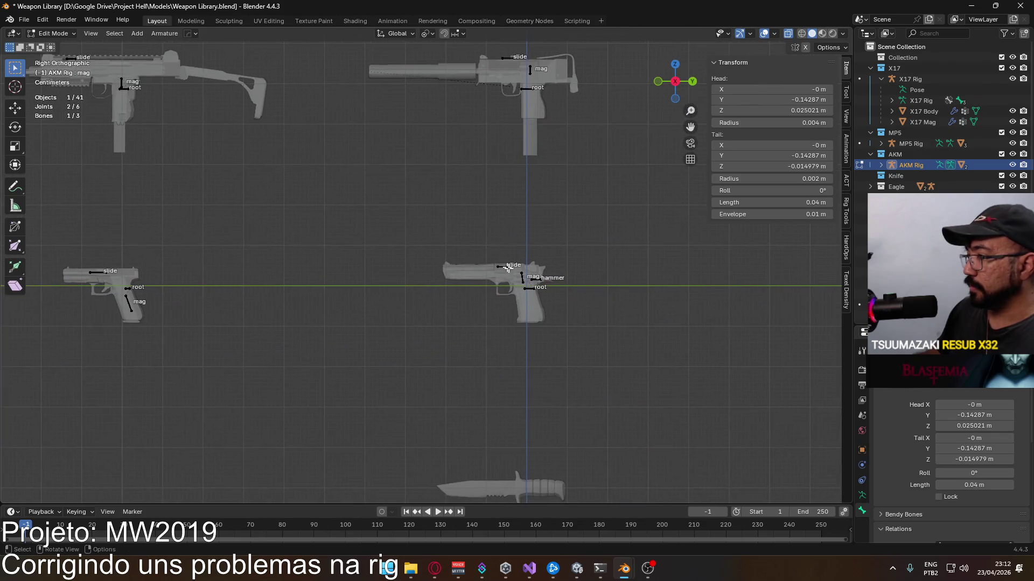
{"action": "scroll", "coordinate": [460, 241], "scroll_direction": "up", "scroll_amount": 4}
{"action": "scroll", "coordinate": [460, 241], "scroll_direction": "up", "scroll_amount": 1}
{"action": "scroll", "coordinate": [382, 247], "scroll_direction": "down", "scroll_amount": 6}
{"action": "scroll", "coordinate": [380, 226], "scroll_direction": "down", "scroll_amount": 3, "text": "shift"}
{"action": "scroll", "coordinate": [404, 307], "scroll_direction": "down", "scroll_amount": 3, "text": "shift"}
{"action": "scroll", "coordinate": [433, 253], "scroll_direction": "up", "scroll_amount": 4}
{"action": "scroll", "coordinate": [434, 253], "scroll_direction": "up", "scroll_amount": 4}
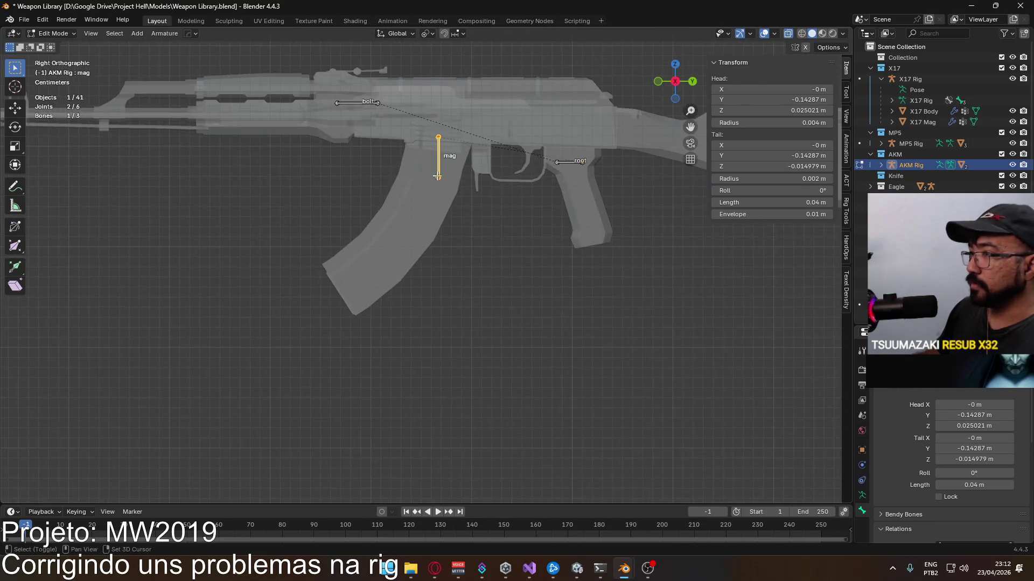
{"action": "scroll", "coordinate": [436, 243], "scroll_direction": "up", "scroll_amount": 2, "text": "shift"}
{"action": "scroll", "coordinate": [438, 235], "scroll_direction": "up", "scroll_amount": 2}
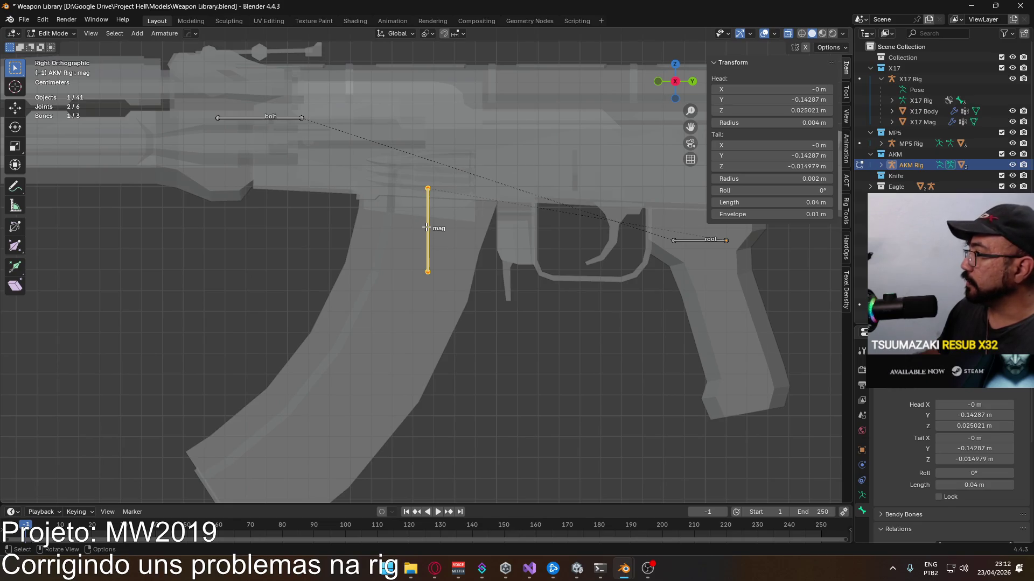
{"action": "scroll", "coordinate": [427, 229], "scroll_direction": "down", "scroll_amount": 3}
{"action": "scroll", "coordinate": [427, 228], "scroll_direction": "down", "scroll_amount": 2}
{"action": "scroll", "coordinate": [388, 340], "scroll_direction": "down", "scroll_amount": 2}
{"action": "scroll", "coordinate": [264, 215], "scroll_direction": "down", "scroll_amount": 3, "text": "shift"}
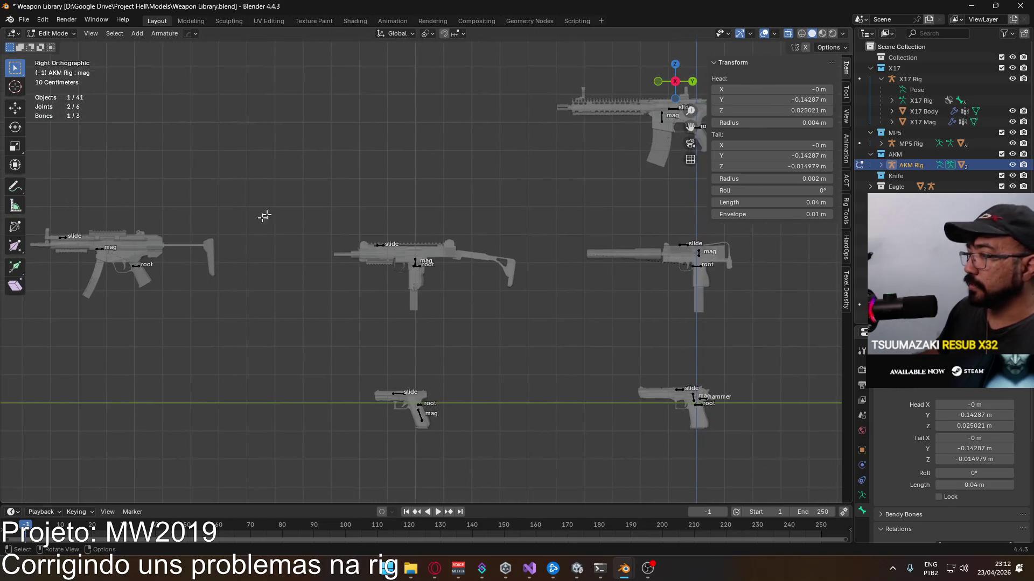
{"action": "key", "text": "ctrl+s"}
{"action": "left_click", "coordinate": [55, 41]}
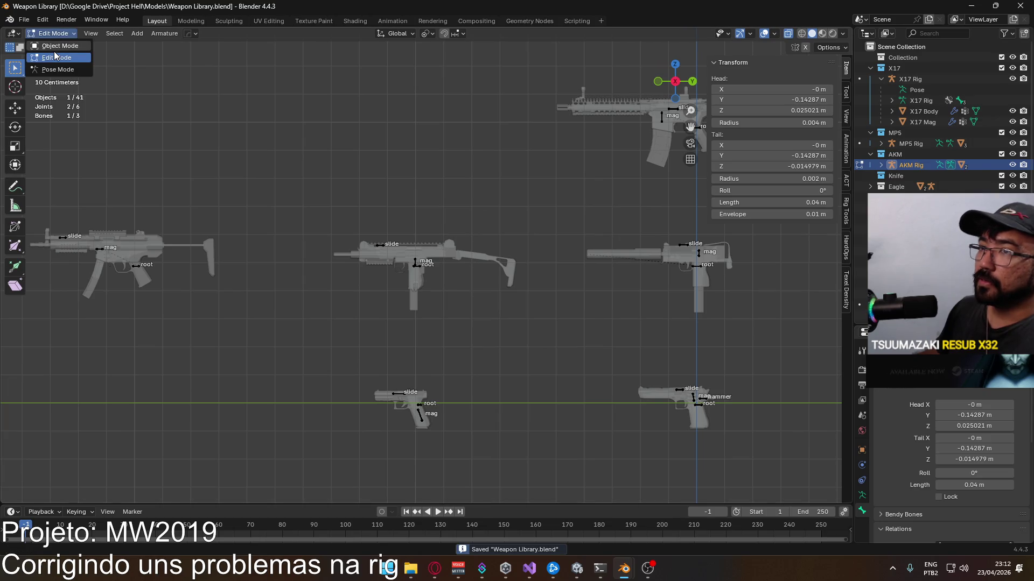
{"action": "left_click", "coordinate": [102, 251]}
{"action": "left_click", "coordinate": [54, 33]}
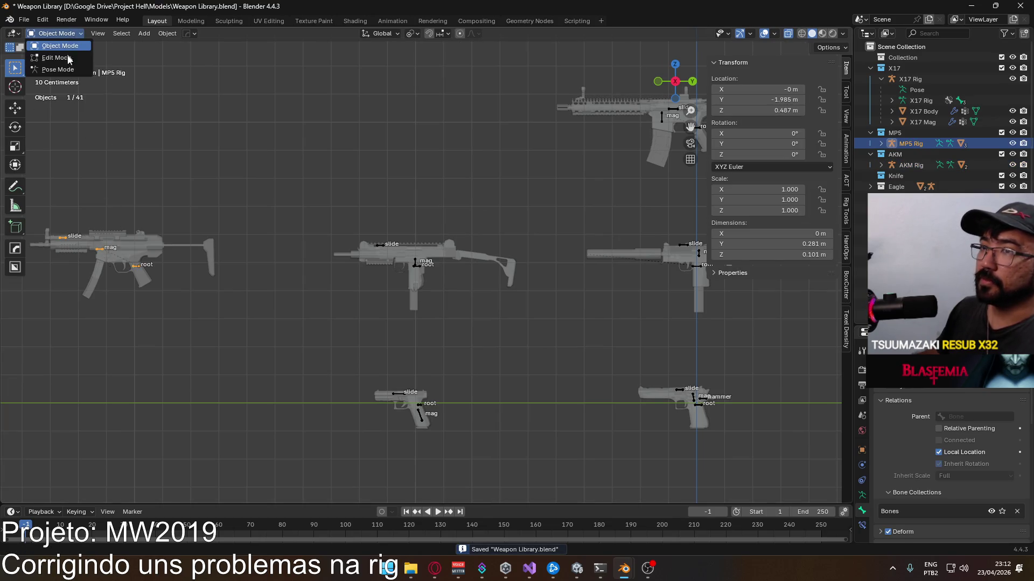
{"action": "left_click", "coordinate": [57, 62]}
{"action": "scroll", "coordinate": [153, 224], "scroll_direction": "up", "scroll_amount": 4}
{"action": "scroll", "coordinate": [243, 213], "scroll_direction": "up", "scroll_amount": 1}
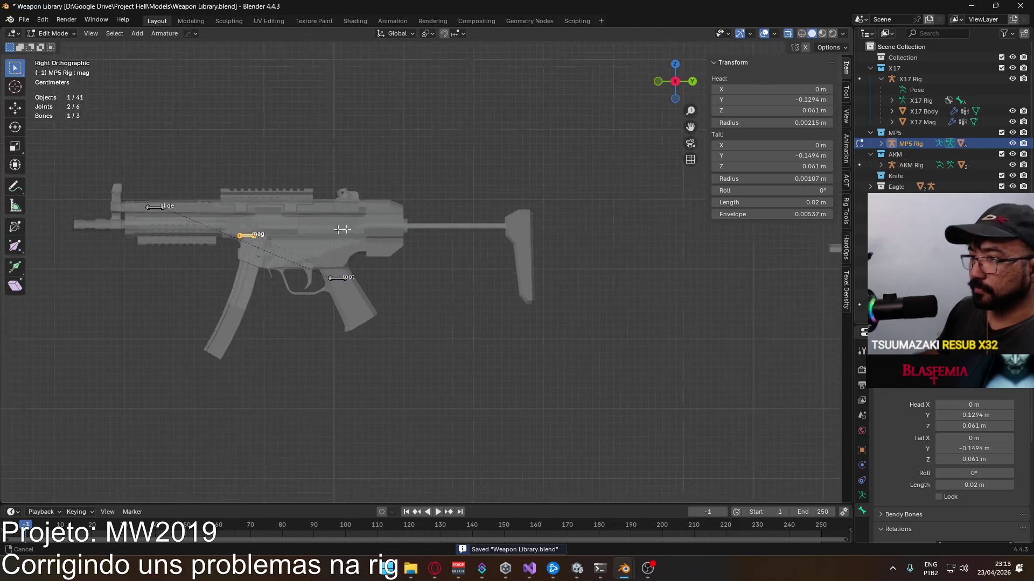
{"action": "scroll", "coordinate": [320, 207], "scroll_direction": "up", "scroll_amount": 3}
Step: Pull the MP5 mag bone's tail straight down with 0° roll, save, and switch to Player Viewmodel Generic
{"action": "middle_click_drag", "start_coordinate": [320, 206], "coordinate": [344, 250], "text": "shift"}
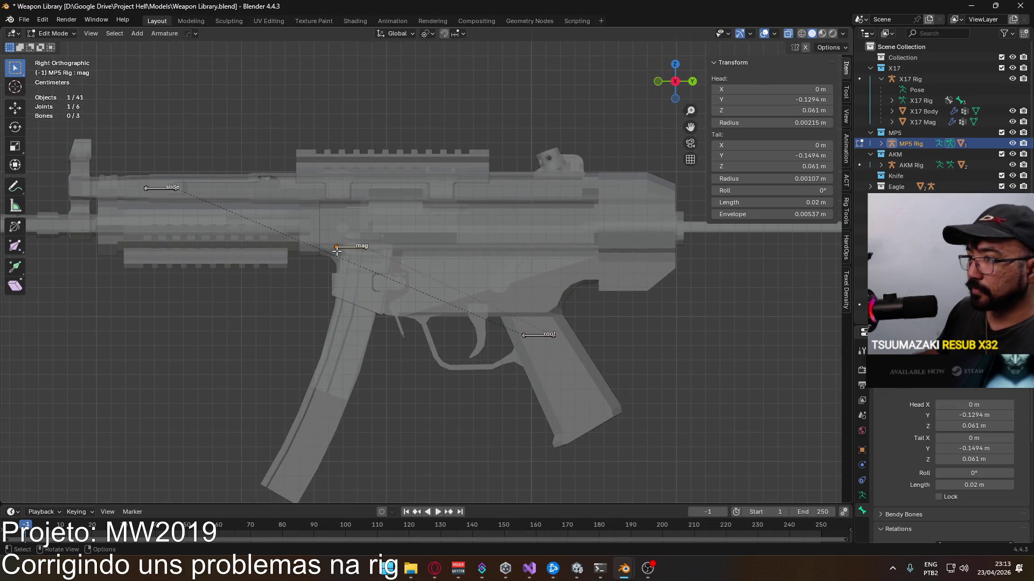
{"action": "left_click_drag", "start_coordinate": [337, 252], "coordinate": [365, 280]}
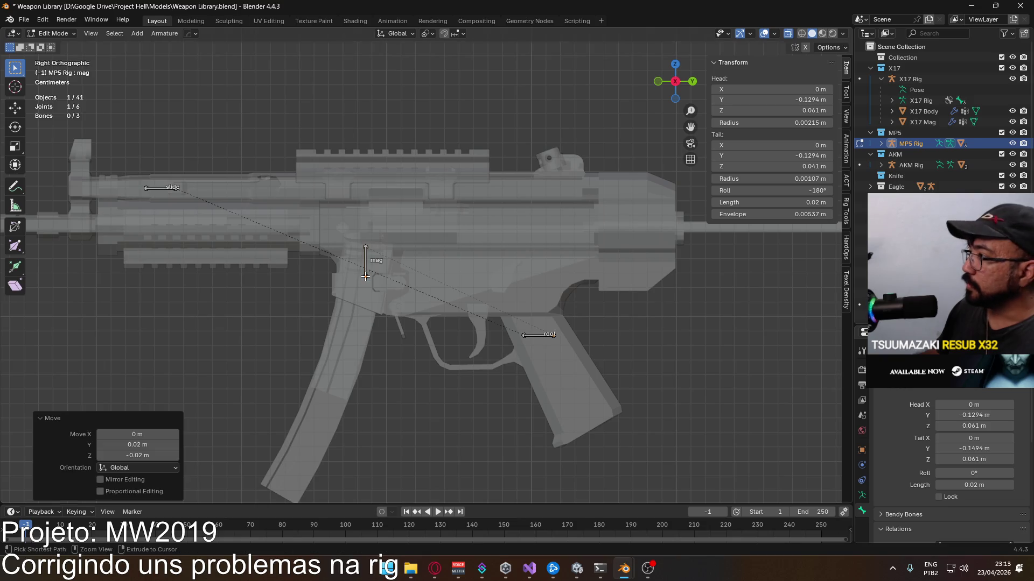
{"action": "key", "text": "BackSpace"}
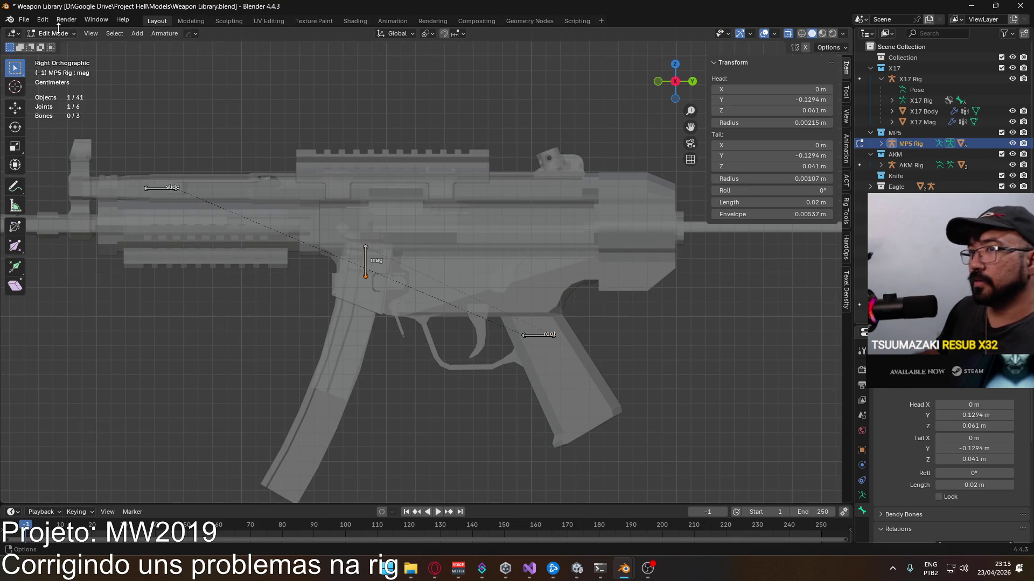
{"action": "key", "text": "ctrl+s"}
{"action": "left_click", "coordinate": [59, 34]}
{"action": "scroll", "coordinate": [404, 158], "scroll_direction": "down", "scroll_amount": 1}
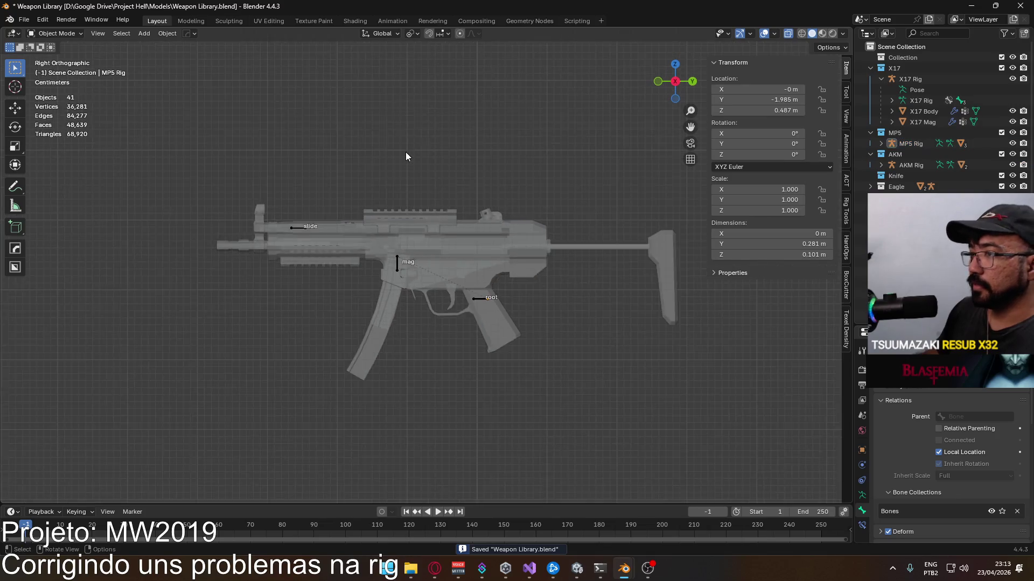
{"action": "scroll", "coordinate": [408, 161], "scroll_direction": "down", "scroll_amount": 4}
{"action": "left_click", "coordinate": [24, 20]}
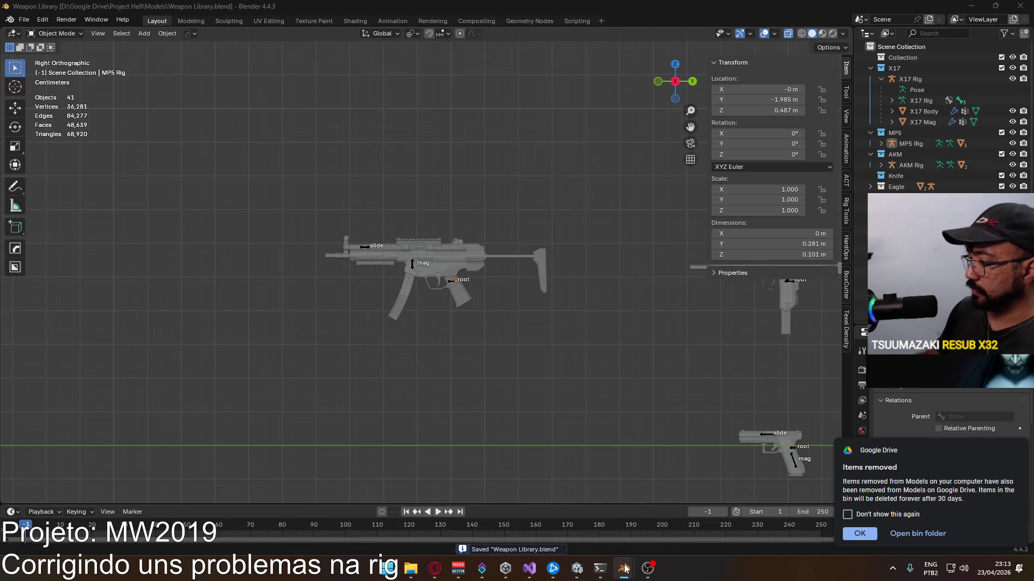
{"action": "mouse_move", "coordinate": [624, 569]}
{"action": "left_click", "coordinate": [683, 509]}
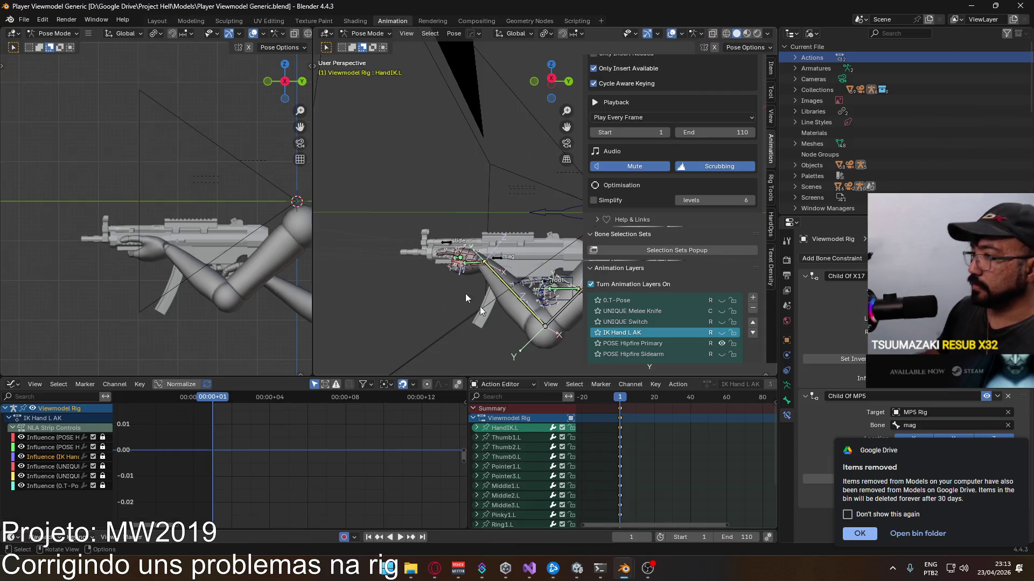
Step: Revert Player Viewmodel Generic to reload the rigs, inspect the MP5 in hand, and reselect MP5 Rig in Weapon Library
{"action": "left_click", "coordinate": [25, 19]}
{"action": "left_click", "coordinate": [47, 69]}
{"action": "left_click", "coordinate": [507, 298]}
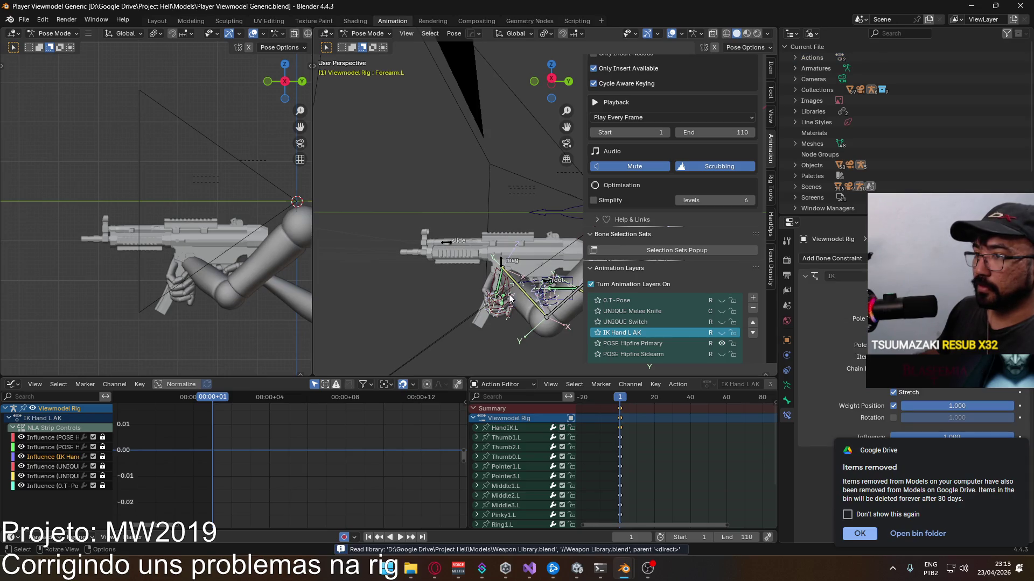
{"action": "mouse_move", "coordinate": [455, 262]}
{"action": "middle_mouse_down"}
{"action": "mouse_move", "coordinate": [722, 230]}
{"action": "mouse_move", "coordinate": [583, 237]}
{"action": "mouse_move", "coordinate": [574, 249]}
{"action": "mouse_move", "coordinate": [419, 224]}
{"action": "mouse_move", "coordinate": [577, 240]}
{"action": "mouse_move", "coordinate": [437, 255]}
{"action": "mouse_move", "coordinate": [456, 251]}
{"action": "middle_mouse_up"}
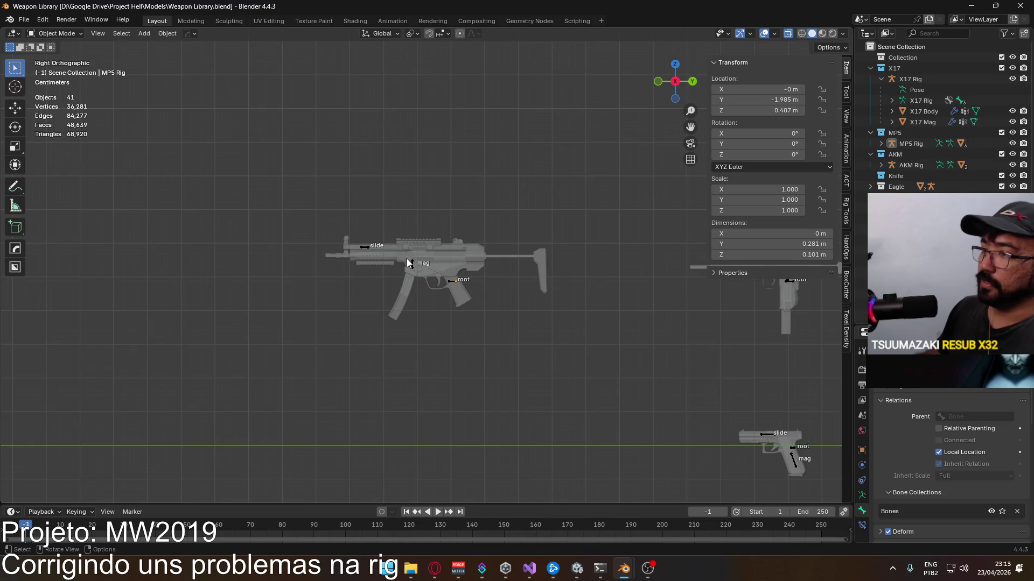
{"action": "left_click", "coordinate": [408, 261]}
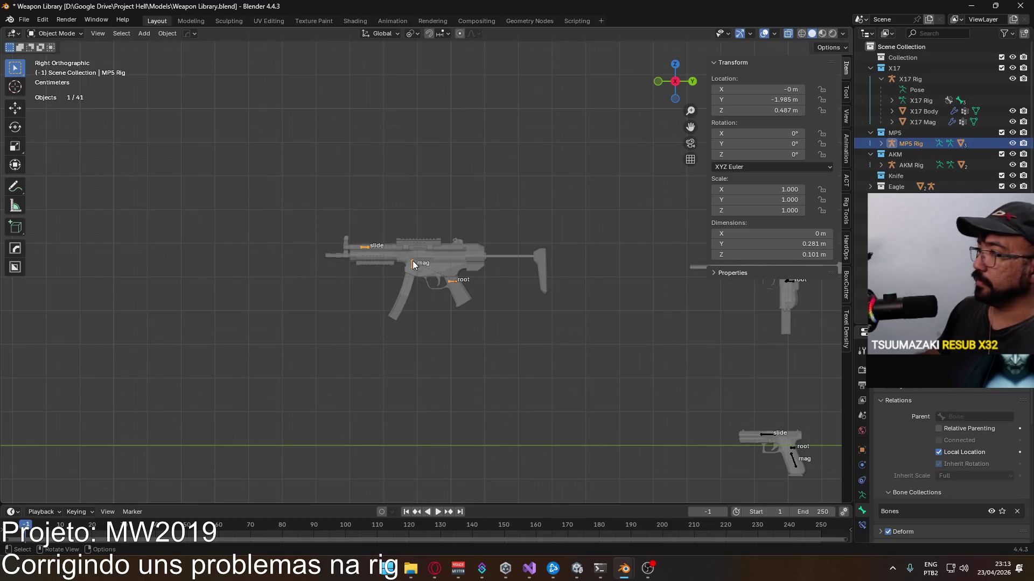
{"action": "scroll", "coordinate": [413, 261], "scroll_direction": "up", "scroll_amount": 5}
{"action": "scroll", "coordinate": [402, 265], "scroll_direction": "up", "scroll_amount": 2}
Step: Grab and cancel the MP5 mag bone in Edit Mode, review the other rigs, and save Weapon Library
{"action": "key", "text": "Tab"}
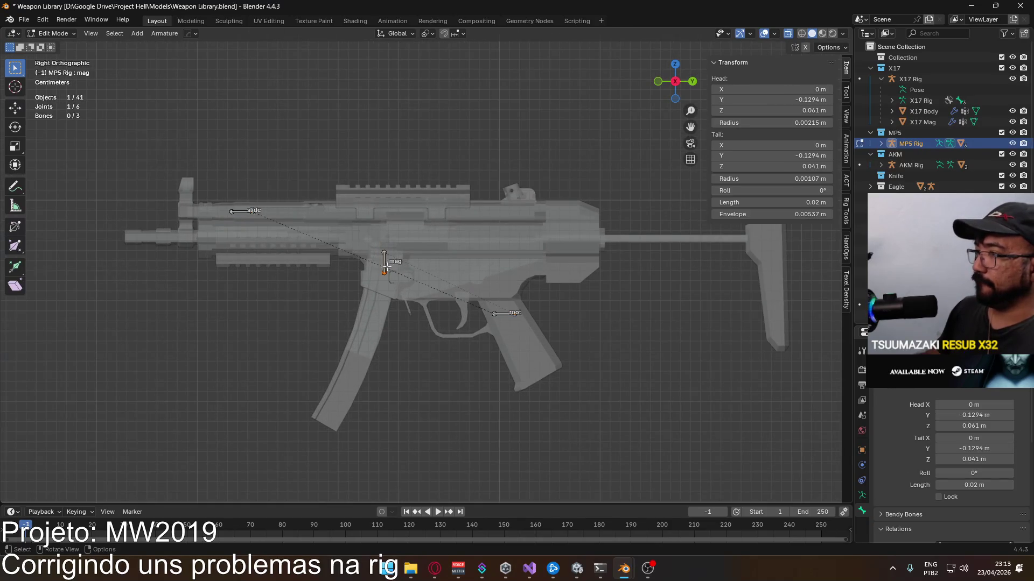
{"action": "scroll", "coordinate": [399, 273], "scroll_direction": "down", "scroll_amount": 2}
{"action": "scroll", "coordinate": [400, 278], "scroll_direction": "down", "scroll_amount": 4}
{"action": "scroll", "coordinate": [402, 284], "scroll_direction": "down", "scroll_amount": 3}
{"action": "scroll", "coordinate": [401, 284], "scroll_direction": "up", "scroll_amount": 5}
{"action": "scroll", "coordinate": [401, 282], "scroll_direction": "up", "scroll_amount": 3}
{"action": "scroll", "coordinate": [402, 281], "scroll_direction": "up", "scroll_amount": 2}
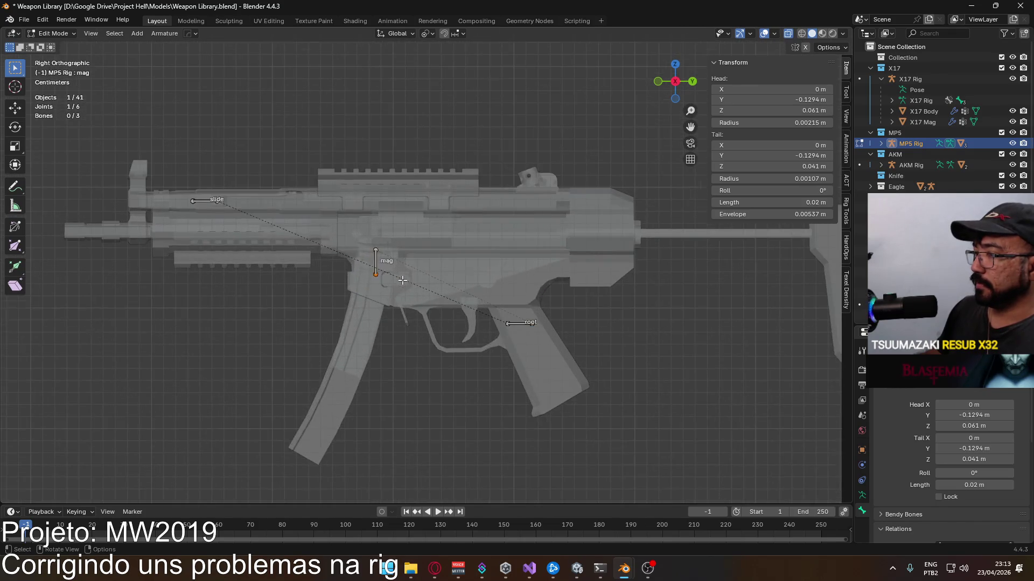
{"action": "scroll", "coordinate": [402, 279], "scroll_direction": "down", "scroll_amount": 4}
{"action": "scroll", "coordinate": [402, 279], "scroll_direction": "down", "scroll_amount": 4}
{"action": "scroll", "coordinate": [402, 280], "scroll_direction": "up", "scroll_amount": 2}
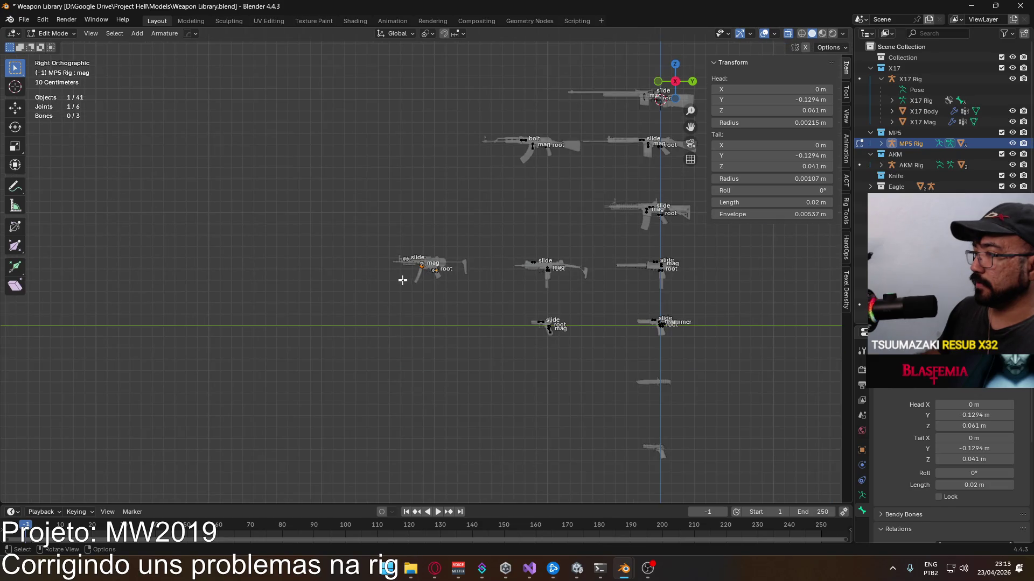
{"action": "scroll", "coordinate": [402, 283], "scroll_direction": "up", "scroll_amount": 3}
{"action": "scroll", "coordinate": [402, 282], "scroll_direction": "up", "scroll_amount": 3}
{"action": "scroll", "coordinate": [402, 284], "scroll_direction": "up", "scroll_amount": 2}
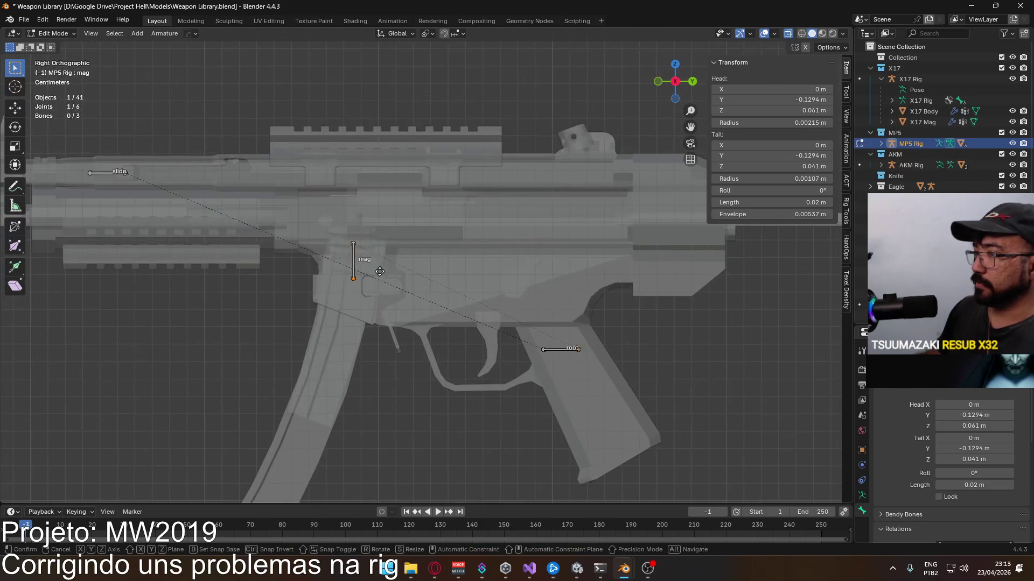
{"action": "key", "text": "g"}
{"action": "key", "text": "Escape"}
{"action": "key", "text": "ctrl+z"}
{"action": "key", "text": "ctrl+shift+z"}
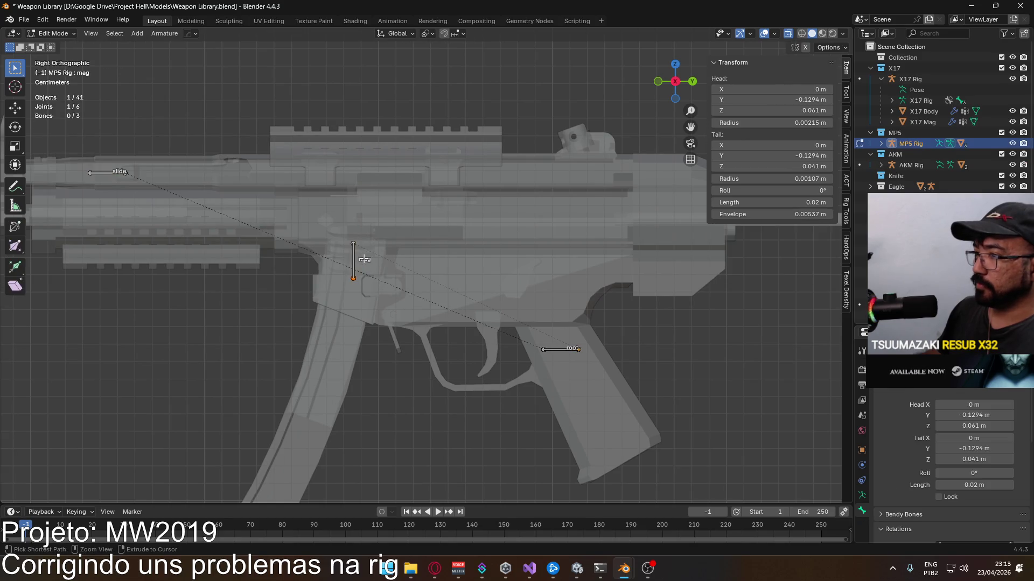
{"action": "left_click", "coordinate": [339, 243]}
{"action": "scroll", "coordinate": [387, 242], "scroll_direction": "down", "scroll_amount": 8}
{"action": "scroll", "coordinate": [421, 221], "scroll_direction": "up", "scroll_amount": 2}
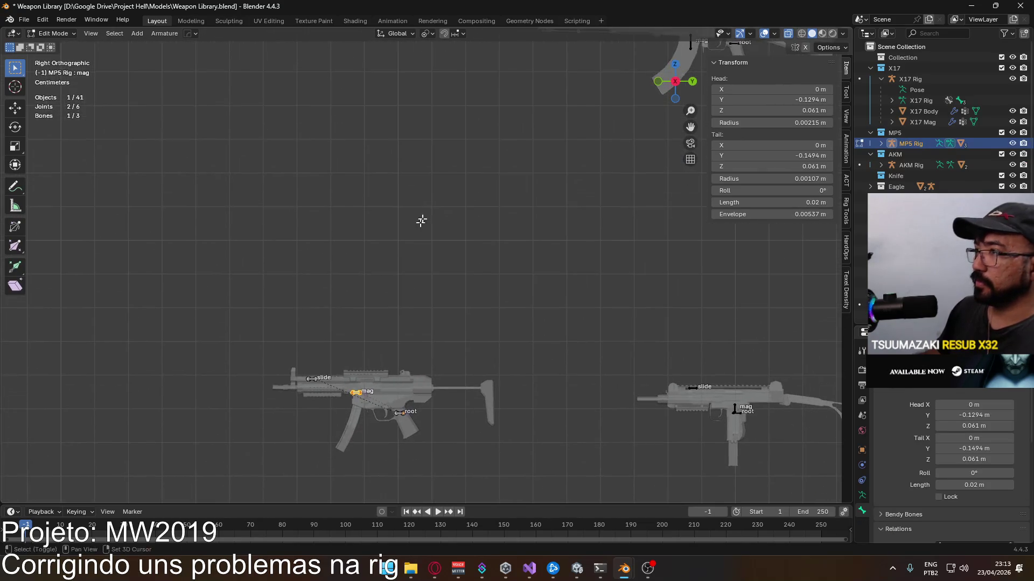
{"action": "scroll", "coordinate": [465, 165], "scroll_direction": "down", "scroll_amount": 3}
{"action": "mouse_move", "coordinate": [465, 165]}
{"action": "middle_mouse_down", "text": "shift"}
{"action": "mouse_move", "coordinate": [402, 175]}
{"action": "mouse_move", "coordinate": [427, 64]}
{"action": "middle_mouse_up", "text": "shift"}
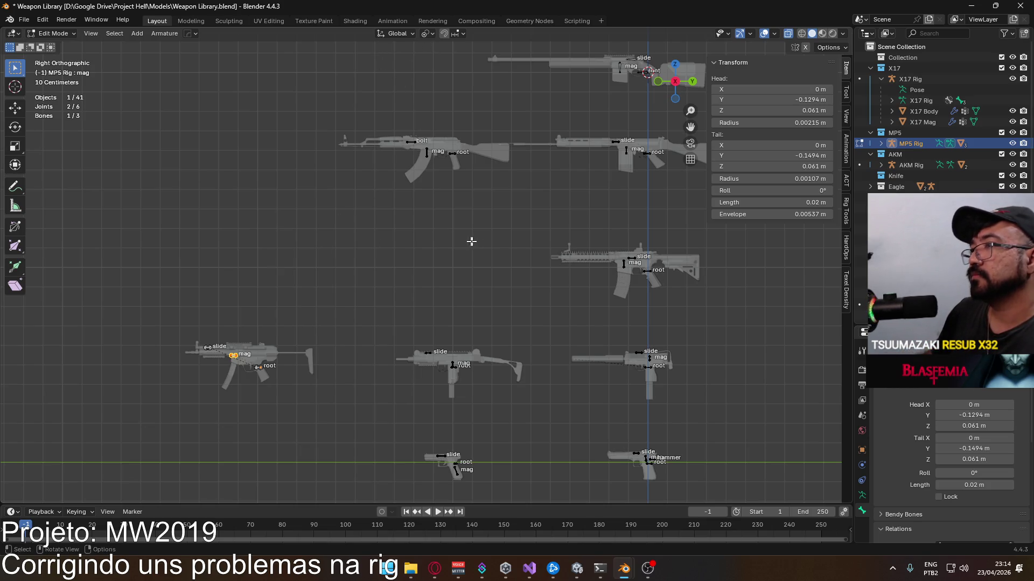
{"action": "key", "text": "ctrl+z"}
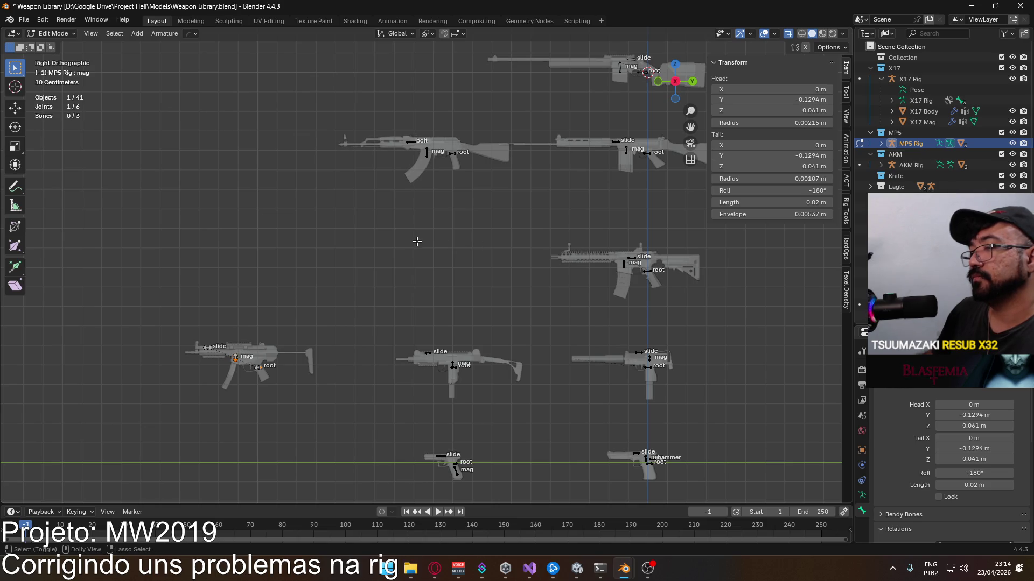
{"action": "key", "text": "ctrl+s"}
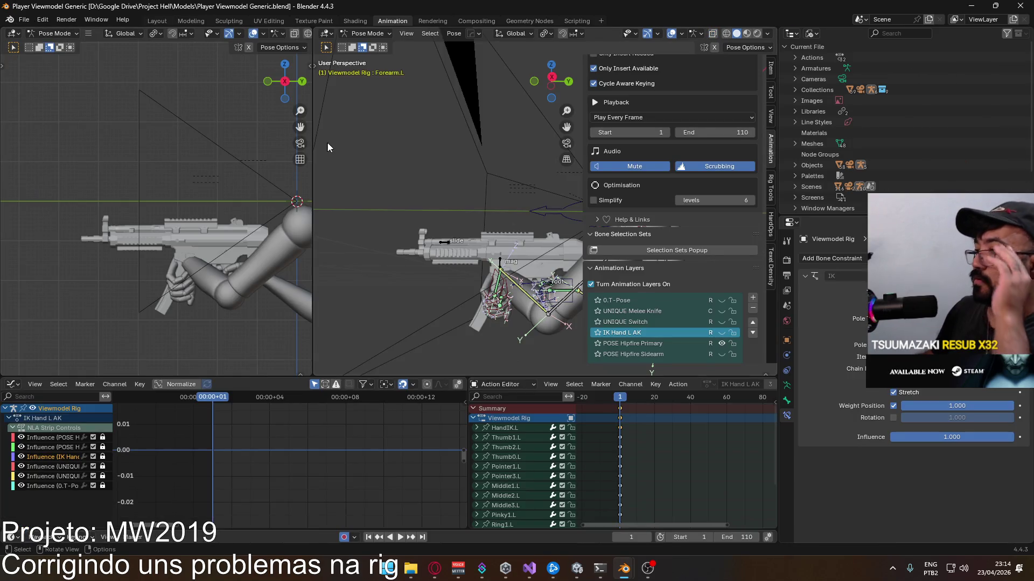
Step: With POSE Hipfire Primary and HandIK.L active, Set Inverse on the X17 and MP5 Child Of constraints, then undo
{"action": "left_click", "coordinate": [667, 347]}
{"action": "left_click", "coordinate": [492, 282]}
{"action": "mouse_move", "coordinate": [492, 283]}
{"action": "middle_mouse_down"}
{"action": "mouse_move", "coordinate": [564, 246]}
{"action": "mouse_move", "coordinate": [554, 237]}
{"action": "middle_mouse_up"}
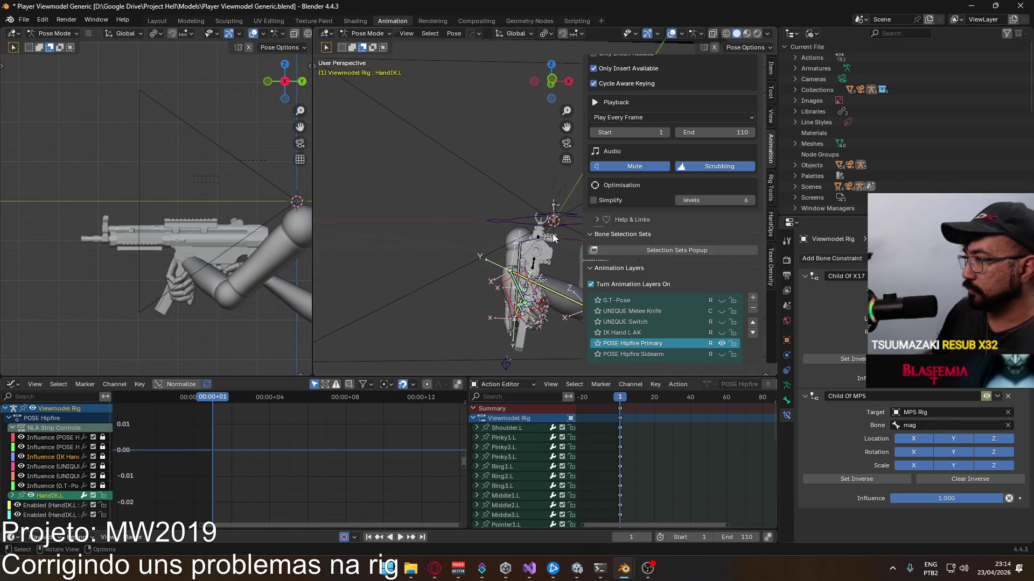
{"action": "key", "text": "KP_1"}
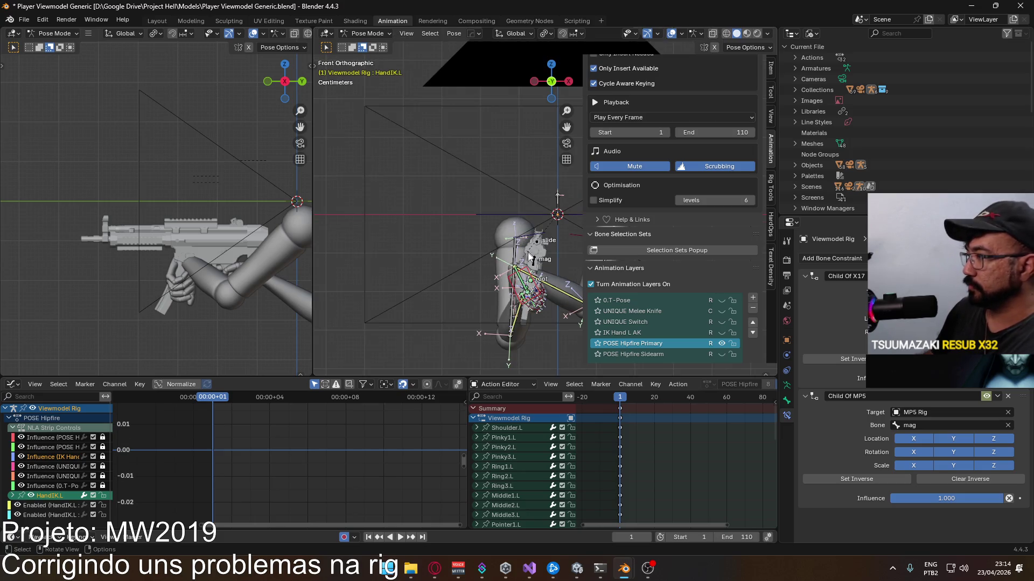
{"action": "left_click", "coordinate": [857, 361]}
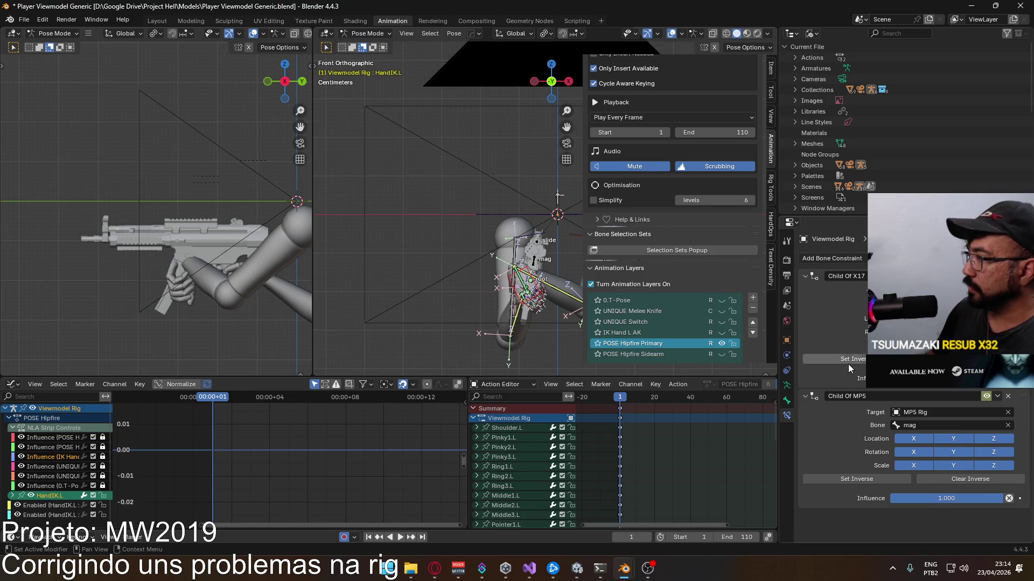
{"action": "left_click", "coordinate": [870, 479]}
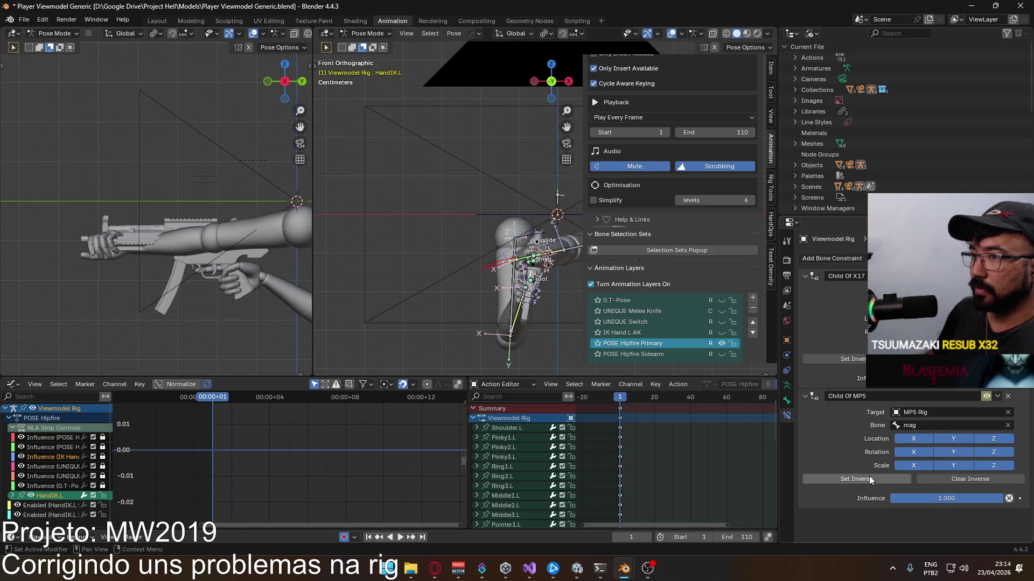
{"action": "key", "text": "ctrl+z"}
{"action": "scroll", "coordinate": [516, 301], "scroll_direction": "up", "scroll_amount": 2}
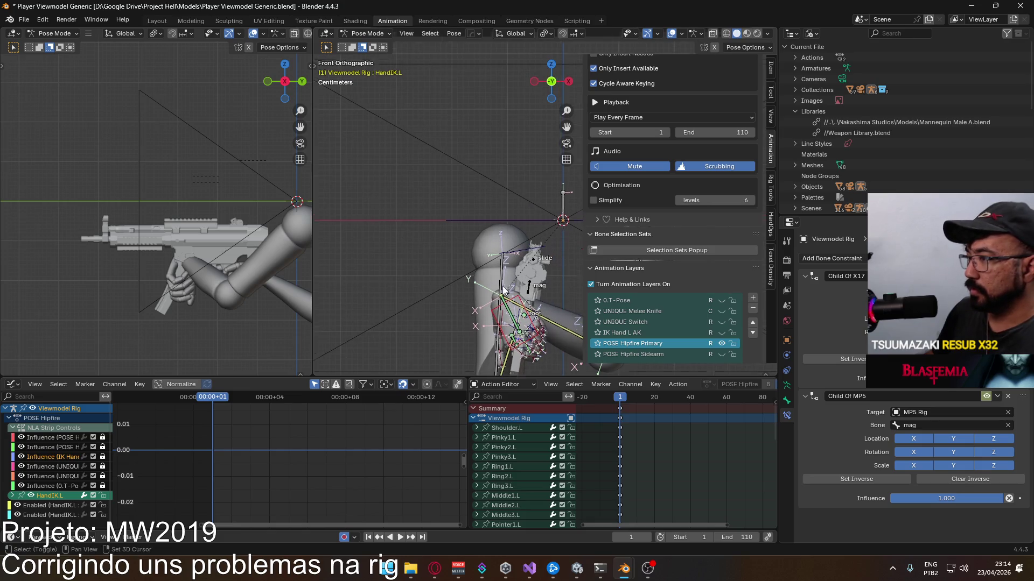
Step: Test-rotate the left hand bone, cancel it, and switch back to the Weapon Library window
{"action": "middle_click_drag", "start_coordinate": [516, 301], "coordinate": [464, 246], "text": "shift"}
{"action": "scroll", "coordinate": [695, 332], "scroll_direction": "down", "scroll_amount": 2}
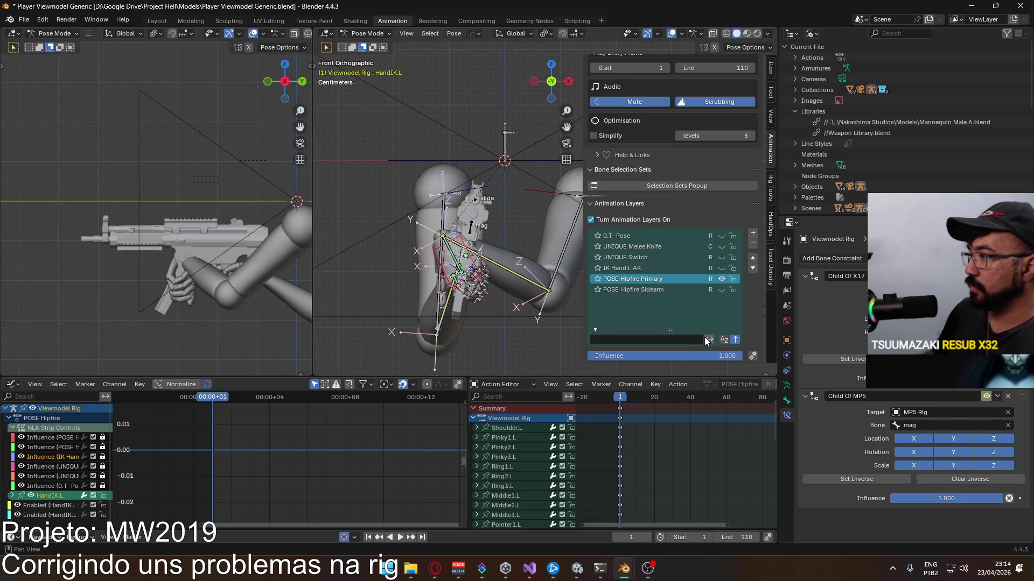
{"action": "key", "text": "r"}
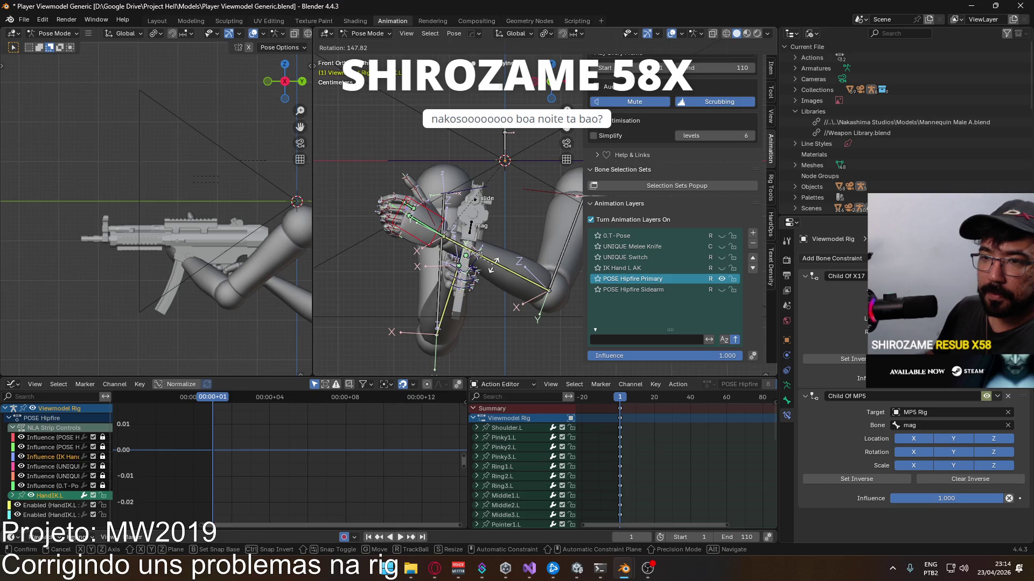
{"action": "right_click", "coordinate": [492, 269]}
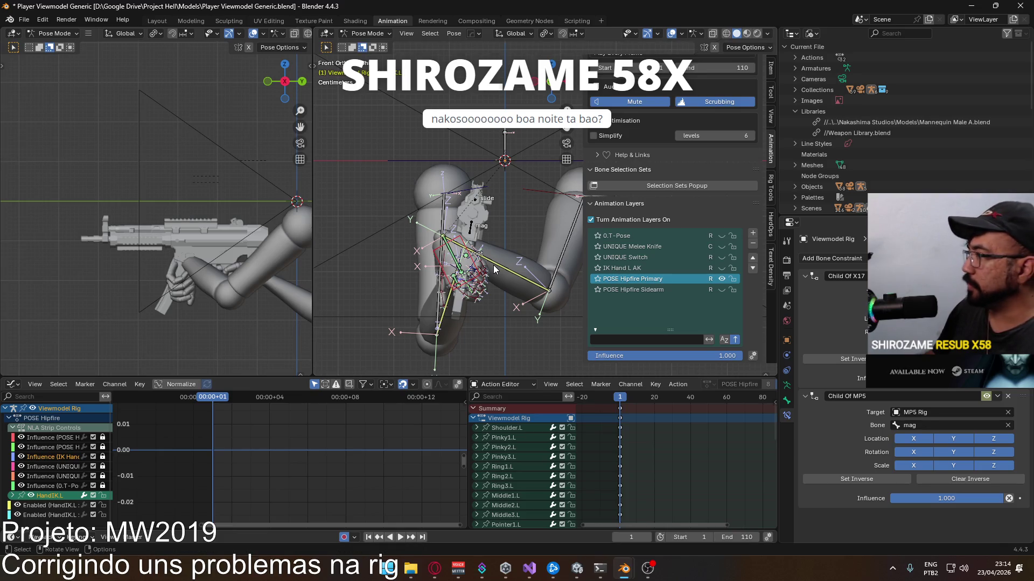
{"action": "middle_click_drag", "start_coordinate": [493, 267], "coordinate": [466, 250]}
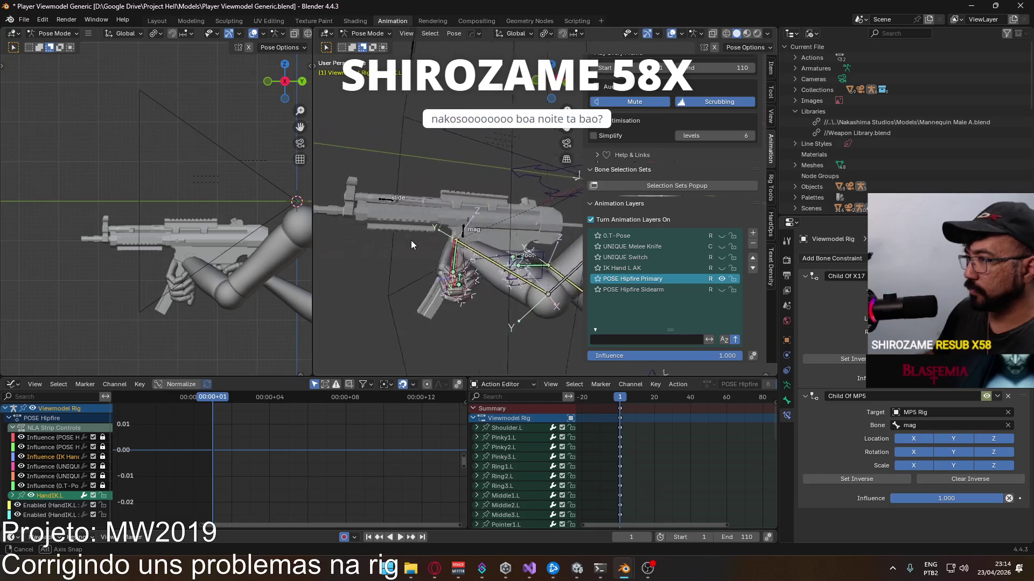
{"action": "key", "text": "alt+Tab"}
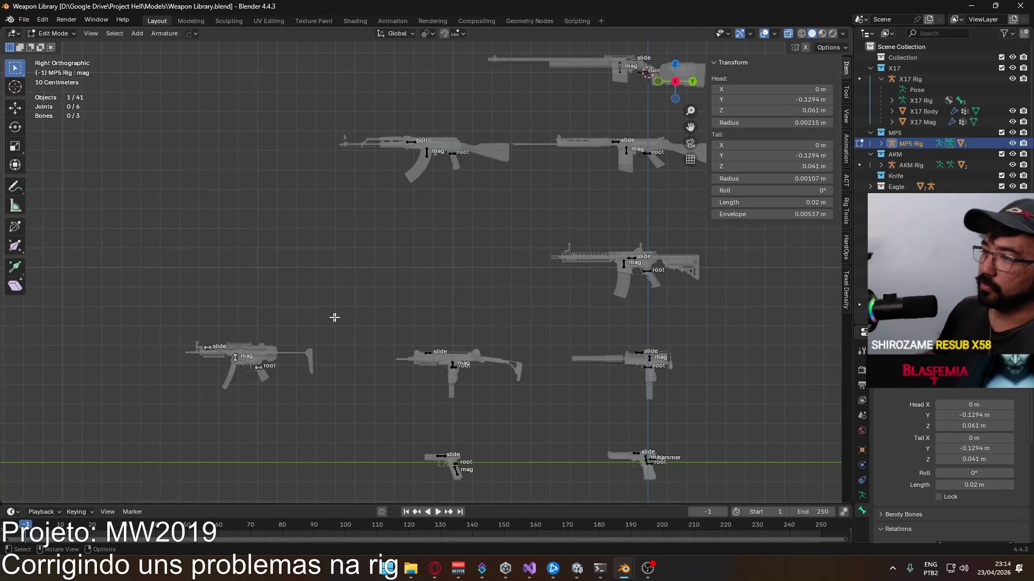
Step: Check the MP5 mag bone joints, line the view up with the AKM, leave Edit Mode and save
{"action": "left_click", "coordinate": [235, 359]}
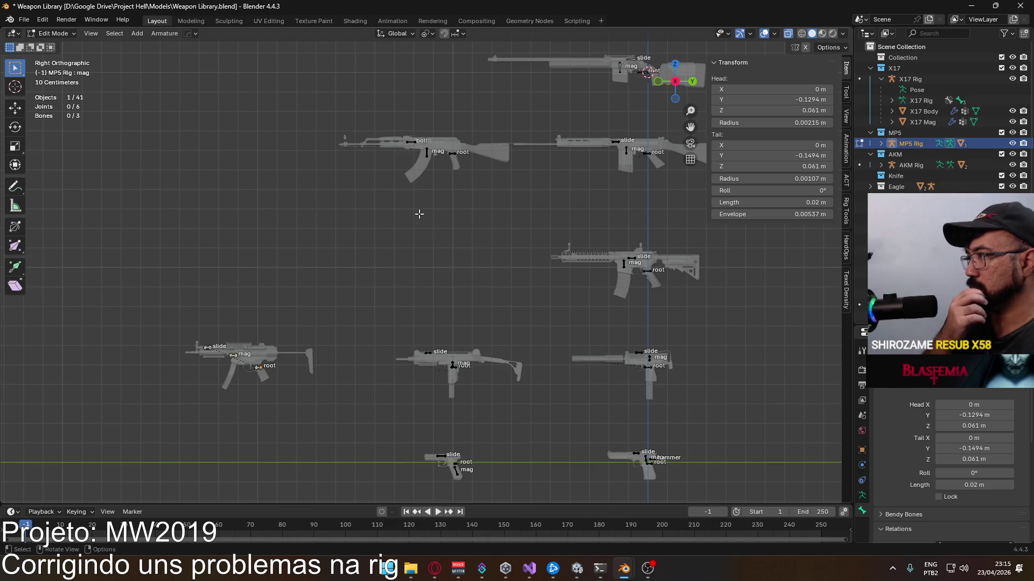
{"action": "key", "text": "ctrl+s"}
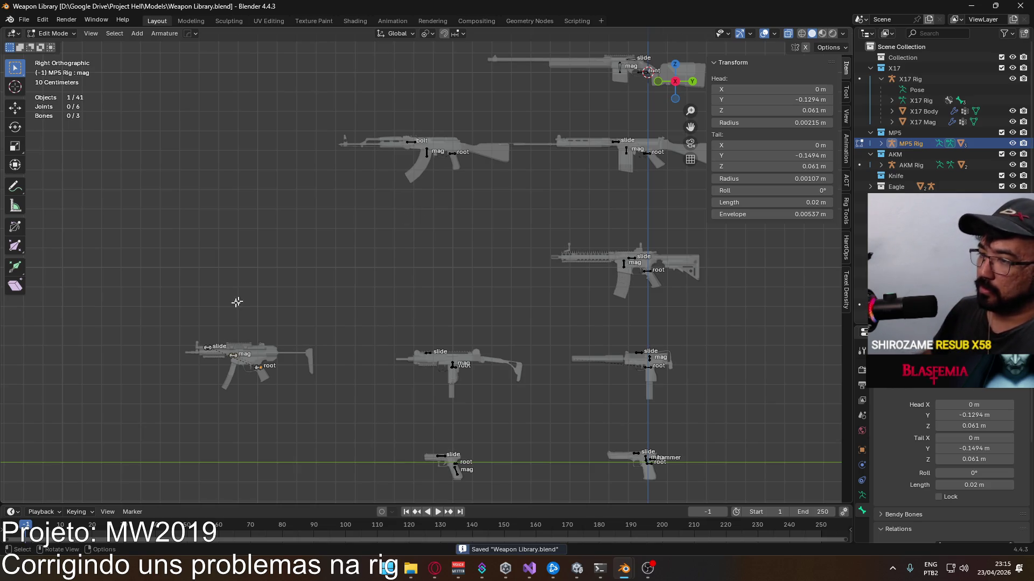
{"action": "scroll", "coordinate": [235, 300], "scroll_direction": "up", "scroll_amount": 2}
{"action": "scroll", "coordinate": [303, 363], "scroll_direction": "up", "scroll_amount": 2}
{"action": "scroll", "coordinate": [430, 253], "scroll_direction": "up", "scroll_amount": 4}
{"action": "left_click", "coordinate": [161, 342]}
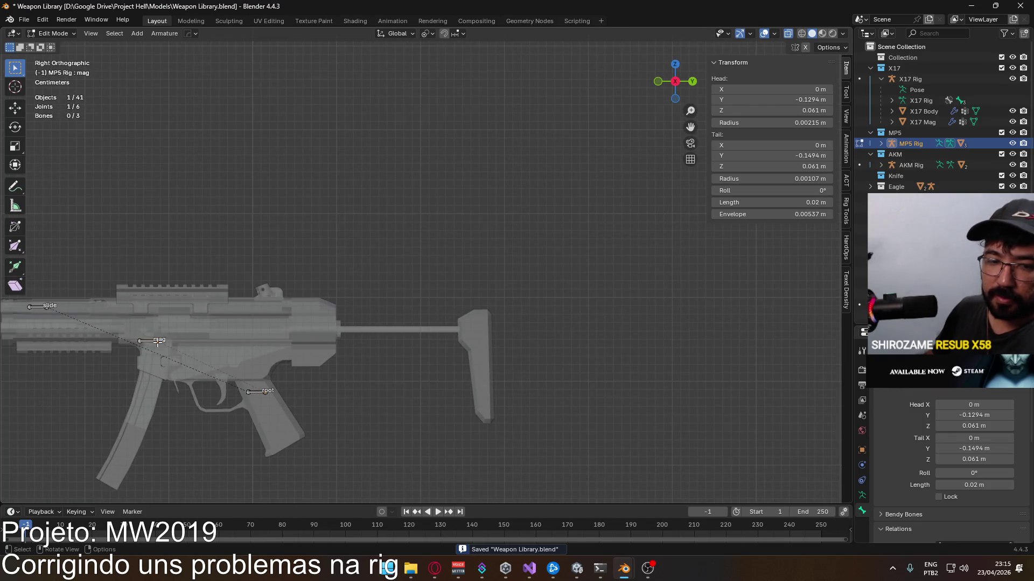
{"action": "mouse_move", "coordinate": [290, 253]}
{"action": "middle_mouse_down", "text": "shift"}
{"action": "mouse_move", "coordinate": [469, 248]}
{"action": "mouse_move", "coordinate": [428, 257]}
{"action": "middle_mouse_up", "text": "shift"}
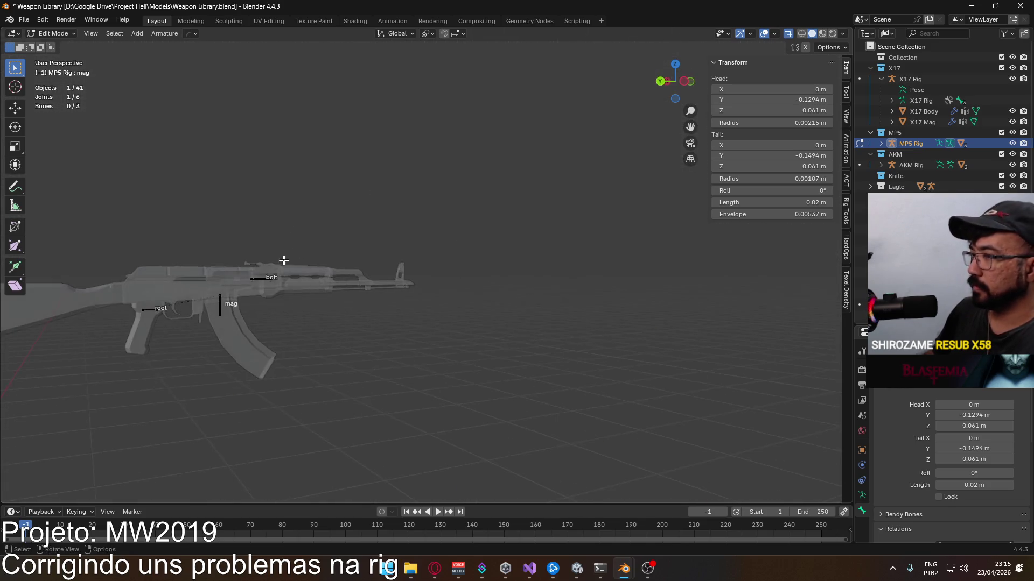
{"action": "middle_click_drag", "start_coordinate": [290, 59], "coordinate": [428, 220], "text": "alt"}
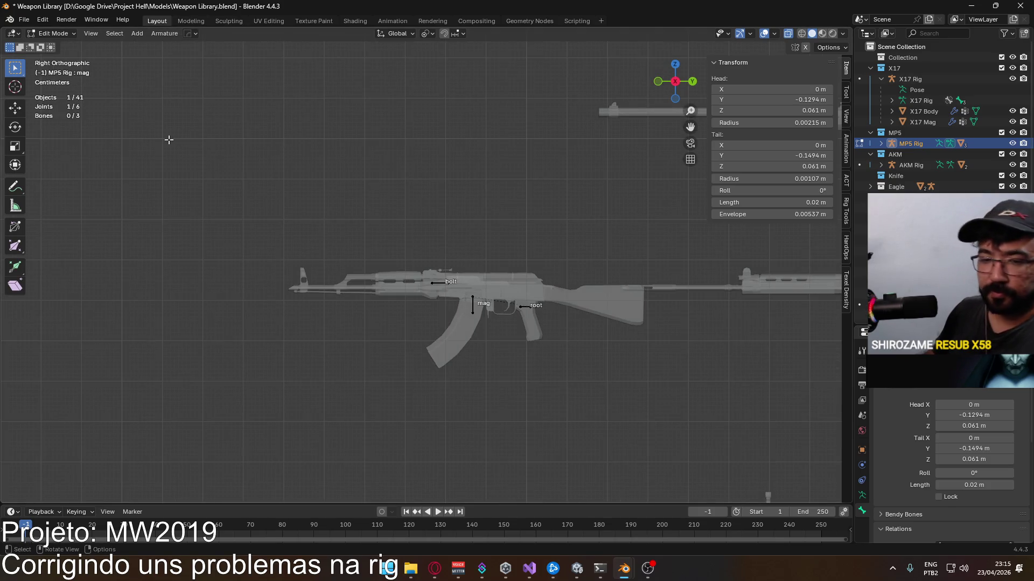
{"action": "left_click", "coordinate": [53, 33]}
{"action": "key", "text": "ctrl+s"}
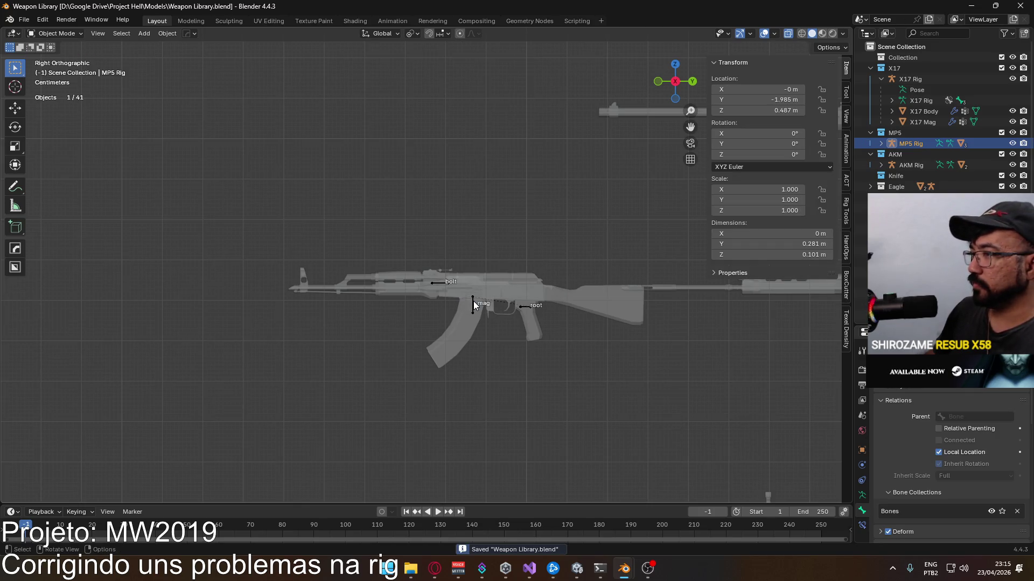
Step: Shorten the AKM mag bone into a horizontal bone with -180 roll, save, and switch to the viewmodel window
{"action": "left_click", "coordinate": [473, 301]}
{"action": "left_click", "coordinate": [62, 35]}
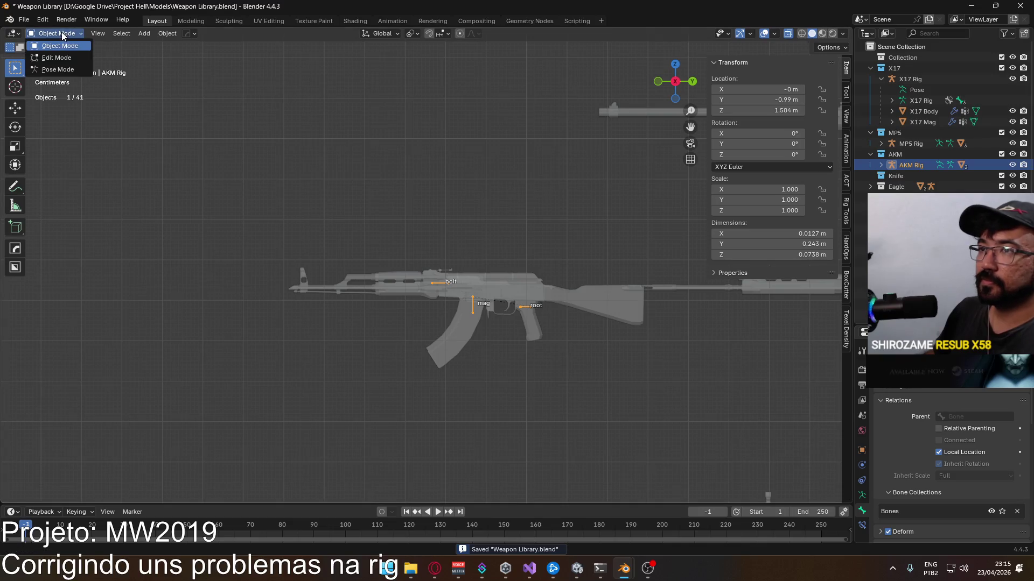
{"action": "left_click", "coordinate": [73, 67]}
{"action": "left_click", "coordinate": [55, 33]}
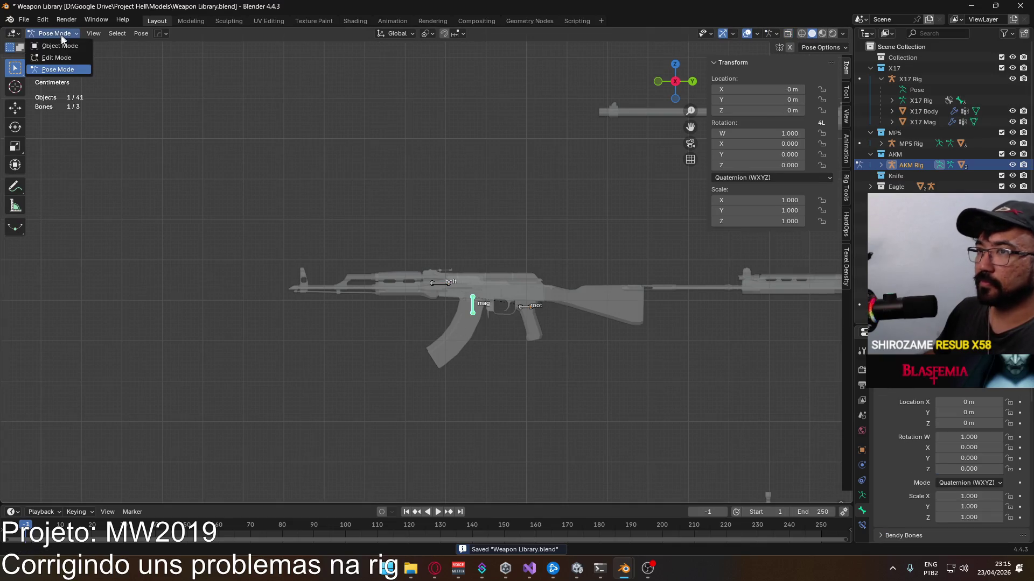
{"action": "left_click", "coordinate": [55, 58]}
{"action": "scroll", "coordinate": [493, 348], "scroll_direction": "up", "scroll_amount": 2}
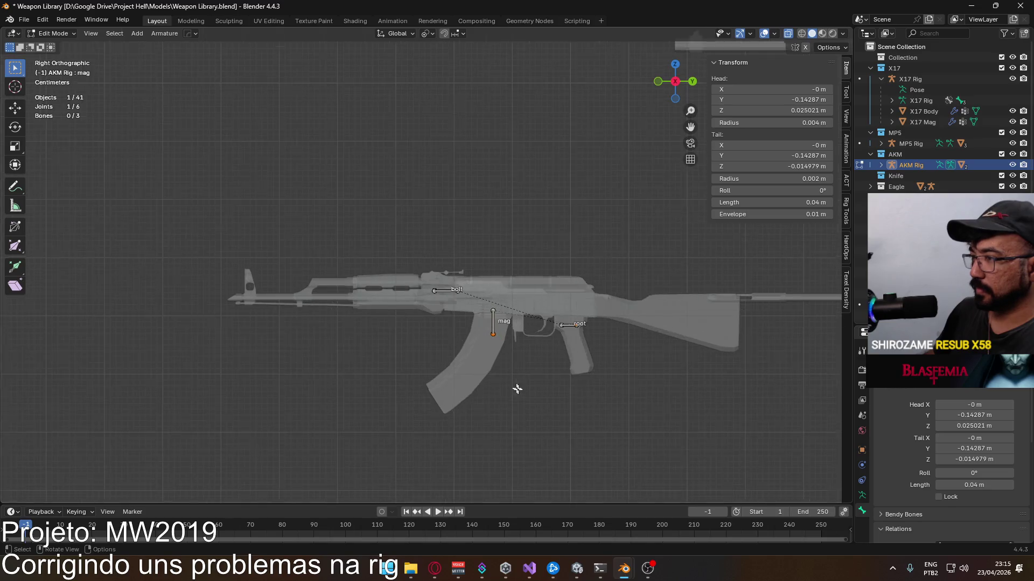
{"action": "scroll", "coordinate": [537, 397], "scroll_direction": "up", "scroll_amount": 2}
{"action": "key", "text": "g"}
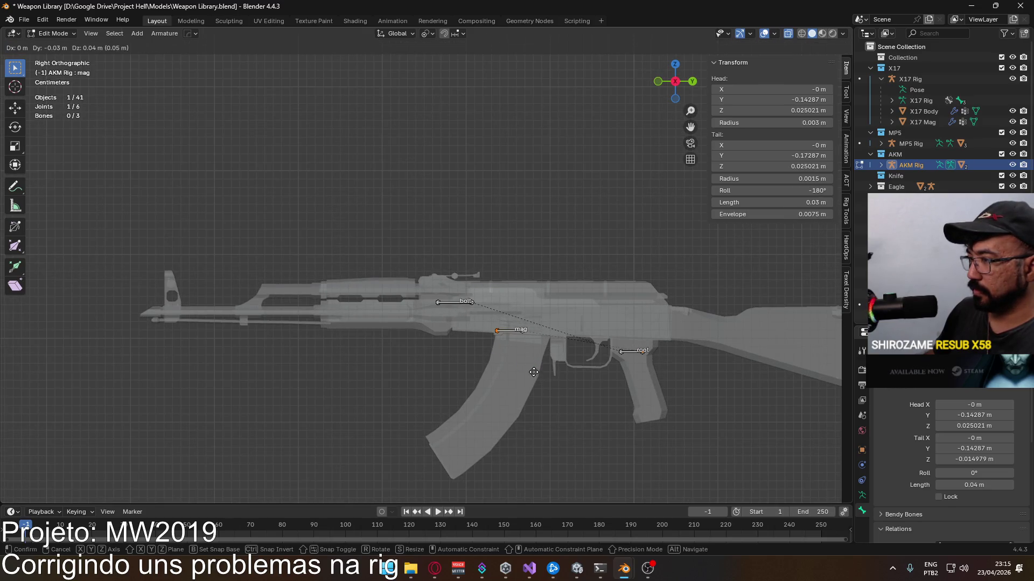
{"action": "left_click", "coordinate": [534, 369]}
{"action": "key", "text": "ctrl+s"}
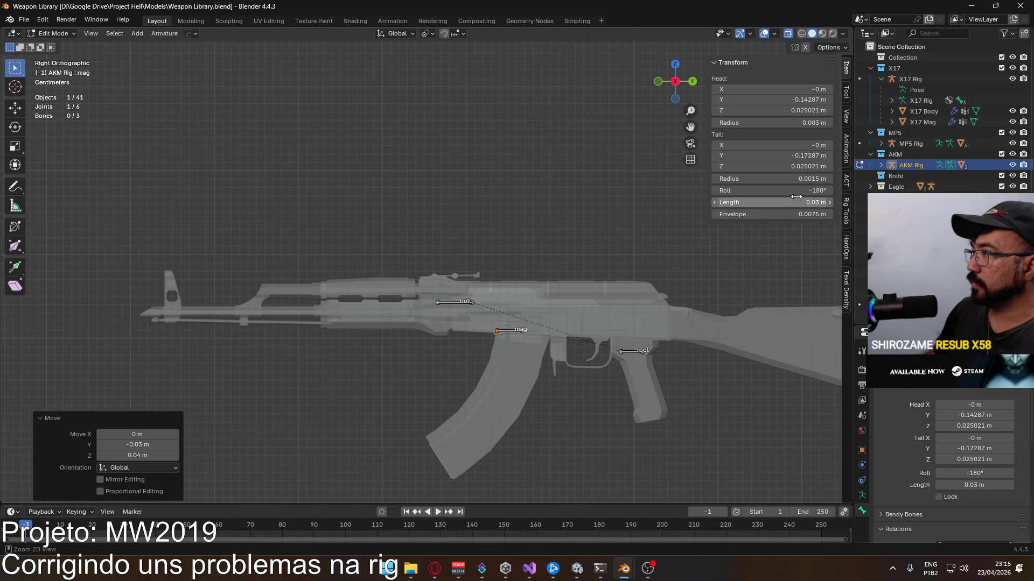
{"action": "left_click", "coordinate": [800, 191]}
{"action": "key", "text": "Return"}
{"action": "key", "text": "alt+Tab"}
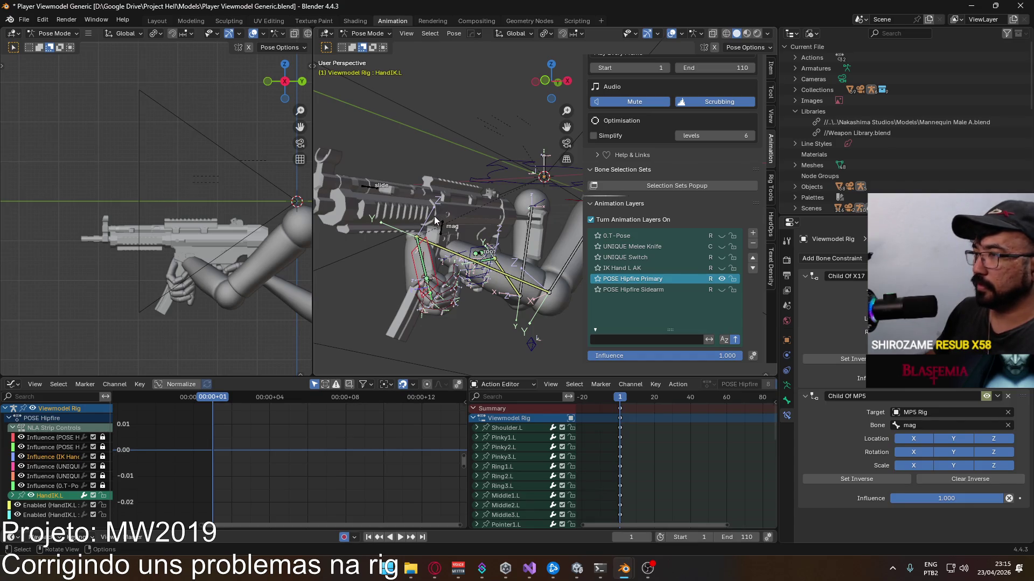
Step: Revert Player Viewmodel Generic to pick up the updated library, inspect the arm, and return to Weapon Library
{"action": "left_click", "coordinate": [24, 18]}
{"action": "left_click", "coordinate": [41, 68]}
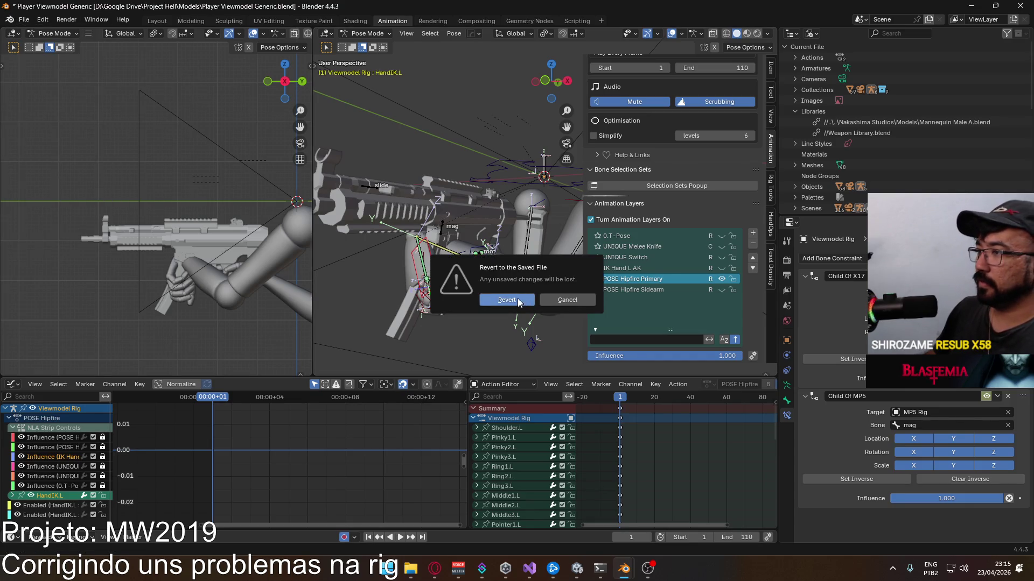
{"action": "left_click", "coordinate": [507, 299]}
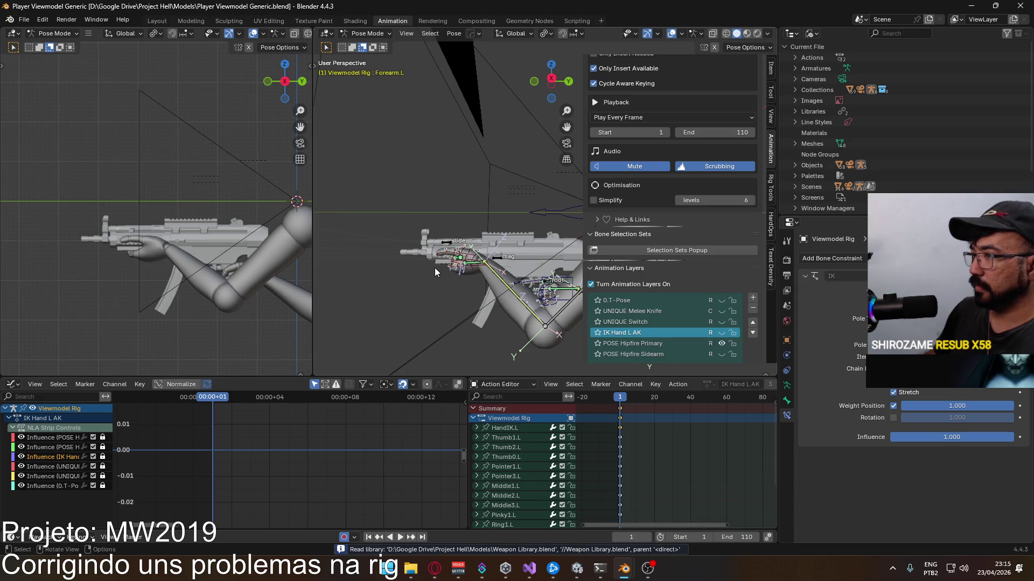
{"action": "mouse_move", "coordinate": [448, 267]}
{"action": "middle_mouse_down"}
{"action": "mouse_move", "coordinate": [549, 210]}
{"action": "mouse_move", "coordinate": [412, 274]}
{"action": "middle_mouse_up"}
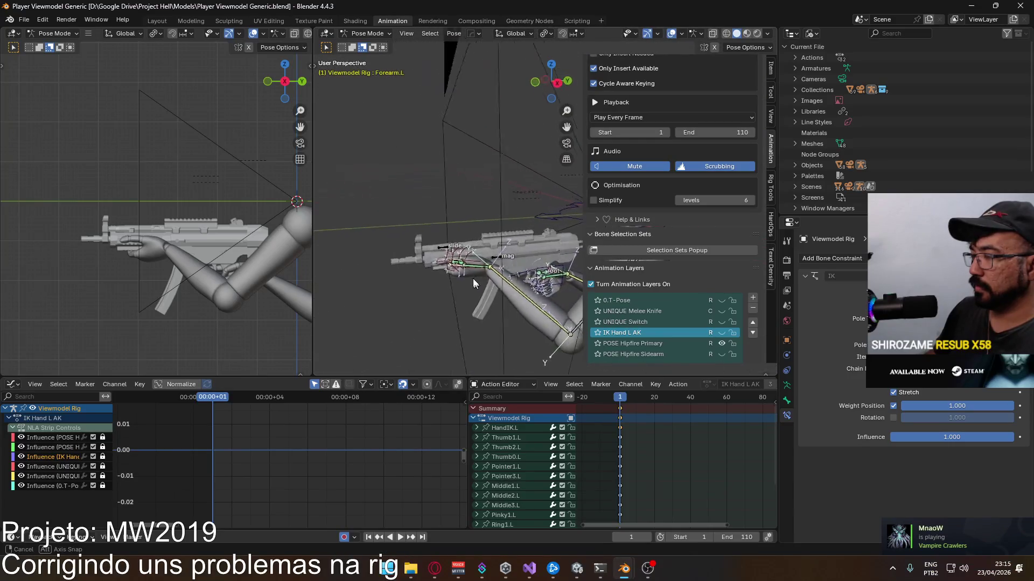
{"action": "middle_click_drag", "start_coordinate": [412, 274], "coordinate": [364, 266]}
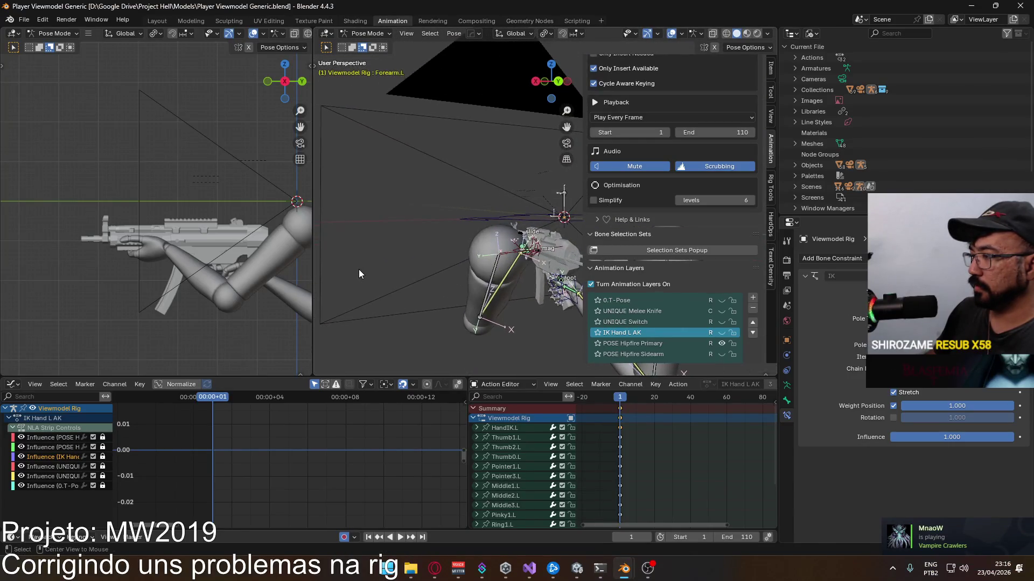
{"action": "key", "text": "alt+Tab"}
{"action": "scroll", "coordinate": [364, 266], "scroll_direction": "down", "scroll_amount": 3}
{"action": "scroll", "coordinate": [551, 373], "scroll_direction": "down", "scroll_amount": 2}
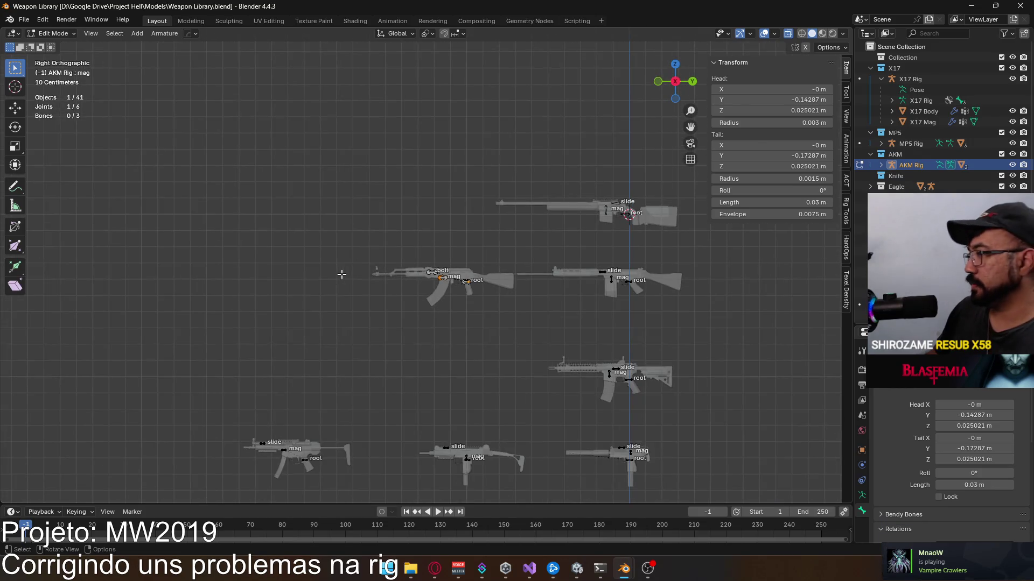
Step: Leave bone editing on the AKM rig and make the UZI rig active
{"action": "middle_click_drag", "start_coordinate": [552, 374], "coordinate": [493, 144], "text": "shift"}
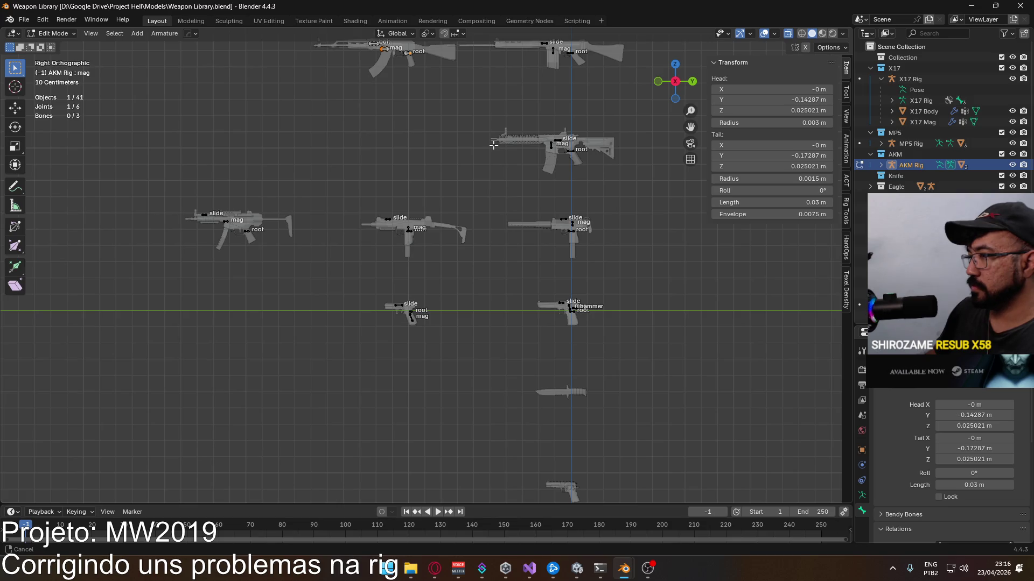
{"action": "middle_click_drag", "start_coordinate": [493, 145], "coordinate": [491, 159], "text": "shift"}
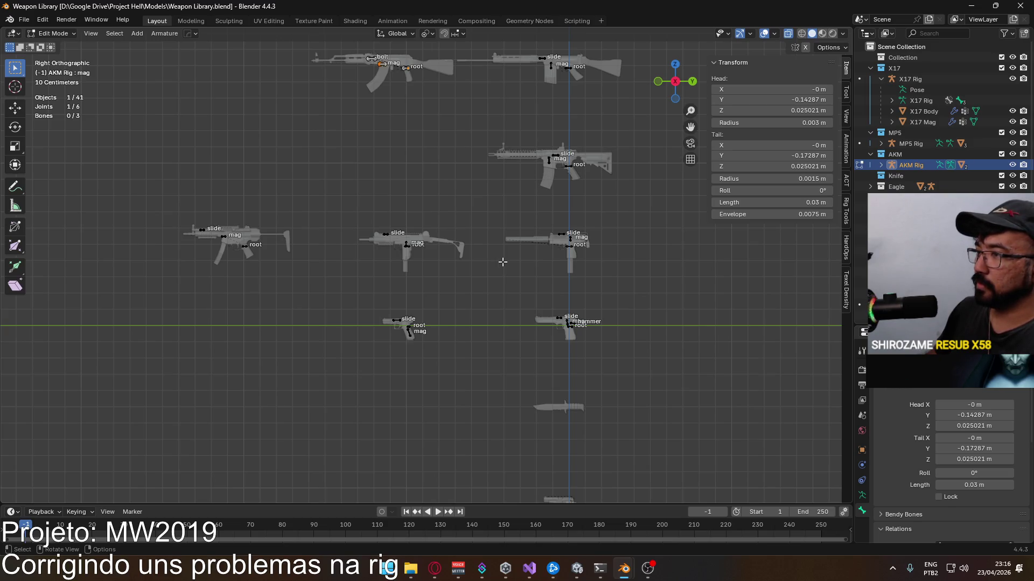
{"action": "scroll", "coordinate": [422, 258], "scroll_direction": "up", "scroll_amount": 2}
{"action": "scroll", "coordinate": [418, 258], "scroll_direction": "up", "scroll_amount": 3}
{"action": "scroll", "coordinate": [420, 258], "scroll_direction": "up", "scroll_amount": 2}
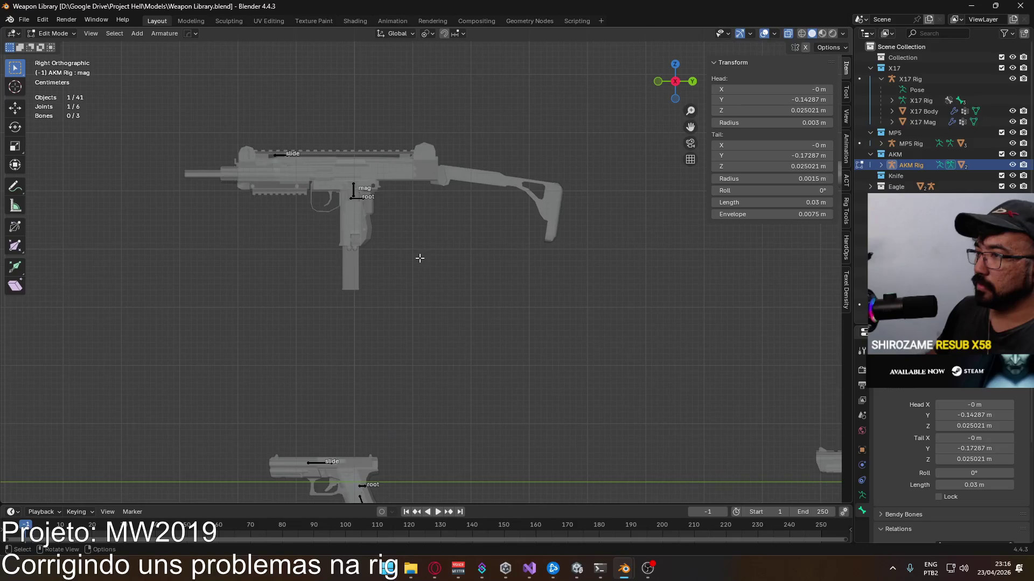
{"action": "scroll", "coordinate": [414, 258], "scroll_direction": "down", "scroll_amount": 2}
{"action": "scroll", "coordinate": [408, 260], "scroll_direction": "down", "scroll_amount": 3}
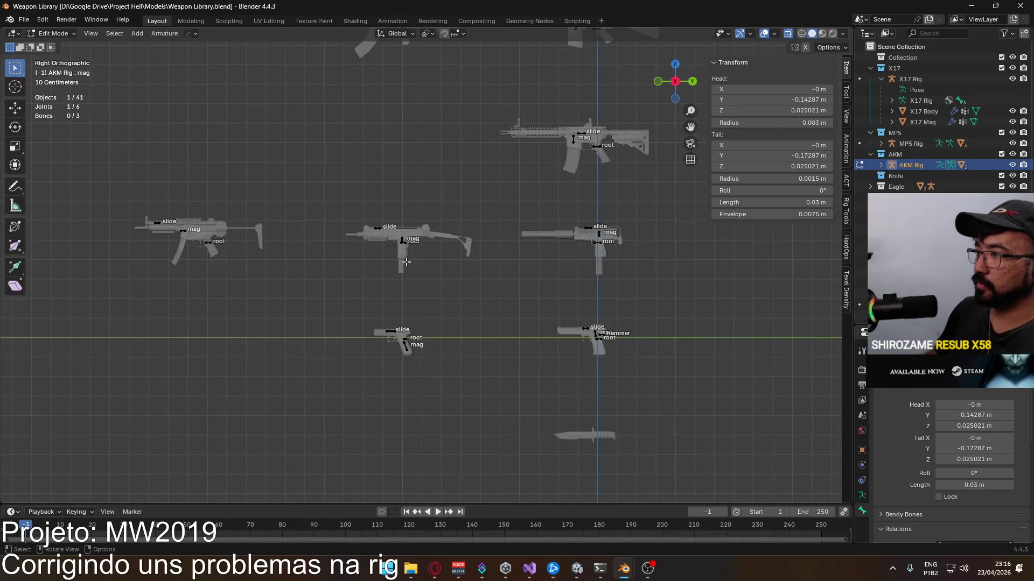
{"action": "scroll", "coordinate": [406, 261], "scroll_direction": "up", "scroll_amount": 2}
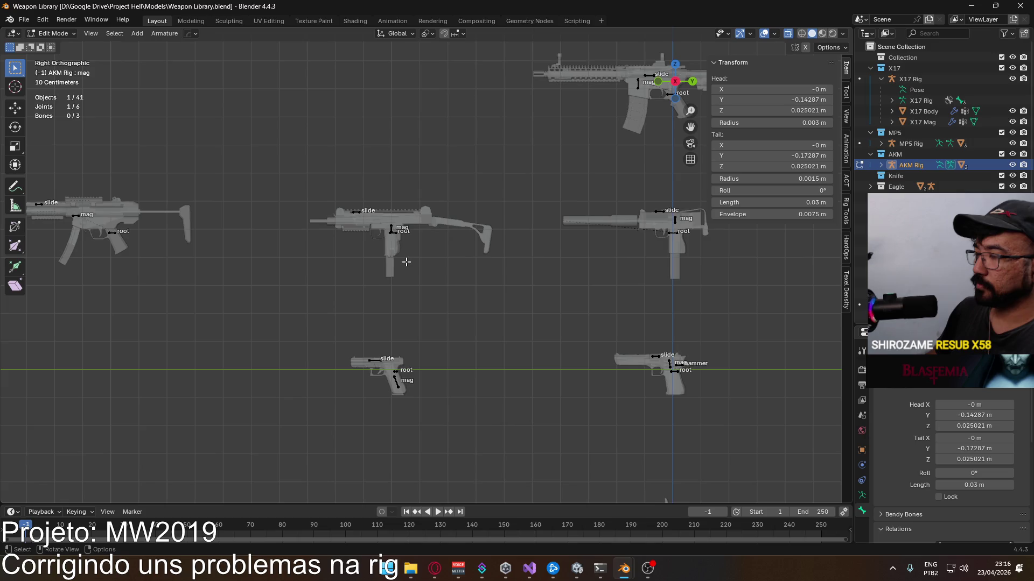
{"action": "scroll", "coordinate": [382, 261], "scroll_direction": "up", "scroll_amount": 1}
{"action": "mouse_move", "coordinate": [360, 232]}
{"action": "middle_mouse_down", "text": "shift"}
{"action": "mouse_move", "coordinate": [554, 238]}
{"action": "mouse_move", "coordinate": [558, 275]}
{"action": "middle_mouse_up", "text": "shift"}
{"action": "scroll", "coordinate": [522, 283], "scroll_direction": "up", "scroll_amount": 1}
{"action": "left_click", "coordinate": [54, 32]}
{"action": "left_click", "coordinate": [618, 272]}
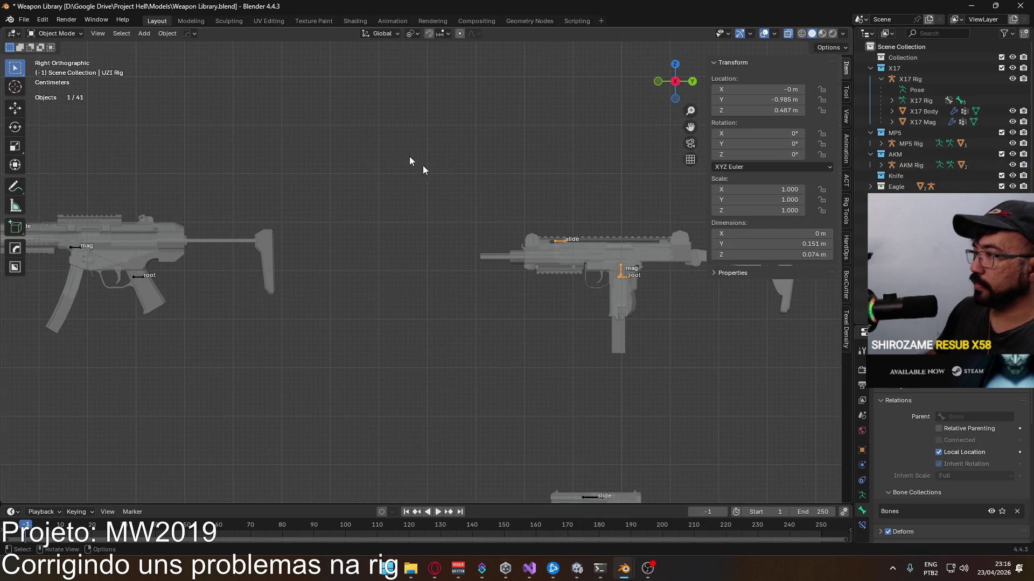
Step: Enter bone editing on the UZI rig and move its mag bone's end into place
{"action": "left_click", "coordinate": [54, 33]}
{"action": "left_click", "coordinate": [49, 60]}
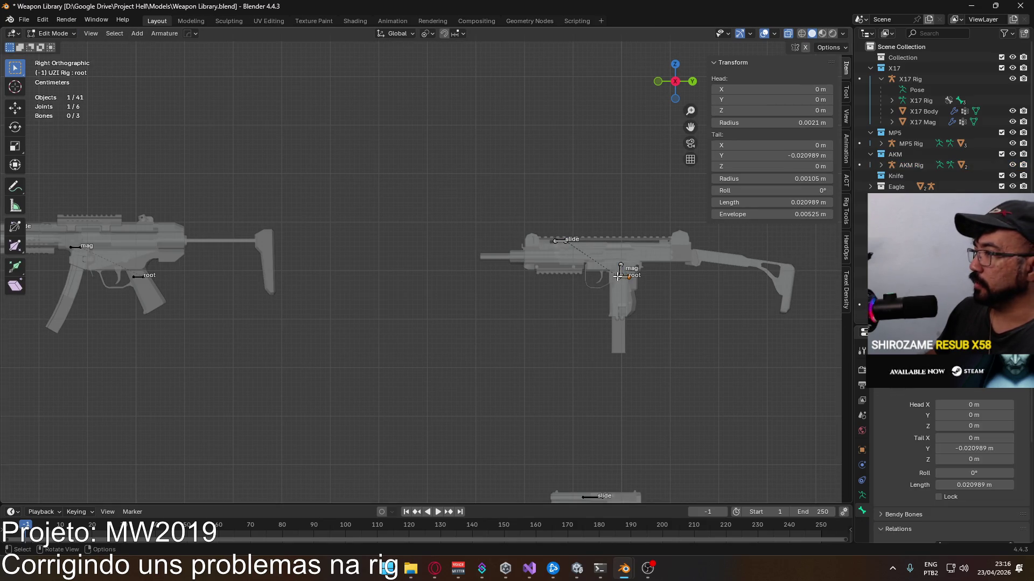
{"action": "left_click", "coordinate": [620, 269]}
{"action": "scroll", "coordinate": [620, 274], "scroll_direction": "up", "scroll_amount": 2}
{"action": "scroll", "coordinate": [566, 267], "scroll_direction": "up", "scroll_amount": 2}
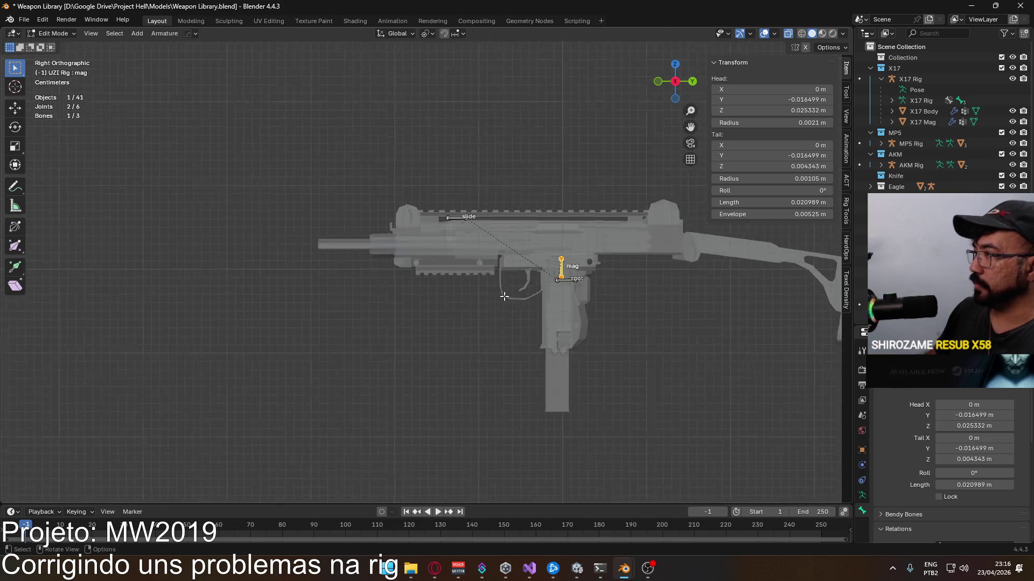
{"action": "scroll", "coordinate": [498, 260], "scroll_direction": "up", "scroll_amount": 2}
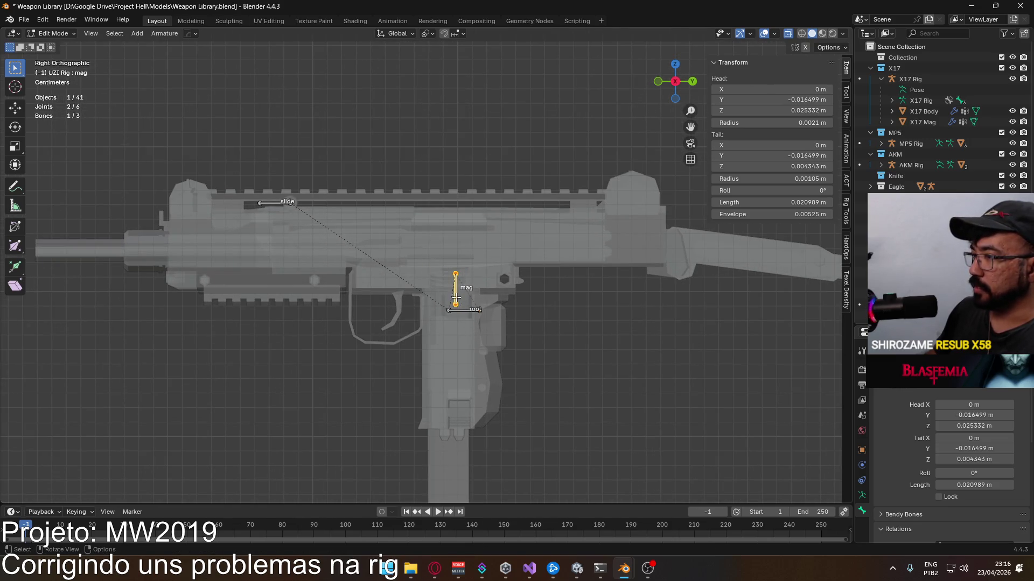
{"action": "key", "text": "g"}
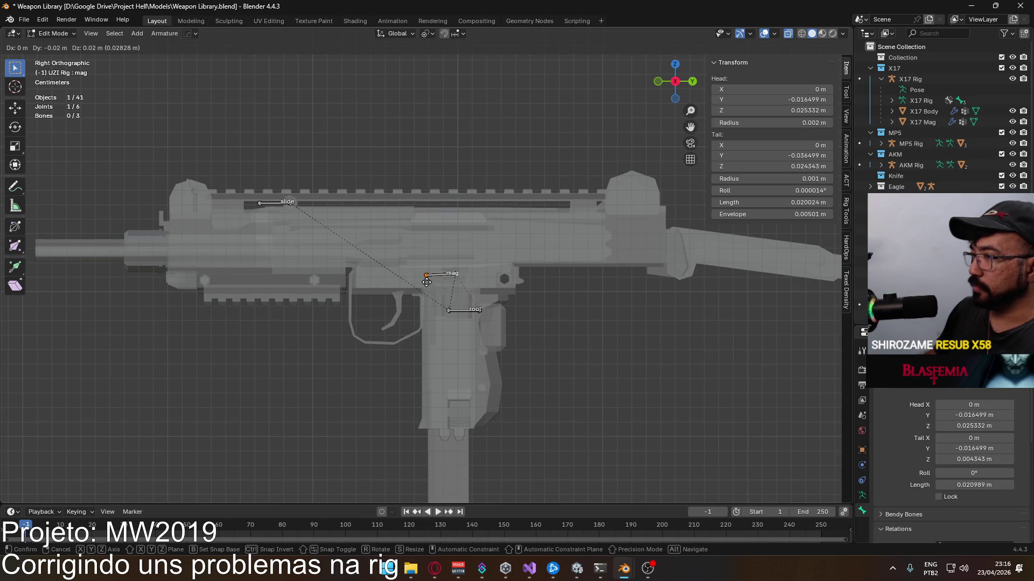
{"action": "left_click", "coordinate": [426, 281]}
{"action": "scroll", "coordinate": [439, 280], "scroll_direction": "up", "scroll_amount": 2}
{"action": "scroll", "coordinate": [453, 277], "scroll_direction": "up", "scroll_amount": 3}
{"action": "scroll", "coordinate": [485, 271], "scroll_direction": "up", "scroll_amount": 3}
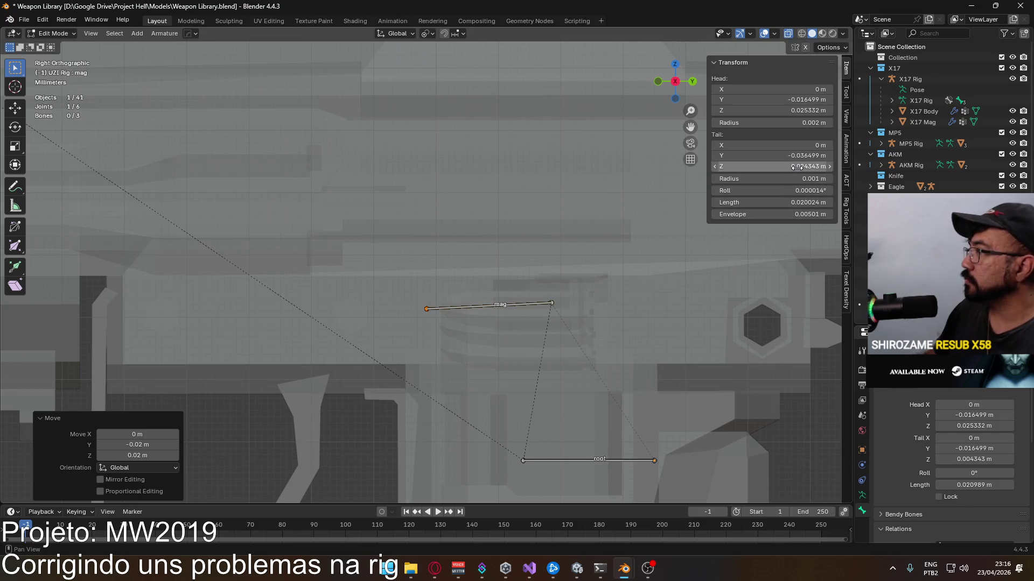
Step: Lay the UZI mag bone flat by copying Head Z into Tail Z and zeroing its roll
{"action": "double_click", "coordinate": [800, 110]}
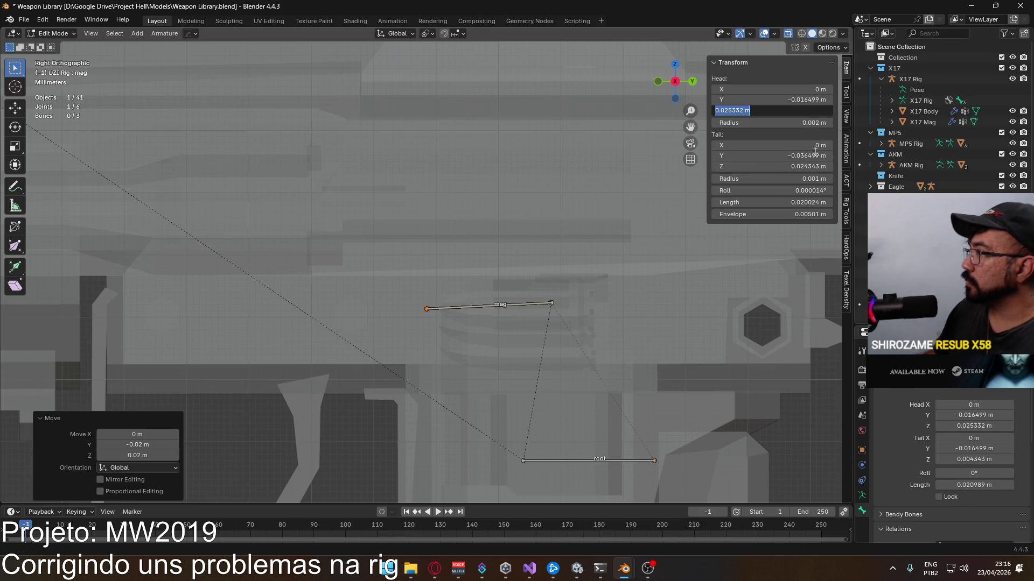
{"action": "key", "text": "ctrl+c"}
{"action": "key", "text": "Return"}
{"action": "double_click", "coordinate": [775, 167]}
{"action": "key", "text": "ctrl+v"}
{"action": "key", "text": "Return"}
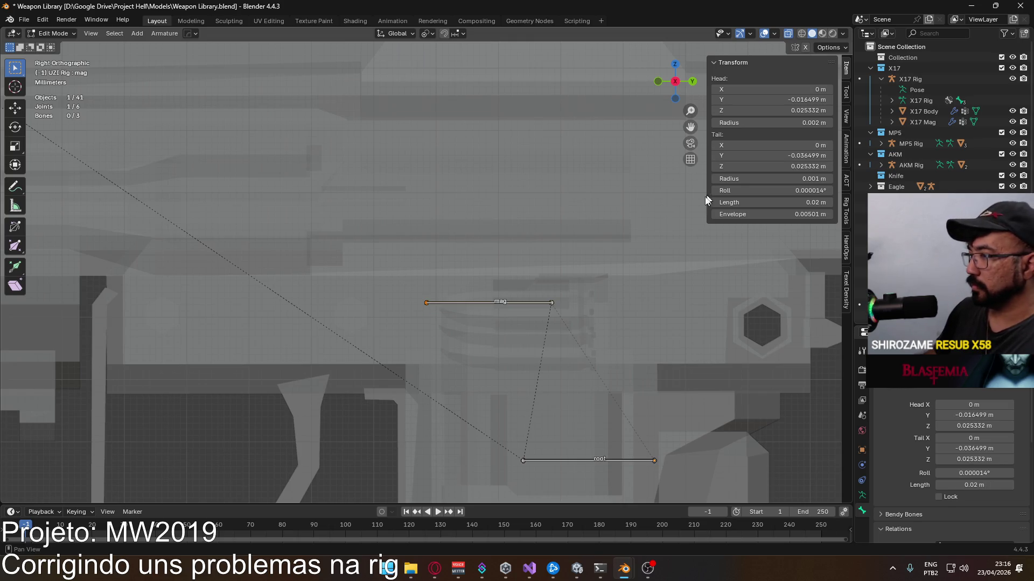
{"action": "key", "text": "BackSpace"}
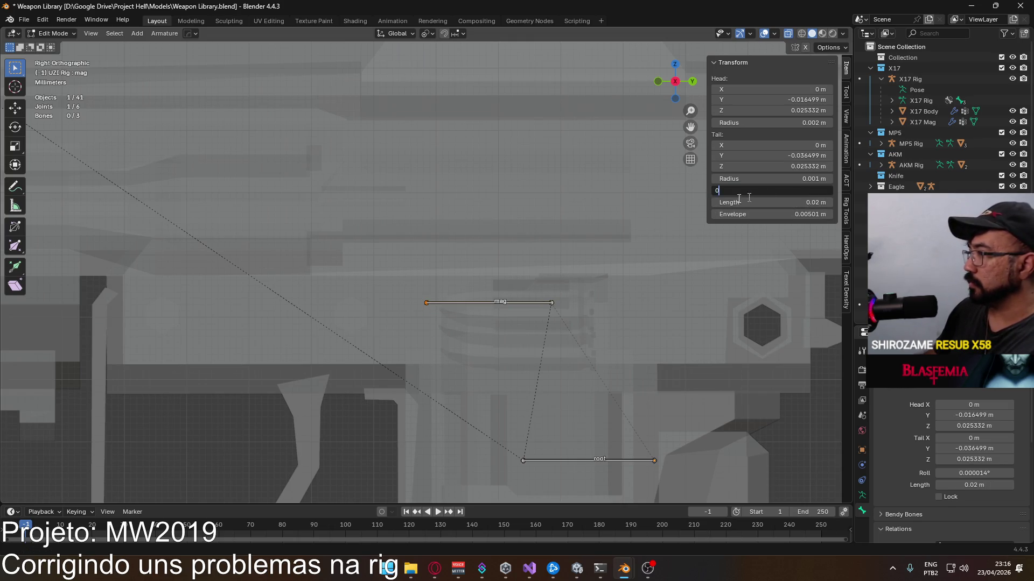
{"action": "scroll", "coordinate": [555, 241], "scroll_direction": "down", "scroll_amount": 6}
{"action": "scroll", "coordinate": [555, 242], "scroll_direction": "down", "scroll_amount": 2}
Step: Leave bone editing on the UZI rig and make the MAC10 rig active
{"action": "middle_click_drag", "start_coordinate": [555, 241], "coordinate": [273, 172], "text": "shift"}
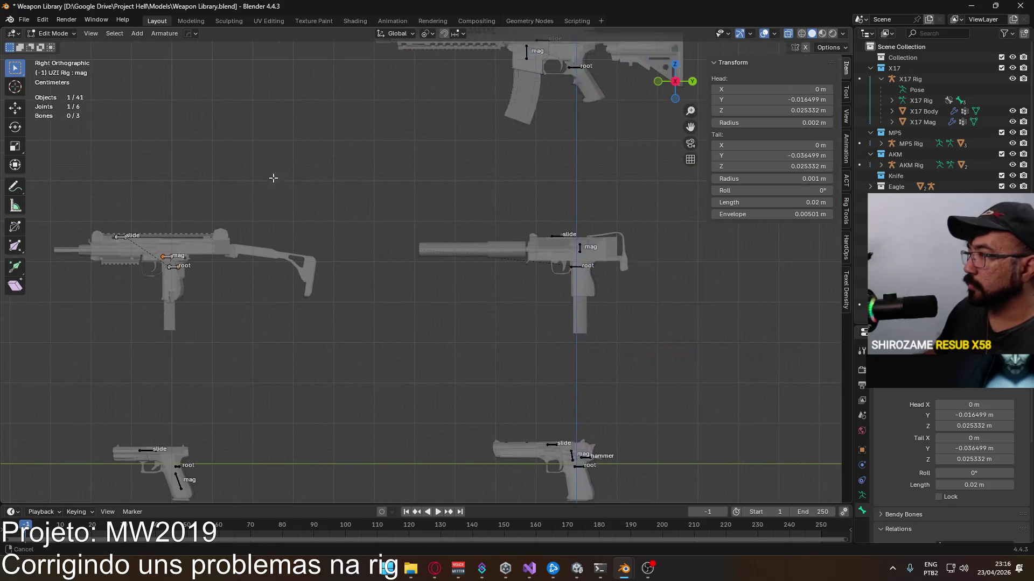
{"action": "scroll", "coordinate": [572, 266], "scroll_direction": "up", "scroll_amount": 3}
{"action": "key", "text": "Tab"}
{"action": "left_click", "coordinate": [634, 241]}
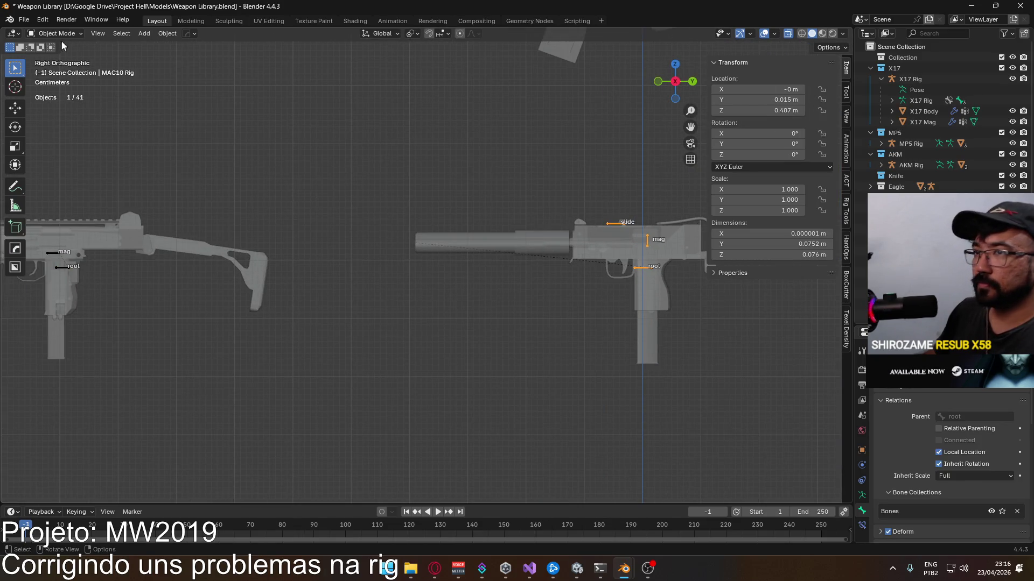
Step: Enter bone editing on the MAC10 rig and pull its mag bone tip 0.02 m back along Y
{"action": "left_click", "coordinate": [69, 54]}
{"action": "left_click", "coordinate": [646, 238]}
{"action": "scroll", "coordinate": [646, 238], "scroll_direction": "up", "scroll_amount": 3}
{"action": "scroll", "coordinate": [646, 239], "scroll_direction": "up", "scroll_amount": 3}
{"action": "key", "text": "g"}
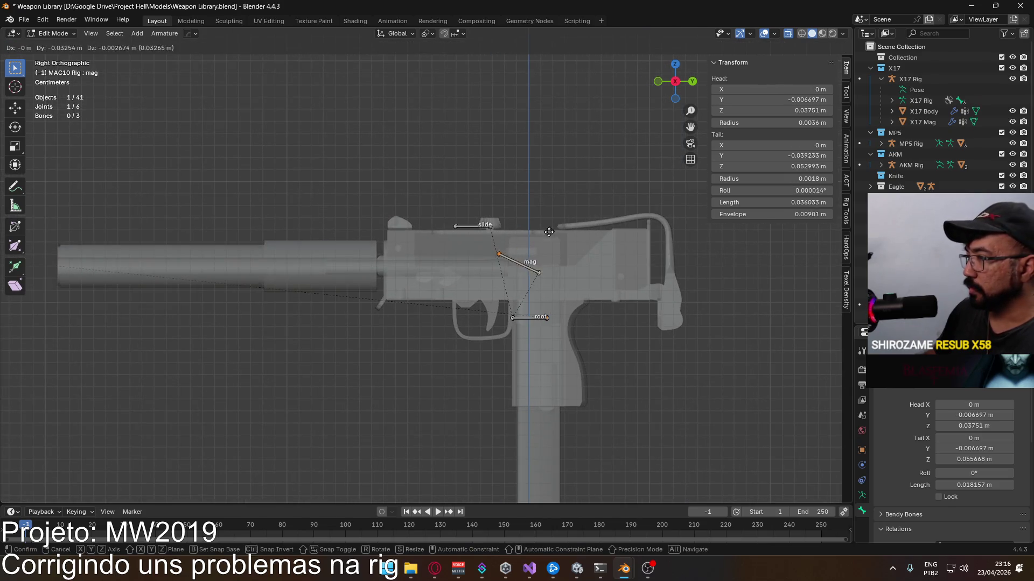
{"action": "key", "text": "Escape"}
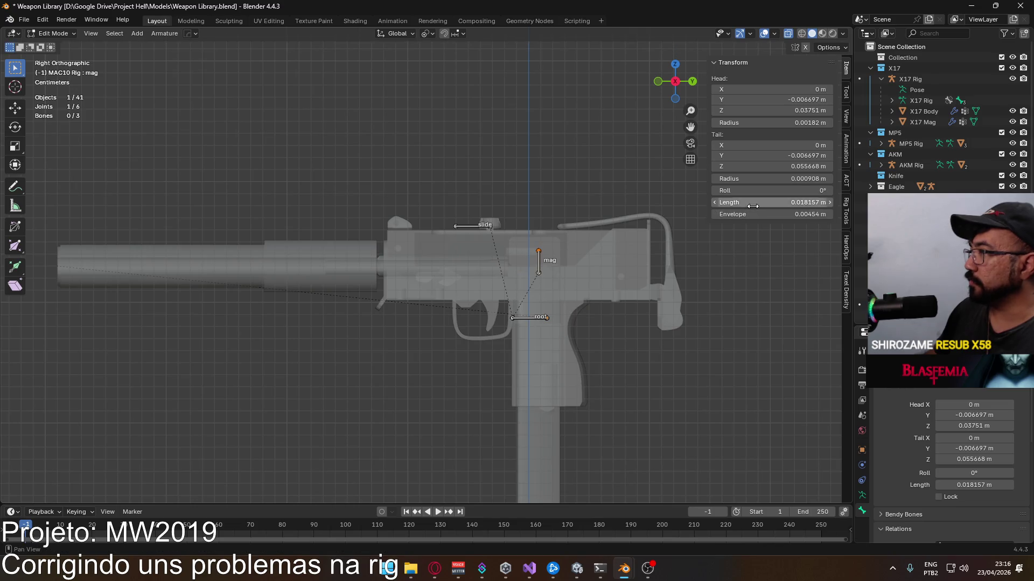
{"action": "scroll", "coordinate": [527, 254], "scroll_direction": "up", "scroll_amount": 2}
{"action": "scroll", "coordinate": [527, 254], "scroll_direction": "up", "scroll_amount": 2}
{"action": "type", "text": "gy-0.02"}
{"action": "key", "text": "Return"}
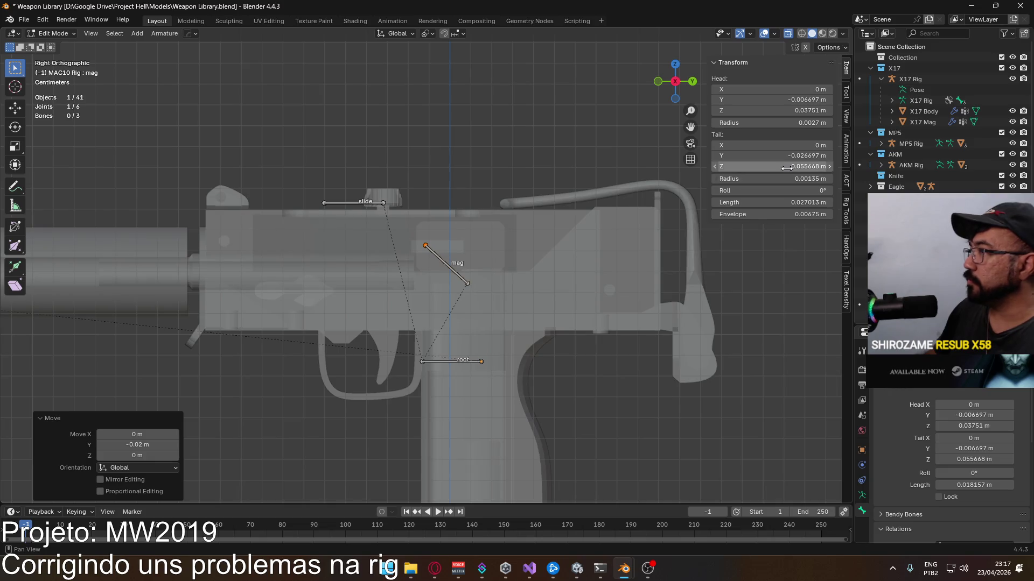
Step: Level the MAC10 mag bone by copying Head Z into Tail Z, then save the Weapon Library
{"action": "left_click", "coordinate": [803, 111]}
{"action": "key", "text": "ctrl+c"}
{"action": "key", "text": "Return"}
{"action": "left_click", "coordinate": [802, 166]}
{"action": "key", "text": "ctrl+v"}
{"action": "key", "text": "Return"}
{"action": "key", "text": "ctrl+s"}
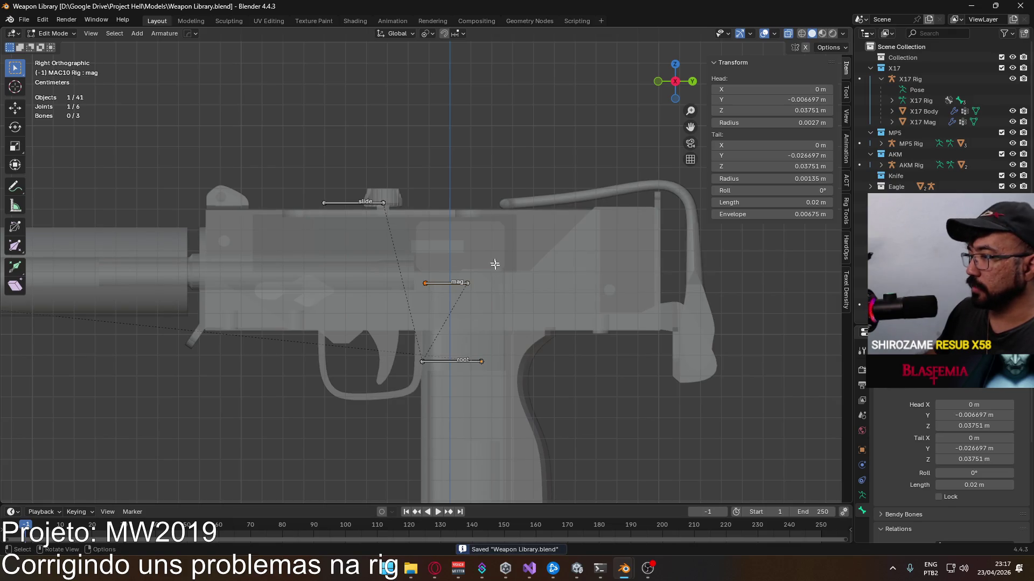
{"action": "left_click", "coordinate": [470, 361]}
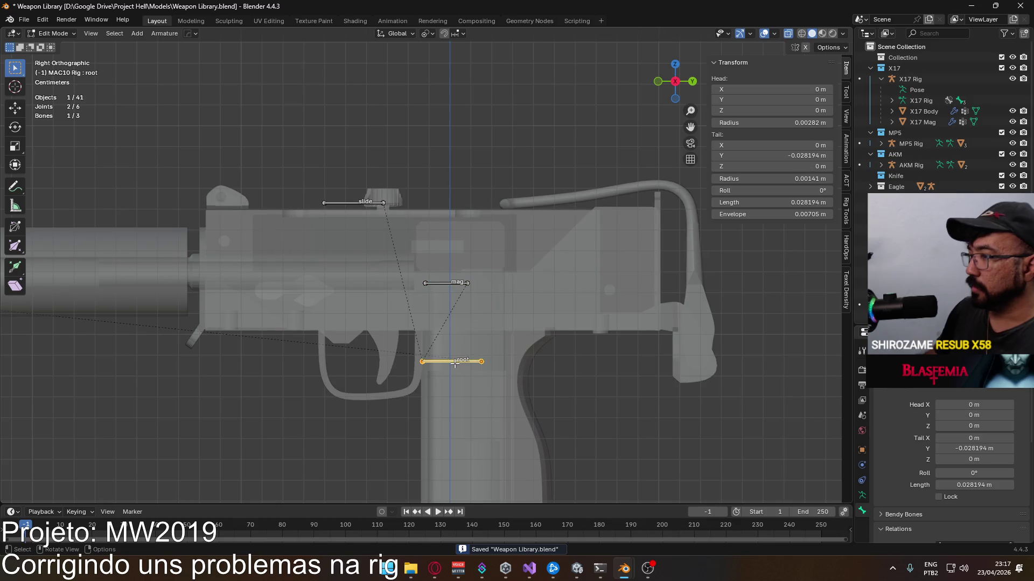
Step: Flip the MAC10 root bone around and move it into place along the grip
{"action": "key", "text": "r"}
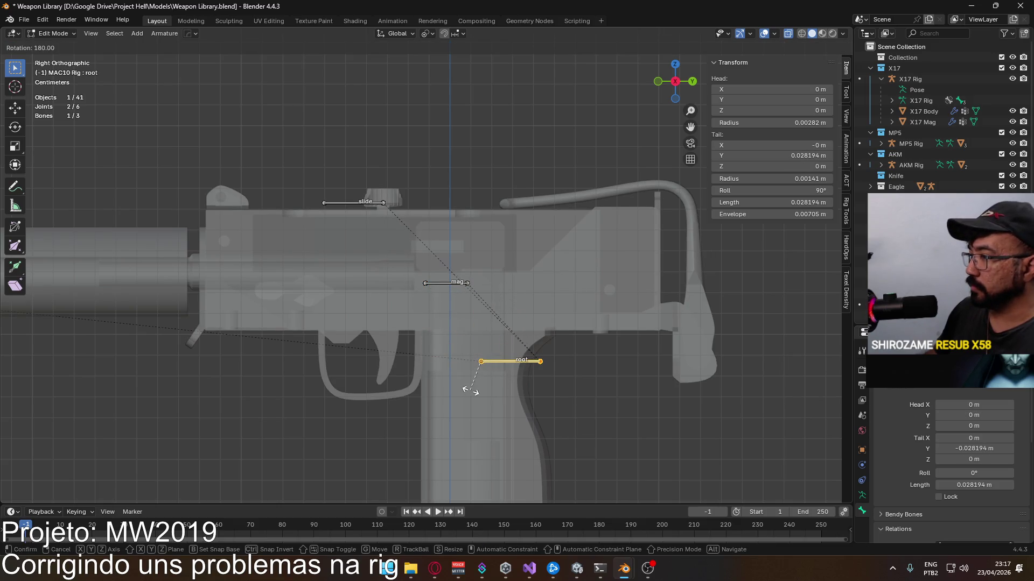
{"action": "left_click", "coordinate": [470, 390]}
{"action": "key", "text": "g"}
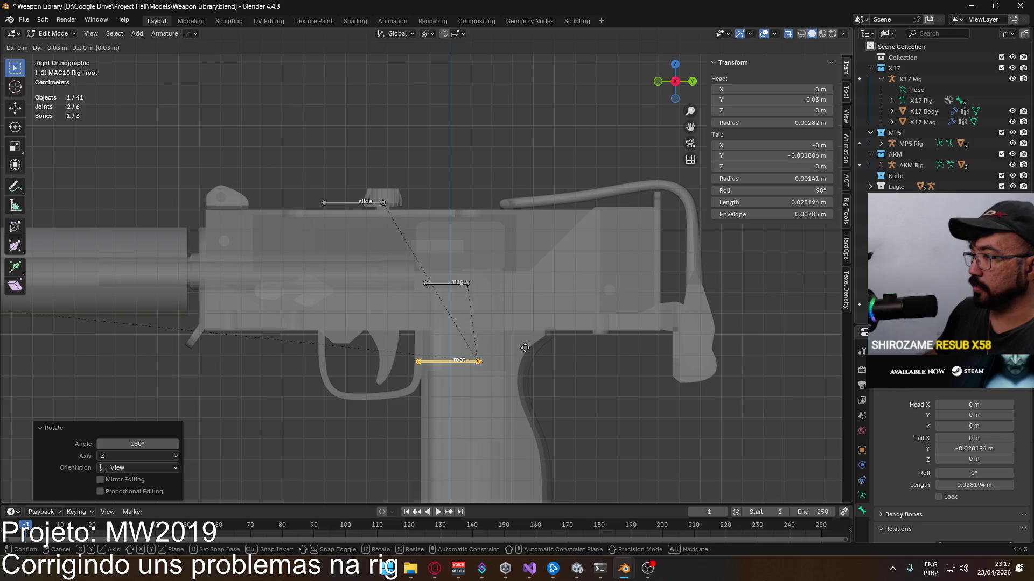
{"action": "left_click", "coordinate": [522, 349]}
{"action": "scroll", "coordinate": [470, 212], "scroll_direction": "up", "scroll_amount": 3}
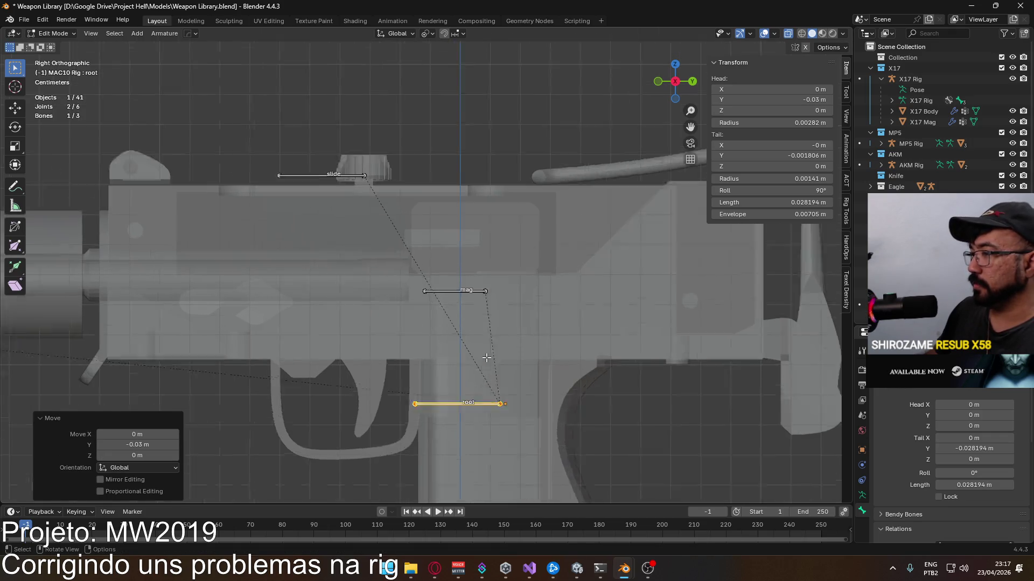
{"action": "scroll", "coordinate": [523, 278], "scroll_direction": "up", "scroll_amount": 1}
{"action": "key", "text": "ctrl+z"}
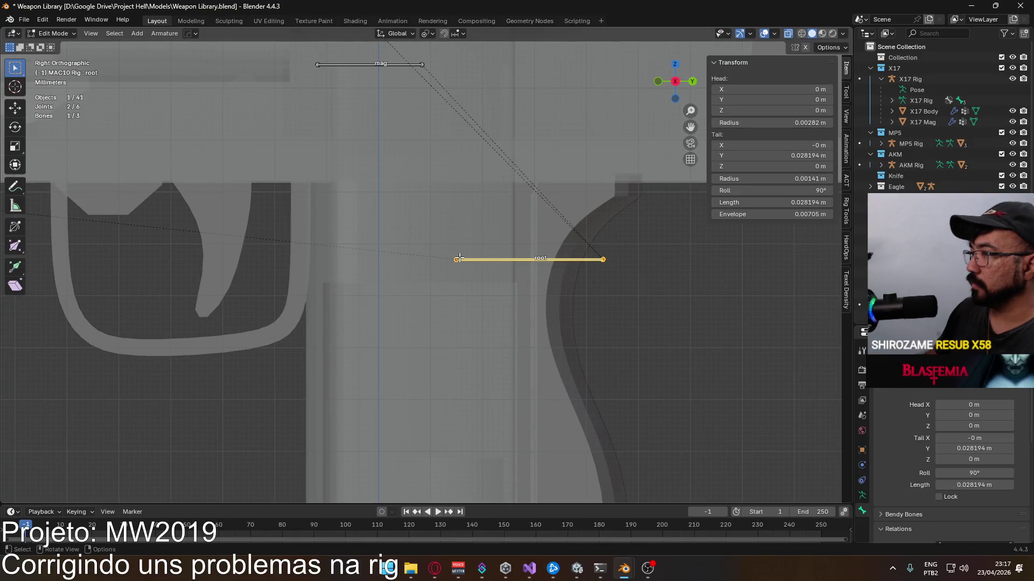
{"action": "left_click", "coordinate": [539, 258]}
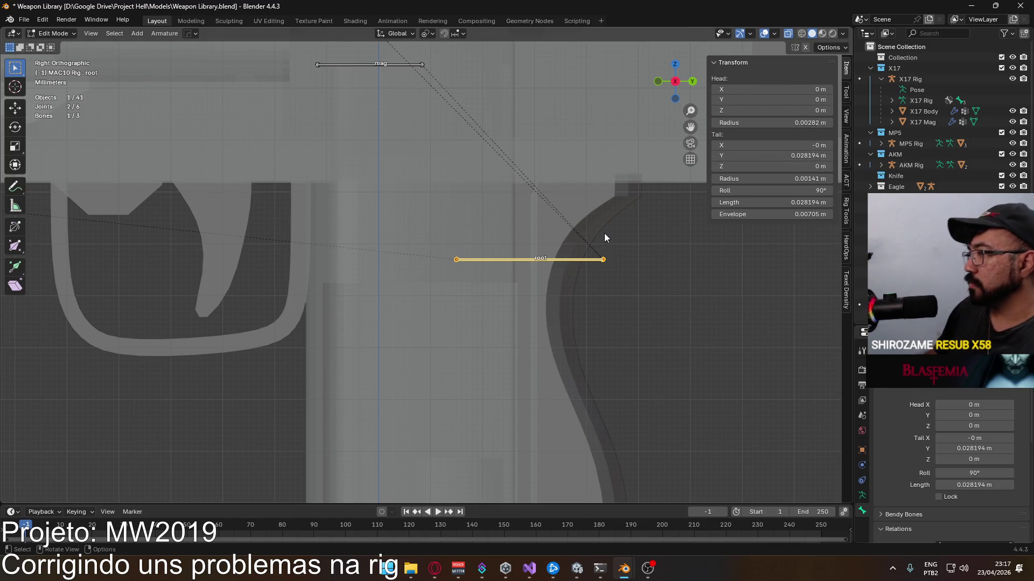
{"action": "key", "text": "g"}
{"action": "left_click", "coordinate": [458, 232]}
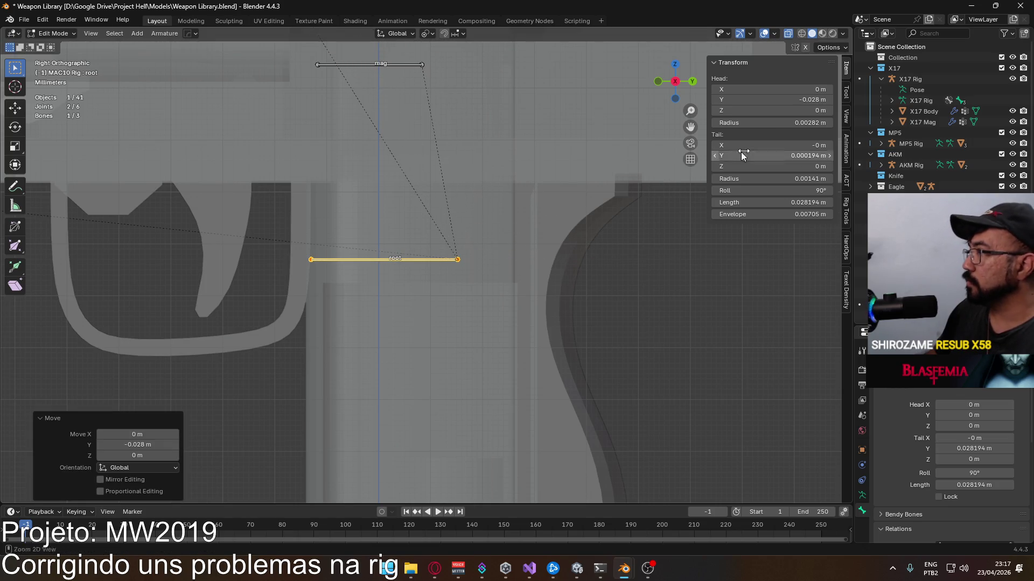
Step: Set the root bone to Head Y -0.02, Tail Y 0 and Tail Radius 0.001 m
{"action": "left_click", "coordinate": [732, 99]}
{"action": "type", "text": "-0.02"}
{"action": "key", "text": "Return"}
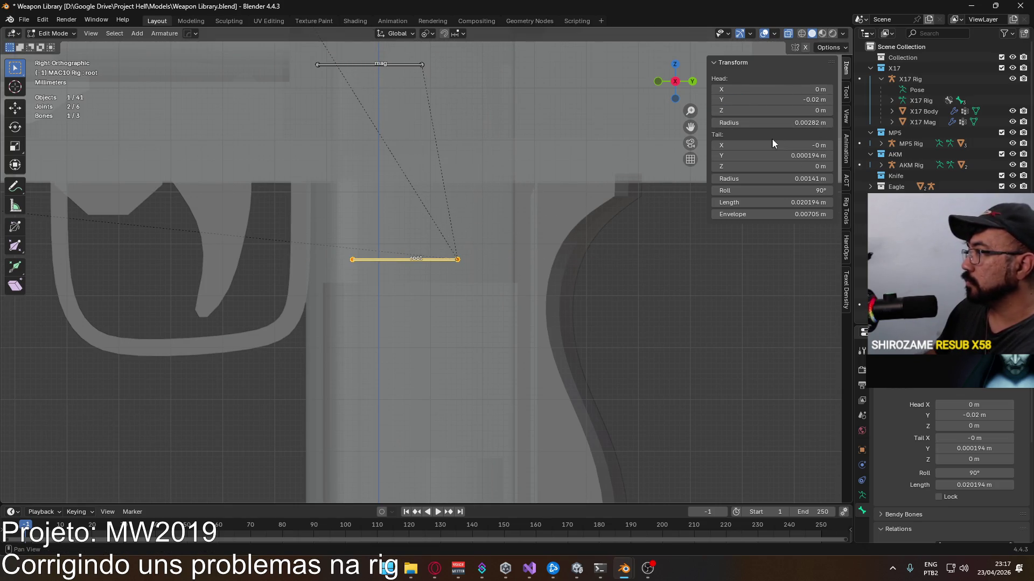
{"action": "left_click", "coordinate": [797, 156]}
{"action": "type", "text": "0"}
{"action": "key", "text": "Return"}
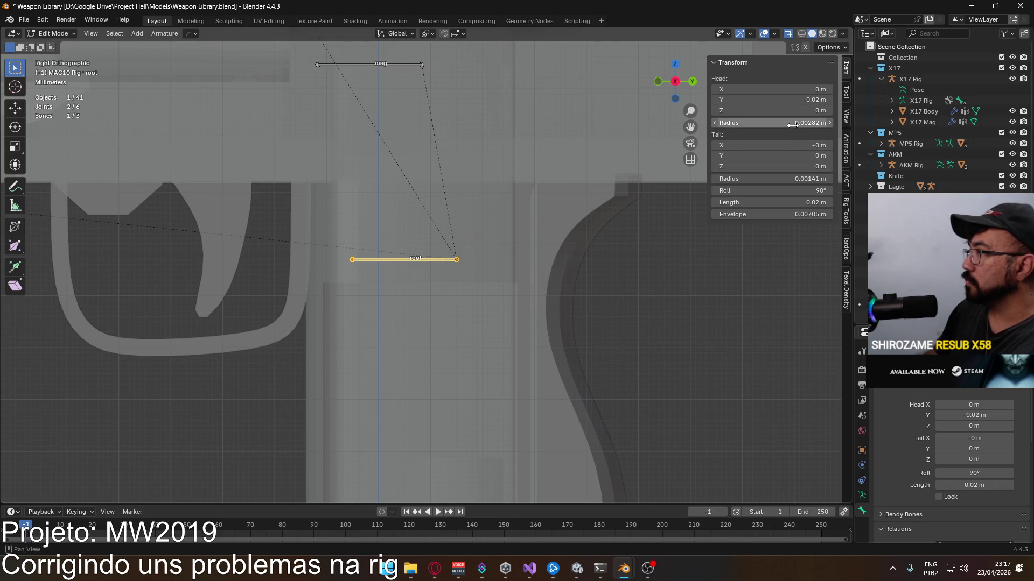
{"action": "left_click", "coordinate": [781, 180]}
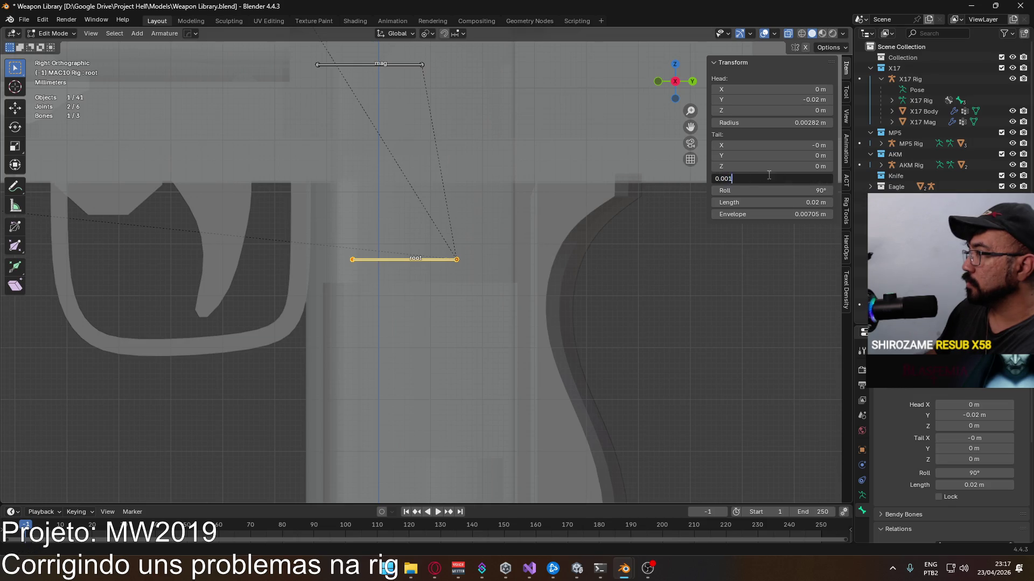
{"action": "key", "text": "Return"}
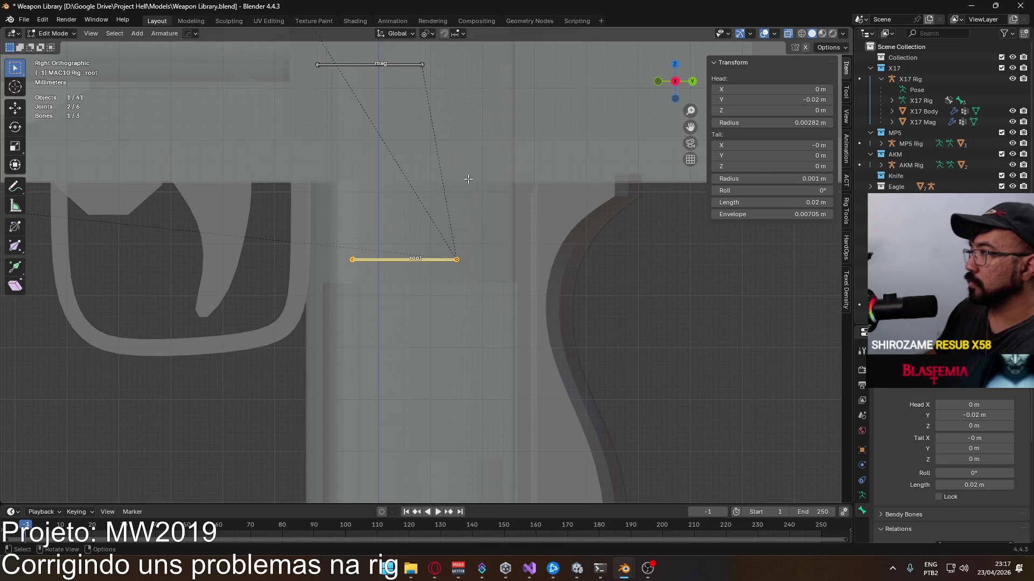
{"action": "scroll", "coordinate": [500, 162], "scroll_direction": "down", "scroll_amount": 2}
{"action": "left_click", "coordinate": [408, 126]}
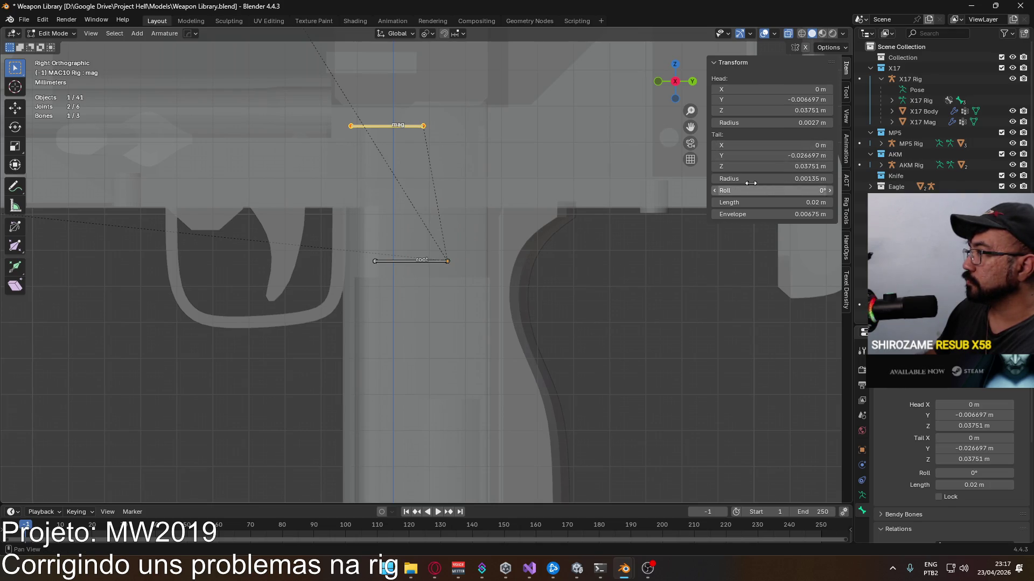
{"action": "scroll", "coordinate": [537, 275], "scroll_direction": "down", "scroll_amount": 6}
{"action": "scroll", "coordinate": [537, 275], "scroll_direction": "up", "scroll_amount": 4}
Step: Check the MAC10 slide bone and return to object mode with the gun in view
{"action": "mouse_move", "coordinate": [537, 275]}
{"action": "middle_mouse_down", "text": "shift"}
{"action": "mouse_move", "coordinate": [550, 230]}
{"action": "mouse_move", "coordinate": [479, 223]}
{"action": "middle_mouse_up", "text": "shift"}
{"action": "left_click", "coordinate": [457, 146]}
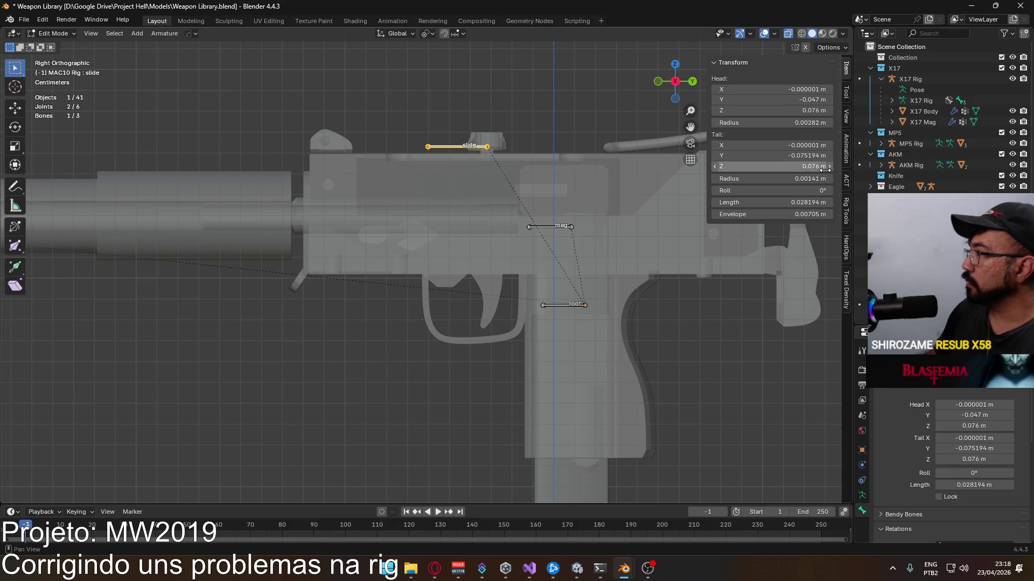
{"action": "scroll", "coordinate": [541, 221], "scroll_direction": "down", "scroll_amount": 3}
{"action": "scroll", "coordinate": [542, 222], "scroll_direction": "down", "scroll_amount": 1}
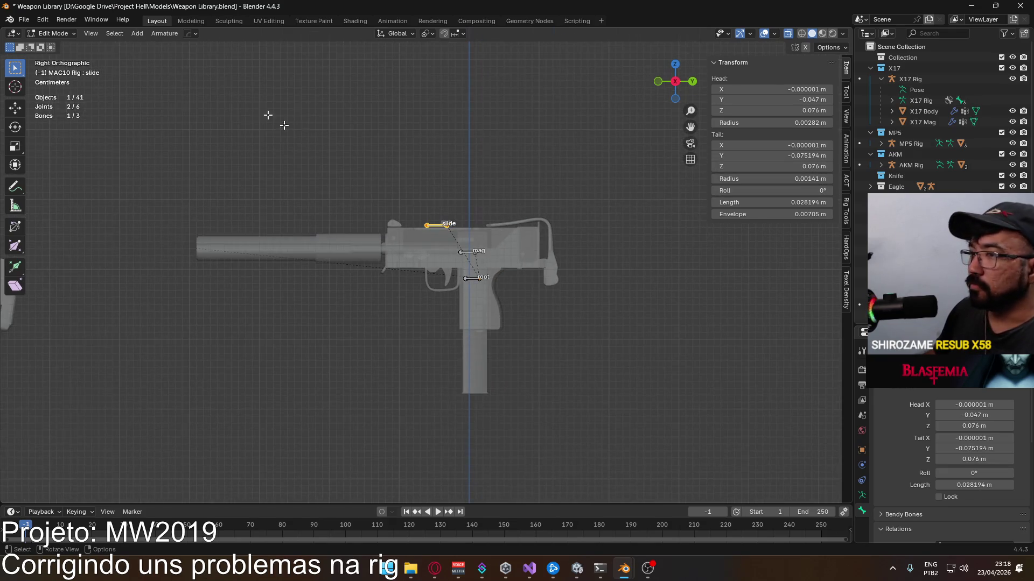
{"action": "left_click", "coordinate": [53, 34]}
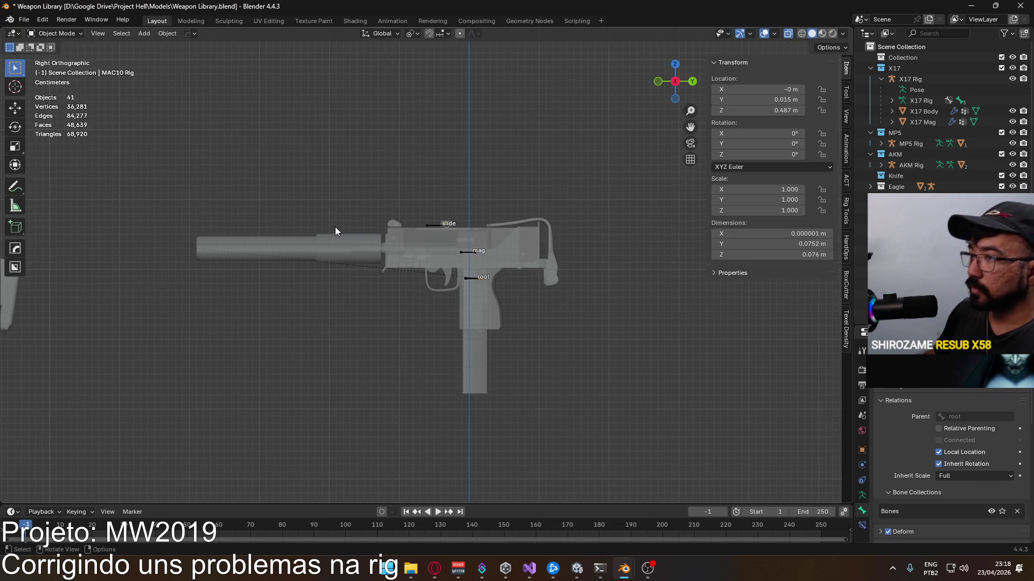
Step: Save the Weapon Library and make the UZI rig active
{"action": "left_click", "coordinate": [345, 250]}
{"action": "left_click", "coordinate": [368, 204]}
{"action": "scroll", "coordinate": [376, 200], "scroll_direction": "up", "scroll_amount": 2}
{"action": "key", "text": "ctrl+s"}
{"action": "scroll", "coordinate": [379, 207], "scroll_direction": "down", "scroll_amount": 3}
{"action": "scroll", "coordinate": [331, 312], "scroll_direction": "down", "scroll_amount": 2}
{"action": "mouse_move", "coordinate": [331, 312]}
{"action": "middle_mouse_down", "text": "shift"}
{"action": "mouse_move", "coordinate": [450, 188]}
{"action": "mouse_move", "coordinate": [560, 143]}
{"action": "mouse_move", "coordinate": [616, 249]}
{"action": "middle_mouse_up", "text": "shift"}
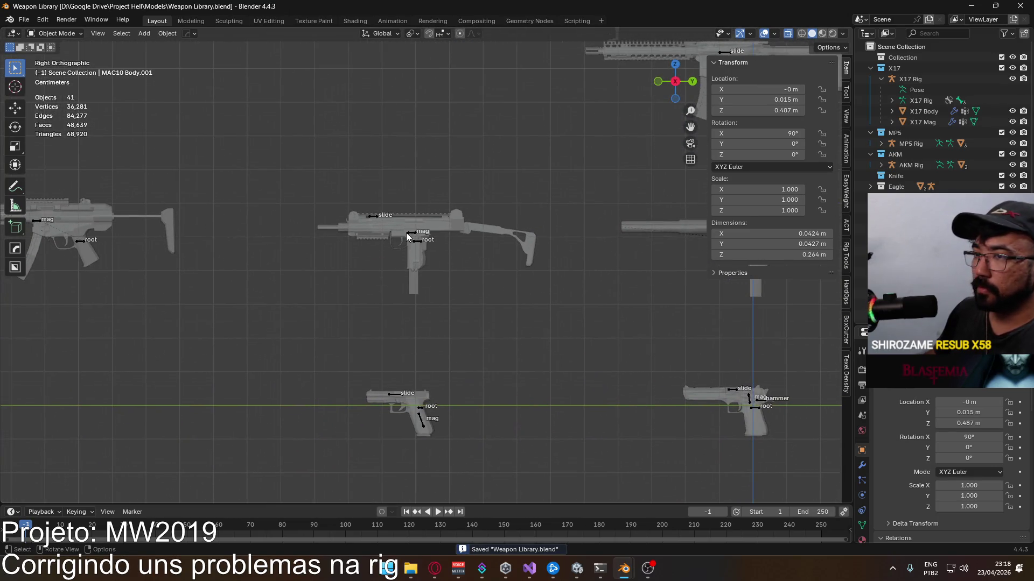
{"action": "left_click", "coordinate": [412, 231]}
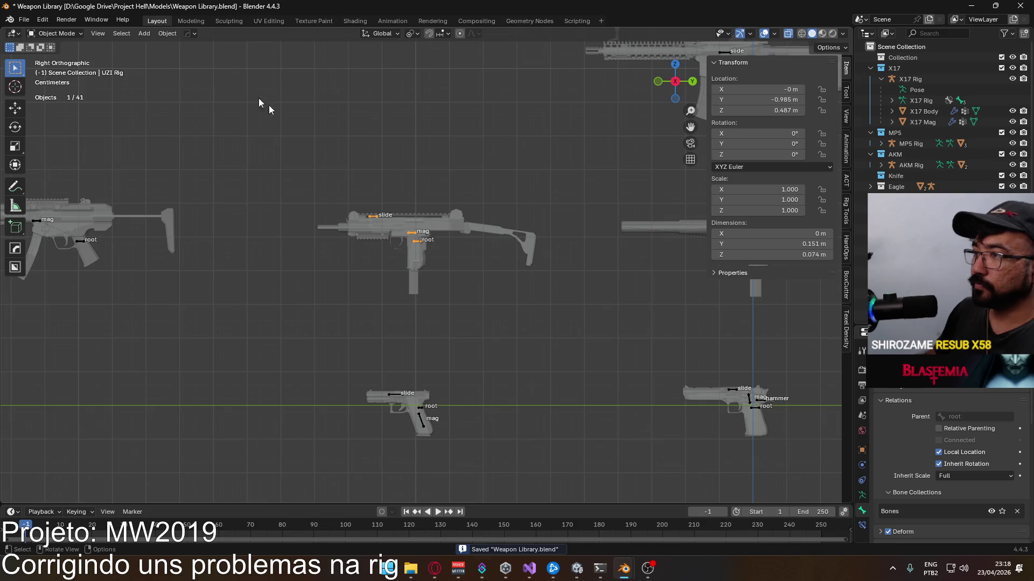
Step: Enter bone editing on the UZI rig and slide its root bone 0.05 m back along Y
{"action": "left_click", "coordinate": [61, 37]}
{"action": "left_click", "coordinate": [57, 71]}
{"action": "scroll", "coordinate": [412, 247], "scroll_direction": "up", "scroll_amount": 2}
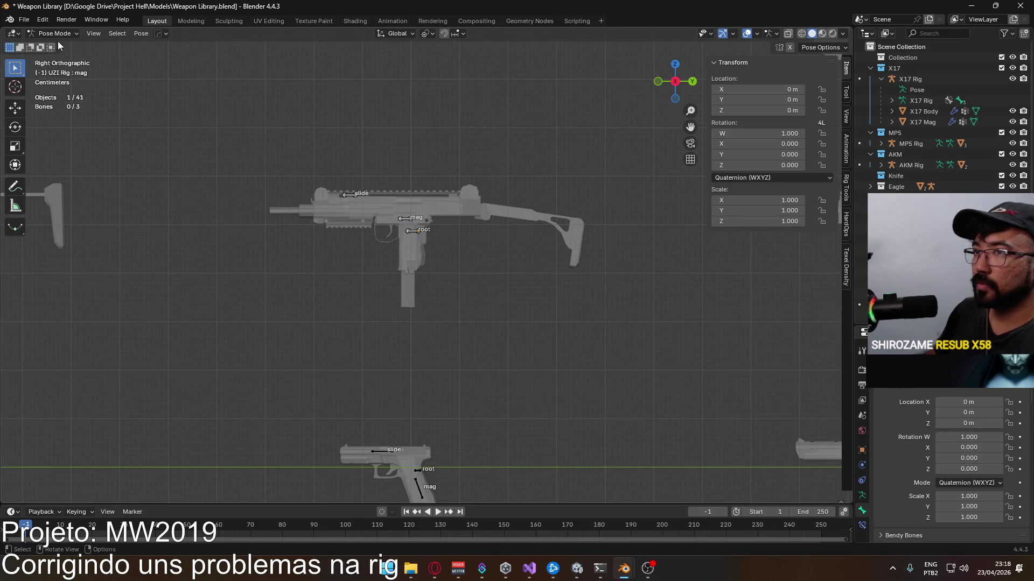
{"action": "left_click", "coordinate": [59, 57]}
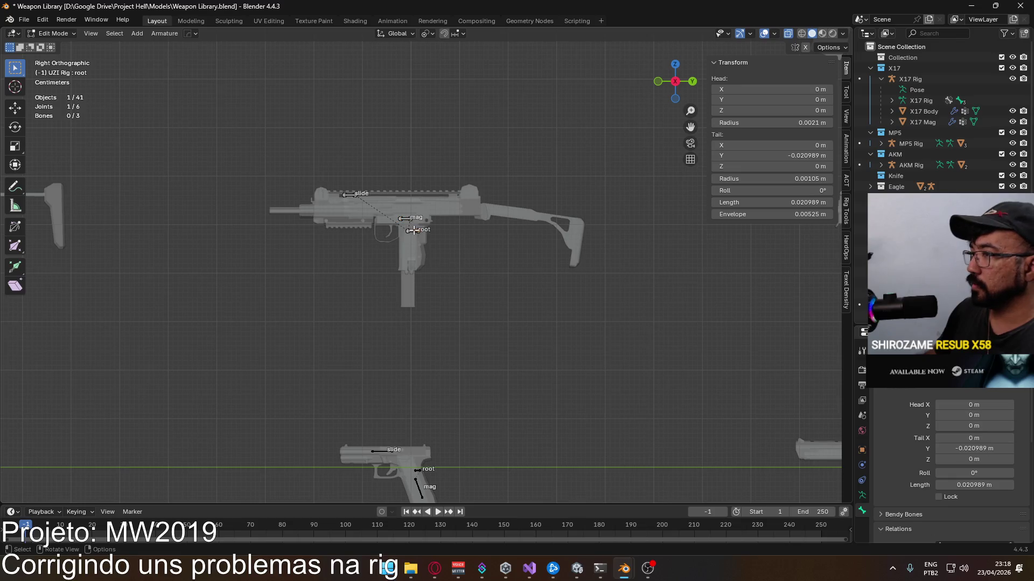
{"action": "scroll", "coordinate": [396, 180], "scroll_direction": "up", "scroll_amount": 2}
{"action": "scroll", "coordinate": [396, 180], "scroll_direction": "up", "scroll_amount": 3}
{"action": "scroll", "coordinate": [430, 231], "scroll_direction": "up", "scroll_amount": 2}
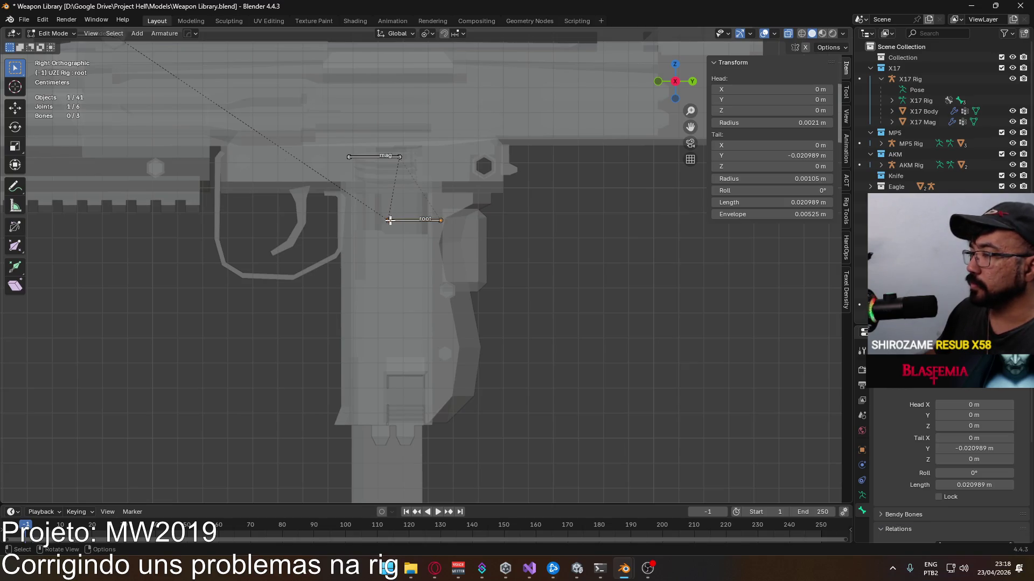
{"action": "type", "text": "gy-0.05"}
{"action": "key", "text": "Return"}
{"action": "left_click", "coordinate": [383, 219]}
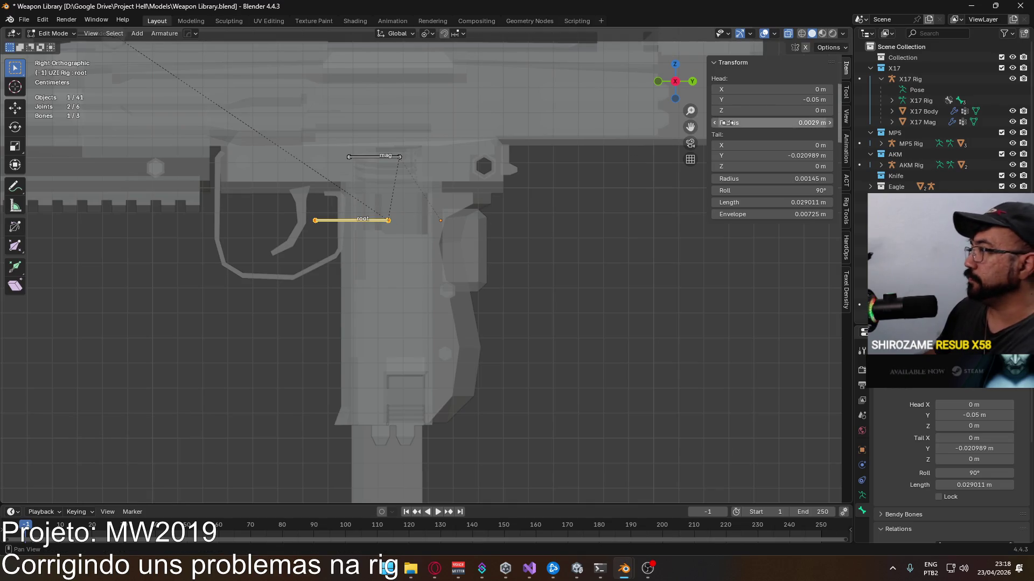
Step: Set the UZI root bone to Tail Y 0, Head Y -0.02 and Roll 0
{"action": "double_click", "coordinate": [776, 155]}
{"action": "type", "text": "0"}
{"action": "key", "text": "Return"}
{"action": "left_click", "coordinate": [316, 222]}
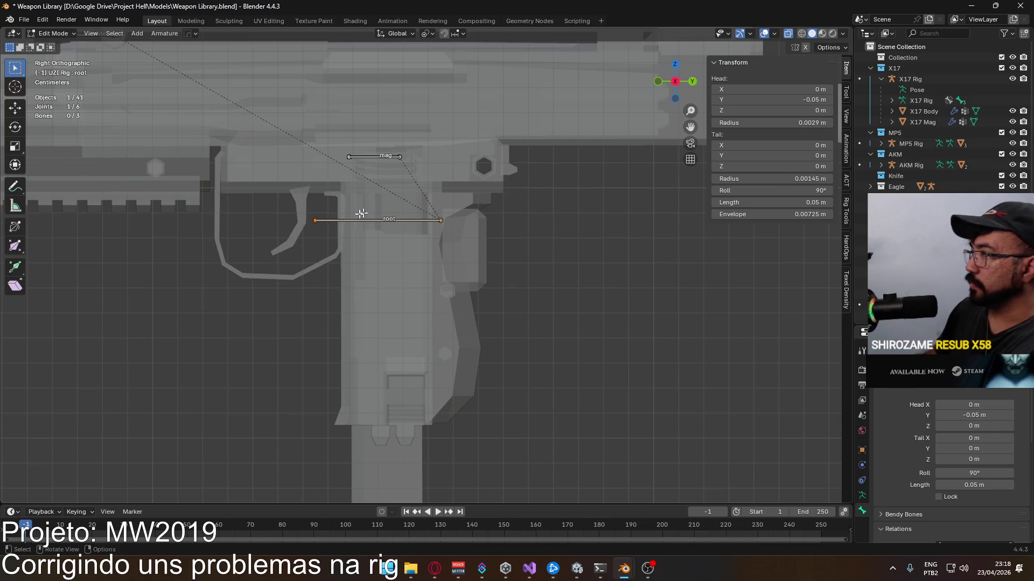
{"action": "left_click", "coordinate": [815, 100]}
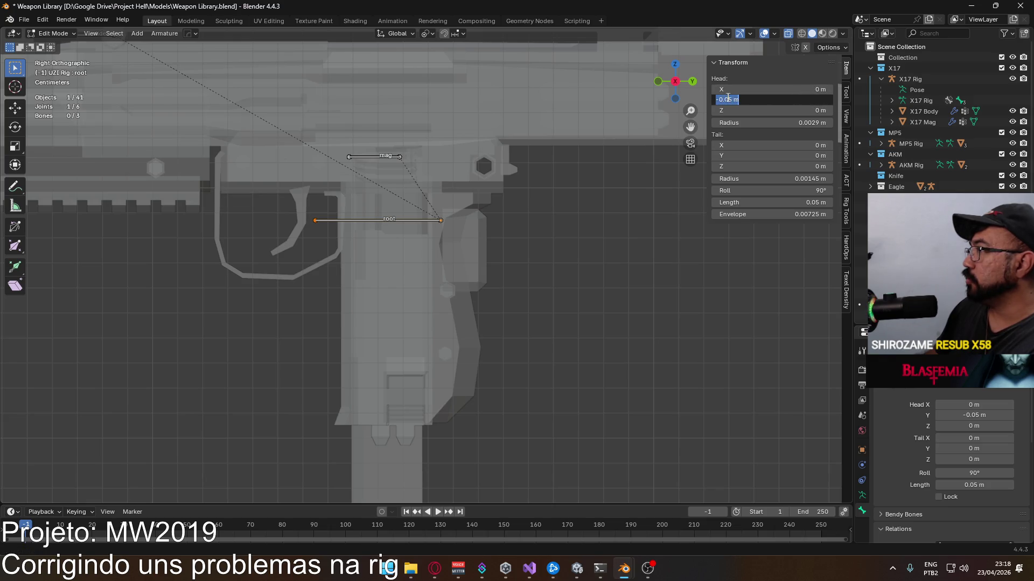
{"action": "type", "text": "2"}
{"action": "key", "text": "Return"}
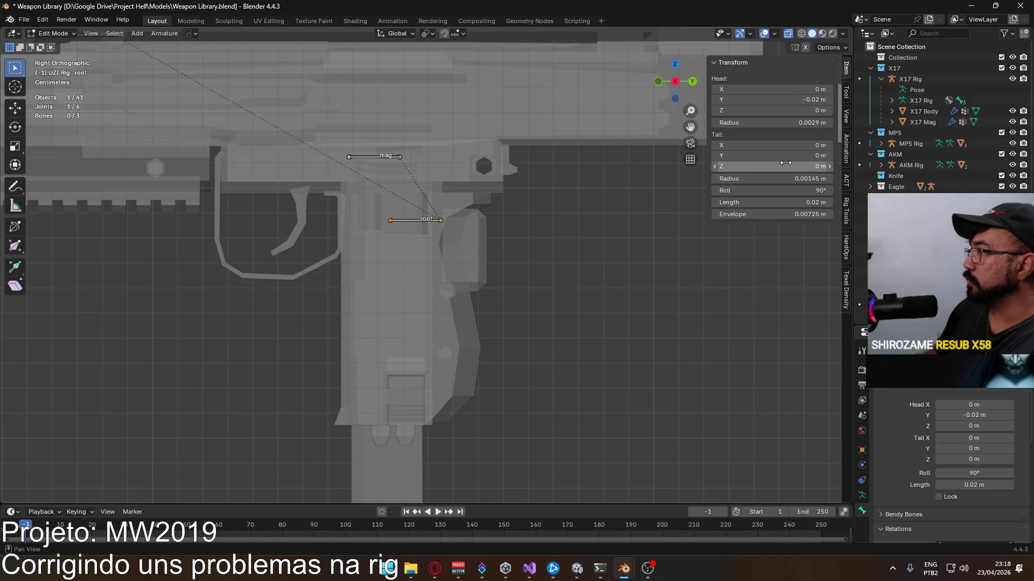
{"action": "left_click", "coordinate": [804, 190]}
{"action": "type", "text": "0"}
{"action": "key", "text": "Return"}
{"action": "left_click", "coordinate": [398, 157]}
{"action": "scroll", "coordinate": [401, 156], "scroll_direction": "down", "scroll_amount": 4}
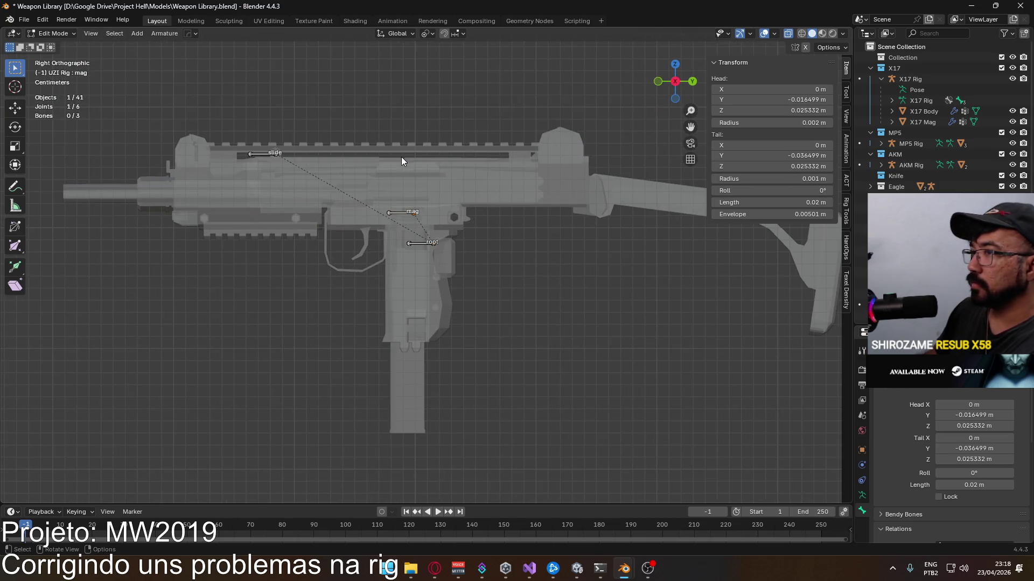
{"action": "scroll", "coordinate": [387, 158], "scroll_direction": "down", "scroll_amount": 3}
{"action": "scroll", "coordinate": [387, 157], "scroll_direction": "down", "scroll_amount": 3}
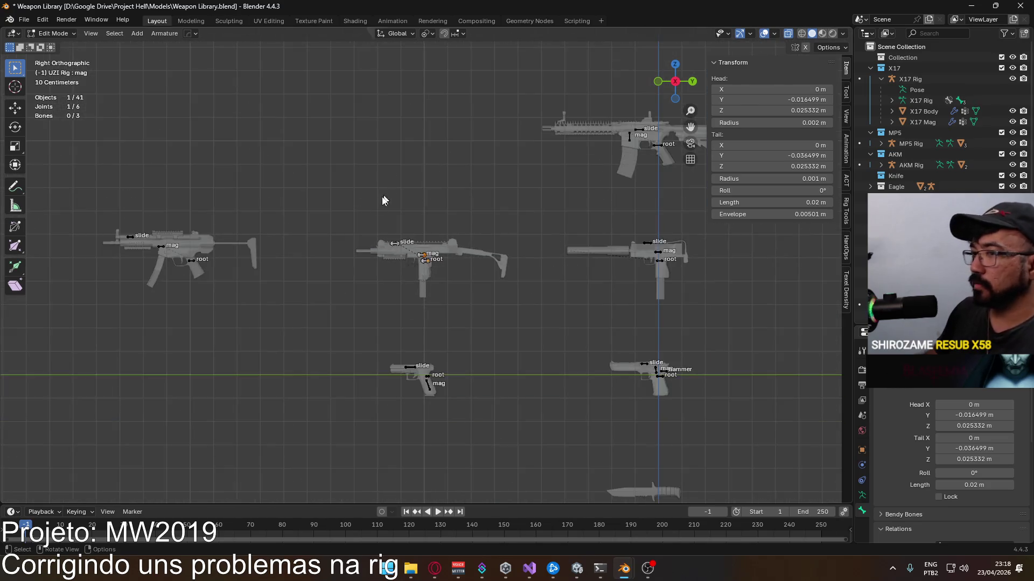
{"action": "scroll", "coordinate": [430, 243], "scroll_direction": "up", "scroll_amount": 5}
{"action": "scroll", "coordinate": [432, 237], "scroll_direction": "up", "scroll_amount": 2}
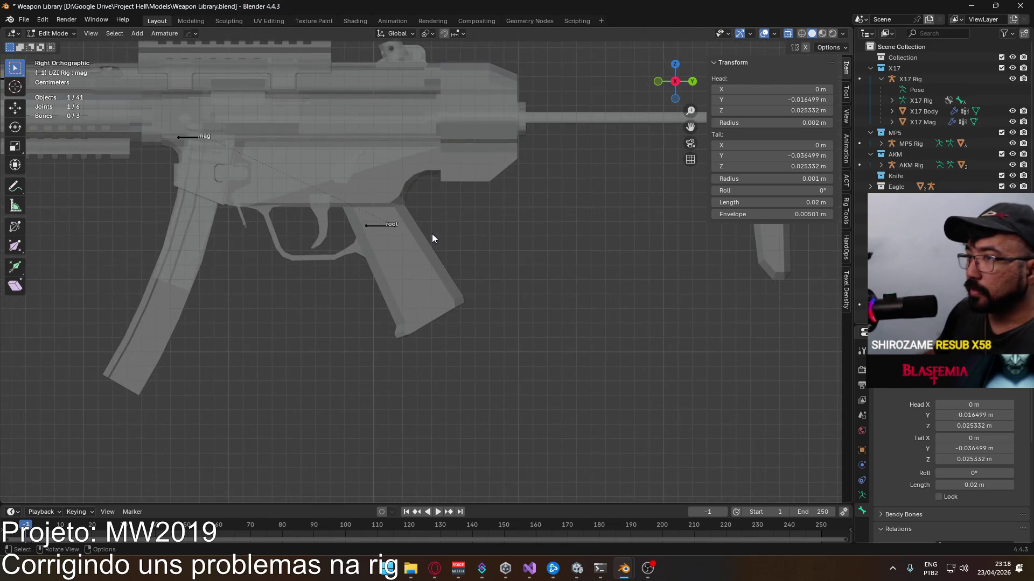
{"action": "scroll", "coordinate": [432, 233], "scroll_direction": "down", "scroll_amount": 5}
{"action": "scroll", "coordinate": [432, 234], "scroll_direction": "up", "scroll_amount": 4, "text": "ctrl"}
{"action": "scroll", "coordinate": [453, 243], "scroll_direction": "up", "scroll_amount": 6, "text": "ctrl"}
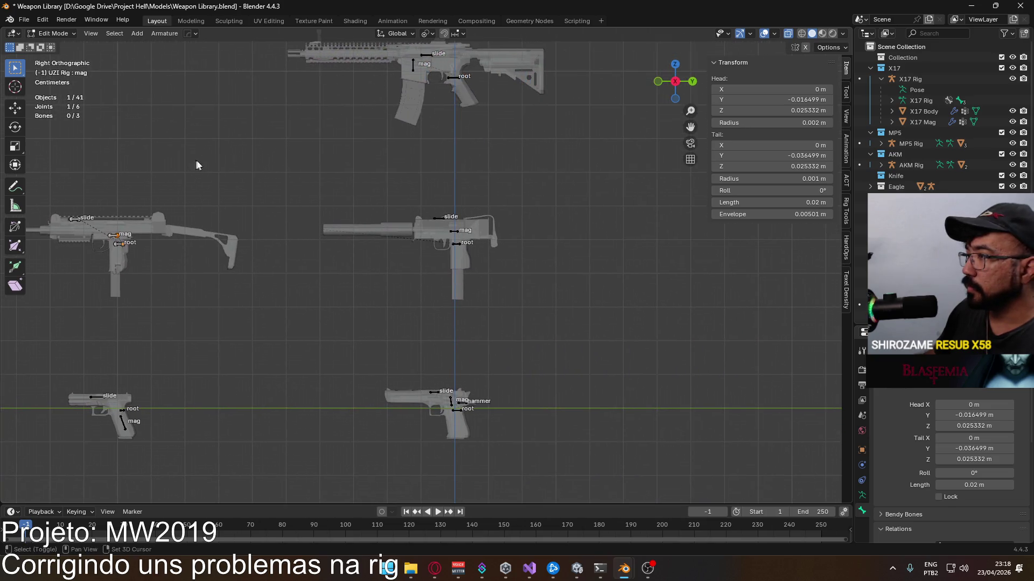
Step: Save the Weapon Library and pan up toward the AR-style rifle rig
{"action": "key", "text": "ctrl+s"}
{"action": "scroll", "coordinate": [449, 240], "scroll_direction": "up", "scroll_amount": 3}
{"action": "mouse_move", "coordinate": [447, 250]}
{"action": "middle_mouse_down", "text": "shift"}
{"action": "mouse_move", "coordinate": [480, 128]}
{"action": "mouse_move", "coordinate": [466, 277]}
{"action": "middle_mouse_up", "text": "shift"}
{"action": "scroll", "coordinate": [489, 166], "scroll_direction": "up", "scroll_amount": 4}
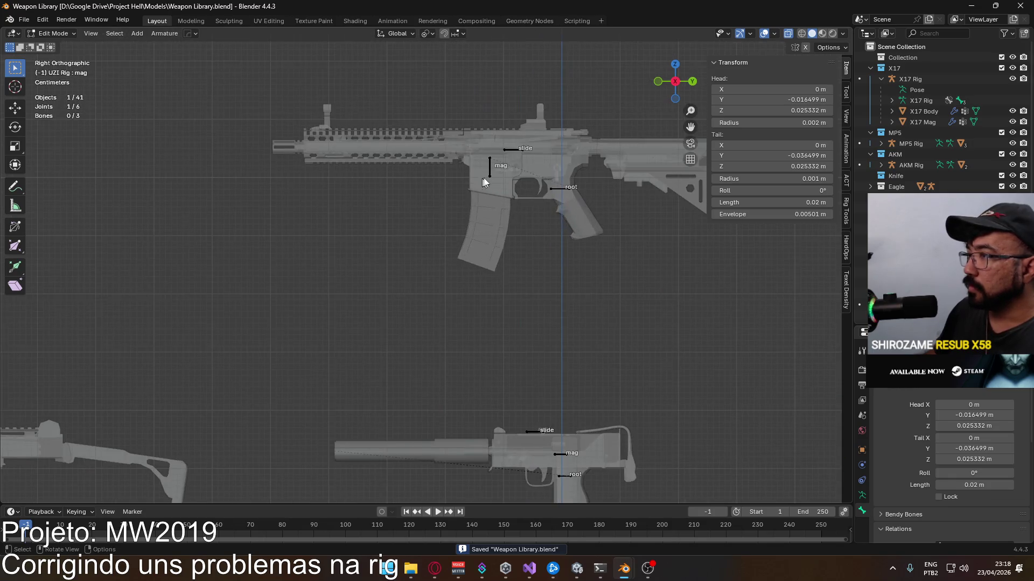
{"action": "left_click", "coordinate": [53, 33]}
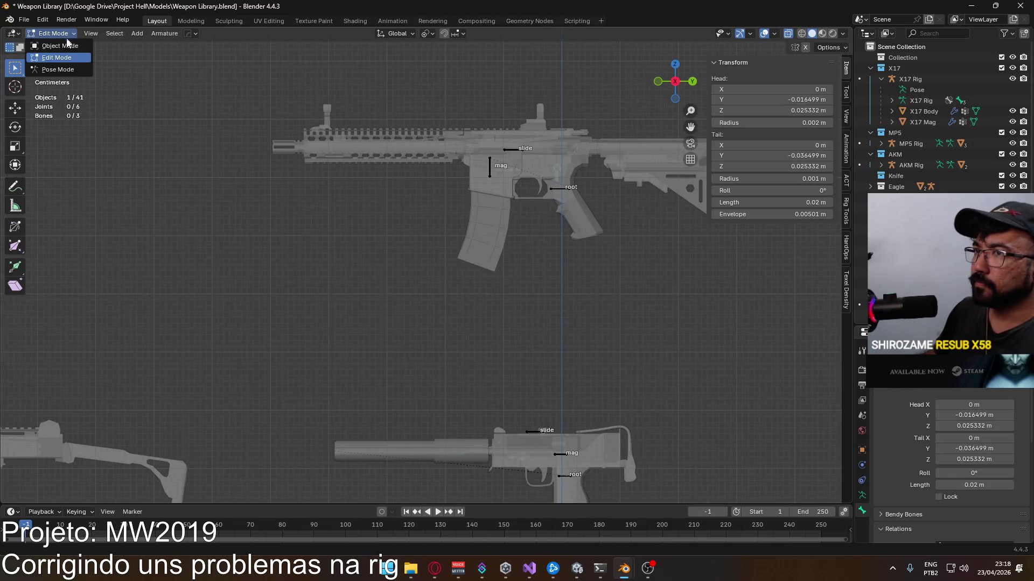
Step: Save the library, make the MK18 rig active and enter bone editing on it
{"action": "left_click", "coordinate": [51, 41]}
{"action": "key", "text": "ctrl+s"}
{"action": "left_click", "coordinate": [490, 165]}
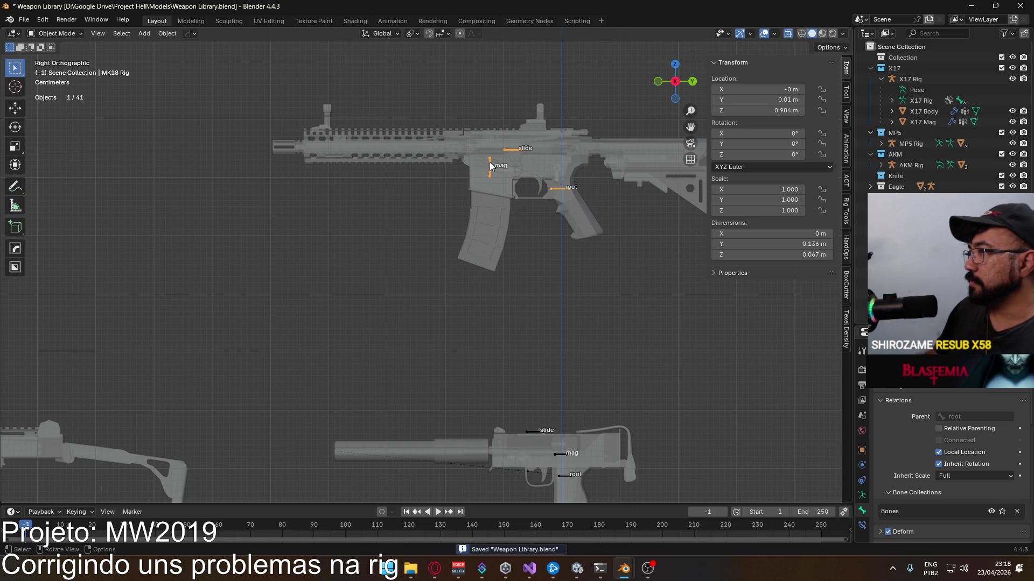
{"action": "left_click", "coordinate": [56, 33]}
{"action": "left_click", "coordinate": [85, 69]}
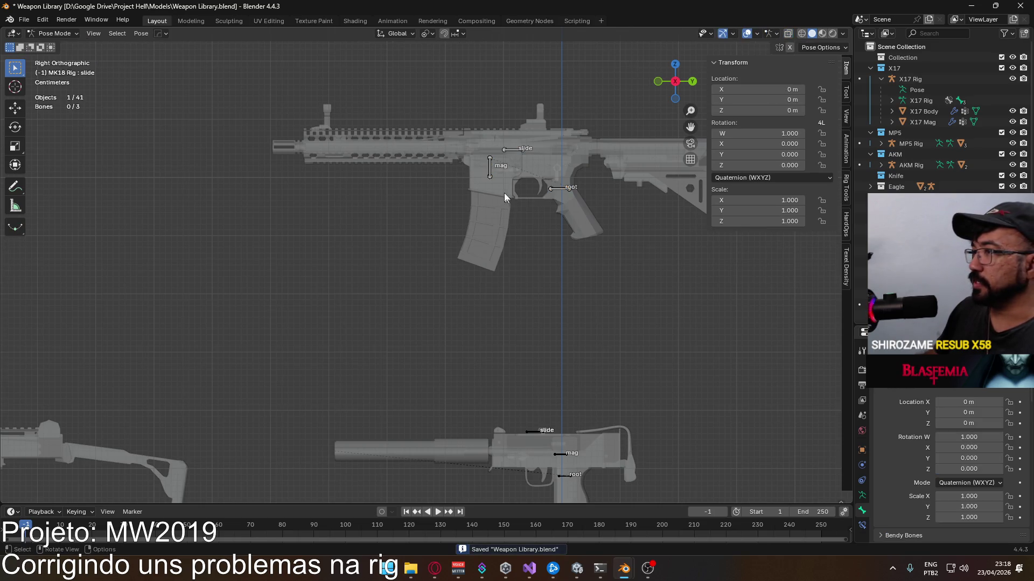
{"action": "left_click", "coordinate": [55, 33]}
{"action": "left_click", "coordinate": [56, 57]}
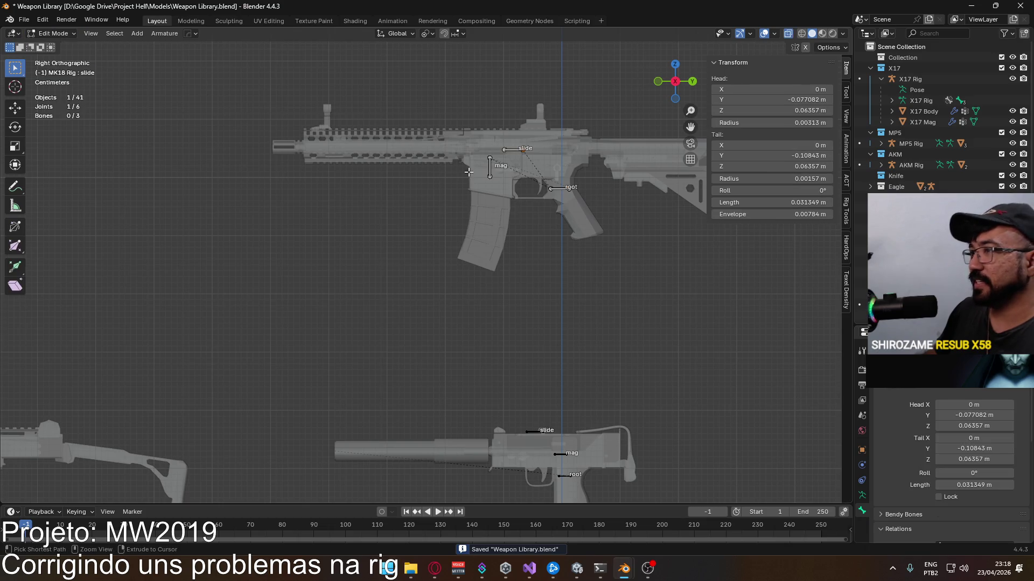
{"action": "scroll", "coordinate": [446, 228], "scroll_direction": "up", "scroll_amount": 3}
{"action": "scroll", "coordinate": [447, 228], "scroll_direction": "up", "scroll_amount": 3}
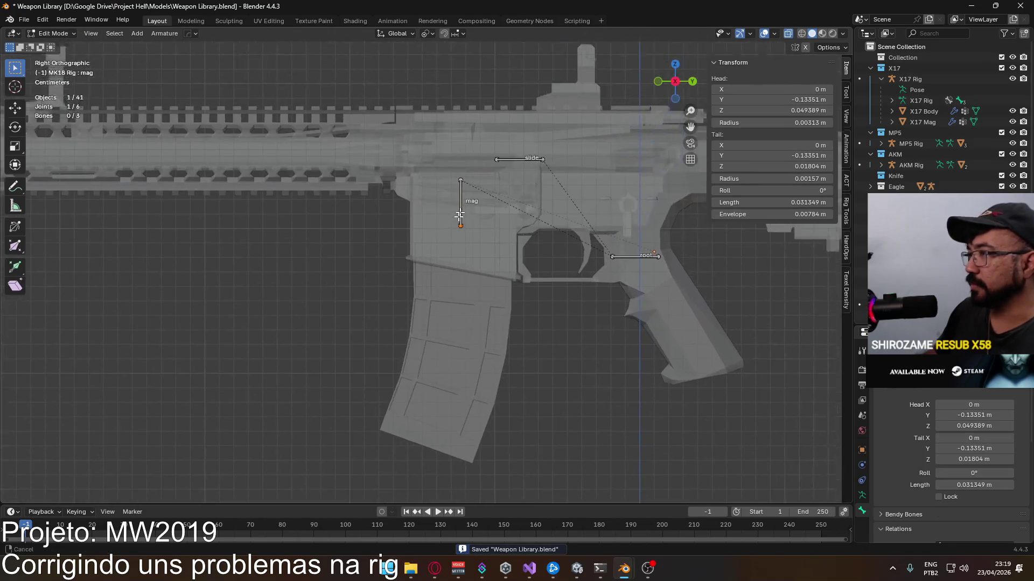
{"action": "scroll", "coordinate": [496, 237], "scroll_direction": "up", "scroll_amount": 3}
Step: Move the MK18 mag bone up and lay it level with zero roll
{"action": "key", "text": "g"}
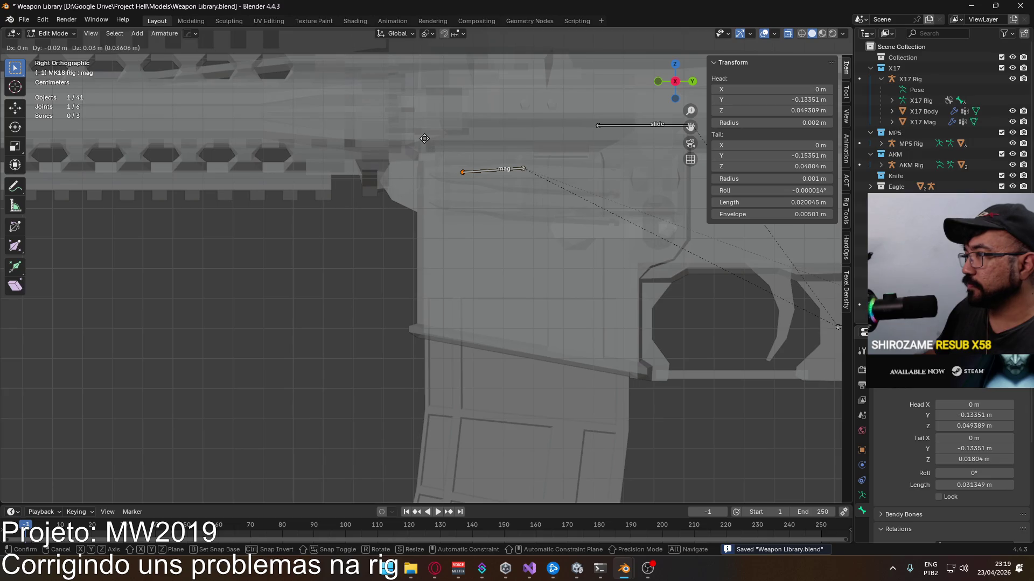
{"action": "left_click", "coordinate": [424, 138]}
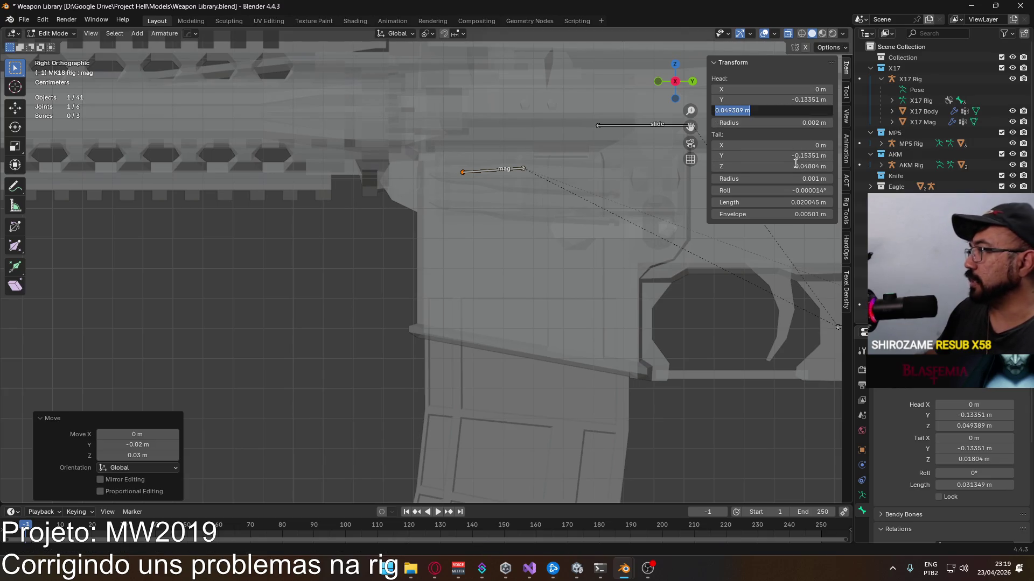
{"action": "key", "text": "Return"}
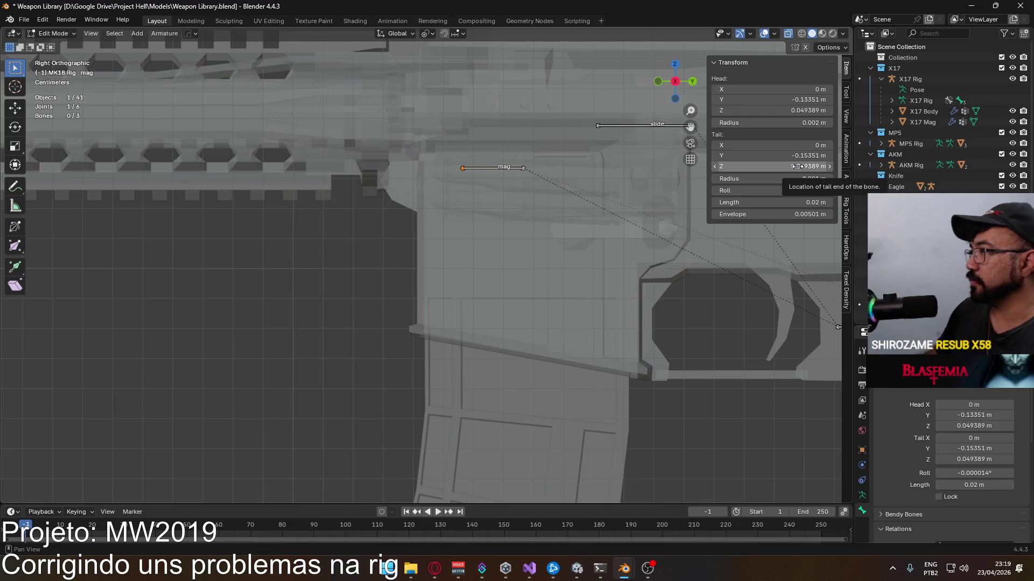
{"action": "left_click", "coordinate": [781, 191]}
{"action": "left_click", "coordinate": [781, 193]}
{"action": "type", "text": "0"}
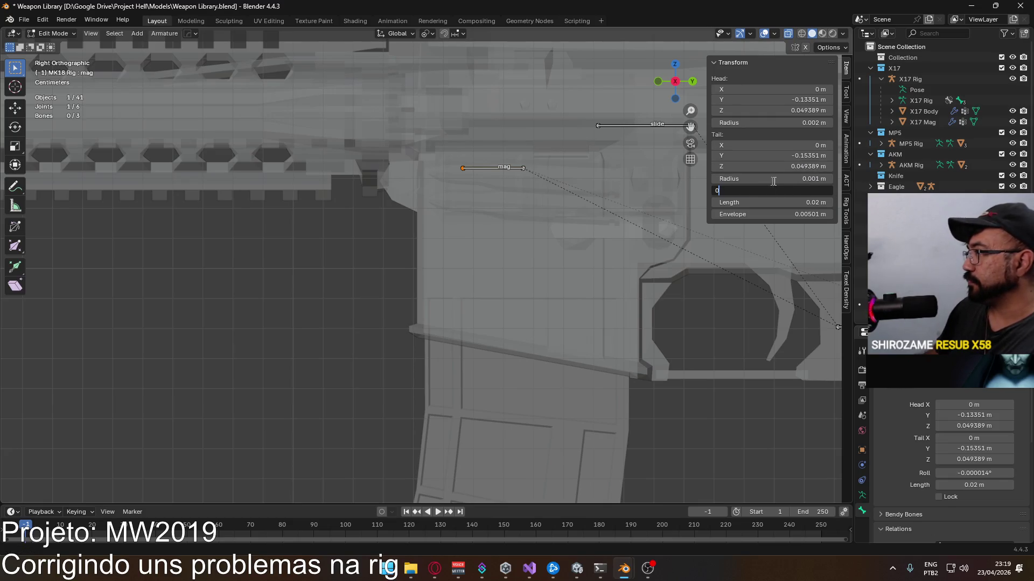
{"action": "key", "text": "Return"}
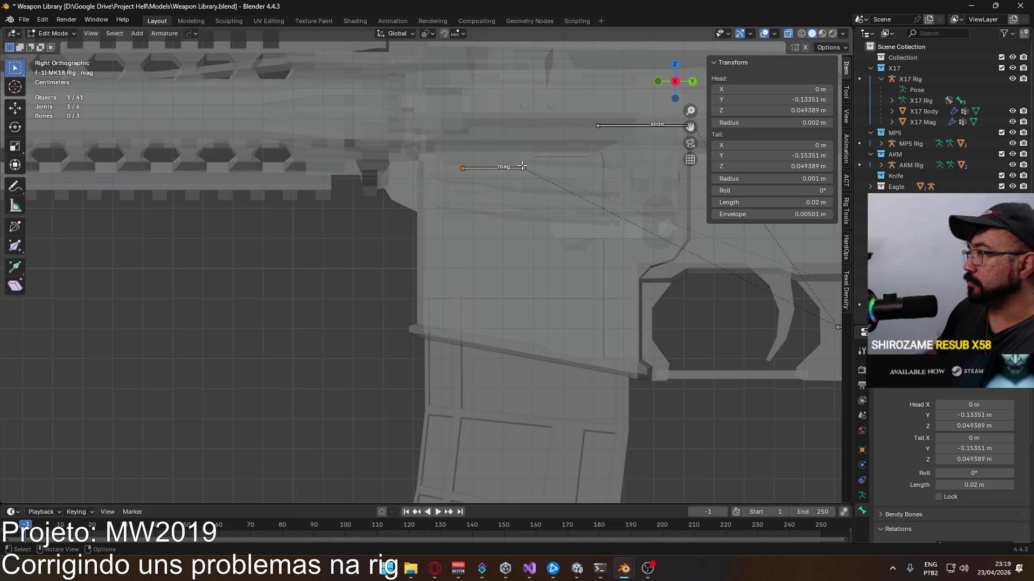
{"action": "scroll", "coordinate": [556, 171], "scroll_direction": "down", "scroll_amount": 3}
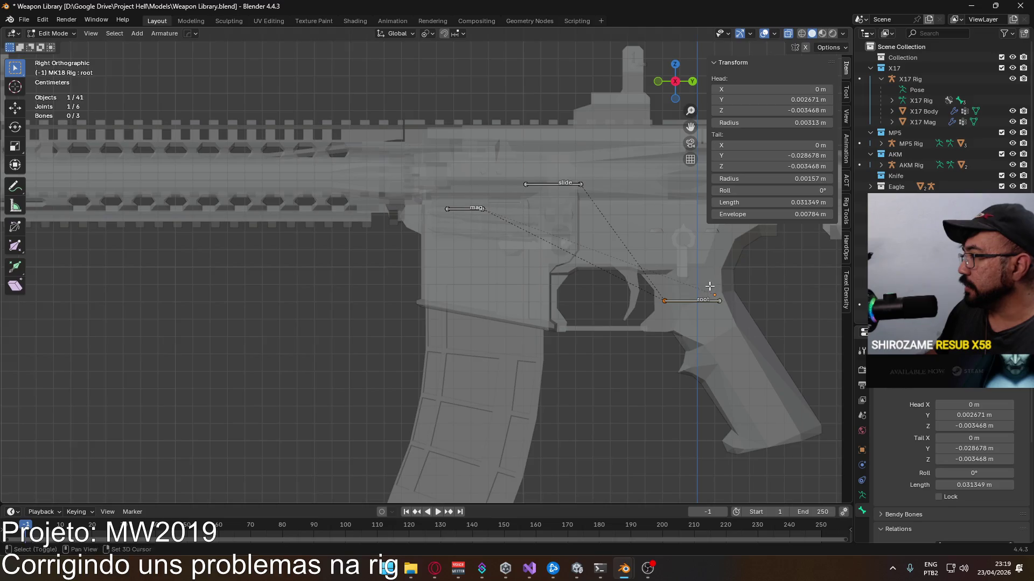
Step: Move the MK18 root bone's head along Y and set its Head Z to 0
{"action": "left_click", "coordinate": [654, 299]}
{"action": "middle_click_drag", "start_coordinate": [726, 298], "coordinate": [646, 294], "text": "shift"}
{"action": "type", "text": "gy-0.07"}
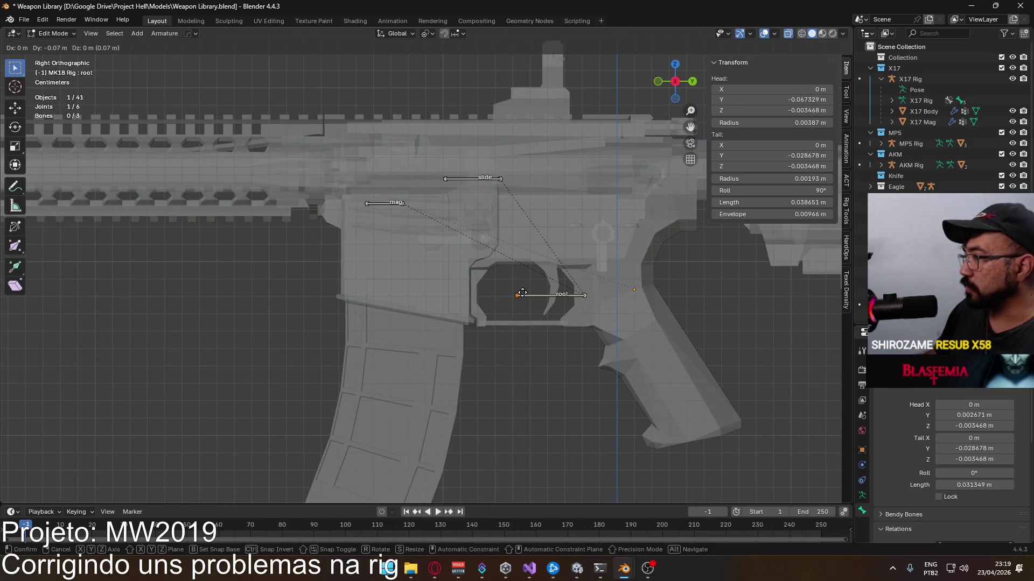
{"action": "key", "text": "Return"}
{"action": "double_click", "coordinate": [804, 111]}
{"action": "type", "text": "0"}
{"action": "key", "text": "Return"}
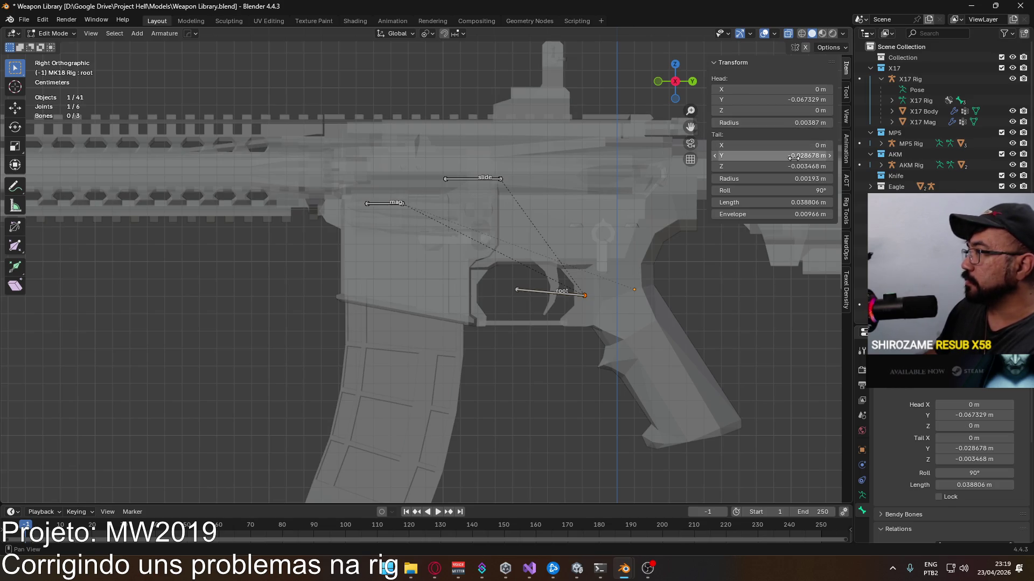
Step: Zero the root bone's tail coordinates and set Head Y to -0.02 m
{"action": "double_click", "coordinate": [797, 166]}
{"action": "type", "text": "0"}
{"action": "key", "text": "Return"}
{"action": "type", "text": "0"}
{"action": "key", "text": "Return"}
{"action": "double_click", "coordinate": [790, 99]}
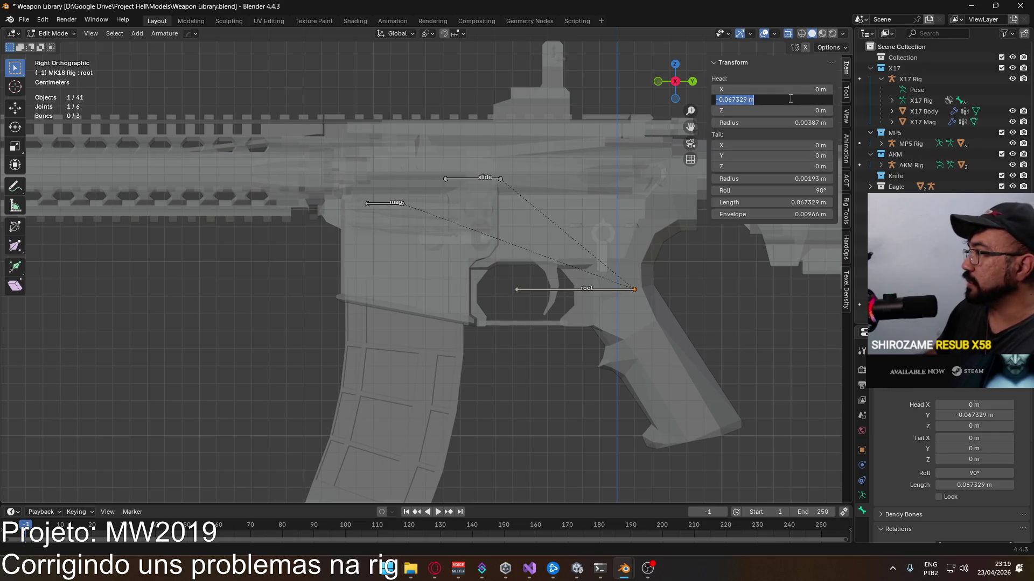
{"action": "left_click_drag", "start_coordinate": [790, 98], "coordinate": [739, 105]}
{"action": "type", "text": "02"}
{"action": "key", "text": "Return"}
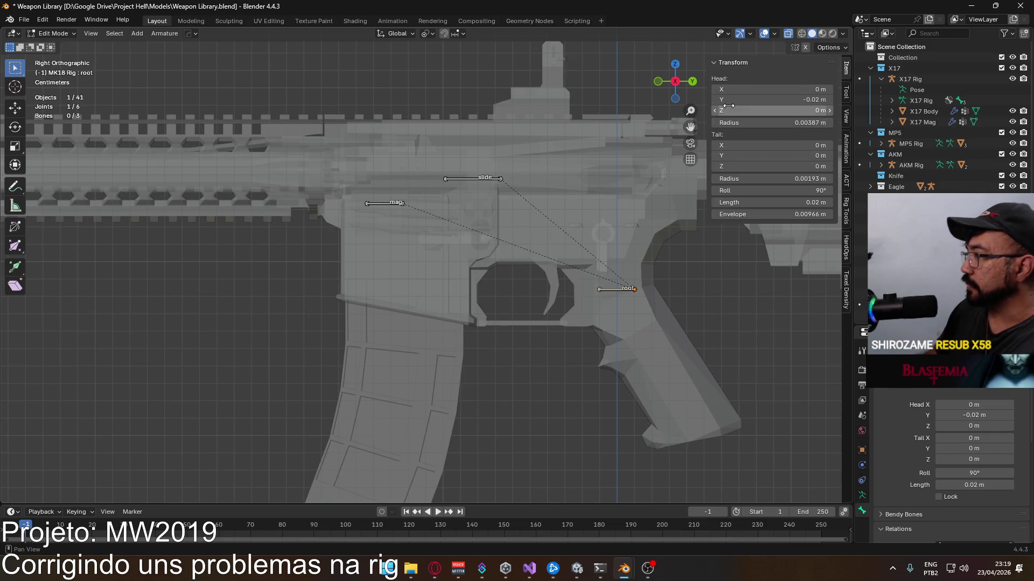
{"action": "left_click", "coordinate": [442, 178]}
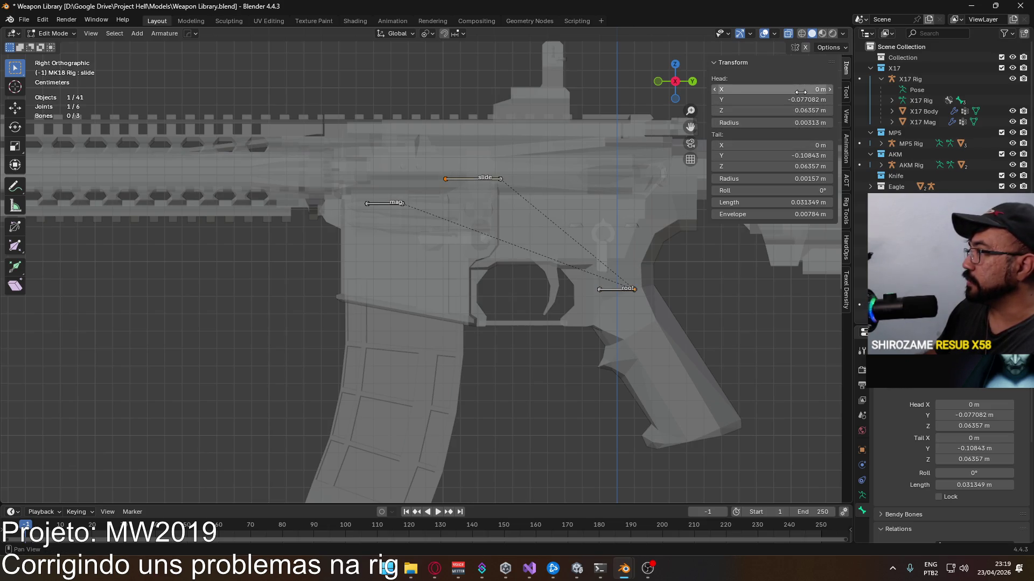
Step: Try and restore the MK18 slide bone's Head Y, then undo a wrong Tail Y entry
{"action": "left_click", "coordinate": [735, 97]}
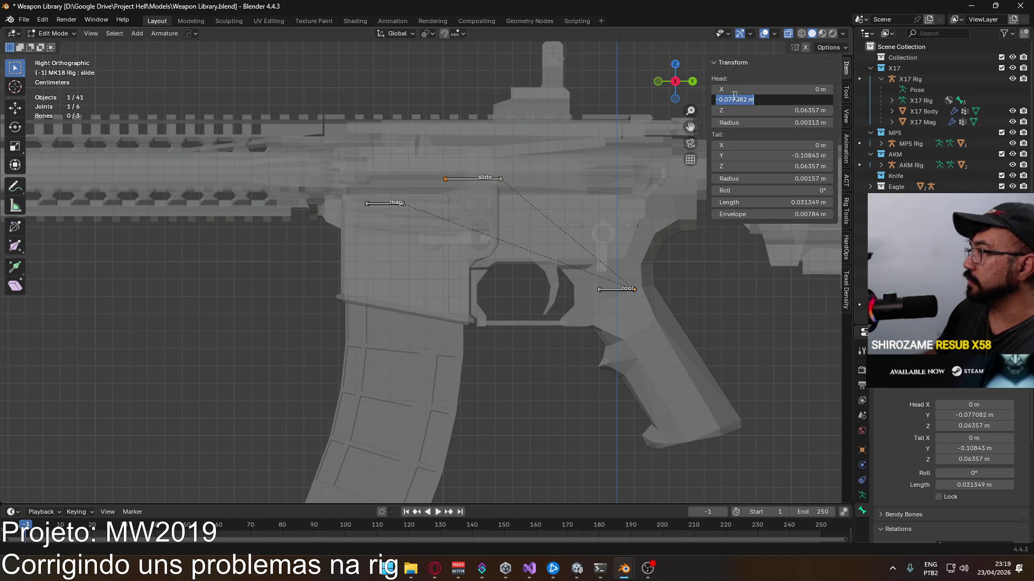
{"action": "type", "text": "8"}
{"action": "key", "text": "Return"}
{"action": "left_click", "coordinate": [730, 97]}
{"action": "type", "text": "7"}
{"action": "key", "text": "Return"}
{"action": "left_click", "coordinate": [727, 155]}
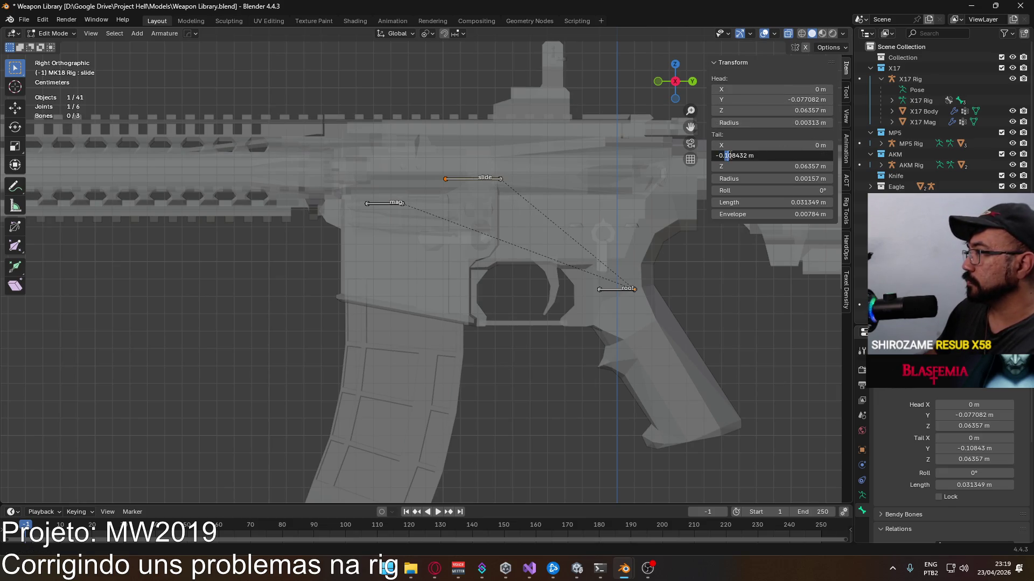
{"action": "key", "text": "Return"}
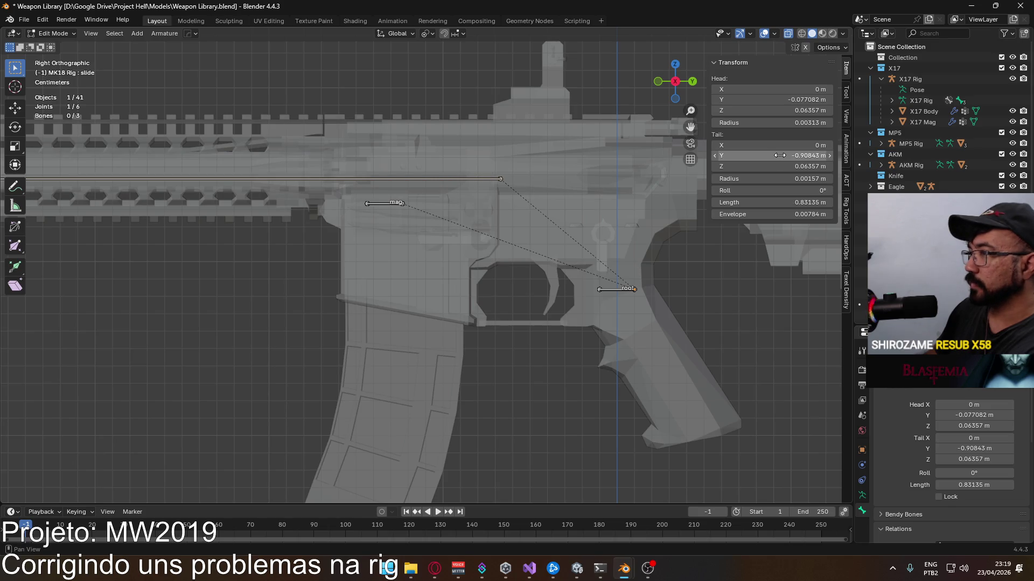
{"action": "key", "text": "ctrl+z"}
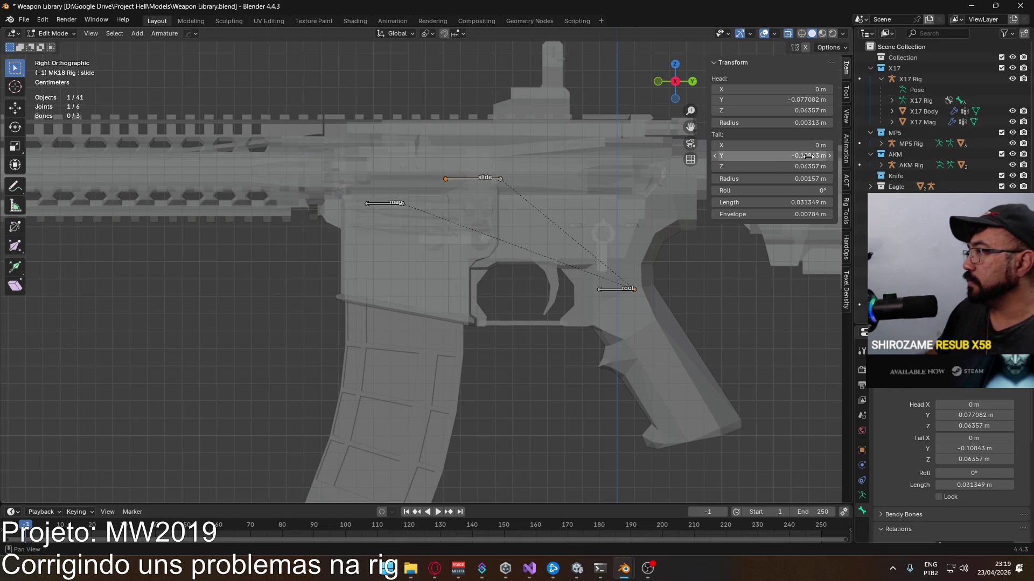
Step: Set the slide bone's Tail Y to -0.098432 m and review the mag, slide and root bones
{"action": "left_click", "coordinate": [807, 155]}
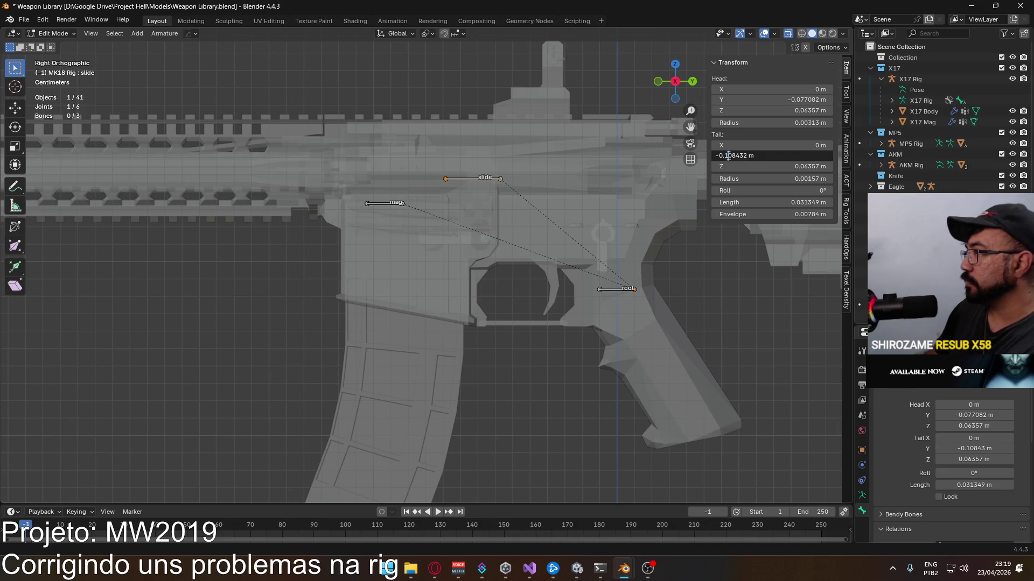
{"action": "key", "text": "Return"}
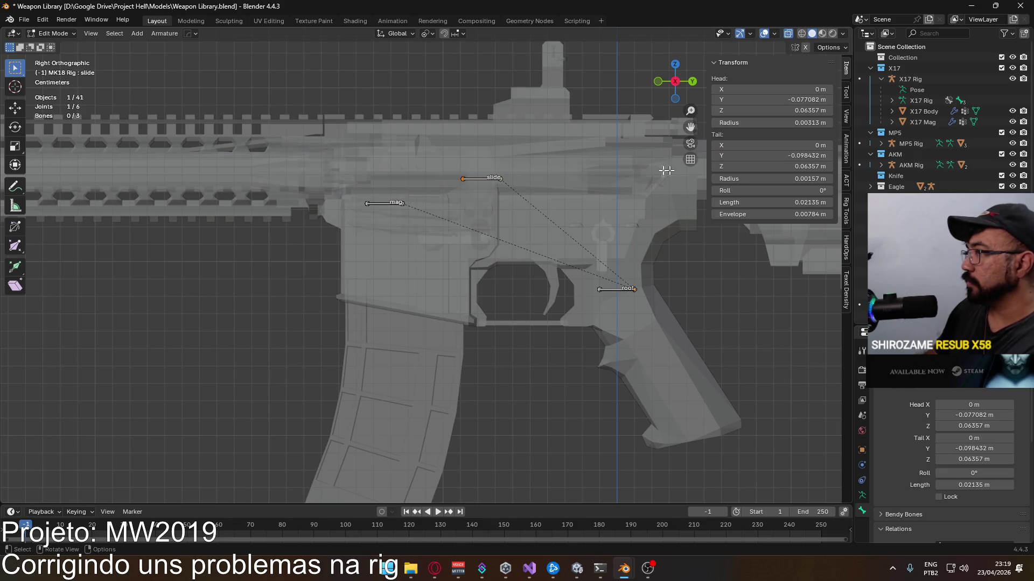
{"action": "left_click", "coordinate": [396, 202]}
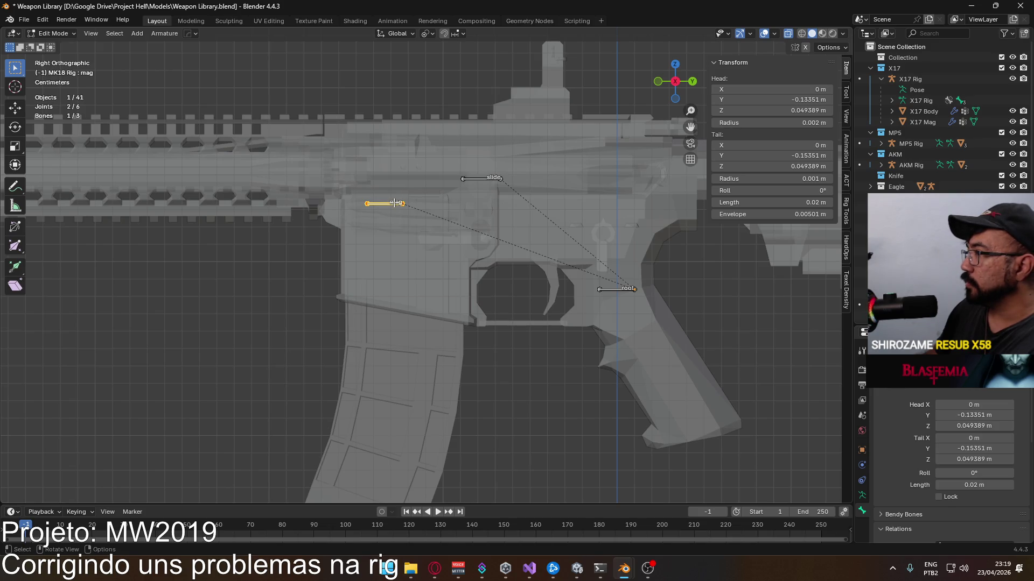
{"action": "left_click", "coordinate": [484, 179]}
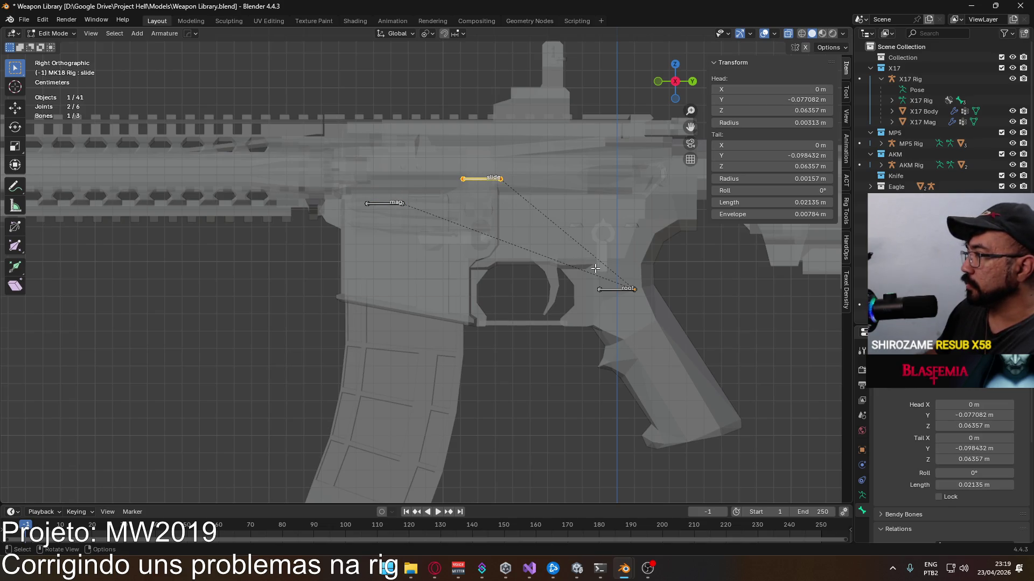
{"action": "left_click", "coordinate": [618, 288]}
{"action": "scroll", "coordinate": [617, 288], "scroll_direction": "down", "scroll_amount": 3}
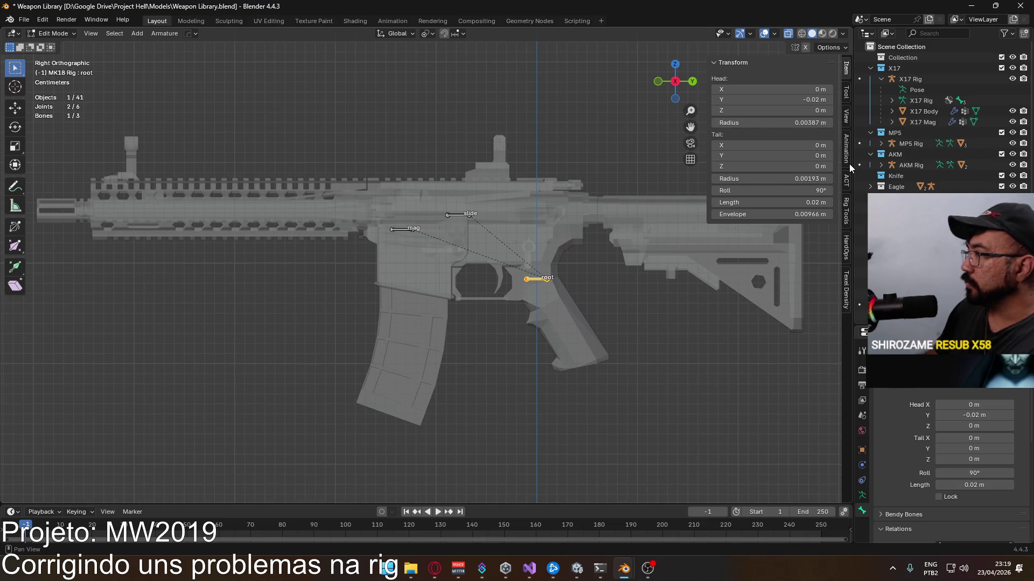
Step: Zero the MK18 root bone's roll and save the Weapon Library file
{"action": "key", "text": "BackSpace"}
{"action": "scroll", "coordinate": [482, 227], "scroll_direction": "down", "scroll_amount": 6}
{"action": "key", "text": "ctrl+s"}
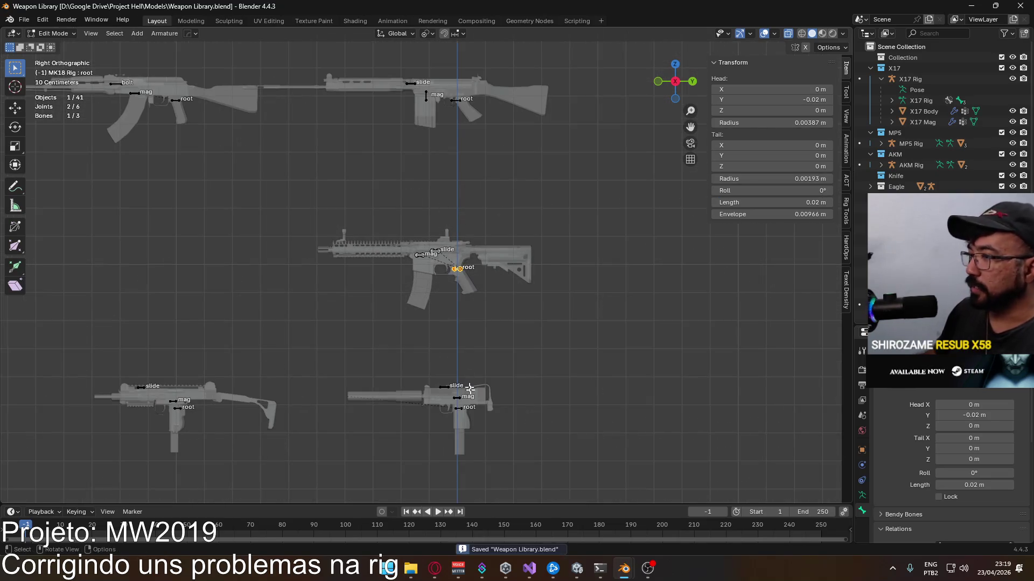
{"action": "scroll", "coordinate": [499, 260], "scroll_direction": "down", "scroll_amount": 3, "text": "shift"}
{"action": "middle_click_drag", "start_coordinate": [388, 289], "coordinate": [397, 106], "text": "shift"}
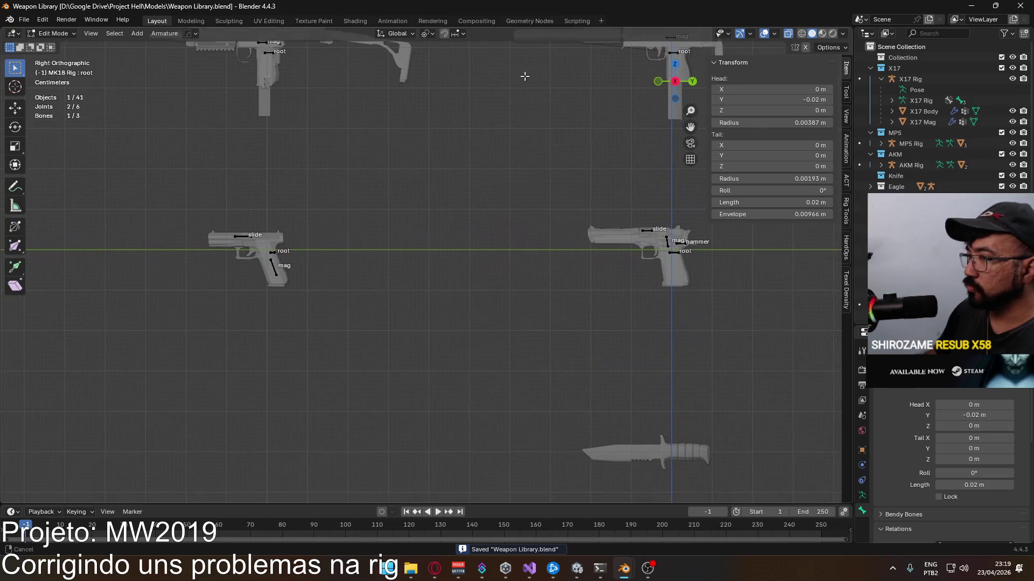
{"action": "scroll", "coordinate": [396, 106], "scroll_direction": "up", "scroll_amount": 4, "text": "shift"}
{"action": "scroll", "coordinate": [397, 106], "scroll_direction": "up", "scroll_amount": 3}
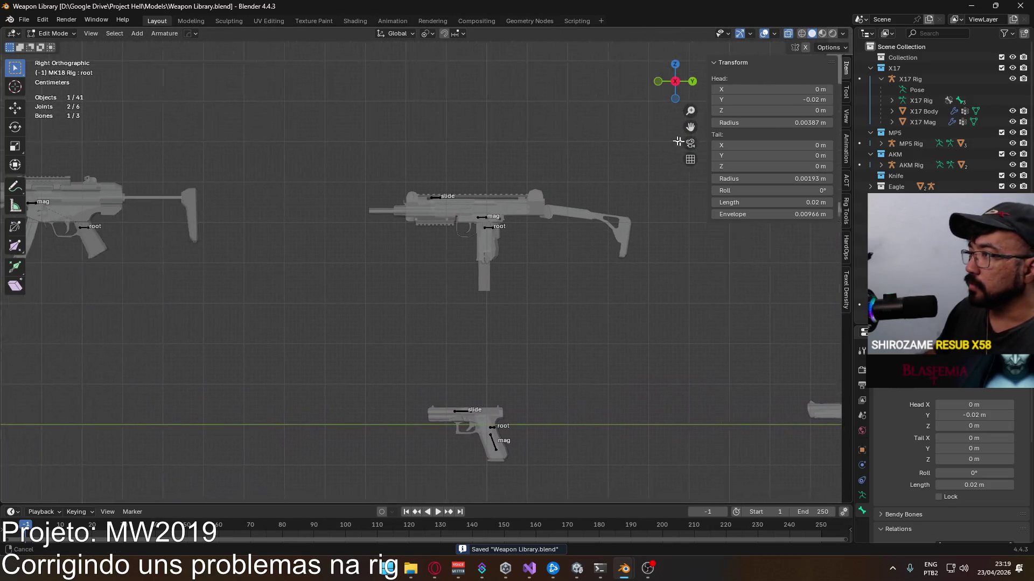
{"action": "scroll", "coordinate": [433, 194], "scroll_direction": "up", "scroll_amount": 3, "text": "shift"}
{"action": "scroll", "coordinate": [519, 296], "scroll_direction": "up", "scroll_amount": 3, "text": "shift"}
{"action": "scroll", "coordinate": [277, 258], "scroll_direction": "up", "scroll_amount": 3, "text": "shift"}
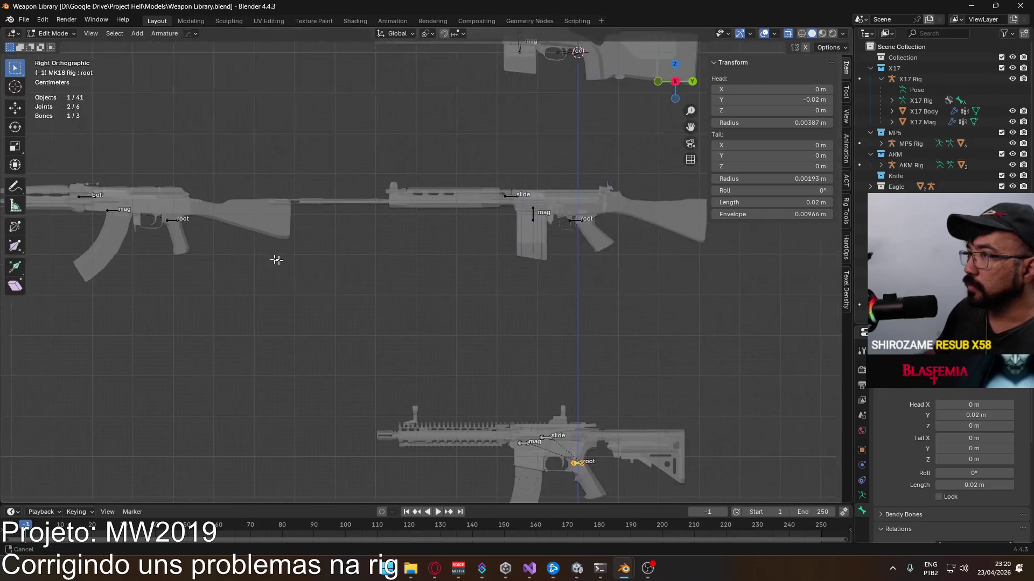
{"action": "scroll", "coordinate": [386, 201], "scroll_direction": "up", "scroll_amount": 2, "text": "shift"}
Step: Back in Object Mode, select the FN FAL rig as a whole object
{"action": "left_click", "coordinate": [54, 33]}
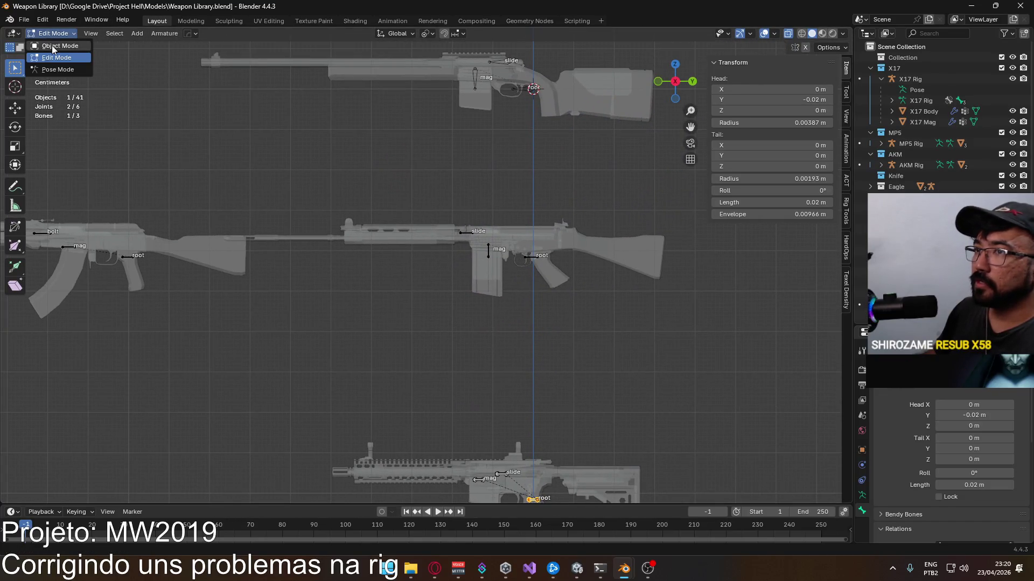
{"action": "left_click", "coordinate": [530, 260]}
{"action": "left_click", "coordinate": [55, 32]}
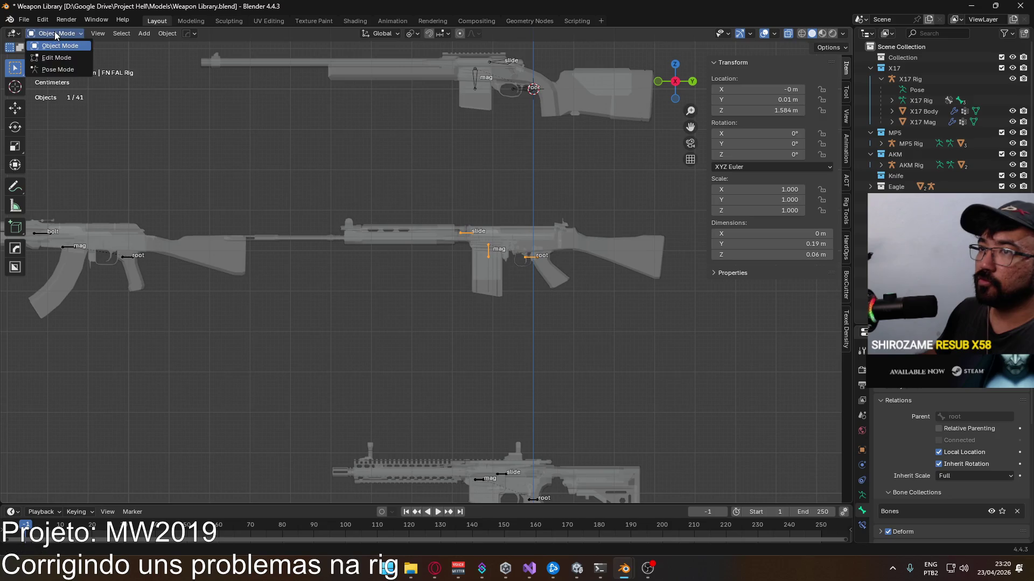
Step: In Edit Mode, move the FN FAL root bone's joint toward the grip and flip its Tail Y
{"action": "left_click", "coordinate": [57, 58]}
{"action": "scroll", "coordinate": [450, 284], "scroll_direction": "up", "scroll_amount": 2}
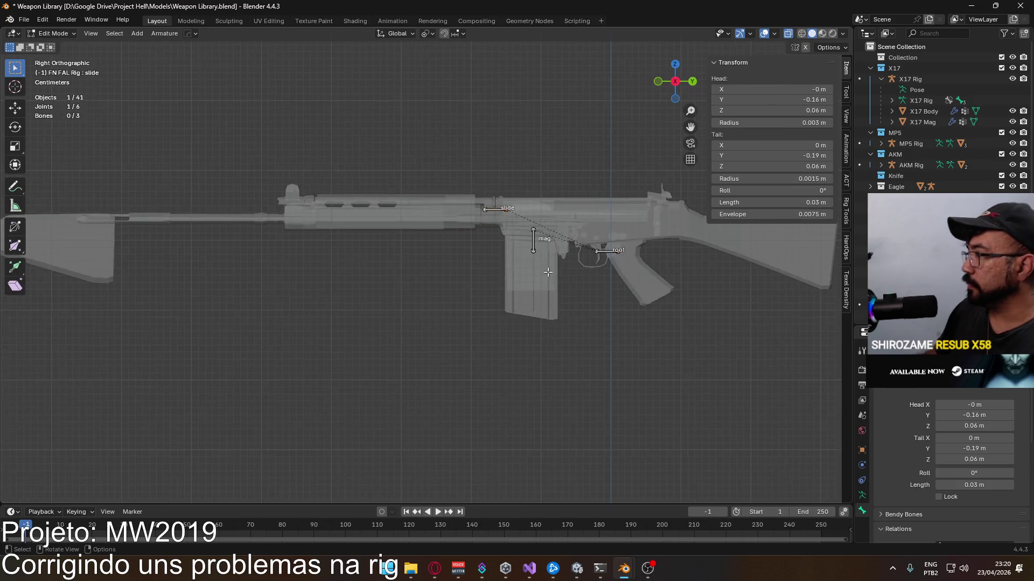
{"action": "scroll", "coordinate": [450, 284], "scroll_direction": "up", "scroll_amount": 3}
{"action": "left_click", "coordinate": [530, 295]}
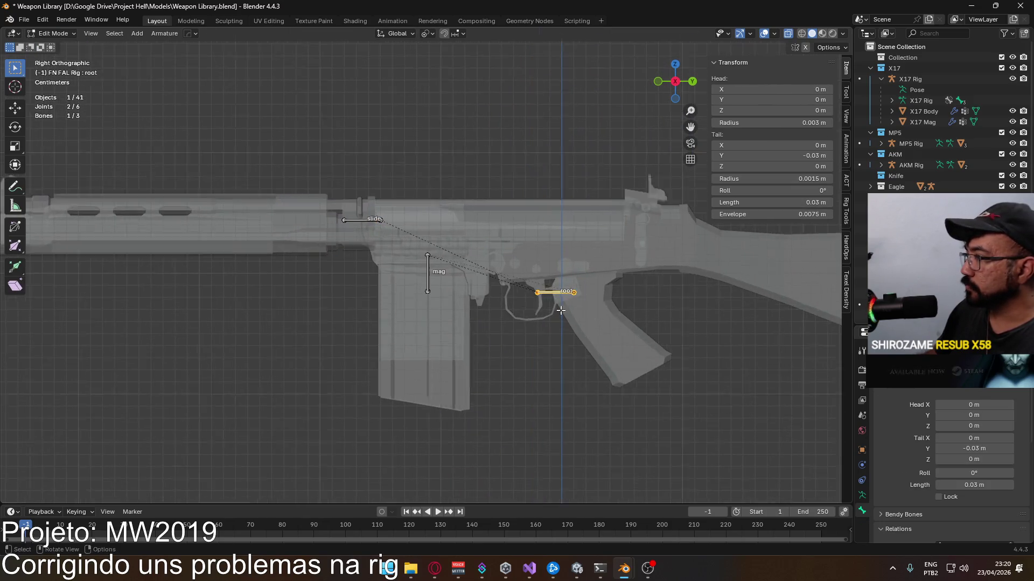
{"action": "scroll", "coordinate": [433, 302], "scroll_direction": "up", "scroll_amount": 4}
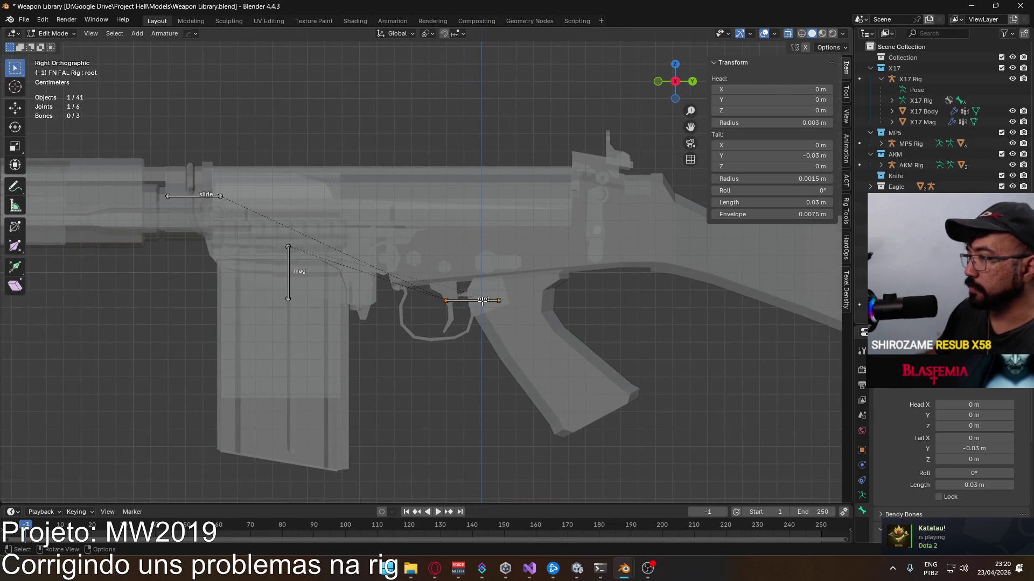
{"action": "left_click_drag", "start_coordinate": [499, 300], "coordinate": [531, 285]}
{"action": "left_click", "coordinate": [532, 285]}
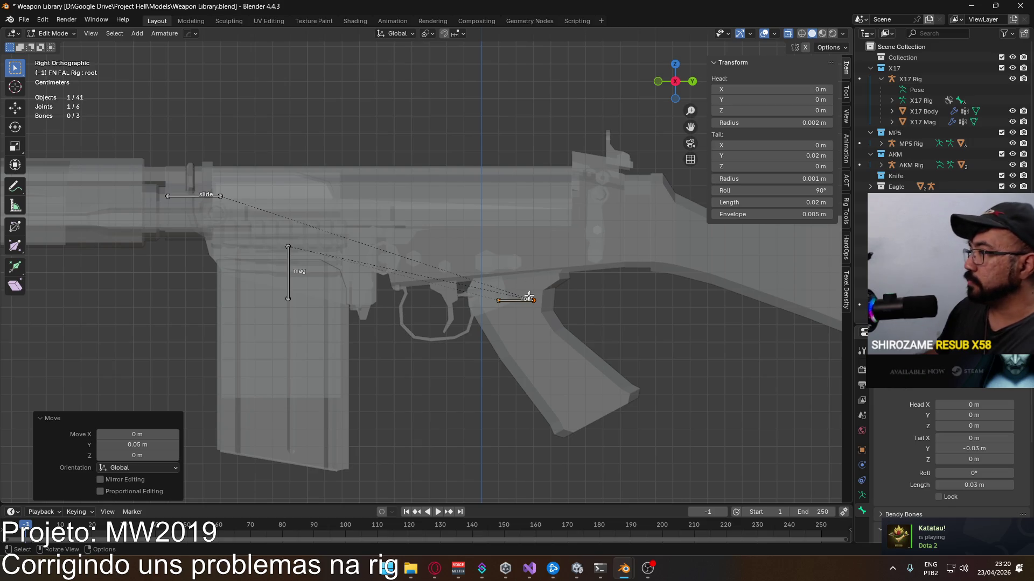
{"action": "left_click", "coordinate": [805, 155]}
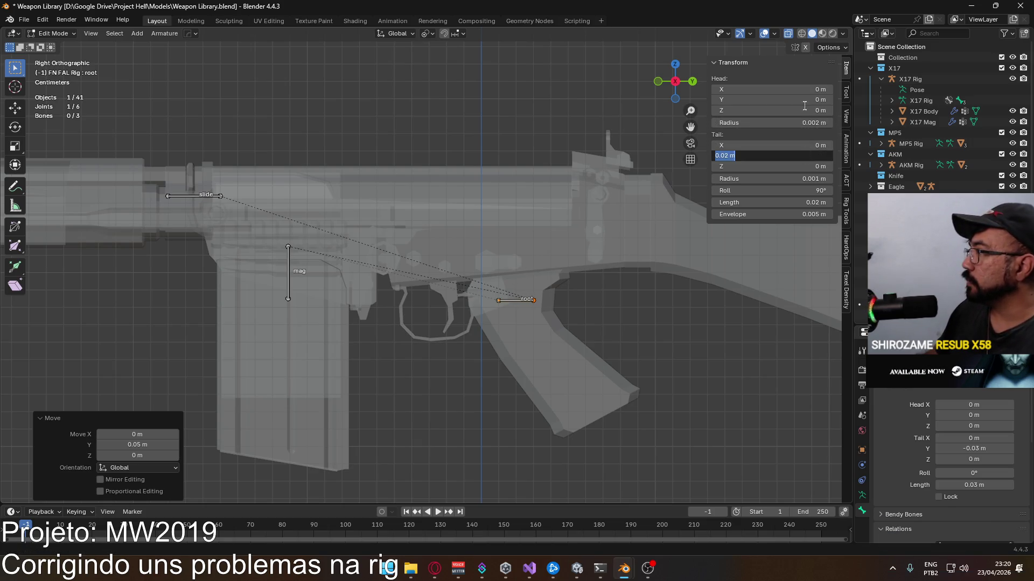
{"action": "type", "text": "-0.02"}
{"action": "key", "text": "Return"}
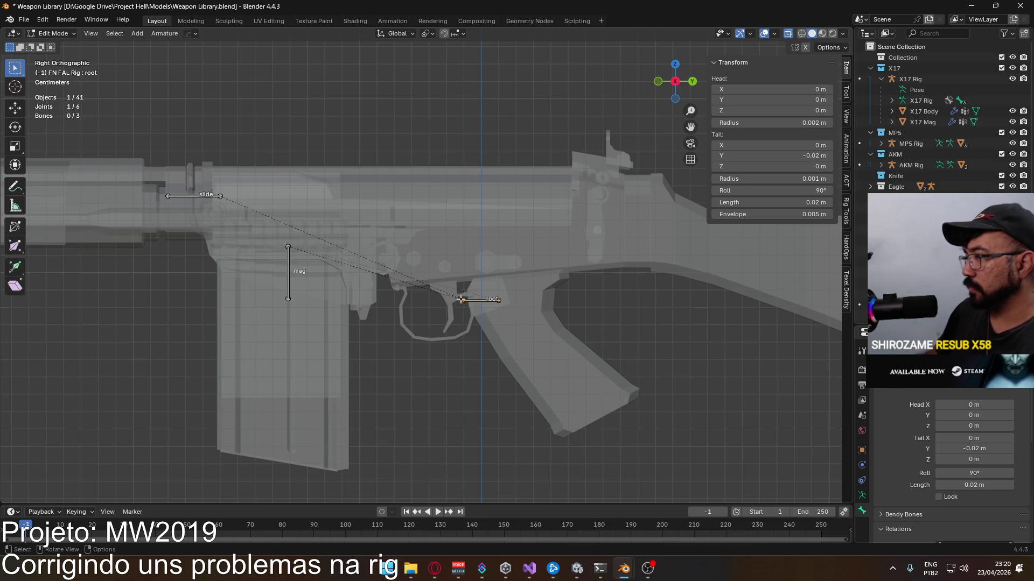
Step: Place the root bone in the grip at 0.01 m long with its tail at the origin, then leave Edit Mode
{"action": "key", "text": "g"}
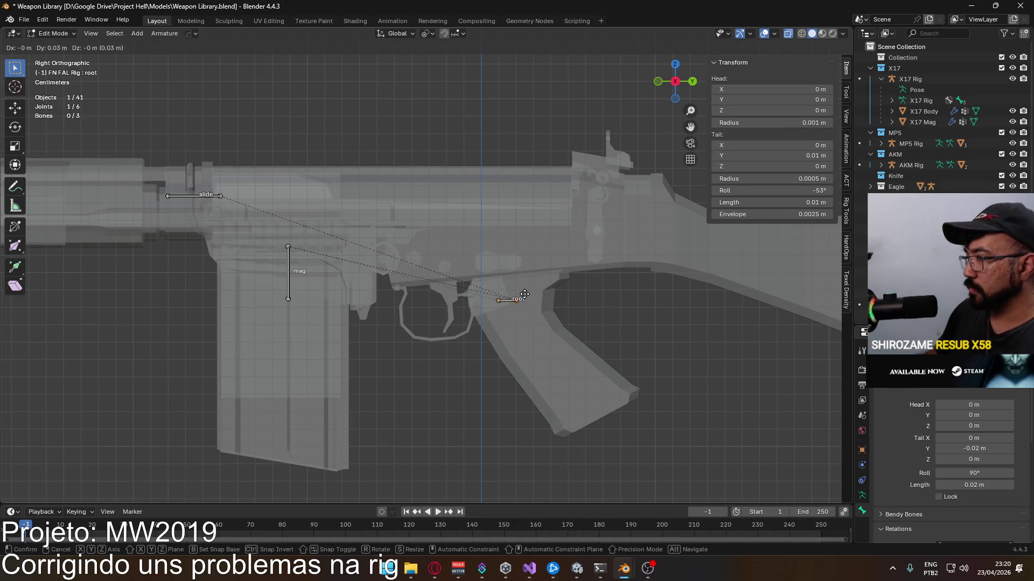
{"action": "left_click", "coordinate": [523, 295]}
{"action": "key", "text": "g"}
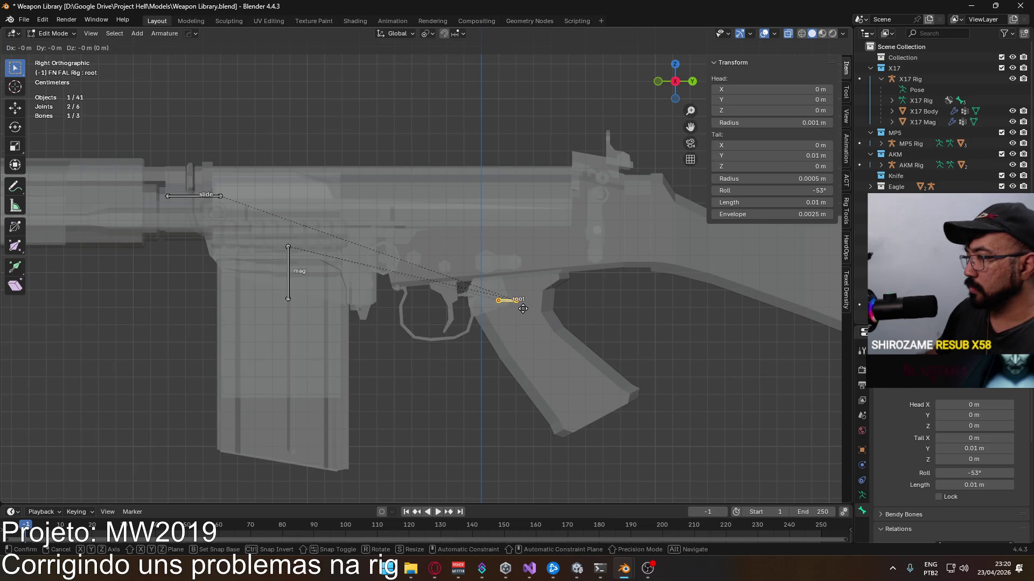
{"action": "left_click", "coordinate": [517, 306]}
{"action": "scroll", "coordinate": [476, 307], "scroll_direction": "down", "scroll_amount": 2}
{"action": "scroll", "coordinate": [512, 188], "scroll_direction": "down", "scroll_amount": 3}
{"action": "mouse_move", "coordinate": [512, 188]}
{"action": "middle_mouse_down", "text": "shift"}
{"action": "mouse_move", "coordinate": [519, 115]}
{"action": "mouse_move", "coordinate": [485, 202]}
{"action": "middle_mouse_up", "text": "shift"}
{"action": "scroll", "coordinate": [469, 234], "scroll_direction": "up", "scroll_amount": 3}
{"action": "scroll", "coordinate": [461, 248], "scroll_direction": "up", "scroll_amount": 3}
{"action": "scroll", "coordinate": [461, 248], "scroll_direction": "down", "scroll_amount": 3}
{"action": "scroll", "coordinate": [460, 249], "scroll_direction": "down", "scroll_amount": 2}
{"action": "mouse_move", "coordinate": [462, 249]}
{"action": "middle_mouse_down", "text": "shift"}
{"action": "mouse_move", "coordinate": [396, 261]}
{"action": "mouse_move", "coordinate": [450, 219]}
{"action": "mouse_move", "coordinate": [420, 363]}
{"action": "middle_mouse_up", "text": "shift"}
{"action": "scroll", "coordinate": [453, 323], "scroll_direction": "up", "scroll_amount": 2}
{"action": "scroll", "coordinate": [472, 304], "scroll_direction": "up", "scroll_amount": 2}
{"action": "scroll", "coordinate": [472, 305], "scroll_direction": "up", "scroll_amount": 2}
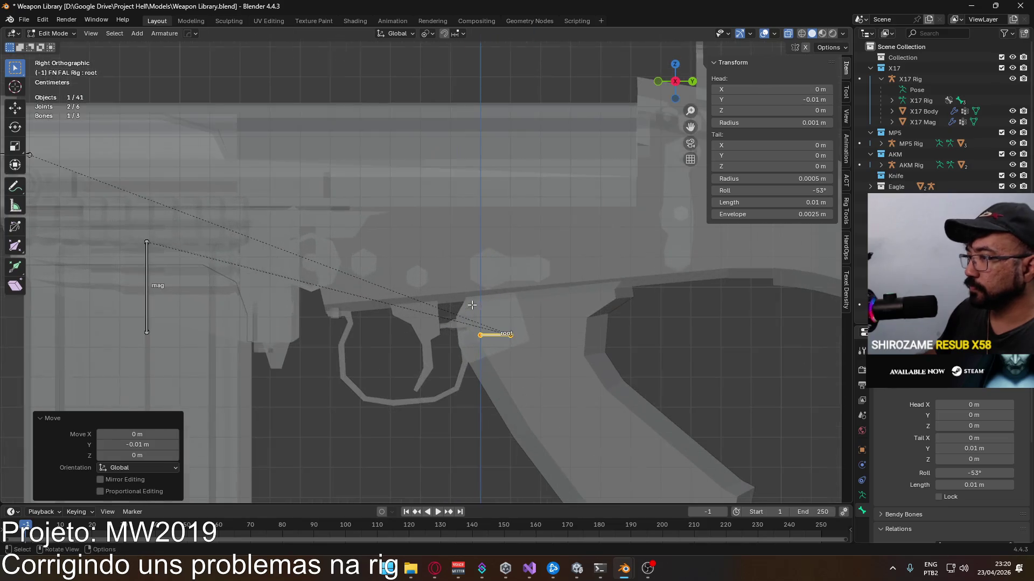
{"action": "left_click", "coordinate": [494, 334]}
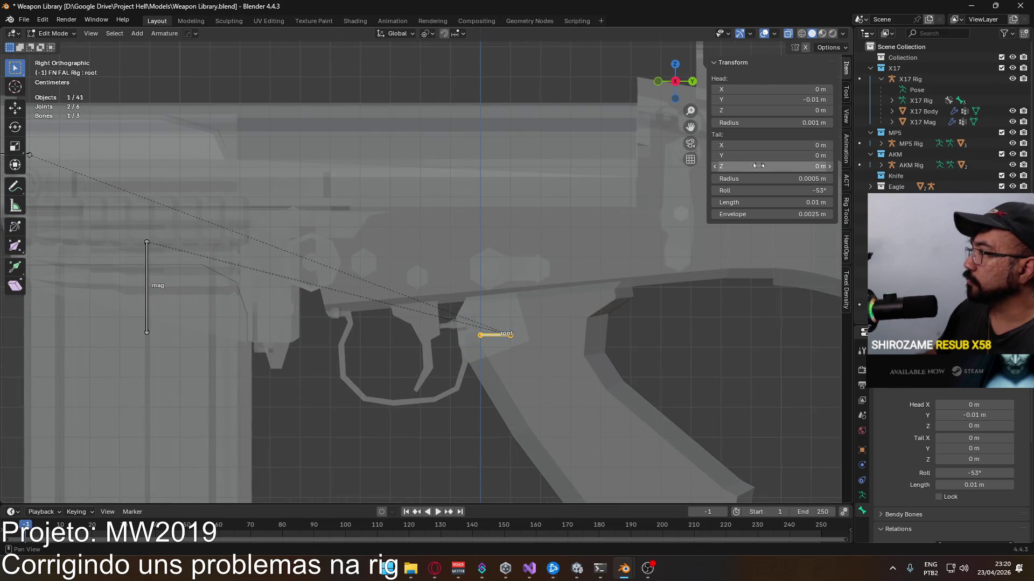
{"action": "left_click", "coordinate": [777, 110]}
{"action": "key", "text": "Return"}
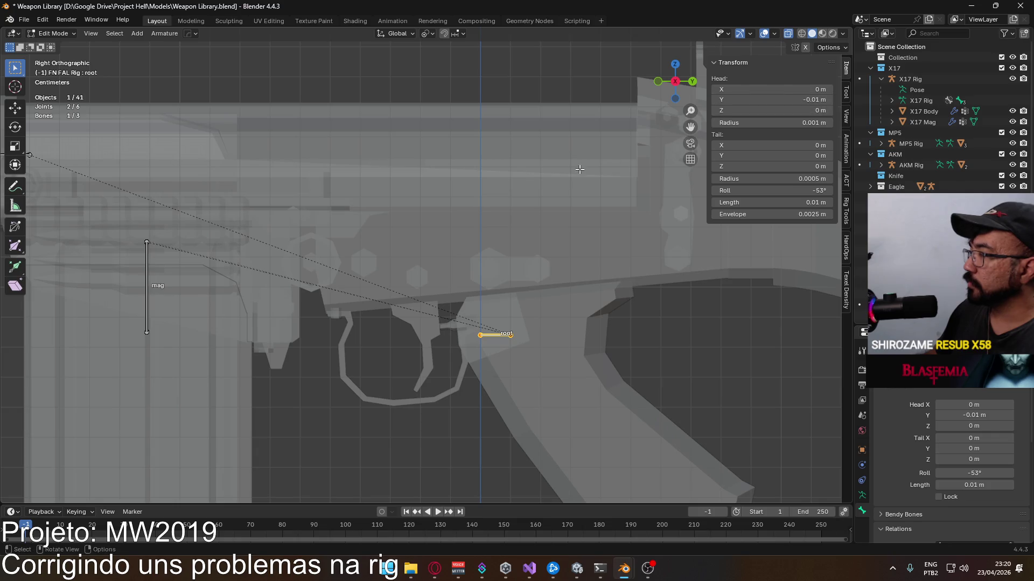
{"action": "scroll", "coordinate": [944, 452], "scroll_direction": "down", "scroll_amount": 5}
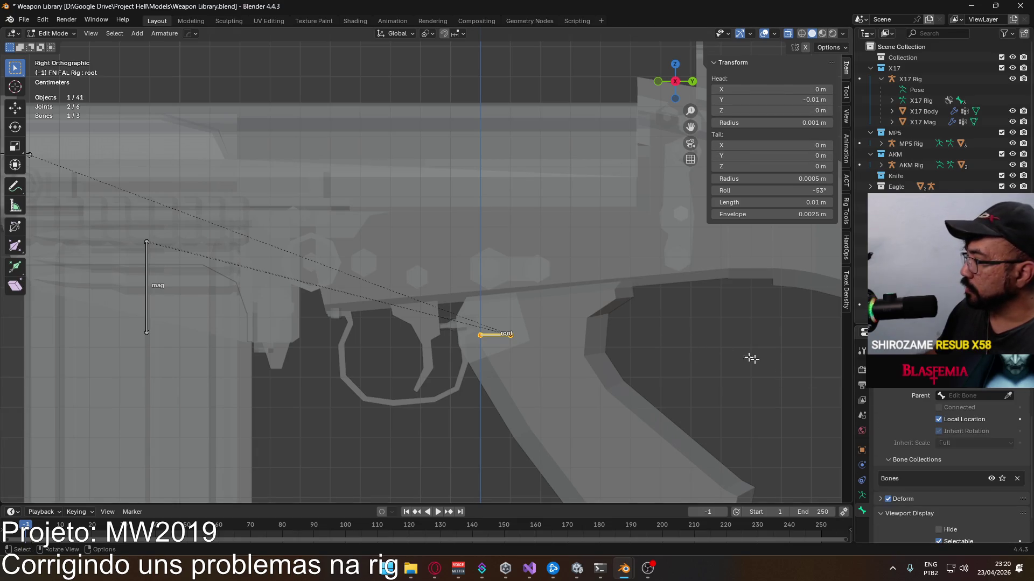
{"action": "scroll", "coordinate": [945, 468], "scroll_direction": "down", "scroll_amount": 3}
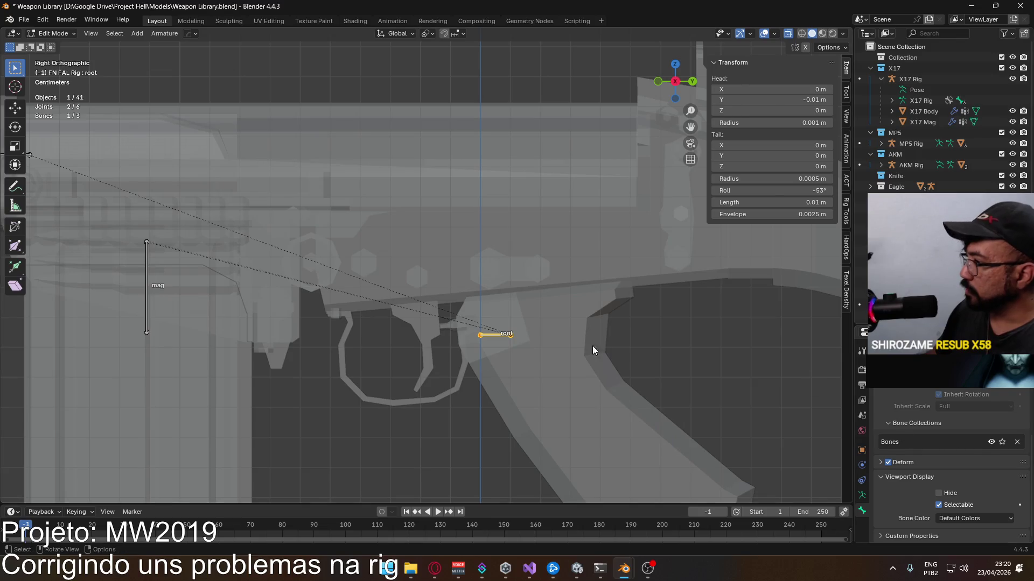
{"action": "key", "text": "Tab"}
{"action": "scroll", "coordinate": [956, 426], "scroll_direction": "down", "scroll_amount": 3}
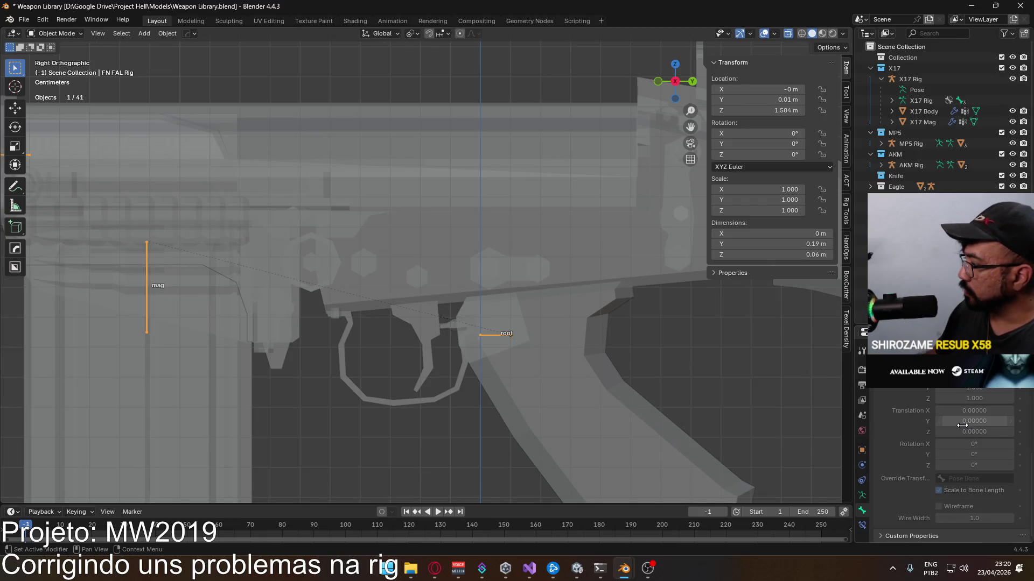
{"action": "scroll", "coordinate": [958, 426], "scroll_direction": "up", "scroll_amount": 2}
{"action": "scroll", "coordinate": [949, 452], "scroll_direction": "up", "scroll_amount": 1}
{"action": "scroll", "coordinate": [949, 452], "scroll_direction": "up", "scroll_amount": 1}
{"action": "scroll", "coordinate": [945, 453], "scroll_direction": "up", "scroll_amount": 1}
{"action": "scroll", "coordinate": [946, 450], "scroll_direction": "down", "scroll_amount": 1}
{"action": "scroll", "coordinate": [909, 420], "scroll_direction": "down", "scroll_amount": 2}
{"action": "scroll", "coordinate": [909, 420], "scroll_direction": "down", "scroll_amount": 2}
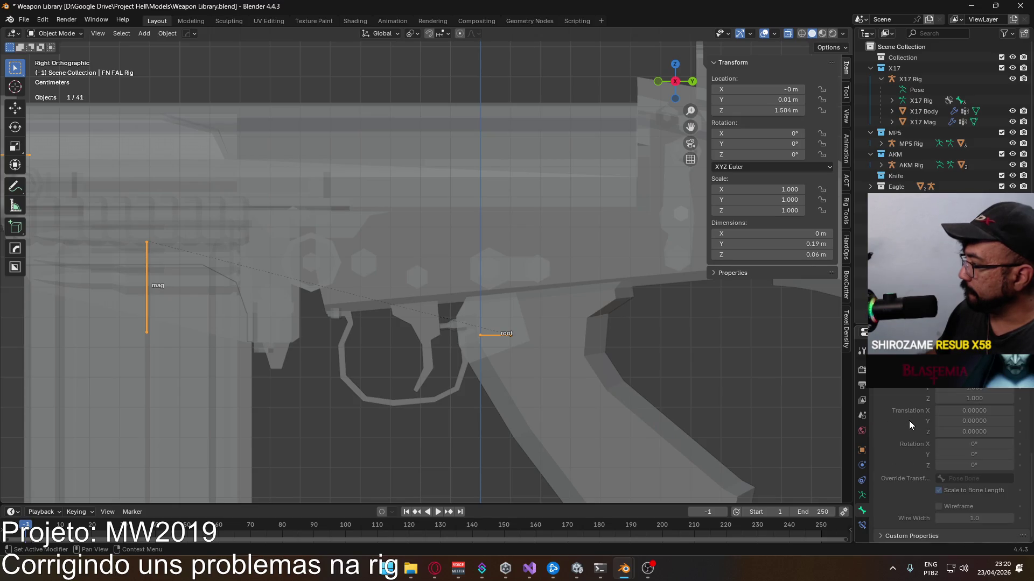
Step: Set the FN FAL rig's Viewport Display to show bones as Octahedral
{"action": "left_click", "coordinate": [862, 494]}
{"action": "left_click", "coordinate": [956, 400]}
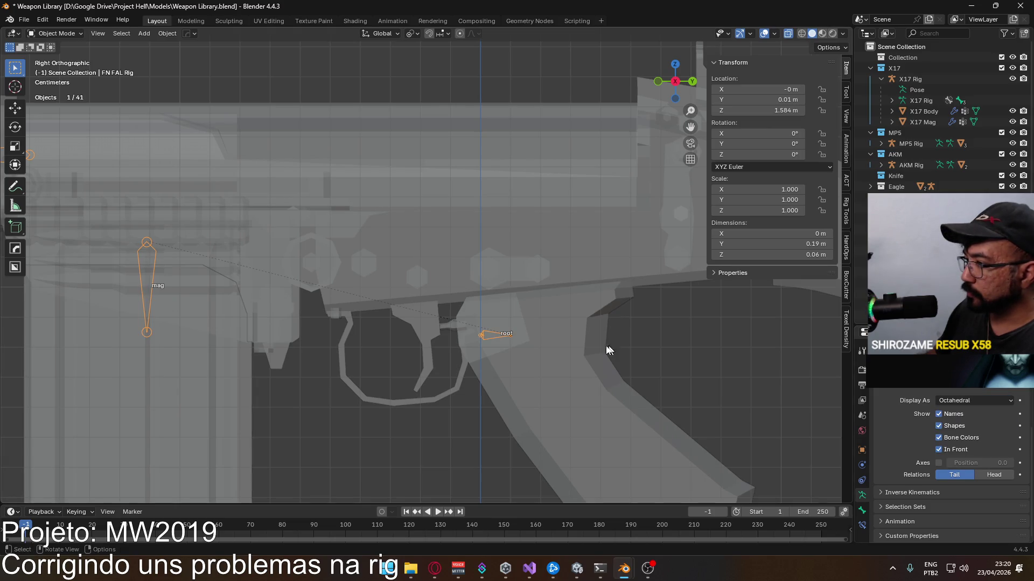
{"action": "scroll", "coordinate": [503, 340], "scroll_direction": "down", "scroll_amount": 5}
{"action": "scroll", "coordinate": [504, 336], "scroll_direction": "down", "scroll_amount": 3}
{"action": "mouse_move", "coordinate": [476, 270]}
{"action": "middle_mouse_down", "text": "shift"}
{"action": "mouse_move", "coordinate": [536, 189]}
{"action": "mouse_move", "coordinate": [528, 184]}
{"action": "middle_mouse_up", "text": "shift"}
{"action": "scroll", "coordinate": [353, 284], "scroll_direction": "down", "scroll_amount": 2, "text": "shift"}
{"action": "scroll", "coordinate": [409, 281], "scroll_direction": "down", "scroll_amount": 5, "text": "shift"}
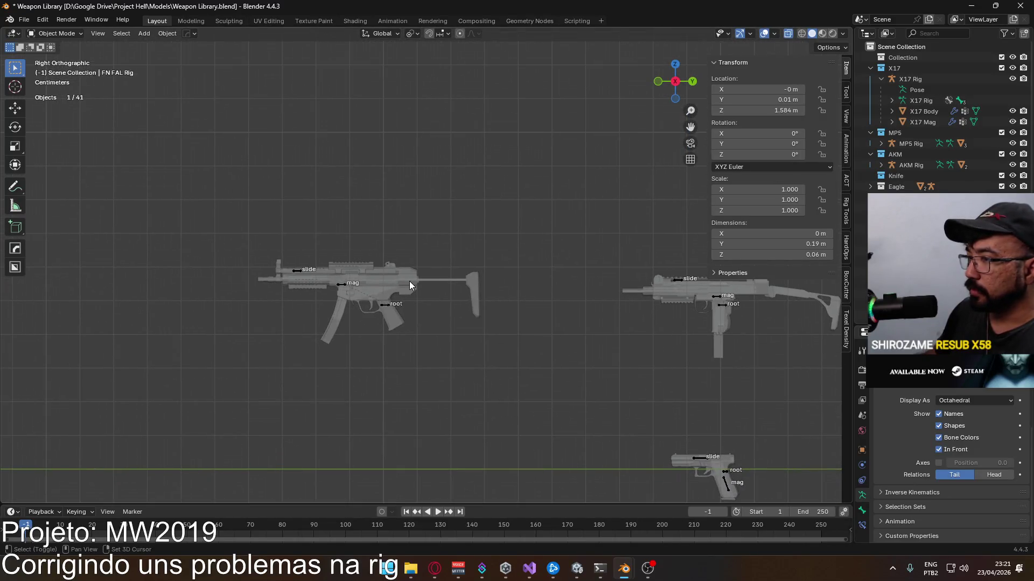
{"action": "scroll", "coordinate": [384, 332], "scroll_direction": "up", "scroll_amount": 3}
{"action": "scroll", "coordinate": [341, 347], "scroll_direction": "up", "scroll_amount": 2}
Step: Set the MP5 rig's bones to Octahedral display and move on to the X17 rig
{"action": "left_click", "coordinate": [341, 348]}
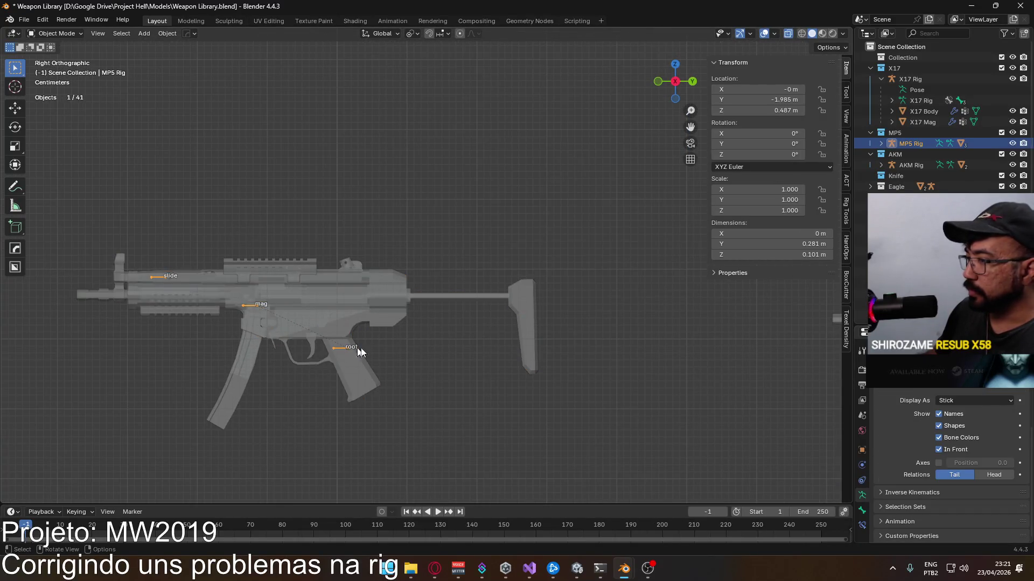
{"action": "left_click", "coordinate": [957, 401]}
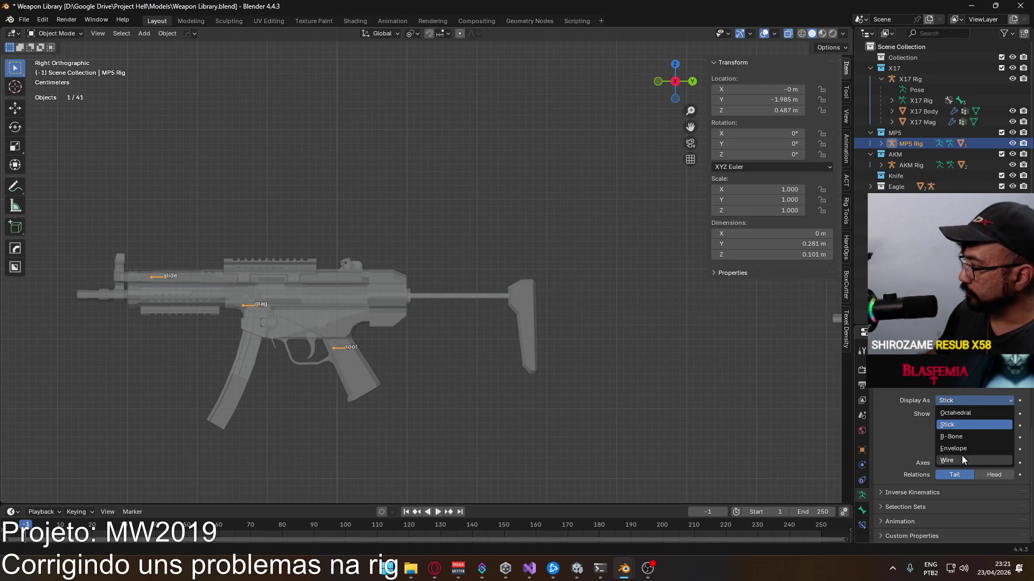
{"action": "left_click", "coordinate": [956, 413]}
{"action": "scroll", "coordinate": [413, 373], "scroll_direction": "up", "scroll_amount": 2}
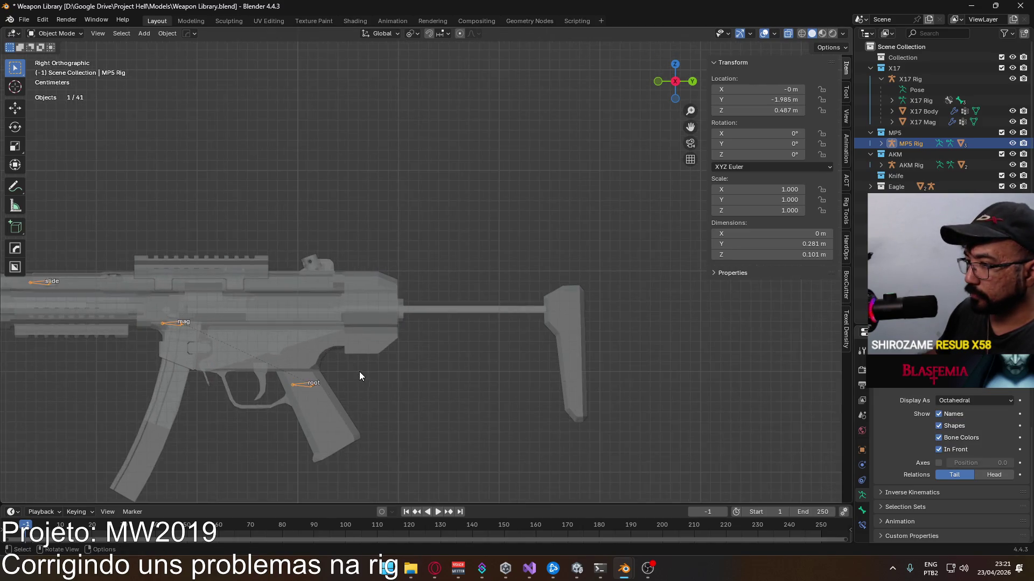
{"action": "scroll", "coordinate": [360, 371], "scroll_direction": "up", "scroll_amount": 2}
{"action": "scroll", "coordinate": [330, 342], "scroll_direction": "up", "scroll_amount": 3}
{"action": "scroll", "coordinate": [450, 271], "scroll_direction": "up", "scroll_amount": 2}
{"action": "left_click", "coordinate": [527, 248]}
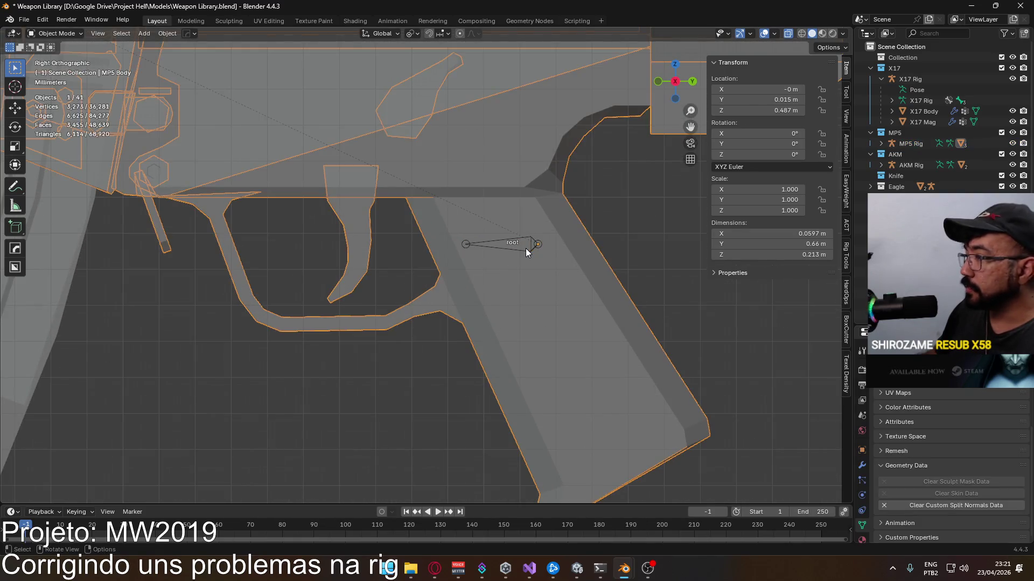
{"action": "left_click", "coordinate": [533, 245]}
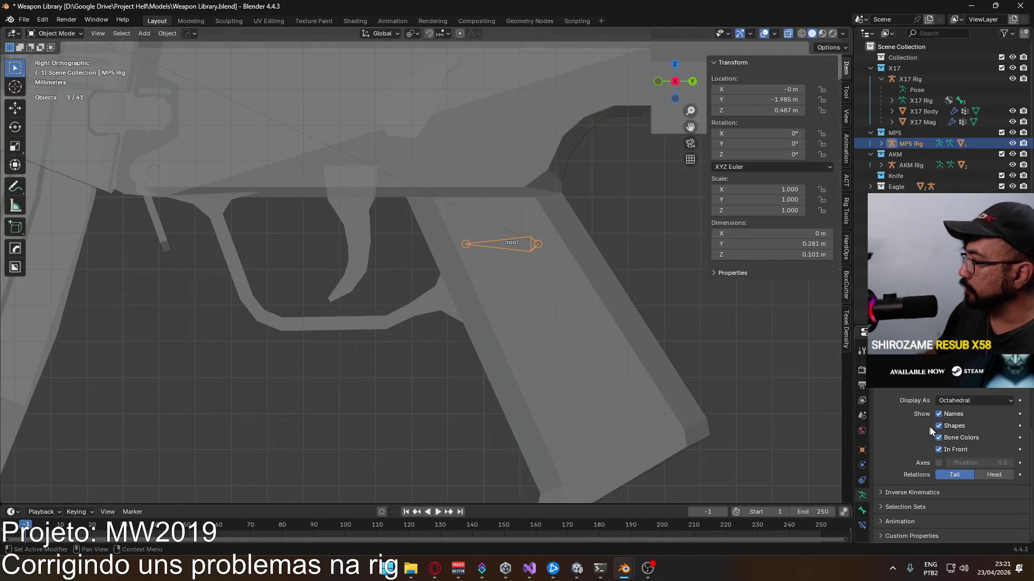
{"action": "scroll", "coordinate": [885, 427], "scroll_direction": "up", "scroll_amount": 2}
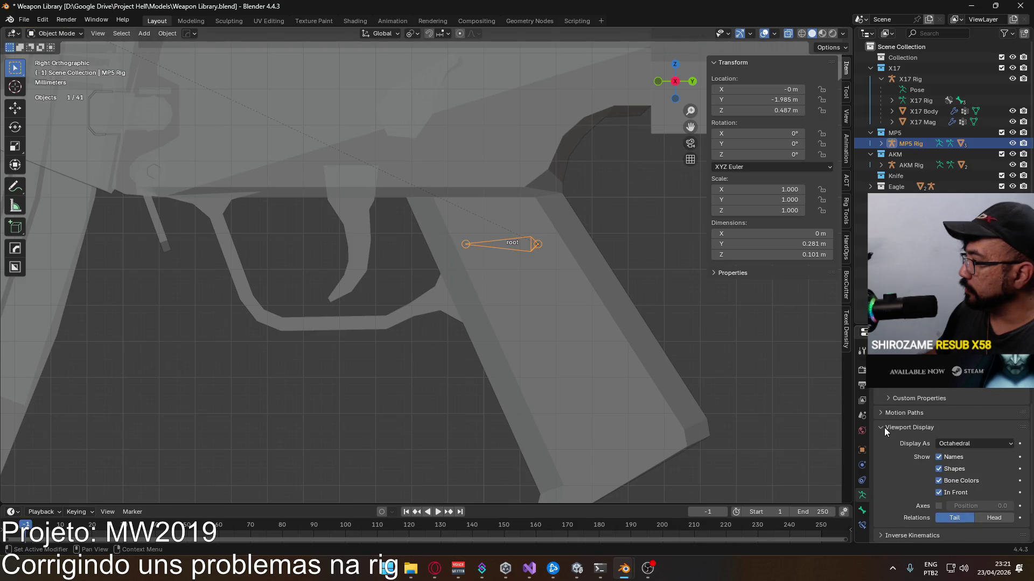
{"action": "scroll", "coordinate": [884, 427], "scroll_direction": "up", "scroll_amount": 3}
{"action": "scroll", "coordinate": [311, 170], "scroll_direction": "down", "scroll_amount": 3}
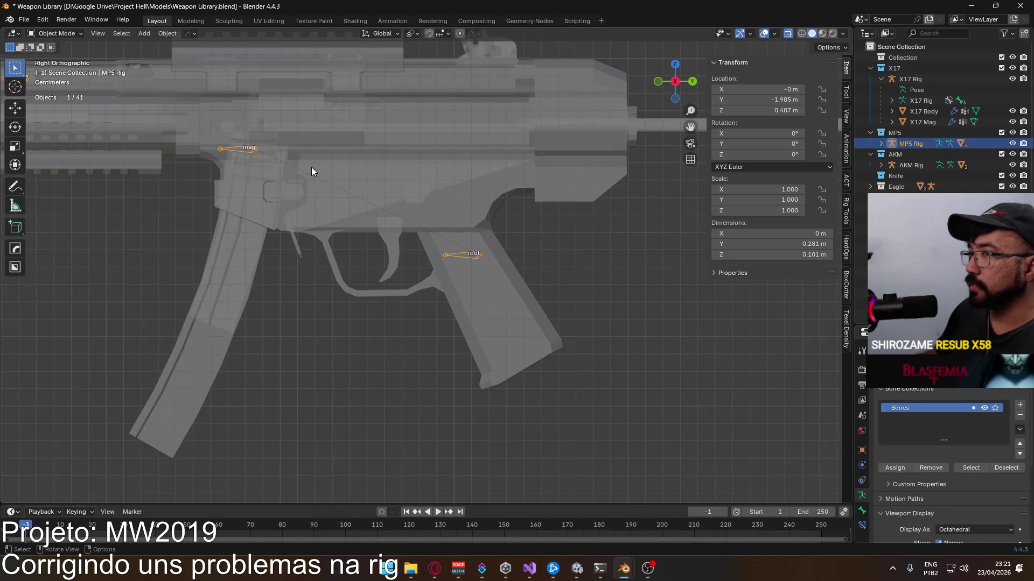
{"action": "scroll", "coordinate": [481, 265], "scroll_direction": "down", "scroll_amount": 1}
{"action": "scroll", "coordinate": [499, 264], "scroll_direction": "down", "scroll_amount": 3}
{"action": "middle_click_drag", "start_coordinate": [655, 295], "coordinate": [455, 276], "text": "shift"}
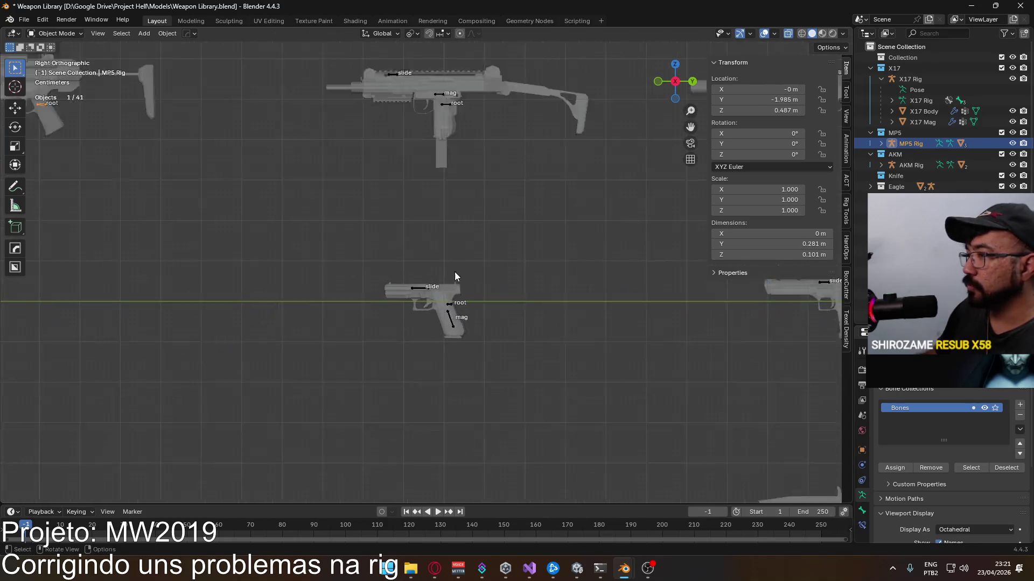
{"action": "scroll", "coordinate": [440, 291], "scroll_direction": "up", "scroll_amount": 3}
{"action": "left_click", "coordinate": [418, 305]}
{"action": "scroll", "coordinate": [948, 443], "scroll_direction": "down", "scroll_amount": 3}
{"action": "scroll", "coordinate": [948, 444], "scroll_direction": "down", "scroll_amount": 2}
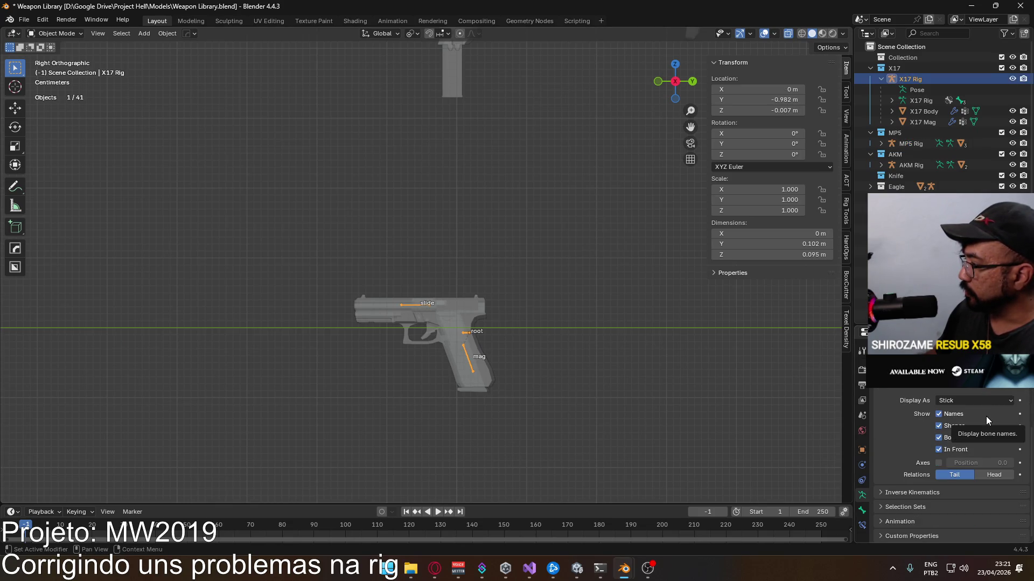
Step: Give the X17 rig Octahedral bones with relationship lines drawn from bone heads
{"action": "left_click", "coordinate": [986, 475]}
{"action": "left_click", "coordinate": [949, 401]}
{"action": "left_click", "coordinate": [951, 413]}
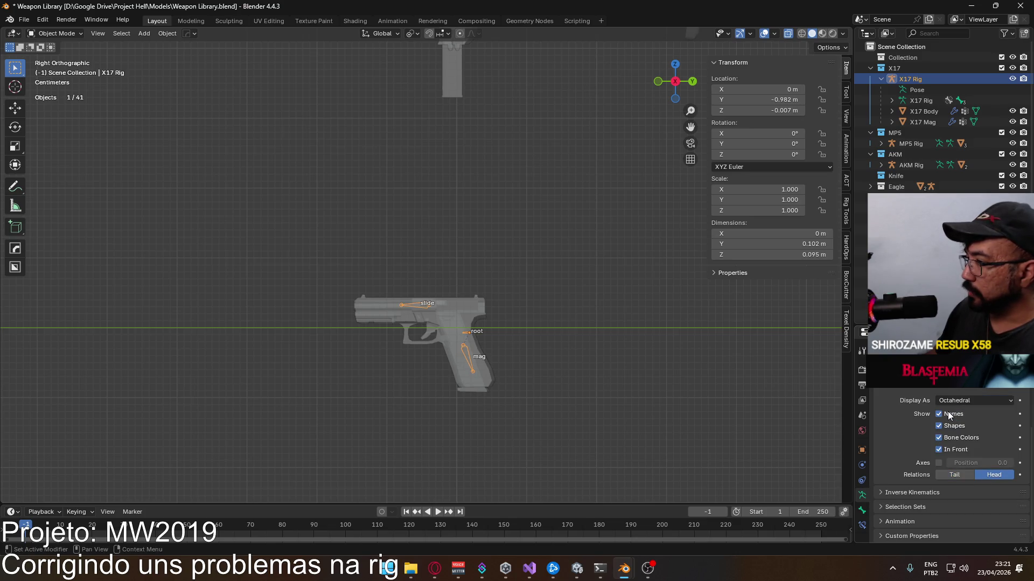
{"action": "scroll", "coordinate": [478, 366], "scroll_direction": "up", "scroll_amount": 5}
{"action": "scroll", "coordinate": [495, 358], "scroll_direction": "down", "scroll_amount": 2}
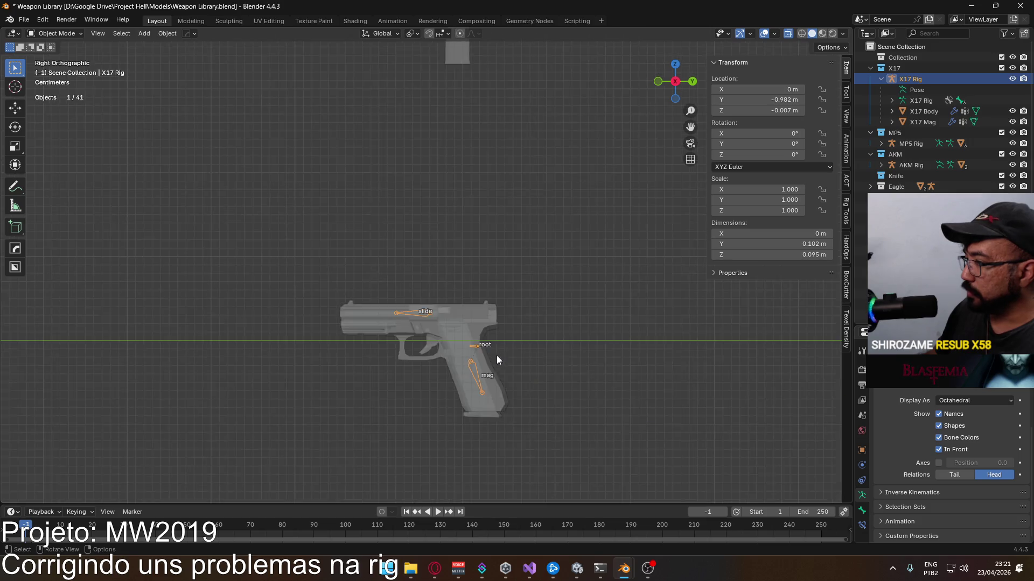
{"action": "scroll", "coordinate": [497, 356], "scroll_direction": "down", "scroll_amount": 3}
{"action": "scroll", "coordinate": [506, 329], "scroll_direction": "down", "scroll_amount": 2}
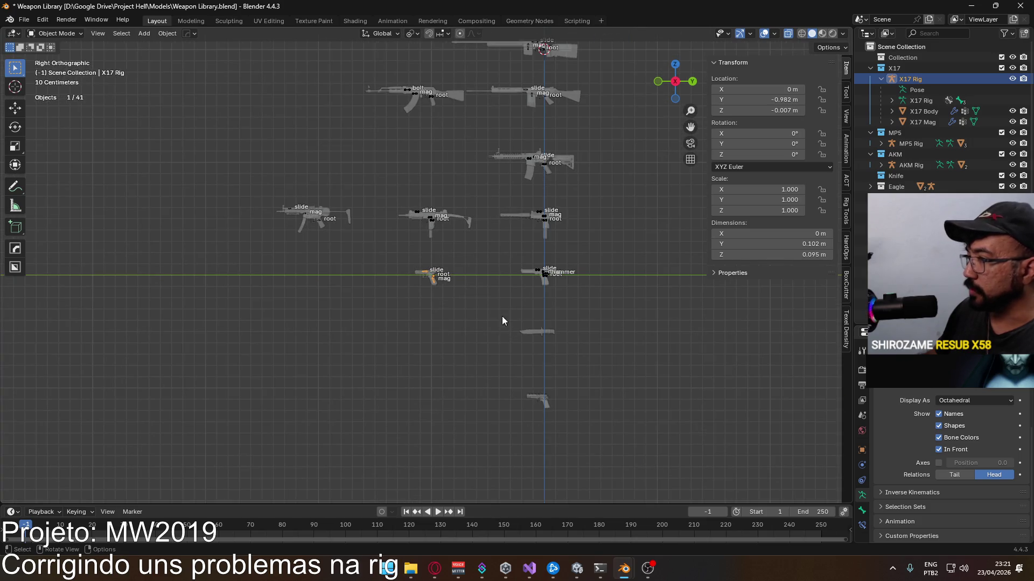
Step: Give the Eagle rig Octahedral bones with head relations, then select the MAC10 rig
{"action": "left_click", "coordinate": [540, 274]}
{"action": "left_click", "coordinate": [972, 398]}
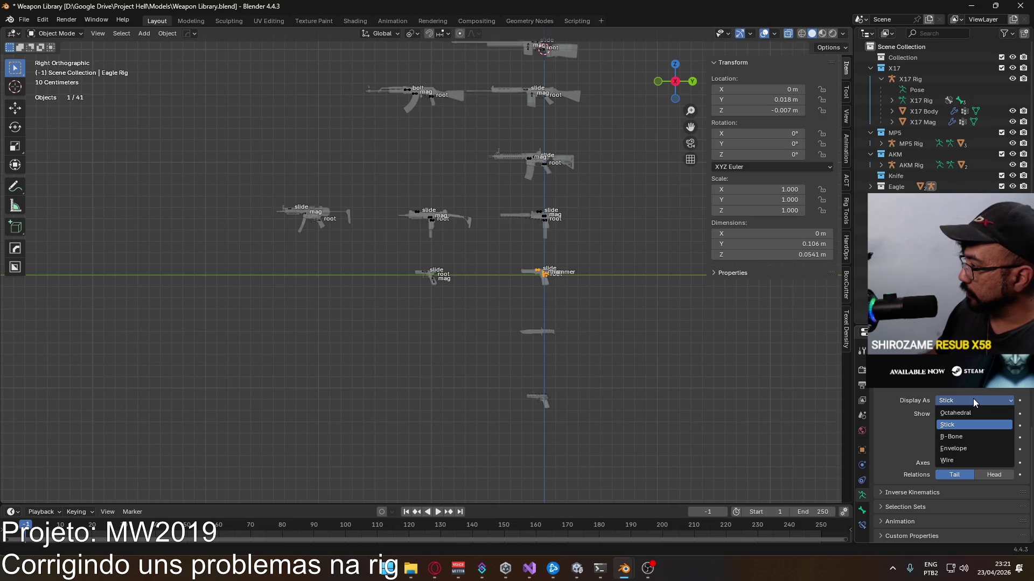
{"action": "left_click", "coordinate": [971, 412]}
{"action": "scroll", "coordinate": [612, 307], "scroll_direction": "up", "scroll_amount": 4}
{"action": "scroll", "coordinate": [611, 308], "scroll_direction": "up", "scroll_amount": 3}
{"action": "scroll", "coordinate": [551, 299], "scroll_direction": "up", "scroll_amount": 3}
{"action": "scroll", "coordinate": [369, 281], "scroll_direction": "up", "scroll_amount": 4}
{"action": "scroll", "coordinate": [457, 305], "scroll_direction": "up", "scroll_amount": 2}
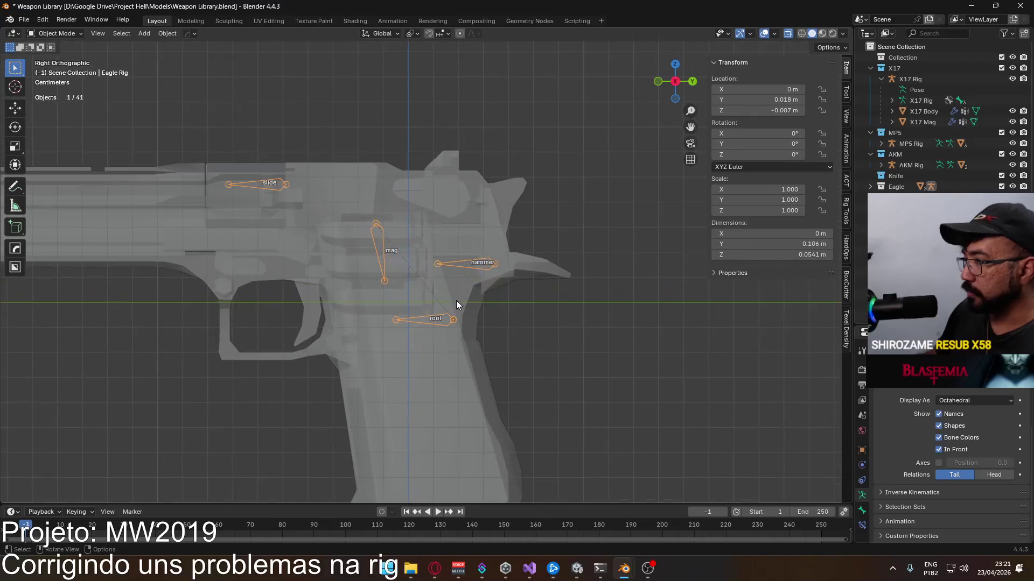
{"action": "left_click", "coordinate": [993, 476]}
{"action": "left_click", "coordinate": [966, 479]}
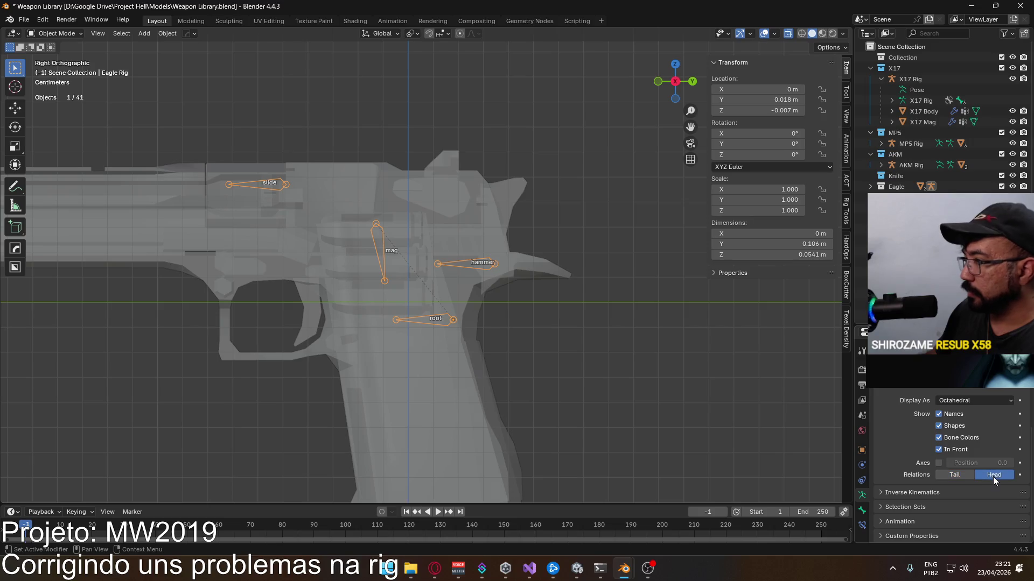
{"action": "scroll", "coordinate": [476, 322], "scroll_direction": "down", "scroll_amount": 5}
{"action": "scroll", "coordinate": [438, 298], "scroll_direction": "down", "scroll_amount": 3}
{"action": "scroll", "coordinate": [505, 363], "scroll_direction": "up", "scroll_amount": 2}
{"action": "scroll", "coordinate": [493, 345], "scroll_direction": "up", "scroll_amount": 2}
{"action": "mouse_move", "coordinate": [493, 349]}
{"action": "middle_mouse_down", "text": "shift"}
{"action": "mouse_move", "coordinate": [671, 218]}
{"action": "mouse_move", "coordinate": [340, 218]}
{"action": "mouse_move", "coordinate": [373, 138]}
{"action": "middle_mouse_up", "text": "shift"}
{"action": "scroll", "coordinate": [439, 315], "scroll_direction": "up", "scroll_amount": 2}
{"action": "left_click", "coordinate": [439, 317]}
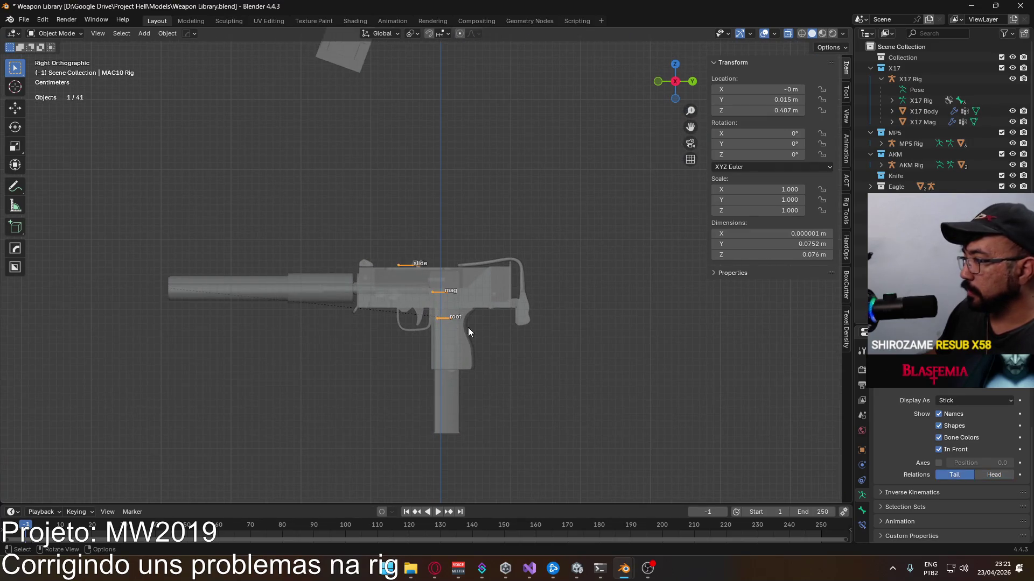
Step: Set the MAC10 rig to Octahedral bones with relationship lines from heads
{"action": "left_click", "coordinate": [972, 402]}
{"action": "scroll", "coordinate": [473, 350], "scroll_direction": "up", "scroll_amount": 2}
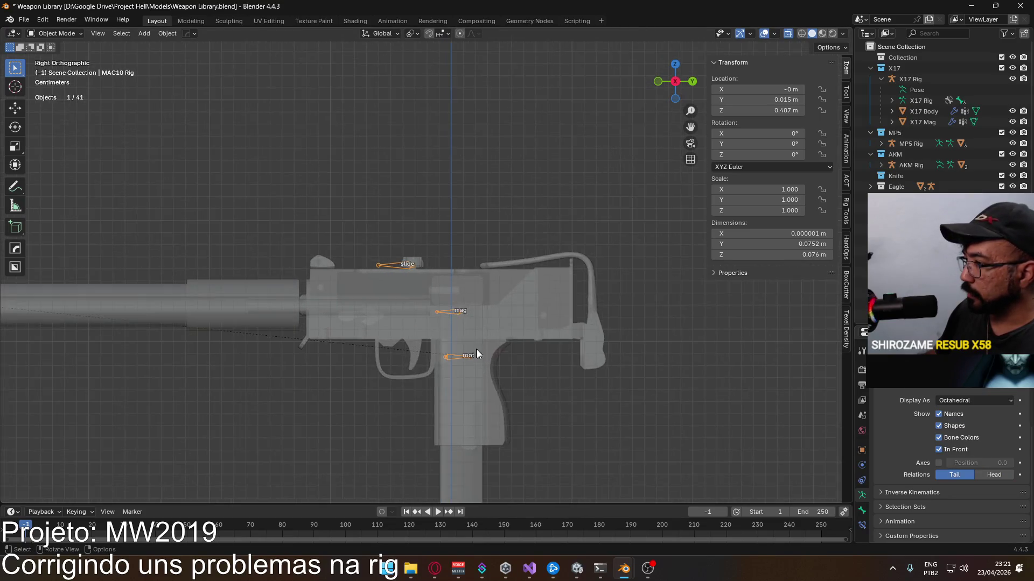
{"action": "scroll", "coordinate": [472, 345], "scroll_direction": "up", "scroll_amount": 1}
{"action": "scroll", "coordinate": [441, 271], "scroll_direction": "up", "scroll_amount": 1}
{"action": "left_click", "coordinate": [982, 472]}
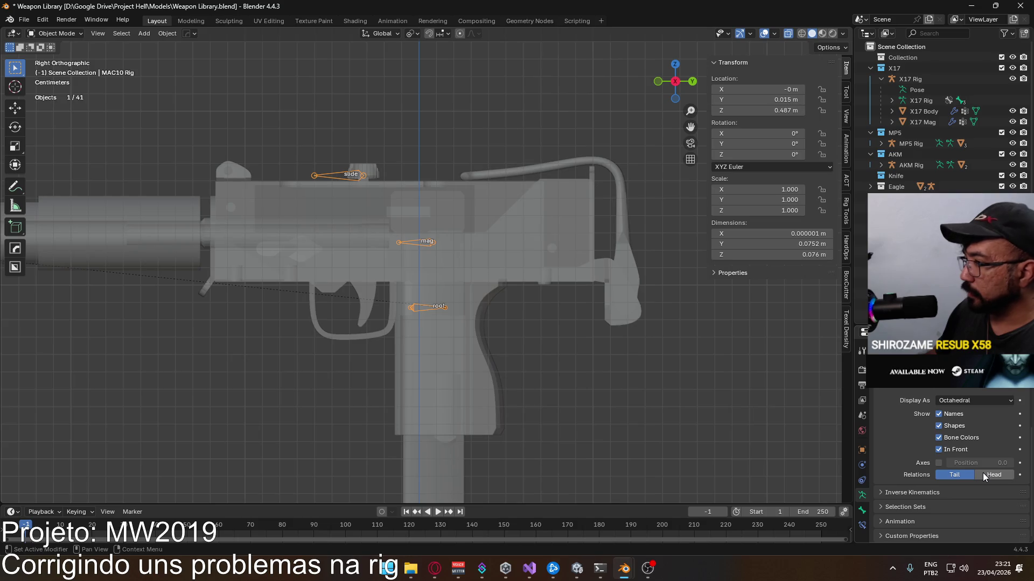
{"action": "left_click", "coordinate": [423, 307]}
{"action": "scroll", "coordinate": [415, 304], "scroll_direction": "up", "scroll_amount": 1}
{"action": "left_click", "coordinate": [413, 309]}
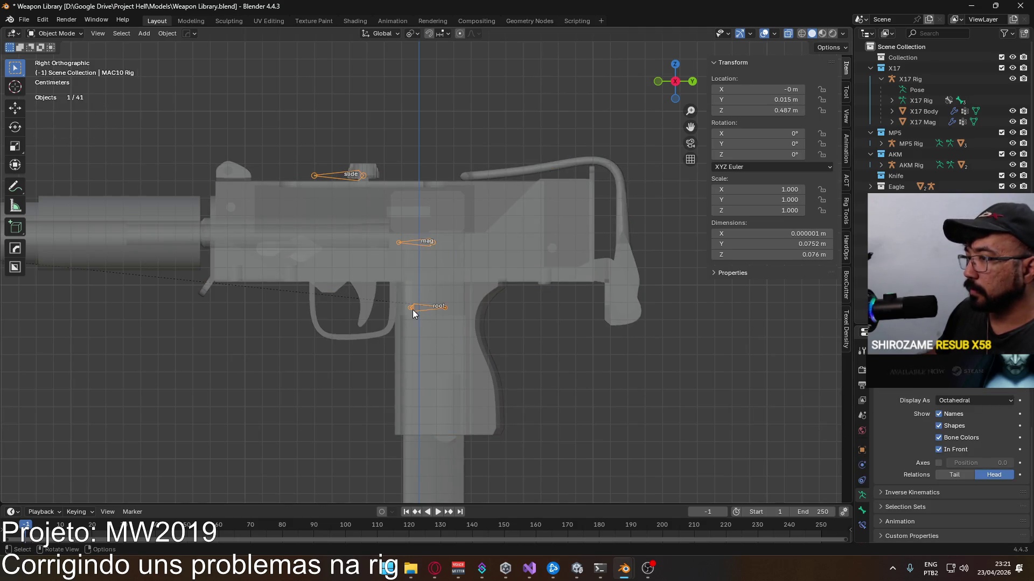
Step: Reverse the MAC10 root bone via Head Y 0.02, move it back into the grip, set Head Y 0
{"action": "key", "text": "Tab"}
{"action": "scroll", "coordinate": [436, 323], "scroll_direction": "up", "scroll_amount": 3}
{"action": "left_click", "coordinate": [465, 353]}
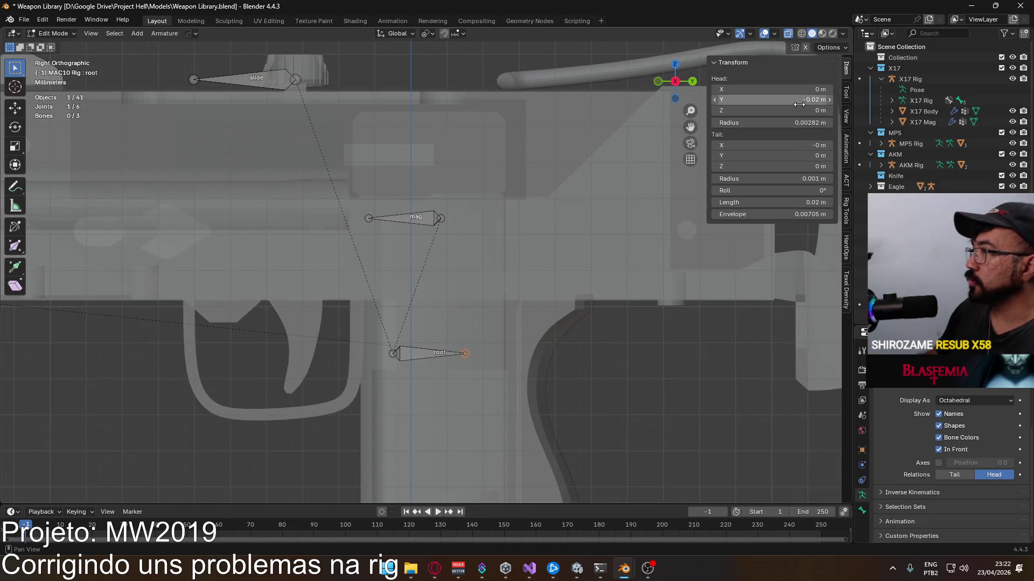
{"action": "left_click", "coordinate": [775, 98]}
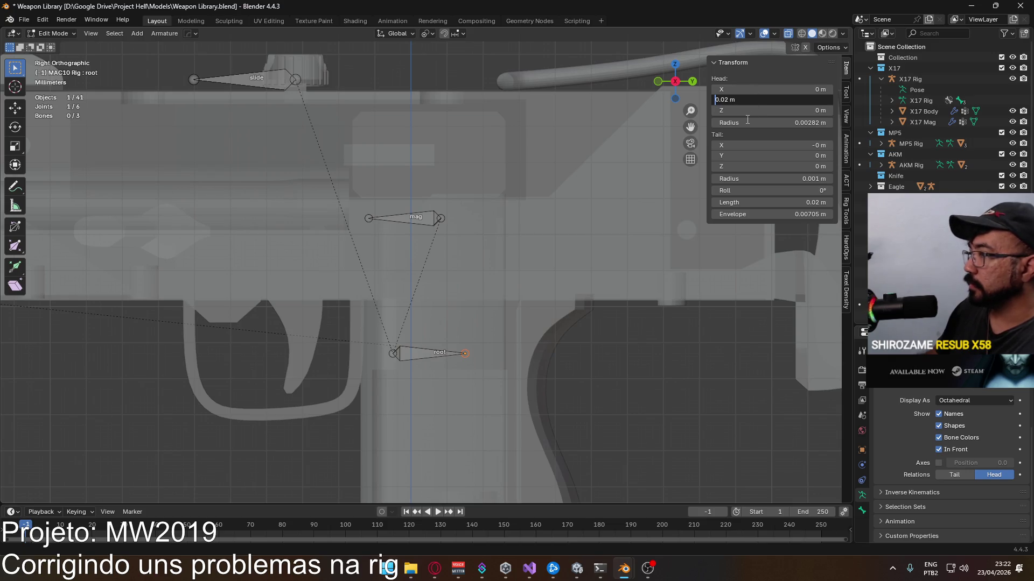
{"action": "key", "text": "Return"}
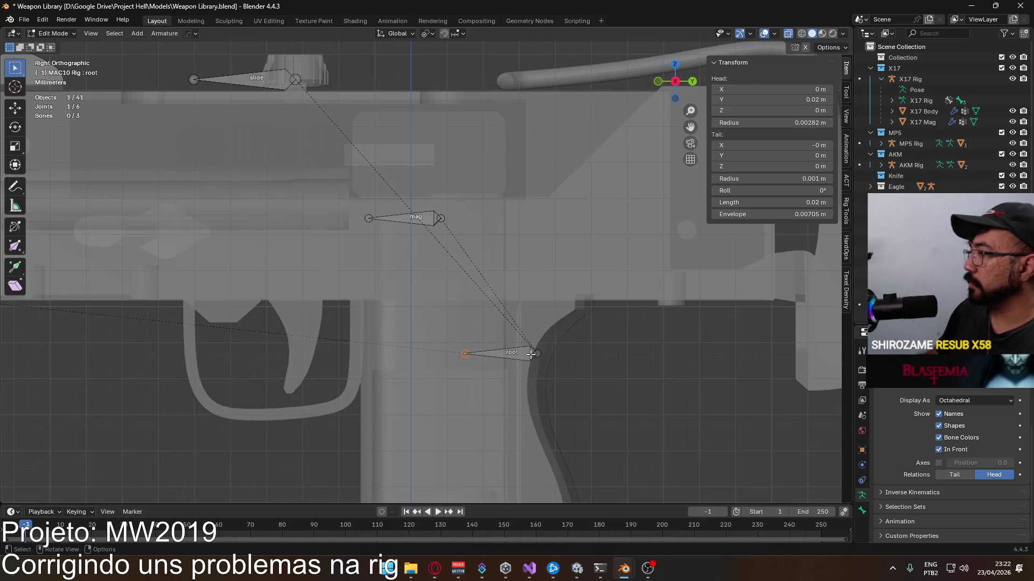
{"action": "key", "text": "g"}
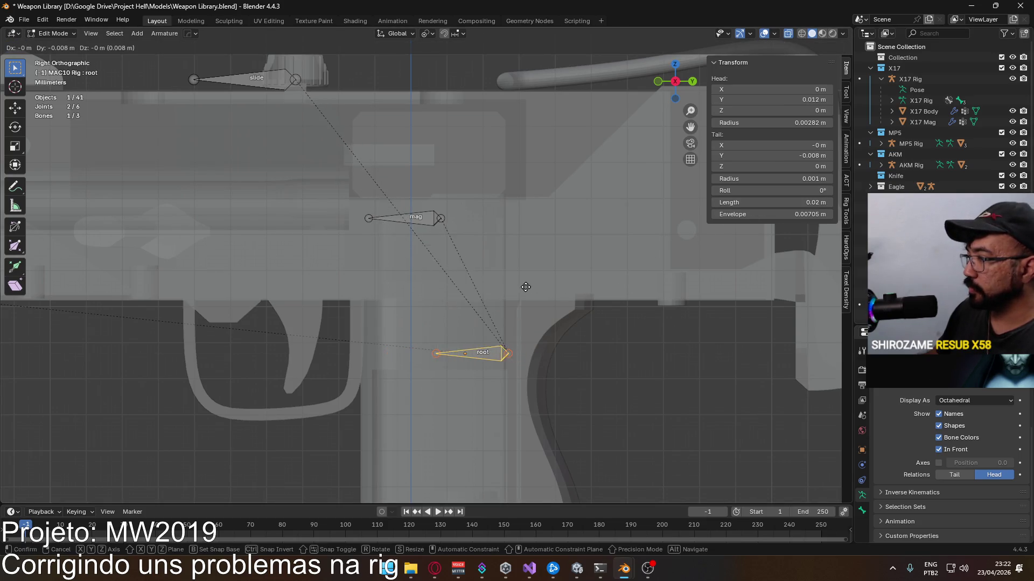
{"action": "left_click", "coordinate": [482, 288]}
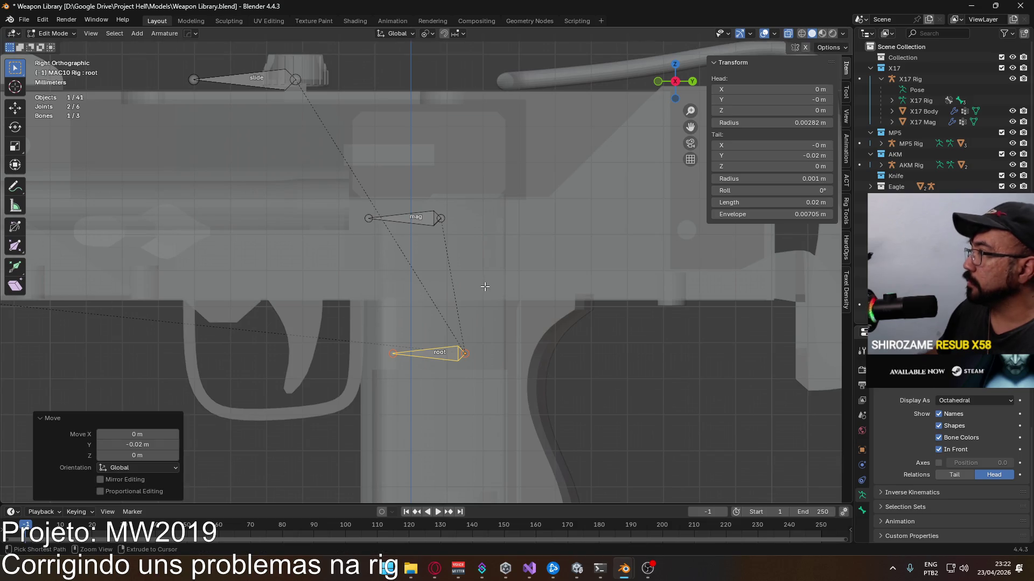
{"action": "left_click", "coordinate": [778, 99]}
{"action": "type", "text": "0"}
{"action": "key", "text": "Return"}
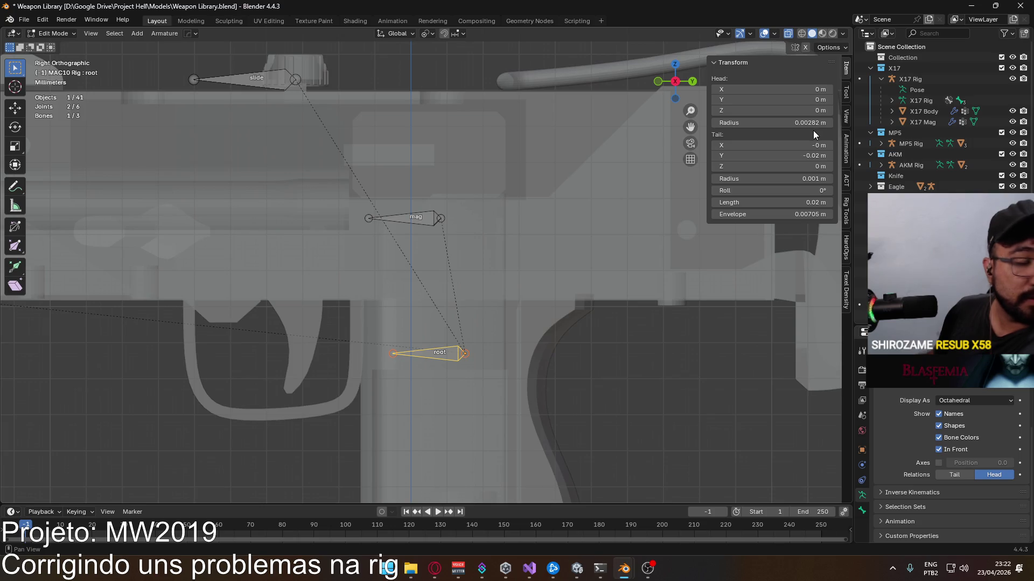
{"action": "scroll", "coordinate": [438, 233], "scroll_direction": "down", "scroll_amount": 3}
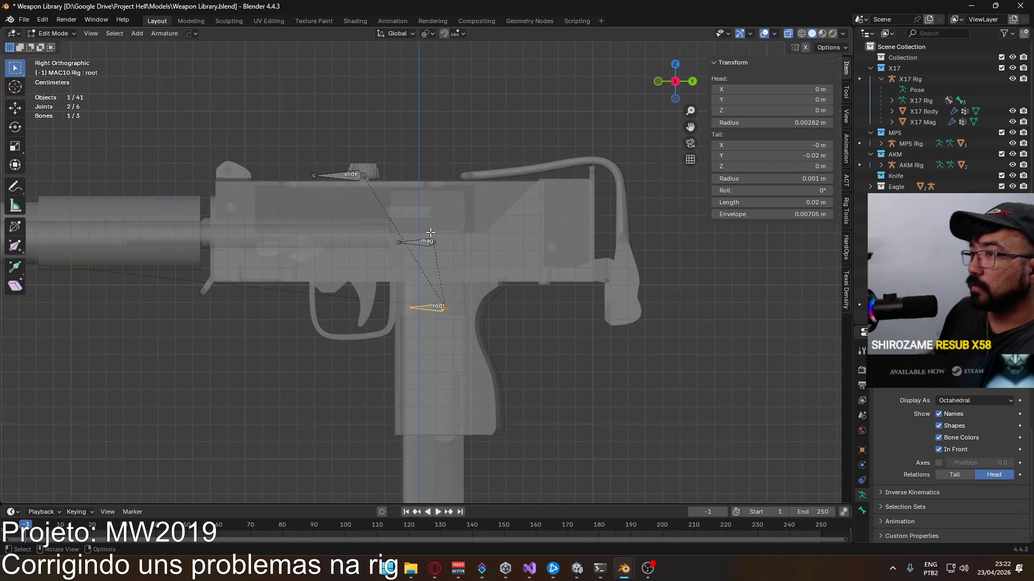
{"action": "scroll", "coordinate": [435, 234], "scroll_direction": "down", "scroll_amount": 1}
{"action": "scroll", "coordinate": [430, 237], "scroll_direction": "down", "scroll_amount": 1}
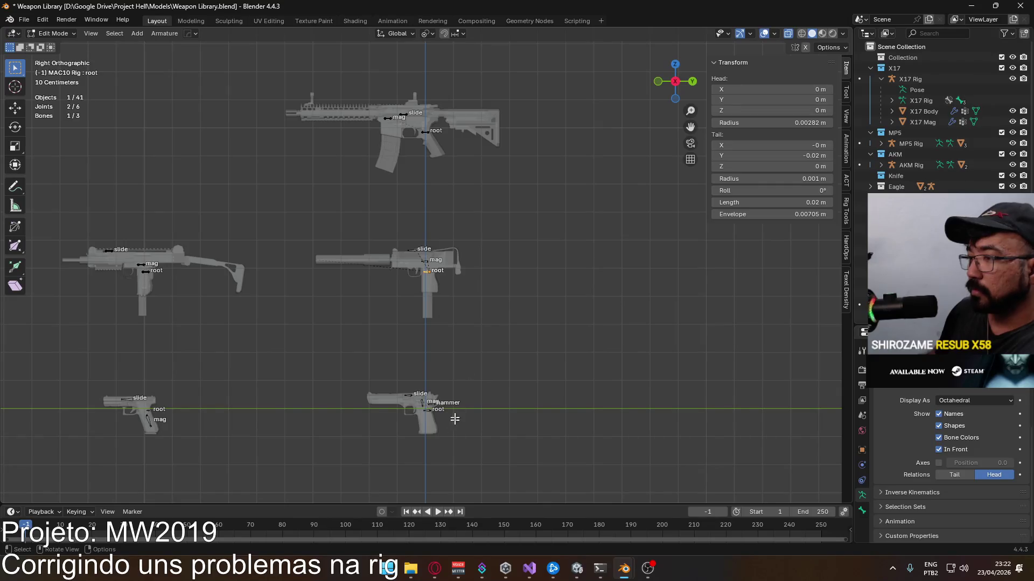
Step: Bring the Eagle pistol into view, select its rig and enter Edit Mode
{"action": "middle_click_drag", "start_coordinate": [358, 388], "coordinate": [388, 197], "text": "shift"}
{"action": "scroll", "coordinate": [387, 196], "scroll_direction": "up", "scroll_amount": 3}
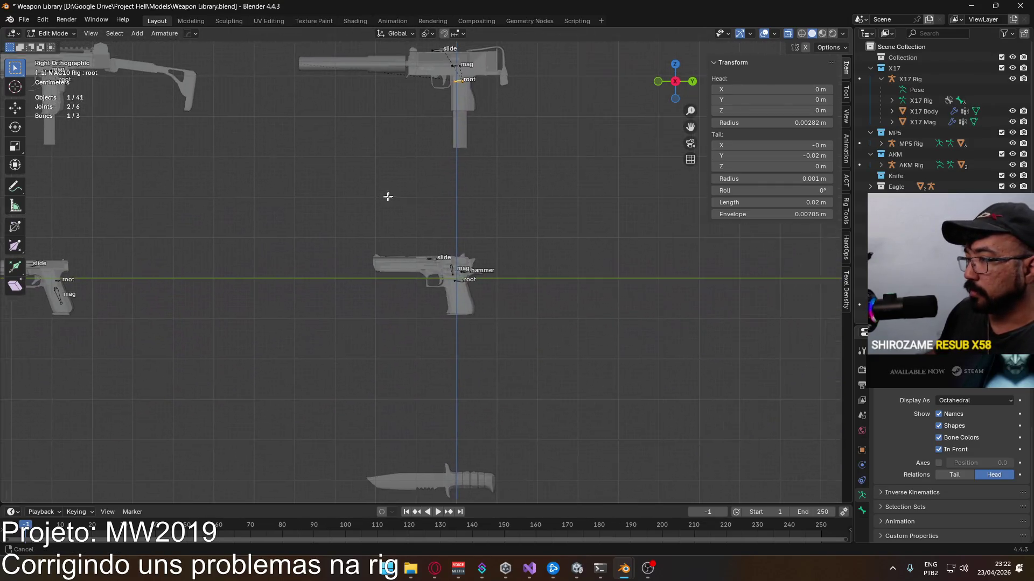
{"action": "scroll", "coordinate": [567, 336], "scroll_direction": "up", "scroll_amount": 3}
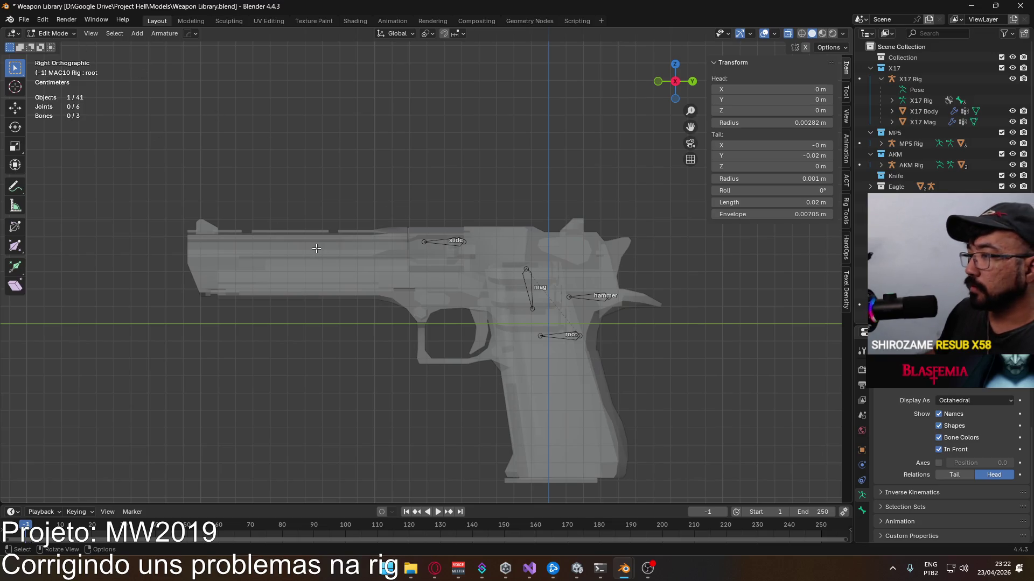
{"action": "scroll", "coordinate": [316, 248], "scroll_direction": "down", "scroll_amount": 6}
{"action": "middle_click_drag", "start_coordinate": [358, 221], "coordinate": [132, 157], "text": "shift"}
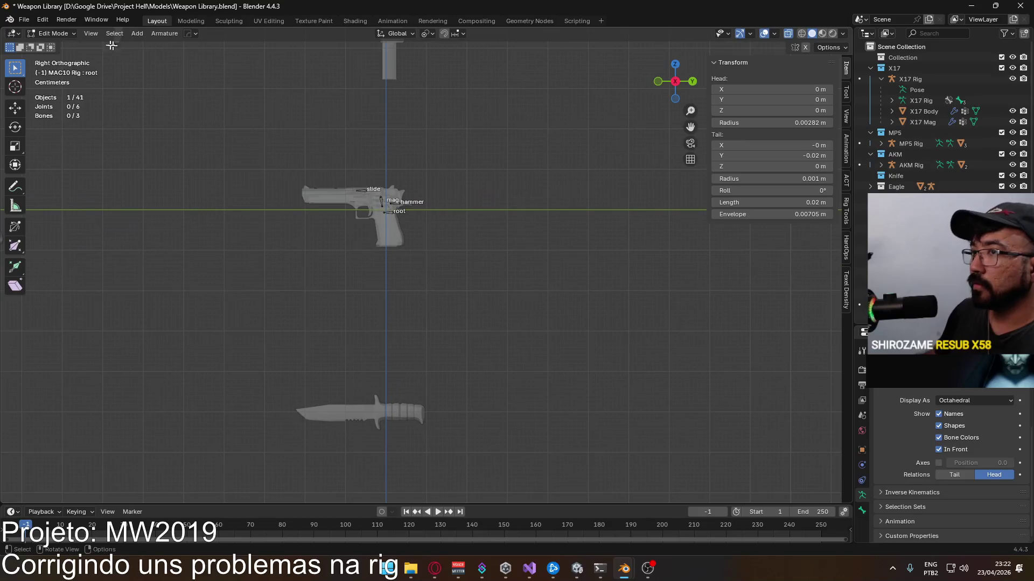
{"action": "left_click", "coordinate": [52, 34]}
{"action": "left_click", "coordinate": [390, 214]}
{"action": "left_click", "coordinate": [56, 34]}
{"action": "left_click", "coordinate": [62, 58]}
{"action": "scroll", "coordinate": [392, 266], "scroll_direction": "up", "scroll_amount": 2}
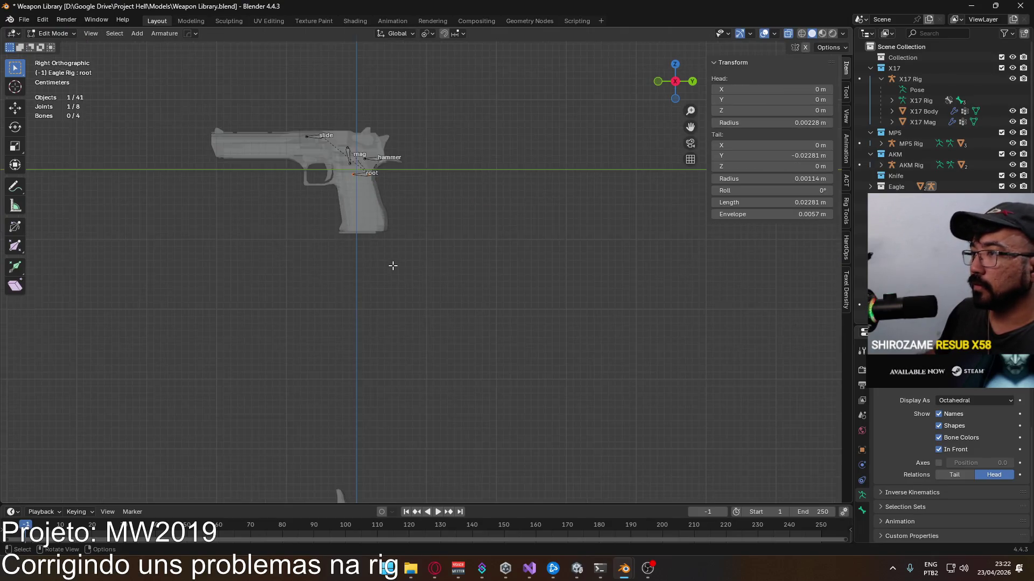
{"action": "scroll", "coordinate": [403, 266], "scroll_direction": "up", "scroll_amount": 3}
{"action": "scroll", "coordinate": [452, 264], "scroll_direction": "up", "scroll_amount": 3}
{"action": "scroll", "coordinate": [481, 262], "scroll_direction": "up", "scroll_amount": 2}
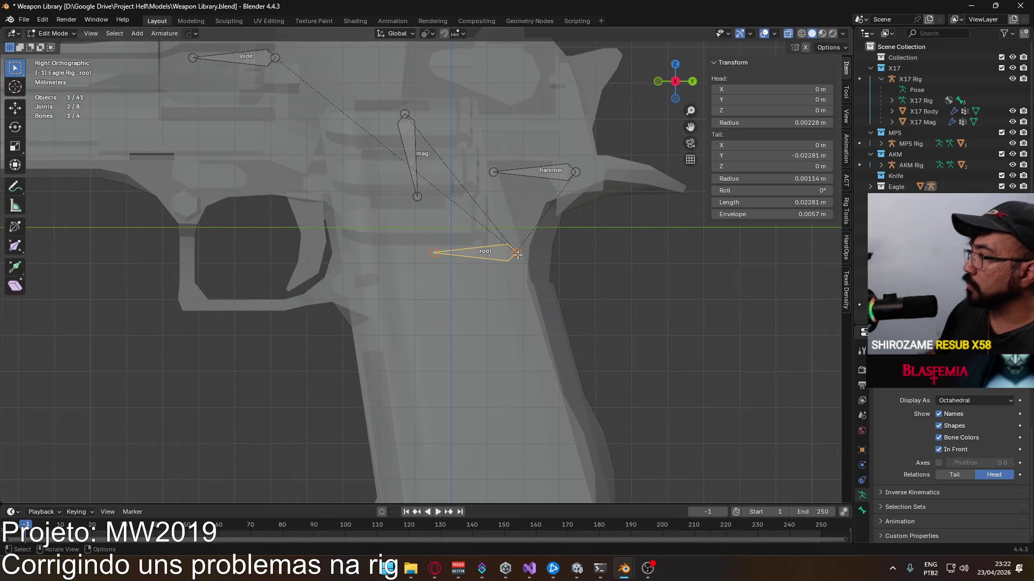
Step: Inspect the Eagle root bone unchanged, return to Object Mode and select the UZI rig
{"action": "left_click", "coordinate": [515, 253]}
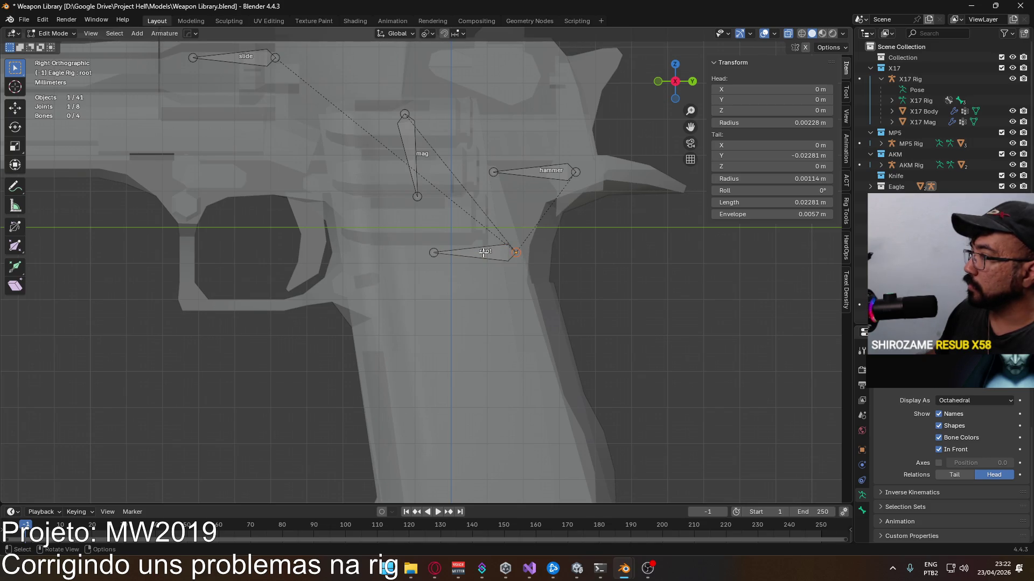
{"action": "left_click", "coordinate": [483, 253]}
{"action": "scroll", "coordinate": [482, 253], "scroll_direction": "down", "scroll_amount": 4}
{"action": "scroll", "coordinate": [452, 250], "scroll_direction": "down", "scroll_amount": 3}
{"action": "scroll", "coordinate": [342, 235], "scroll_direction": "down", "scroll_amount": 2}
{"action": "scroll", "coordinate": [471, 273], "scroll_direction": "down", "scroll_amount": 2}
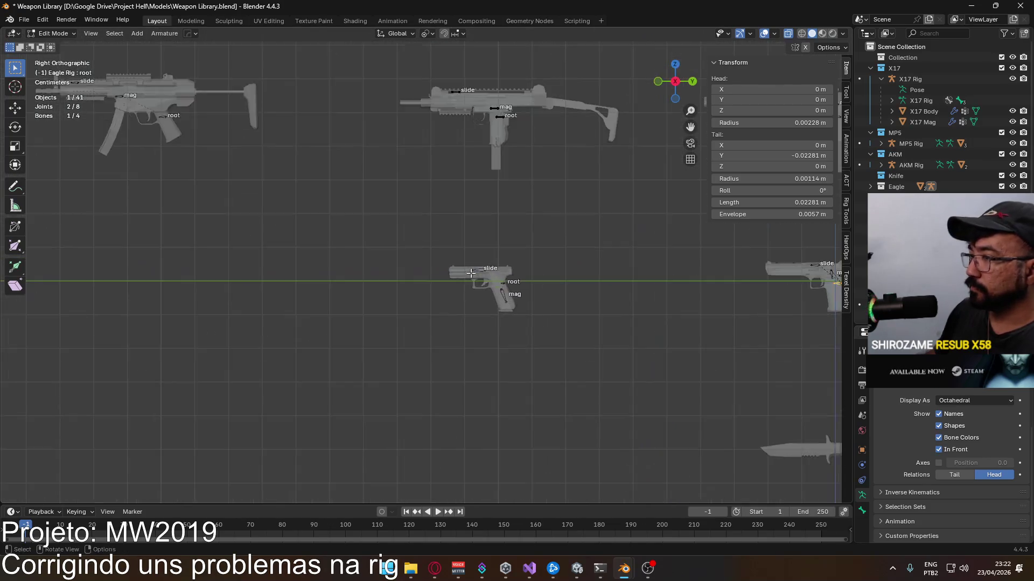
{"action": "scroll", "coordinate": [471, 273], "scroll_direction": "up", "scroll_amount": 2}
{"action": "scroll", "coordinate": [565, 294], "scroll_direction": "up", "scroll_amount": 3}
{"action": "scroll", "coordinate": [565, 294], "scroll_direction": "up", "scroll_amount": 1}
{"action": "scroll", "coordinate": [499, 264], "scroll_direction": "down", "scroll_amount": 7}
{"action": "key", "text": "Tab"}
{"action": "scroll", "coordinate": [499, 264], "scroll_direction": "up", "scroll_amount": 1}
{"action": "scroll", "coordinate": [422, 261], "scroll_direction": "up", "scroll_amount": 2}
{"action": "left_click", "coordinate": [429, 243]}
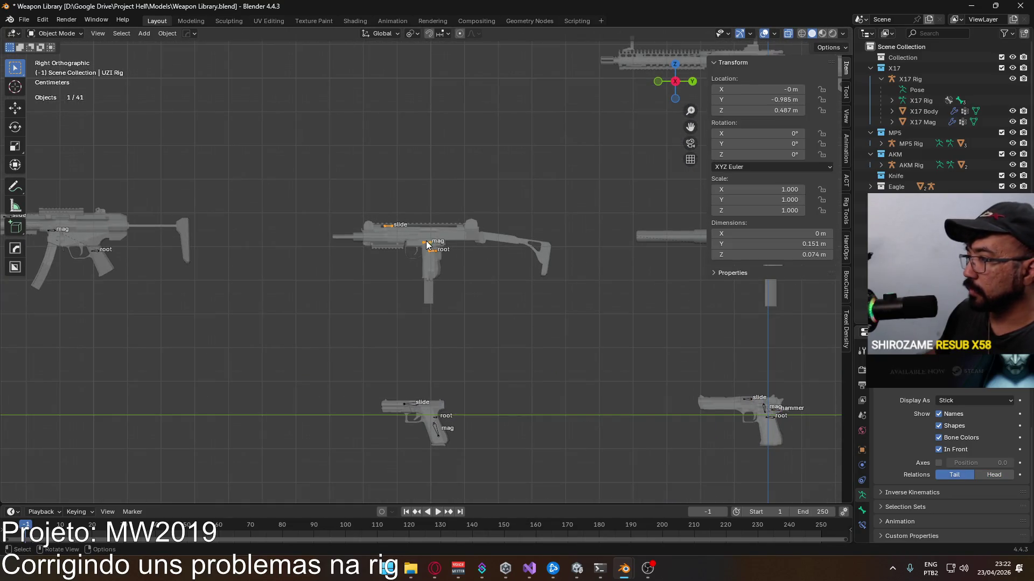
Step: Give the UZI rig Octahedral bones with head relations and select its root bone in Edit Mode
{"action": "left_click", "coordinate": [962, 400]}
{"action": "scroll", "coordinate": [473, 283], "scroll_direction": "up", "scroll_amount": 3}
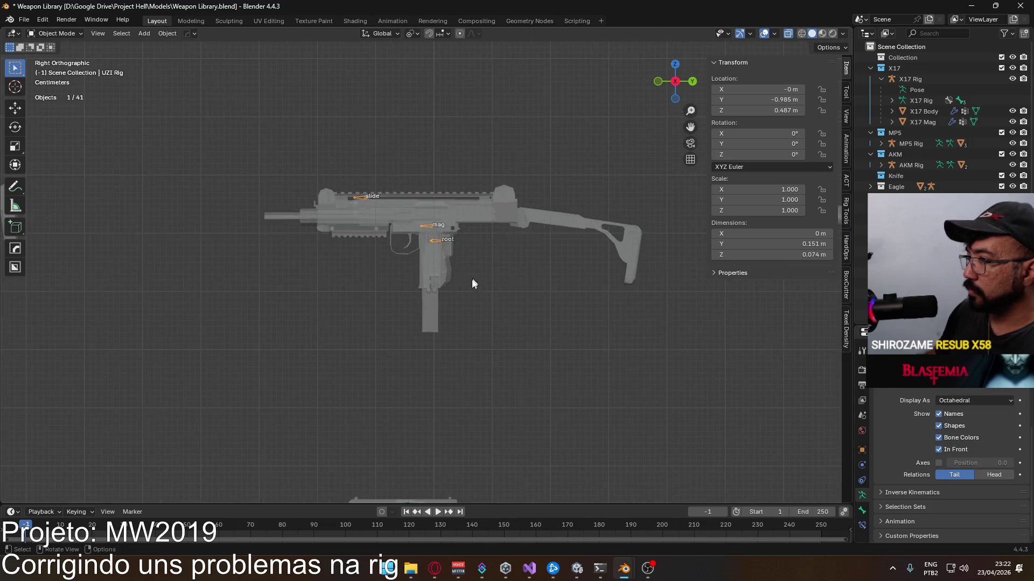
{"action": "scroll", "coordinate": [472, 283], "scroll_direction": "up", "scroll_amount": 2}
{"action": "scroll", "coordinate": [460, 219], "scroll_direction": "up", "scroll_amount": 2}
{"action": "scroll", "coordinate": [439, 300], "scroll_direction": "up", "scroll_amount": 1}
{"action": "key", "text": "Tab"}
{"action": "left_click", "coordinate": [435, 265]}
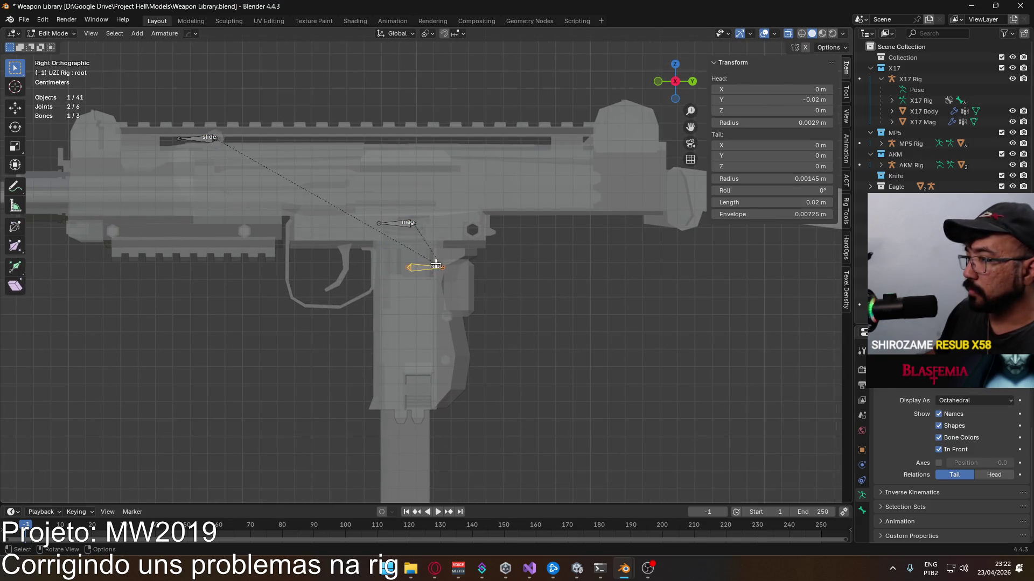
{"action": "left_click", "coordinate": [987, 477]}
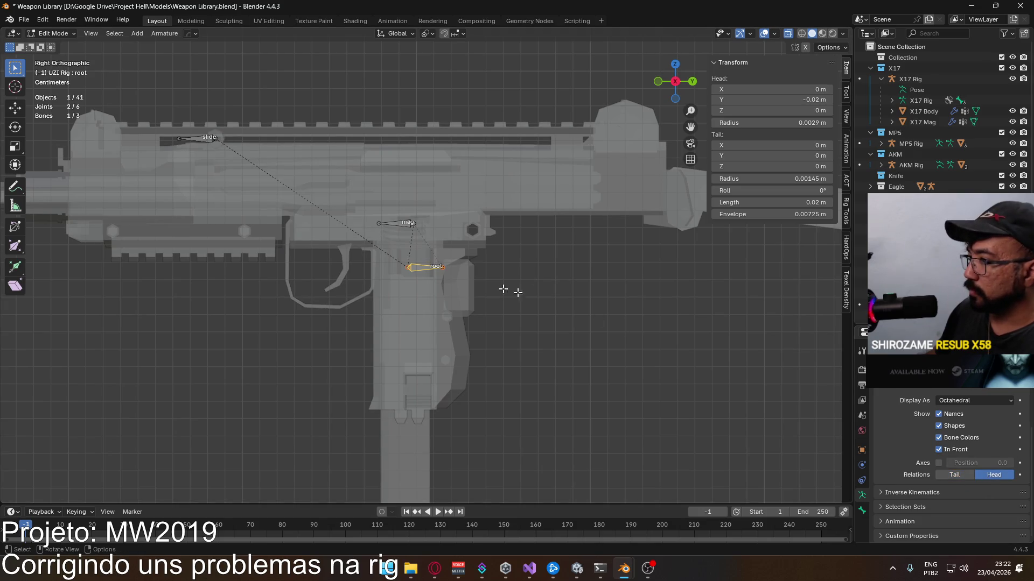
{"action": "scroll", "coordinate": [482, 242], "scroll_direction": "up", "scroll_amount": 4}
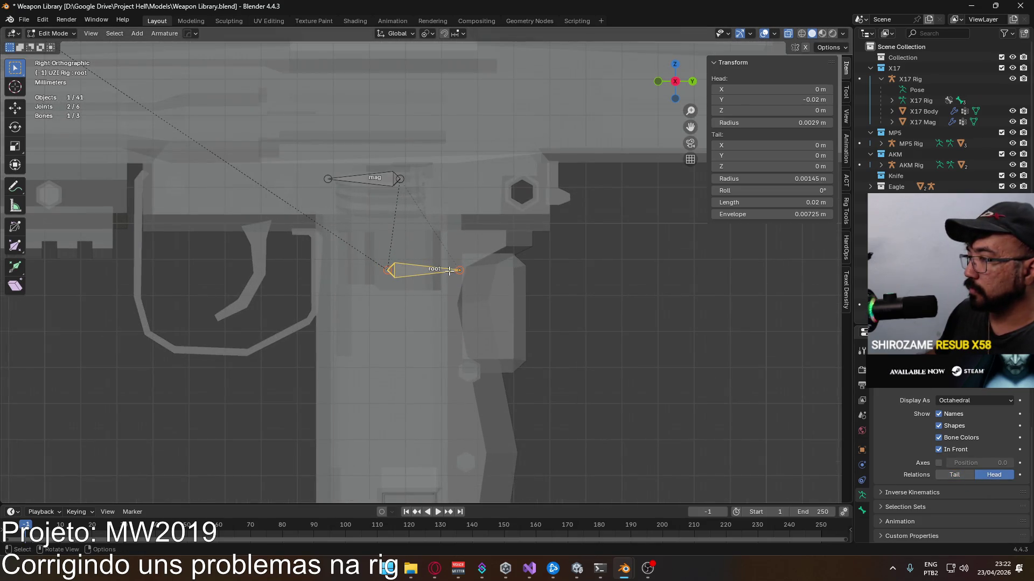
Step: Set the UZI root bone to Roll 0, Head Y 0 m and Tail Y -0.02 m
{"action": "key", "text": "g"}
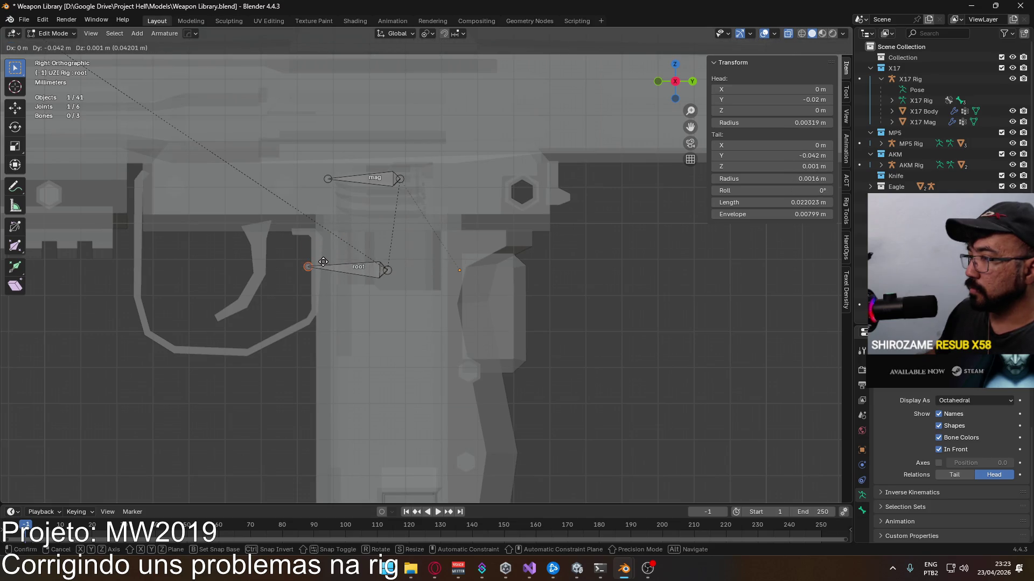
{"action": "key", "text": "Return"}
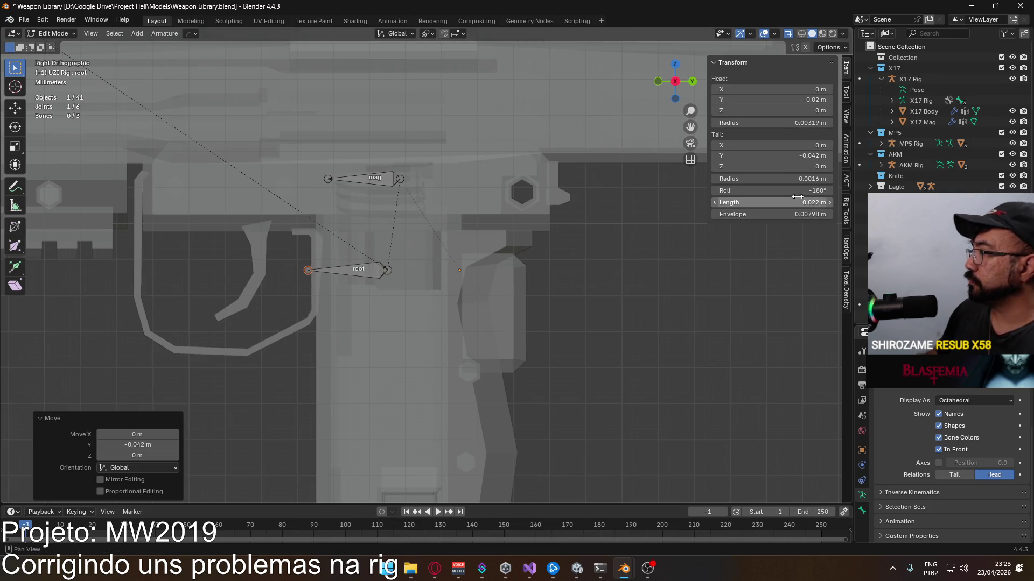
{"action": "left_click", "coordinate": [797, 191]}
{"action": "type", "text": "0"}
{"action": "key", "text": "Return"}
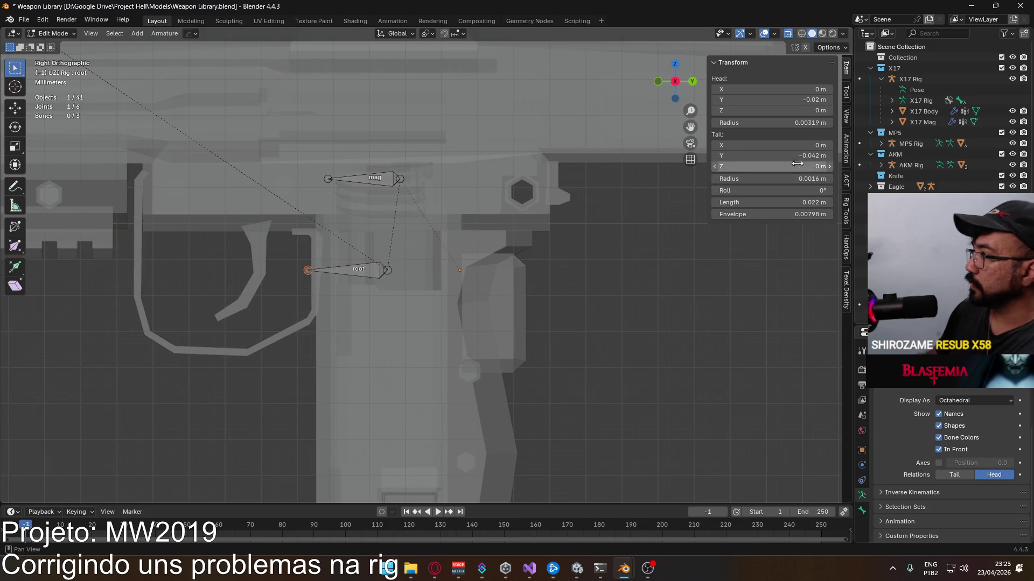
{"action": "left_click", "coordinate": [808, 99]}
{"action": "type", "text": "0"}
{"action": "key", "text": "Return"}
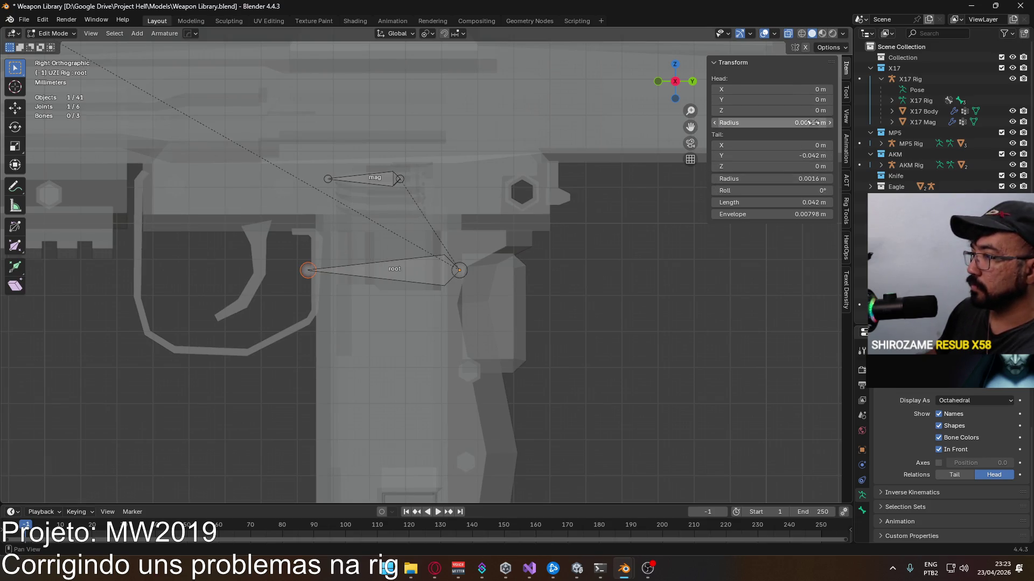
{"action": "left_click", "coordinate": [801, 154]}
{"action": "type", "text": "-0.02"}
{"action": "key", "text": "Return"}
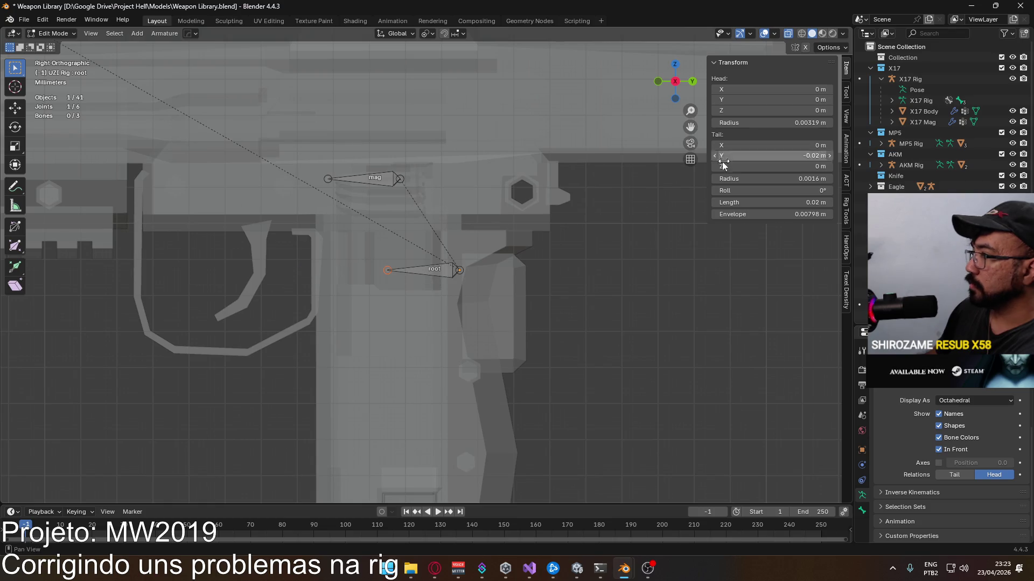
{"action": "scroll", "coordinate": [425, 264], "scroll_direction": "down", "scroll_amount": 5}
Step: Check the mag and slide bones, save the Weapon Library and leave Edit Mode
{"action": "left_click", "coordinate": [407, 240]}
{"action": "left_click", "coordinate": [305, 193]}
{"action": "scroll", "coordinate": [417, 296], "scroll_direction": "down", "scroll_amount": 4}
{"action": "key", "text": "ctrl+s"}
{"action": "key", "text": "Tab"}
{"action": "left_click_drag", "start_coordinate": [439, 324], "coordinate": [474, 240], "text": "shift"}
{"action": "scroll", "coordinate": [473, 240], "scroll_direction": "up", "scroll_amount": 2}
{"action": "middle_click_drag", "start_coordinate": [561, 203], "coordinate": [538, 199], "text": "shift"}
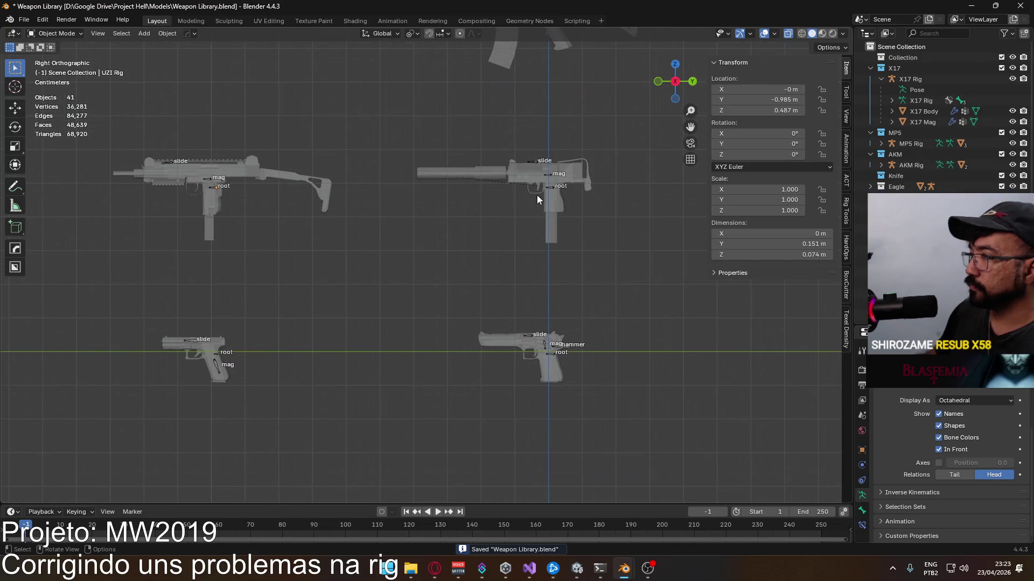
Step: Inspect the MAC10 mag and slide bones and the X17 slide bone in Edit Mode
{"action": "left_click", "coordinate": [552, 184]}
{"action": "key", "text": "Tab"}
{"action": "left_click", "coordinate": [550, 175]}
{"action": "left_click", "coordinate": [532, 160]}
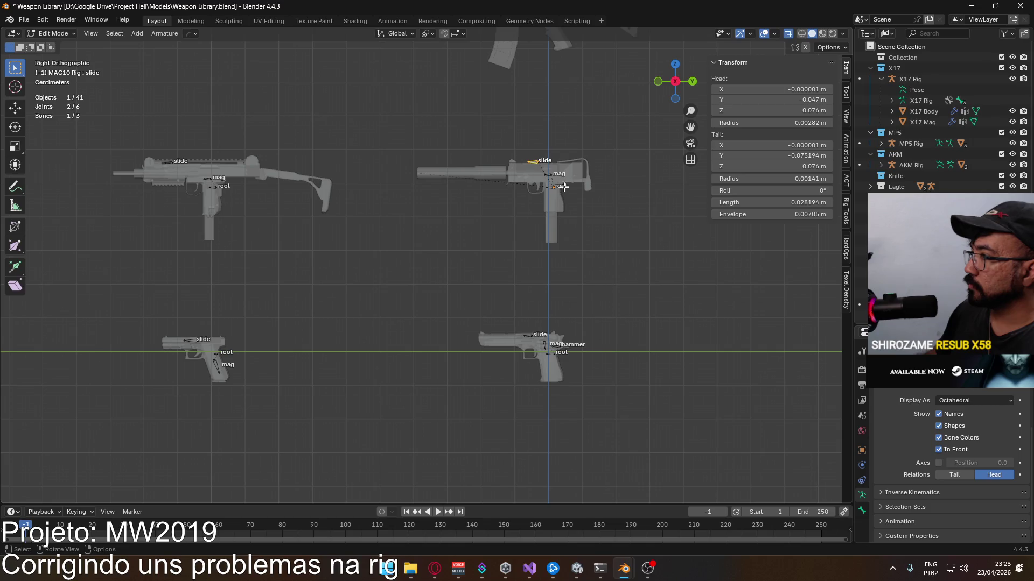
{"action": "key", "text": "Tab"}
{"action": "middle_click_drag", "start_coordinate": [197, 342], "coordinate": [484, 320], "text": "shift"}
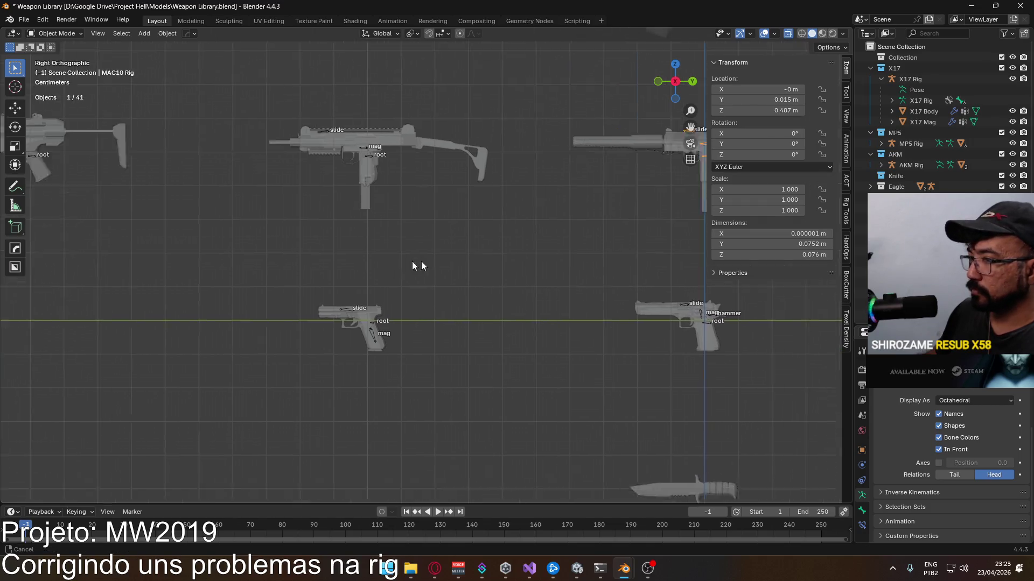
{"action": "left_click", "coordinate": [484, 320]}
{"action": "key", "text": "Tab"}
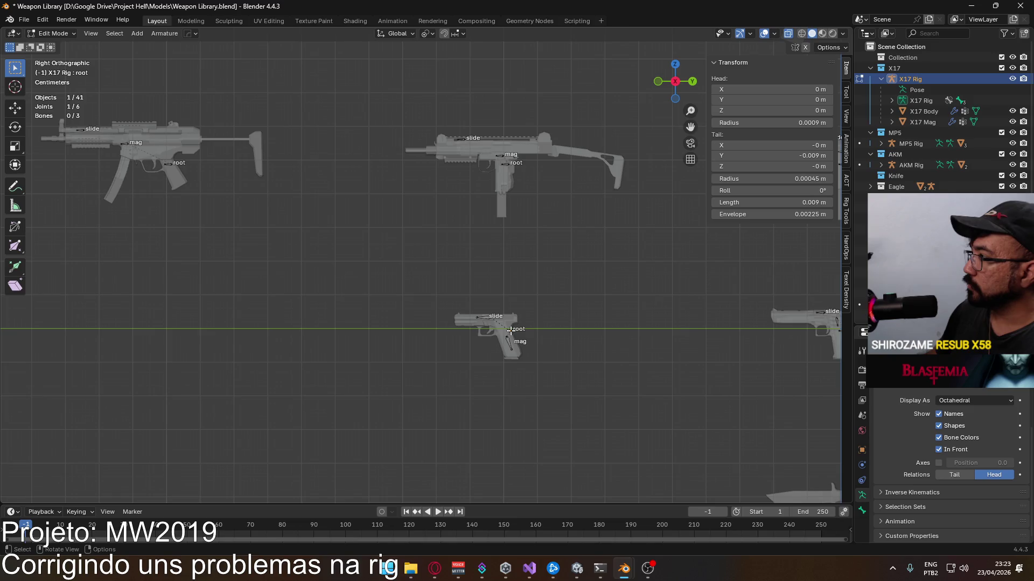
{"action": "left_click", "coordinate": [485, 319]}
{"action": "key", "text": "Tab"}
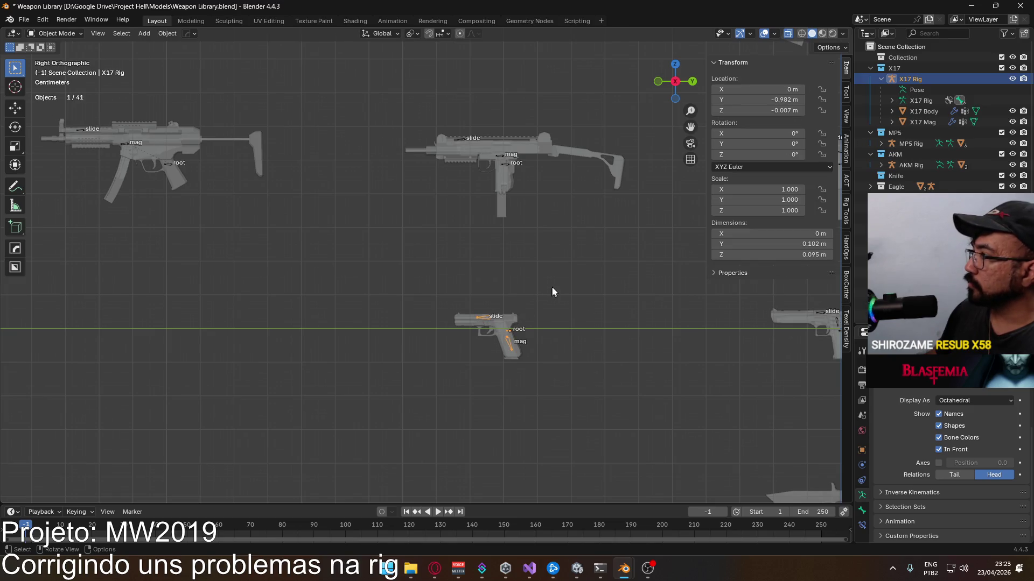
Step: Select the MK18 rig and give it Octahedral bones with relations drawn from heads
{"action": "mouse_move", "coordinate": [506, 231]}
{"action": "middle_mouse_down", "text": "shift"}
{"action": "mouse_move", "coordinate": [493, 303]}
{"action": "mouse_move", "coordinate": [299, 336]}
{"action": "middle_mouse_up", "text": "shift"}
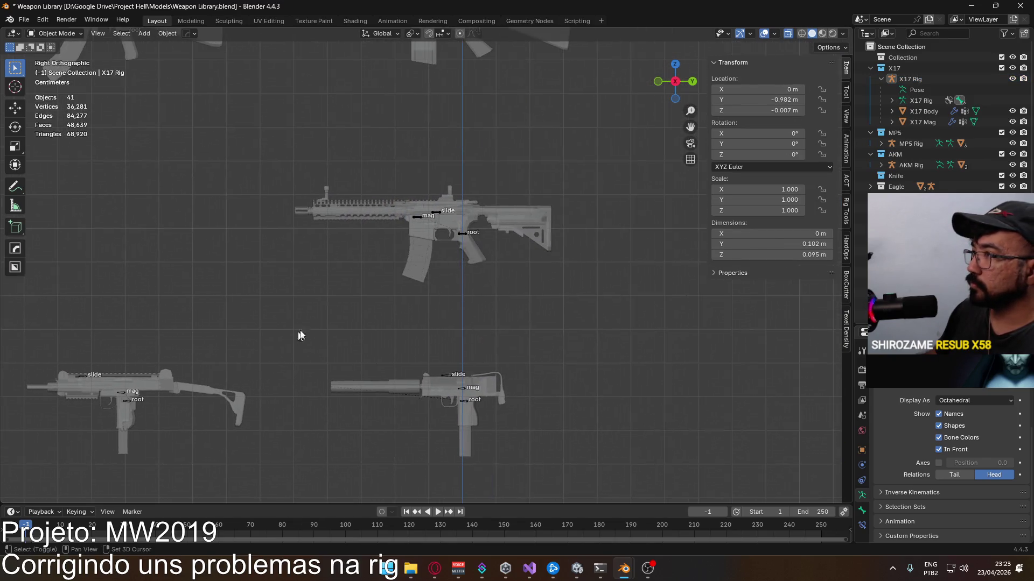
{"action": "left_click", "coordinate": [470, 232]}
{"action": "key", "text": "Tab"}
{"action": "scroll", "coordinate": [470, 232], "scroll_direction": "up", "scroll_amount": 3}
{"action": "scroll", "coordinate": [470, 232], "scroll_direction": "up", "scroll_amount": 3}
{"action": "left_click", "coordinate": [960, 400]}
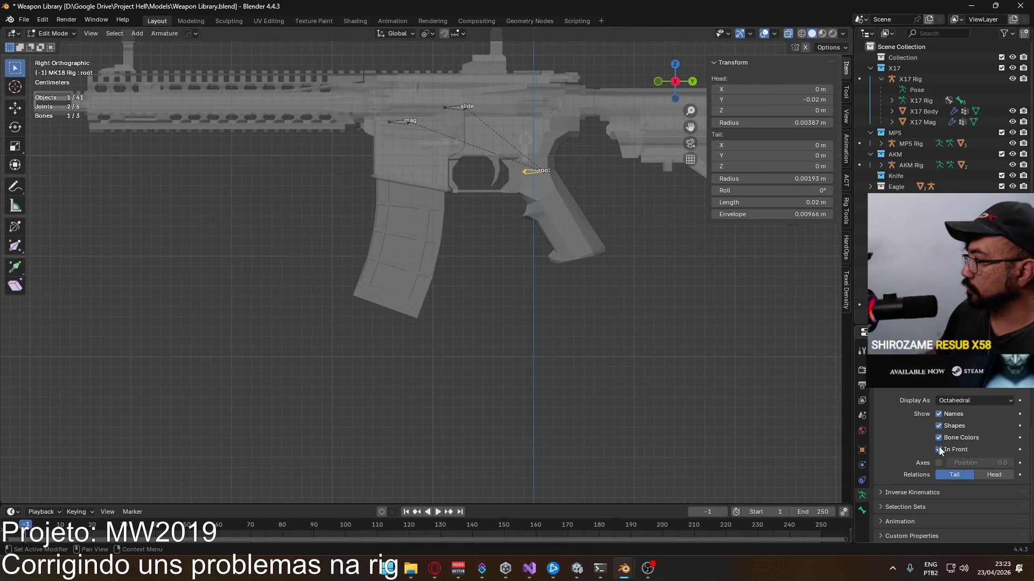
{"action": "left_click", "coordinate": [978, 475]}
{"action": "scroll", "coordinate": [566, 316], "scroll_direction": "up", "scroll_amount": 2}
{"action": "scroll", "coordinate": [566, 316], "scroll_direction": "up", "scroll_amount": 2}
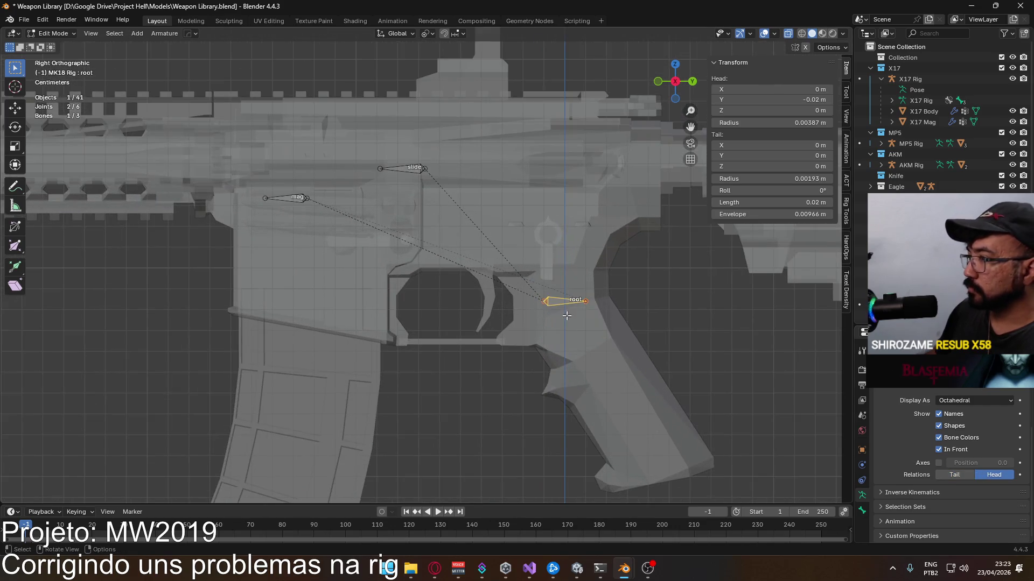
Step: Set the MK18 root bone to Head Y 0 m, Tail Y -0.02 m and Roll 0
{"action": "left_click_drag", "start_coordinate": [586, 303], "coordinate": [503, 301]}
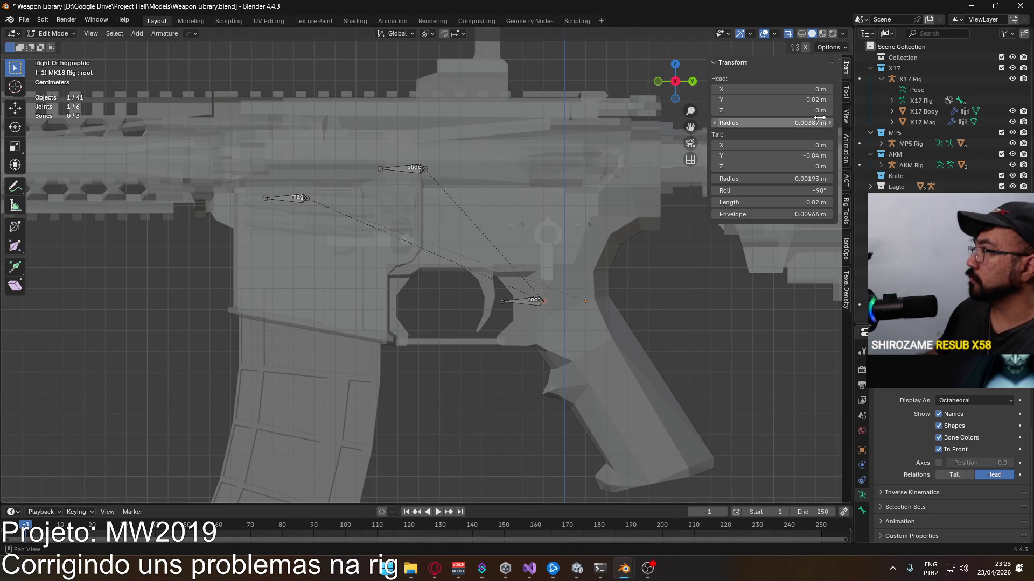
{"action": "key", "text": "BackSpace"}
{"action": "left_click", "coordinate": [795, 155]}
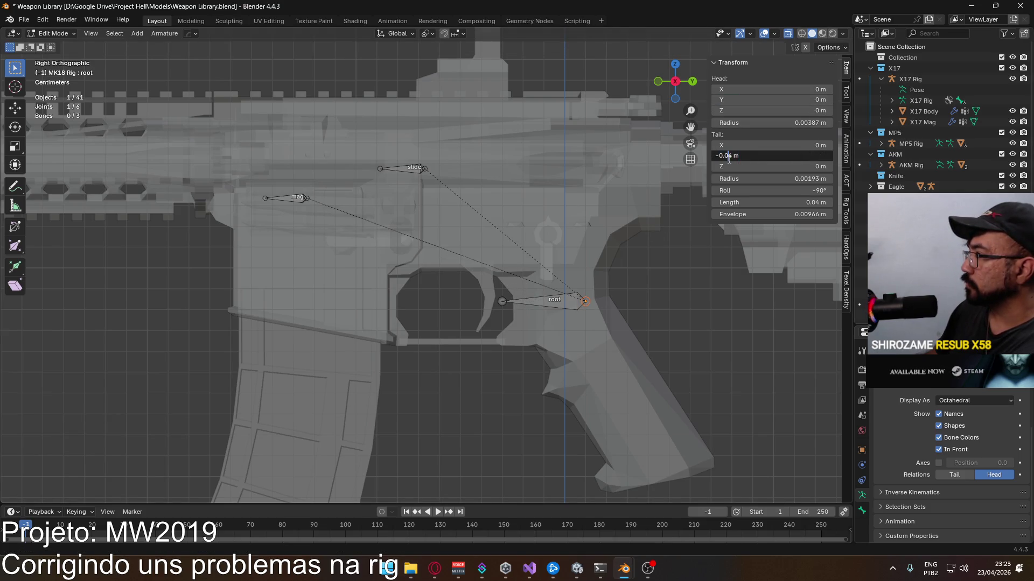
{"action": "key", "text": "BackSpace"}
{"action": "type", "text": "2"}
{"action": "key", "text": "Return"}
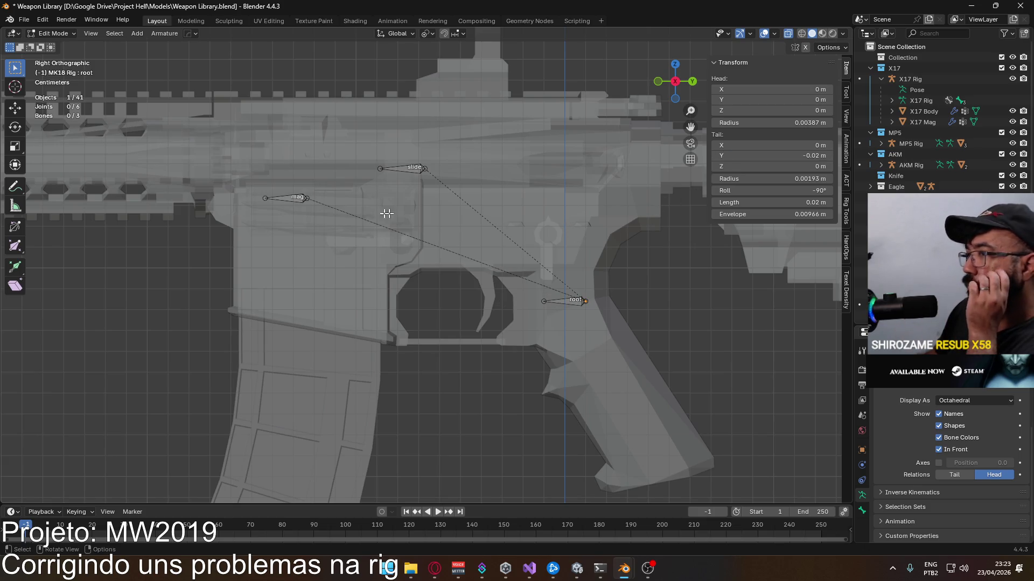
{"action": "left_click", "coordinate": [795, 191]}
{"action": "type", "text": "0"}
{"action": "key", "text": "Return"}
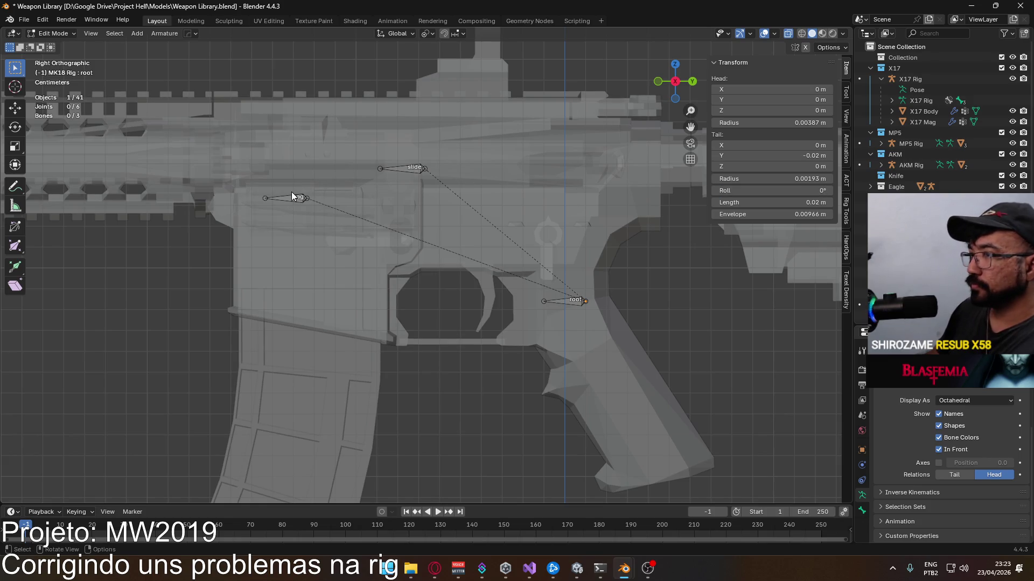
Step: Check the mag and slide bones, save the Weapon Library and deselect all bones
{"action": "left_click", "coordinate": [291, 194]}
{"action": "left_click", "coordinate": [395, 167]}
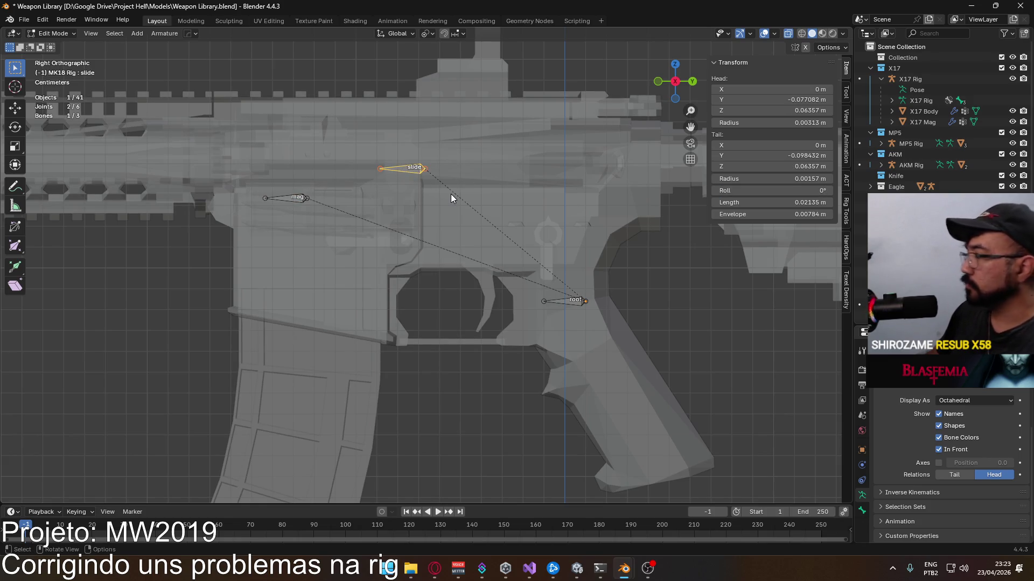
{"action": "key", "text": "ctrl+s"}
{"action": "scroll", "coordinate": [450, 197], "scroll_direction": "down", "scroll_amount": 4}
{"action": "scroll", "coordinate": [448, 200], "scroll_direction": "down", "scroll_amount": 2}
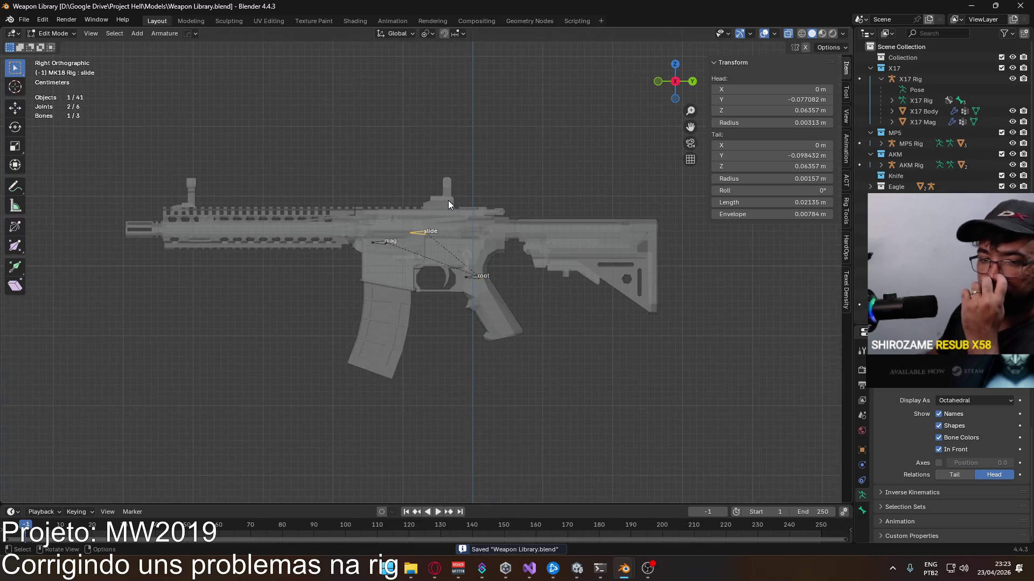
{"action": "scroll", "coordinate": [448, 201], "scroll_direction": "down", "scroll_amount": 4}
{"action": "scroll", "coordinate": [448, 200], "scroll_direction": "down", "scroll_amount": 3}
{"action": "key", "text": "alt+a"}
Step: Give the AKM rig Octahedral bone display and frame it in the view
{"action": "left_click", "coordinate": [49, 36]}
{"action": "left_click", "coordinate": [202, 142]}
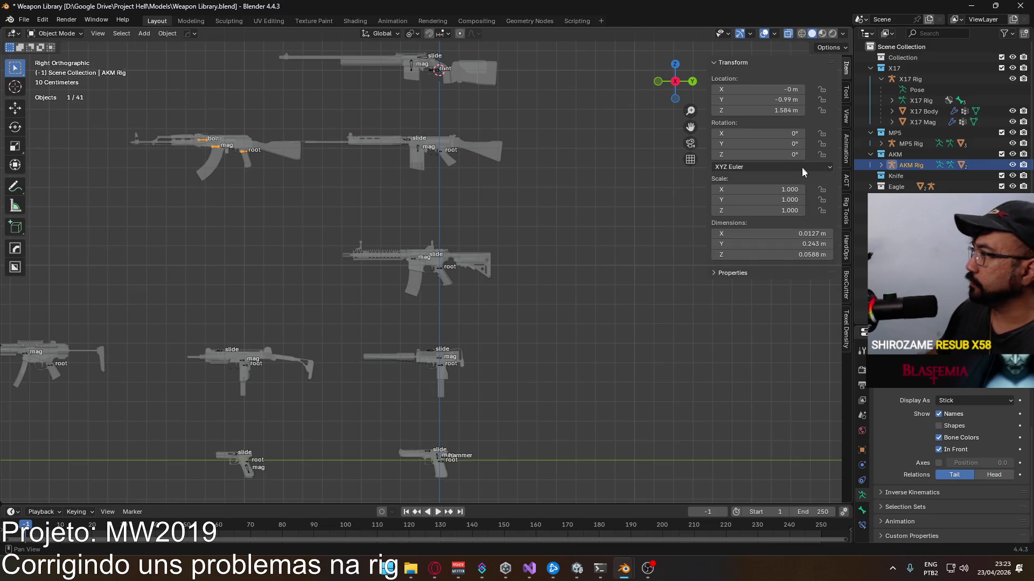
{"action": "left_click", "coordinate": [953, 400]}
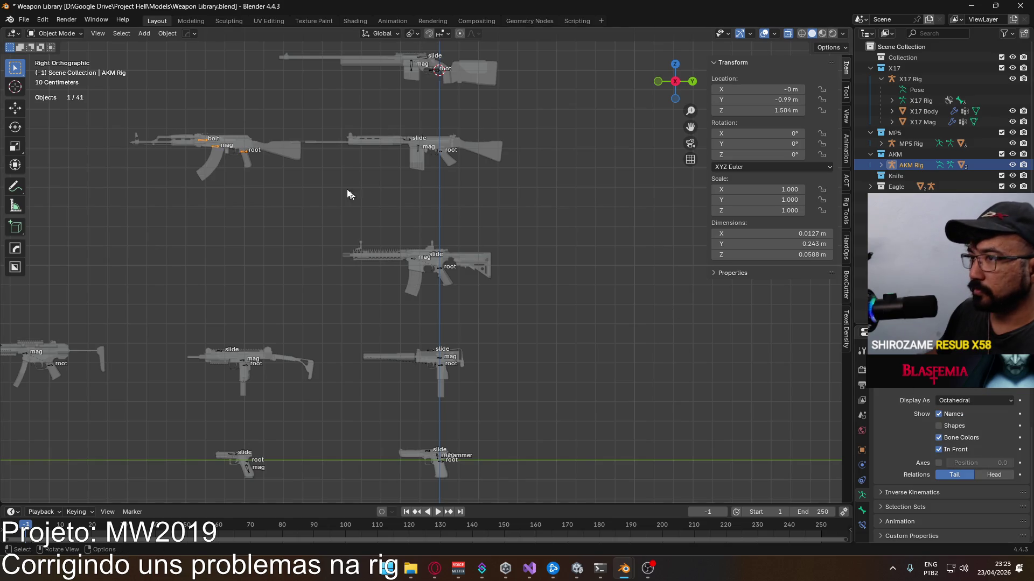
{"action": "scroll", "coordinate": [401, 203], "scroll_direction": "up", "scroll_amount": 2}
{"action": "key", "text": "KP_Decimal"}
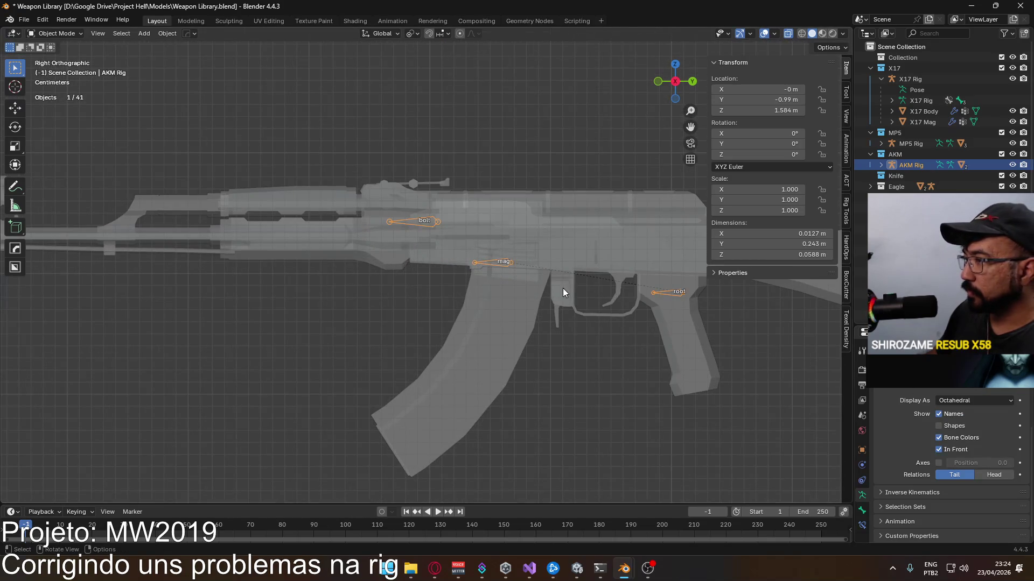
{"action": "scroll", "coordinate": [562, 289], "scroll_direction": "down", "scroll_amount": 3}
{"action": "scroll", "coordinate": [563, 287], "scroll_direction": "down", "scroll_amount": 2}
{"action": "middle_click_drag", "start_coordinate": [563, 287], "coordinate": [474, 254], "text": "shift"}
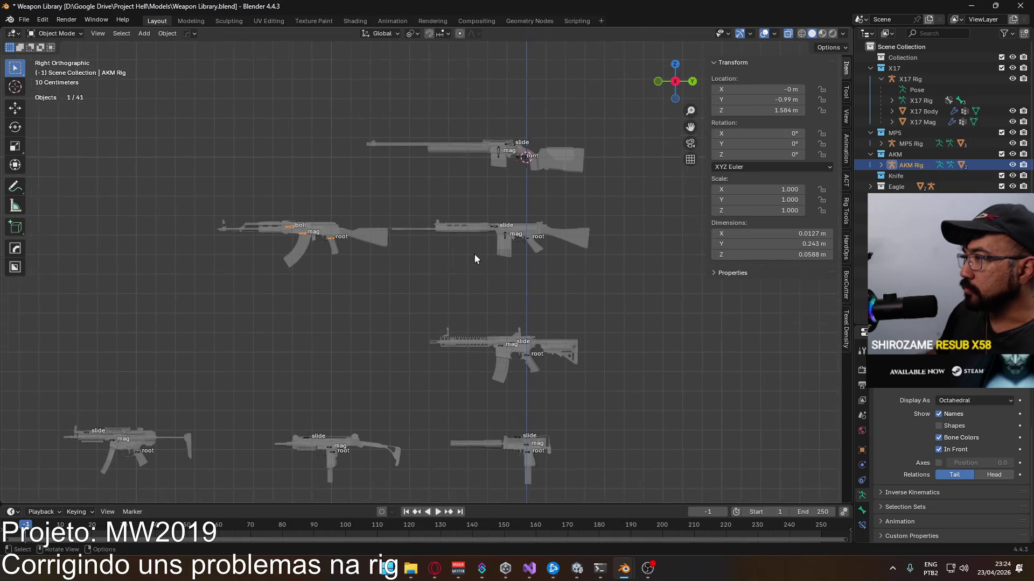
{"action": "scroll", "coordinate": [546, 217], "scroll_direction": "up", "scroll_amount": 2}
Step: On the FN FAL rig, set the root bone to Head Y 0 m, Tail Y -0.02 m and Roll 0
{"action": "left_click", "coordinate": [603, 222]}
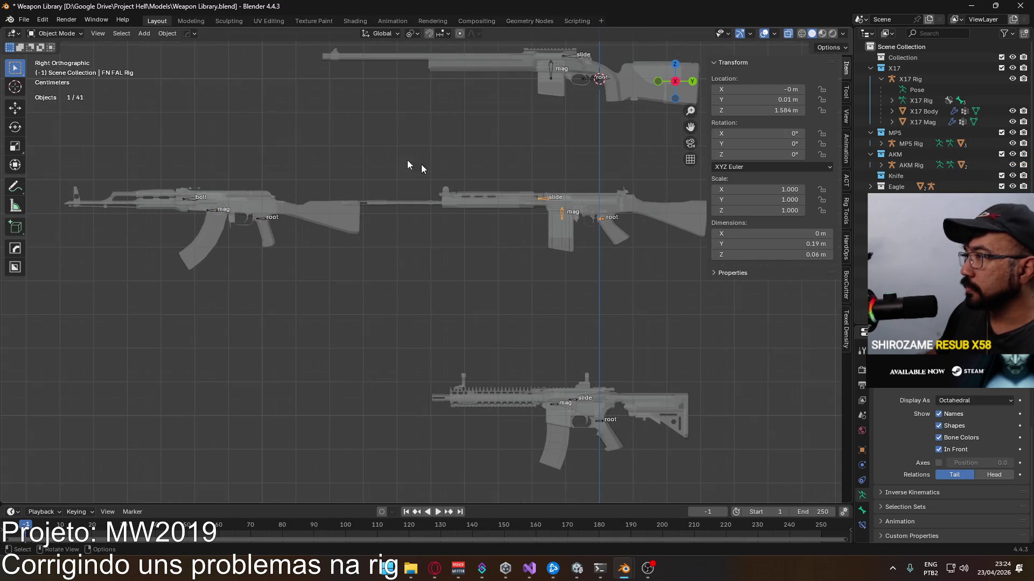
{"action": "left_click", "coordinate": [58, 32]}
{"action": "left_click", "coordinate": [50, 60]}
{"action": "scroll", "coordinate": [529, 224], "scroll_direction": "up", "scroll_amount": 3}
{"action": "scroll", "coordinate": [529, 223], "scroll_direction": "down", "scroll_amount": 2}
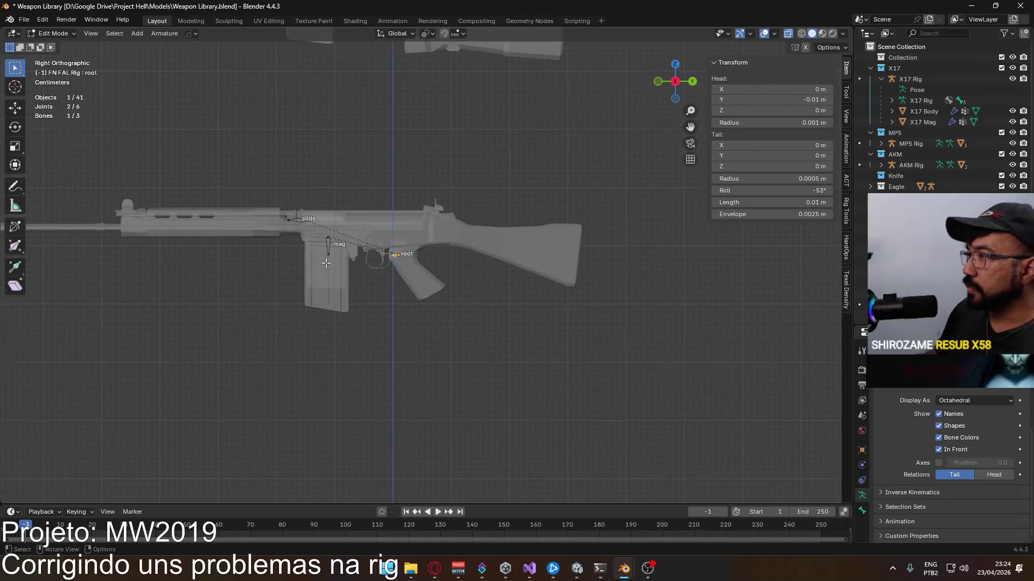
{"action": "scroll", "coordinate": [319, 231], "scroll_direction": "up", "scroll_amount": 4}
{"action": "scroll", "coordinate": [320, 215], "scroll_direction": "up", "scroll_amount": 3}
{"action": "scroll", "coordinate": [381, 272], "scroll_direction": "up", "scroll_amount": 3}
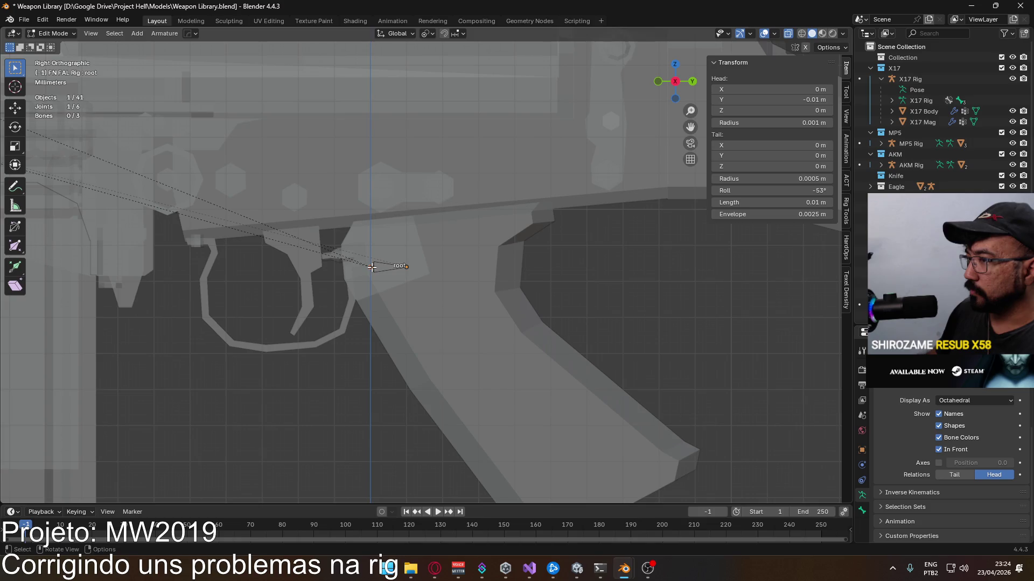
{"action": "key", "text": "g"}
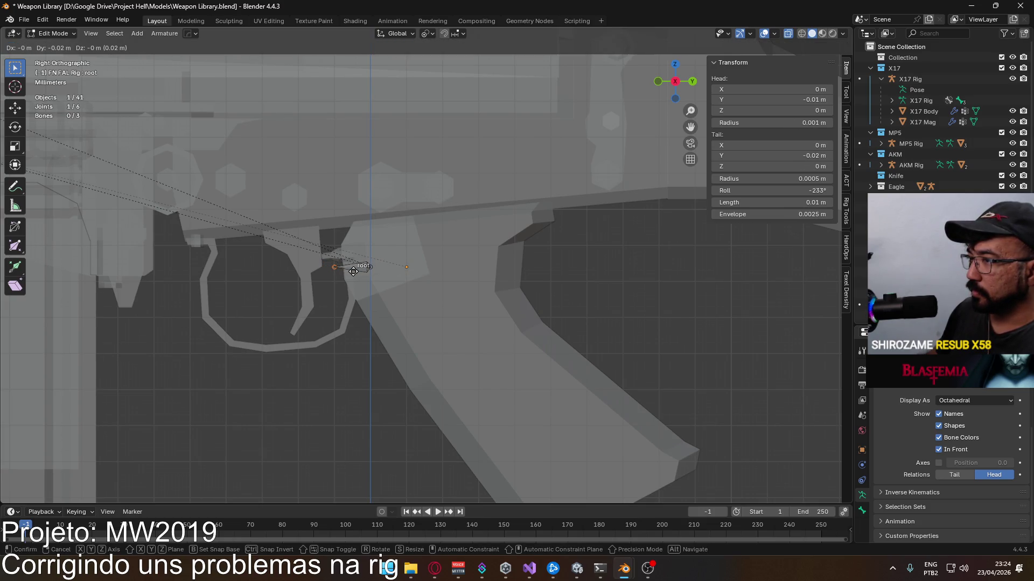
{"action": "left_click", "coordinate": [321, 272]}
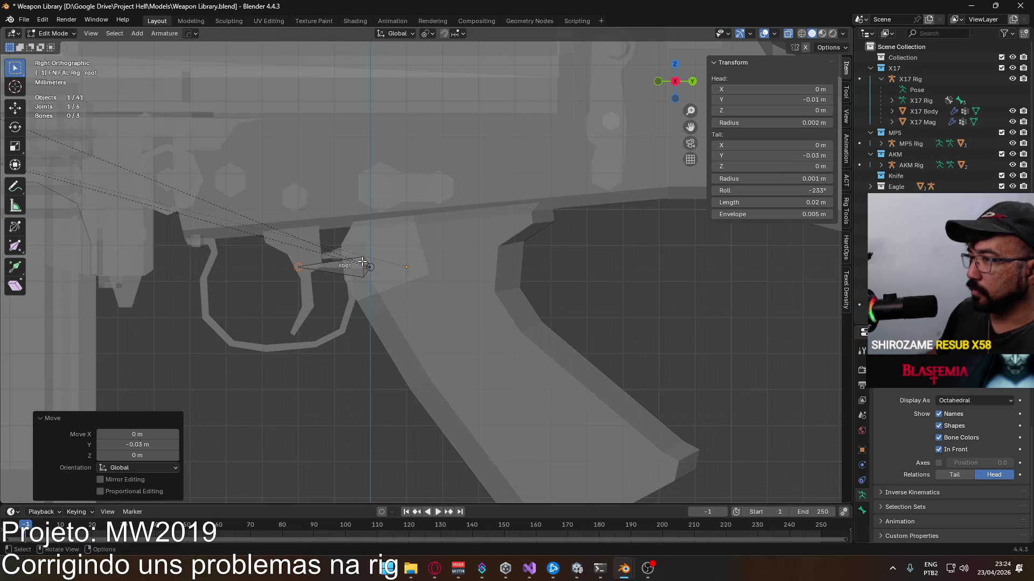
{"action": "double_click", "coordinate": [783, 99]}
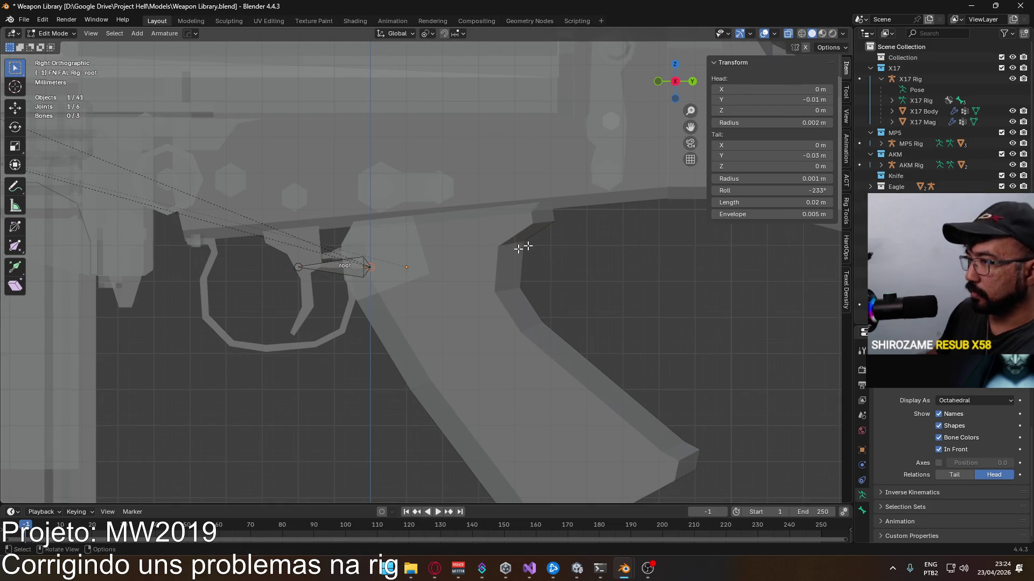
{"action": "type", "text": "0"}
{"action": "key", "text": "Return"}
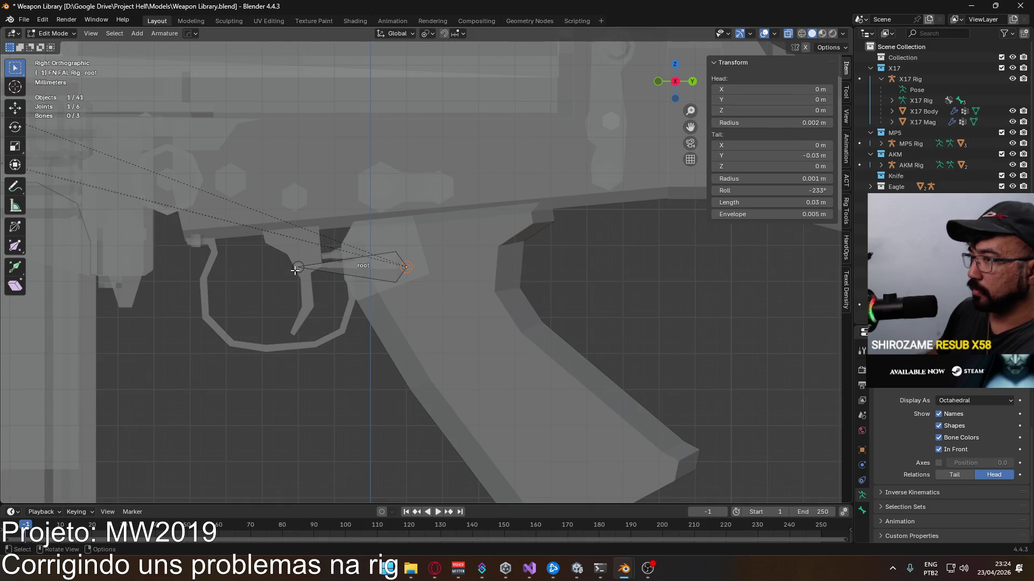
{"action": "double_click", "coordinate": [724, 156]}
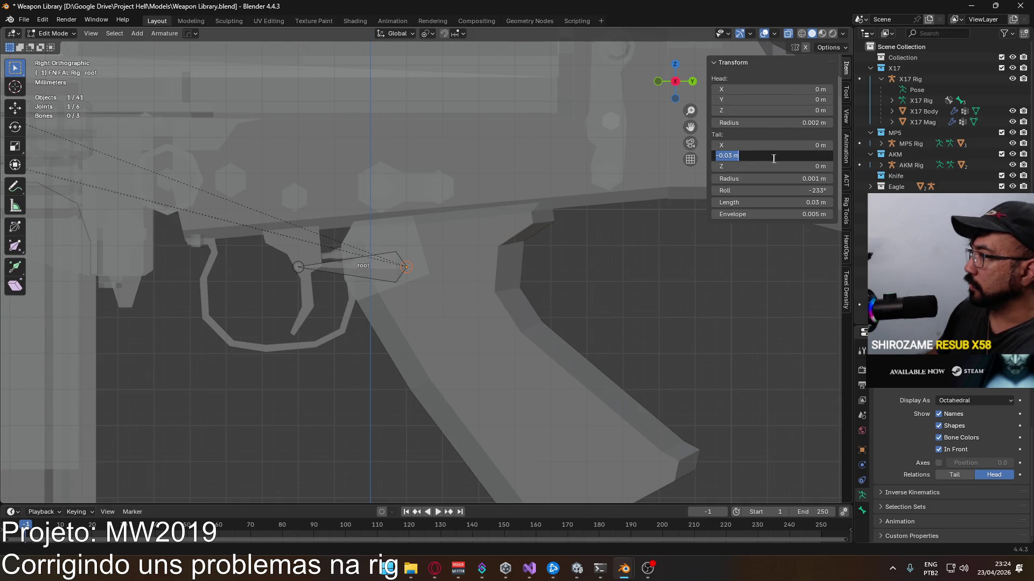
{"action": "key", "text": "Return"}
{"action": "double_click", "coordinate": [775, 189]}
{"action": "type", "text": "0"}
{"action": "key", "text": "Return"}
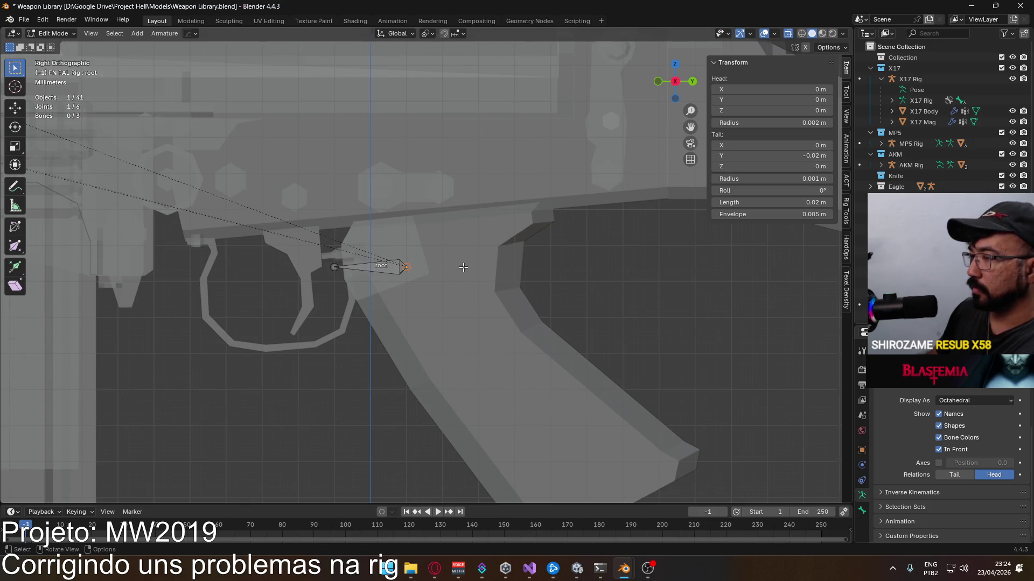
{"action": "scroll", "coordinate": [463, 266], "scroll_direction": "down", "scroll_amount": 5}
{"action": "scroll", "coordinate": [463, 266], "scroll_direction": "down", "scroll_amount": 3}
Step: Shorten the FN FAL mag bone's tail to near its head, zero its roll, and save the library
{"action": "key", "text": "ctrl+s"}
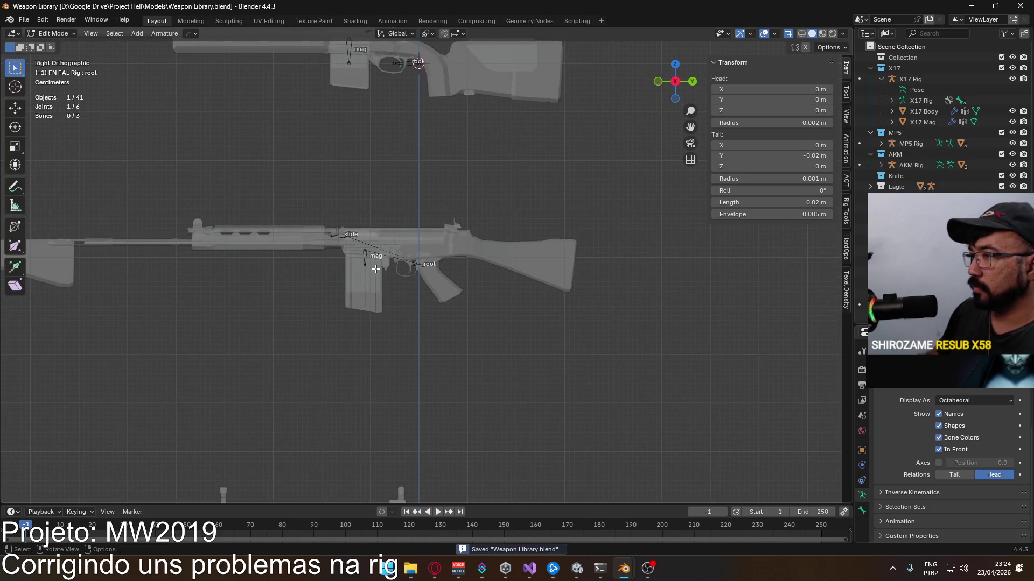
{"action": "scroll", "coordinate": [376, 268], "scroll_direction": "down", "scroll_amount": 1}
{"action": "scroll", "coordinate": [348, 258], "scroll_direction": "up", "scroll_amount": 1}
{"action": "left_click", "coordinate": [323, 265]}
{"action": "scroll", "coordinate": [323, 265], "scroll_direction": "up", "scroll_amount": 4}
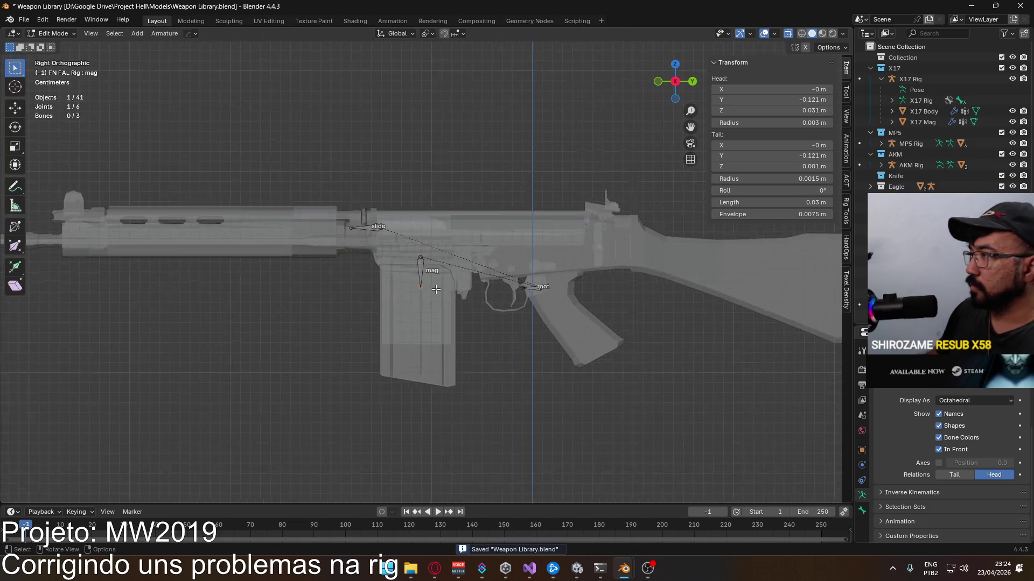
{"action": "scroll", "coordinate": [436, 289], "scroll_direction": "up", "scroll_amount": 3}
{"action": "key", "text": "g"}
{"action": "left_click", "coordinate": [418, 252]}
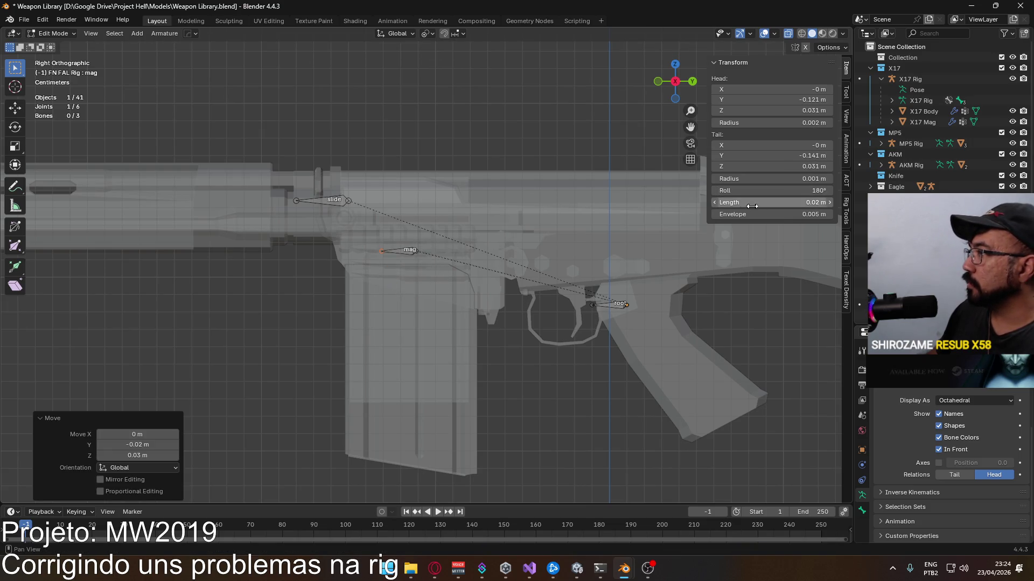
{"action": "left_click", "coordinate": [771, 191]}
{"action": "type", "text": "0"}
{"action": "key", "text": "Return"}
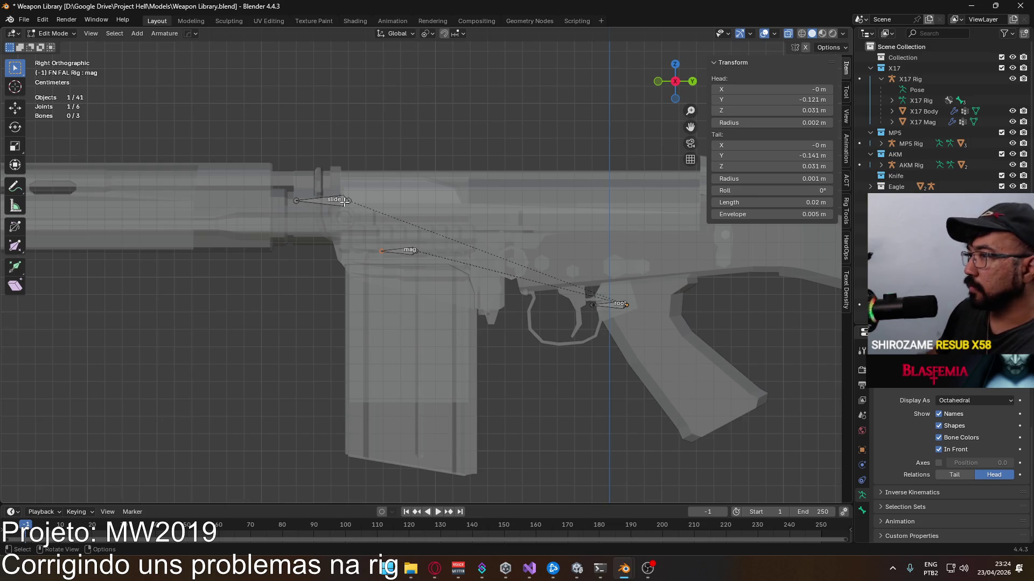
{"action": "left_click", "coordinate": [344, 201]}
{"action": "left_click", "coordinate": [412, 249]}
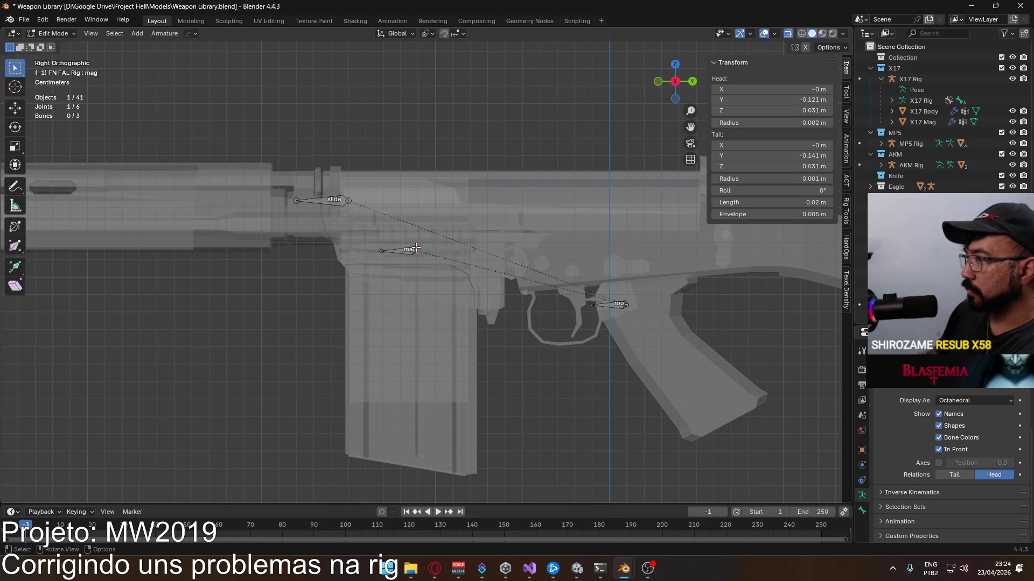
{"action": "scroll", "coordinate": [607, 298], "scroll_direction": "down", "scroll_amount": 4}
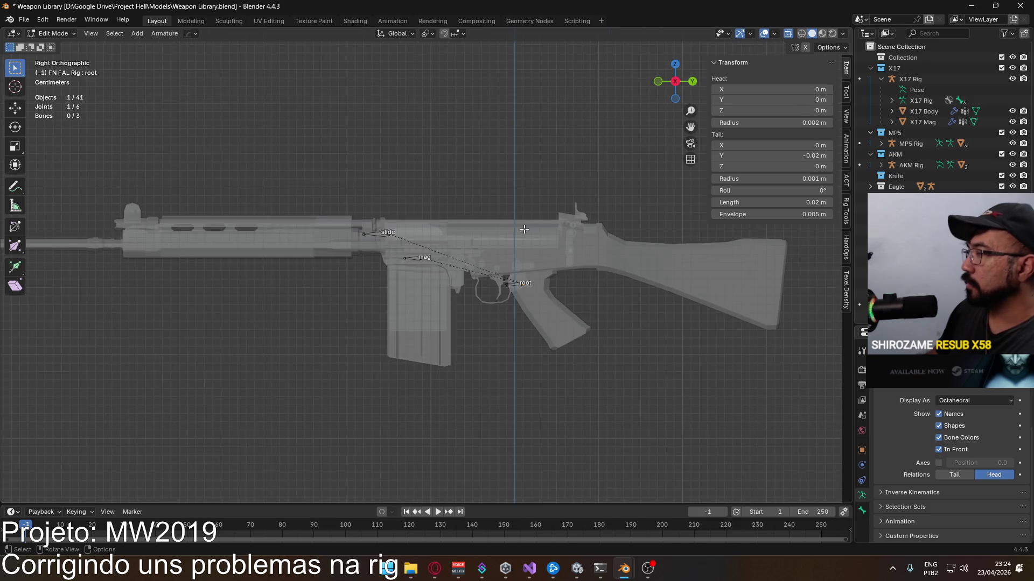
{"action": "scroll", "coordinate": [517, 266], "scroll_direction": "down", "scroll_amount": 3}
{"action": "scroll", "coordinate": [431, 237], "scroll_direction": "down", "scroll_amount": 2}
{"action": "key", "text": "ctrl+s"}
{"action": "scroll", "coordinate": [444, 149], "scroll_direction": "up", "scroll_amount": 5}
{"action": "scroll", "coordinate": [445, 149], "scroll_direction": "up", "scroll_amount": 4}
{"action": "scroll", "coordinate": [447, 276], "scroll_direction": "up", "scroll_amount": 4}
Step: Undo, then shorten the mag bone by moving its tail beside its head and zero its roll
{"action": "key", "text": "ctrl+z"}
{"action": "key", "text": "ctrl+z"}
{"action": "key", "text": "ctrl+z"}
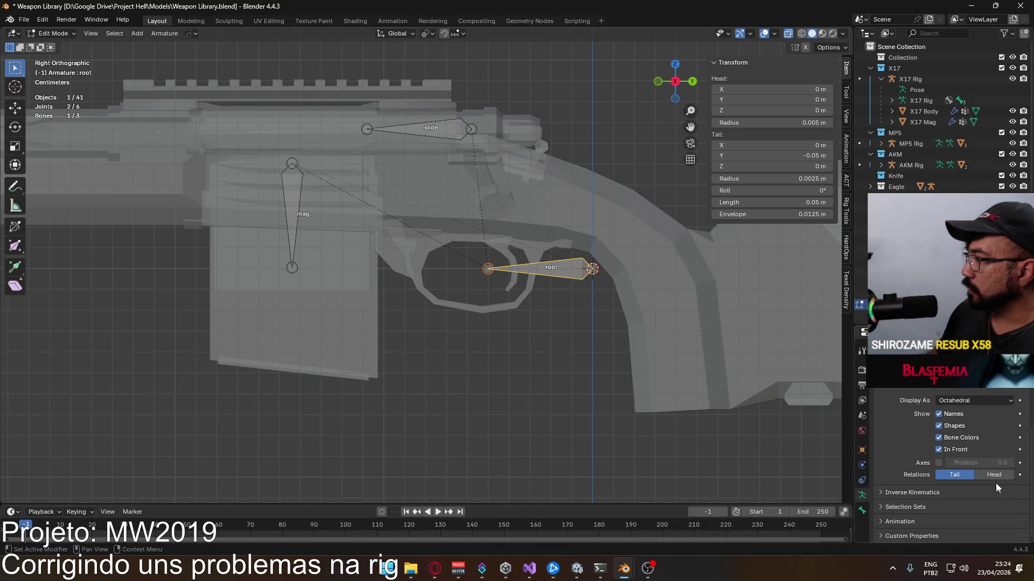
{"action": "middle_click_drag", "start_coordinate": [283, 248], "coordinate": [396, 294], "text": "shift"}
{"action": "left_click", "coordinate": [395, 293]}
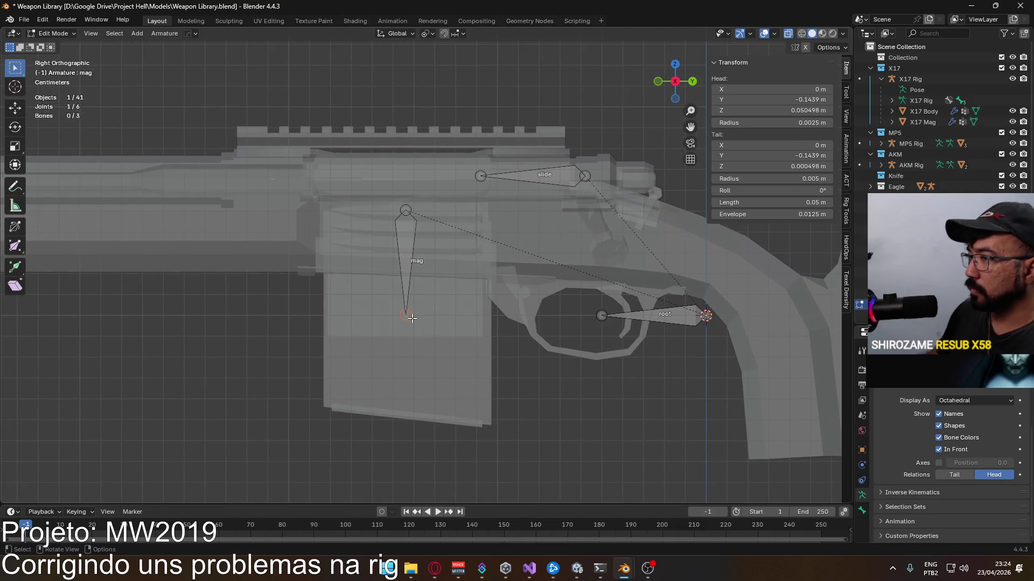
{"action": "key", "text": "g"}
{"action": "left_click", "coordinate": [364, 209]}
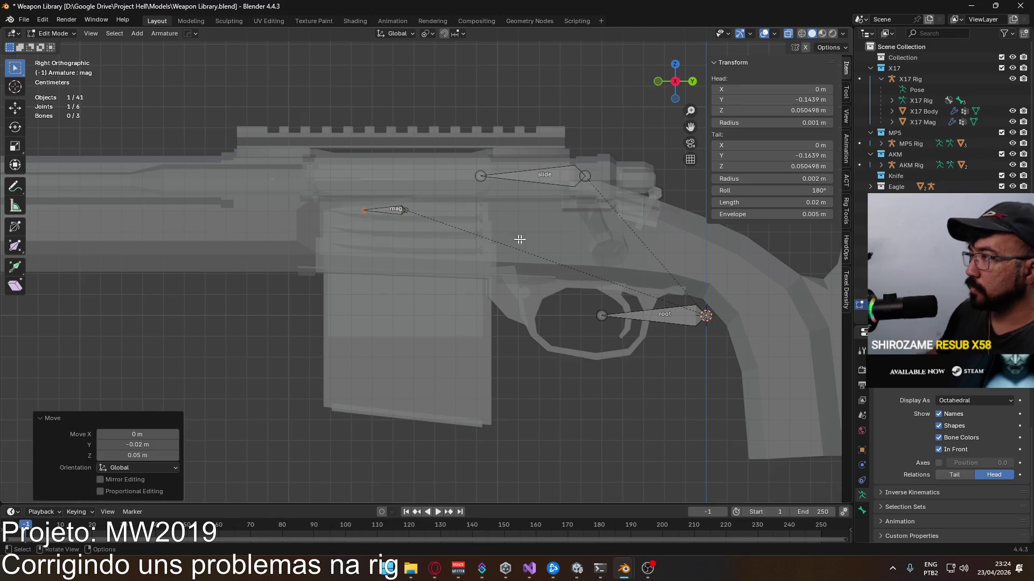
{"action": "left_click", "coordinate": [776, 191]}
{"action": "type", "text": "0"}
{"action": "key", "text": "Return"}
Step: Shorten the slide bone by moving its head close to its tail
{"action": "left_click", "coordinate": [678, 313]}
{"action": "left_click", "coordinate": [501, 176]}
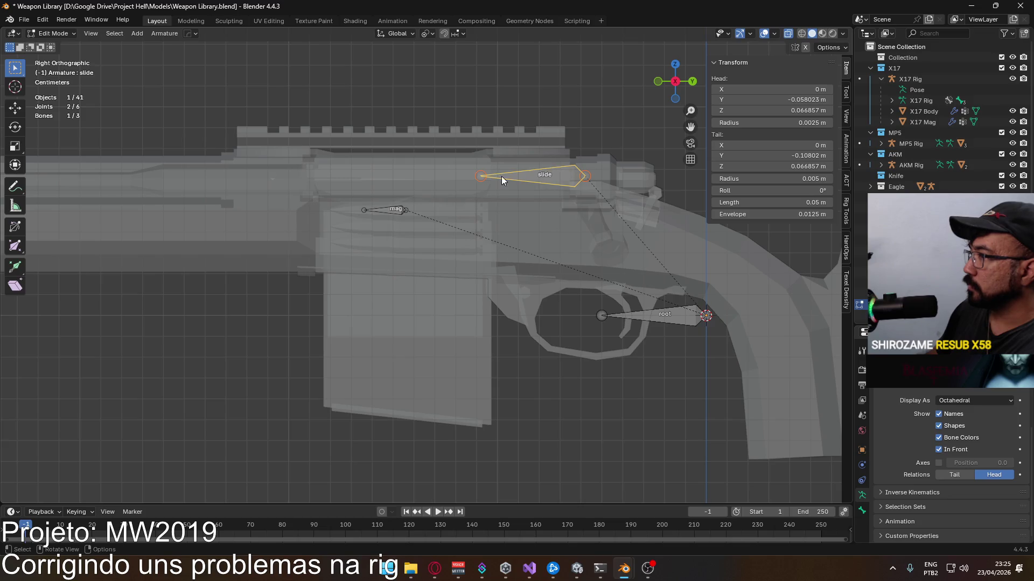
{"action": "left_click_drag", "start_coordinate": [482, 176], "coordinate": [539, 172]}
{"action": "left_click", "coordinate": [387, 215]}
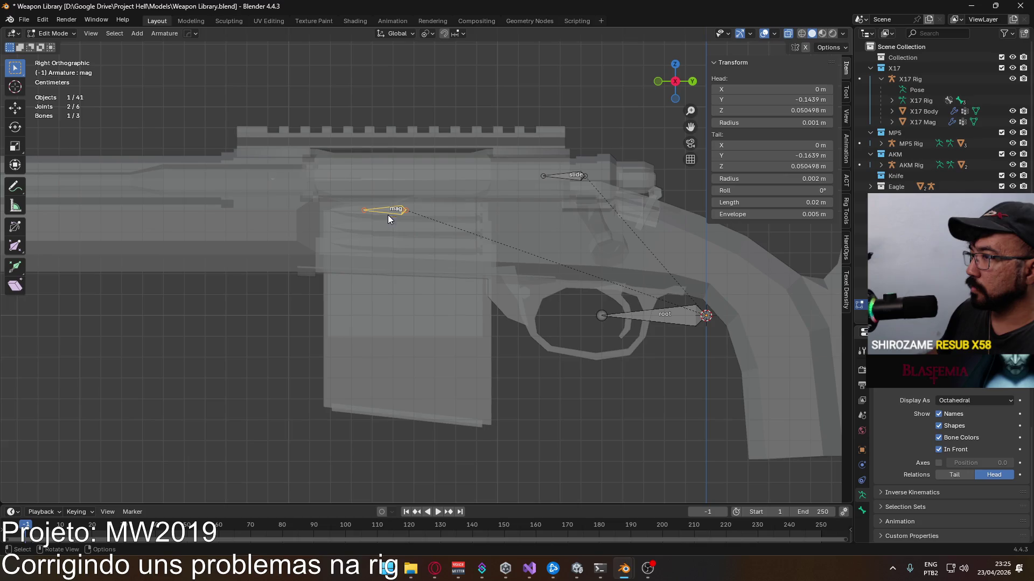
Step: Shorten the root bone to about 2 cm with zero roll and save the weapon library
{"action": "left_click", "coordinate": [600, 315]}
{"action": "left_click_drag", "start_coordinate": [599, 314], "coordinate": [663, 316]}
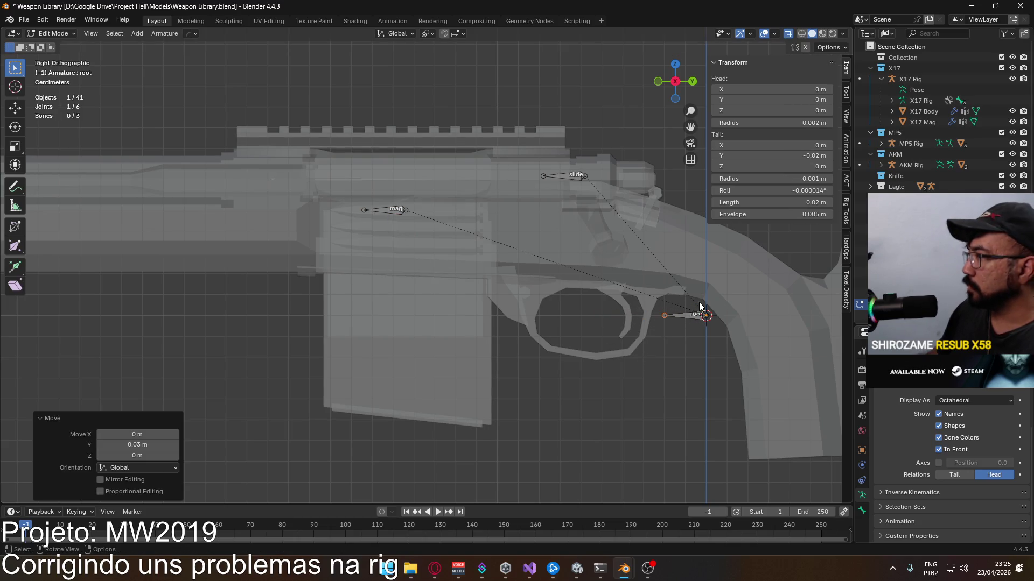
{"action": "left_click", "coordinate": [794, 190]}
{"action": "type", "text": "0"}
{"action": "key", "text": "Return"}
{"action": "scroll", "coordinate": [529, 292], "scroll_direction": "down", "scroll_amount": 3}
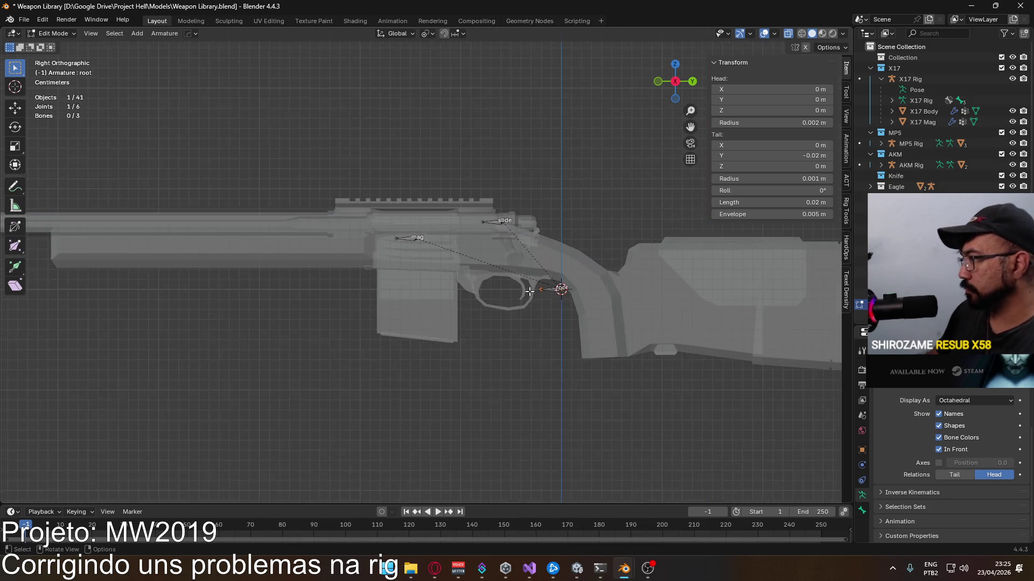
{"action": "scroll", "coordinate": [529, 292], "scroll_direction": "down", "scroll_amount": 3}
{"action": "scroll", "coordinate": [529, 292], "scroll_direction": "down", "scroll_amount": 1}
{"action": "key", "text": "ctrl+s"}
{"action": "scroll", "coordinate": [529, 293], "scroll_direction": "down", "scroll_amount": 3}
{"action": "mouse_move", "coordinate": [528, 293]}
{"action": "middle_mouse_down", "text": "shift"}
{"action": "mouse_move", "coordinate": [505, 265]}
{"action": "mouse_move", "coordinate": [505, 146]}
{"action": "mouse_move", "coordinate": [505, 175]}
{"action": "mouse_move", "coordinate": [526, 149]}
{"action": "mouse_move", "coordinate": [513, 216]}
{"action": "mouse_move", "coordinate": [533, 280]}
{"action": "middle_mouse_up", "text": "shift"}
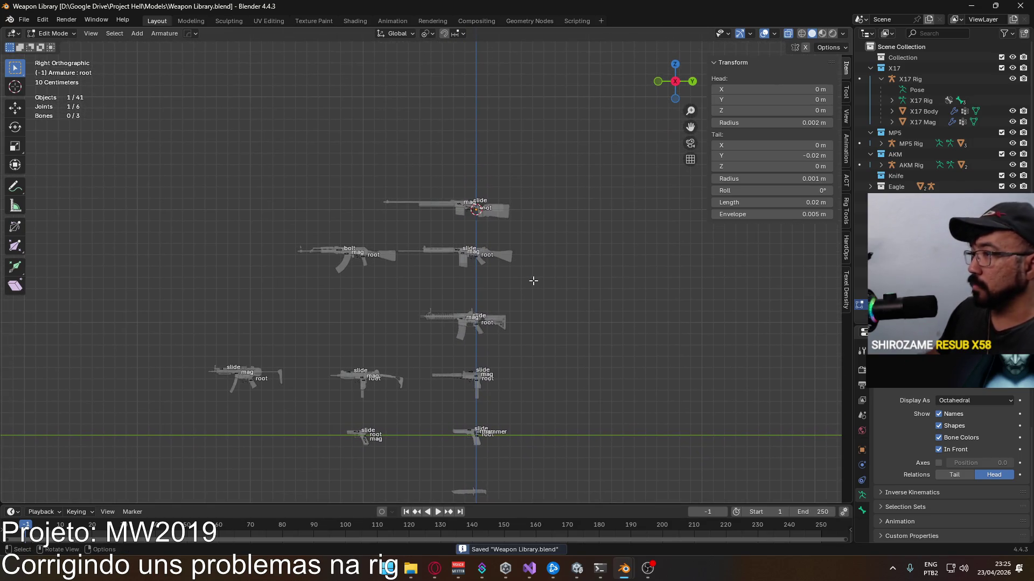
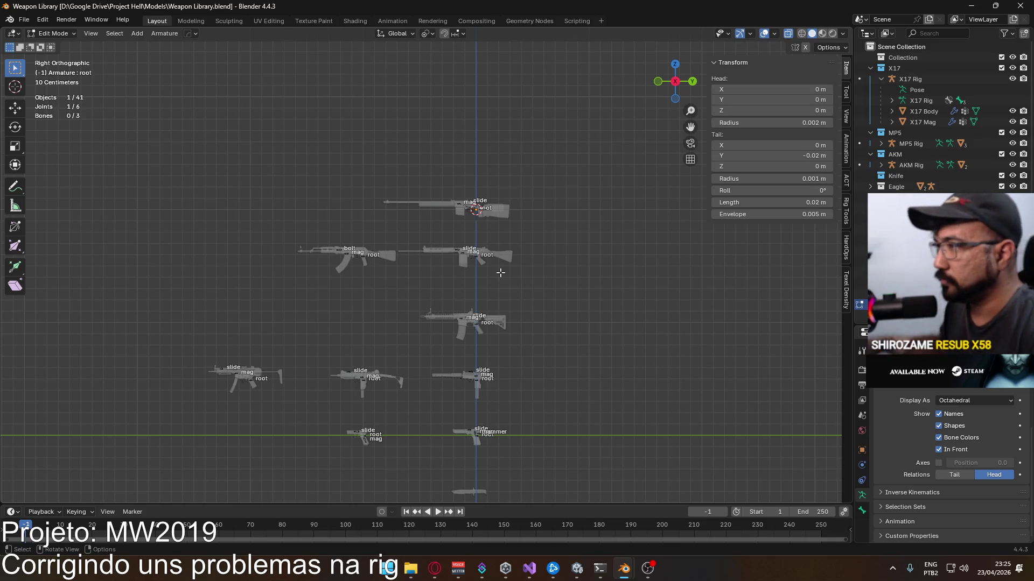
{"action": "scroll", "coordinate": [937, 122], "scroll_direction": "down", "scroll_amount": 3}
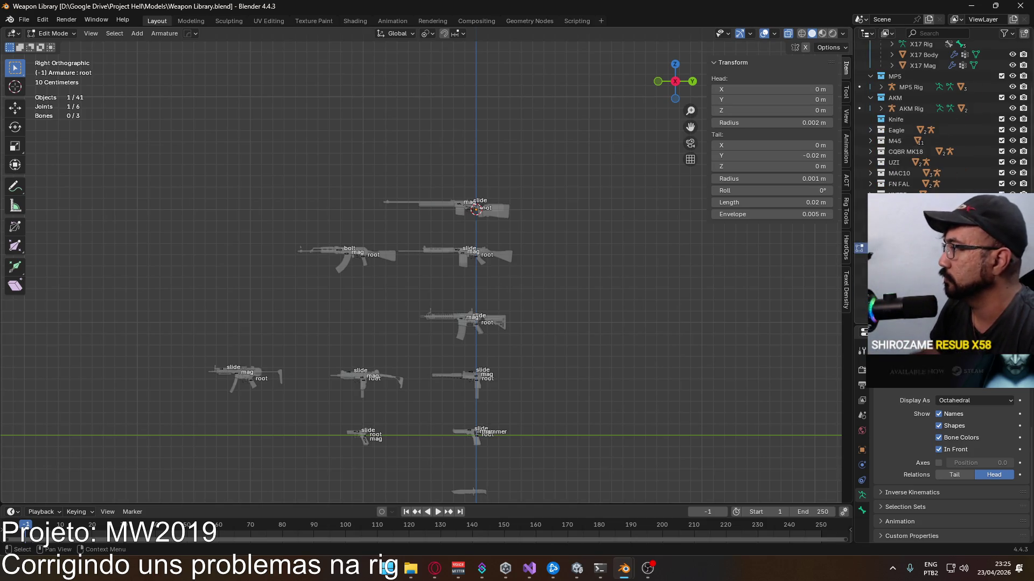
{"action": "scroll", "coordinate": [475, 178], "scroll_direction": "up", "scroll_amount": 5}
Step: Select the M24's meshes plus its armature in Object Mode and bring up Set Parent To
{"action": "key", "text": "Tab"}
{"action": "scroll", "coordinate": [439, 257], "scroll_direction": "up", "scroll_amount": 3}
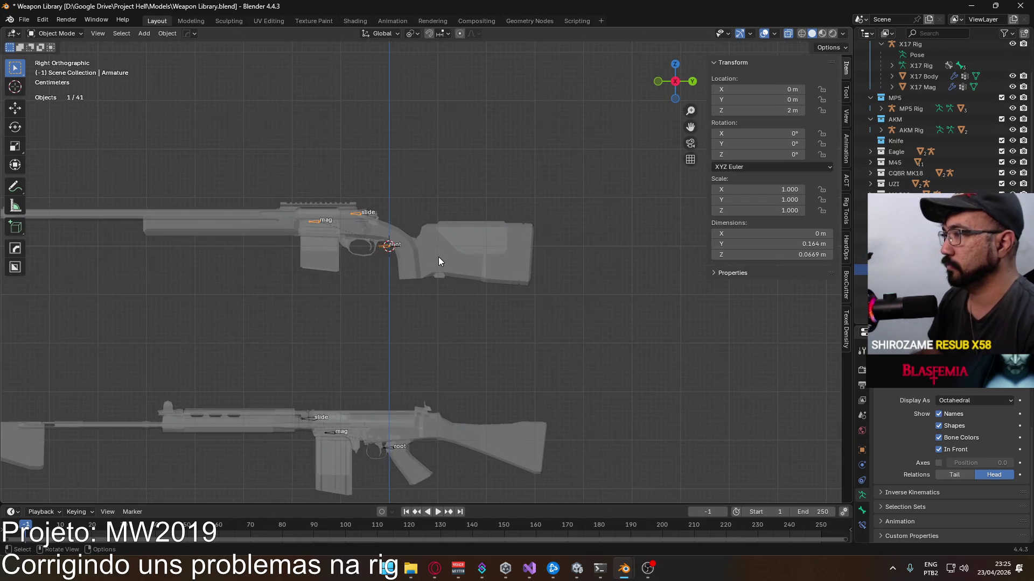
{"action": "scroll", "coordinate": [439, 257], "scroll_direction": "up", "scroll_amount": 1}
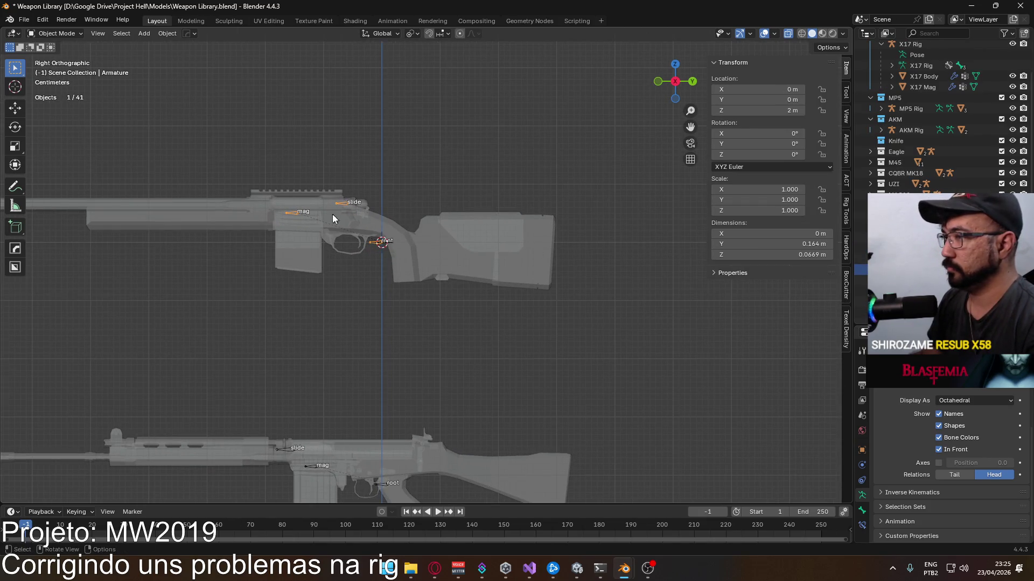
{"action": "left_click_drag", "start_coordinate": [196, 169], "coordinate": [373, 246], "text": "shift"}
{"action": "left_click", "coordinate": [374, 246], "text": "shift"}
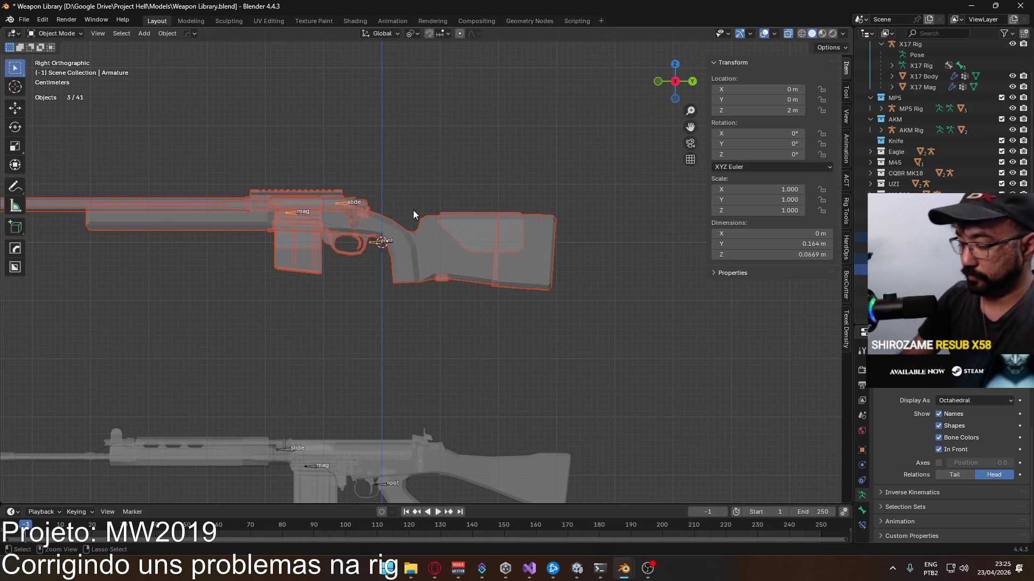
{"action": "key", "text": "ctrl+p"}
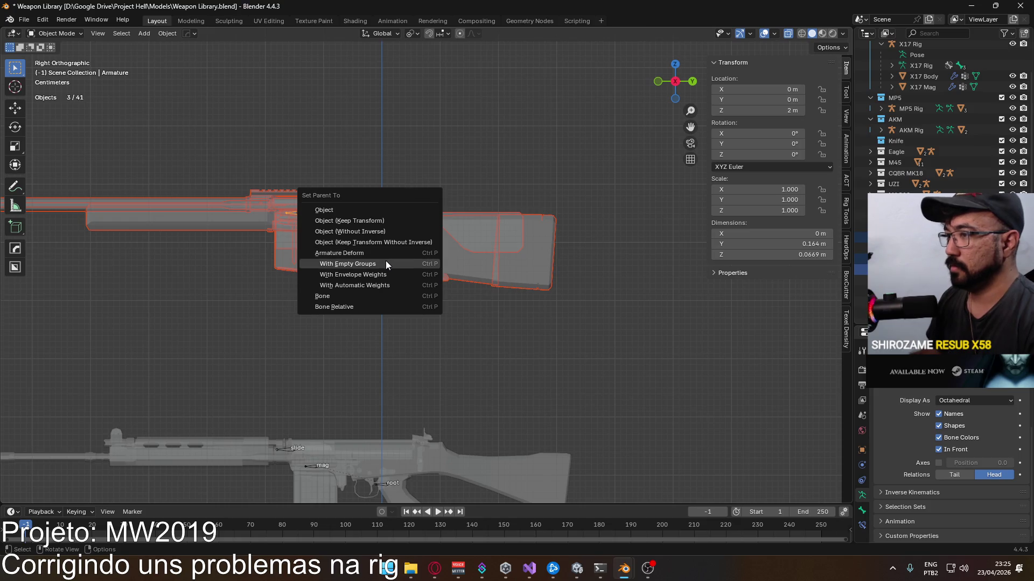
Step: Parent with Armature Deform empty groups, move the armature to M24 SPR and rename it SPR Rig
{"action": "left_click", "coordinate": [385, 261]}
{"action": "scroll", "coordinate": [415, 238], "scroll_direction": "up", "scroll_amount": 2}
{"action": "left_click", "coordinate": [362, 231]}
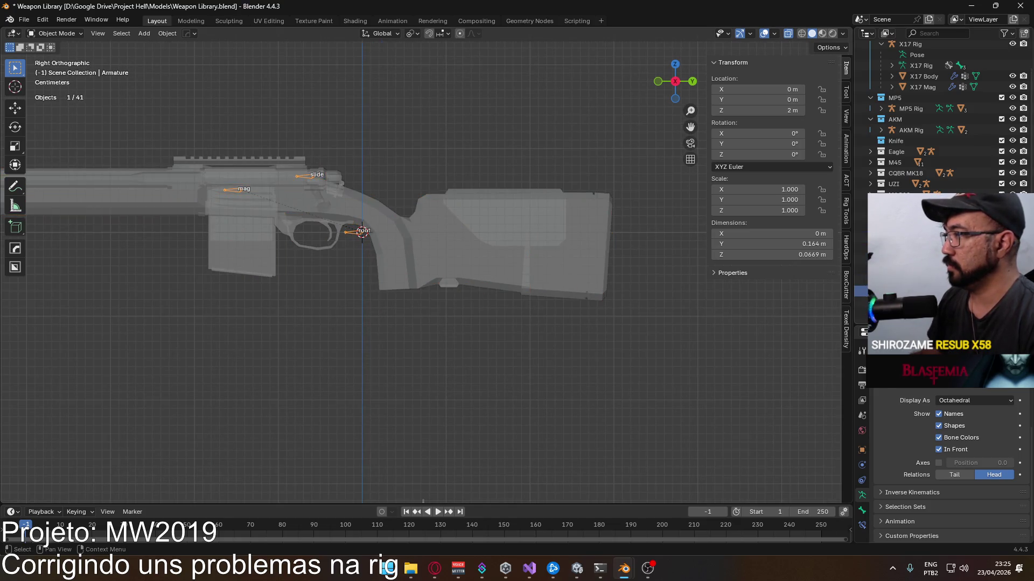
{"action": "key", "text": "m"}
{"action": "left_click", "coordinate": [919, 446]}
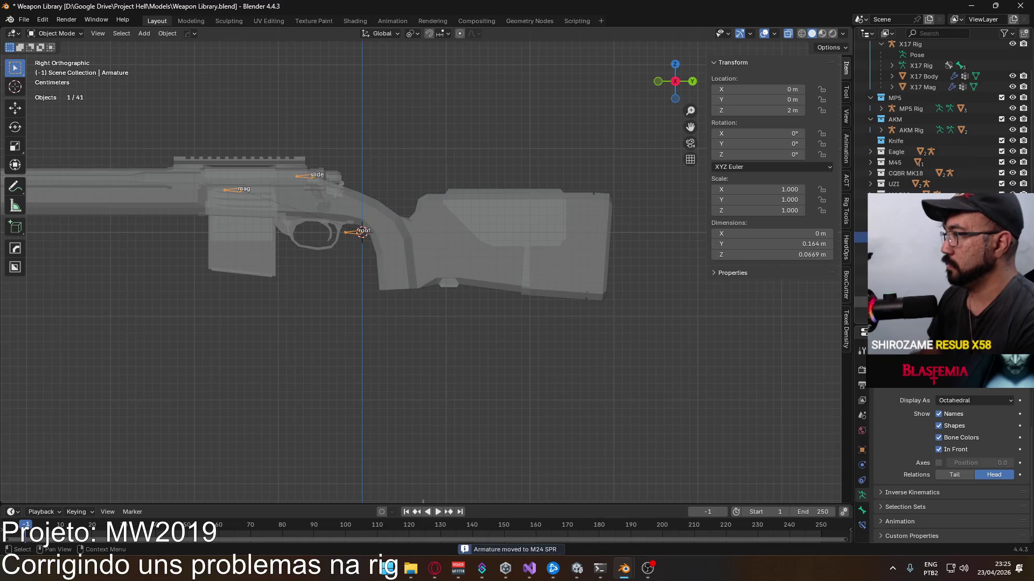
{"action": "scroll", "coordinate": [937, 130], "scroll_direction": "down", "scroll_amount": 1}
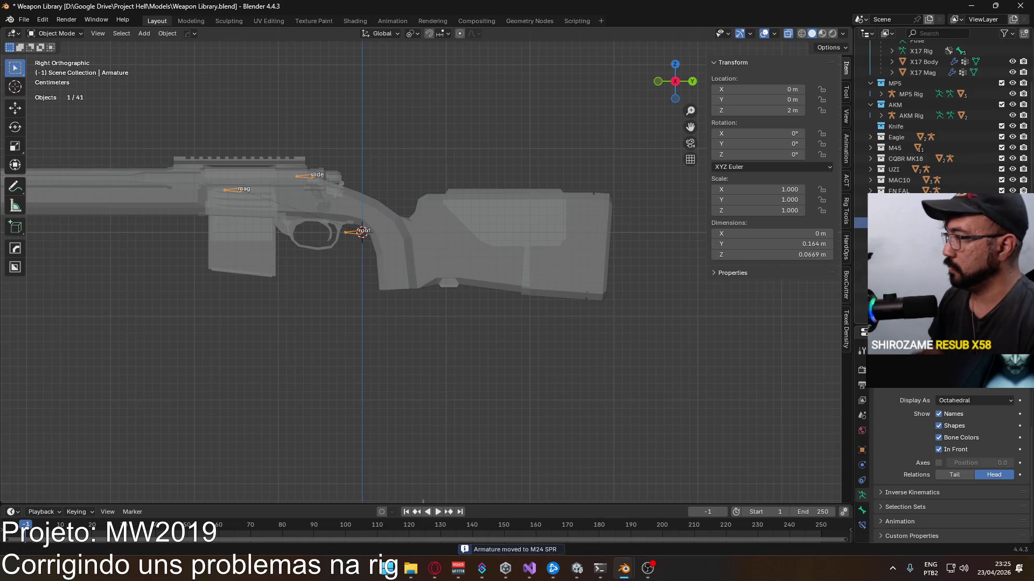
{"action": "key", "text": "Return"}
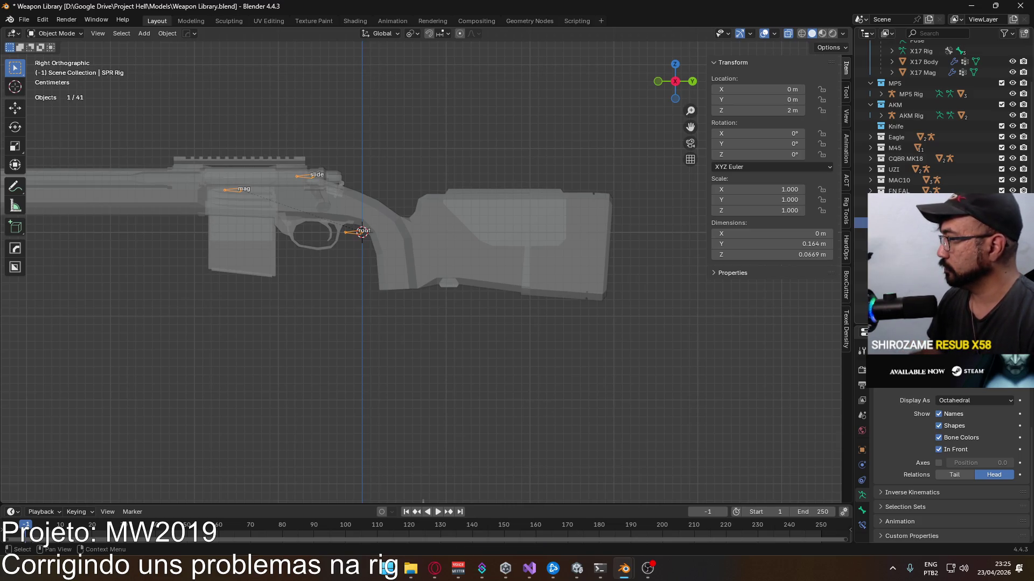
{"action": "scroll", "coordinate": [937, 122], "scroll_direction": "up", "scroll_amount": 3}
{"action": "scroll", "coordinate": [937, 121], "scroll_direction": "down", "scroll_amount": 4}
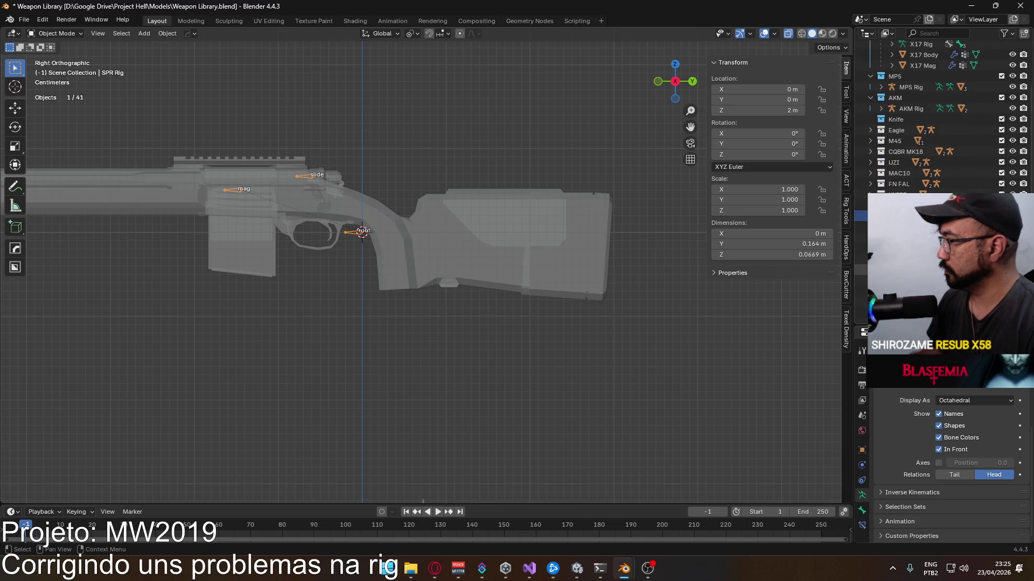
{"action": "left_click", "coordinate": [57, 32]}
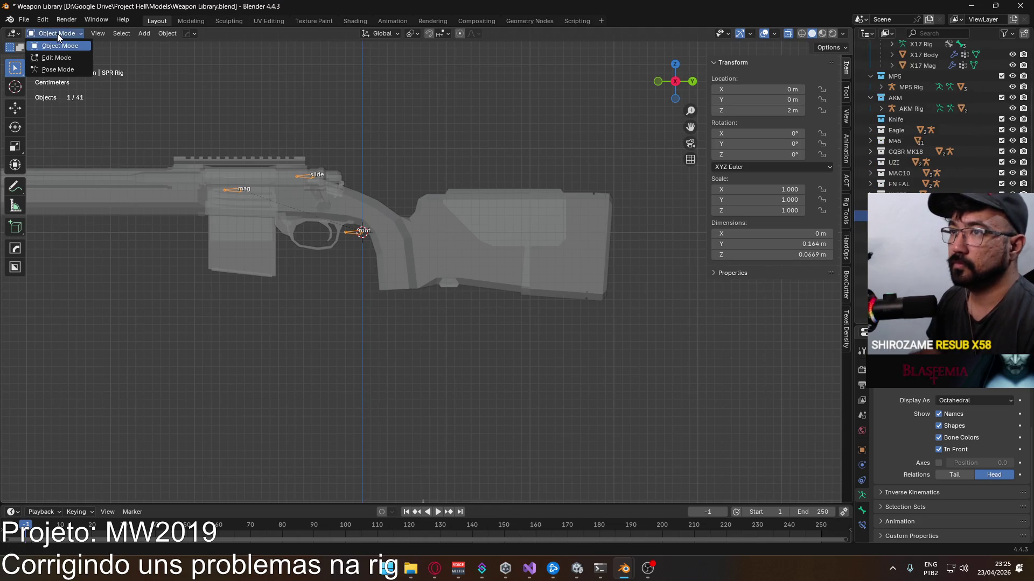
Step: Put SPR Body into Weight Paint mode with face selection masking enabled
{"action": "left_click", "coordinate": [364, 196]}
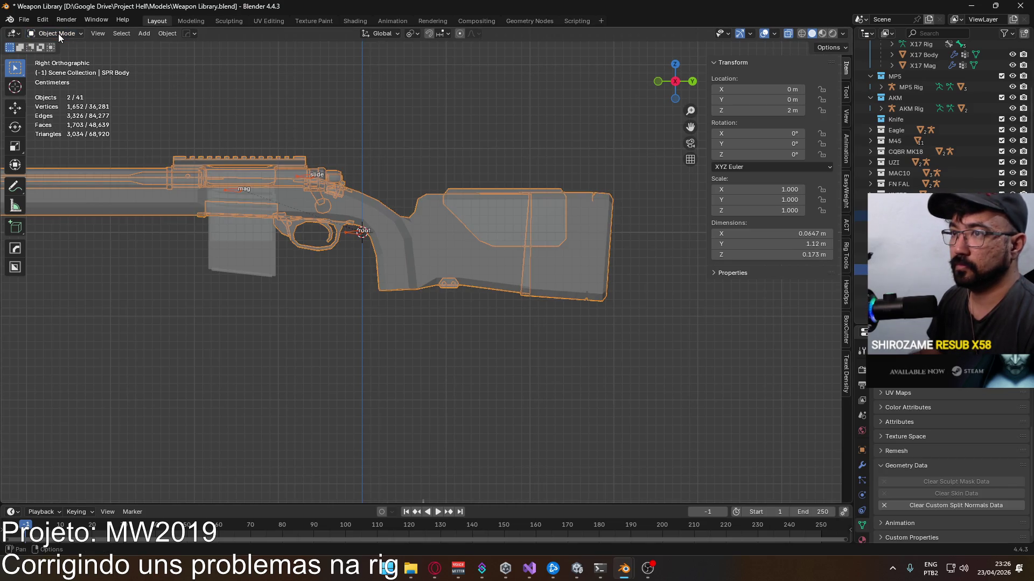
{"action": "left_click", "coordinate": [61, 34]}
{"action": "left_click", "coordinate": [64, 92]}
{"action": "middle_click_drag", "start_coordinate": [345, 165], "coordinate": [384, 198], "text": "shift"}
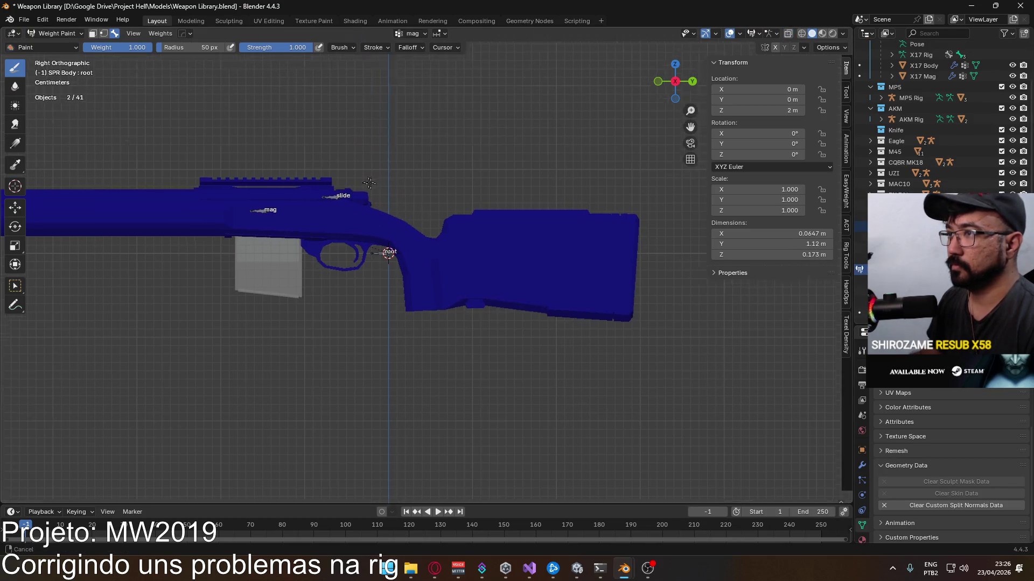
{"action": "left_click", "coordinate": [92, 34]}
{"action": "mouse_move", "coordinate": [452, 203]}
{"action": "middle_mouse_down", "text": "ctrl"}
{"action": "mouse_move", "coordinate": [415, 182]}
{"action": "mouse_move", "coordinate": [413, 214]}
{"action": "middle_mouse_up", "text": "ctrl"}
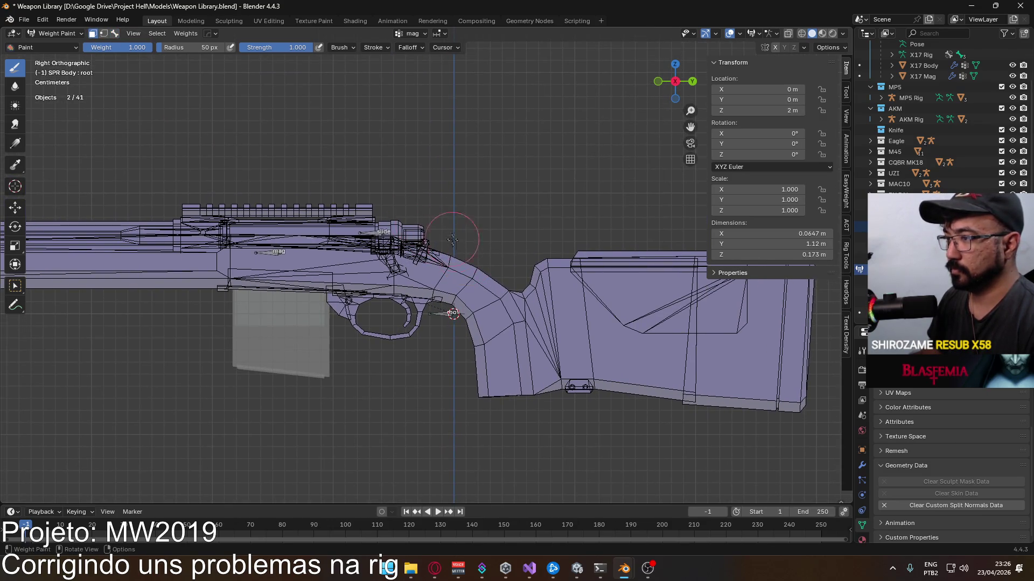
Step: Select the stock, receiver, rear piece, trigger guard, rail and bolt knob faces
{"action": "key", "text": "l"}
{"action": "key", "text": "l"}
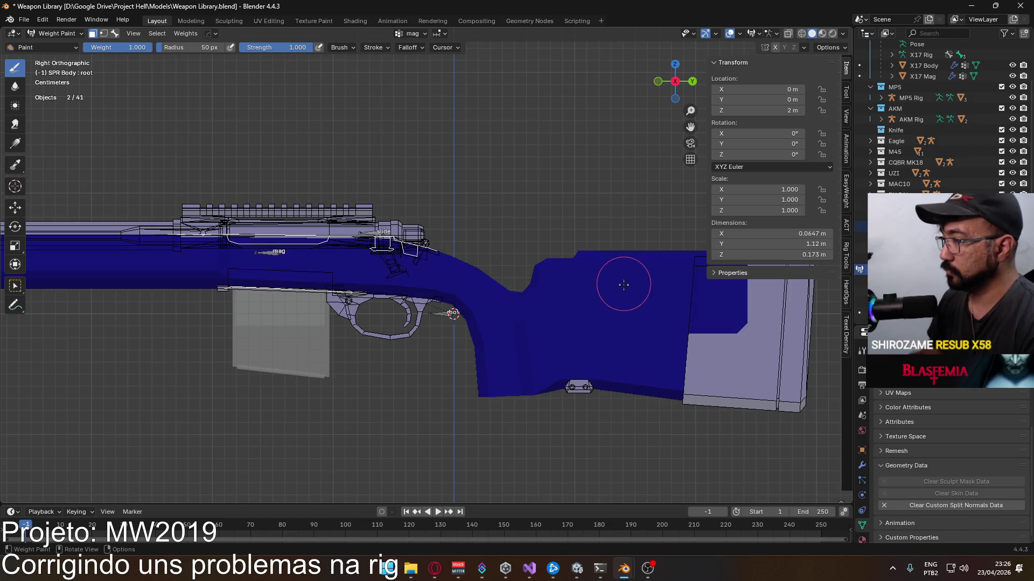
{"action": "key", "text": "l"}
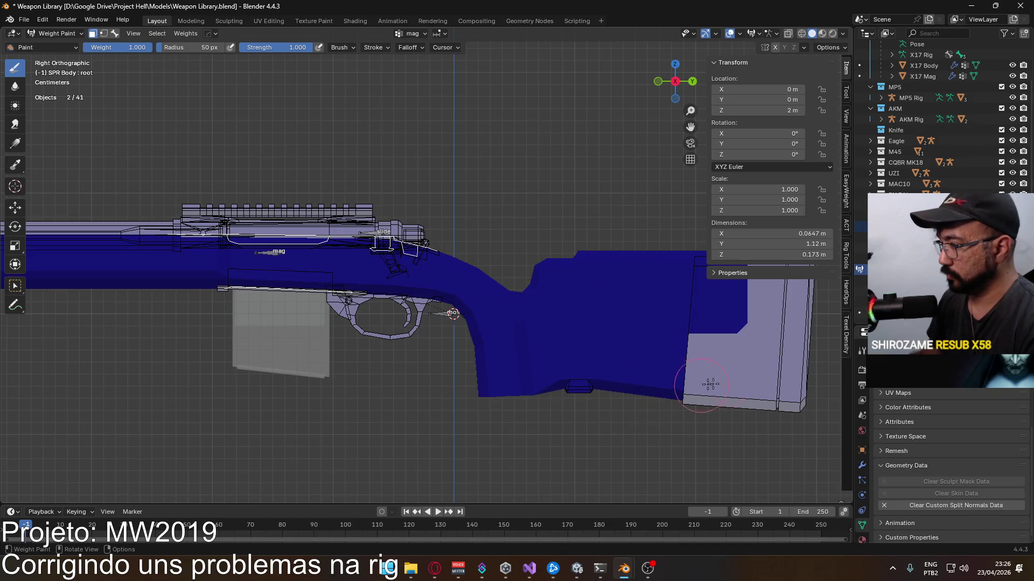
{"action": "key", "text": "l"}
{"action": "middle_click_drag", "start_coordinate": [780, 374], "coordinate": [580, 340]}
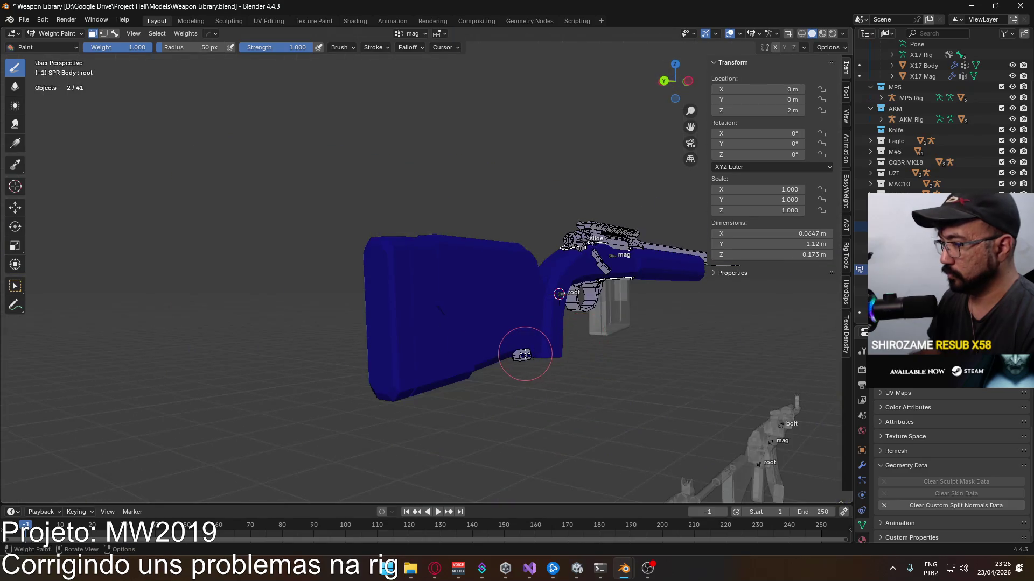
{"action": "middle_click_drag", "start_coordinate": [517, 353], "coordinate": [452, 379]}
{"action": "scroll", "coordinate": [452, 380], "scroll_direction": "up", "scroll_amount": 3}
{"action": "scroll", "coordinate": [448, 388], "scroll_direction": "up", "scroll_amount": 3}
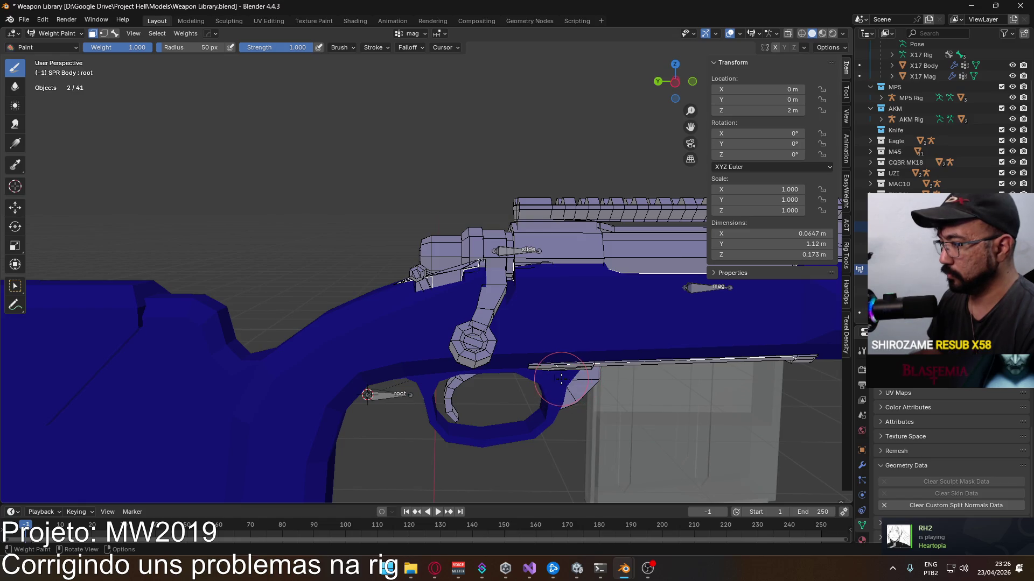
{"action": "left_click_drag", "start_coordinate": [561, 378], "coordinate": [607, 366]}
{"action": "mouse_move", "coordinate": [514, 288]}
{"action": "middle_mouse_down"}
{"action": "mouse_move", "coordinate": [596, 346]}
{"action": "mouse_move", "coordinate": [422, 347]}
{"action": "middle_mouse_up"}
{"action": "left_click_drag", "start_coordinate": [413, 356], "coordinate": [405, 346]}
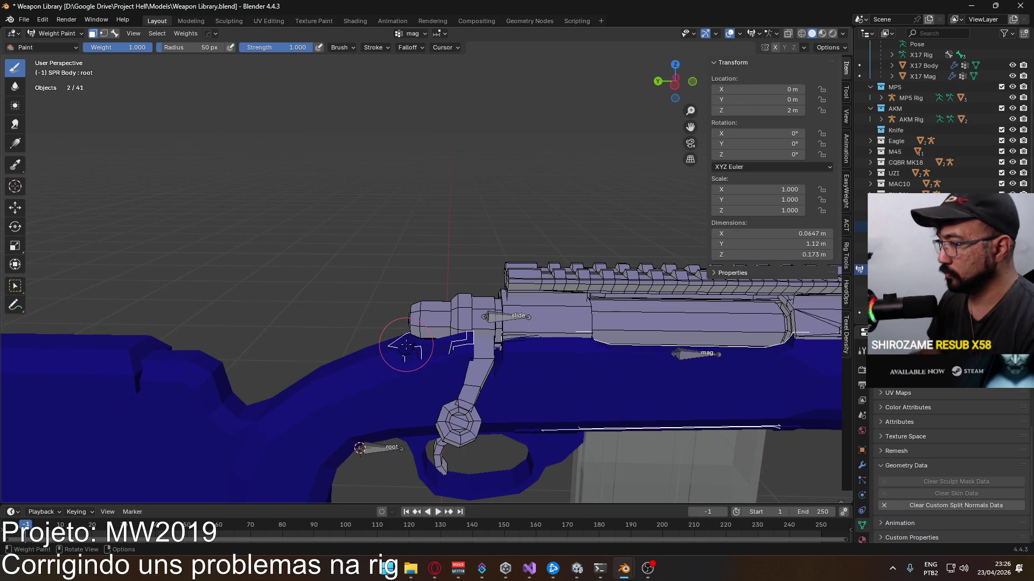
Step: Add the top rail and receiver faces, leaving only the magazine unselected, and inspect all around
{"action": "middle_click_drag", "start_coordinate": [582, 355], "coordinate": [555, 291]}
{"action": "left_click", "coordinate": [555, 291]}
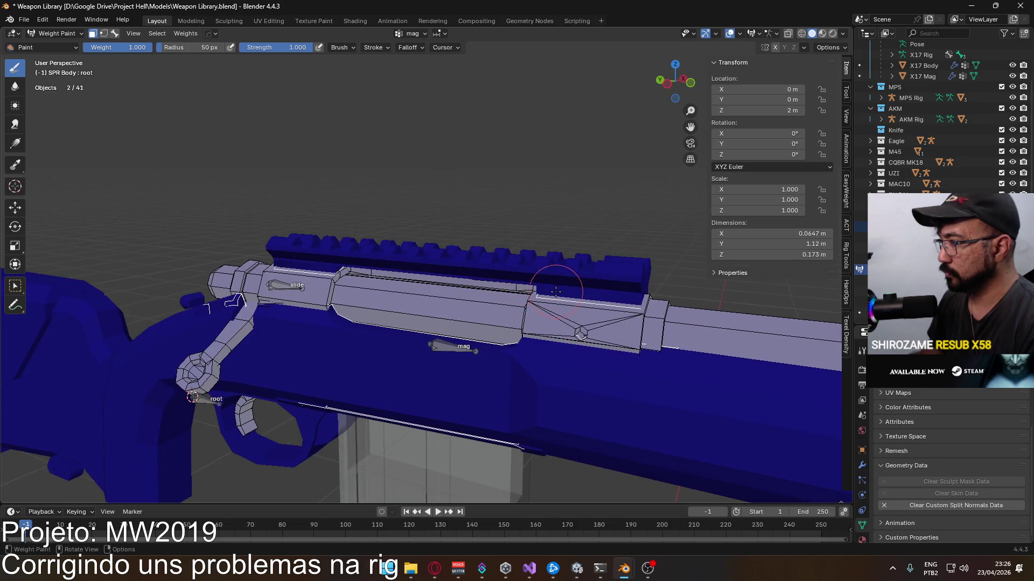
{"action": "left_click", "coordinate": [547, 309]}
{"action": "mouse_move", "coordinate": [420, 275]}
{"action": "middle_mouse_down"}
{"action": "mouse_move", "coordinate": [419, 294]}
{"action": "mouse_move", "coordinate": [288, 277]}
{"action": "middle_mouse_up"}
{"action": "scroll", "coordinate": [323, 288], "scroll_direction": "down", "scroll_amount": 3}
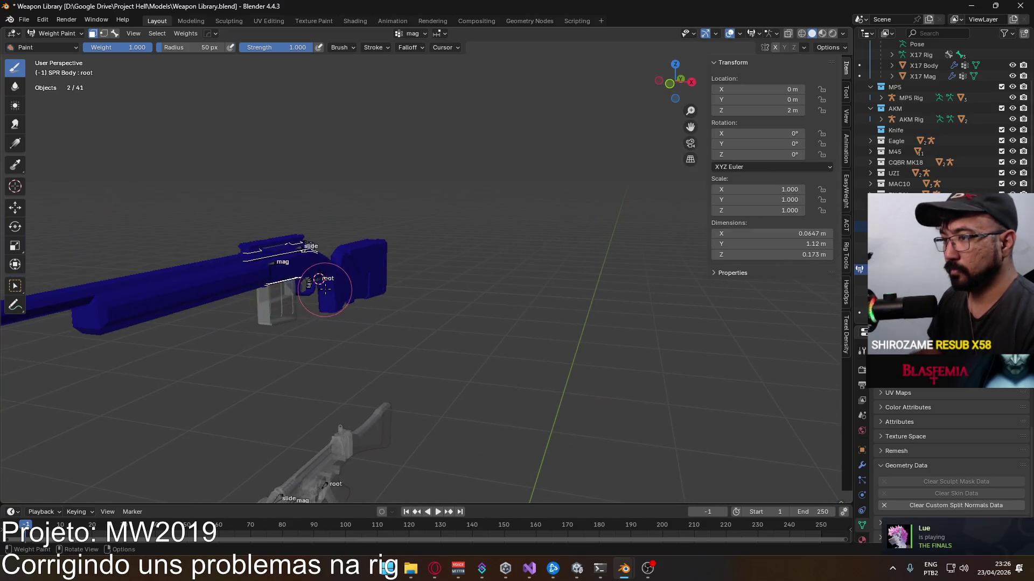
{"action": "scroll", "coordinate": [349, 273], "scroll_direction": "up", "scroll_amount": 2}
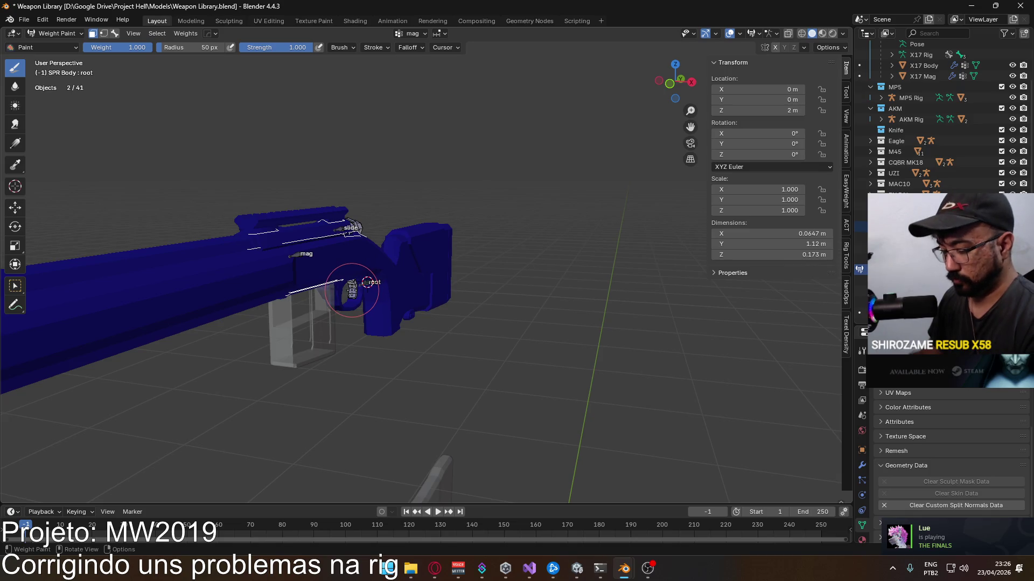
{"action": "mouse_move", "coordinate": [353, 291]}
{"action": "middle_mouse_down"}
{"action": "mouse_move", "coordinate": [312, 285]}
{"action": "mouse_move", "coordinate": [302, 297]}
{"action": "middle_mouse_up"}
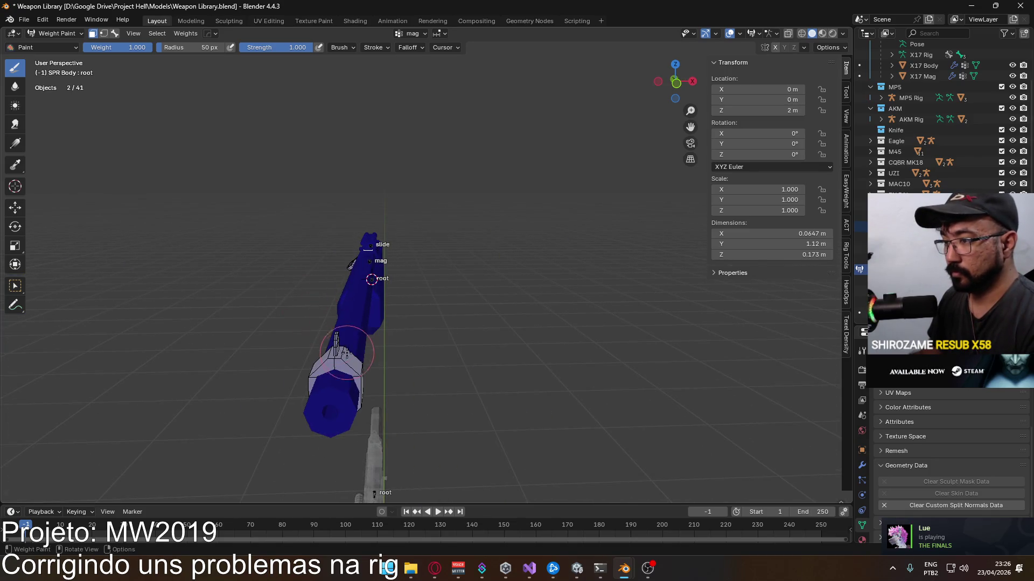
{"action": "mouse_move", "coordinate": [323, 346]}
{"action": "middle_mouse_down"}
{"action": "mouse_move", "coordinate": [422, 330]}
{"action": "mouse_move", "coordinate": [639, 330]}
{"action": "mouse_move", "coordinate": [130, 289]}
{"action": "mouse_move", "coordinate": [369, 302]}
{"action": "mouse_move", "coordinate": [415, 340]}
{"action": "middle_mouse_up"}
{"action": "scroll", "coordinate": [370, 303], "scroll_direction": "up", "scroll_amount": 3}
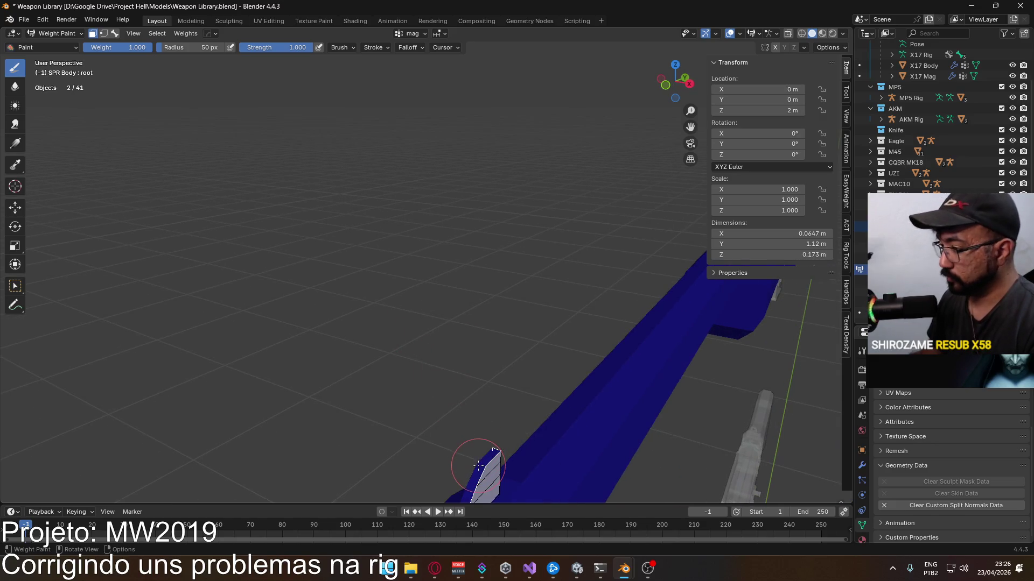
{"action": "middle_click_drag", "start_coordinate": [491, 450], "coordinate": [265, 307]}
{"action": "scroll", "coordinate": [243, 243], "scroll_direction": "down", "scroll_amount": 2}
{"action": "scroll", "coordinate": [242, 245], "scroll_direction": "up", "scroll_amount": 3}
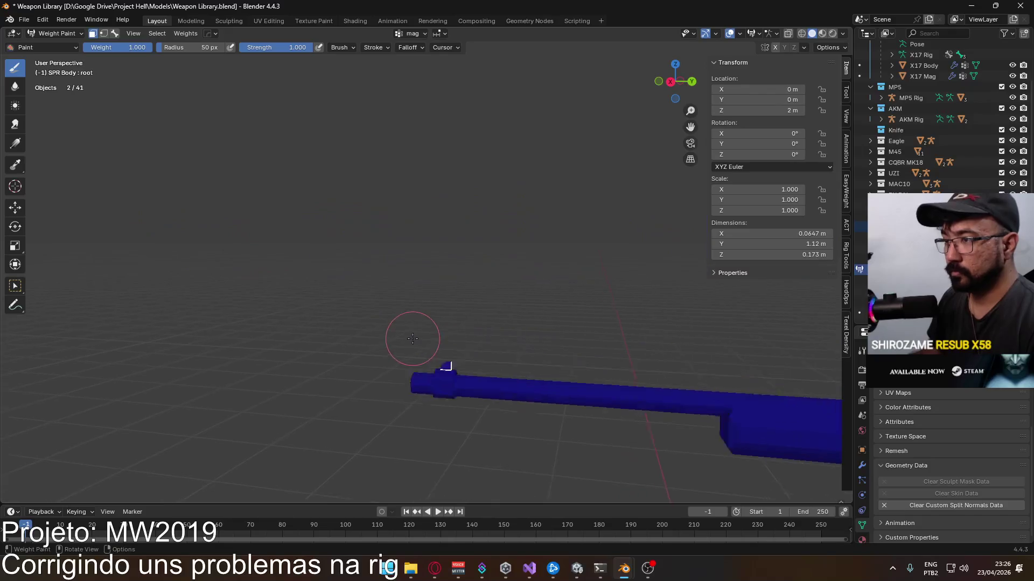
{"action": "middle_click_drag", "start_coordinate": [412, 339], "coordinate": [371, 374]}
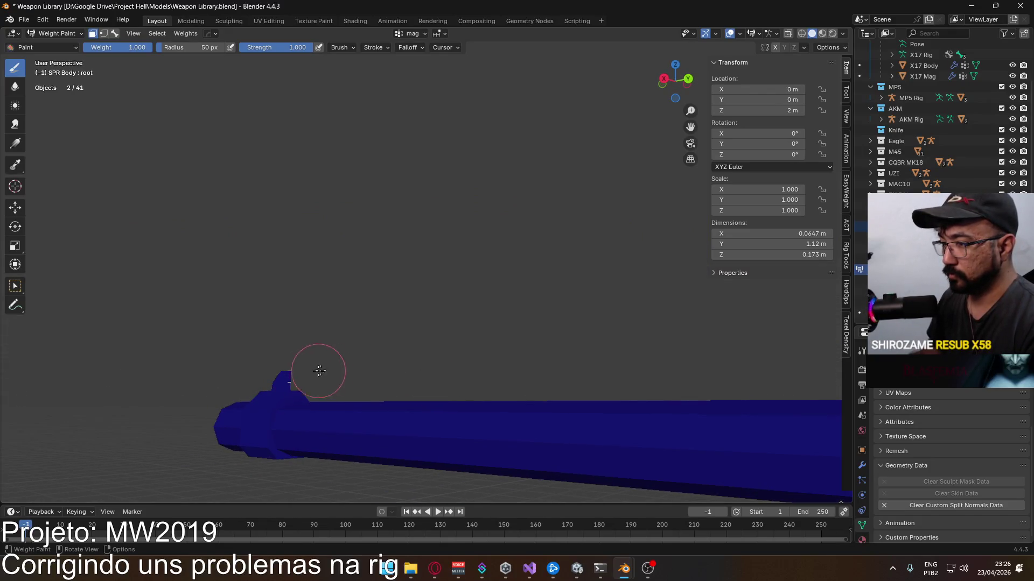
{"action": "scroll", "coordinate": [339, 364], "scroll_direction": "down", "scroll_amount": 3}
{"action": "scroll", "coordinate": [418, 353], "scroll_direction": "down", "scroll_amount": 3}
{"action": "middle_click_drag", "start_coordinate": [546, 385], "coordinate": [393, 406], "text": "shift"}
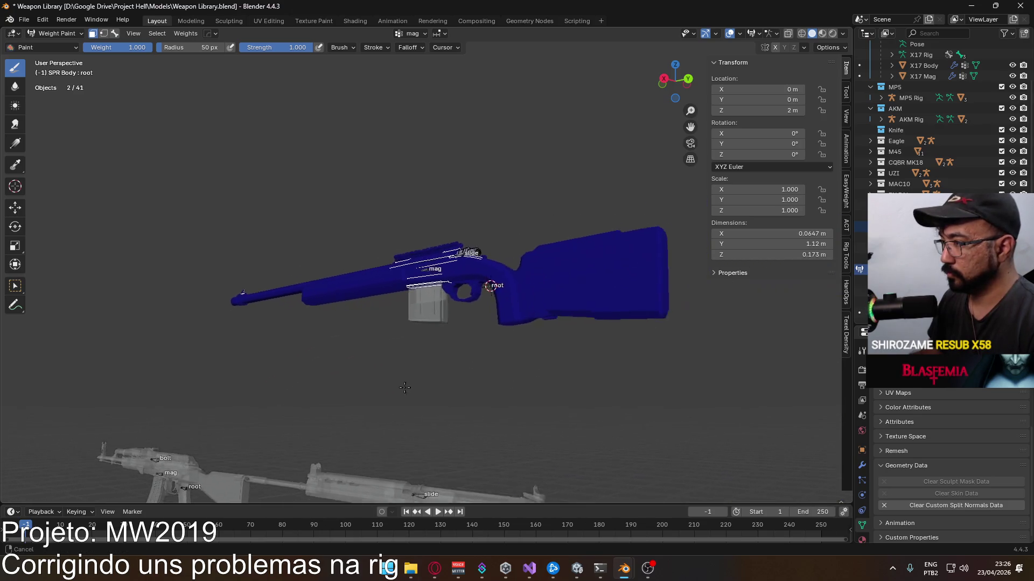
{"action": "scroll", "coordinate": [393, 406], "scroll_direction": "up", "scroll_amount": 3}
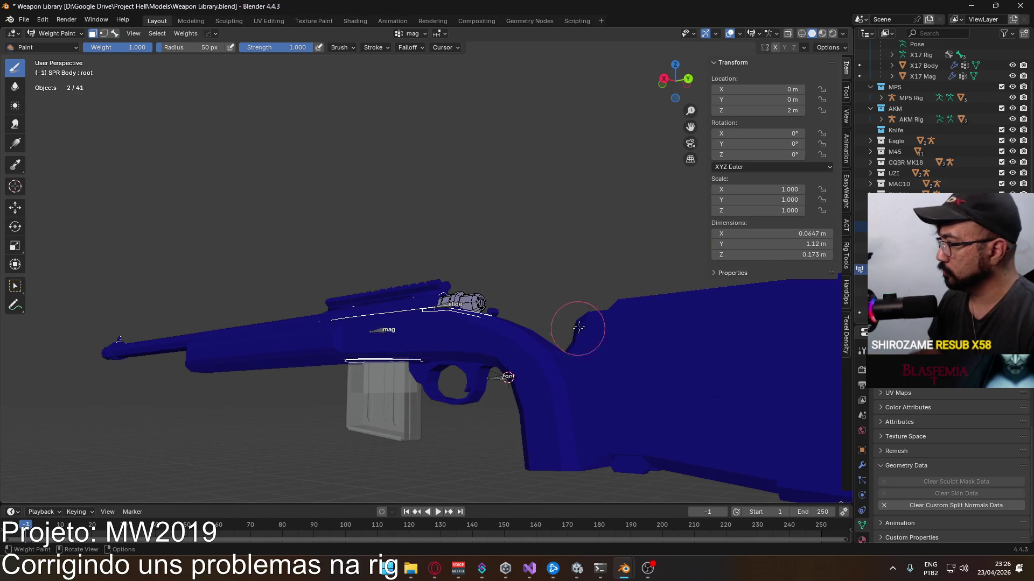
Step: Fill the whole SPR Body with weight 1 on the root vertex group
{"action": "key", "text": "shift+k"}
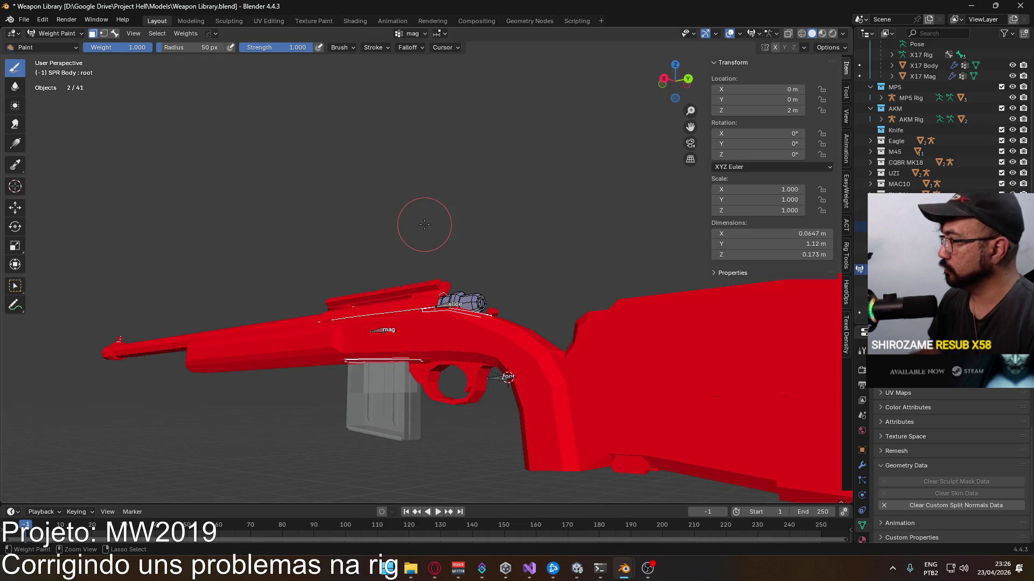
{"action": "key", "text": "ctrl+z"}
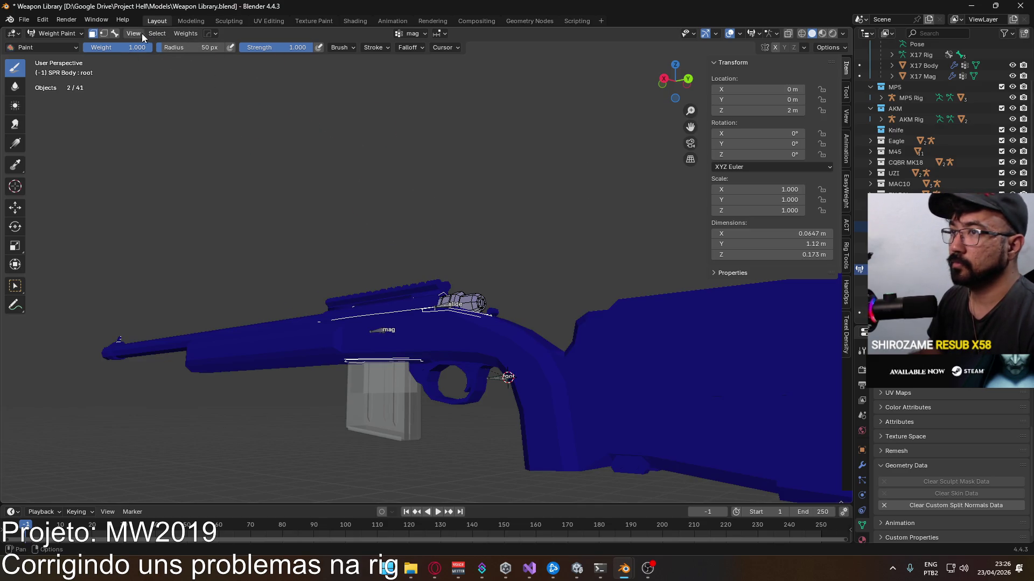
{"action": "left_click", "coordinate": [503, 377], "text": "ctrl"}
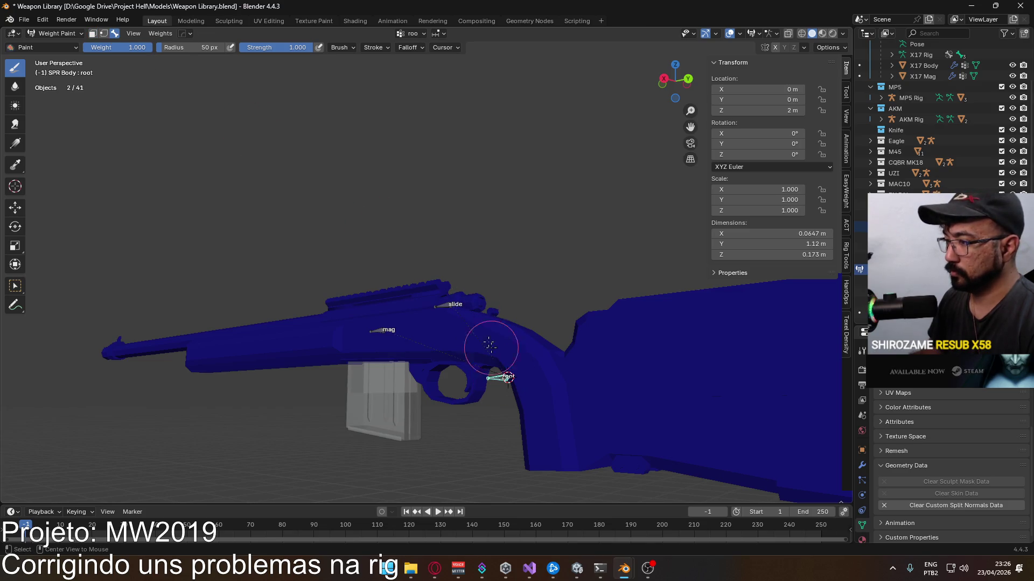
{"action": "left_click", "coordinate": [94, 36]}
{"action": "key", "text": "shift+k"}
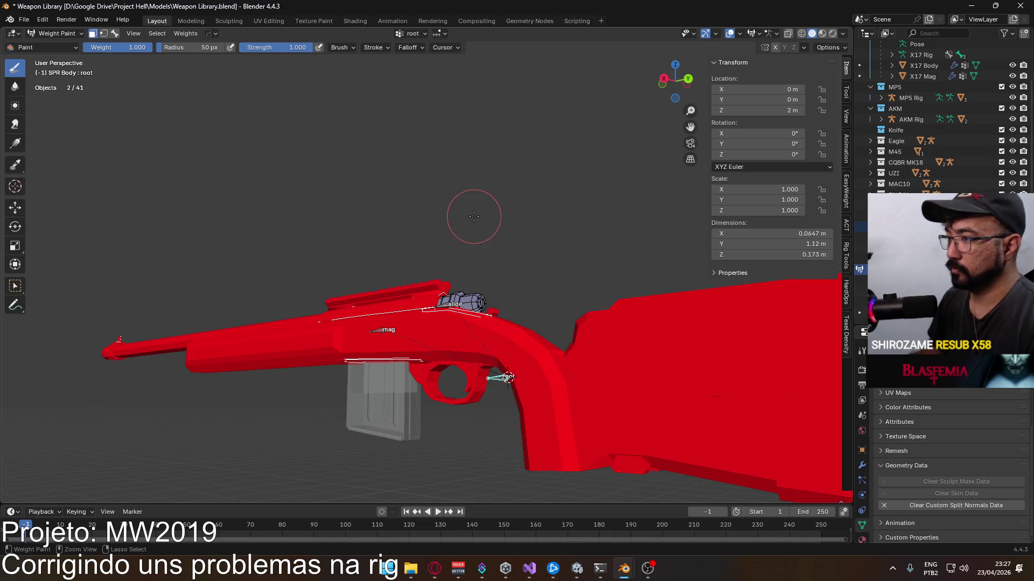
Step: With the slide bone active, select the bolt piece, stalk and knob and fill them with weight 1
{"action": "left_click", "coordinate": [114, 33]}
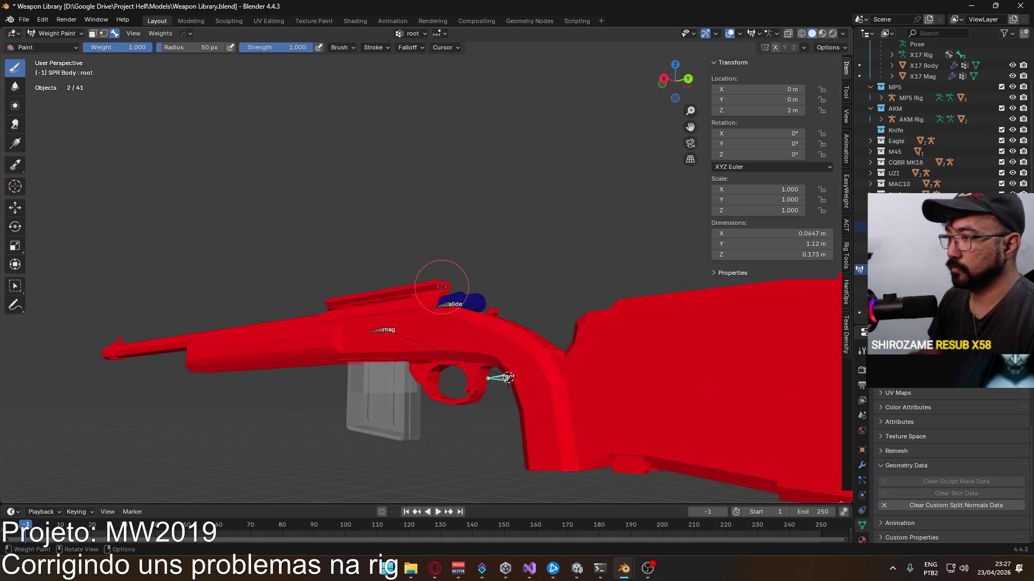
{"action": "left_click", "coordinate": [450, 307]}
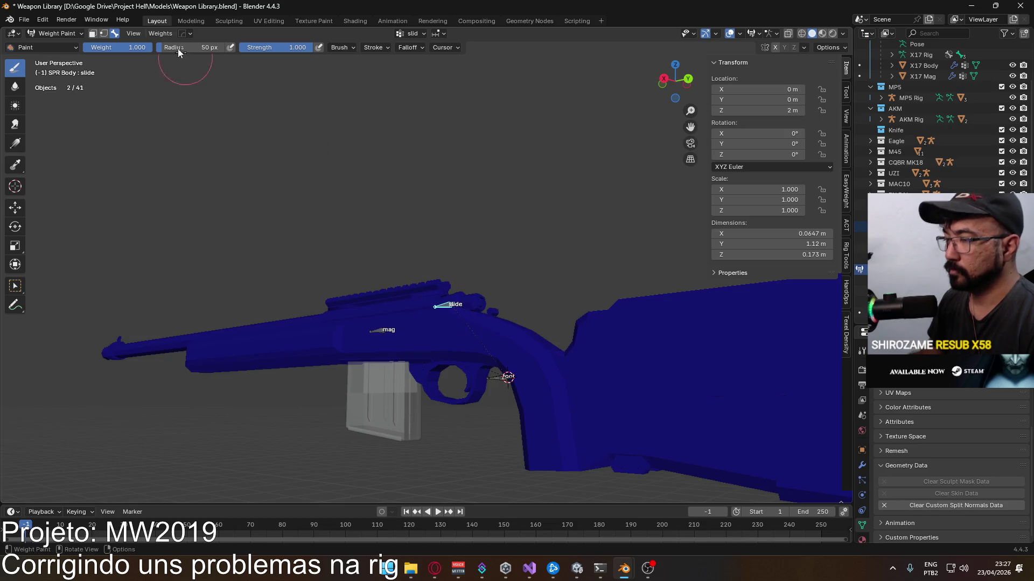
{"action": "left_click", "coordinate": [94, 34]}
{"action": "middle_click_drag", "start_coordinate": [441, 229], "coordinate": [471, 322]}
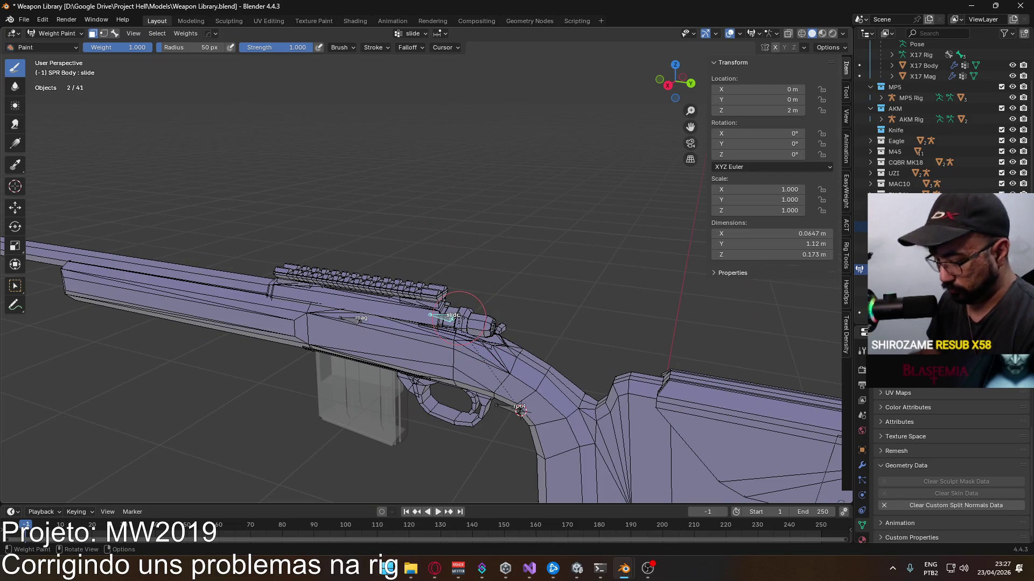
{"action": "key", "text": "l"}
{"action": "mouse_move", "coordinate": [455, 316]}
{"action": "middle_mouse_down"}
{"action": "mouse_move", "coordinate": [232, 231]}
{"action": "mouse_move", "coordinate": [255, 261]}
{"action": "middle_mouse_up"}
{"action": "scroll", "coordinate": [231, 232], "scroll_direction": "down", "scroll_amount": 3}
{"action": "scroll", "coordinate": [256, 261], "scroll_direction": "up", "scroll_amount": 2}
{"action": "scroll", "coordinate": [259, 275], "scroll_direction": "up", "scroll_amount": 2}
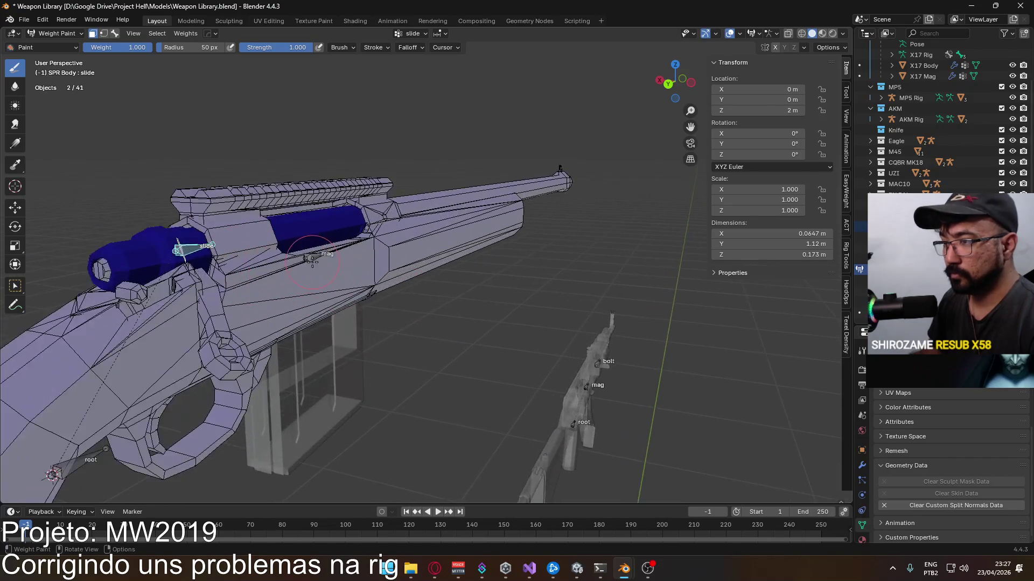
{"action": "scroll", "coordinate": [266, 295], "scroll_direction": "up", "scroll_amount": 2}
{"action": "scroll", "coordinate": [275, 312], "scroll_direction": "up", "scroll_amount": 2}
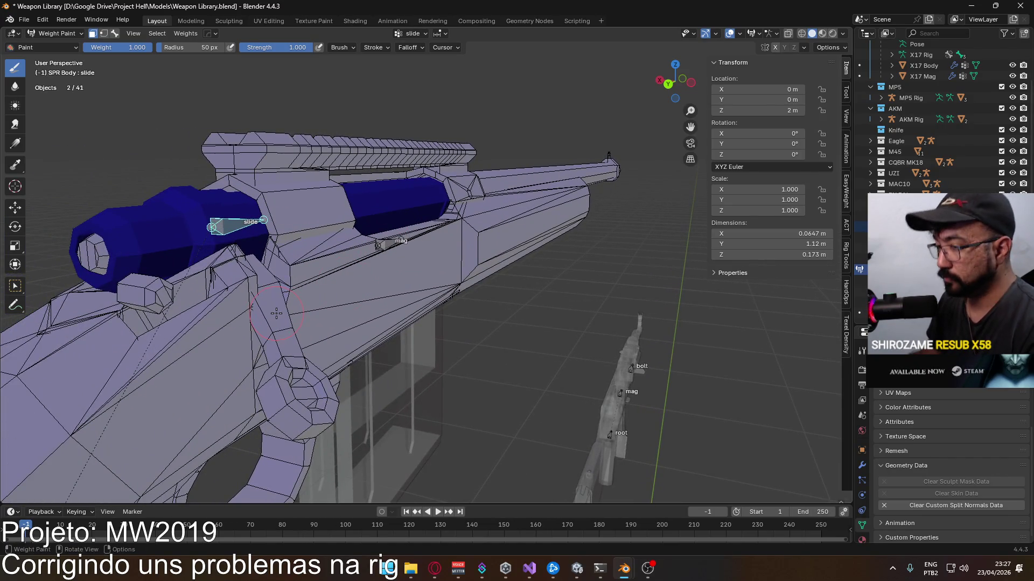
{"action": "key", "text": "l"}
{"action": "key", "text": "l"}
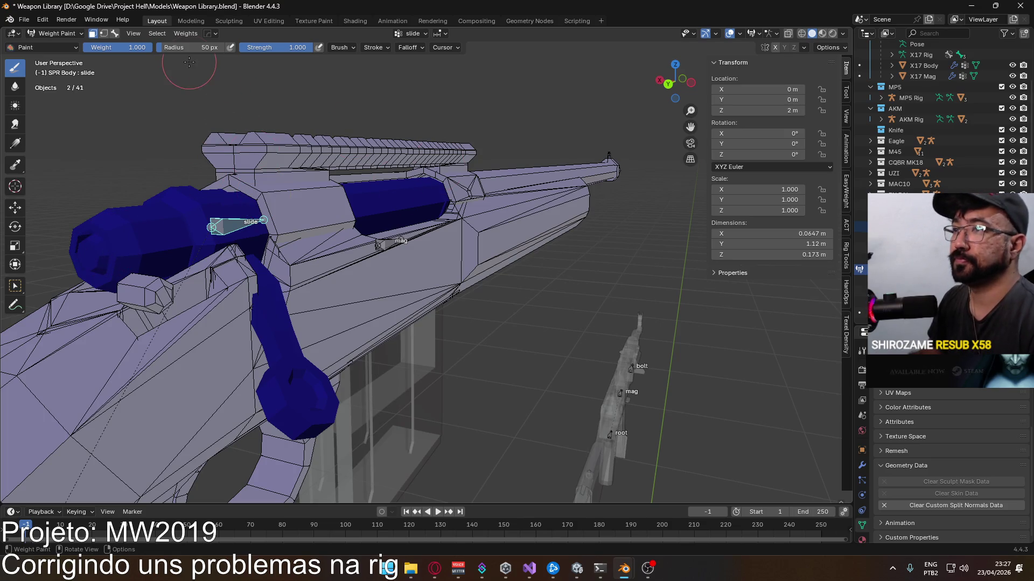
{"action": "key", "text": "ctrl+x"}
{"action": "scroll", "coordinate": [281, 217], "scroll_direction": "down", "scroll_amount": 2}
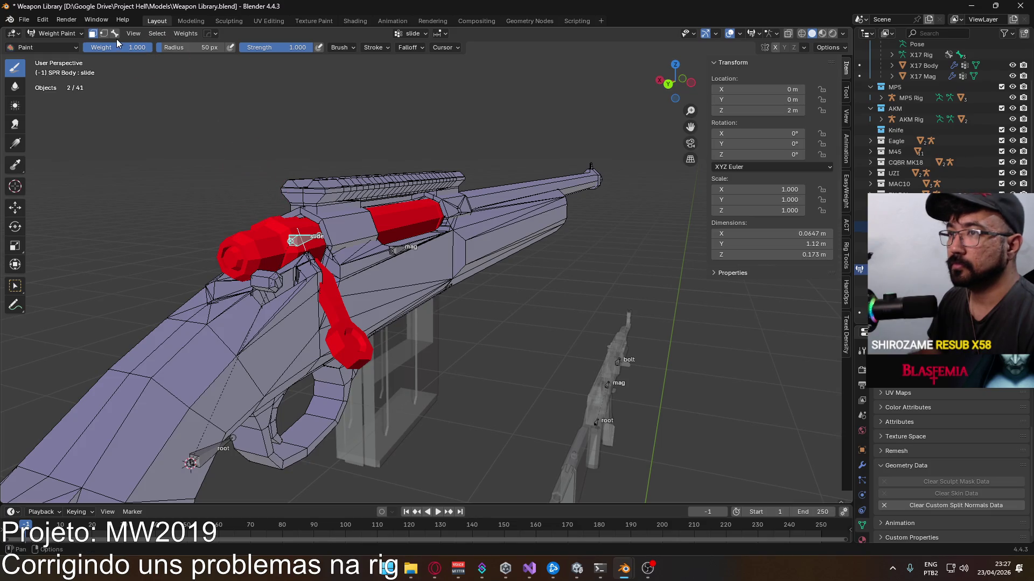
{"action": "left_click", "coordinate": [115, 35]}
{"action": "key", "text": "r"}
Step: Test-rotate the slide bone around local Y to check the bolt follows, cancelling each time
{"action": "key", "text": "y"}
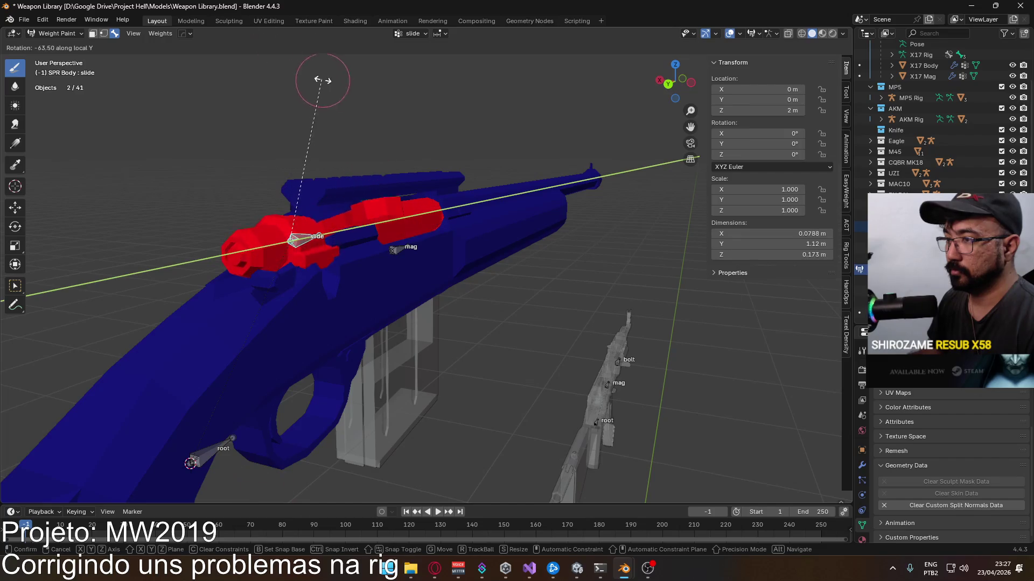
{"action": "left_click", "coordinate": [359, 194]}
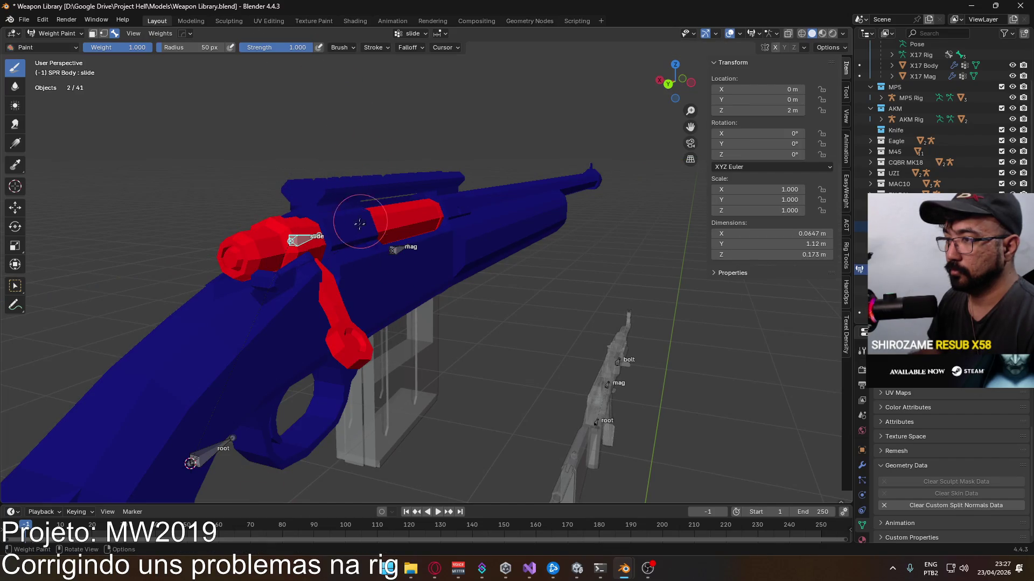
{"action": "middle_click_drag", "start_coordinate": [355, 236], "coordinate": [402, 330]}
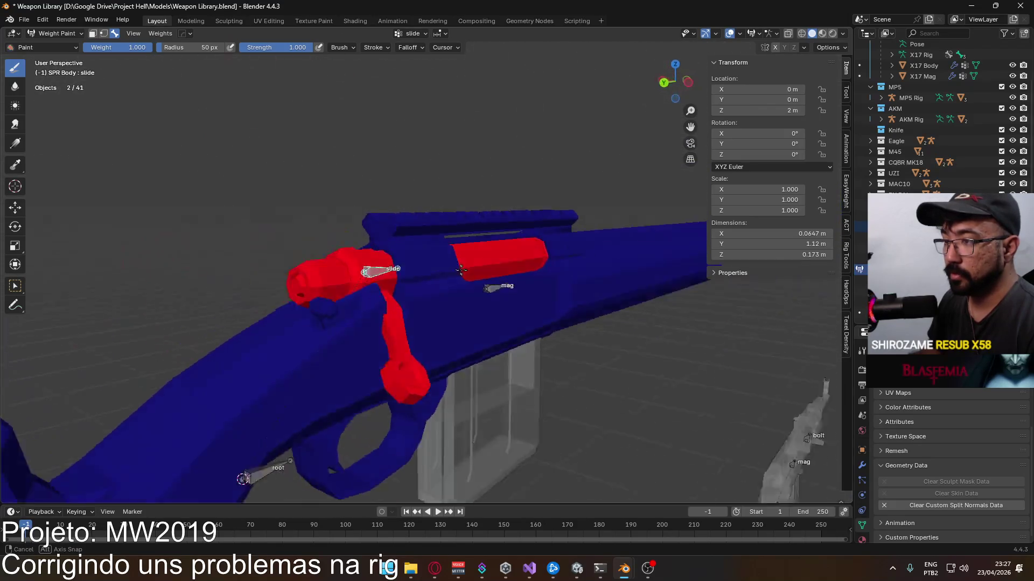
{"action": "middle_click_drag", "start_coordinate": [403, 330], "coordinate": [468, 282]}
{"action": "key", "text": "r"}
{"action": "key", "text": "y"}
{"action": "key", "text": "y"}
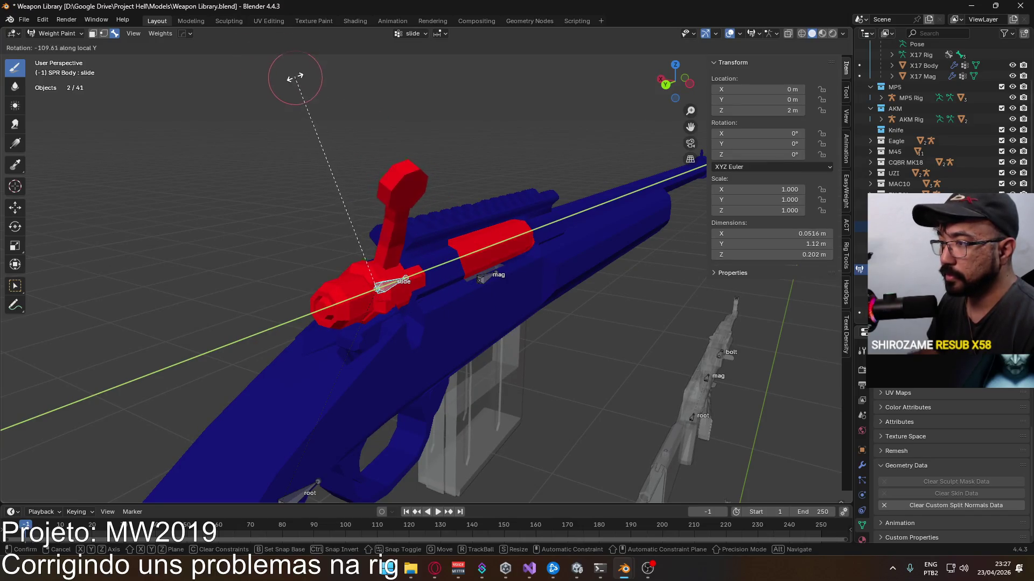
{"action": "right_click", "coordinate": [296, 84]}
Step: From an orthographic side view of the bolt, select SPR Body and enter Edit Mode
{"action": "key", "text": "KP_5"}
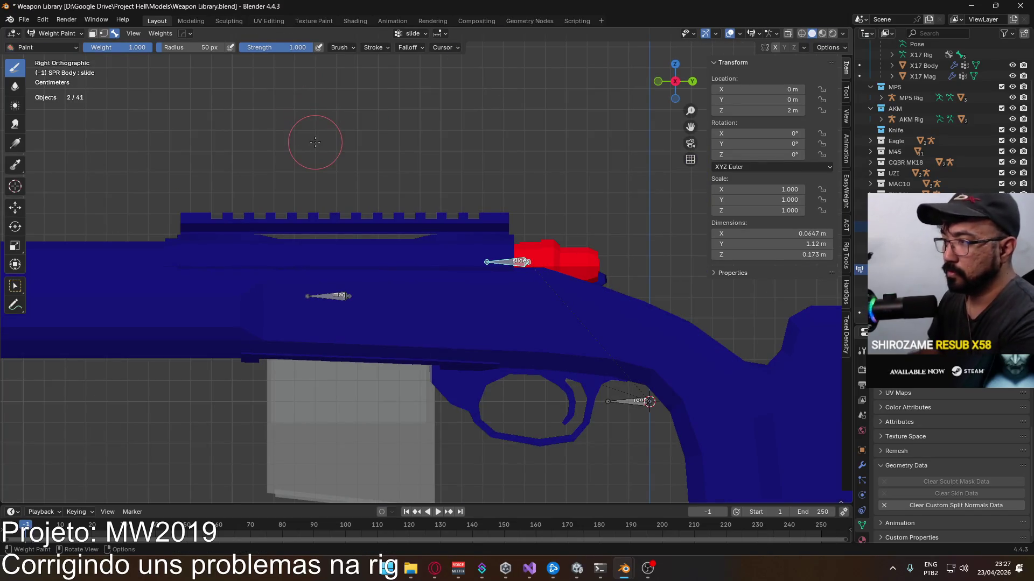
{"action": "middle_click_drag", "start_coordinate": [312, 127], "coordinate": [367, 230], "text": "ctrl"}
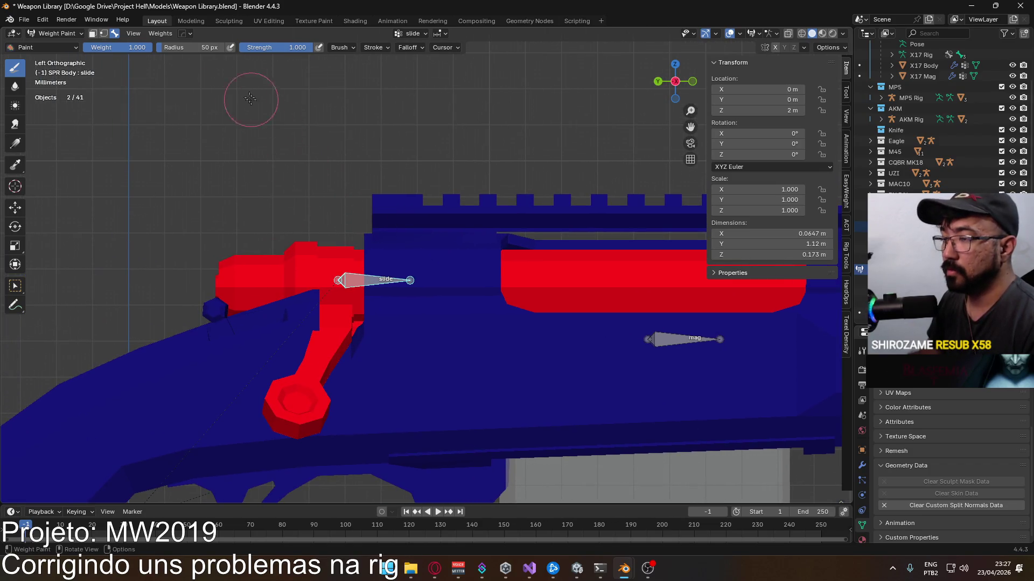
{"action": "left_click", "coordinate": [57, 34]}
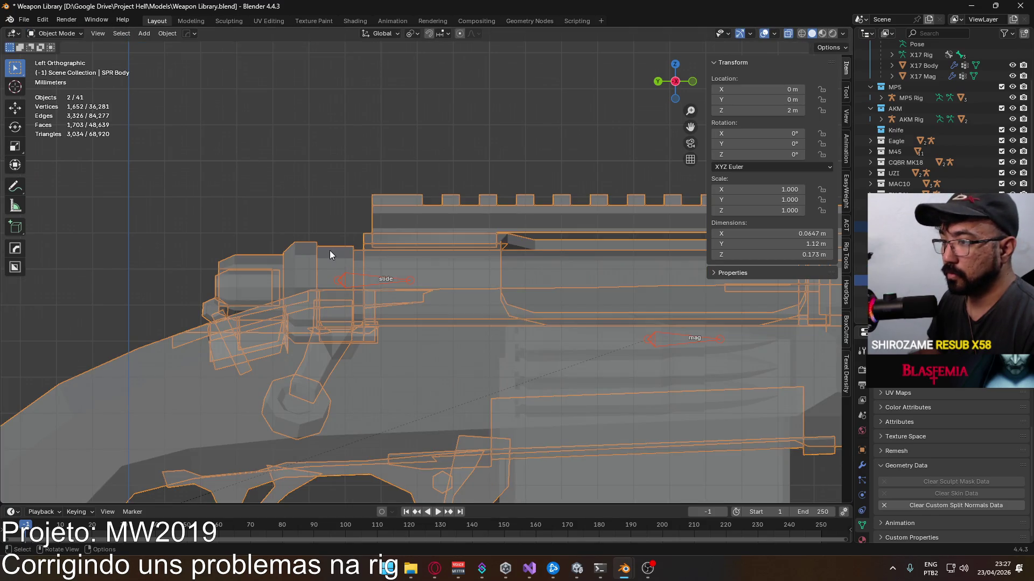
{"action": "left_click", "coordinate": [329, 251]}
{"action": "key", "text": "Tab"}
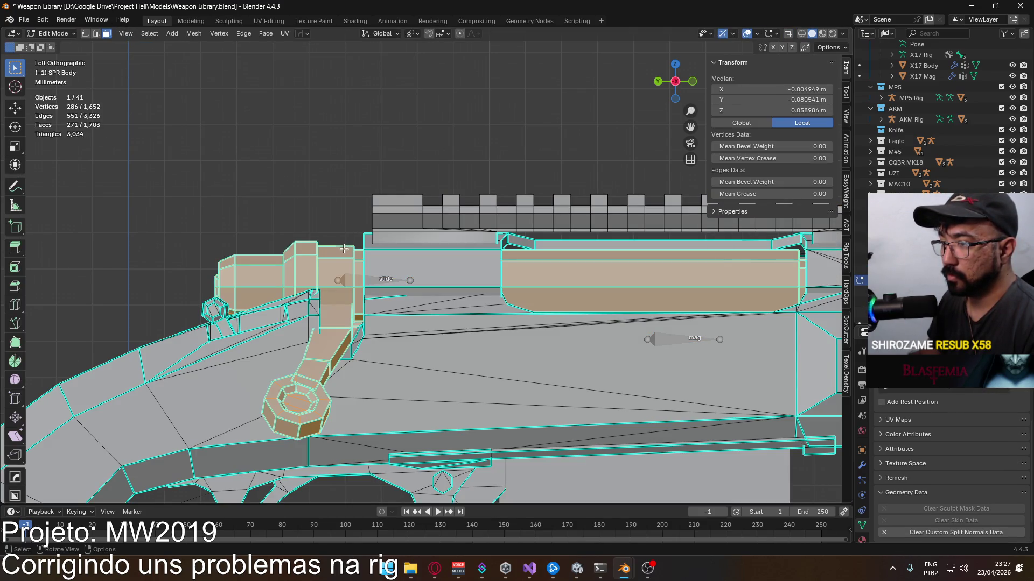
Step: Select the bolt block, lever and pivot geometry, excluding the left bolt block
{"action": "left_click", "coordinate": [318, 213]}
{"action": "key", "text": "a"}
{"action": "left_click", "coordinate": [327, 257]}
{"action": "key", "text": "ctrl+l"}
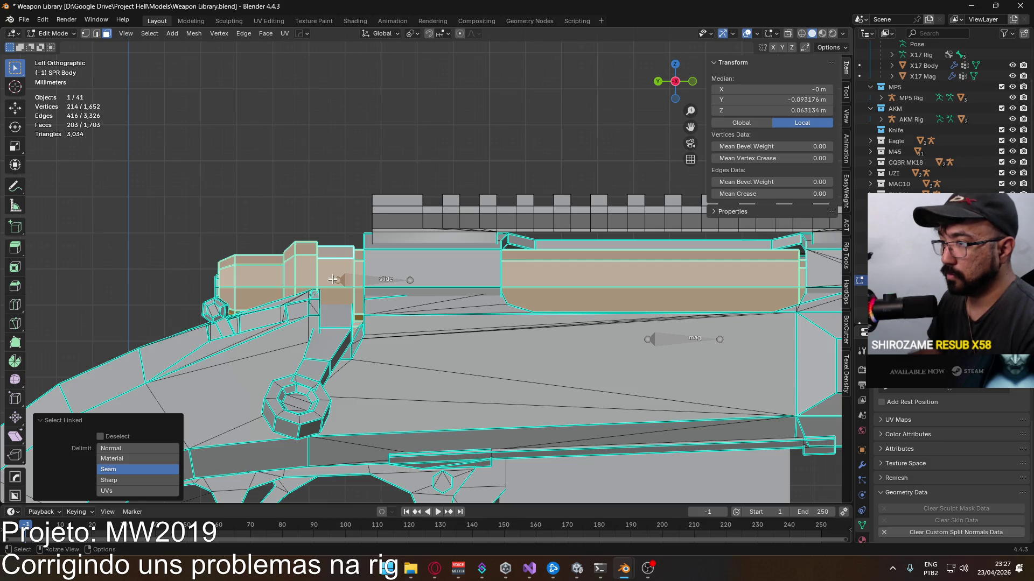
{"action": "left_click", "coordinate": [331, 256]}
{"action": "key", "text": "ctrl+l"}
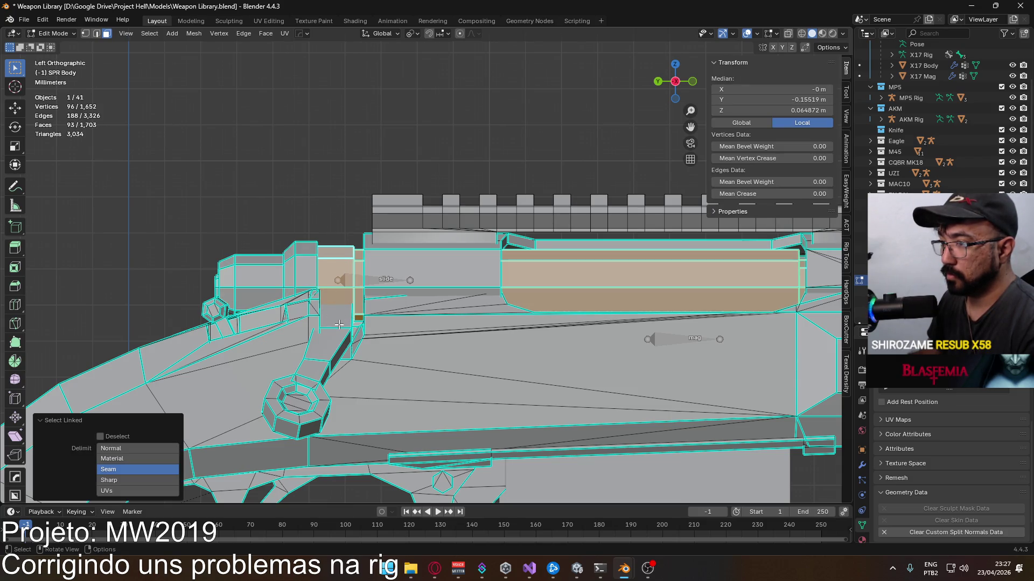
{"action": "key", "text": "l"}
{"action": "key", "text": "l"}
{"action": "key", "text": "l"}
Step: Shift the bolt parts about 2 mm along Y and return to Object Mode
{"action": "key", "text": "g"}
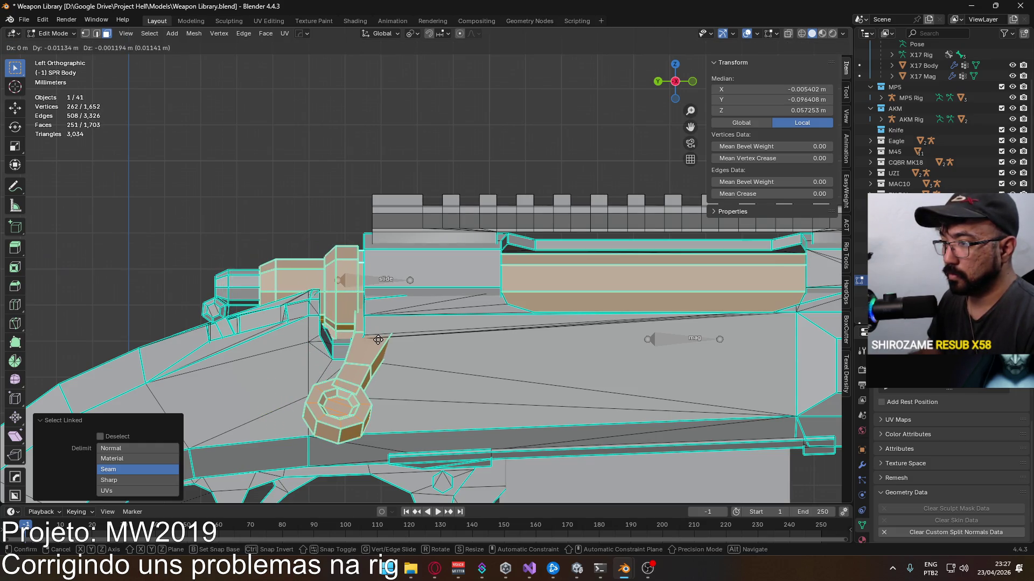
{"action": "key", "text": "Escape"}
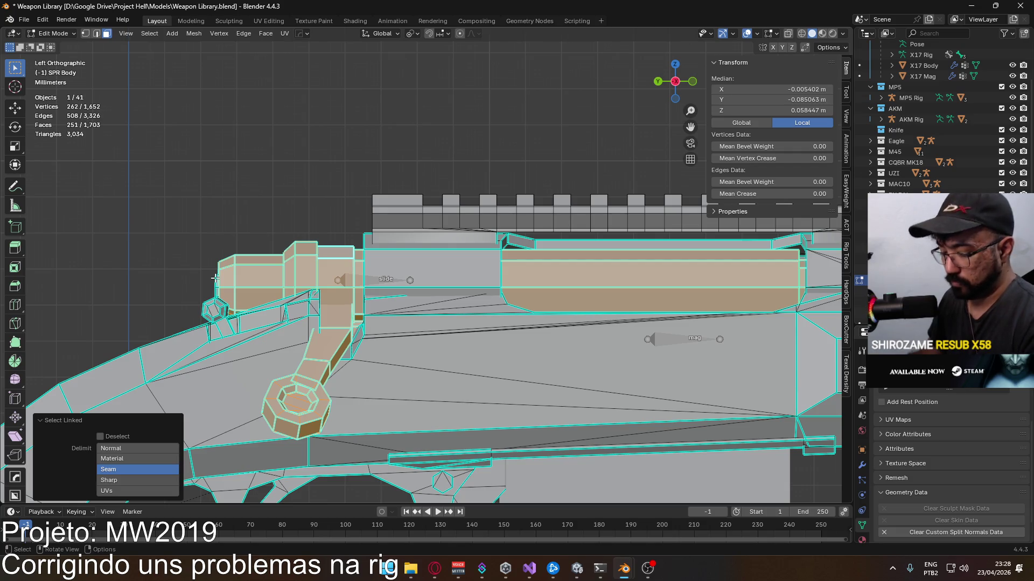
{"action": "key", "text": "g"}
{"action": "key", "text": "Escape"}
{"action": "key", "text": "g"}
{"action": "key", "text": "y"}
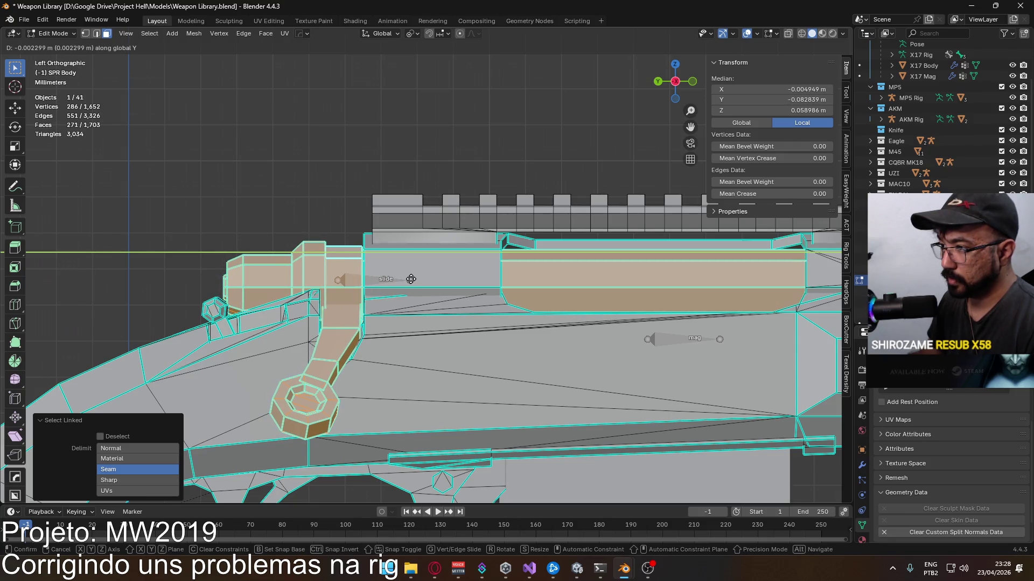
{"action": "left_click", "coordinate": [411, 278]}
{"action": "mouse_move", "coordinate": [411, 279]}
{"action": "middle_mouse_down"}
{"action": "mouse_move", "coordinate": [501, 261]}
{"action": "mouse_move", "coordinate": [415, 253]}
{"action": "middle_mouse_up"}
{"action": "scroll", "coordinate": [324, 194], "scroll_direction": "down", "scroll_amount": 3}
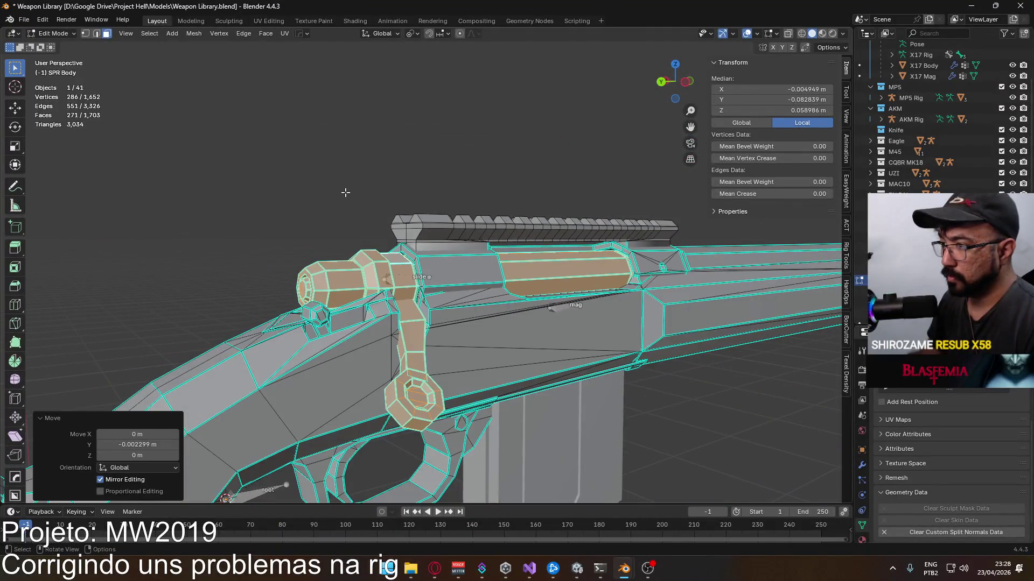
{"action": "key", "text": "Tab"}
{"action": "scroll", "coordinate": [344, 191], "scroll_direction": "up", "scroll_amount": 3}
{"action": "scroll", "coordinate": [331, 219], "scroll_direction": "up", "scroll_amount": 2}
{"action": "mouse_move", "coordinate": [320, 226]}
{"action": "middle_mouse_down"}
{"action": "mouse_move", "coordinate": [408, 164]}
{"action": "mouse_move", "coordinate": [389, 225]}
{"action": "mouse_move", "coordinate": [455, 204]}
{"action": "mouse_move", "coordinate": [361, 232]}
{"action": "mouse_move", "coordinate": [427, 262]}
{"action": "middle_mouse_up"}
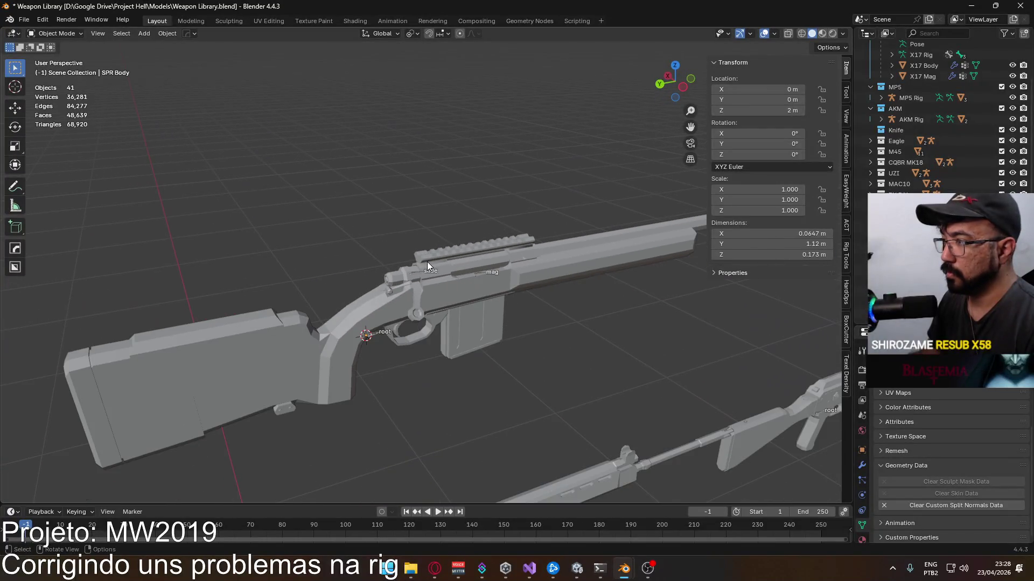
Step: Select all of the SPR Mag mesh in Edit Mode and return to Object Mode
{"action": "left_click", "coordinate": [471, 253]}
{"action": "left_click", "coordinate": [473, 321]}
{"action": "key", "text": "Tab"}
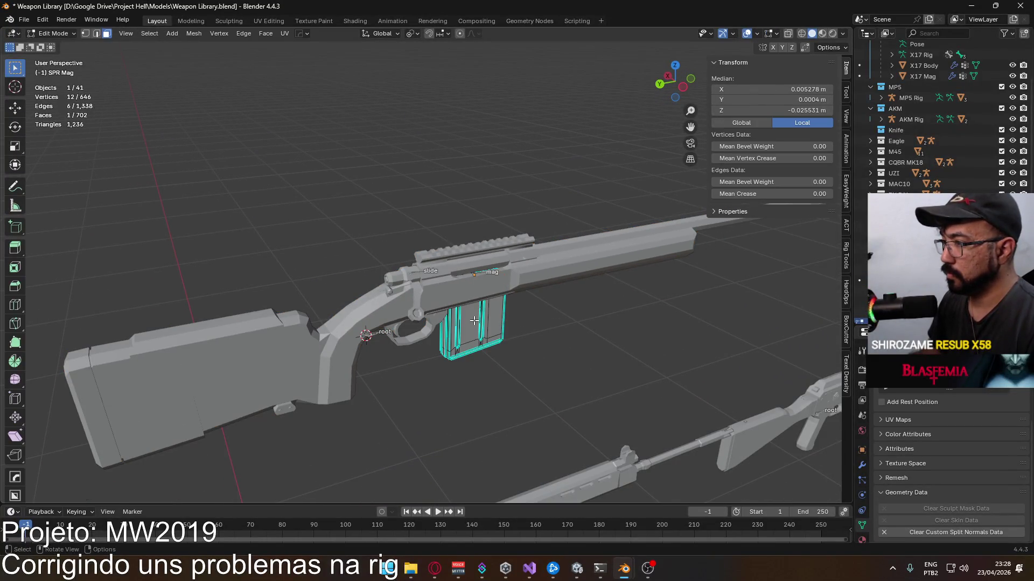
{"action": "middle_click_drag", "start_coordinate": [481, 321], "coordinate": [405, 230]}
{"action": "key", "text": "a"}
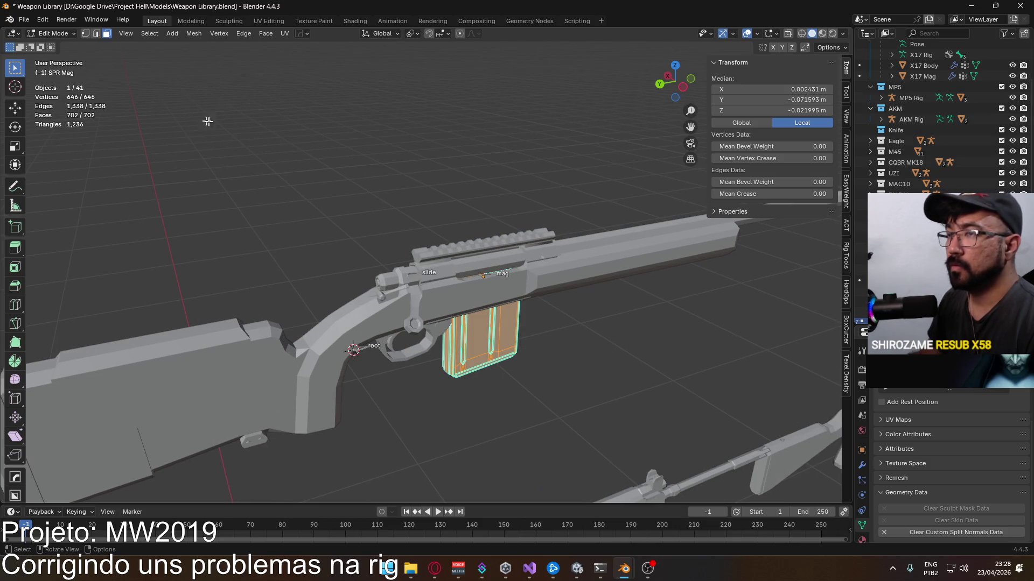
{"action": "key", "text": "Tab"}
Step: With SPR Rig and SPR Mag selected, enter Weight Paint on the magazine via Quick Favorites
{"action": "left_click", "coordinate": [492, 275]}
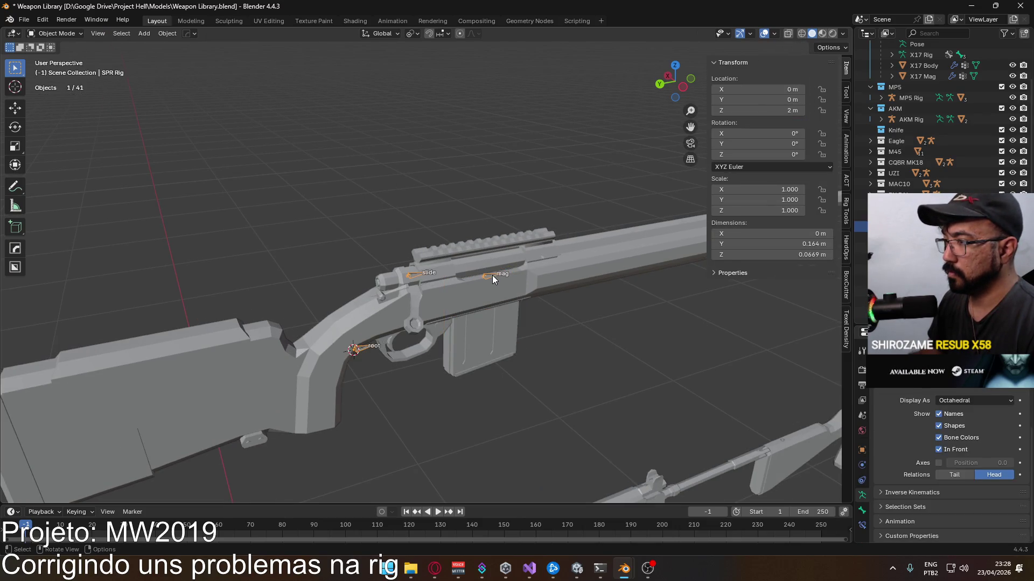
{"action": "left_click", "coordinate": [495, 323]}
{"action": "left_click", "coordinate": [490, 277]}
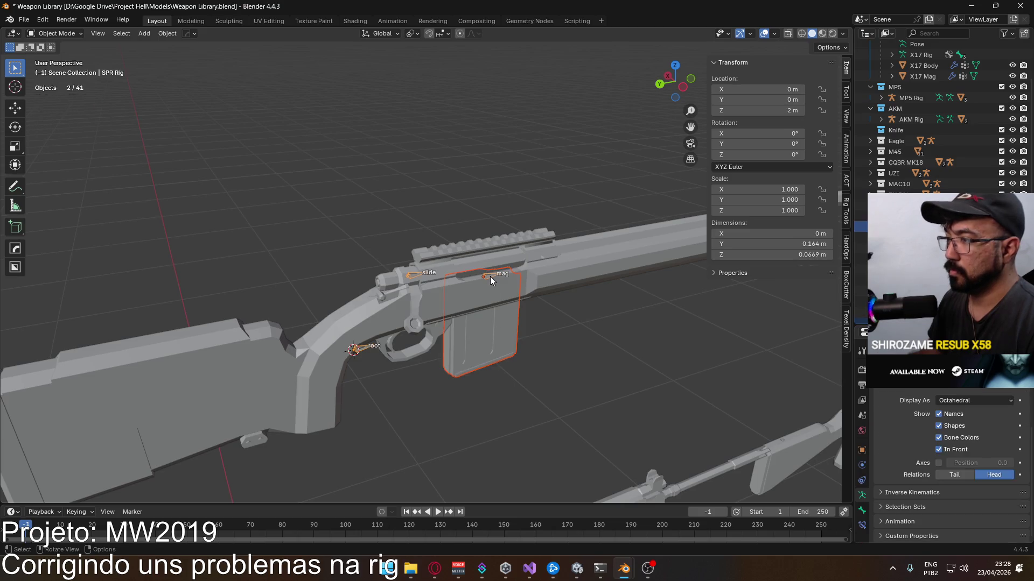
{"action": "left_click", "coordinate": [489, 276]}
{"action": "left_click", "coordinate": [506, 331]}
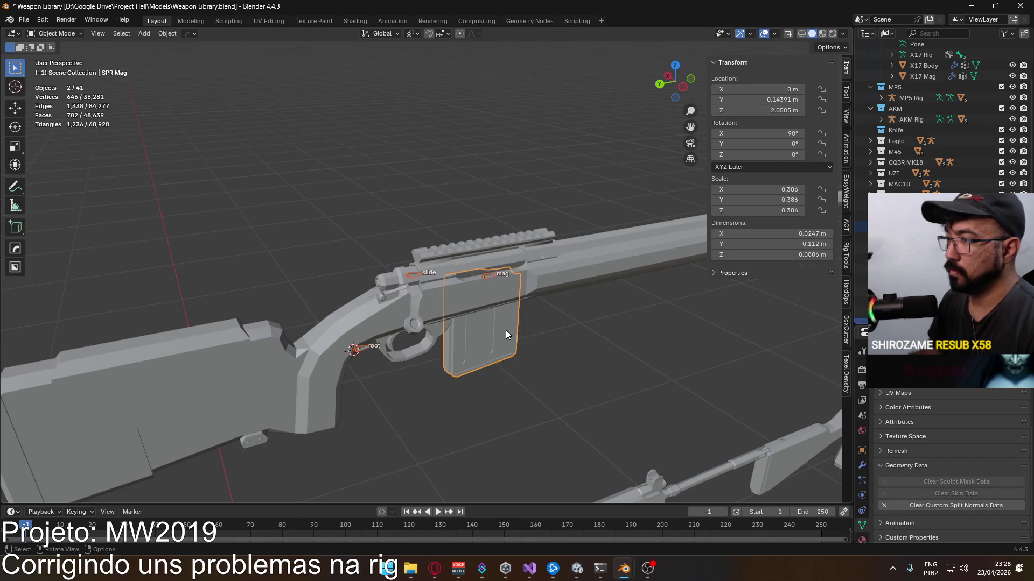
{"action": "left_click", "coordinate": [505, 330]}
{"action": "key", "text": "q"}
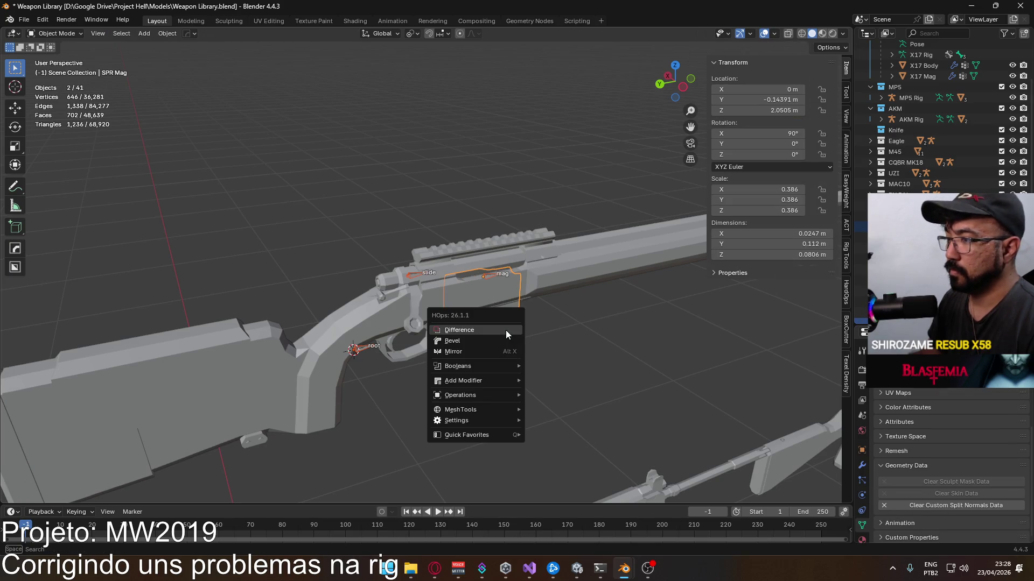
{"action": "left_click", "coordinate": [466, 435]}
{"action": "left_click", "coordinate": [560, 437]}
{"action": "scroll", "coordinate": [493, 365], "scroll_direction": "up", "scroll_amount": 3}
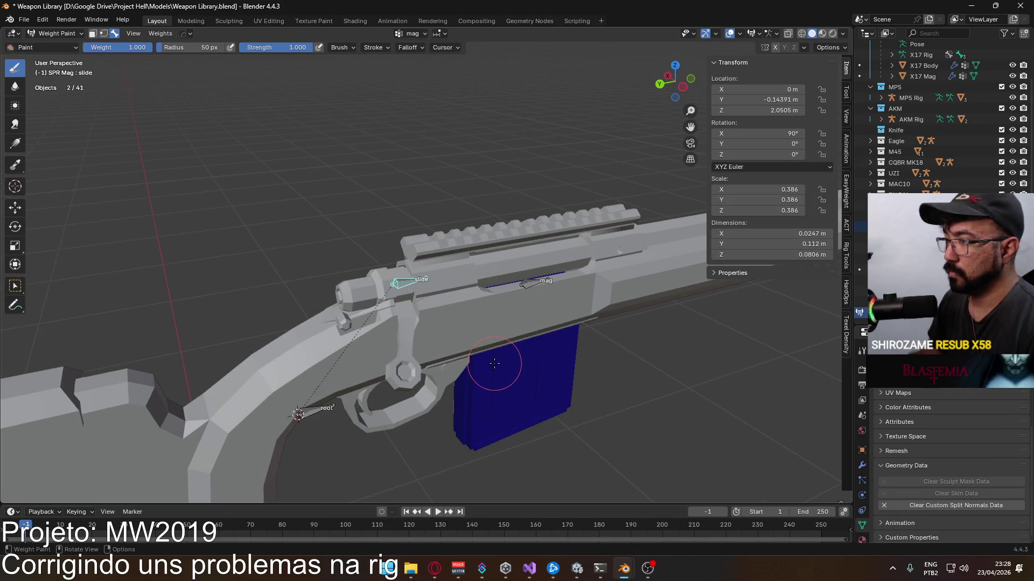
Step: Fill the magazine with weight 1 on the mag group using face masking, and save the file
{"action": "key", "text": "1"}
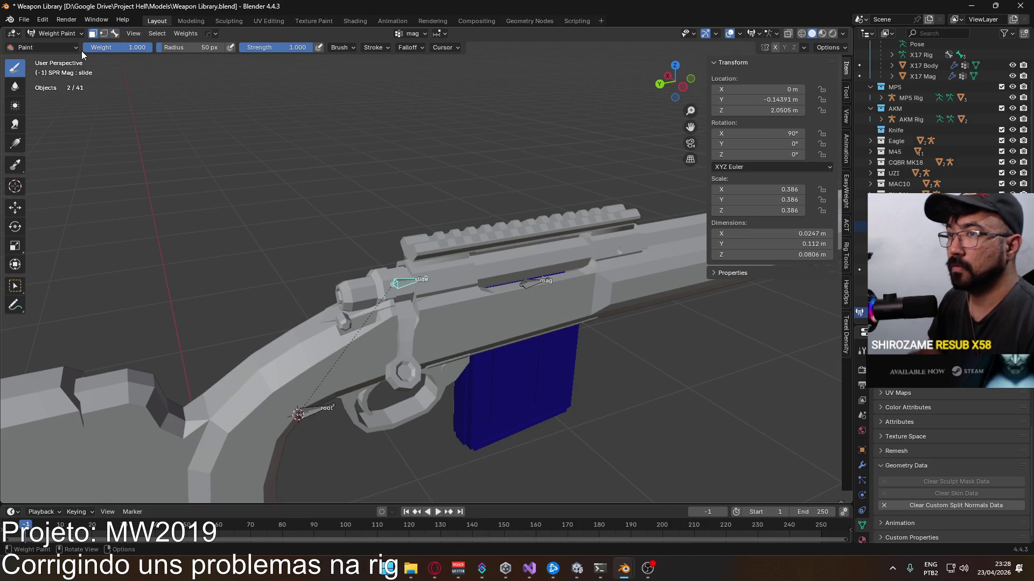
{"action": "key", "text": "ctrl+x"}
{"action": "scroll", "coordinate": [335, 144], "scroll_direction": "up", "scroll_amount": 2}
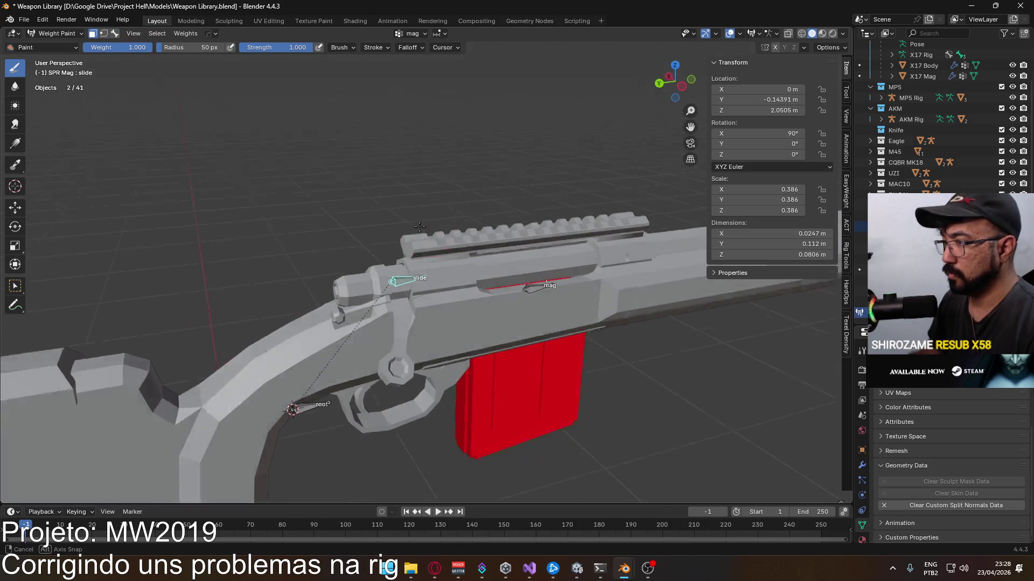
{"action": "mouse_move", "coordinate": [356, 146]}
{"action": "middle_mouse_down"}
{"action": "mouse_move", "coordinate": [406, 148]}
{"action": "mouse_move", "coordinate": [405, 208]}
{"action": "middle_mouse_up"}
{"action": "key", "text": "ctrl+z"}
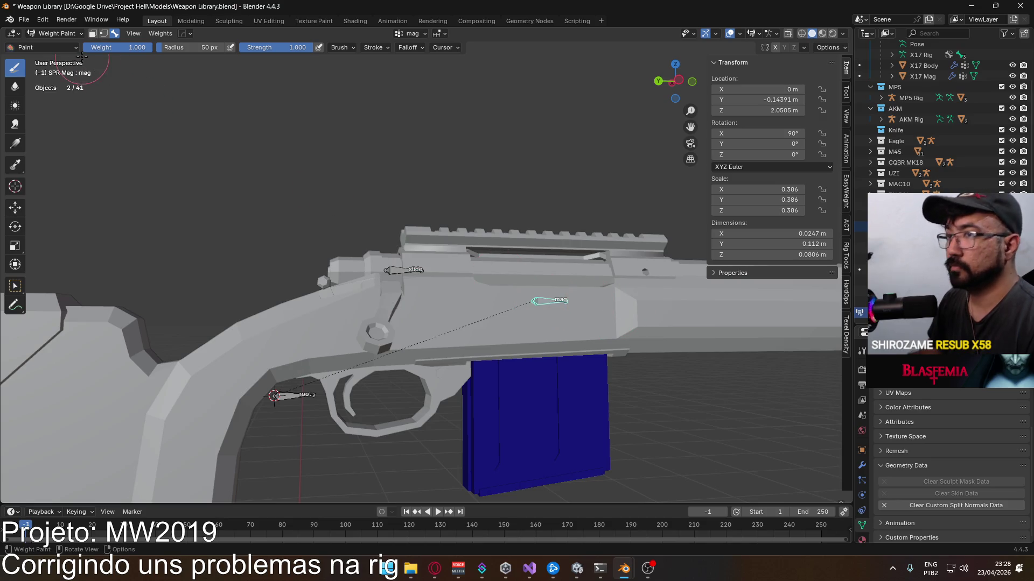
{"action": "left_click", "coordinate": [92, 33]}
{"action": "key", "text": "ctrl+x"}
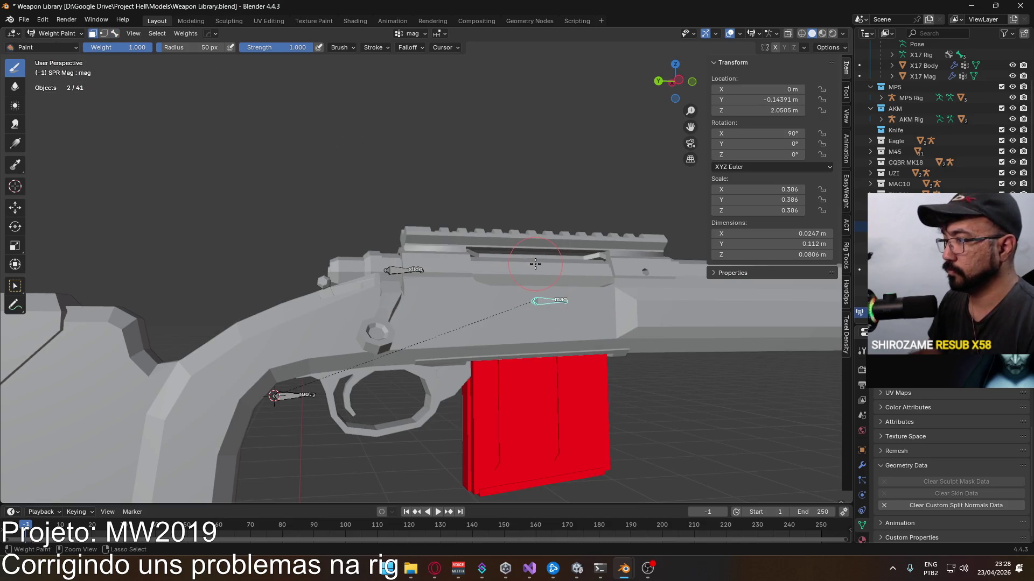
{"action": "key", "text": "ctrl+s"}
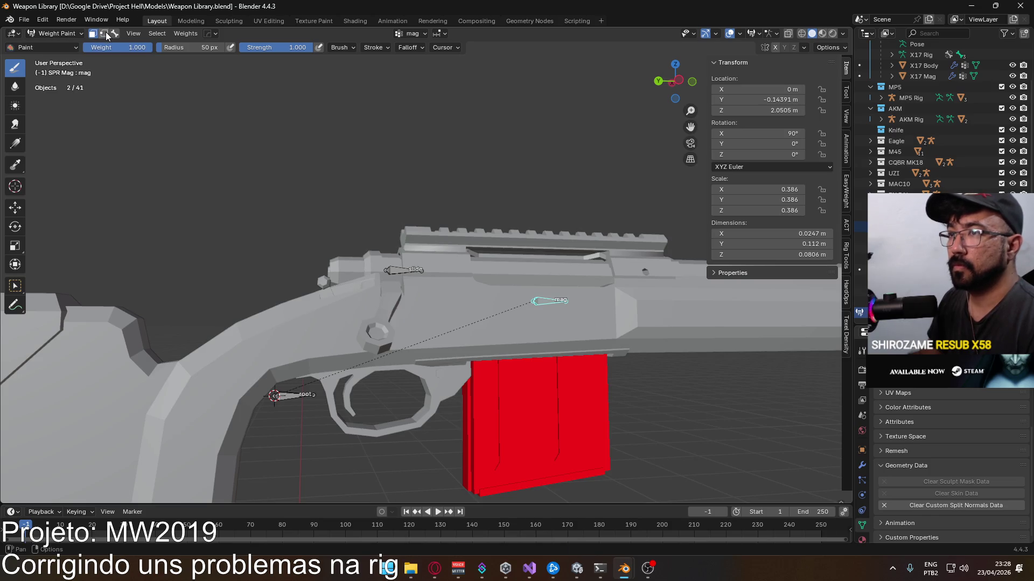
Step: Switch SPR Rig to Pose Mode and grab the mag bone to test the magazine follows
{"action": "left_click", "coordinate": [61, 33]}
{"action": "left_click", "coordinate": [409, 258]}
{"action": "left_click", "coordinate": [397, 267]}
{"action": "left_click", "coordinate": [64, 34]}
{"action": "left_click", "coordinate": [71, 67]}
{"action": "left_click", "coordinate": [549, 300]}
{"action": "middle_click_drag", "start_coordinate": [549, 300], "coordinate": [519, 296]}
{"action": "key", "text": "g"}
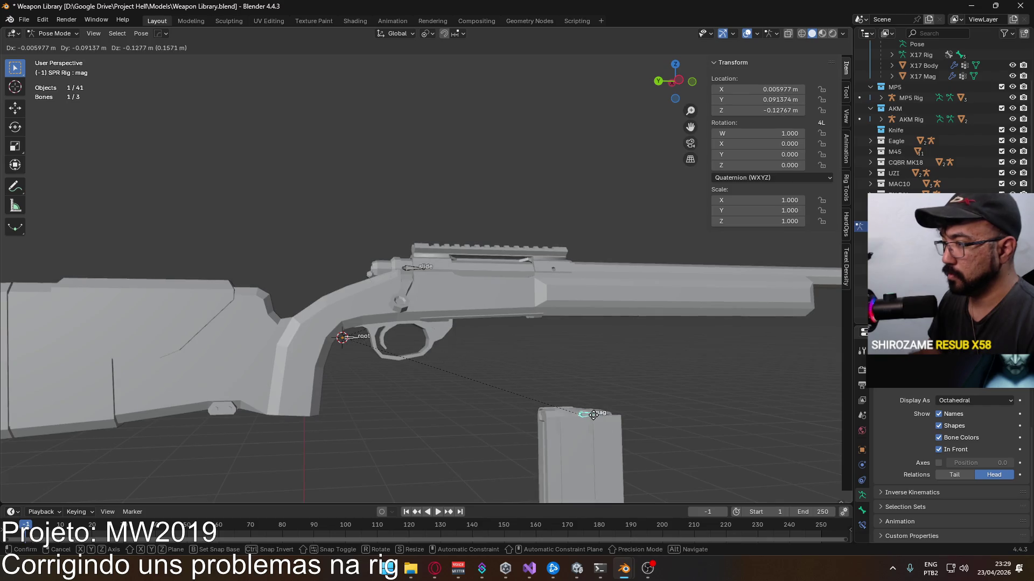
Step: Test-move the slide and root bones, cancelling each move to keep the rest pose
{"action": "key", "text": "Escape"}
{"action": "left_click", "coordinate": [412, 267]}
{"action": "key", "text": "g"}
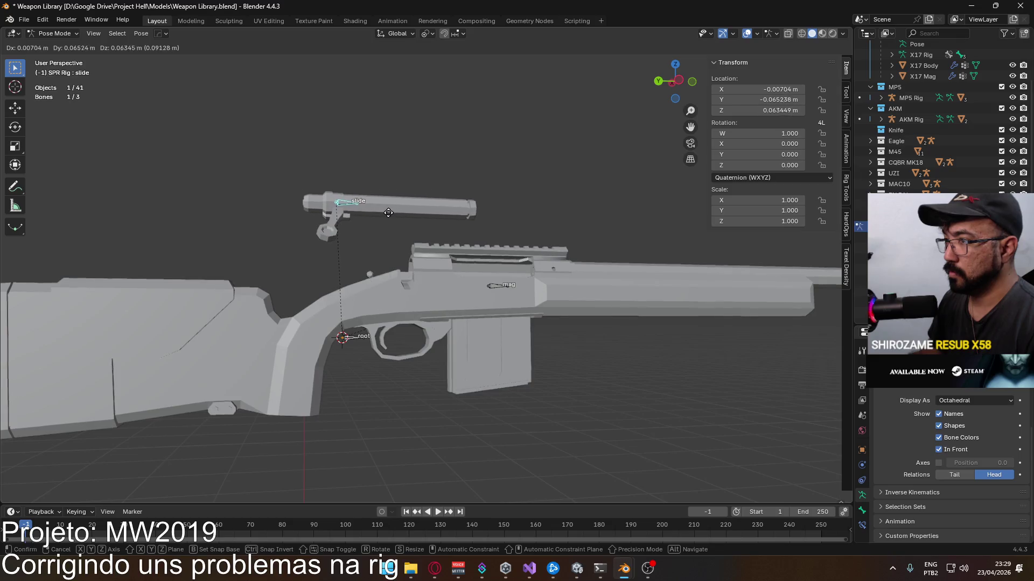
{"action": "key", "text": "Escape"}
{"action": "left_click", "coordinate": [368, 278]}
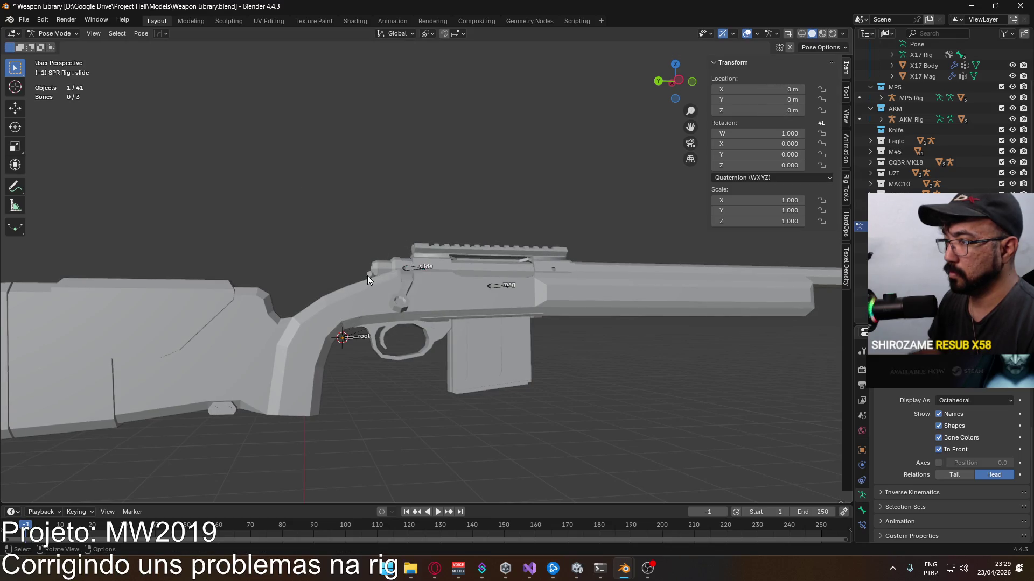
{"action": "middle_click_drag", "start_coordinate": [367, 275], "coordinate": [395, 356]}
{"action": "key", "text": "g"}
{"action": "mouse_move", "coordinate": [298, 288]}
{"action": "middle_mouse_down", "text": "alt"}
{"action": "mouse_move", "coordinate": [470, 141]}
{"action": "mouse_move", "coordinate": [410, 255]}
{"action": "middle_mouse_up", "text": "alt"}
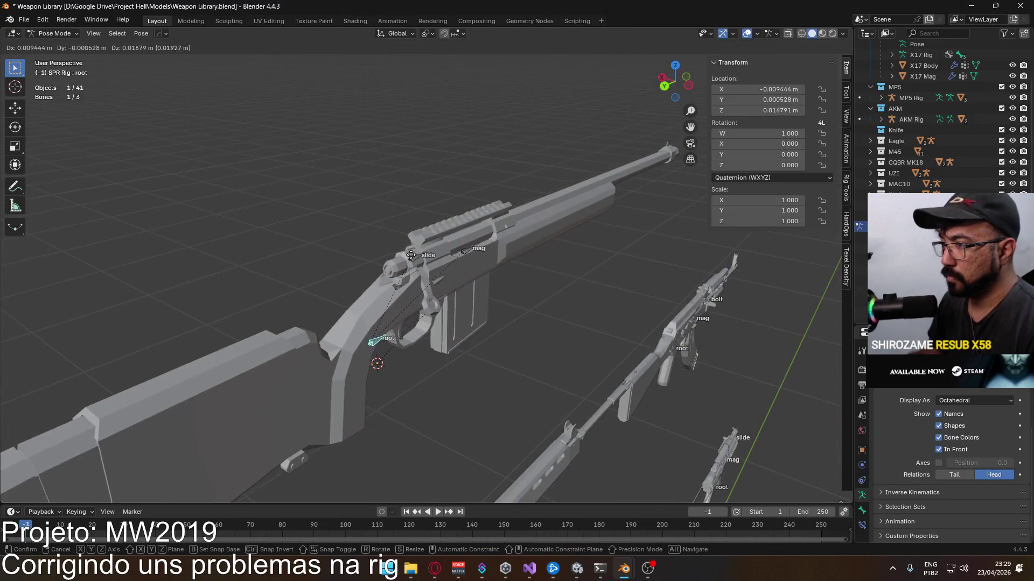
{"action": "key", "text": "Escape"}
{"action": "scroll", "coordinate": [429, 288], "scroll_direction": "up", "scroll_amount": 4}
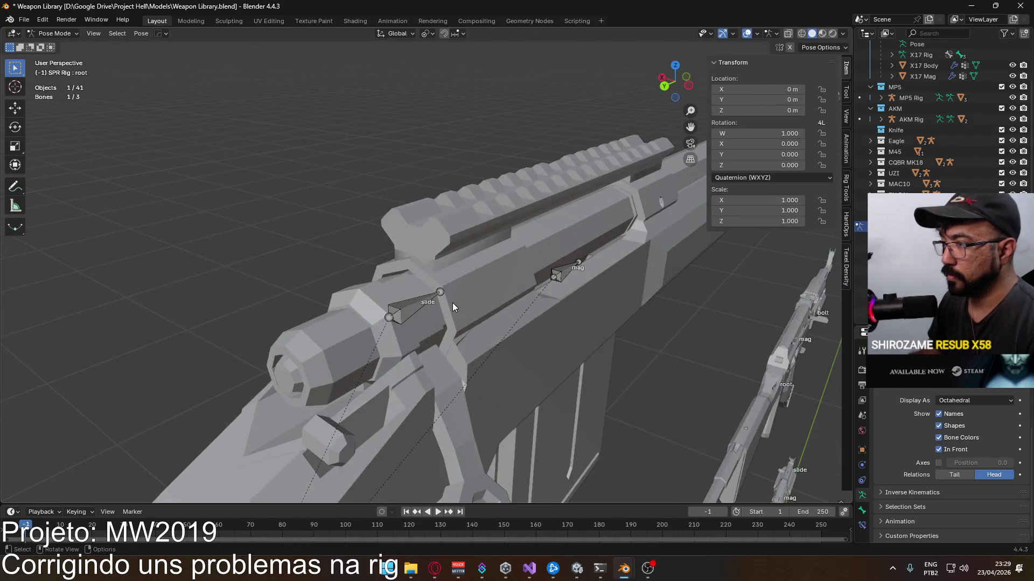
{"action": "scroll", "coordinate": [452, 303], "scroll_direction": "up", "scroll_amount": 3}
Step: Inspect the bolt bones briefly in armature Edit Mode, then return the rig to Object Mode
{"action": "key", "text": "Tab"}
{"action": "mouse_move", "coordinate": [438, 309]}
{"action": "middle_mouse_down"}
{"action": "mouse_move", "coordinate": [397, 307]}
{"action": "mouse_move", "coordinate": [455, 361]}
{"action": "mouse_move", "coordinate": [414, 370]}
{"action": "mouse_move", "coordinate": [402, 344]}
{"action": "middle_mouse_up"}
{"action": "key", "text": "Tab"}
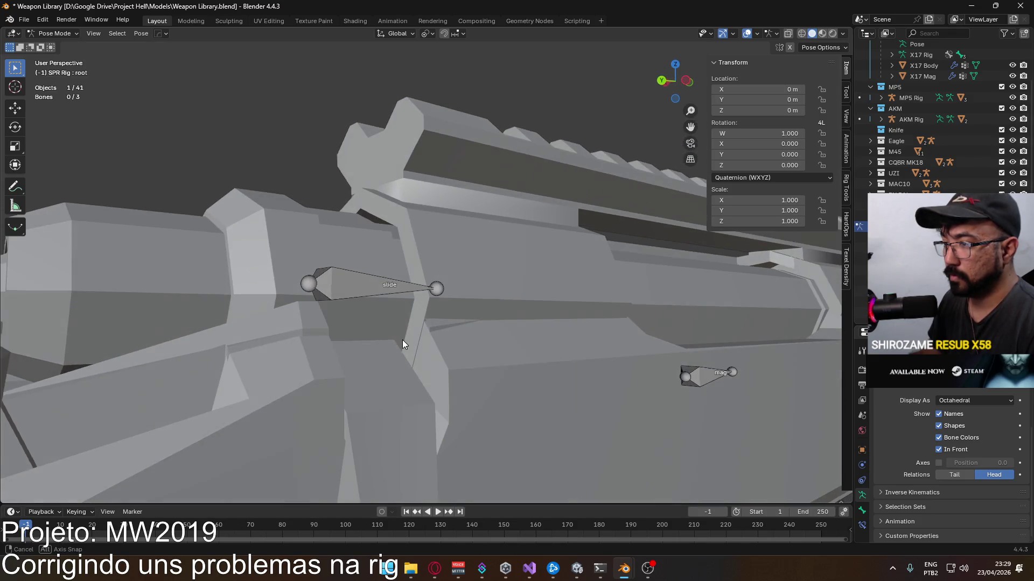
{"action": "left_click", "coordinate": [51, 47]}
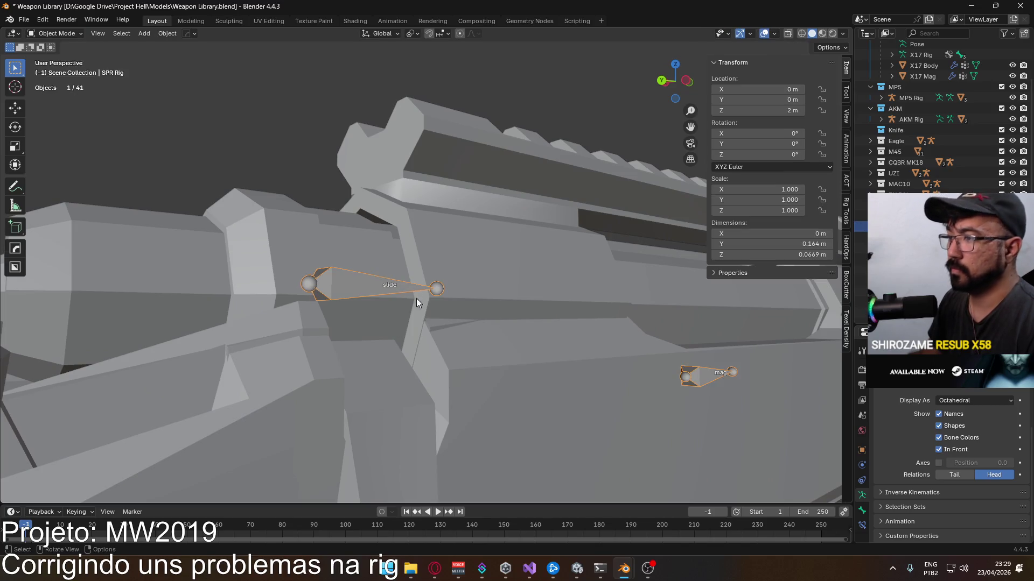
Step: Select the stray five-face piece on SPR Body, move it aside to inspect, and delete its faces
{"action": "left_click", "coordinate": [445, 321]}
{"action": "key", "text": "Tab"}
{"action": "left_click", "coordinate": [436, 324]}
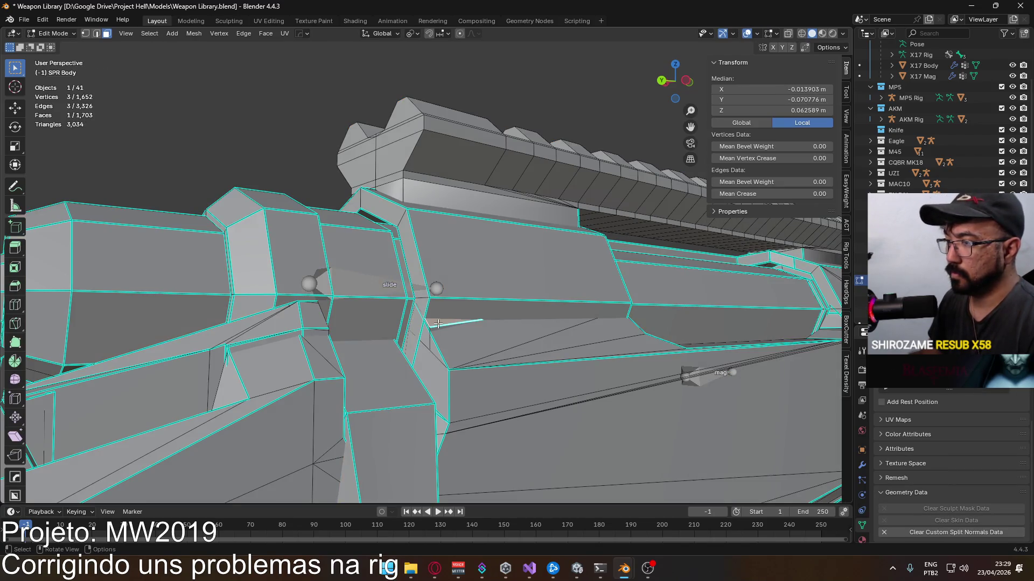
{"action": "key", "text": "l"}
{"action": "mouse_move", "coordinate": [436, 323]}
{"action": "middle_mouse_down"}
{"action": "mouse_move", "coordinate": [483, 309]}
{"action": "mouse_move", "coordinate": [501, 285]}
{"action": "mouse_move", "coordinate": [570, 319]}
{"action": "mouse_move", "coordinate": [457, 287]}
{"action": "mouse_move", "coordinate": [413, 297]}
{"action": "mouse_move", "coordinate": [482, 271]}
{"action": "mouse_move", "coordinate": [410, 300]}
{"action": "mouse_move", "coordinate": [419, 287]}
{"action": "middle_mouse_up"}
{"action": "key", "text": "g"}
{"action": "left_click", "coordinate": [529, 312]}
{"action": "key", "text": "x"}
{"action": "left_click", "coordinate": [405, 317]}
Step: Hide the bolt faces to inspect the receiver underneath, unhide them and leave Edit Mode
{"action": "left_click", "coordinate": [400, 289]}
{"action": "key", "text": "ctrl+l"}
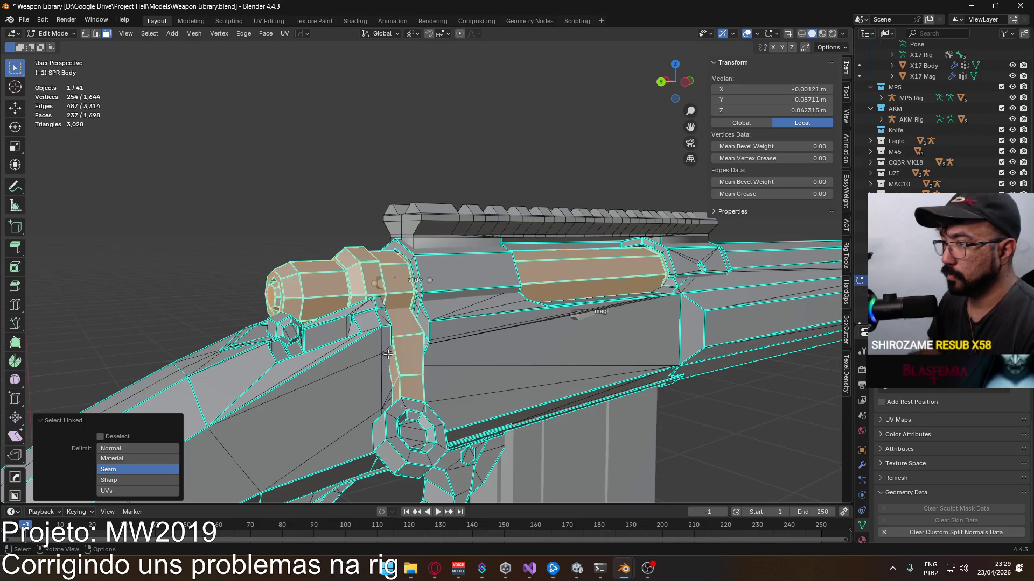
{"action": "key", "text": "h"}
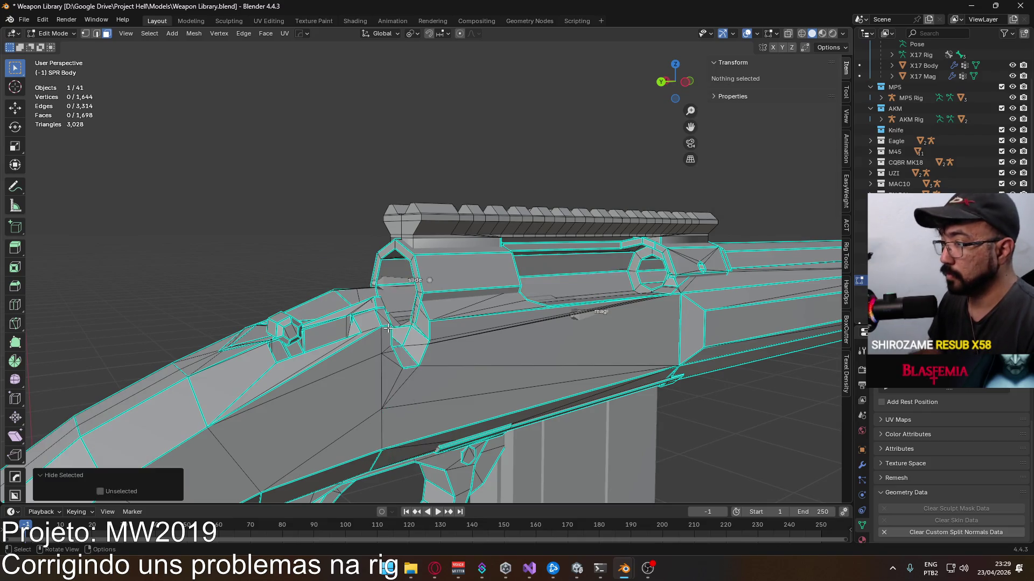
{"action": "middle_click_drag", "start_coordinate": [404, 422], "coordinate": [483, 370]}
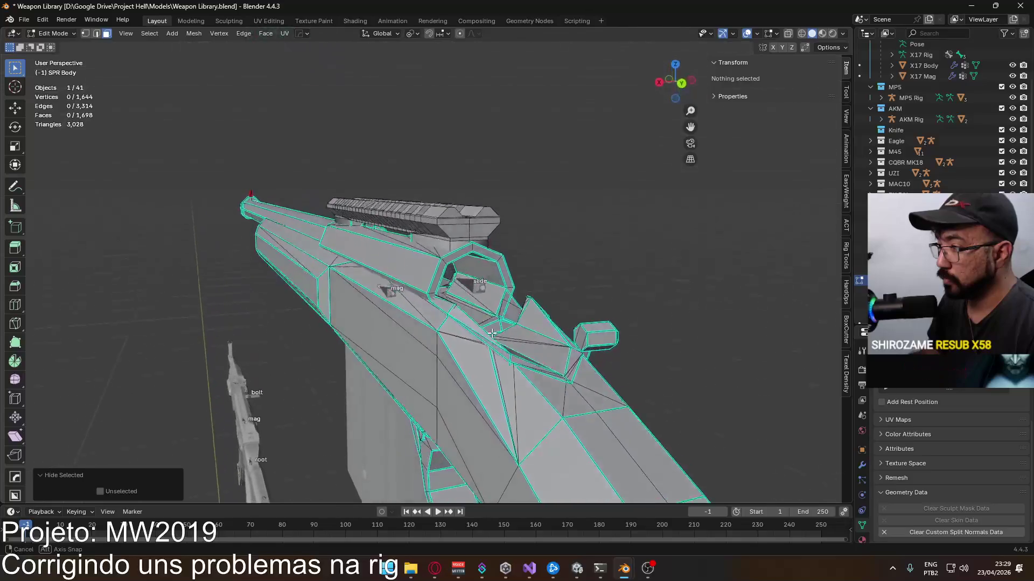
{"action": "mouse_move", "coordinate": [483, 370]}
{"action": "middle_mouse_down"}
{"action": "mouse_move", "coordinate": [359, 336]}
{"action": "mouse_move", "coordinate": [428, 326]}
{"action": "middle_mouse_up"}
{"action": "key", "text": "alt+h"}
{"action": "key", "text": "Tab"}
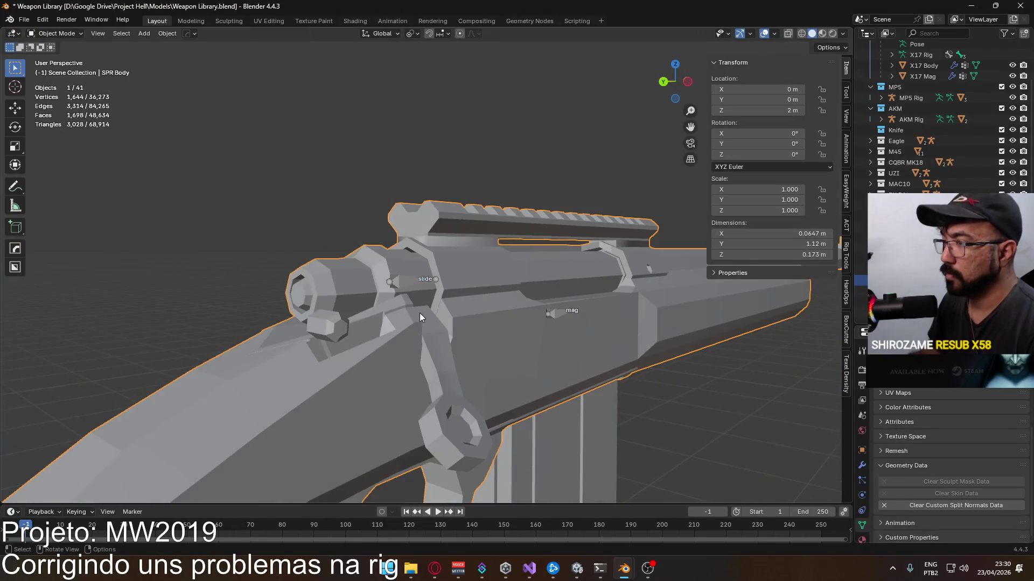
{"action": "scroll", "coordinate": [419, 315], "scroll_direction": "down", "scroll_amount": 6}
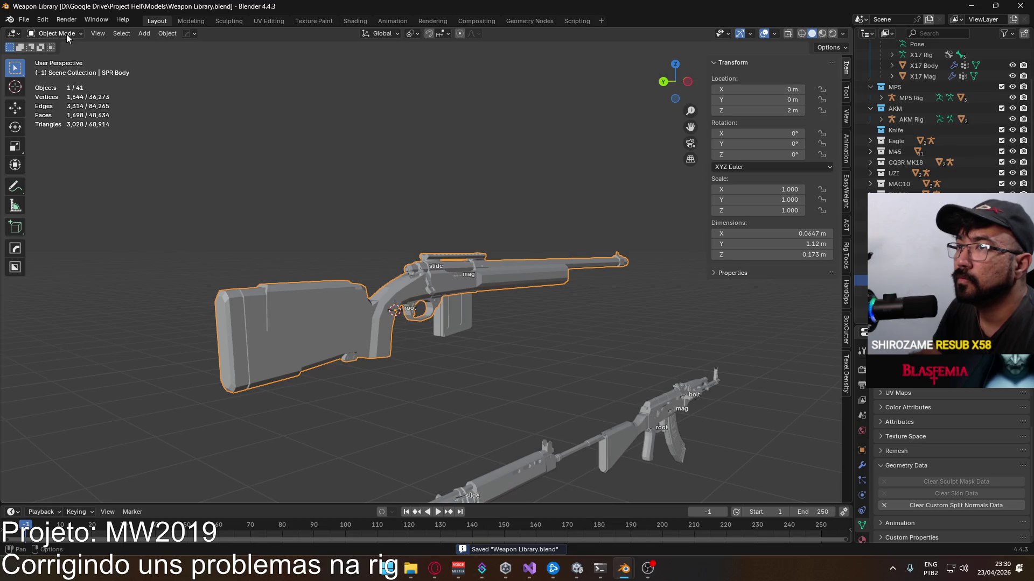
Step: Check the rifle in Right Orthographic, select SPR Mag, then switch to the Opera GX browser
{"action": "mouse_move", "coordinate": [240, 146]}
{"action": "middle_mouse_down"}
{"action": "mouse_move", "coordinate": [431, 186]}
{"action": "mouse_move", "coordinate": [492, 217]}
{"action": "middle_mouse_up"}
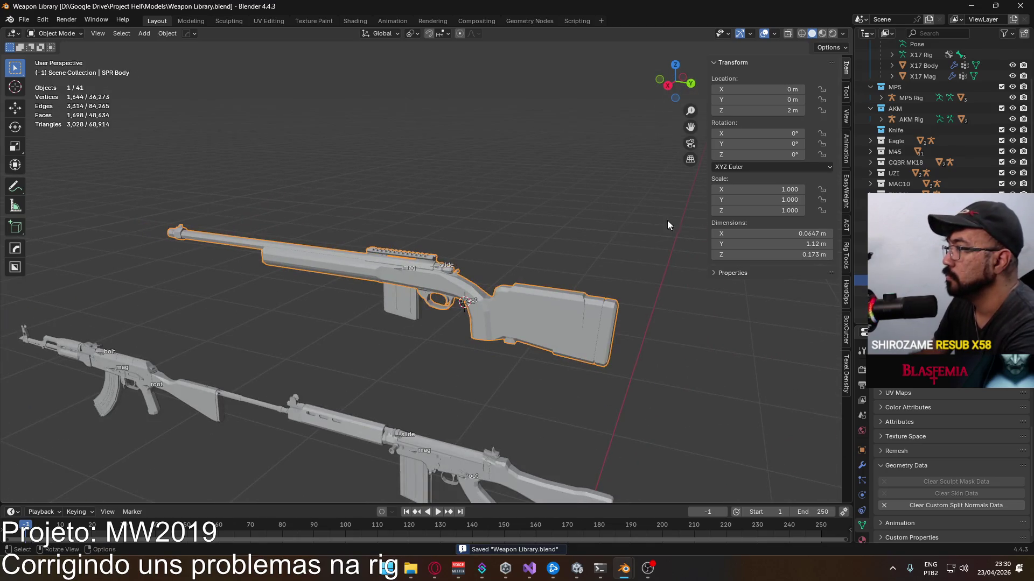
{"action": "key", "text": "KP_3"}
{"action": "scroll", "coordinate": [937, 121], "scroll_direction": "up", "scroll_amount": 2}
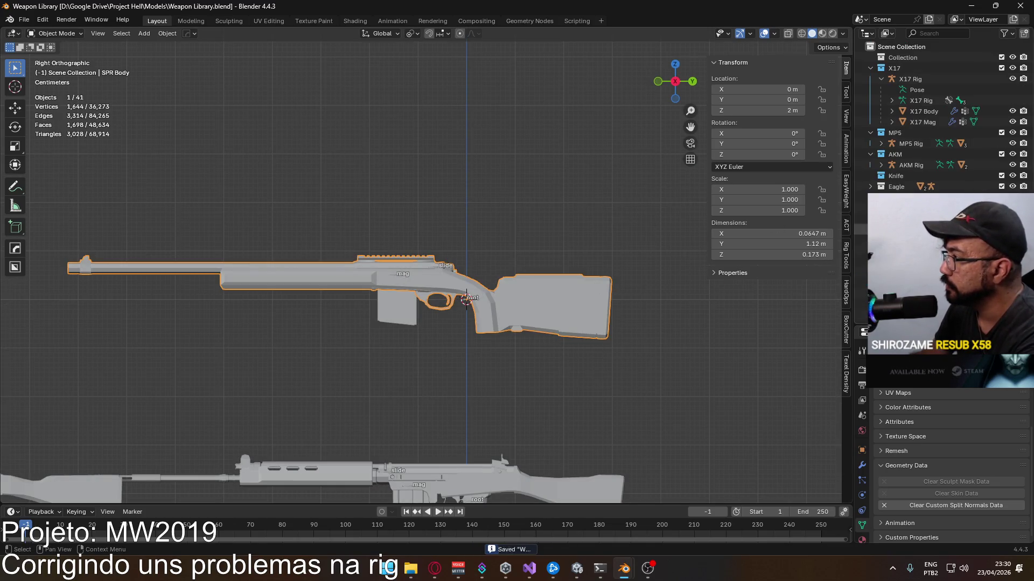
{"action": "scroll", "coordinate": [546, 286], "scroll_direction": "down", "scroll_amount": 5}
{"action": "scroll", "coordinate": [520, 259], "scroll_direction": "up", "scroll_amount": 2}
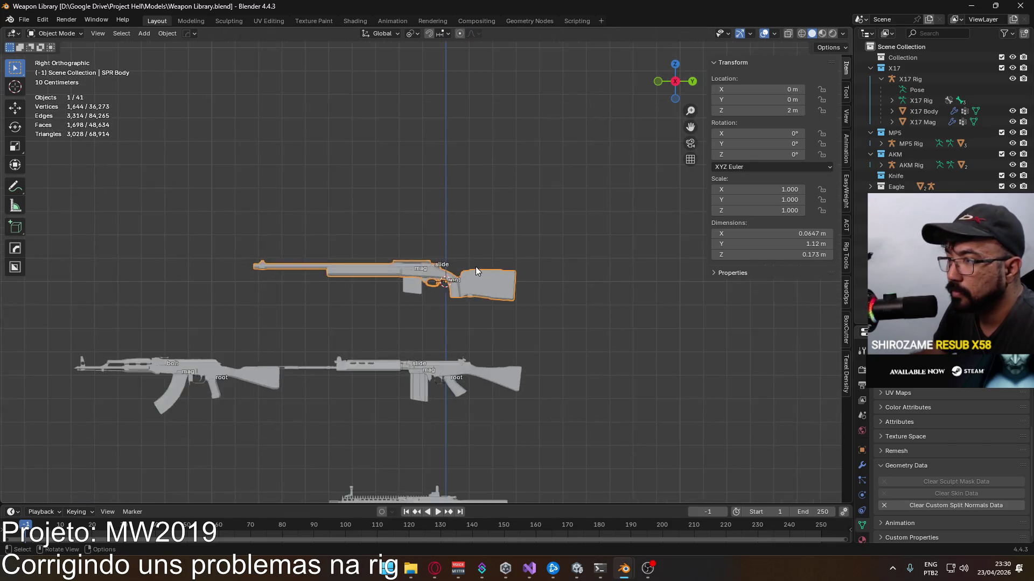
{"action": "scroll", "coordinate": [476, 272], "scroll_direction": "up", "scroll_amount": 4}
{"action": "left_click", "coordinate": [404, 327]}
{"action": "scroll", "coordinate": [416, 318], "scroll_direction": "down", "scroll_amount": 2}
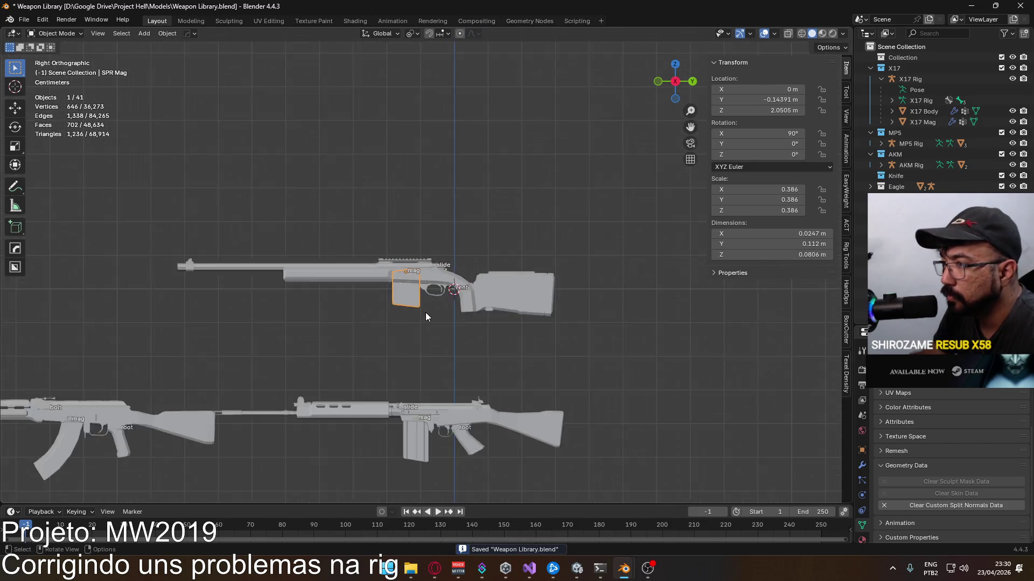
{"action": "scroll", "coordinate": [428, 312], "scroll_direction": "down", "scroll_amount": 4}
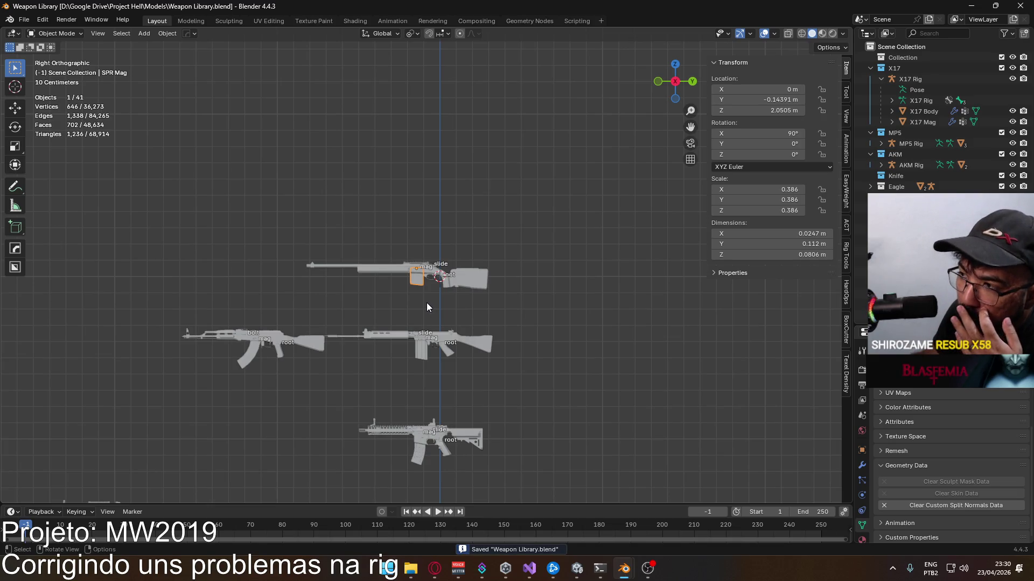
{"action": "left_click", "coordinate": [436, 568]}
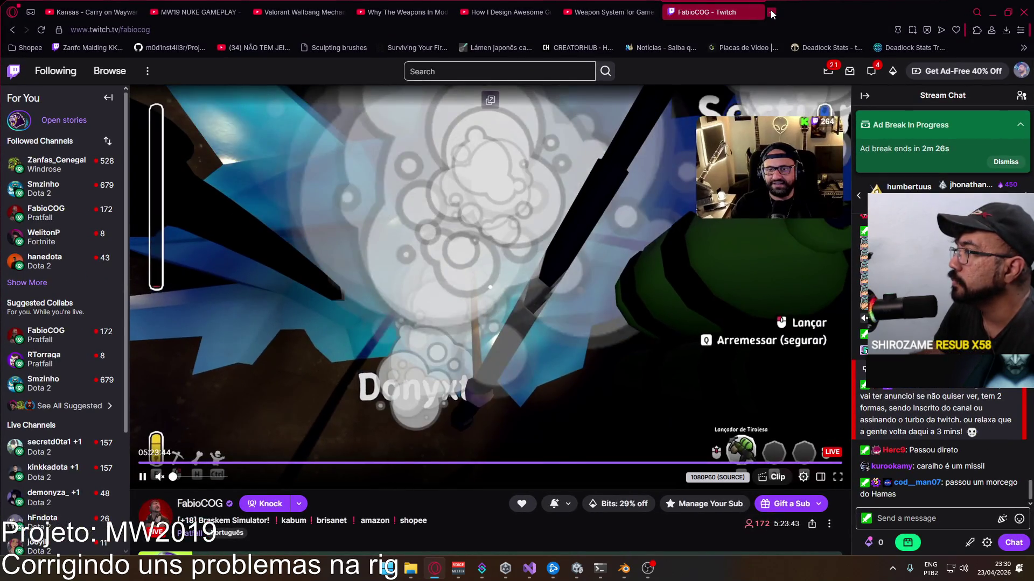
Step: Search Google for 'modern kar98k', then 'which weapon replaced the kar98k', and expand the AI Overview
{"action": "left_click", "coordinate": [771, 13]}
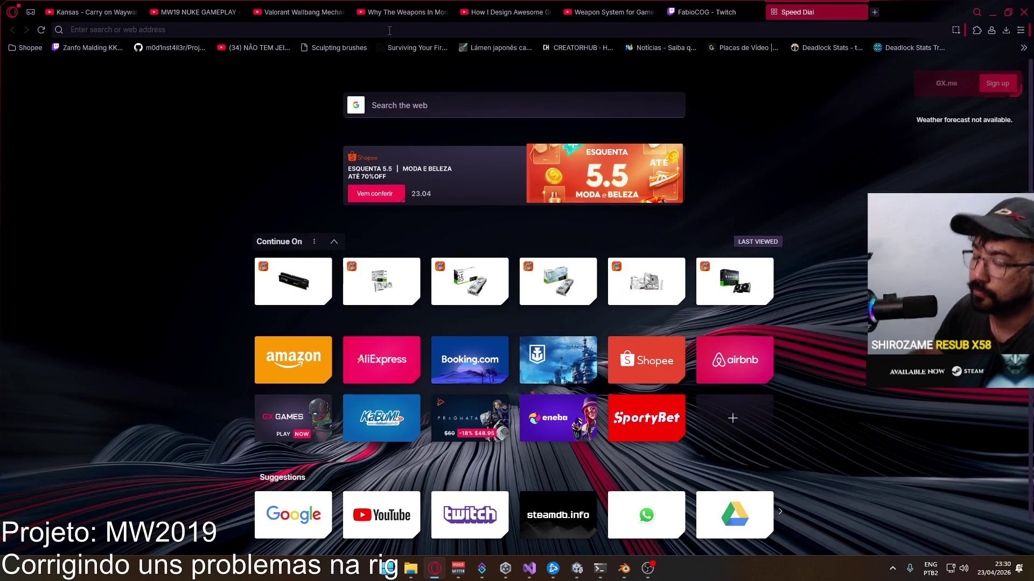
{"action": "type", "text": "modern kar98"}
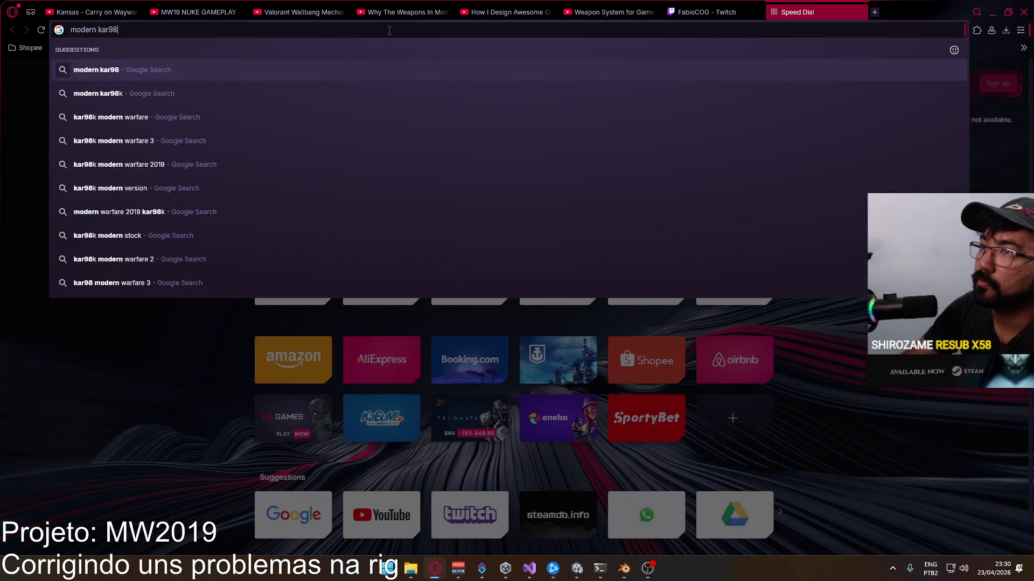
{"action": "key", "text": "Return"}
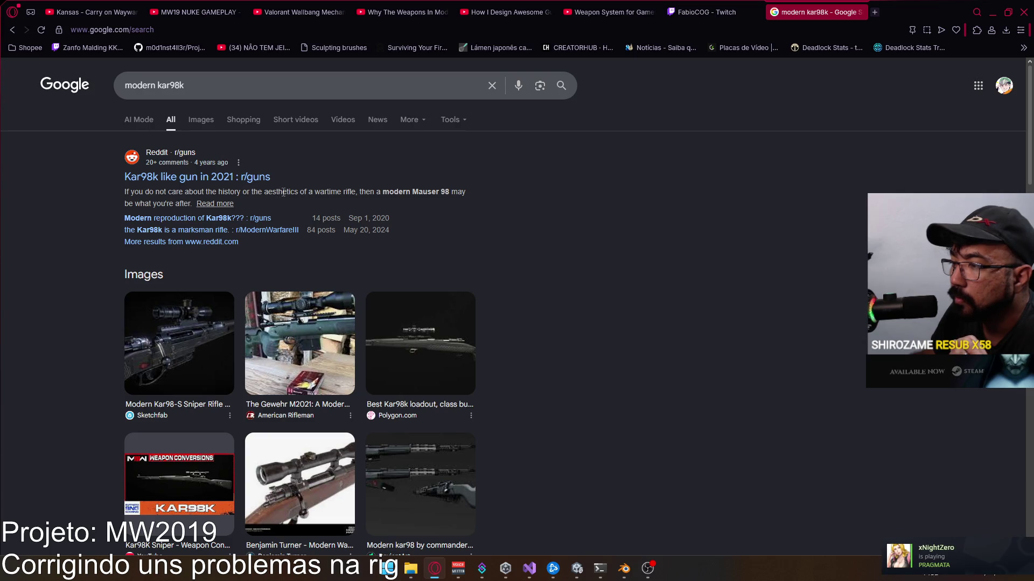
{"action": "scroll", "coordinate": [386, 246], "scroll_direction": "down", "scroll_amount": 1}
{"action": "scroll", "coordinate": [388, 245], "scroll_direction": "down", "scroll_amount": 1}
{"action": "scroll", "coordinate": [388, 252], "scroll_direction": "down", "scroll_amount": 2}
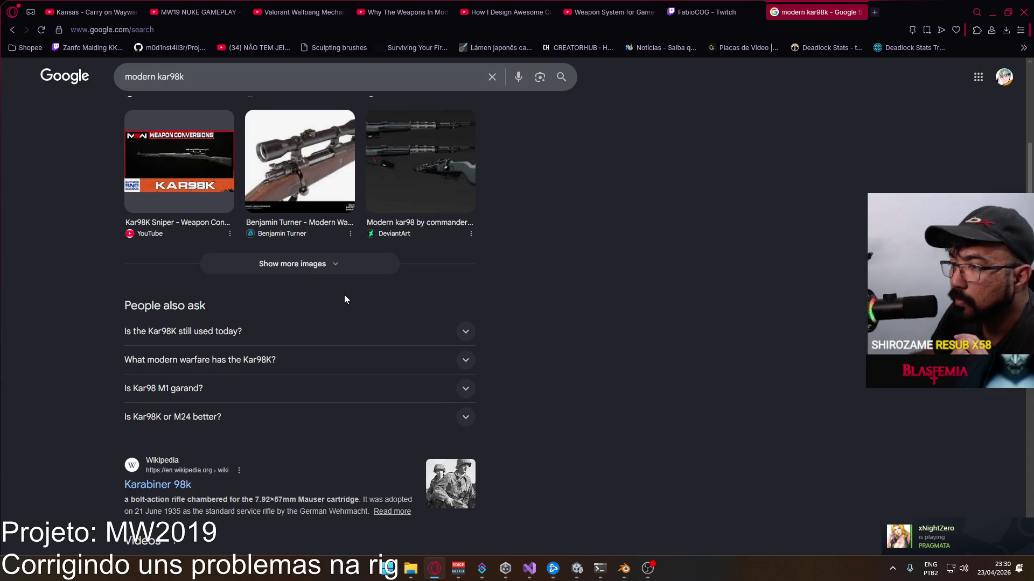
{"action": "scroll", "coordinate": [335, 304], "scroll_direction": "down", "scroll_amount": 1}
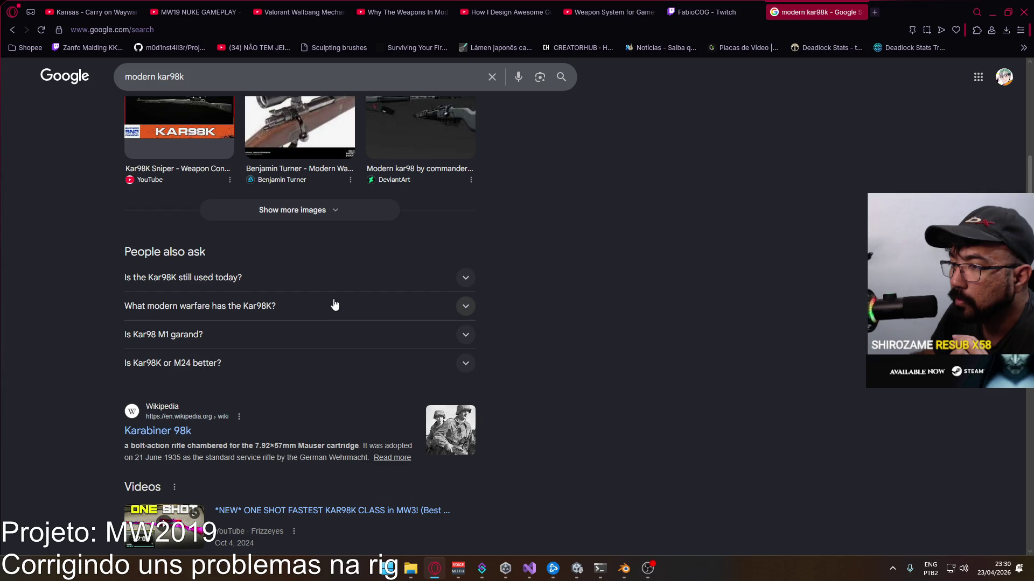
{"action": "scroll", "coordinate": [334, 304], "scroll_direction": "down", "scroll_amount": 2}
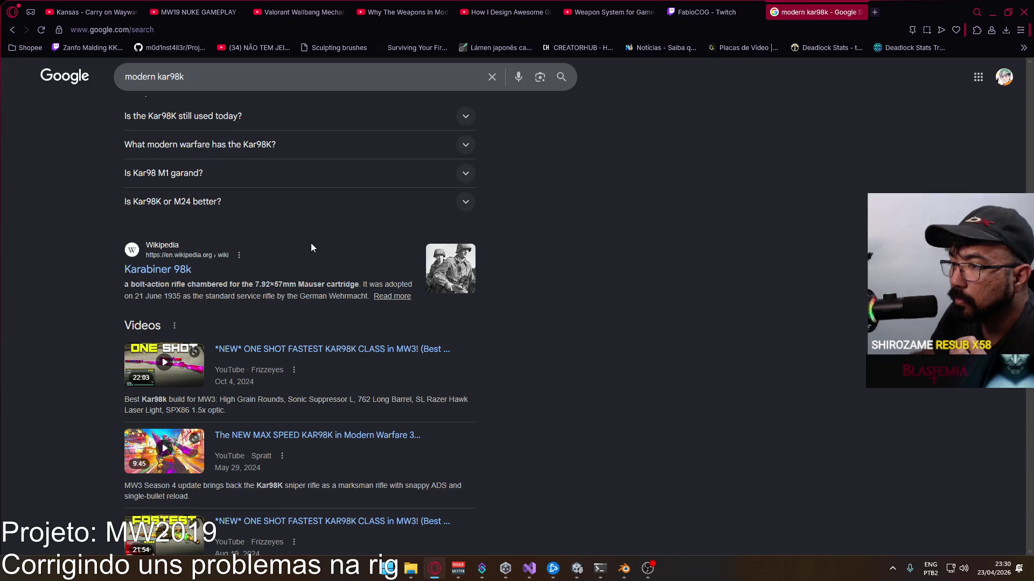
{"action": "scroll", "coordinate": [311, 247], "scroll_direction": "down", "scroll_amount": 1}
{"action": "scroll", "coordinate": [307, 250], "scroll_direction": "down", "scroll_amount": 1}
{"action": "scroll", "coordinate": [305, 258], "scroll_direction": "up", "scroll_amount": 3}
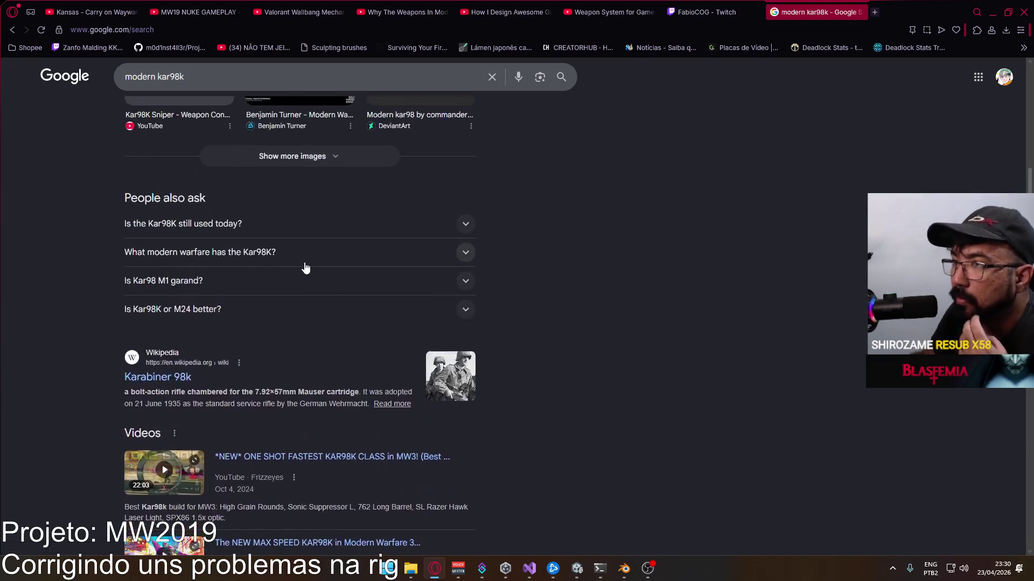
{"action": "scroll", "coordinate": [305, 267], "scroll_direction": "up", "scroll_amount": 5}
{"action": "left_click_drag", "start_coordinate": [213, 84], "coordinate": [95, 77]}
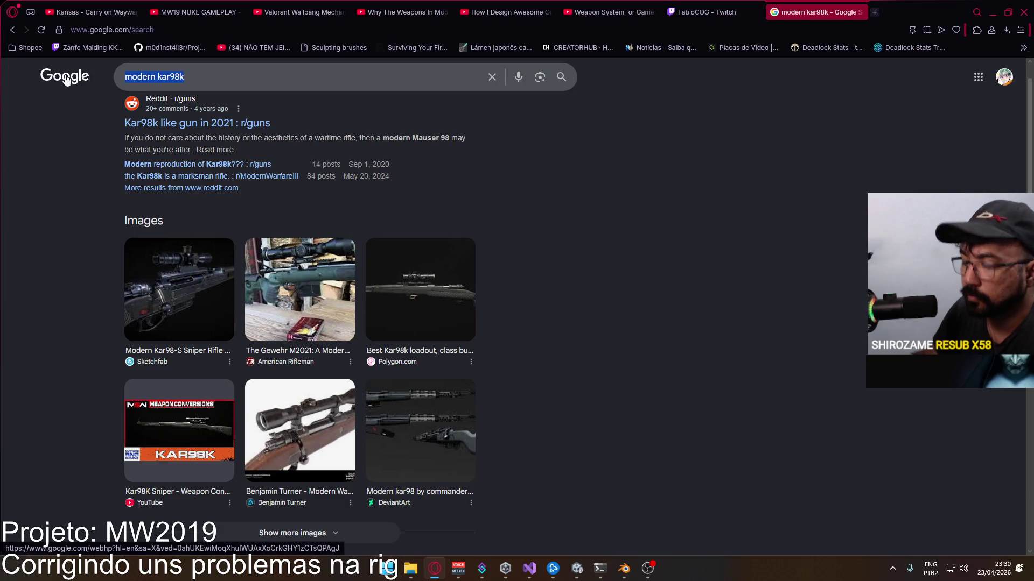
{"action": "type", "text": "which weapon replaced the kar"}
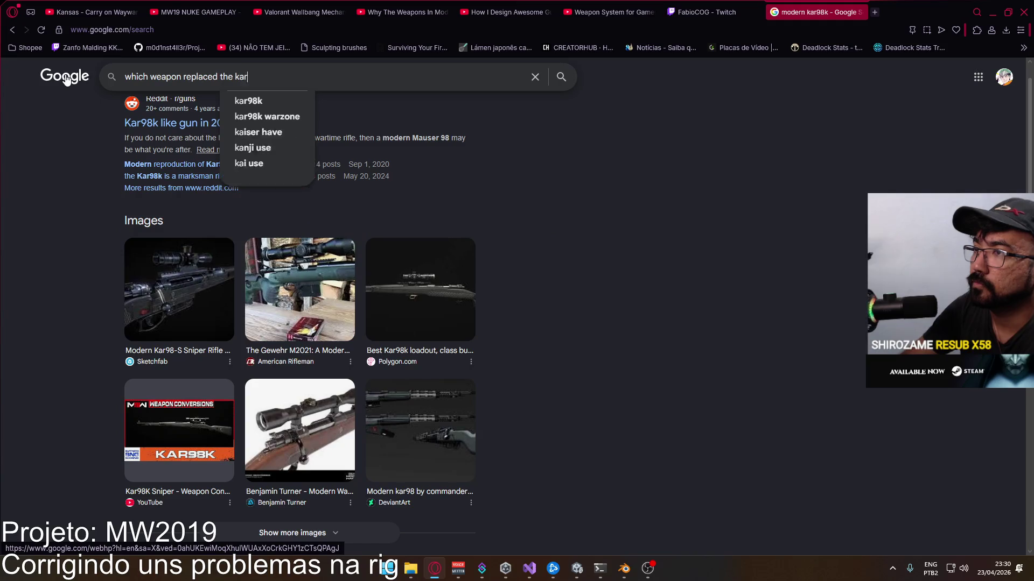
{"action": "type", "text": "98k"}
{"action": "key", "text": "Return"}
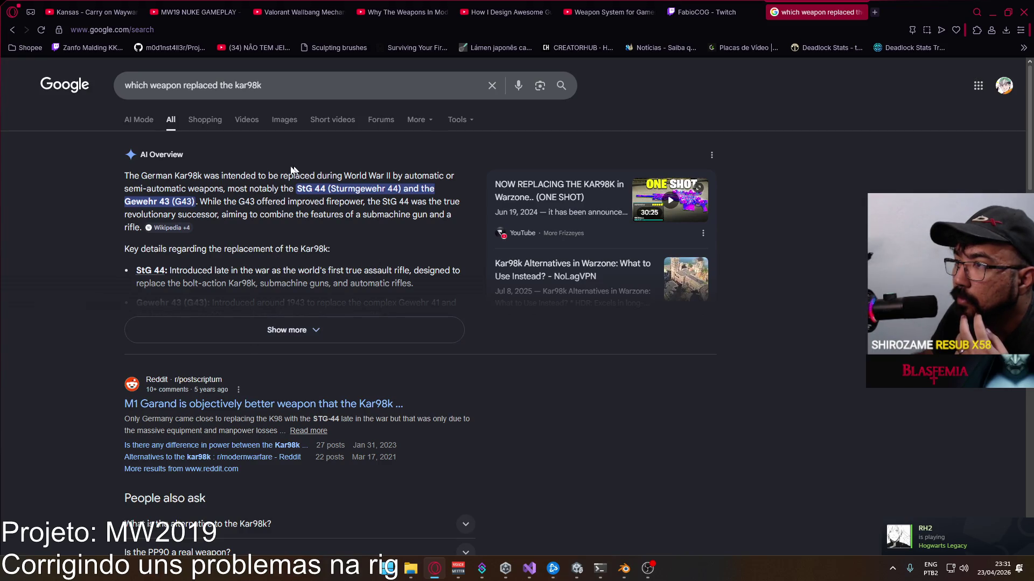
{"action": "left_click", "coordinate": [329, 330]}
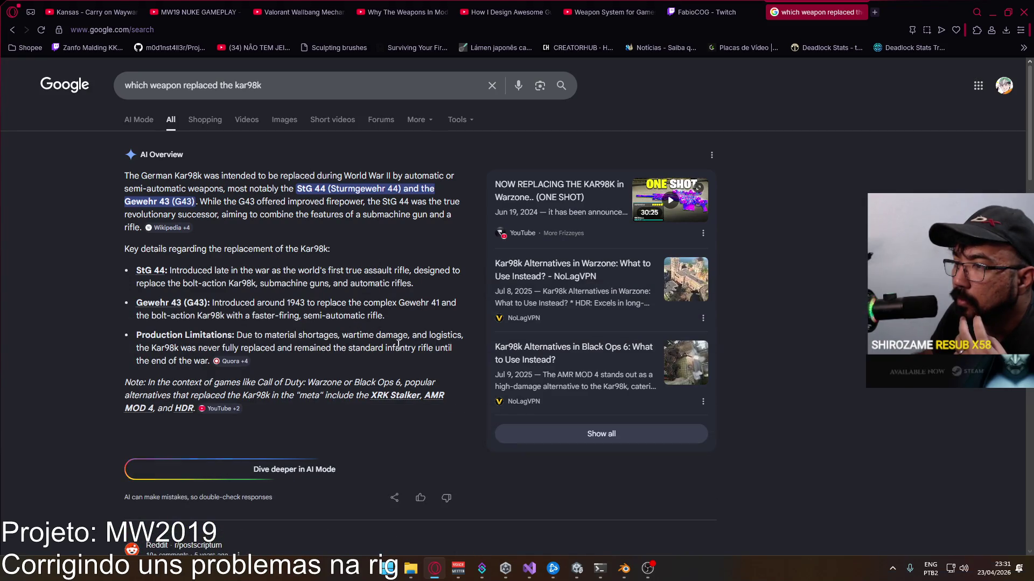
{"action": "scroll", "coordinate": [414, 366], "scroll_direction": "down", "scroll_amount": 3}
{"action": "scroll", "coordinate": [414, 365], "scroll_direction": "down", "scroll_amount": 2}
{"action": "scroll", "coordinate": [414, 365], "scroll_direction": "down", "scroll_amount": 2}
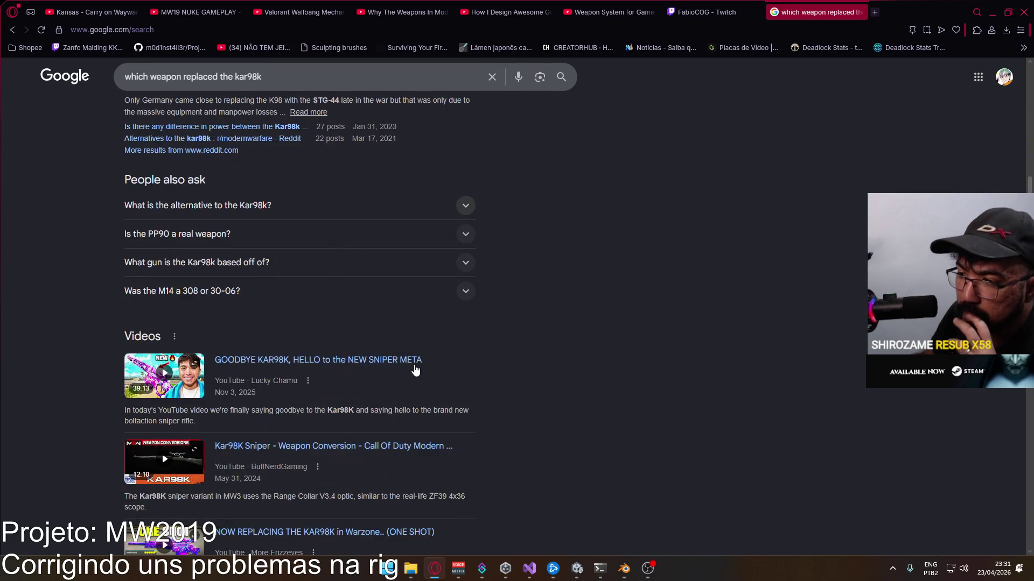
{"action": "scroll", "coordinate": [414, 371], "scroll_direction": "down", "scroll_amount": 3}
{"action": "scroll", "coordinate": [415, 369], "scroll_direction": "down", "scroll_amount": 3}
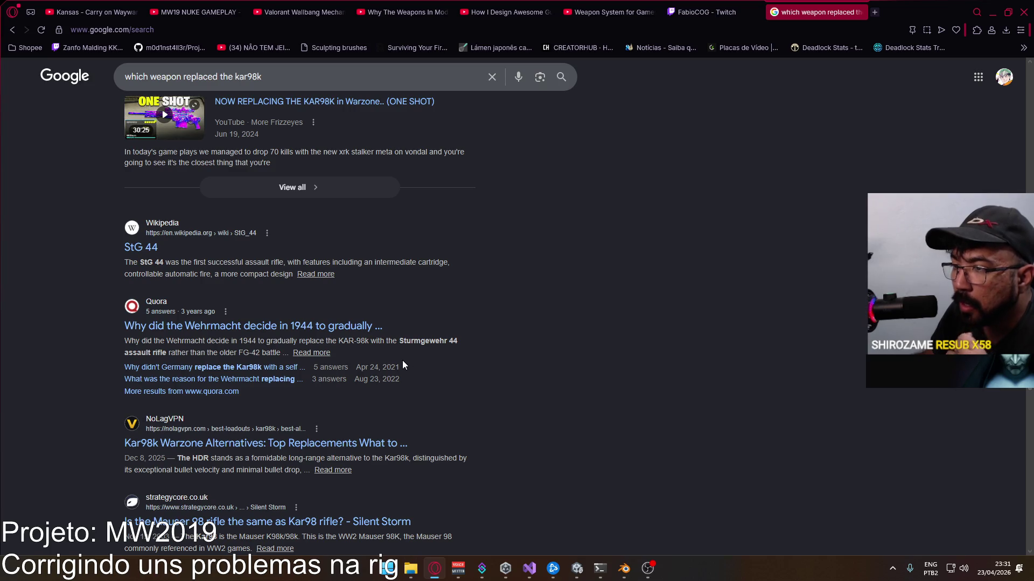
{"action": "scroll", "coordinate": [402, 366], "scroll_direction": "down", "scroll_amount": 1}
{"action": "scroll", "coordinate": [394, 365], "scroll_direction": "down", "scroll_amount": 1}
{"action": "scroll", "coordinate": [387, 365], "scroll_direction": "down", "scroll_amount": 1}
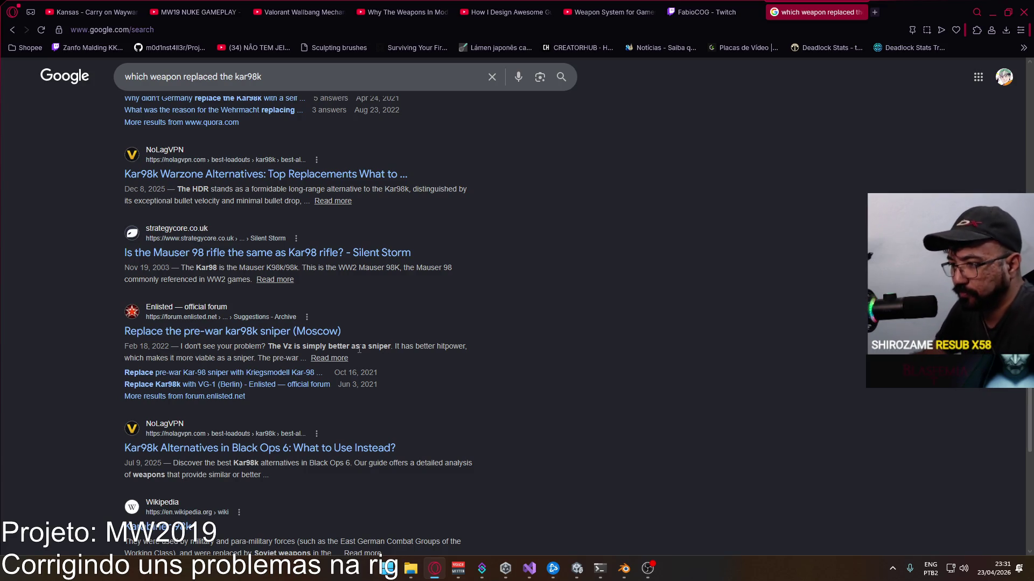
{"action": "scroll", "coordinate": [360, 349], "scroll_direction": "down", "scroll_amount": 2}
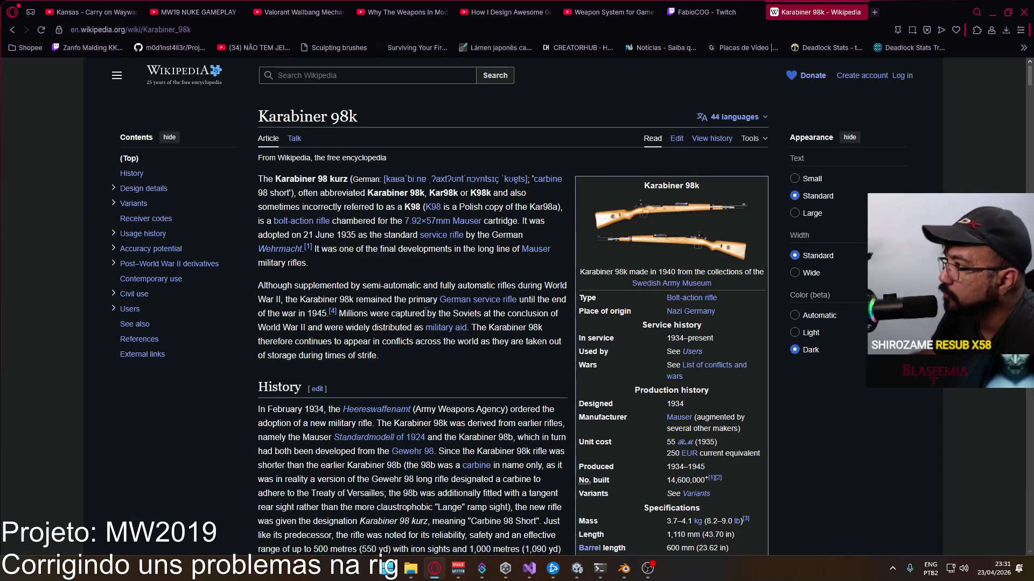
{"action": "scroll", "coordinate": [485, 313], "scroll_direction": "down", "scroll_amount": 1}
{"action": "scroll", "coordinate": [485, 312], "scroll_direction": "down", "scroll_amount": 2}
{"action": "scroll", "coordinate": [485, 315], "scroll_direction": "down", "scroll_amount": 2}
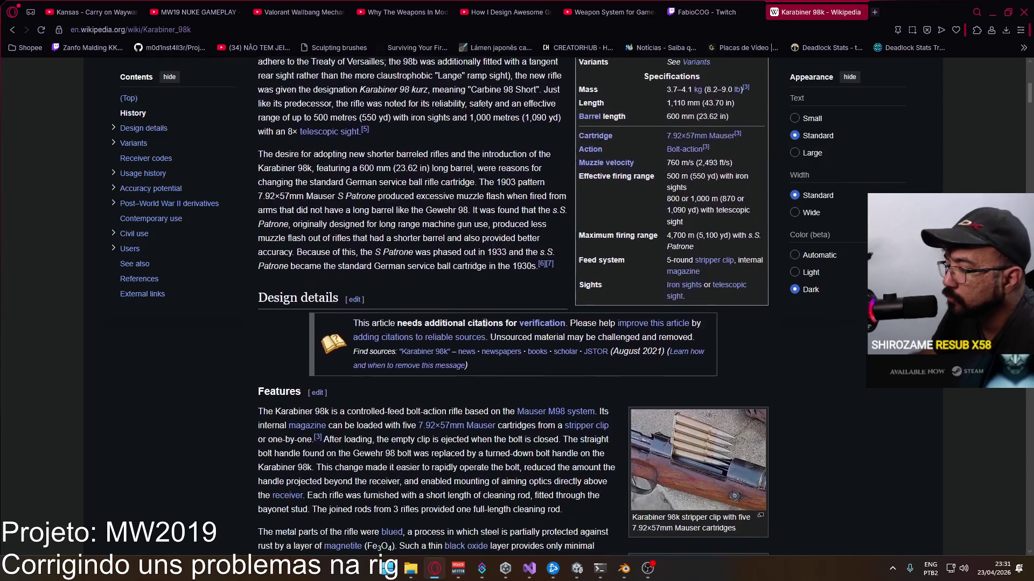
{"action": "scroll", "coordinate": [485, 319], "scroll_direction": "down", "scroll_amount": 1}
{"action": "scroll", "coordinate": [485, 324], "scroll_direction": "down", "scroll_amount": 1}
{"action": "scroll", "coordinate": [484, 325], "scroll_direction": "down", "scroll_amount": 3}
{"action": "scroll", "coordinate": [483, 326], "scroll_direction": "down", "scroll_amount": 3}
{"action": "scroll", "coordinate": [483, 326], "scroll_direction": "down", "scroll_amount": 3}
{"action": "scroll", "coordinate": [483, 327], "scroll_direction": "down", "scroll_amount": 3}
{"action": "scroll", "coordinate": [483, 326], "scroll_direction": "down", "scroll_amount": 3}
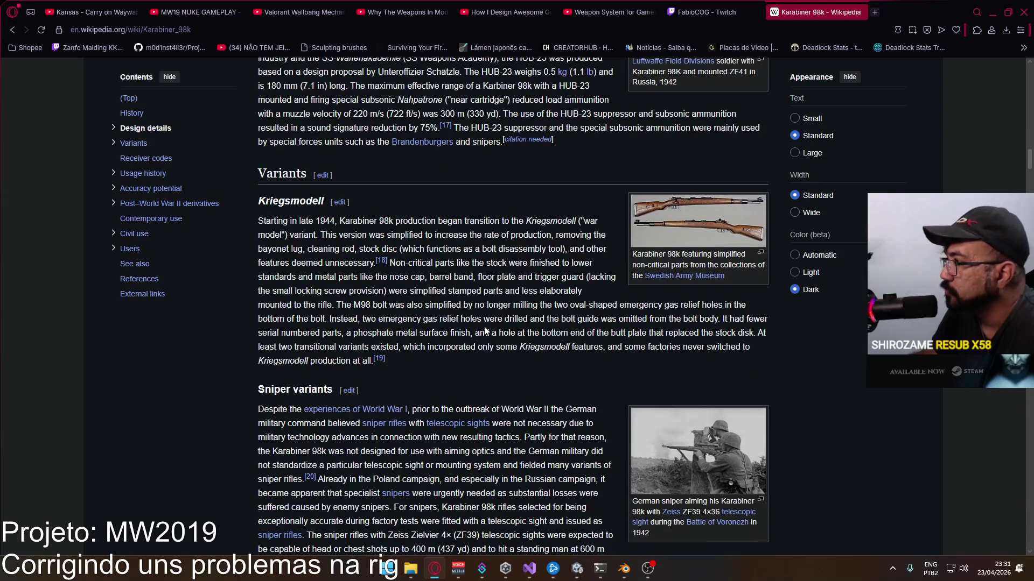
{"action": "scroll", "coordinate": [484, 327], "scroll_direction": "down", "scroll_amount": 1}
{"action": "scroll", "coordinate": [484, 327], "scroll_direction": "down", "scroll_amount": 3}
{"action": "scroll", "coordinate": [484, 327], "scroll_direction": "down", "scroll_amount": 3}
{"action": "scroll", "coordinate": [484, 326], "scroll_direction": "down", "scroll_amount": 3}
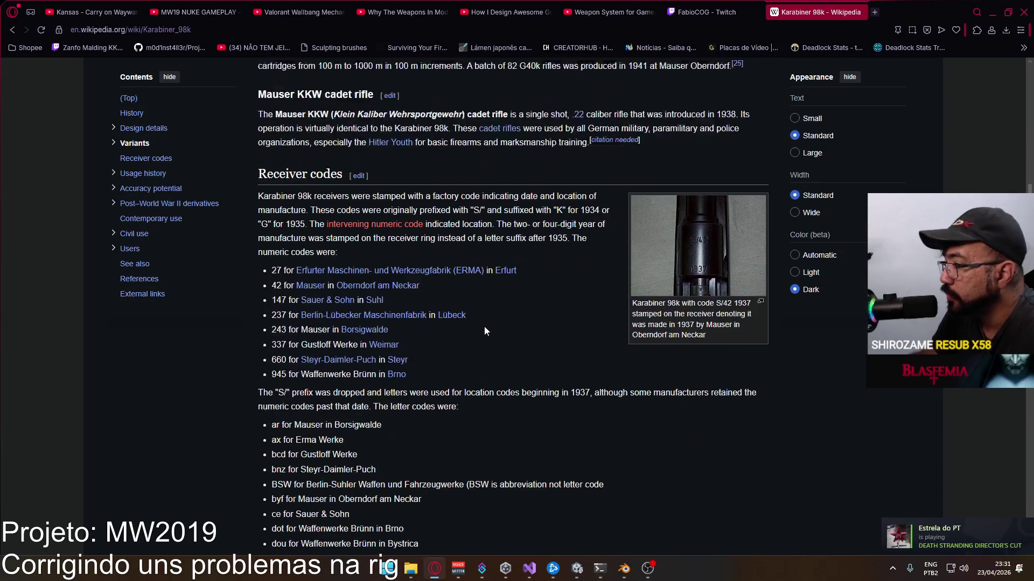
{"action": "scroll", "coordinate": [484, 330], "scroll_direction": "down", "scroll_amount": 1}
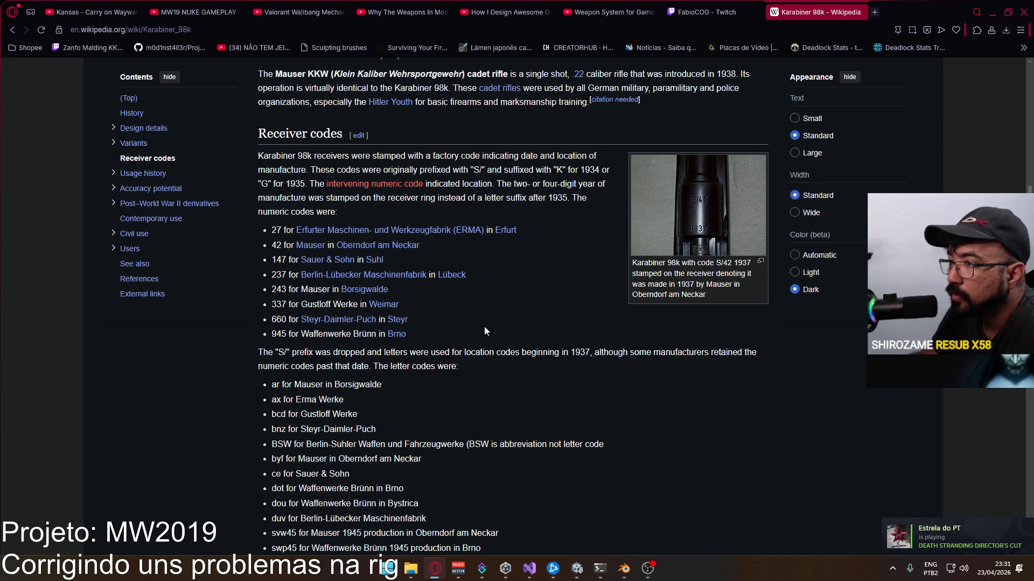
{"action": "scroll", "coordinate": [484, 326], "scroll_direction": "down", "scroll_amount": 3}
{"action": "scroll", "coordinate": [484, 326], "scroll_direction": "down", "scroll_amount": 2}
{"action": "scroll", "coordinate": [484, 326], "scroll_direction": "down", "scroll_amount": 5}
{"action": "scroll", "coordinate": [486, 329], "scroll_direction": "down", "scroll_amount": 2}
{"action": "scroll", "coordinate": [486, 329], "scroll_direction": "down", "scroll_amount": 4}
{"action": "scroll", "coordinate": [485, 329], "scroll_direction": "down", "scroll_amount": 4}
{"action": "scroll", "coordinate": [486, 331], "scroll_direction": "down", "scroll_amount": 3}
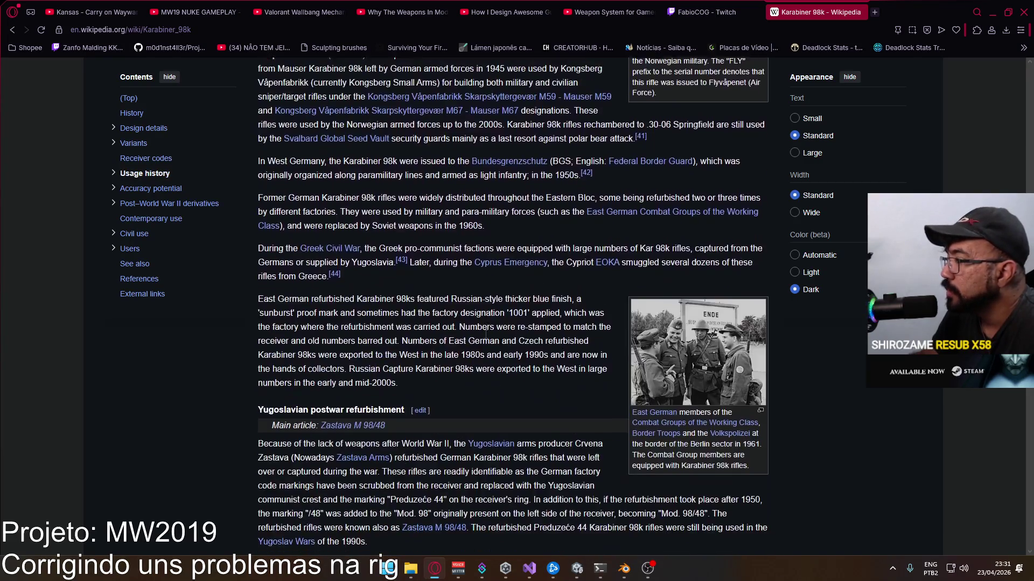
{"action": "scroll", "coordinate": [485, 330], "scroll_direction": "down", "scroll_amount": 5}
{"action": "scroll", "coordinate": [485, 333], "scroll_direction": "down", "scroll_amount": 5}
{"action": "scroll", "coordinate": [485, 334], "scroll_direction": "down", "scroll_amount": 4}
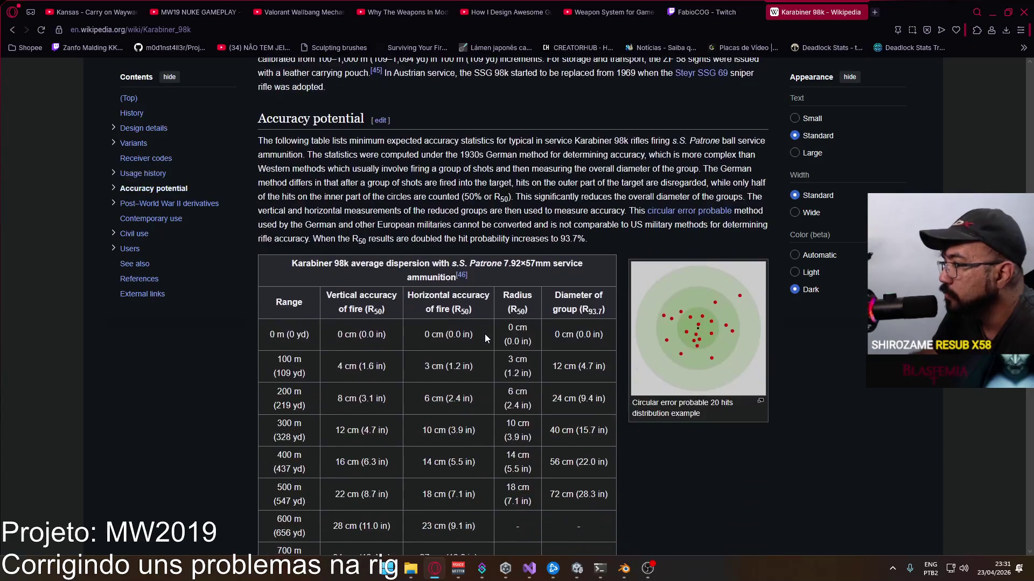
Step: Close the Karabiner 98k Wikipedia tab so the Twitch stream shows again
{"action": "left_click", "coordinate": [858, 12]}
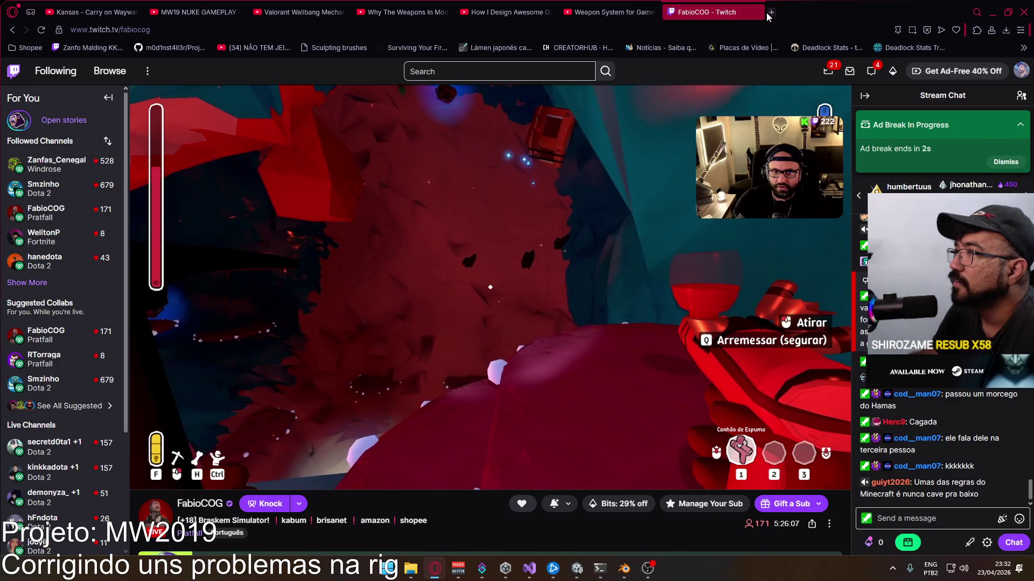
Step: Open a new Speed Dial tab, then Alt+Tab back to the Blender weapon library
{"action": "left_click", "coordinate": [772, 11]}
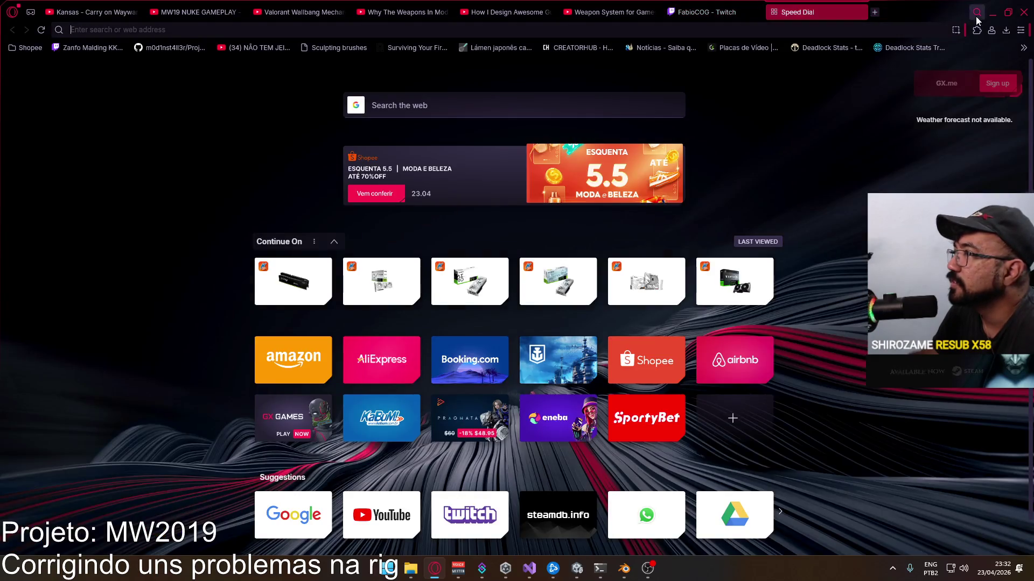
{"action": "key", "text": "alt+Tab"}
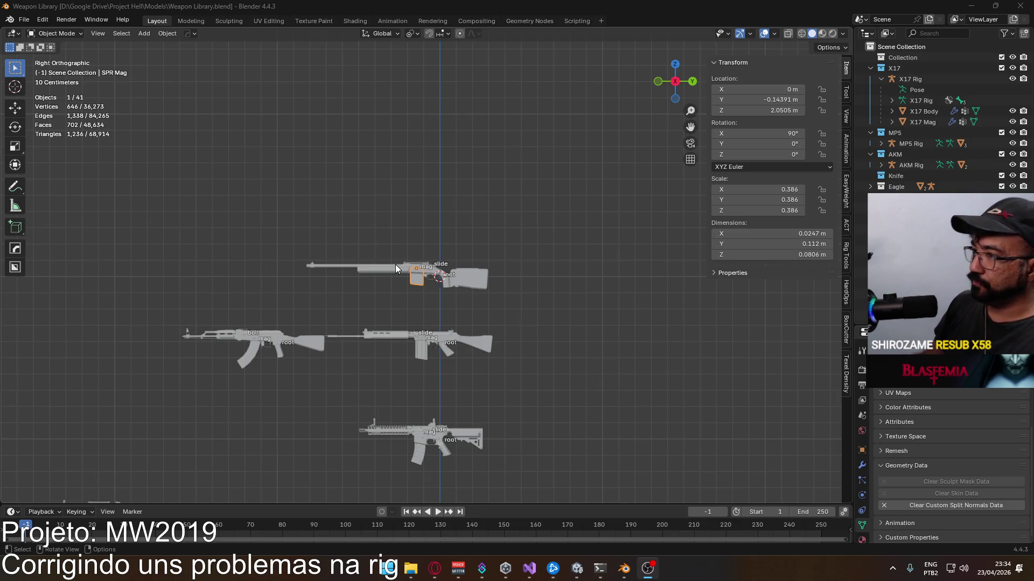
Step: Apply Rotation & Scale to the SPR Mag, FN FAL Body and FN FAL Mag
{"action": "key", "text": "ctrl+a"}
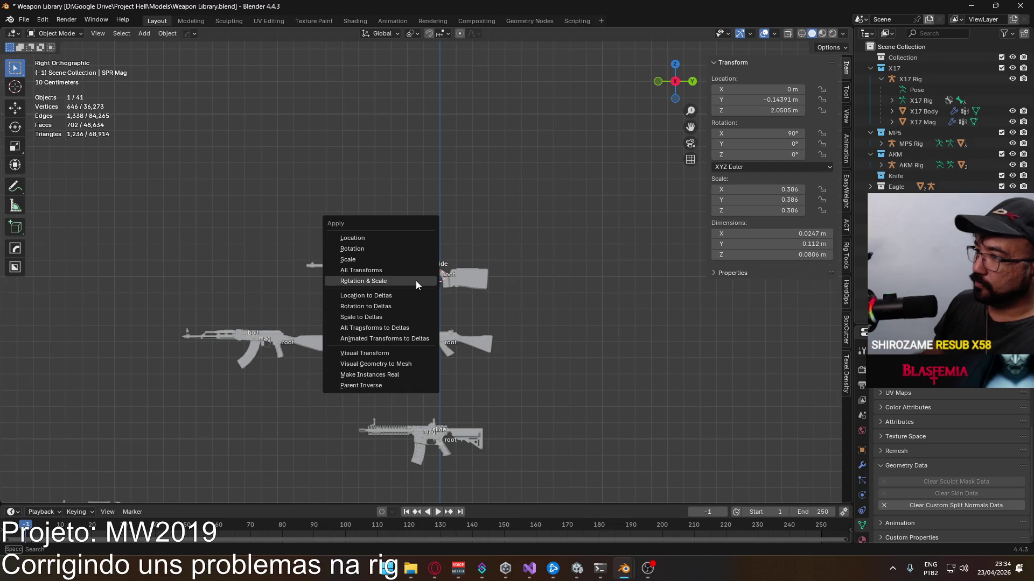
{"action": "left_click", "coordinate": [364, 281]}
{"action": "scroll", "coordinate": [456, 284], "scroll_direction": "up", "scroll_amount": 2}
{"action": "left_click", "coordinate": [472, 284]}
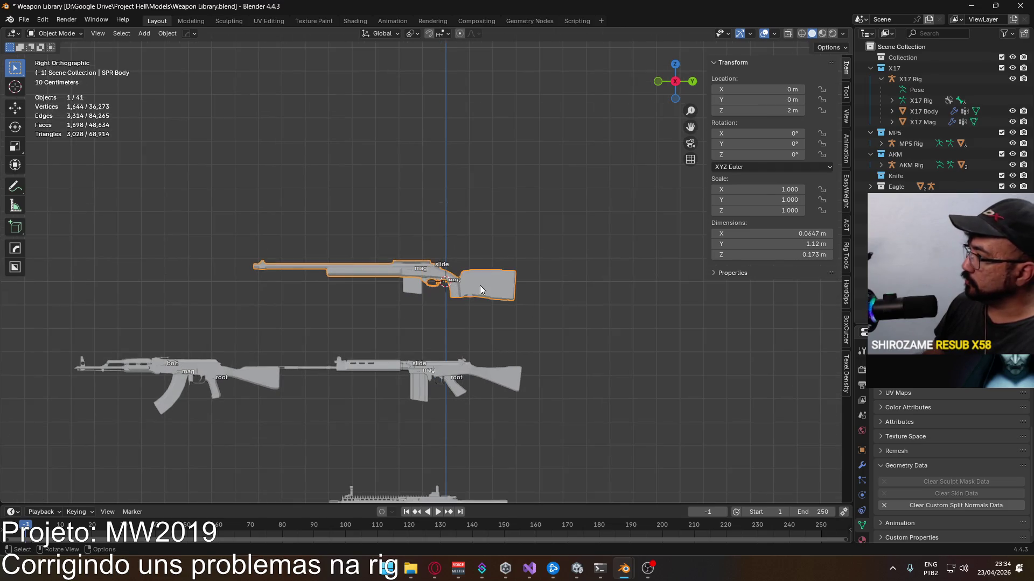
{"action": "scroll", "coordinate": [480, 286], "scroll_direction": "up", "scroll_amount": 1}
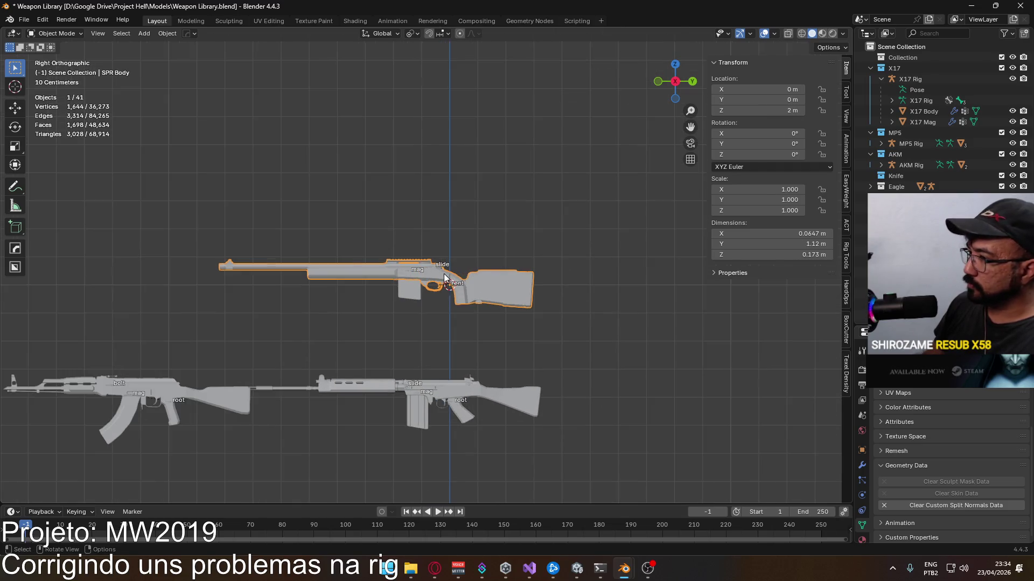
{"action": "left_click", "coordinate": [472, 394]}
{"action": "key", "text": "ctrl+a"}
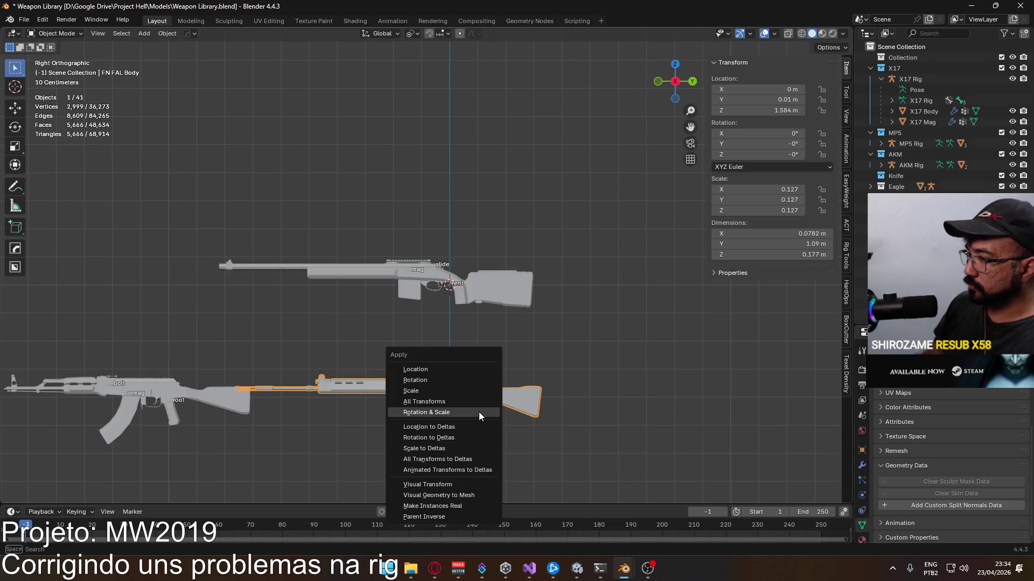
{"action": "left_click", "coordinate": [479, 412]}
{"action": "left_click", "coordinate": [421, 421]}
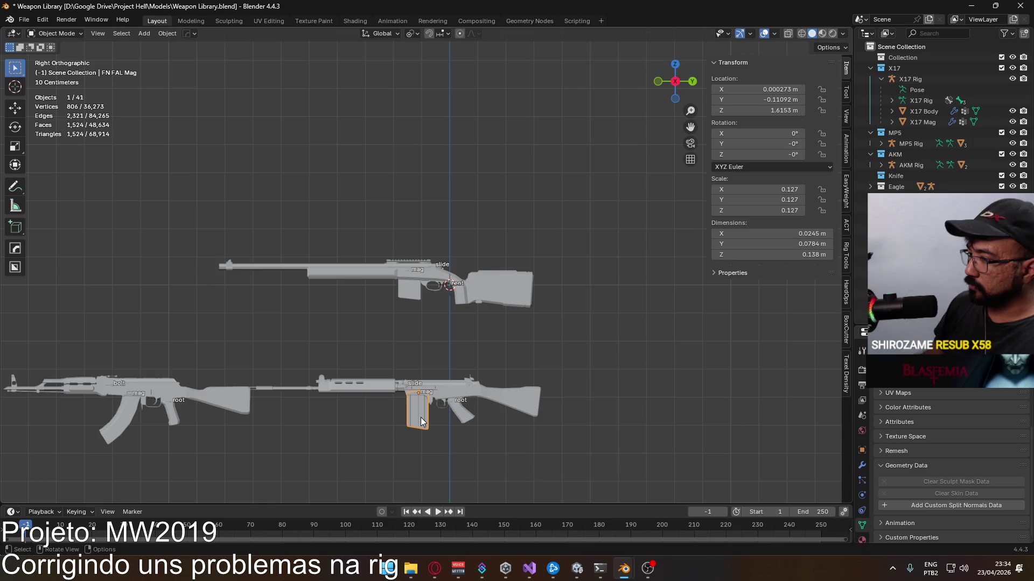
{"action": "key", "text": "ctrl+a"}
{"action": "left_click", "coordinate": [420, 418]}
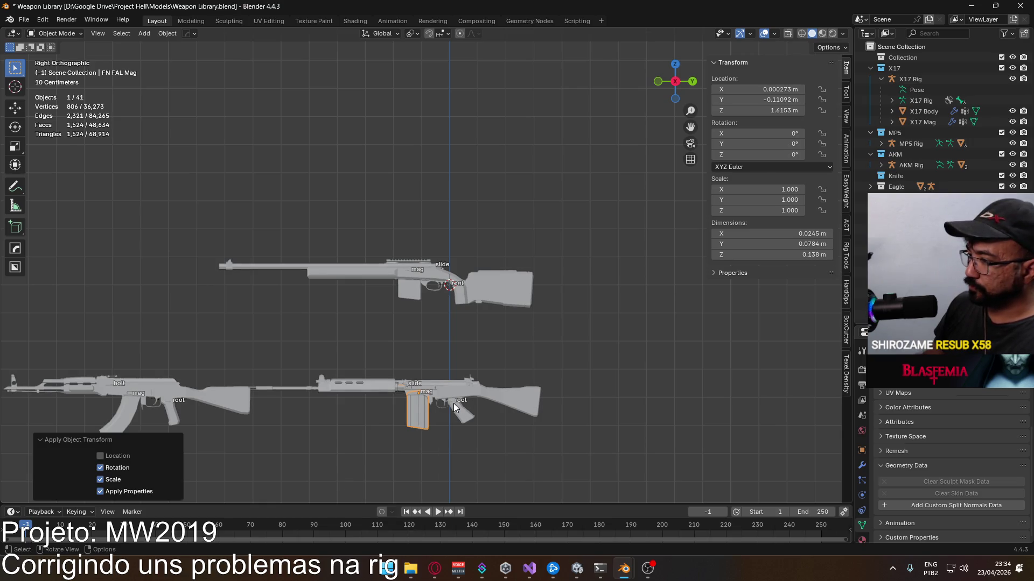
{"action": "left_click", "coordinate": [453, 406]}
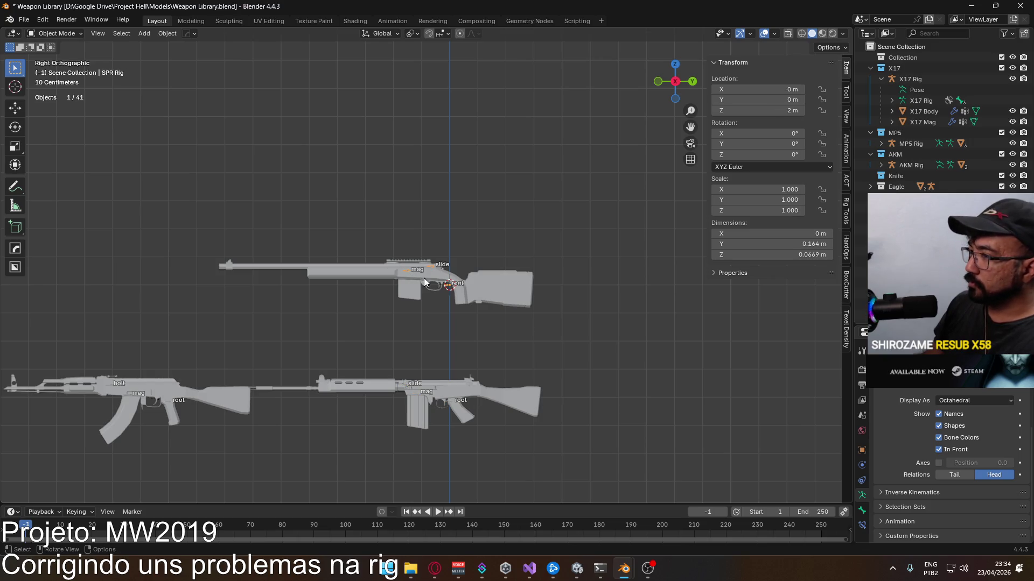
Step: Select through the SPR, FN FAL, AK, MK18 and MAC10 parts to check them
{"action": "left_click", "coordinate": [413, 290]}
{"action": "left_click", "coordinate": [412, 388]}
{"action": "left_click", "coordinate": [442, 387]}
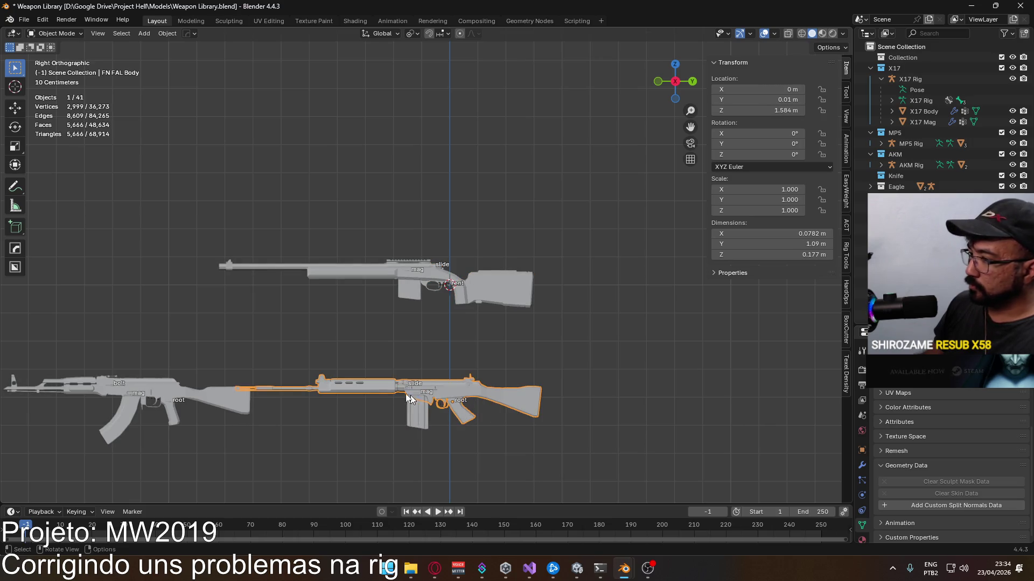
{"action": "middle_click_drag", "start_coordinate": [410, 395], "coordinate": [479, 309], "text": "shift"}
{"action": "left_click", "coordinate": [352, 372]}
{"action": "left_click", "coordinate": [298, 364]}
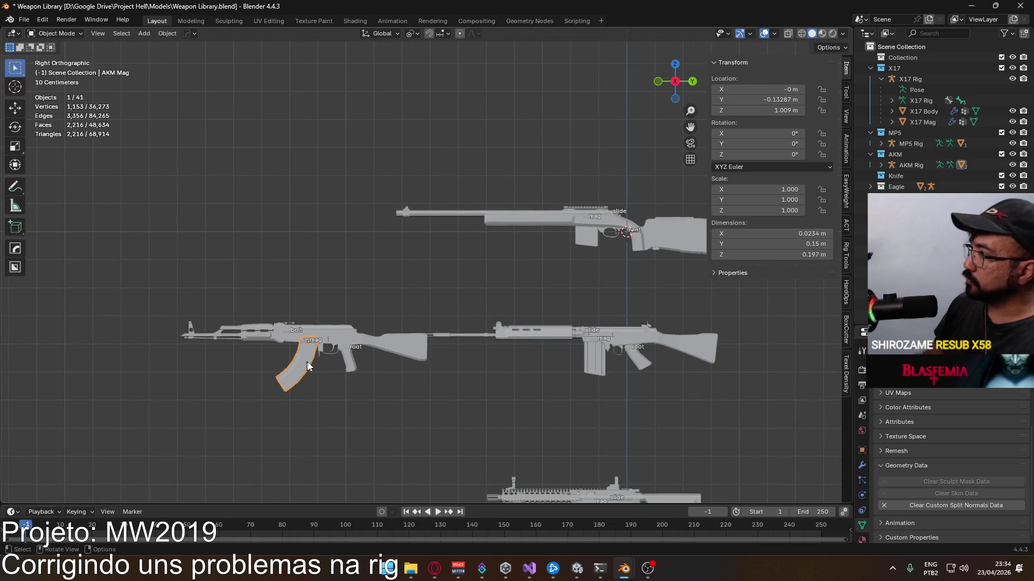
{"action": "scroll", "coordinate": [447, 356], "scroll_direction": "down", "scroll_amount": 3}
{"action": "left_click", "coordinate": [514, 397]}
{"action": "left_click", "coordinate": [524, 416]}
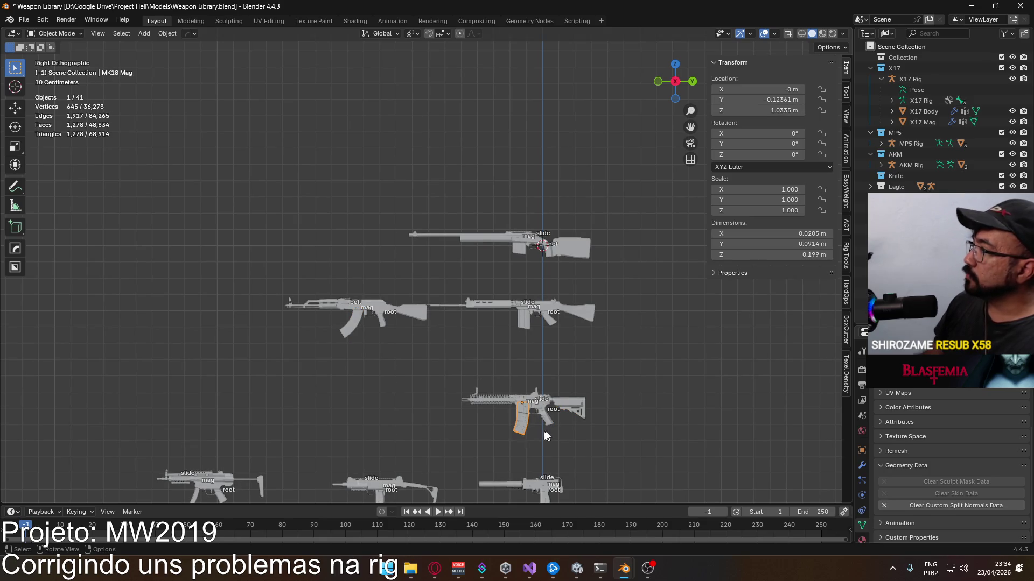
{"action": "left_click", "coordinate": [551, 413]}
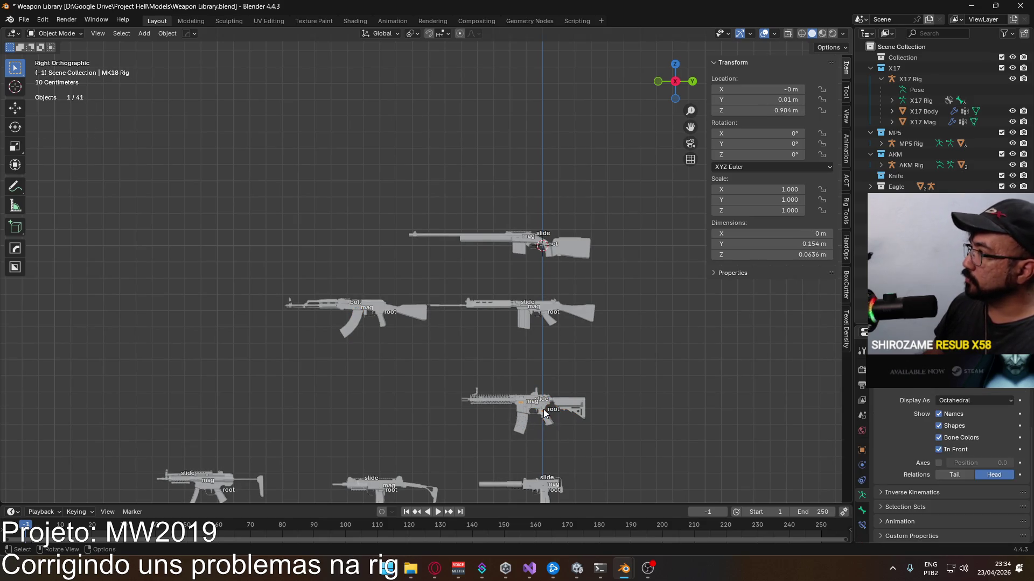
{"action": "scroll", "coordinate": [531, 347], "scroll_direction": "up", "scroll_amount": 2}
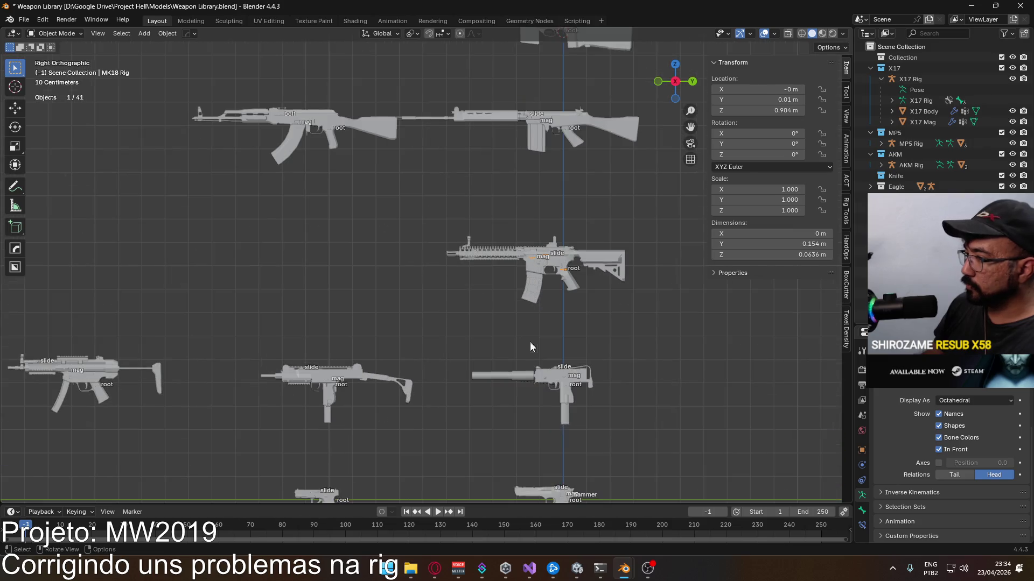
{"action": "left_click", "coordinate": [564, 376]}
{"action": "left_click", "coordinate": [518, 375]}
{"action": "left_click", "coordinate": [553, 373]}
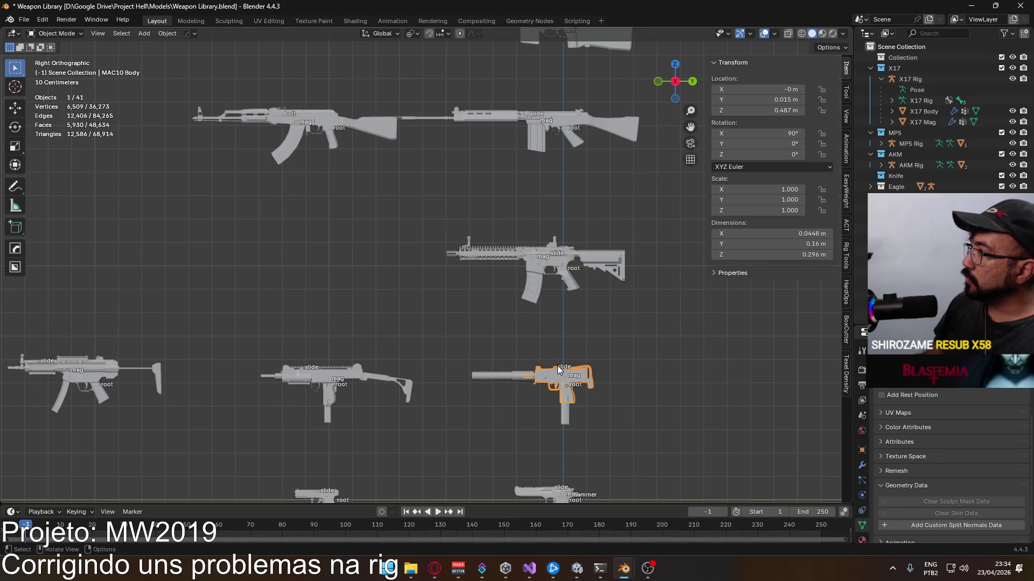
Step: Apply Rotation & Scale to the MAC10 body, suppressor and magazine
{"action": "key", "text": "ctrl+a"}
{"action": "left_click", "coordinate": [558, 365]}
{"action": "left_click", "coordinate": [528, 380]}
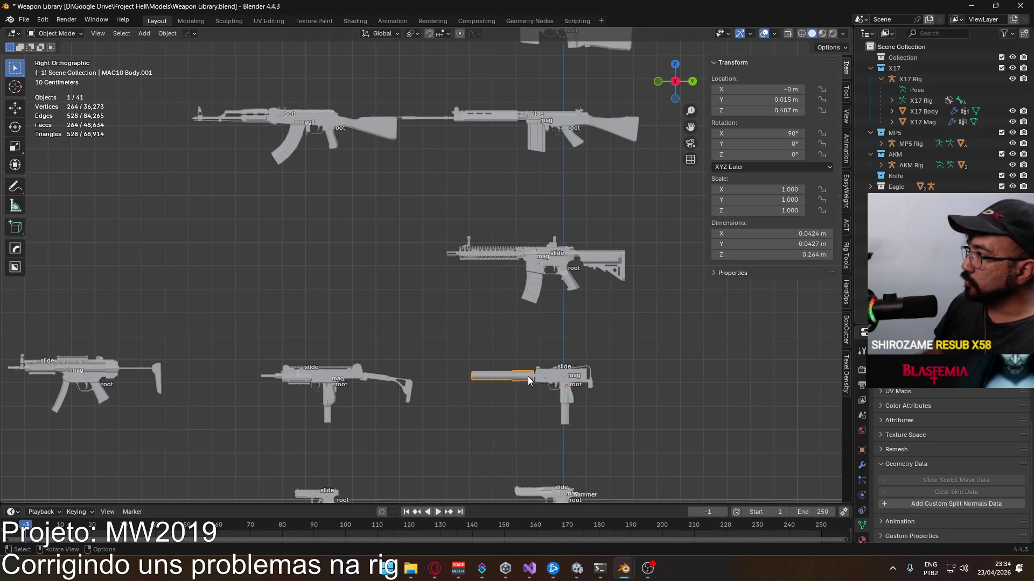
{"action": "key", "text": "ctrl+a"}
{"action": "left_click", "coordinate": [540, 378]}
{"action": "left_click", "coordinate": [554, 366]}
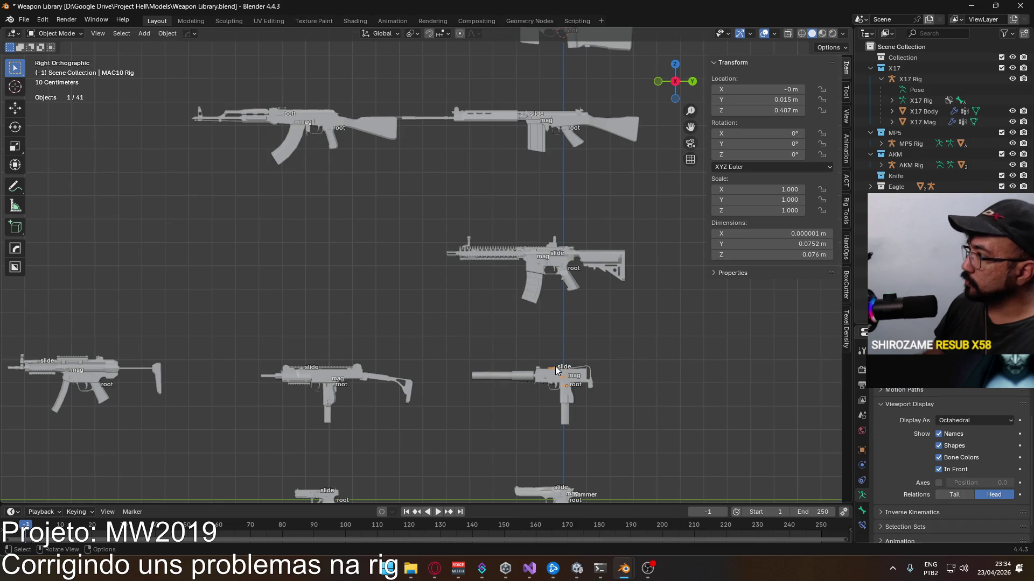
{"action": "left_click", "coordinate": [568, 412]}
{"action": "key", "text": "ctrl+a"}
{"action": "left_click", "coordinate": [568, 413]}
Step: Look over the UZI body, rig and magazine and the SPR magazine across the library
{"action": "left_click", "coordinate": [330, 418]}
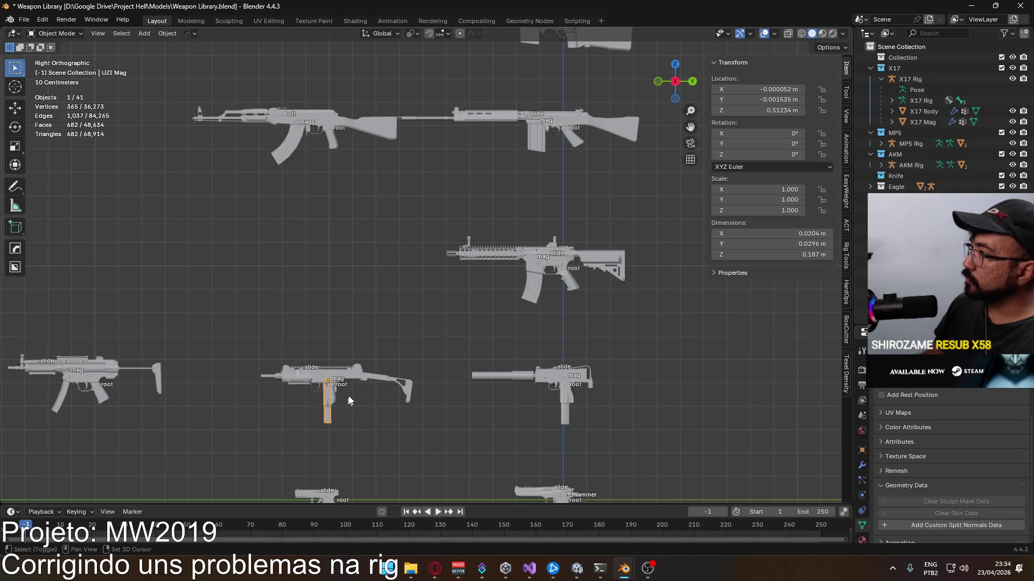
{"action": "middle_click_drag", "start_coordinate": [330, 419], "coordinate": [453, 378], "text": "shift"}
{"action": "left_click", "coordinate": [448, 330]}
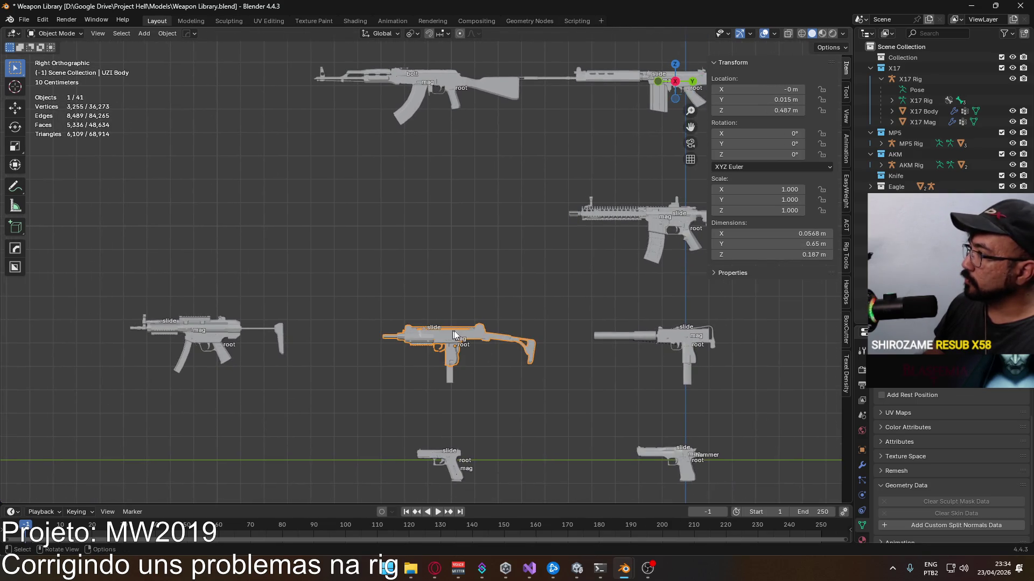
{"action": "scroll", "coordinate": [457, 371], "scroll_direction": "up", "scroll_amount": 2}
{"action": "scroll", "coordinate": [462, 398], "scroll_direction": "up", "scroll_amount": 1}
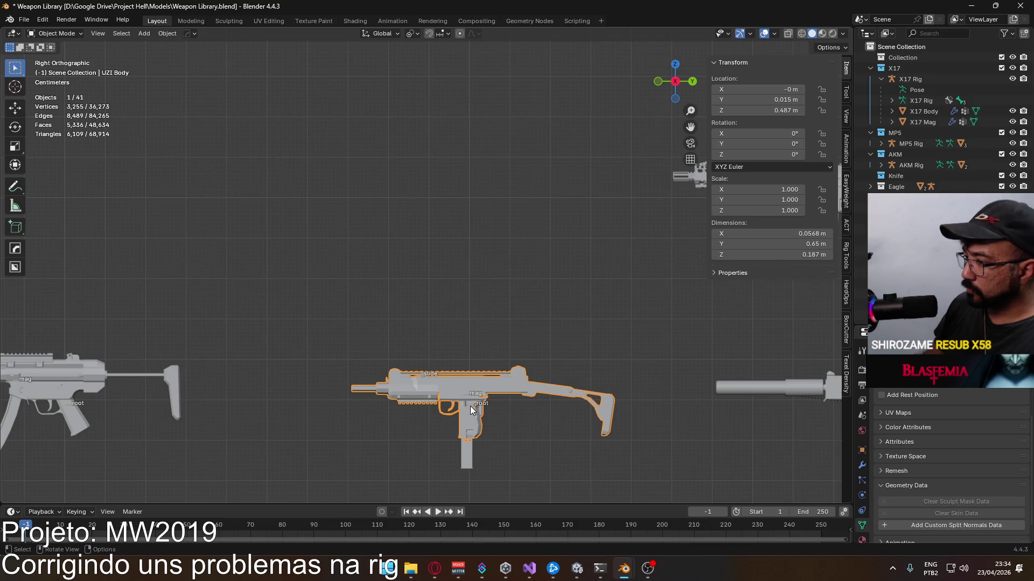
{"action": "left_click", "coordinate": [472, 407]}
{"action": "scroll", "coordinate": [472, 405], "scroll_direction": "down", "scroll_amount": 2}
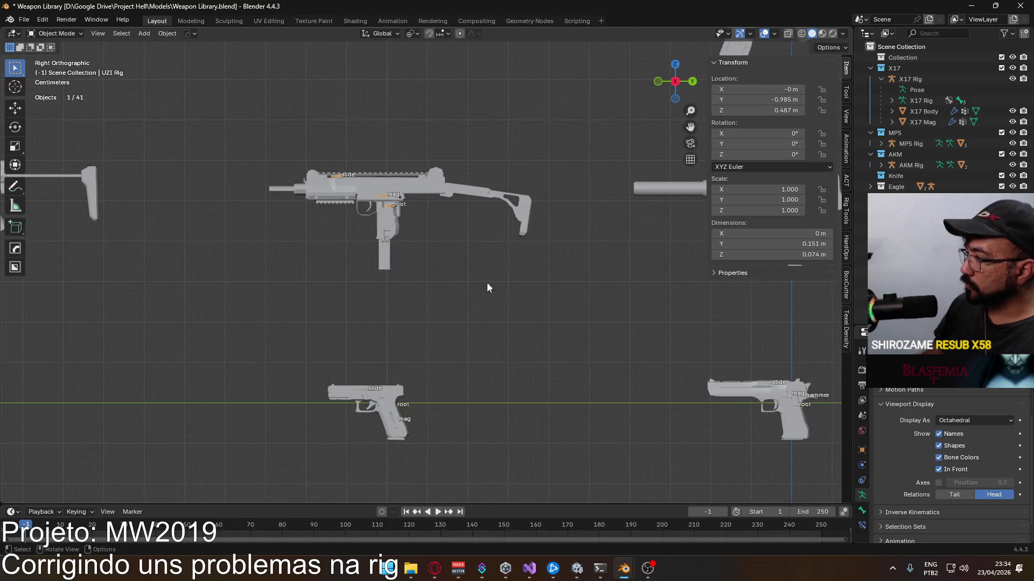
{"action": "middle_click_drag", "start_coordinate": [563, 431], "coordinate": [392, 272], "text": "shift"}
{"action": "scroll", "coordinate": [511, 286], "scroll_direction": "down", "scroll_amount": 1}
{"action": "scroll", "coordinate": [574, 294], "scroll_direction": "down", "scroll_amount": 3}
{"action": "scroll", "coordinate": [477, 282], "scroll_direction": "down", "scroll_amount": 2}
{"action": "scroll", "coordinate": [467, 284], "scroll_direction": "up", "scroll_amount": 3}
{"action": "scroll", "coordinate": [467, 284], "scroll_direction": "up", "scroll_amount": 3}
{"action": "scroll", "coordinate": [466, 284], "scroll_direction": "down", "scroll_amount": 1}
{"action": "middle_click_drag", "start_coordinate": [469, 267], "coordinate": [473, 342], "text": "shift"}
{"action": "scroll", "coordinate": [485, 325], "scroll_direction": "up", "scroll_amount": 1}
{"action": "scroll", "coordinate": [478, 310], "scroll_direction": "up", "scroll_amount": 4}
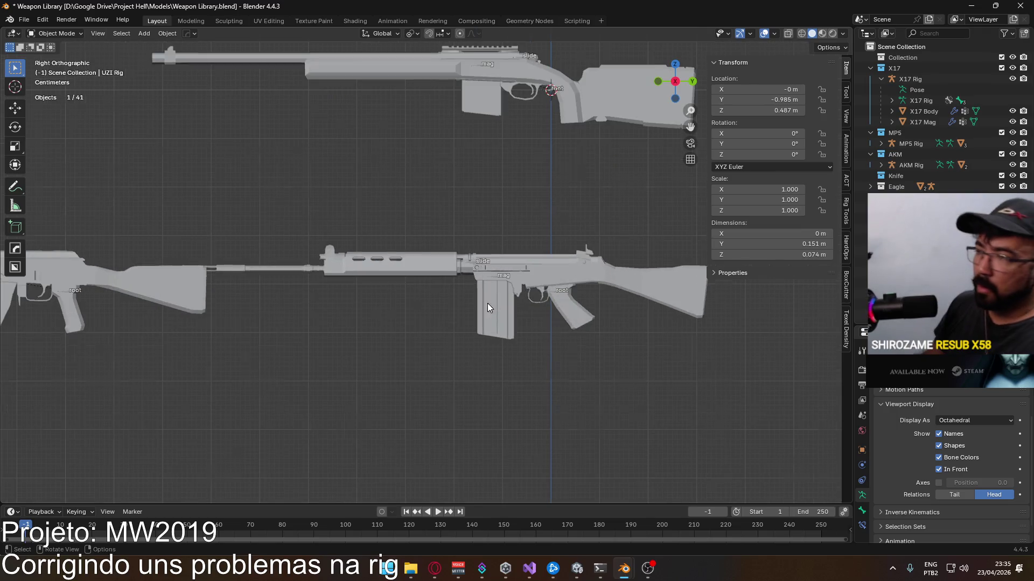
{"action": "middle_click_drag", "start_coordinate": [487, 303], "coordinate": [444, 348], "text": "shift"}
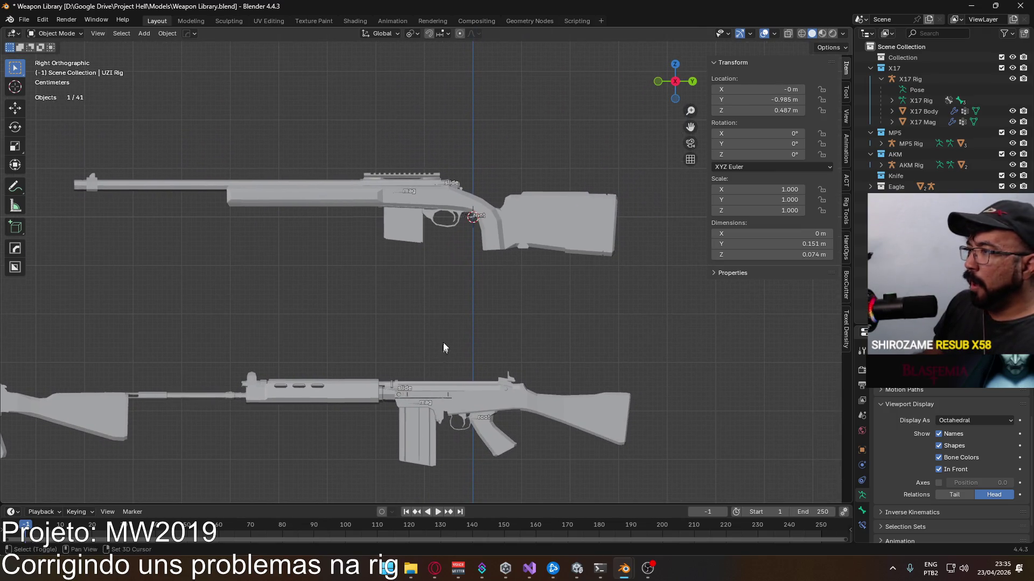
{"action": "left_click", "coordinate": [400, 194]}
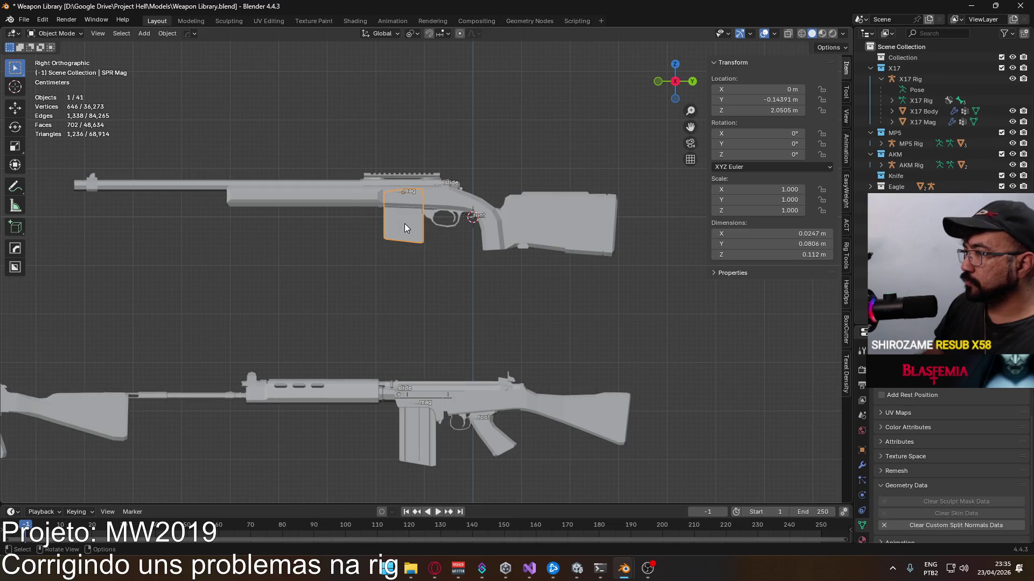
{"action": "middle_click_drag", "start_coordinate": [406, 219], "coordinate": [149, 60]}
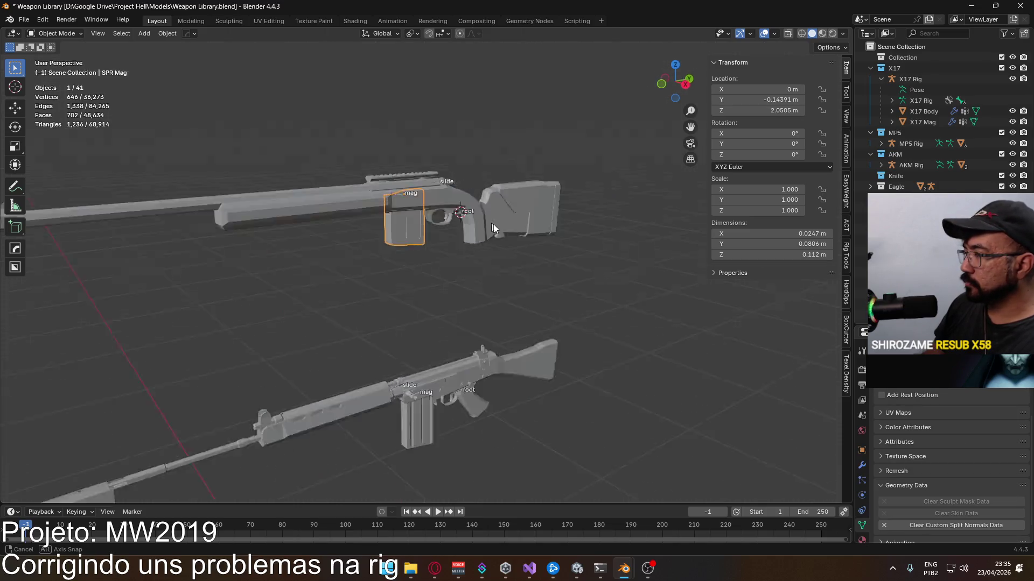
Step: Save Weapon Library and open Player Viewmodel Generic.blend from recent files
{"action": "key", "text": "ctrl+s"}
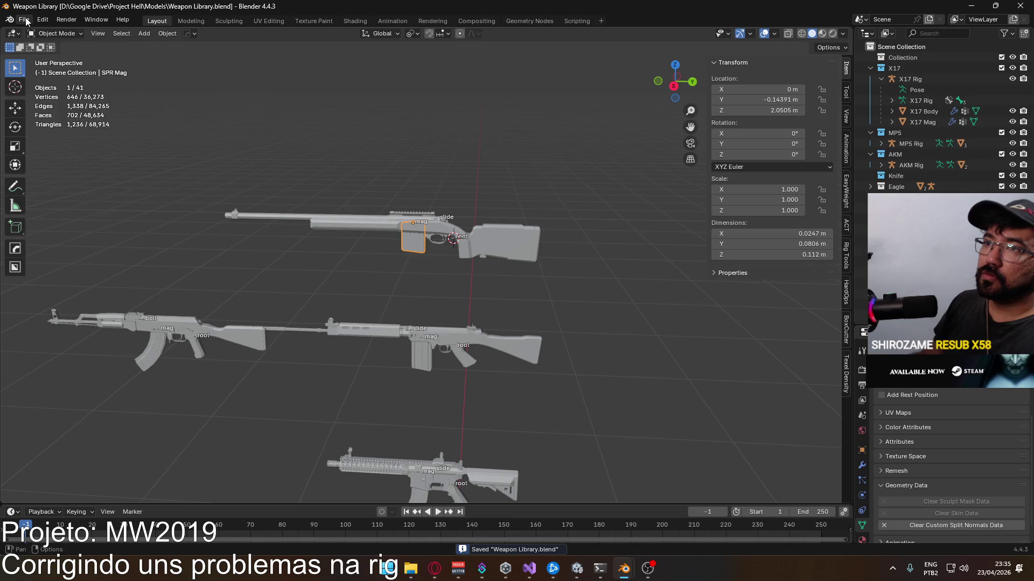
{"action": "left_click", "coordinate": [26, 20]}
{"action": "left_click", "coordinate": [217, 65]}
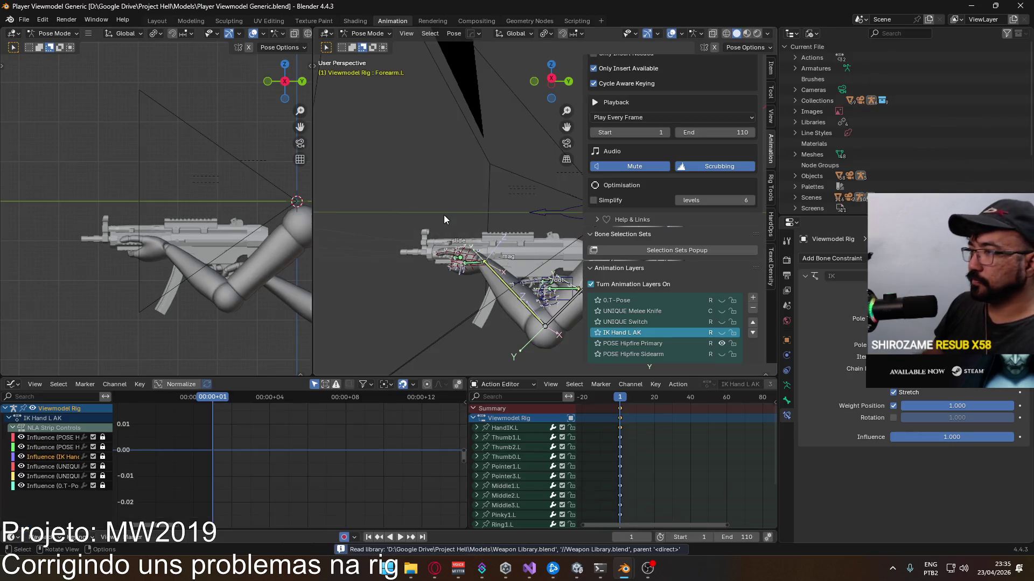
{"action": "scroll", "coordinate": [444, 215], "scroll_direction": "down", "scroll_amount": 3}
Step: Save the viewmodel file and start linking data from another blend file
{"action": "left_click", "coordinate": [810, 33]}
{"action": "left_click", "coordinate": [832, 67]}
{"action": "key", "text": "ctrl+s"}
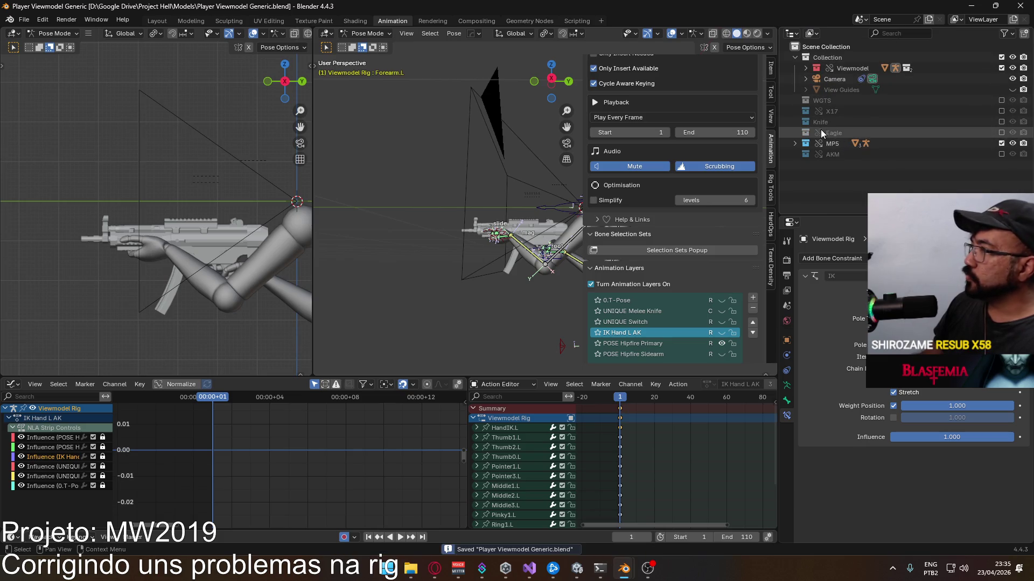
{"action": "left_click", "coordinate": [24, 20]}
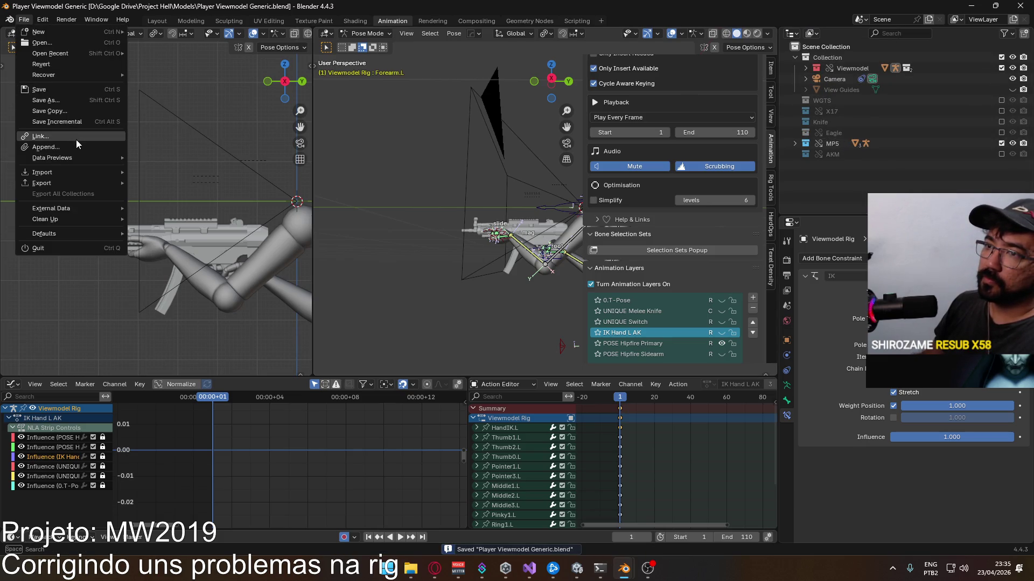
{"action": "left_click", "coordinate": [76, 140]}
Step: Link the M24 SPR collection and make it a library override with Selected & Content
{"action": "double_click", "coordinate": [456, 215]}
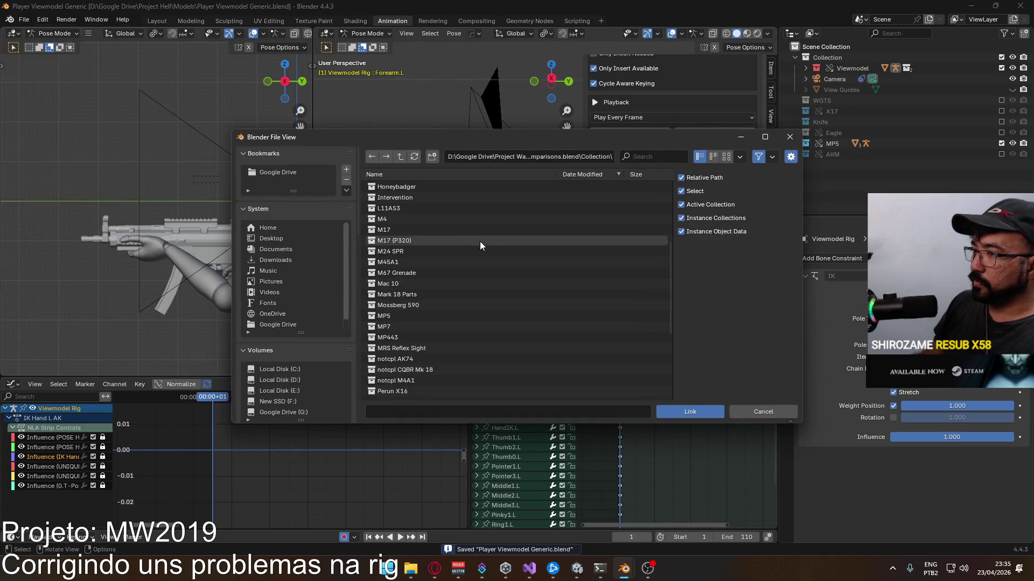
{"action": "left_click", "coordinate": [436, 251]}
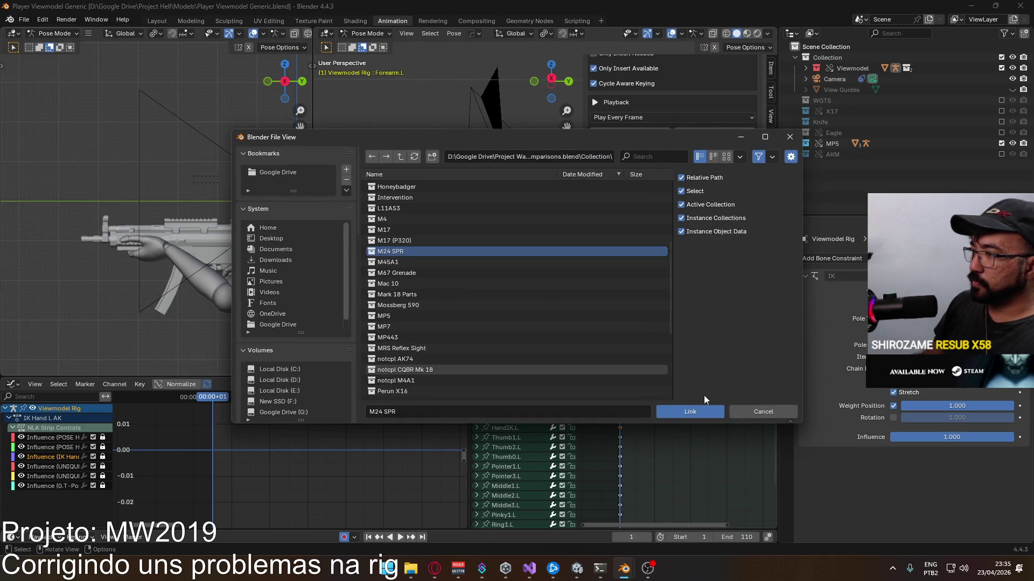
{"action": "left_click", "coordinate": [696, 411]}
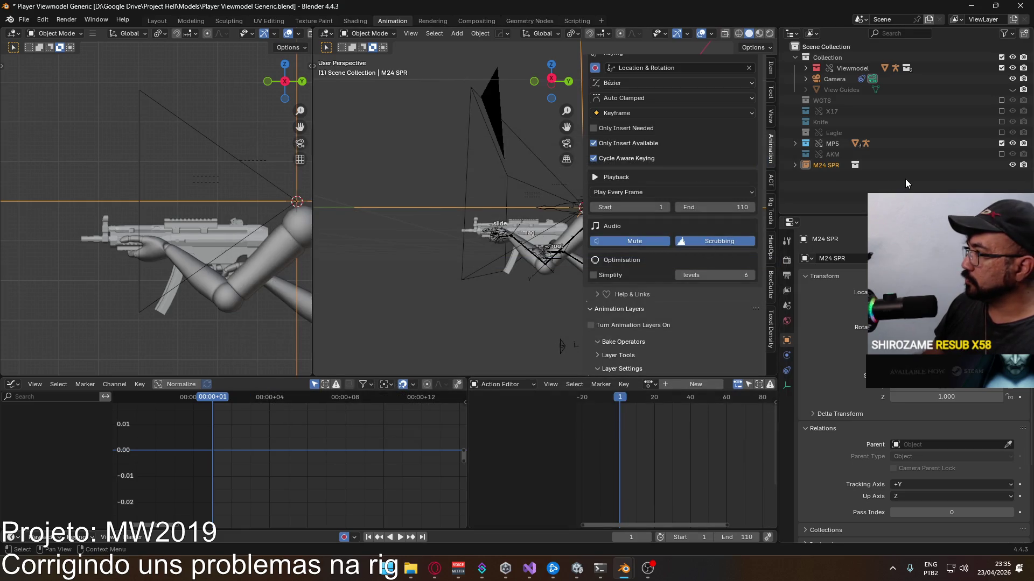
{"action": "right_click", "coordinate": [819, 165]}
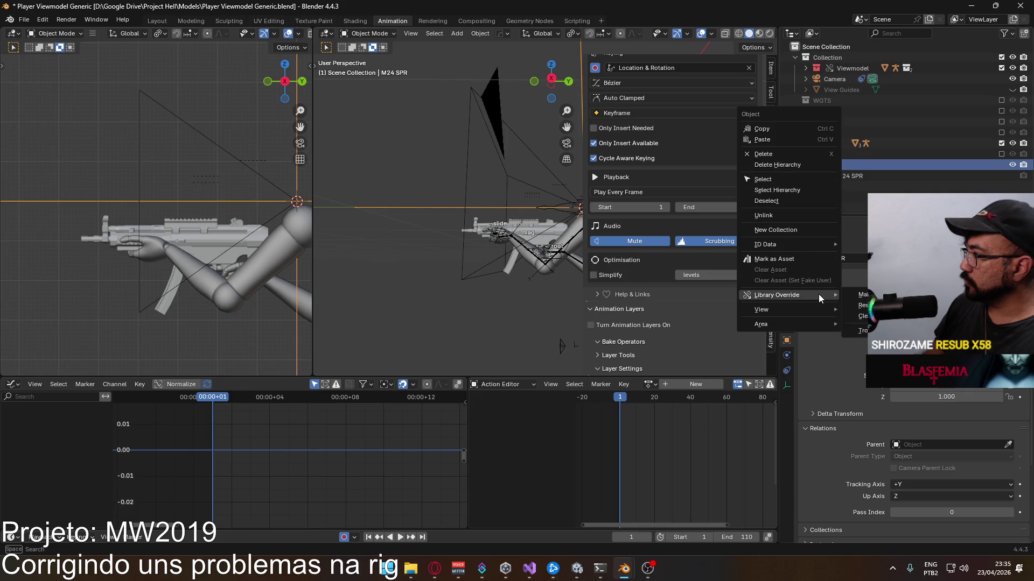
{"action": "mouse_move", "coordinate": [863, 295]}
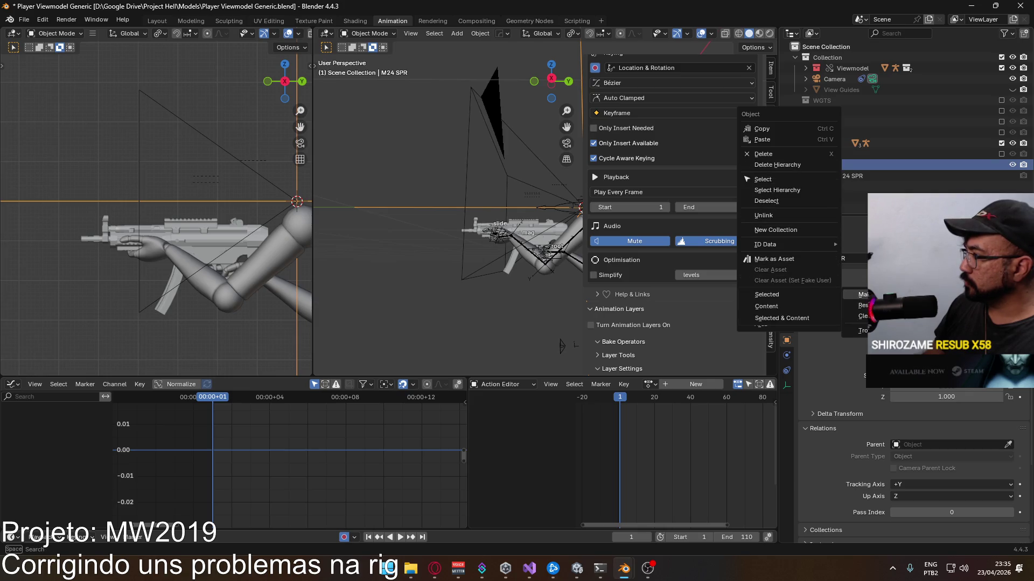
{"action": "mouse_move", "coordinate": [776, 294]}
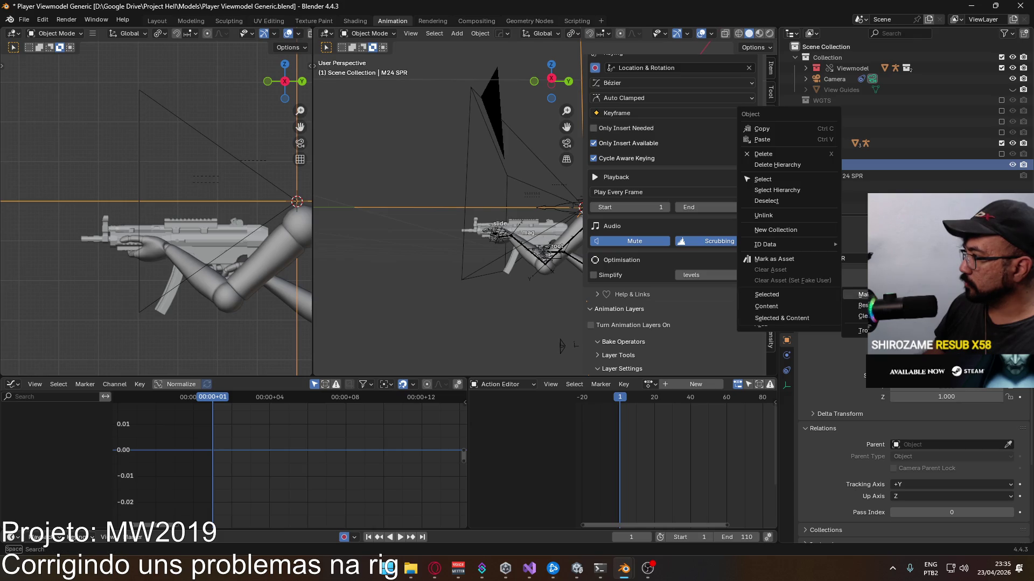
{"action": "left_click", "coordinate": [810, 318]}
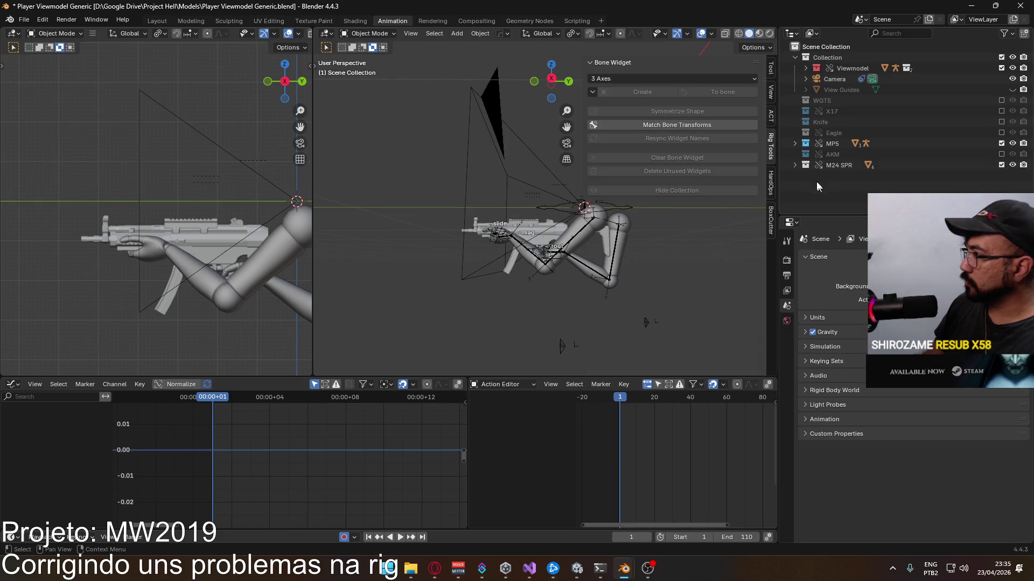
Step: Save the viewmodel, reopen and save Weapon Library, then return to Player Viewmodel Generic
{"action": "left_click", "coordinate": [795, 165]}
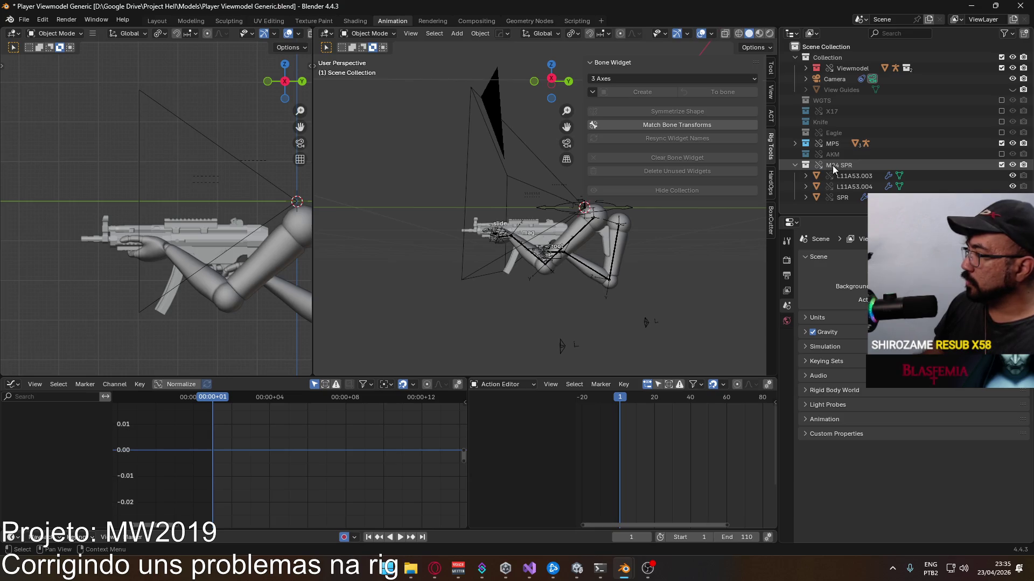
{"action": "key", "text": "ctrl+s"}
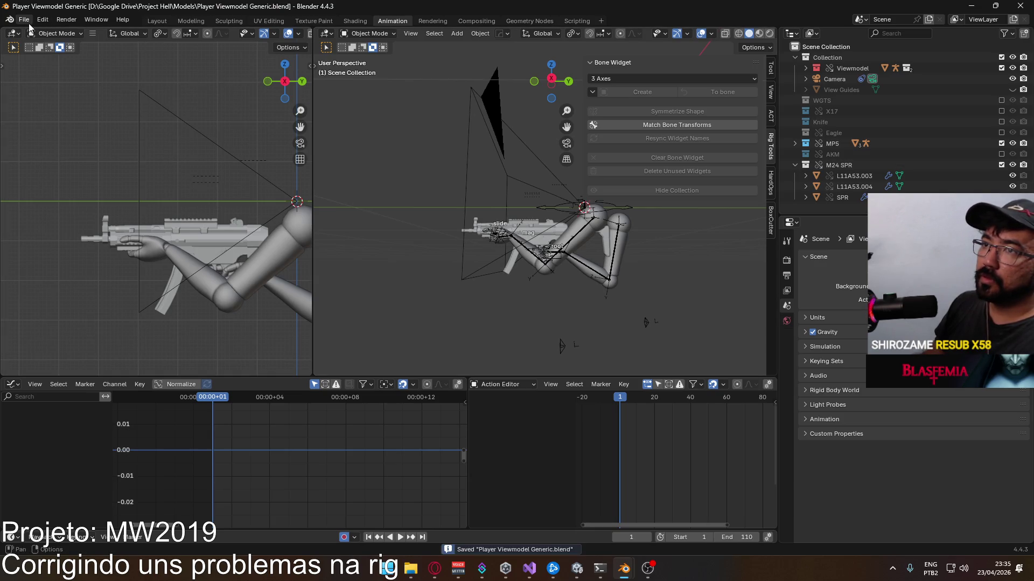
{"action": "left_click", "coordinate": [26, 20]}
{"action": "mouse_move", "coordinate": [50, 53]}
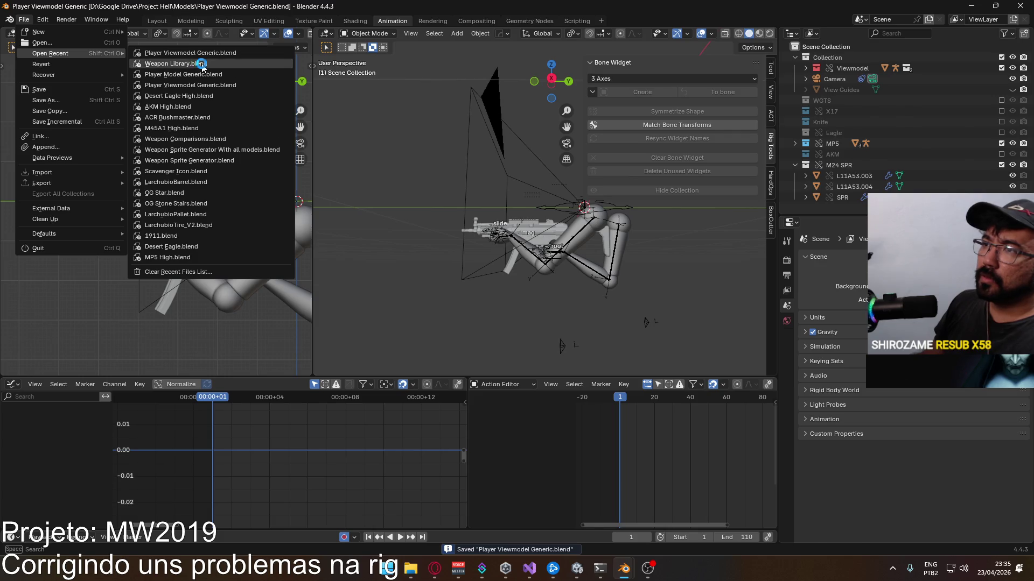
{"action": "left_click", "coordinate": [201, 63]}
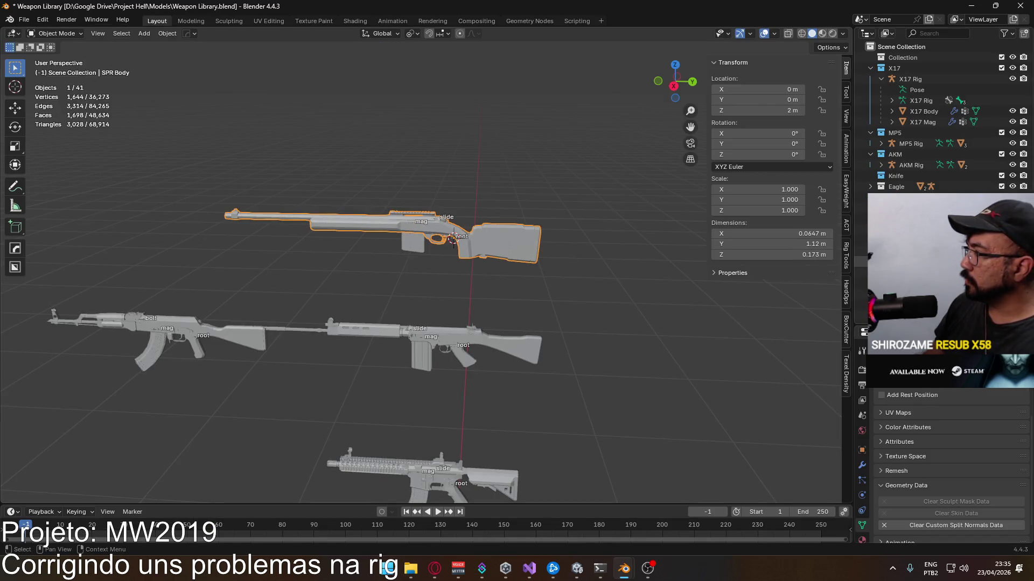
{"action": "scroll", "coordinate": [936, 121], "scroll_direction": "down", "scroll_amount": 2}
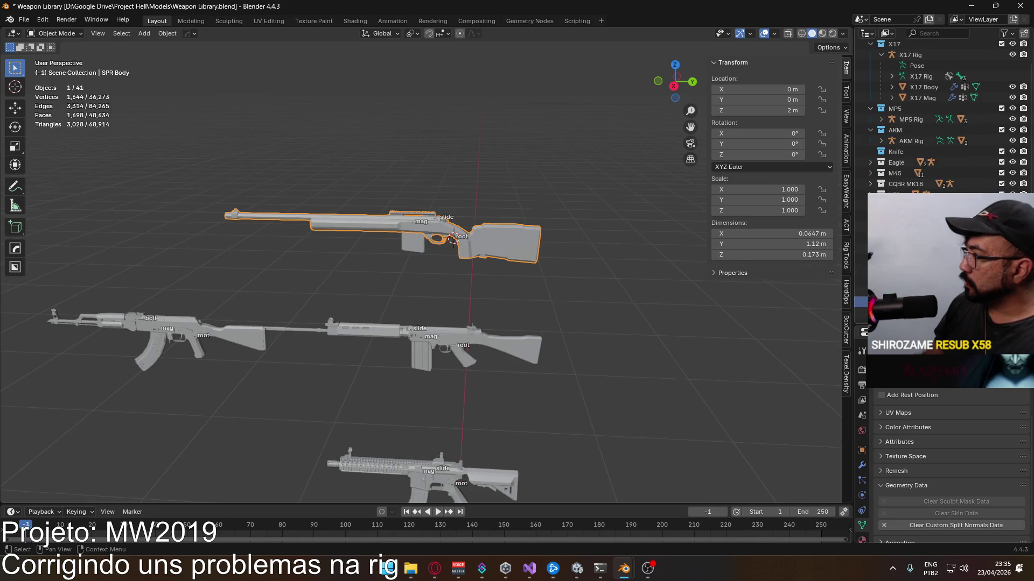
{"action": "key", "text": "ctrl+s"}
{"action": "left_click", "coordinate": [25, 19]}
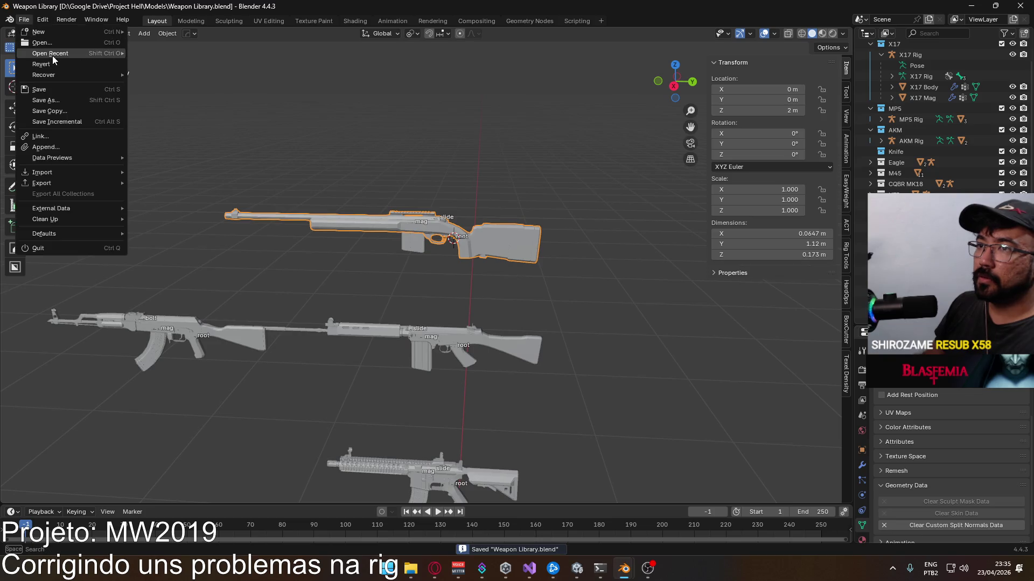
{"action": "left_click", "coordinate": [218, 64]}
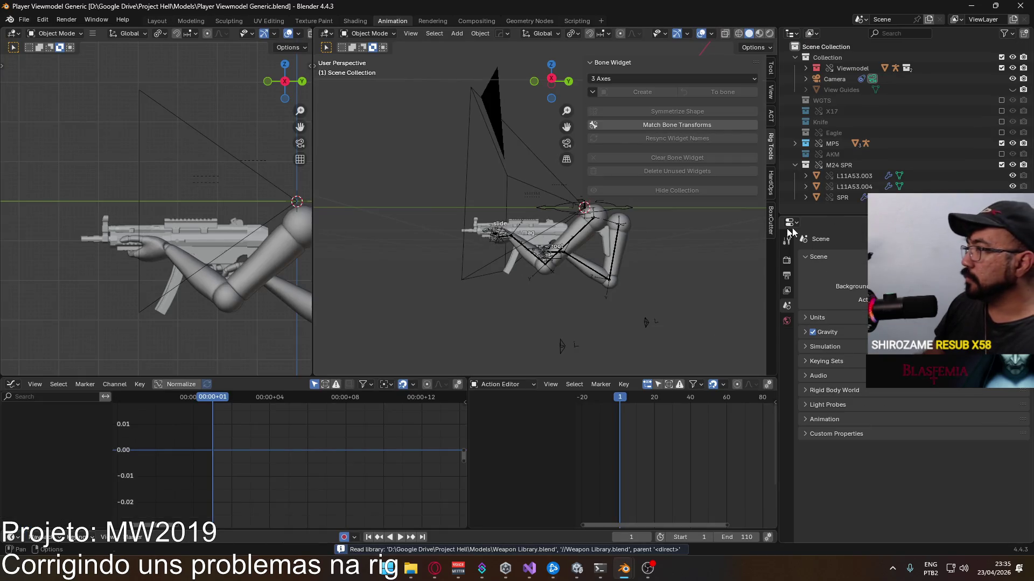
Step: Revert Player Viewmodel Generic to its last saved version
{"action": "left_click", "coordinate": [849, 197]}
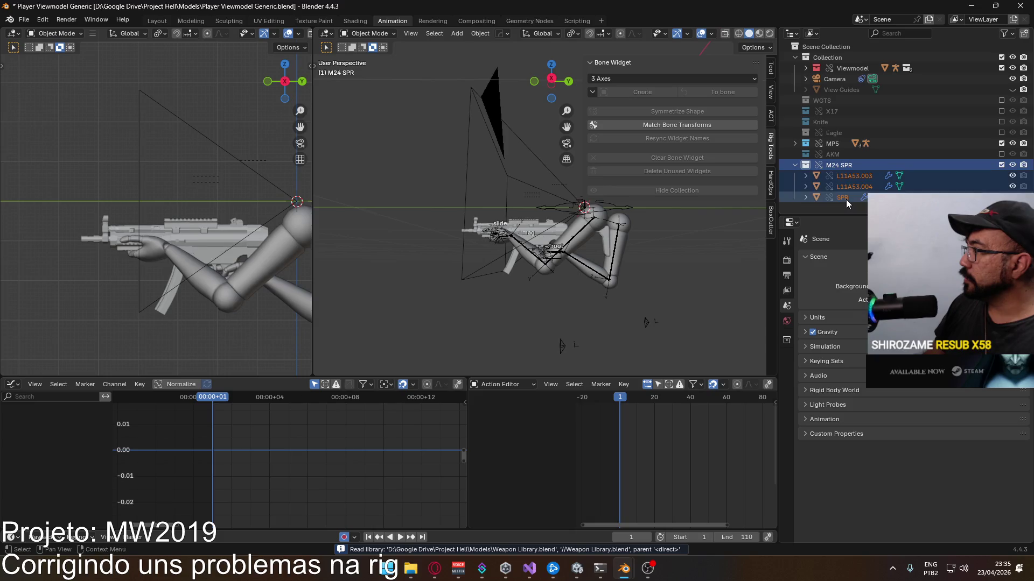
{"action": "right_click", "coordinate": [845, 199]}
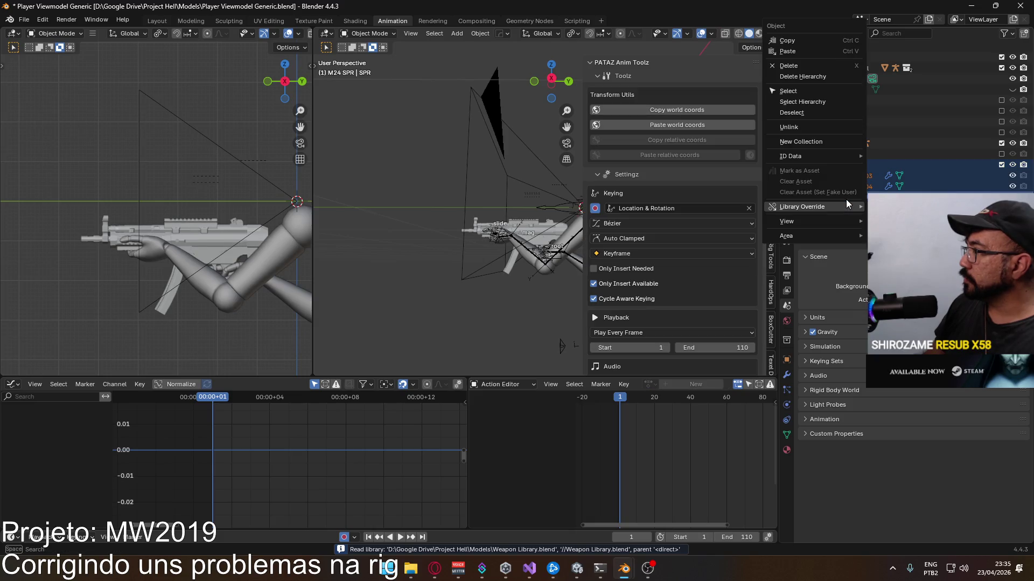
{"action": "left_click", "coordinate": [25, 18]}
{"action": "left_click", "coordinate": [43, 67]}
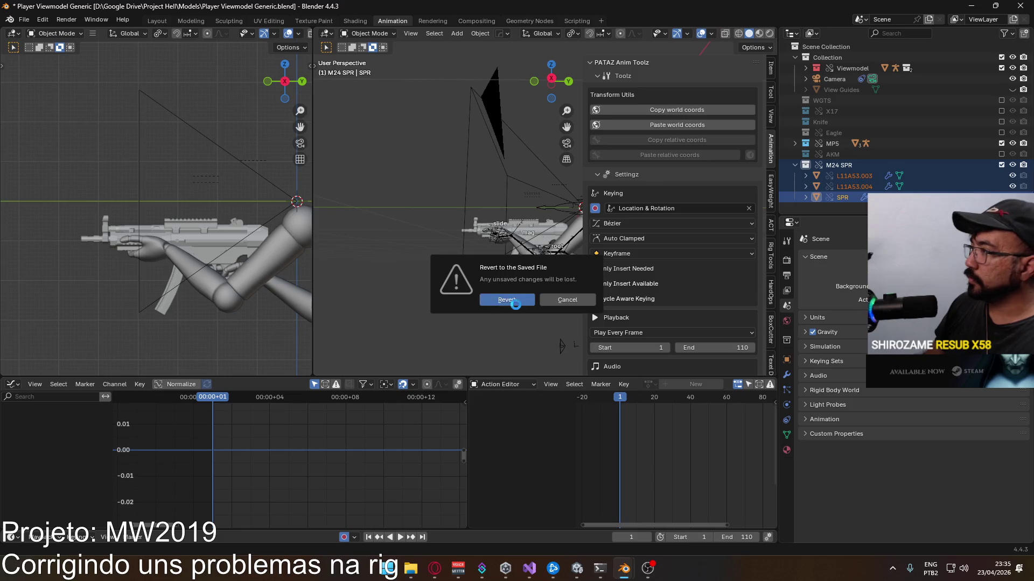
{"action": "left_click", "coordinate": [506, 299]}
Step: Delete the SPR object with its hierarchy from M24 SPR and save the file
{"action": "left_click", "coordinate": [848, 197]}
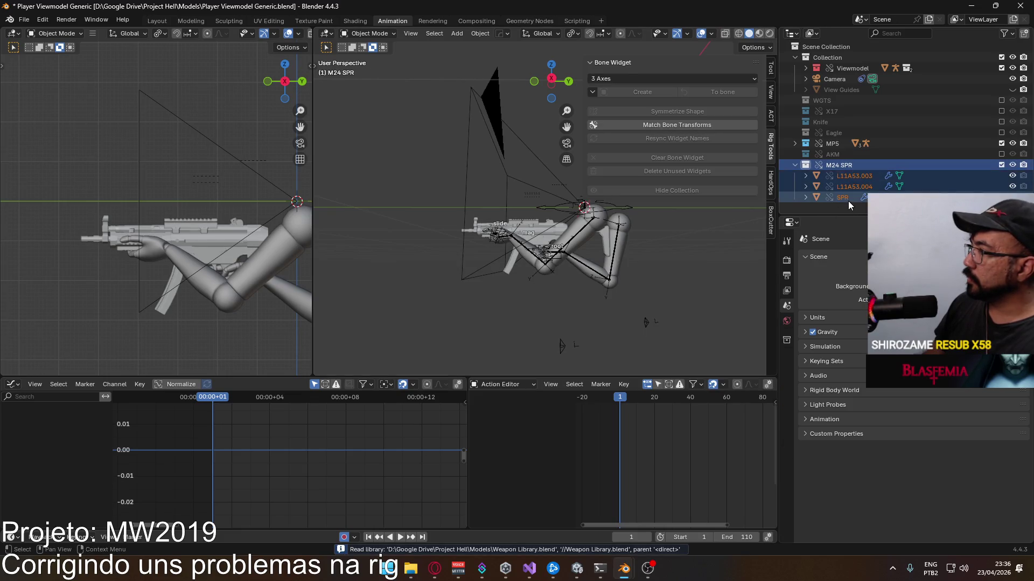
{"action": "right_click", "coordinate": [848, 201]}
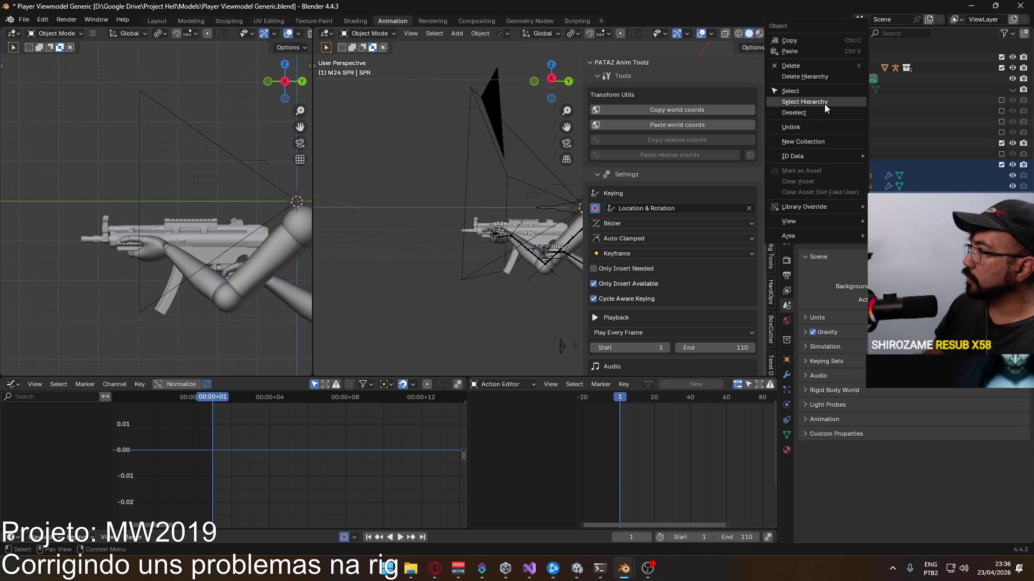
{"action": "left_click", "coordinate": [805, 77]}
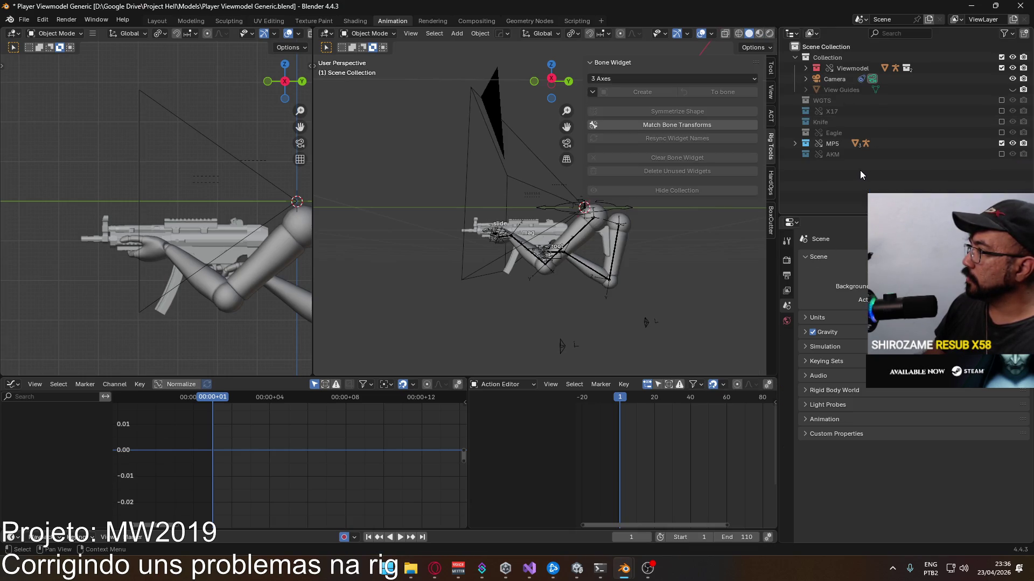
{"action": "key", "text": "ctrl+s"}
{"action": "left_click", "coordinate": [24, 20]}
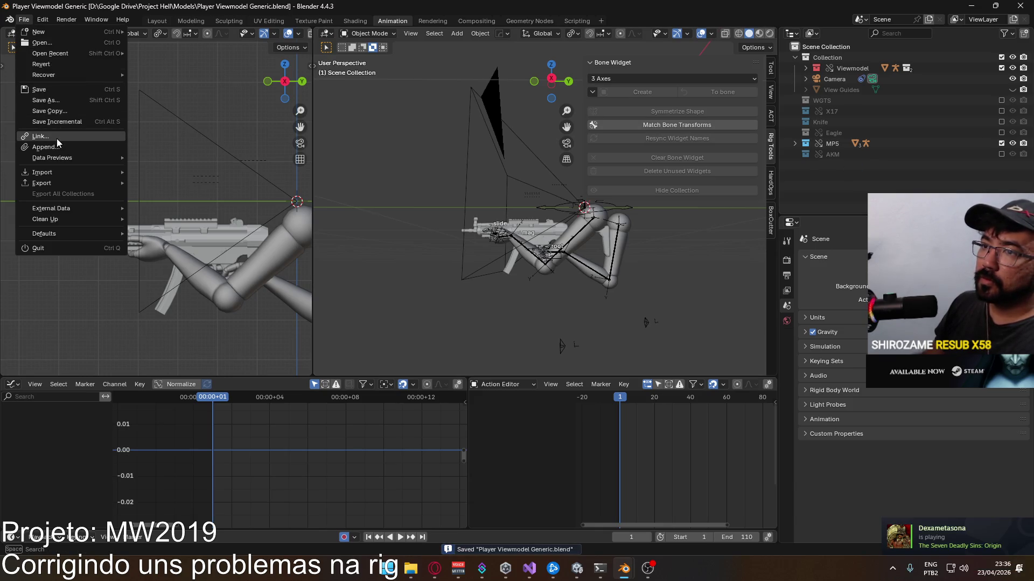
Step: Start File > Link and browse Google Drive > Project Hell > Models
{"action": "left_click", "coordinate": [41, 140]}
{"action": "left_click", "coordinate": [402, 157]}
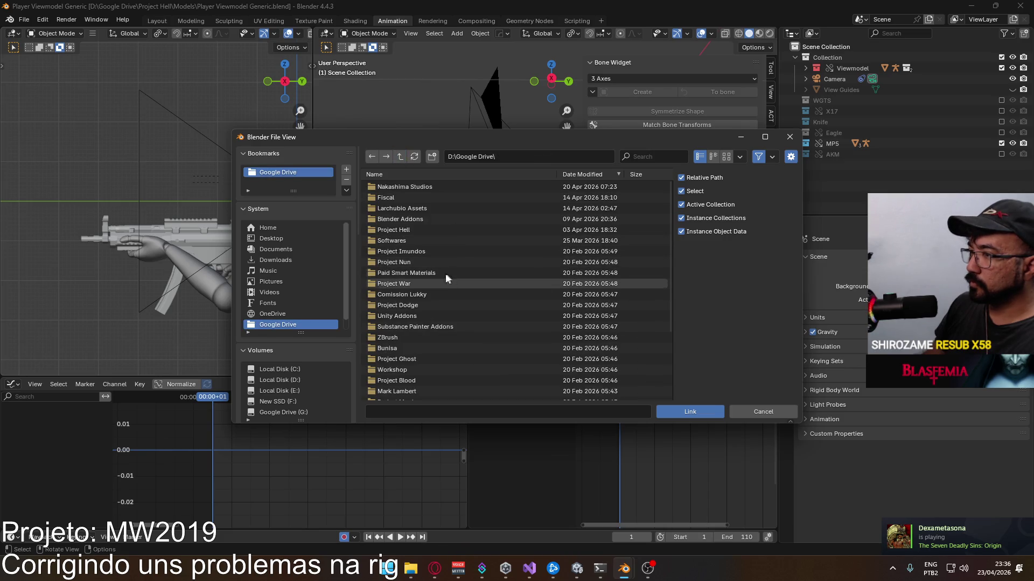
{"action": "left_click", "coordinate": [437, 230]}
{"action": "left_click", "coordinate": [423, 189]}
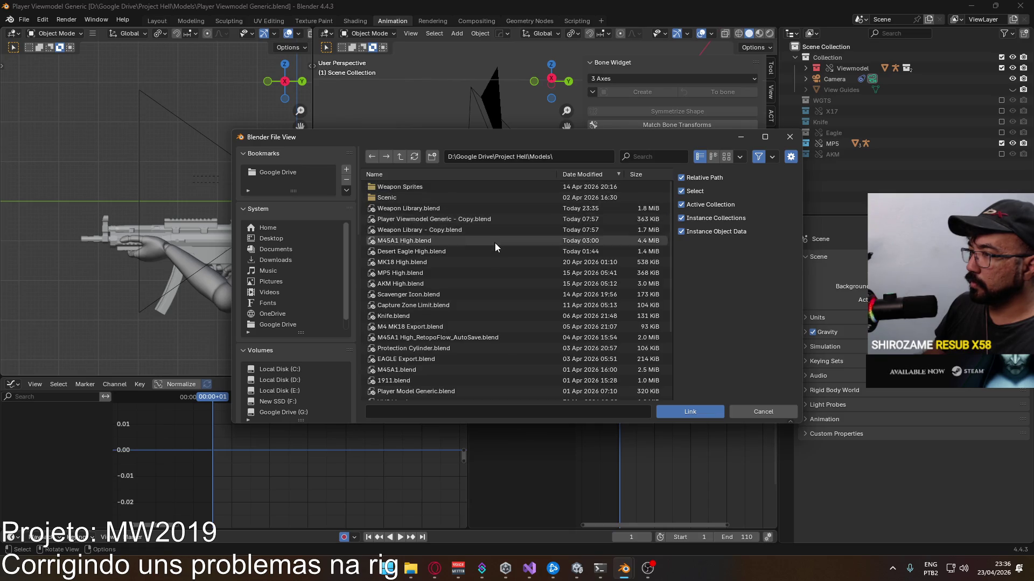
{"action": "scroll", "coordinate": [498, 258], "scroll_direction": "down", "scroll_amount": 5}
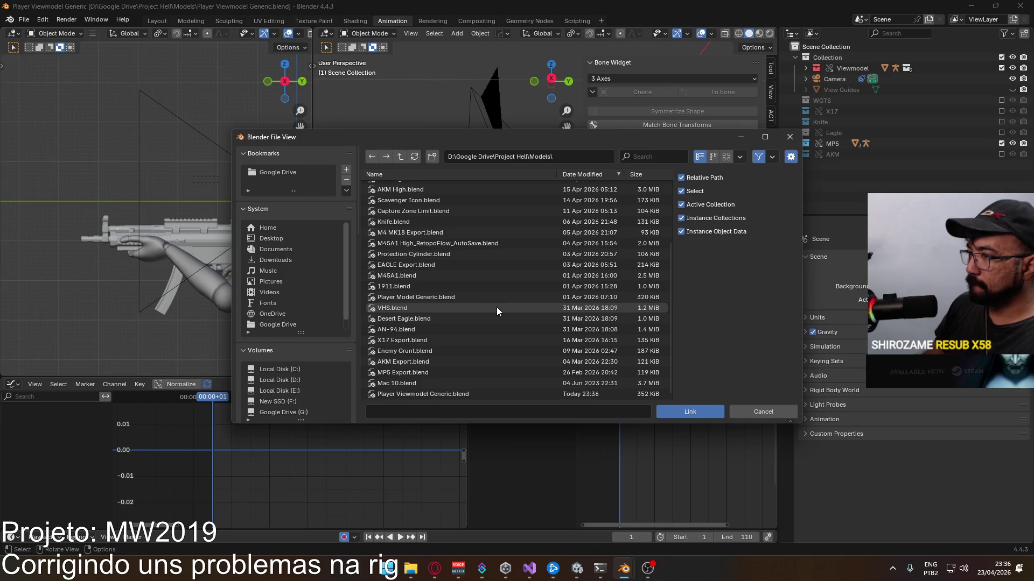
{"action": "scroll", "coordinate": [497, 259], "scroll_direction": "up", "scroll_amount": 1}
{"action": "left_click", "coordinate": [470, 256]}
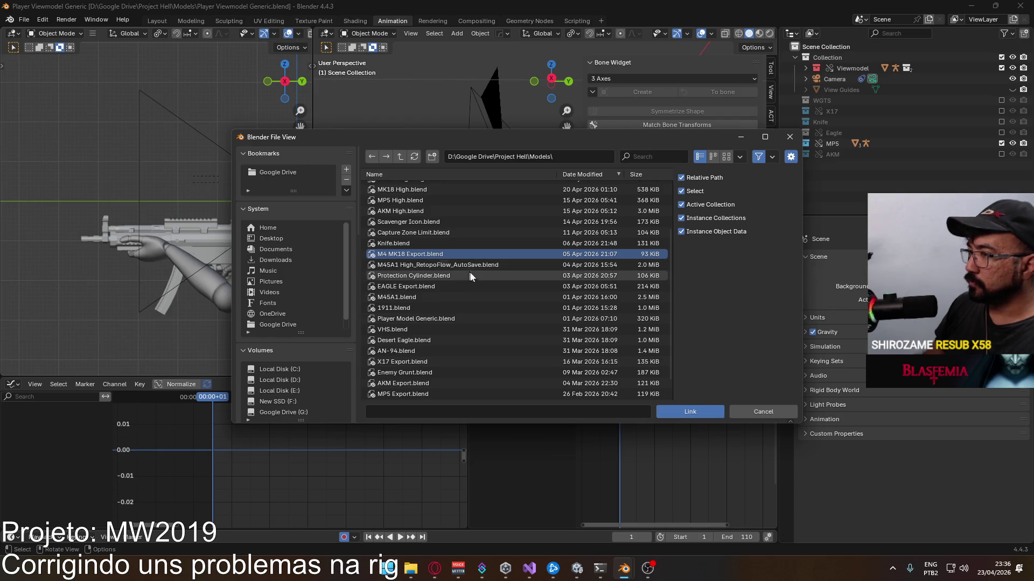
{"action": "scroll", "coordinate": [480, 270], "scroll_direction": "up", "scroll_amount": 3}
{"action": "scroll", "coordinate": [481, 272], "scroll_direction": "up", "scroll_amount": 1}
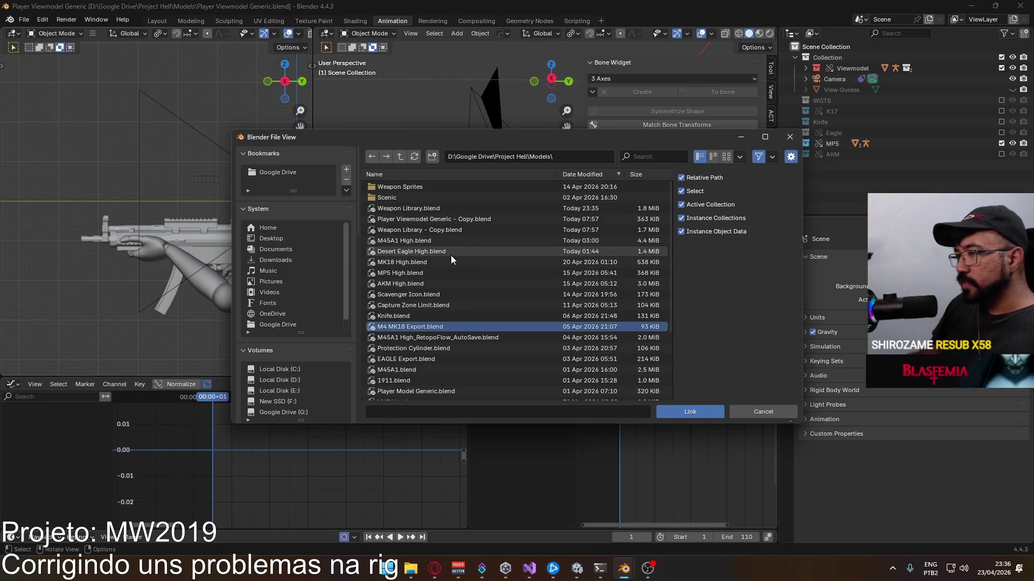
{"action": "scroll", "coordinate": [451, 256], "scroll_direction": "down", "scroll_amount": 2}
{"action": "scroll", "coordinate": [448, 263], "scroll_direction": "down", "scroll_amount": 2}
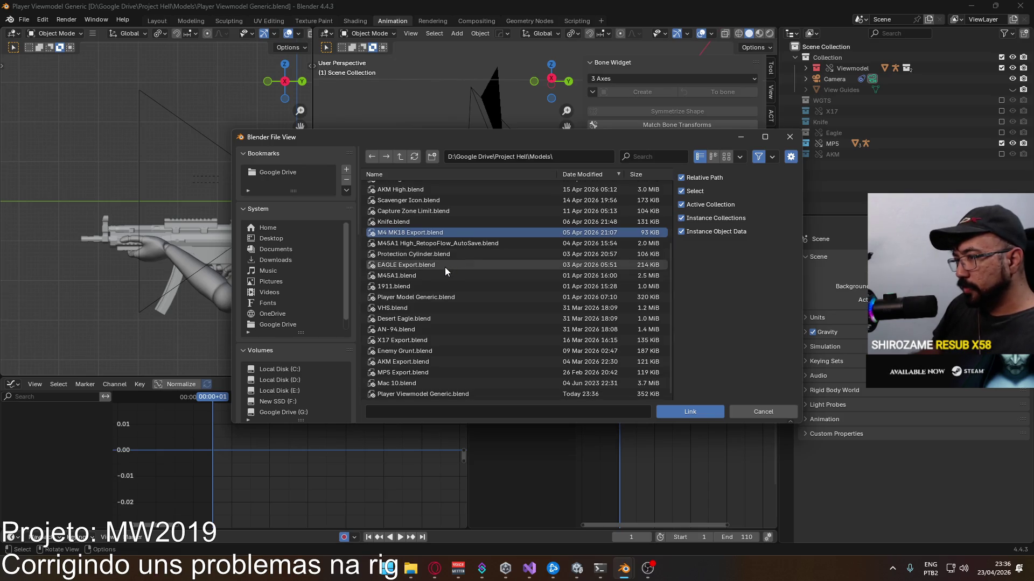
{"action": "scroll", "coordinate": [446, 268], "scroll_direction": "up", "scroll_amount": 2}
{"action": "scroll", "coordinate": [504, 286], "scroll_direction": "up", "scroll_amount": 2}
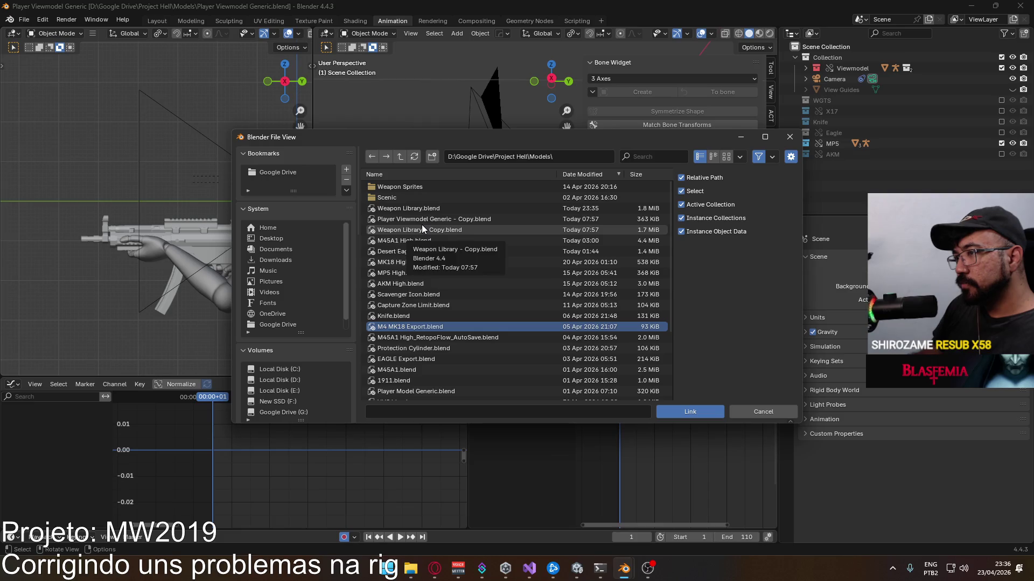
Step: Link the M24 SPR collection from Weapon Library.blend's Collection category into the scene
{"action": "double_click", "coordinate": [458, 208]}
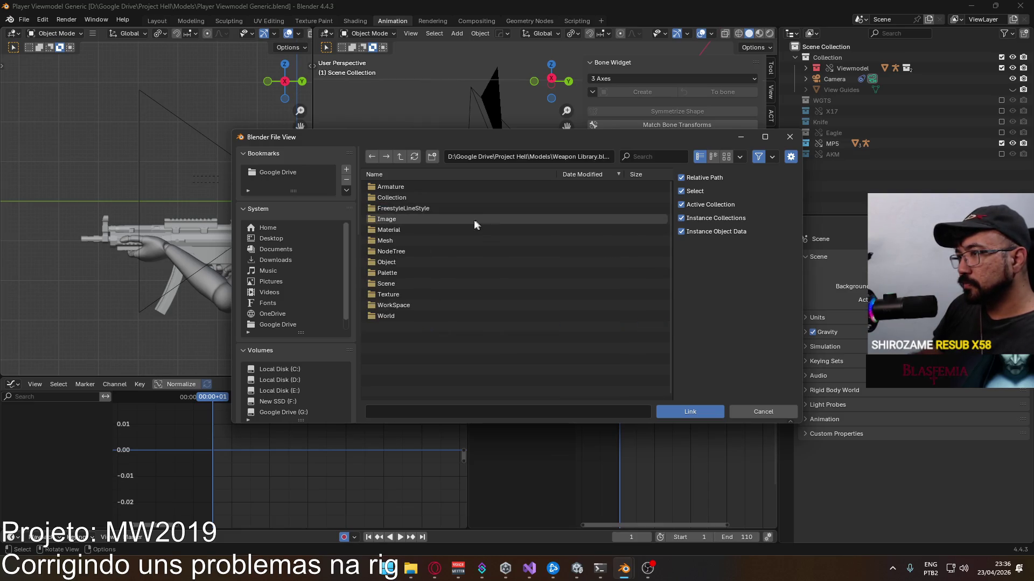
{"action": "double_click", "coordinate": [427, 262]}
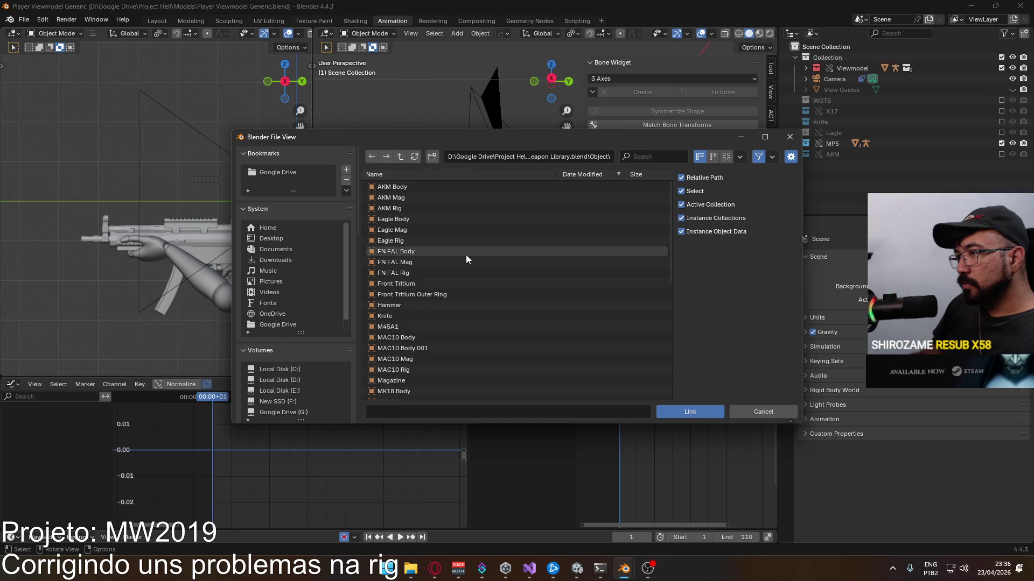
{"action": "scroll", "coordinate": [455, 269], "scroll_direction": "down", "scroll_amount": 2}
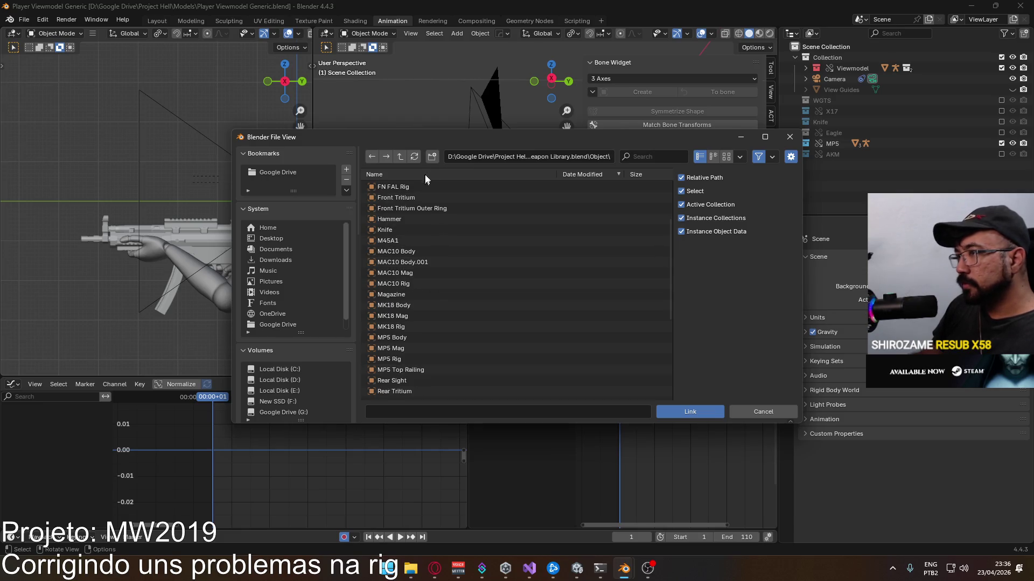
{"action": "left_click", "coordinate": [406, 156]}
{"action": "double_click", "coordinate": [414, 196]}
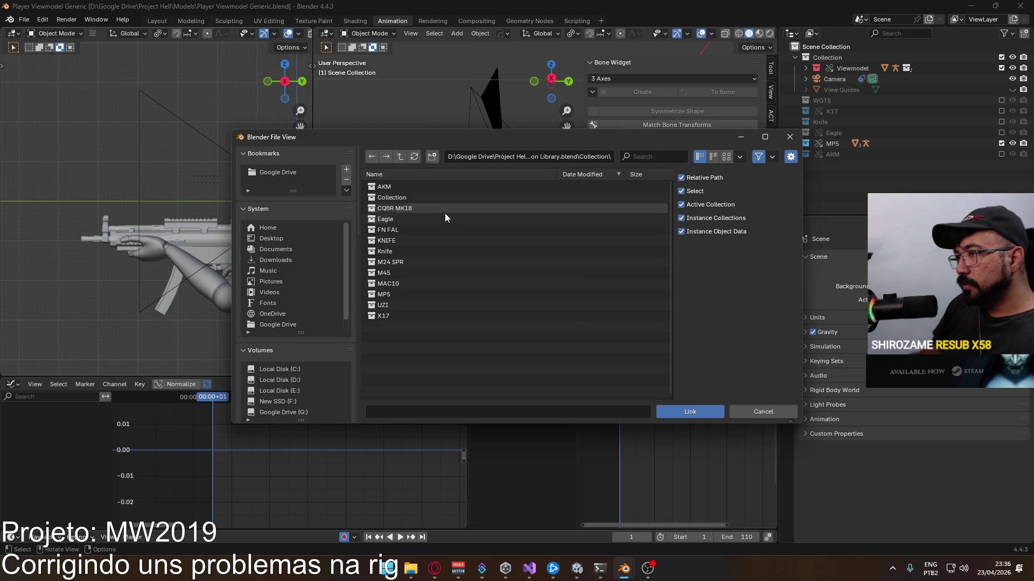
{"action": "left_click", "coordinate": [430, 265]}
{"action": "left_click", "coordinate": [690, 412]}
{"action": "right_click", "coordinate": [792, 166]}
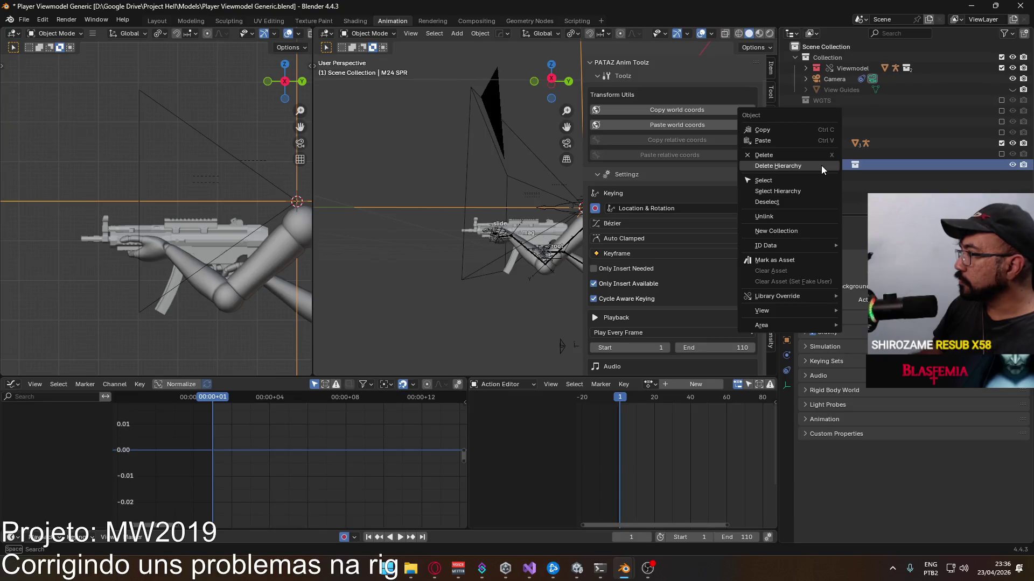
Step: Make the linked M24 SPR an editable library override and select its SPR Rig
{"action": "mouse_move", "coordinate": [862, 296]}
{"action": "left_click", "coordinate": [782, 319]}
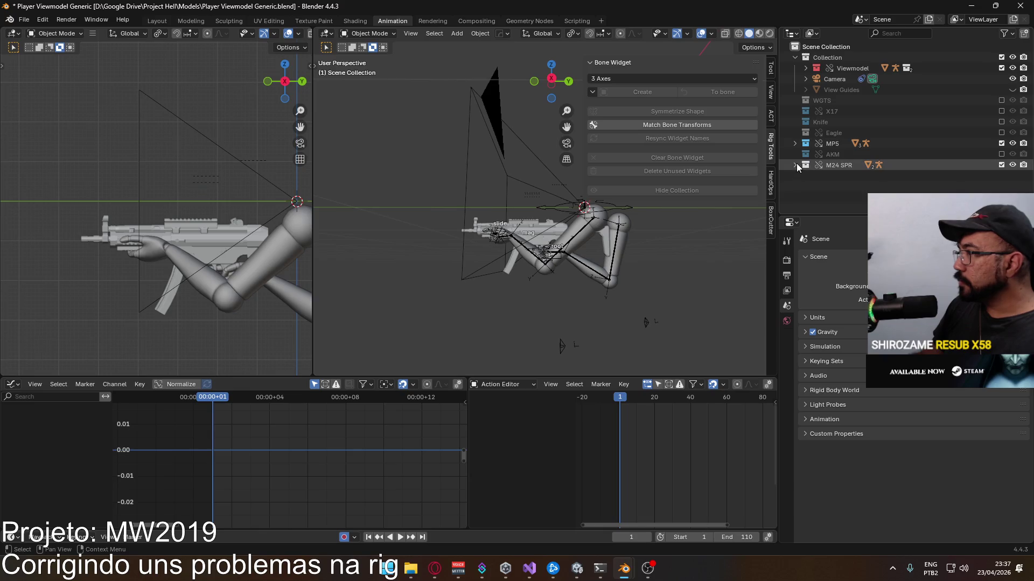
{"action": "left_click", "coordinate": [796, 164]}
{"action": "left_click", "coordinate": [847, 175]}
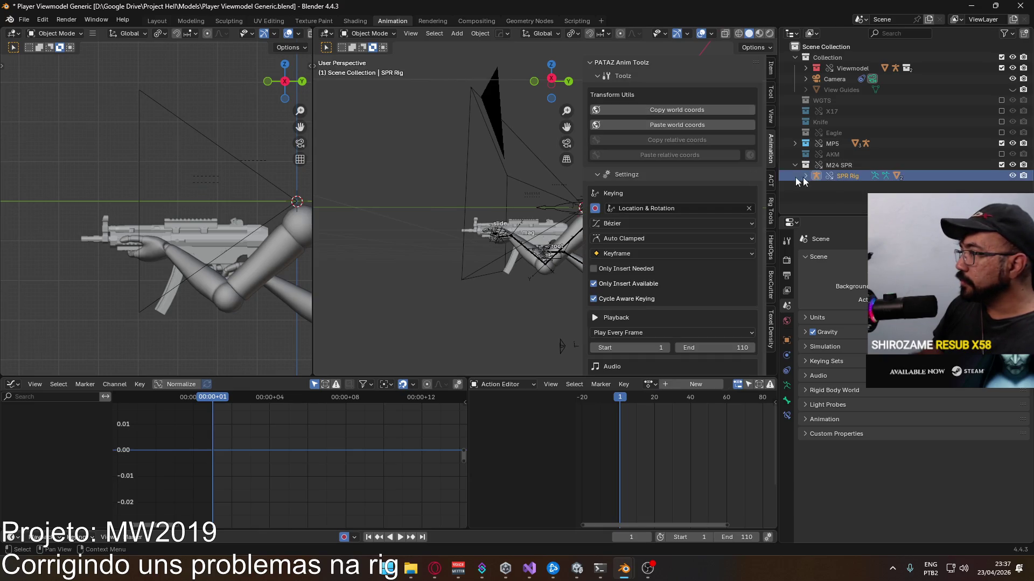
{"action": "scroll", "coordinate": [449, 223], "scroll_direction": "down", "scroll_amount": 3}
{"action": "scroll", "coordinate": [450, 222], "scroll_direction": "down", "scroll_amount": 2}
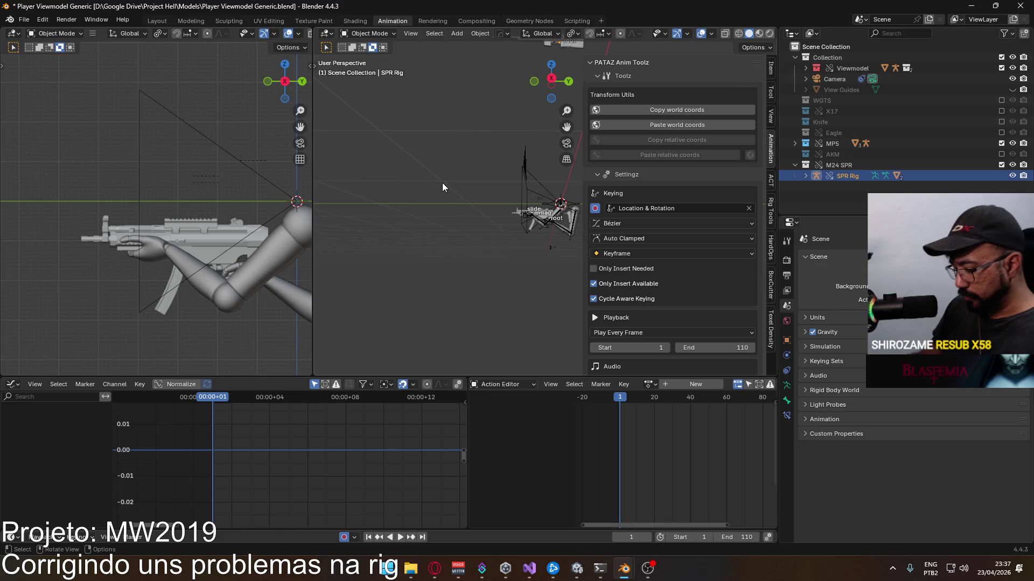
Step: In right ortho view with snapping on, move the SPR Rig down beside the viewmodel arms
{"action": "key", "text": "KP_3"}
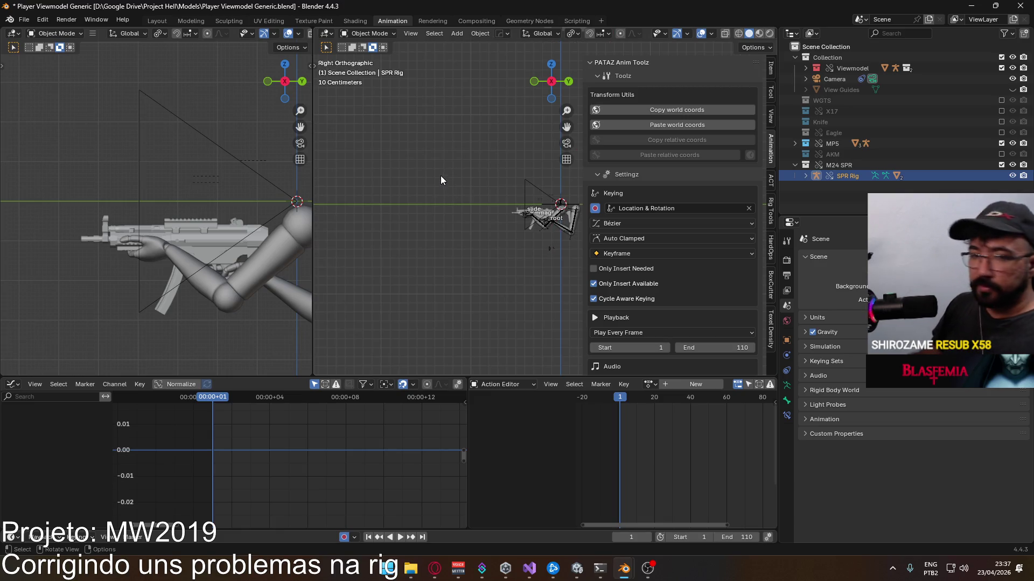
{"action": "middle_click_drag", "start_coordinate": [455, 153], "coordinate": [485, 191], "text": "shift"}
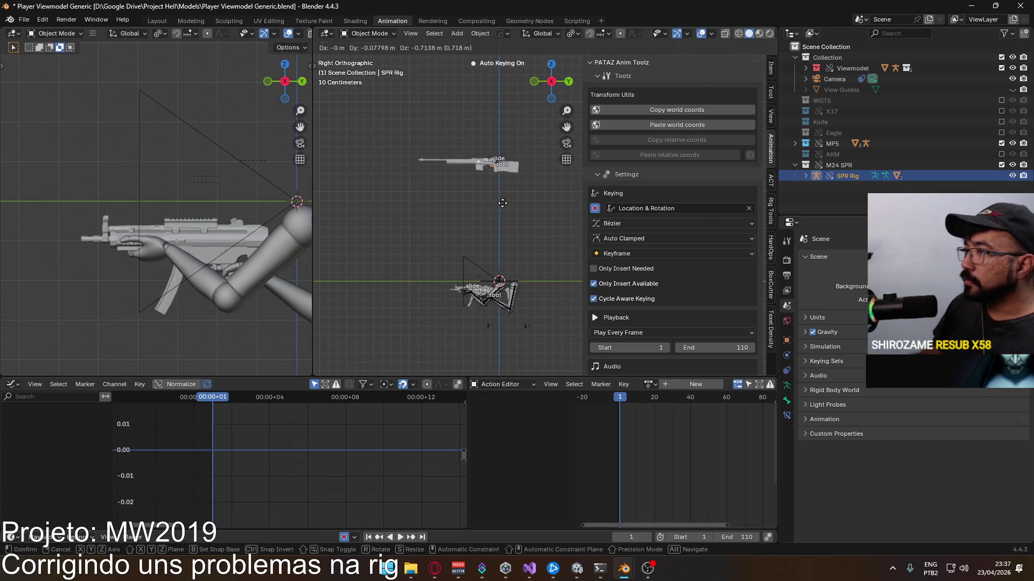
{"action": "left_click", "coordinate": [590, 33]}
{"action": "key", "text": "g"}
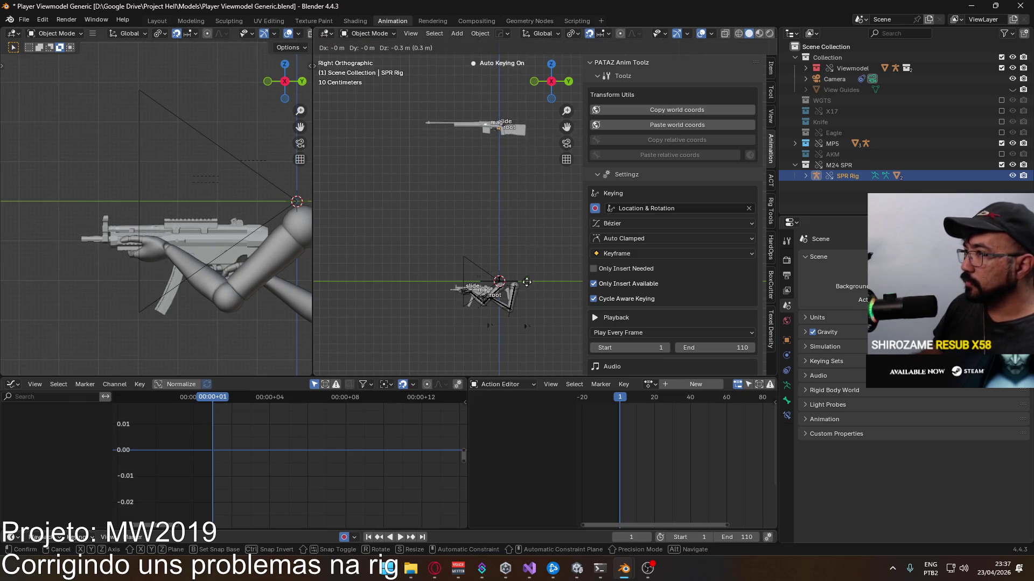
{"action": "left_click", "coordinate": [525, 77]}
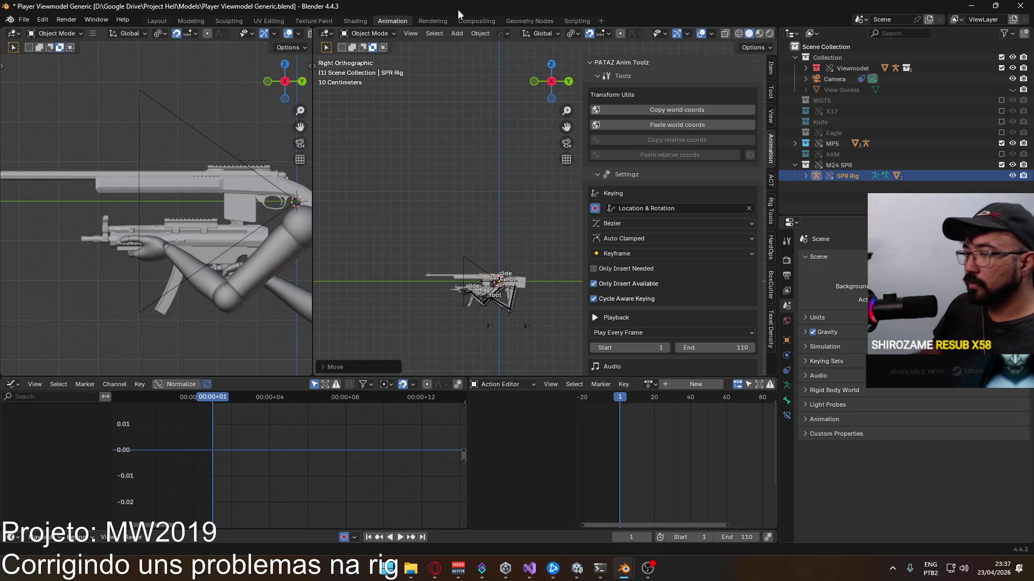
{"action": "scroll", "coordinate": [404, 208], "scroll_direction": "up", "scroll_amount": 2}
{"action": "scroll", "coordinate": [450, 180], "scroll_direction": "up", "scroll_amount": 2}
{"action": "scroll", "coordinate": [450, 180], "scroll_direction": "down", "scroll_amount": 1}
{"action": "scroll", "coordinate": [452, 180], "scroll_direction": "up", "scroll_amount": 1}
{"action": "mouse_move", "coordinate": [452, 180]}
{"action": "middle_mouse_down", "text": "shift"}
{"action": "mouse_move", "coordinate": [465, 164]}
{"action": "mouse_move", "coordinate": [460, 186]}
{"action": "middle_mouse_up", "text": "shift"}
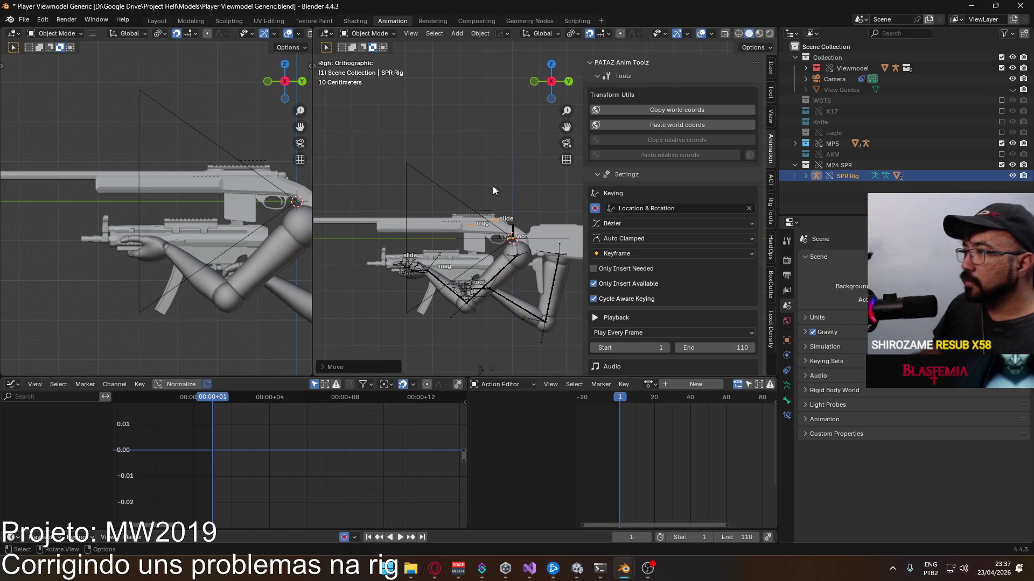
{"action": "left_click", "coordinate": [498, 277]}
Step: Make the SPR Rig active and switch it into Pose Mode and back to Object Mode
{"action": "middle_click_drag", "start_coordinate": [498, 277], "coordinate": [535, 216]}
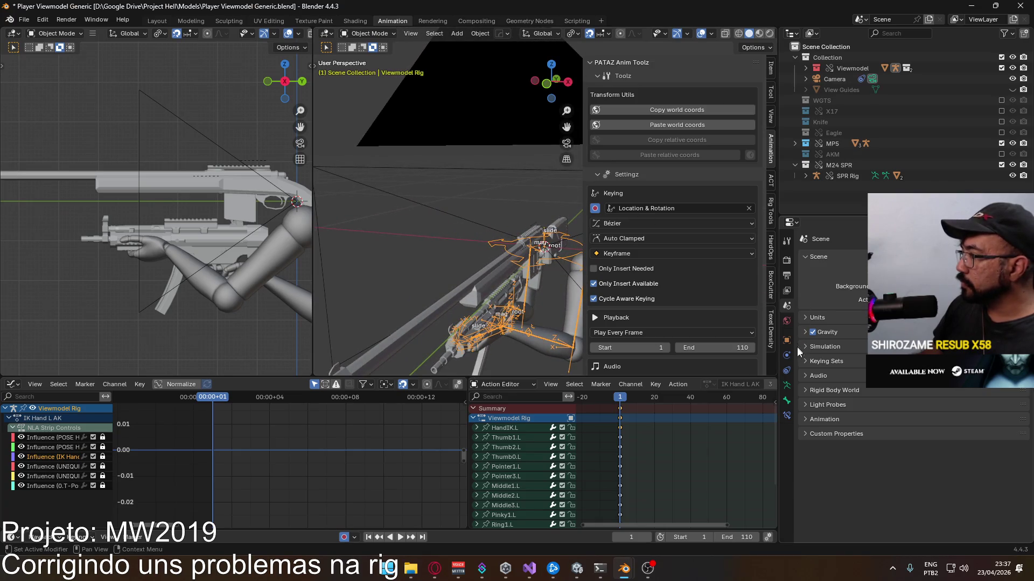
{"action": "left_click", "coordinate": [787, 385]}
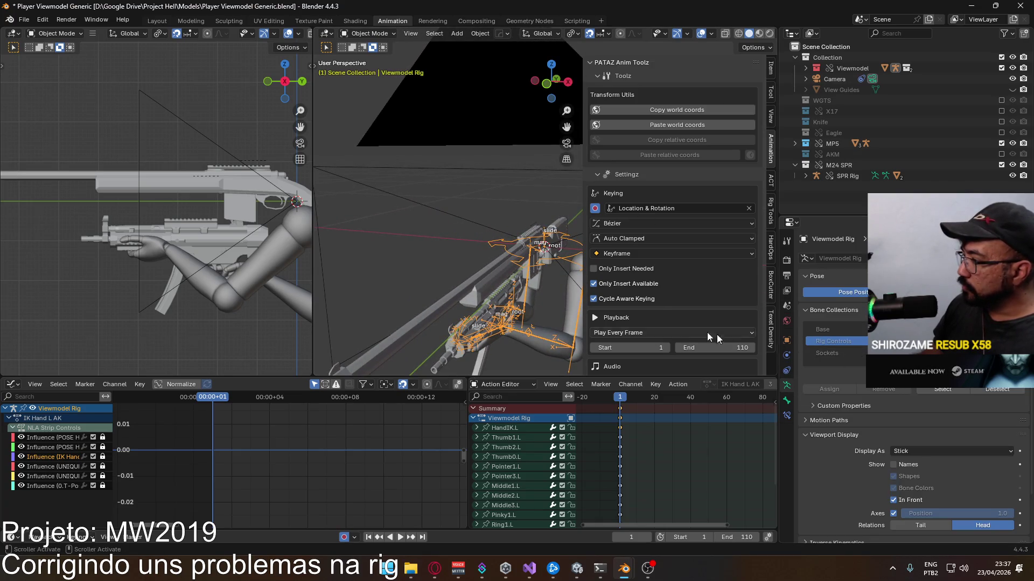
{"action": "scroll", "coordinate": [545, 299], "scroll_direction": "down", "scroll_amount": 3}
{"action": "middle_click_drag", "start_coordinate": [546, 298], "coordinate": [442, 259]}
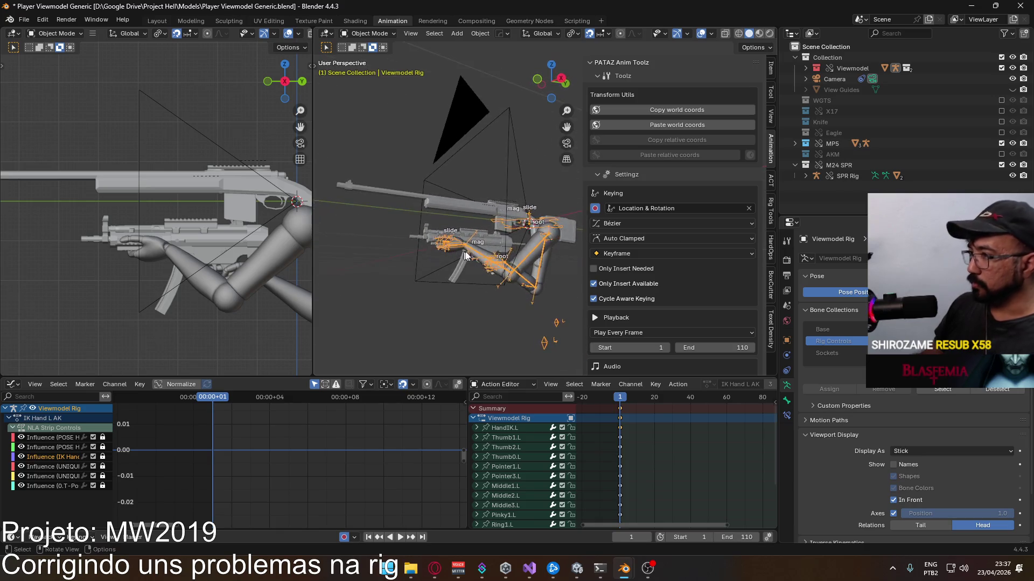
{"action": "scroll", "coordinate": [482, 237], "scroll_direction": "up", "scroll_amount": 4}
{"action": "left_click", "coordinate": [457, 225]}
{"action": "middle_click_drag", "start_coordinate": [448, 232], "coordinate": [491, 173]}
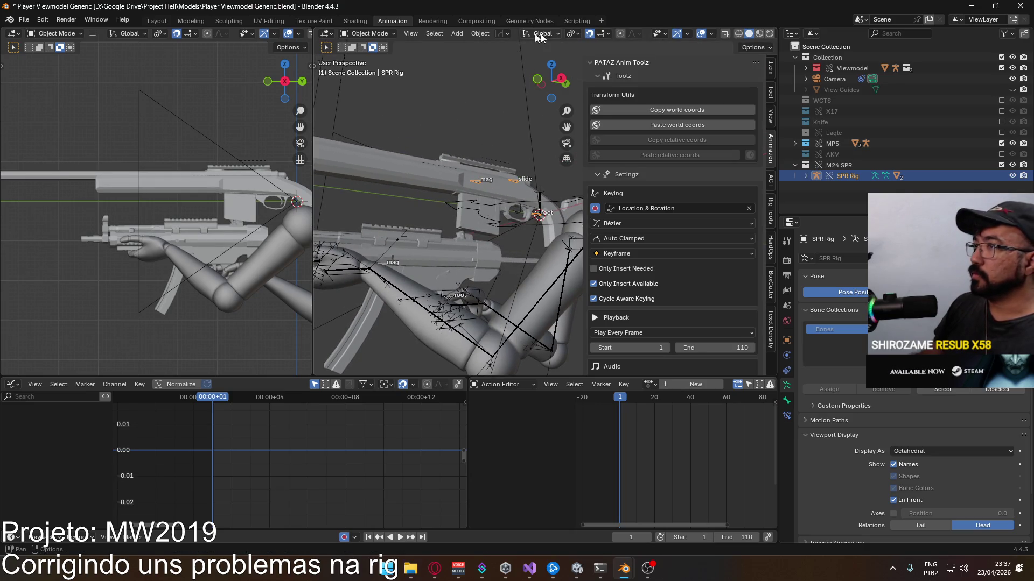
{"action": "left_click", "coordinate": [374, 34]}
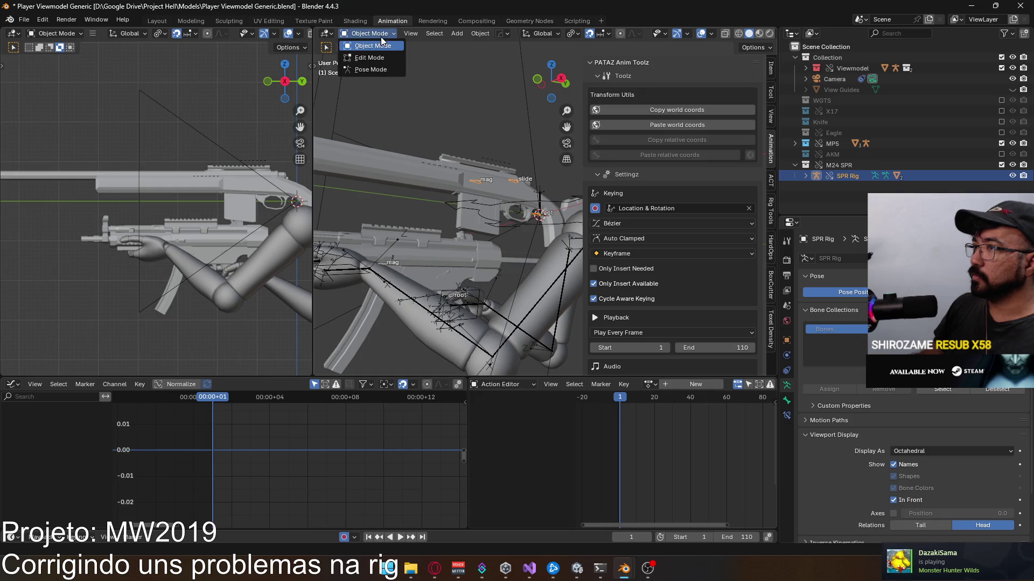
{"action": "left_click", "coordinate": [383, 73]}
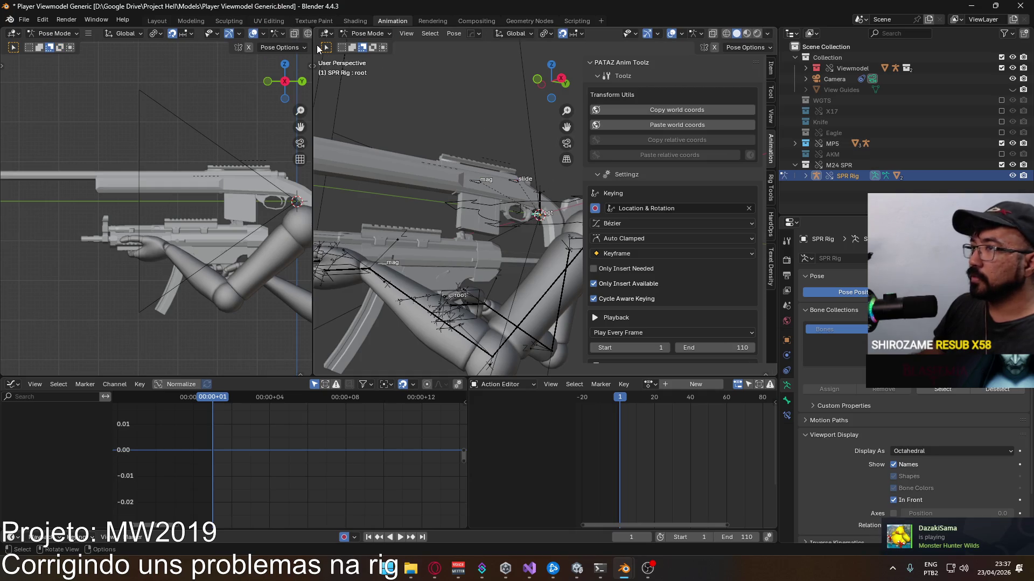
{"action": "left_click", "coordinate": [367, 33]}
{"action": "left_click", "coordinate": [380, 46]}
Step: Hide the MP5 collection, leaving only the M24 SPR beside the arms
{"action": "mouse_move", "coordinate": [477, 198]}
{"action": "middle_mouse_down"}
{"action": "mouse_move", "coordinate": [494, 215]}
{"action": "mouse_move", "coordinate": [508, 149]}
{"action": "mouse_move", "coordinate": [531, 165]}
{"action": "middle_mouse_up"}
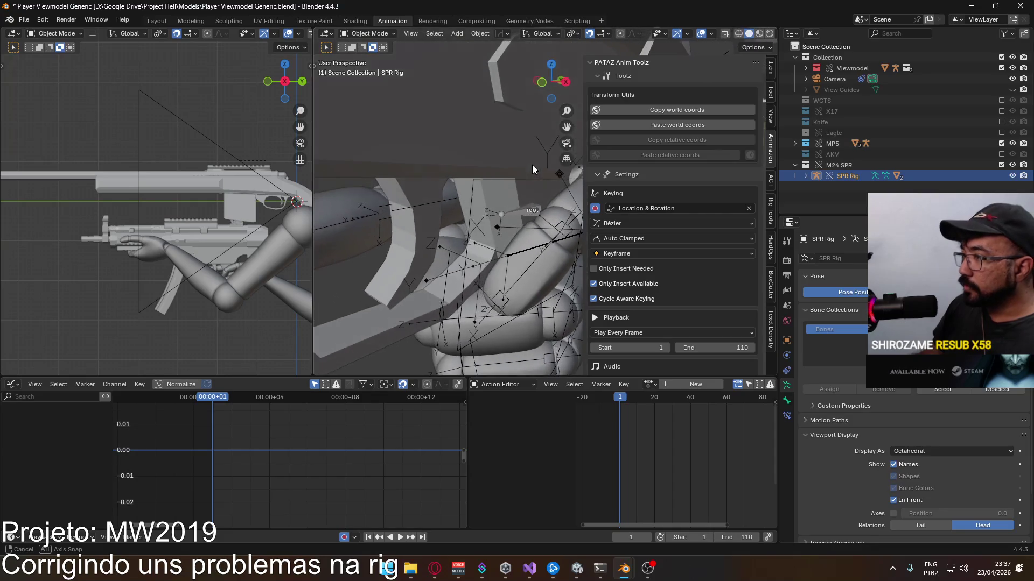
{"action": "middle_click_drag", "start_coordinate": [532, 165], "coordinate": [514, 174]}
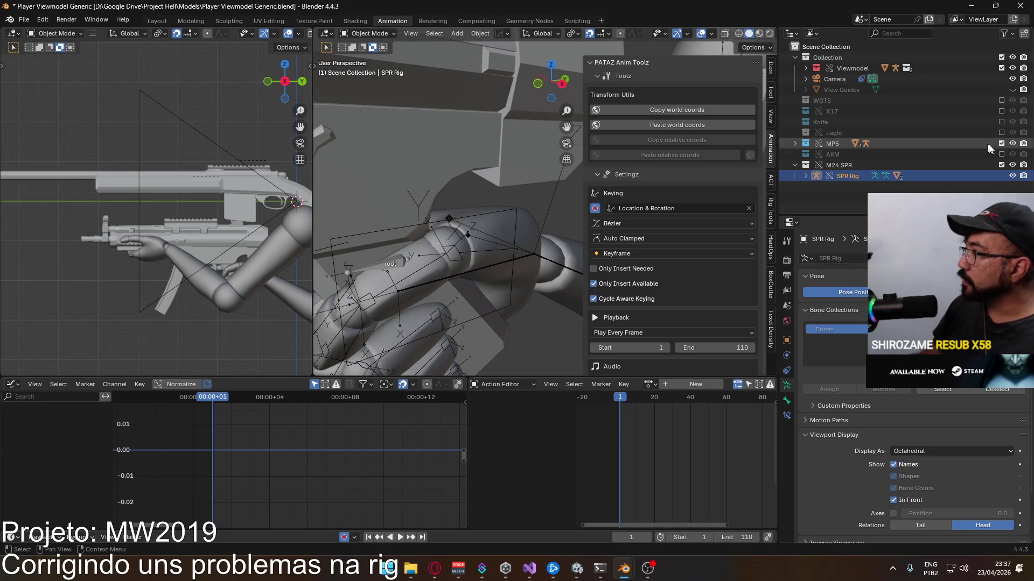
{"action": "left_click", "coordinate": [1002, 144]}
{"action": "mouse_move", "coordinate": [498, 210]}
{"action": "middle_mouse_down"}
{"action": "mouse_move", "coordinate": [436, 198]}
{"action": "mouse_move", "coordinate": [413, 212]}
{"action": "middle_mouse_up"}
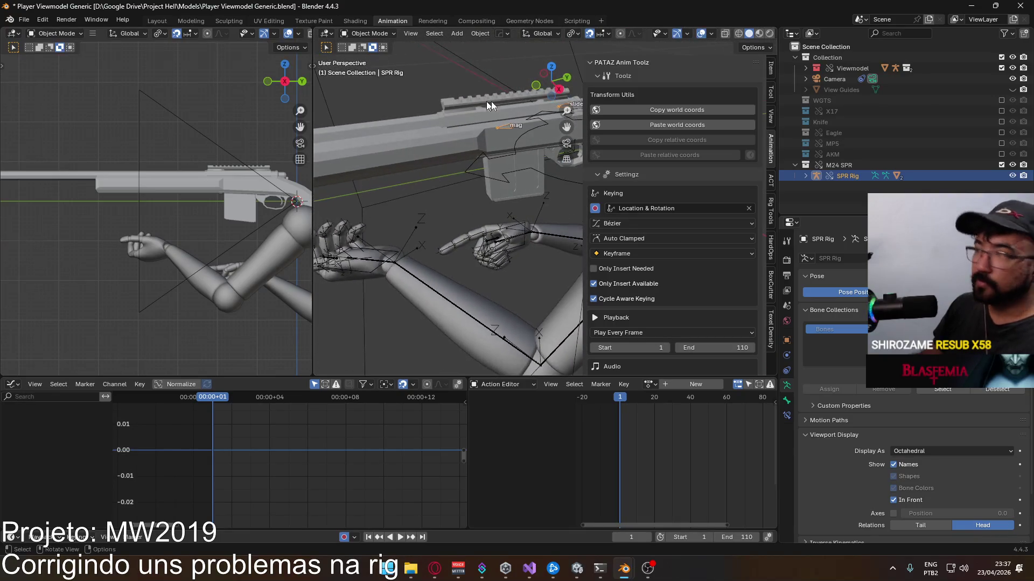
{"action": "middle_click_drag", "start_coordinate": [491, 150], "coordinate": [477, 256]}
{"action": "key", "text": "g"}
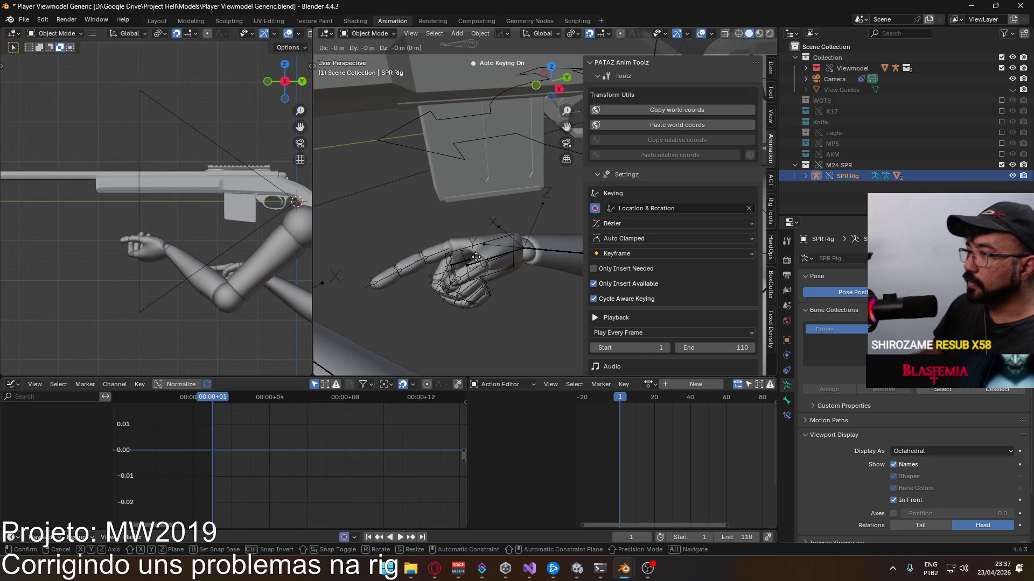
{"action": "key", "text": "Escape"}
Step: Set the snapping target to Vertex for placing the rig on the hand
{"action": "left_click", "coordinate": [572, 33]}
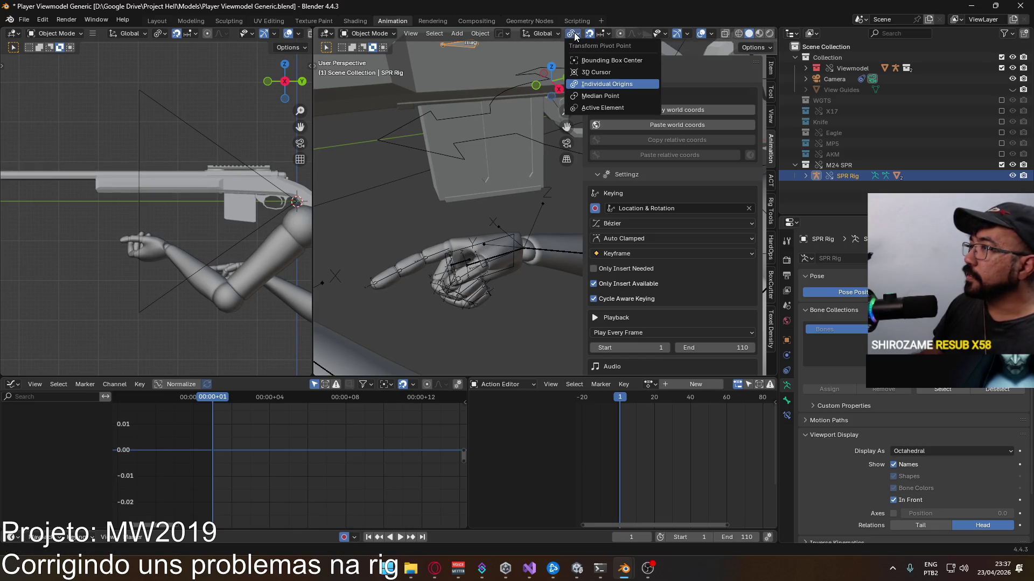
{"action": "left_click", "coordinate": [574, 33]}
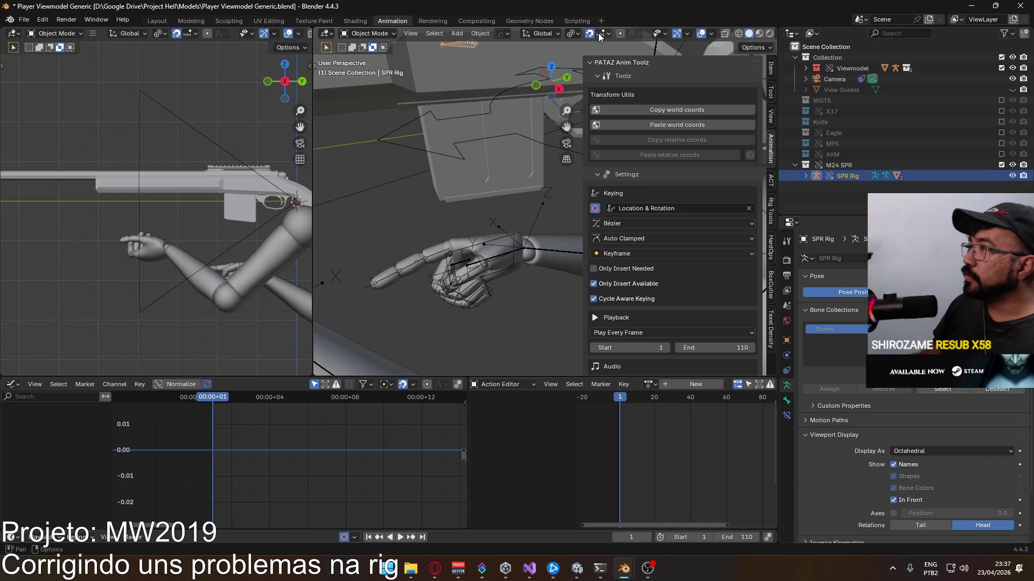
{"action": "left_click", "coordinate": [599, 34]}
{"action": "left_click", "coordinate": [579, 108]}
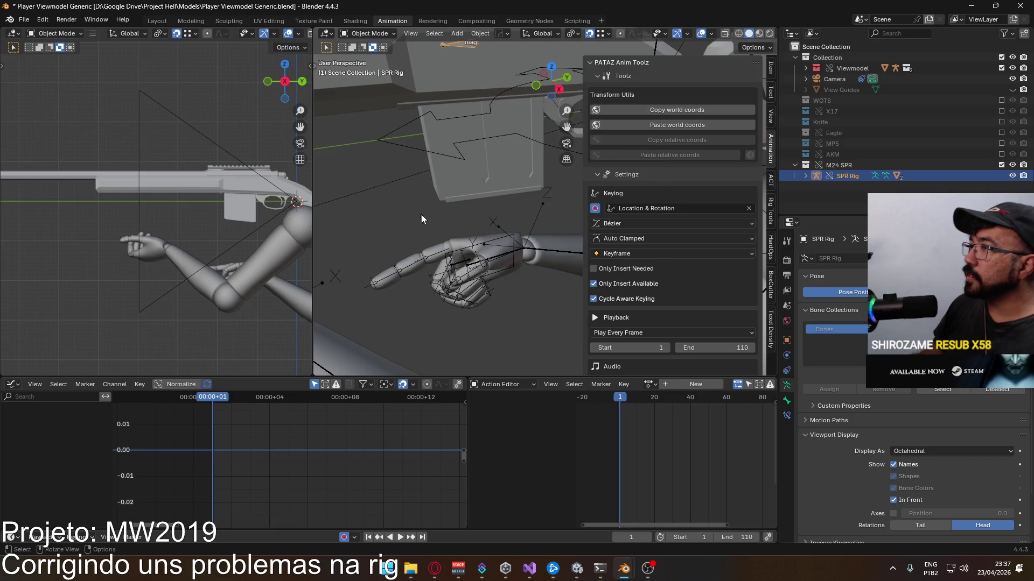
Step: Snap-move the SPR Rig onto the hand, then switch snapping back to Increment
{"action": "key", "text": "g"}
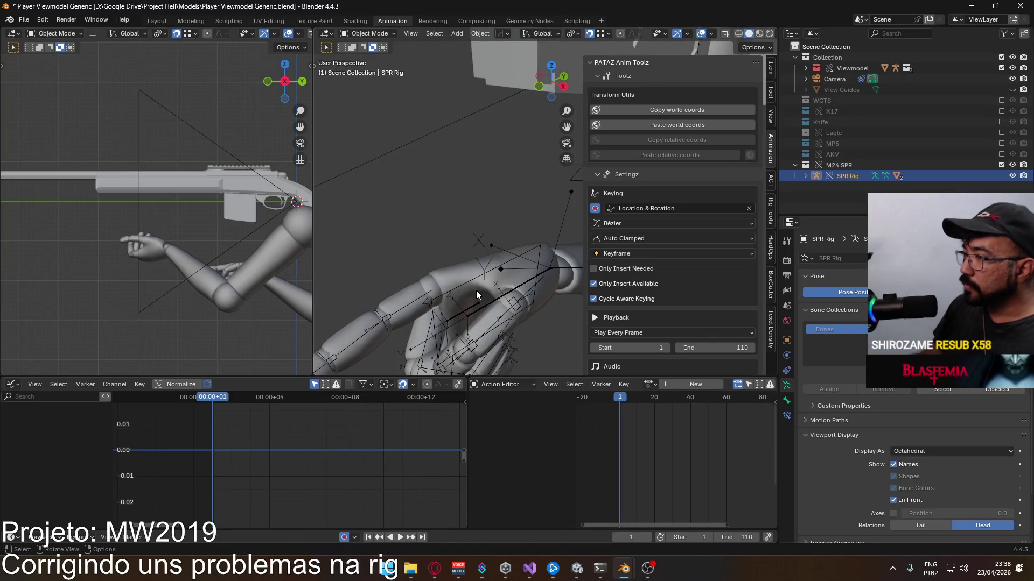
{"action": "left_click", "coordinate": [480, 304]}
{"action": "mouse_move", "coordinate": [480, 304]}
{"action": "middle_mouse_down"}
{"action": "mouse_move", "coordinate": [508, 198]}
{"action": "mouse_move", "coordinate": [498, 222]}
{"action": "middle_mouse_up"}
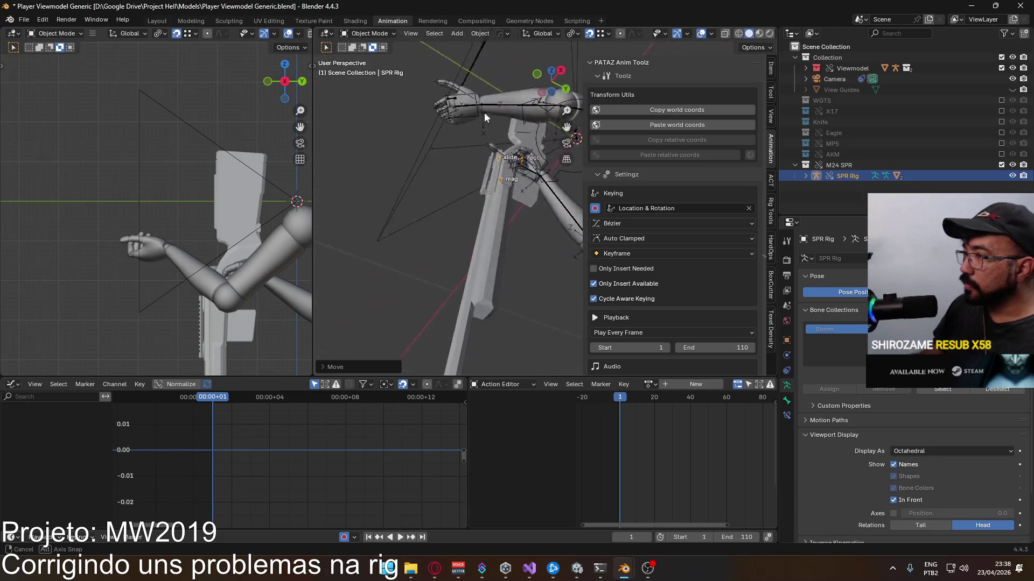
{"action": "left_click", "coordinate": [599, 34]}
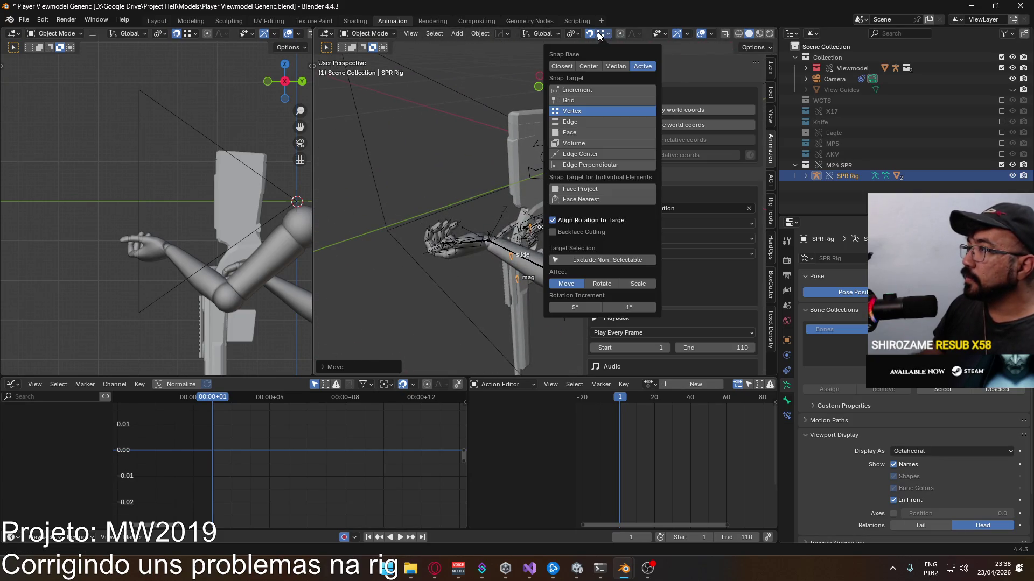
{"action": "left_click", "coordinate": [589, 89]}
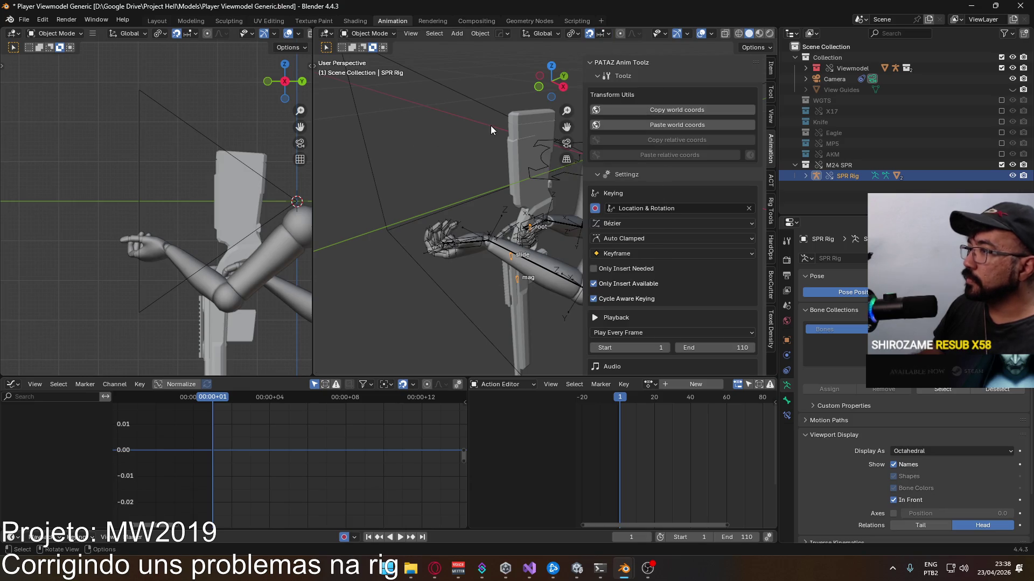
Step: Set the SPR Rig's Rotation X to 0 in the Item panel so the rifle lies level
{"action": "key", "text": "r"}
{"action": "key", "text": "x"}
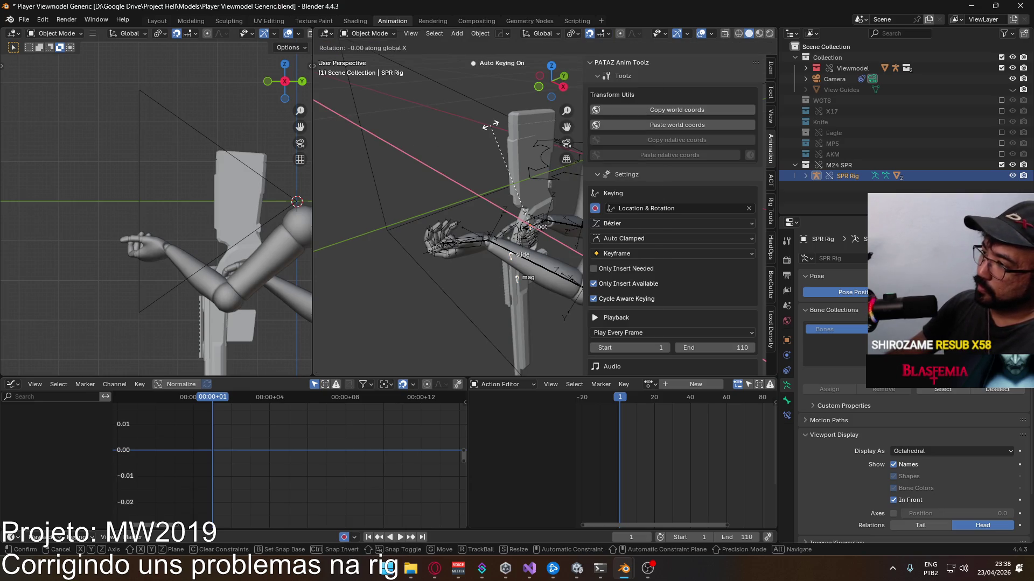
{"action": "type", "text": "9"}
{"action": "key", "text": "Escape"}
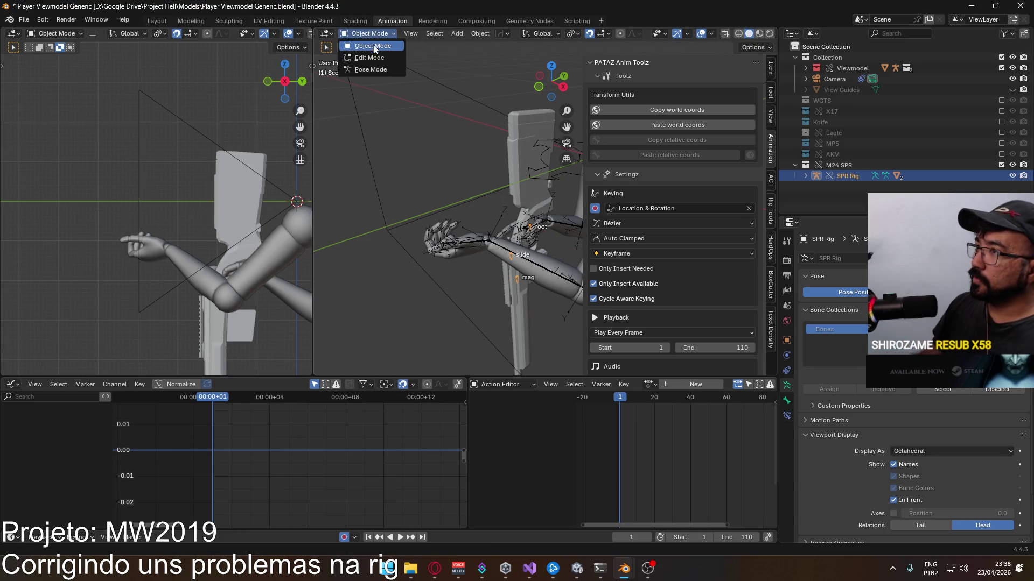
{"action": "left_click", "coordinate": [771, 69]}
{"action": "left_click", "coordinate": [688, 133]}
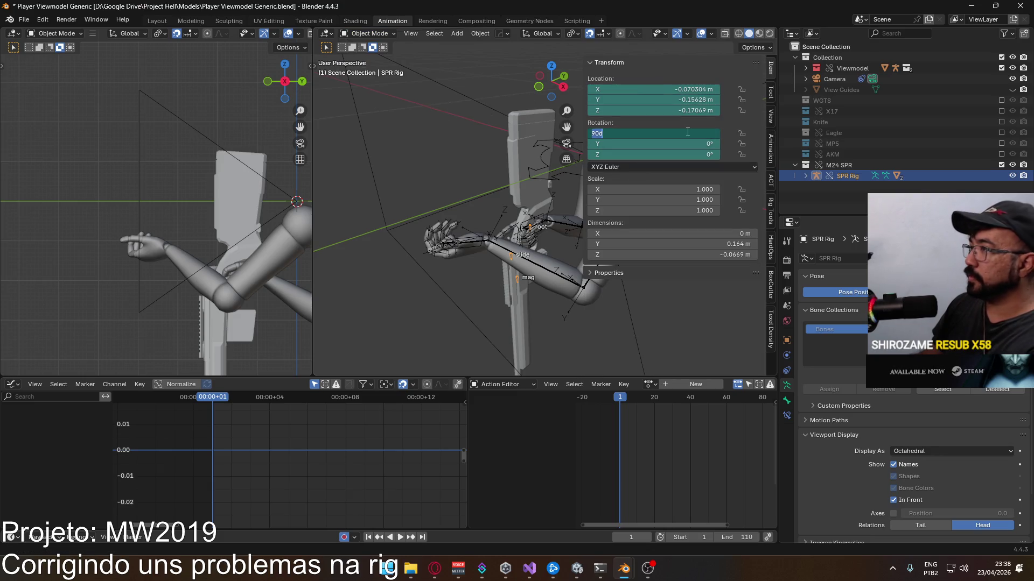
{"action": "key", "text": "Return"}
{"action": "mouse_move", "coordinate": [435, 185]}
{"action": "middle_mouse_down"}
{"action": "mouse_move", "coordinate": [396, 161]}
{"action": "mouse_move", "coordinate": [439, 101]}
{"action": "mouse_move", "coordinate": [403, 151]}
{"action": "mouse_move", "coordinate": [355, 157]}
{"action": "mouse_move", "coordinate": [579, 141]}
{"action": "mouse_move", "coordinate": [427, 185]}
{"action": "mouse_move", "coordinate": [367, 173]}
{"action": "mouse_move", "coordinate": [404, 169]}
{"action": "mouse_move", "coordinate": [414, 185]}
{"action": "middle_mouse_up"}
{"action": "scroll", "coordinate": [413, 185], "scroll_direction": "up", "scroll_amount": 2}
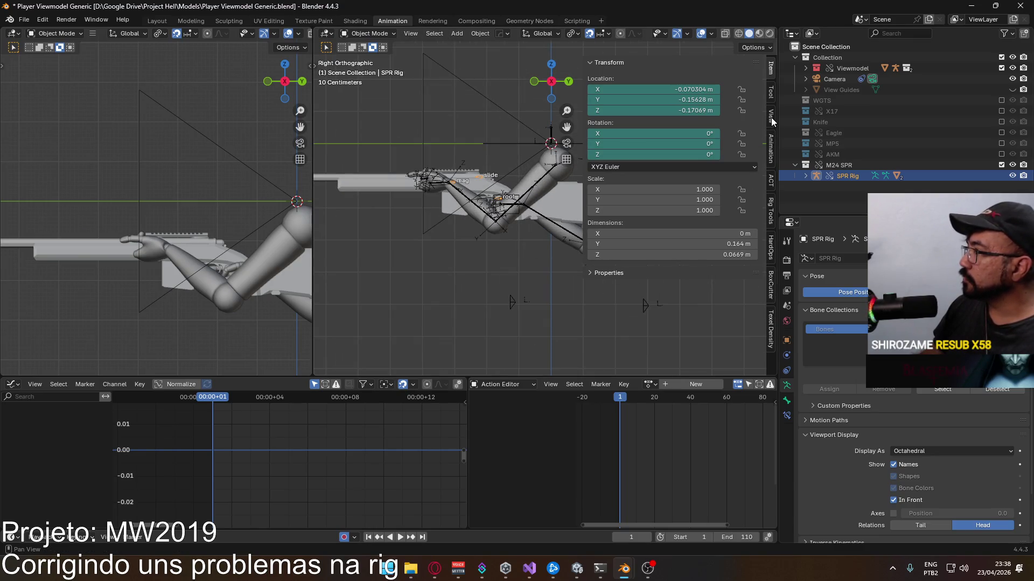
Step: Enable animation layers on the SPR Rig and assign the POSE Hipfire action to a base layer
{"action": "left_click", "coordinate": [770, 146]}
{"action": "scroll", "coordinate": [665, 202], "scroll_direction": "down", "scroll_amount": 5}
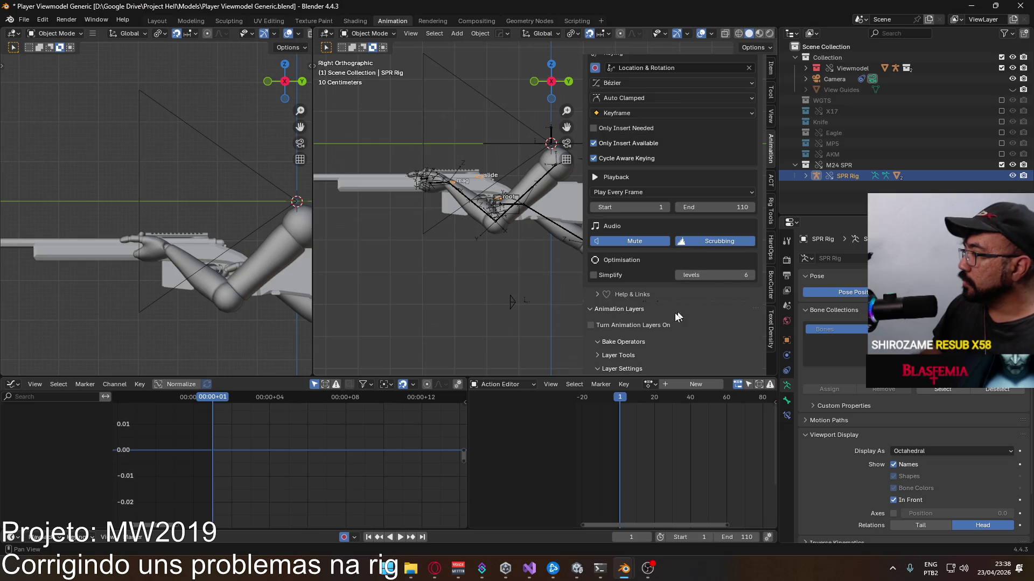
{"action": "left_click", "coordinate": [593, 325]}
{"action": "scroll", "coordinate": [725, 310], "scroll_direction": "down", "scroll_amount": 3}
{"action": "left_click", "coordinate": [753, 253]}
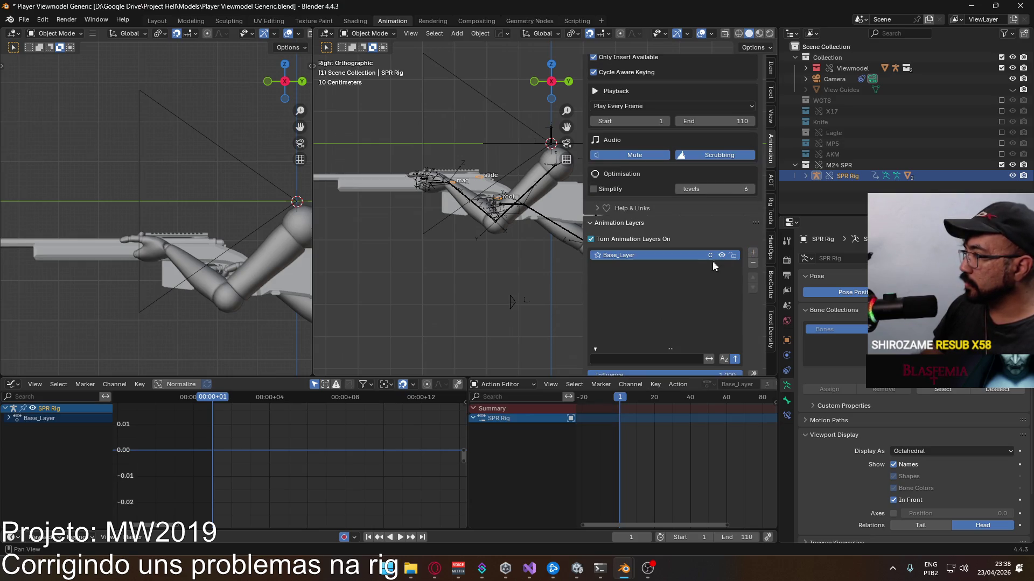
{"action": "scroll", "coordinate": [695, 311], "scroll_direction": "down", "scroll_amount": 4}
{"action": "scroll", "coordinate": [670, 292], "scroll_direction": "down", "scroll_amount": 2}
{"action": "scroll", "coordinate": [638, 271], "scroll_direction": "down", "scroll_amount": 2}
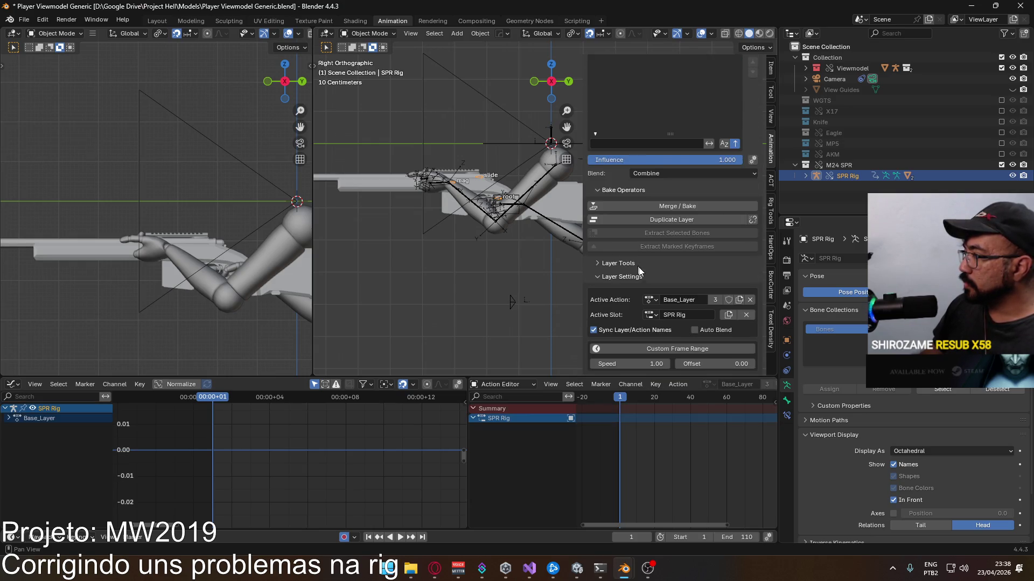
{"action": "left_click", "coordinate": [649, 300]}
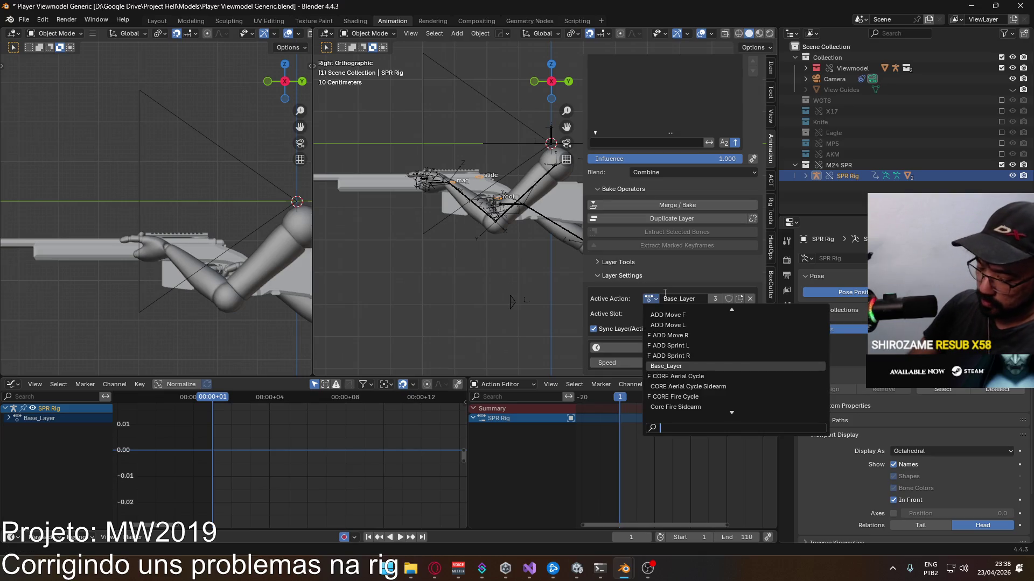
{"action": "type", "text": "hip"}
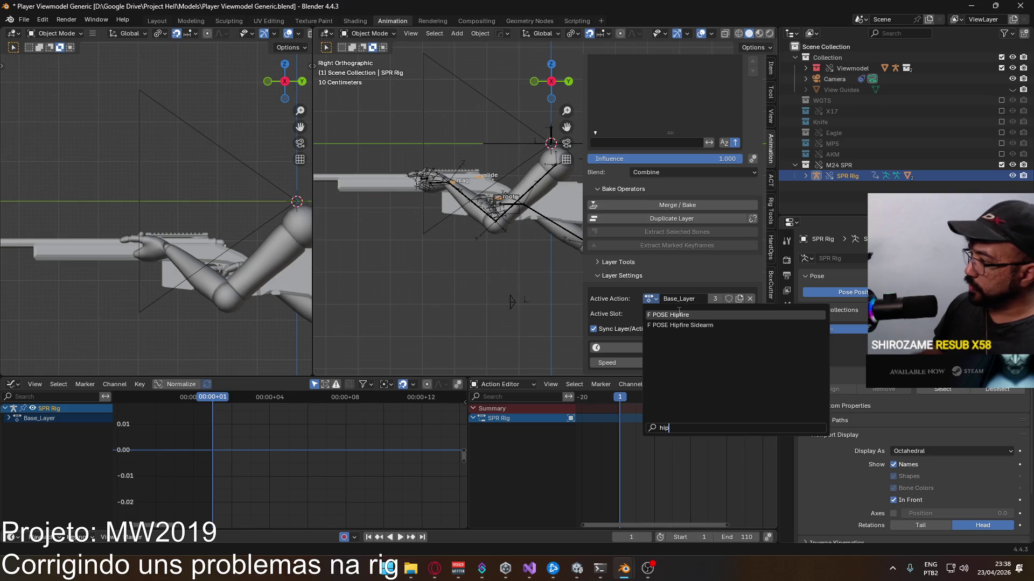
{"action": "left_click", "coordinate": [686, 315]}
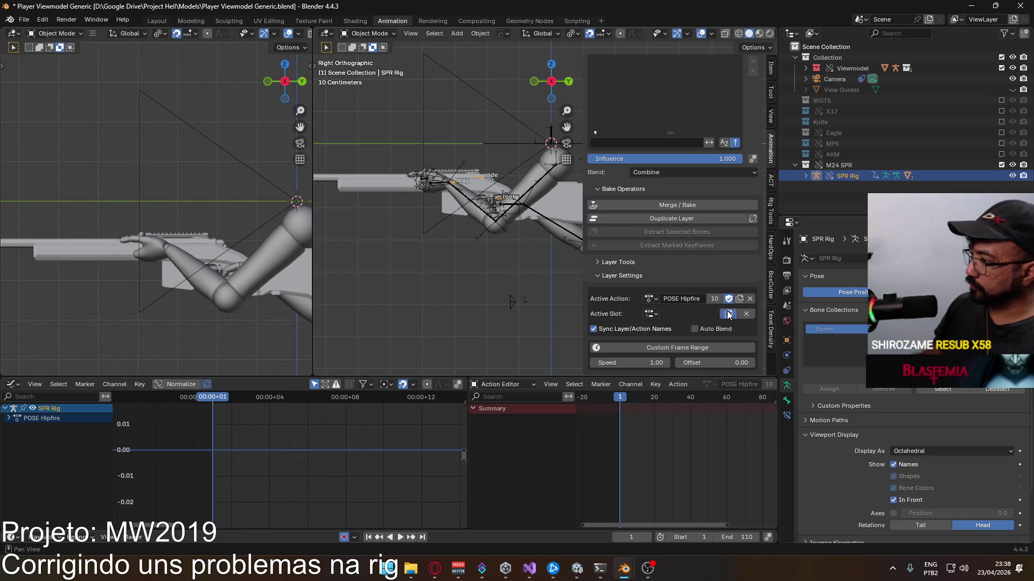
{"action": "left_click", "coordinate": [728, 315]}
{"action": "scroll", "coordinate": [386, 211], "scroll_direction": "up", "scroll_amount": 1}
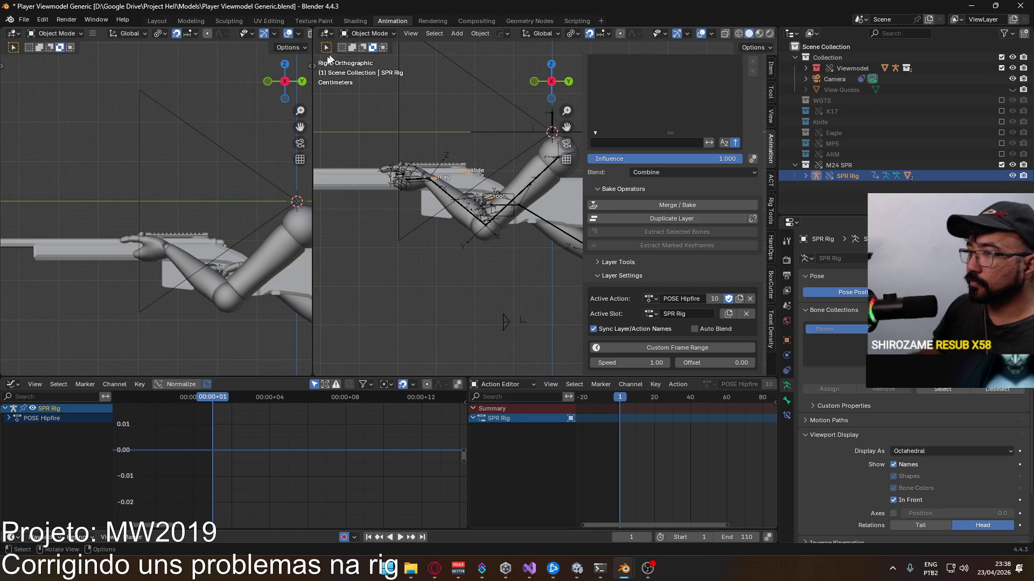
{"action": "scroll", "coordinate": [217, 121], "scroll_direction": "down", "scroll_amount": 3}
{"action": "scroll", "coordinate": [217, 119], "scroll_direction": "down", "scroll_amount": 3}
Step: View through the scene camera and expand SPR Rig in the Outliner
{"action": "key", "text": "KP_0"}
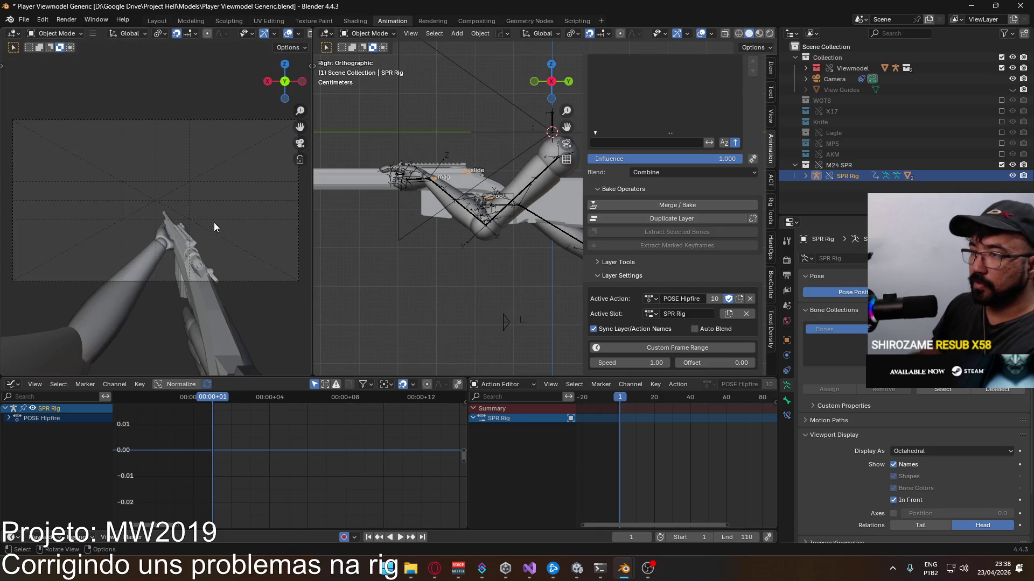
{"action": "scroll", "coordinate": [207, 226], "scroll_direction": "up", "scroll_amount": 2}
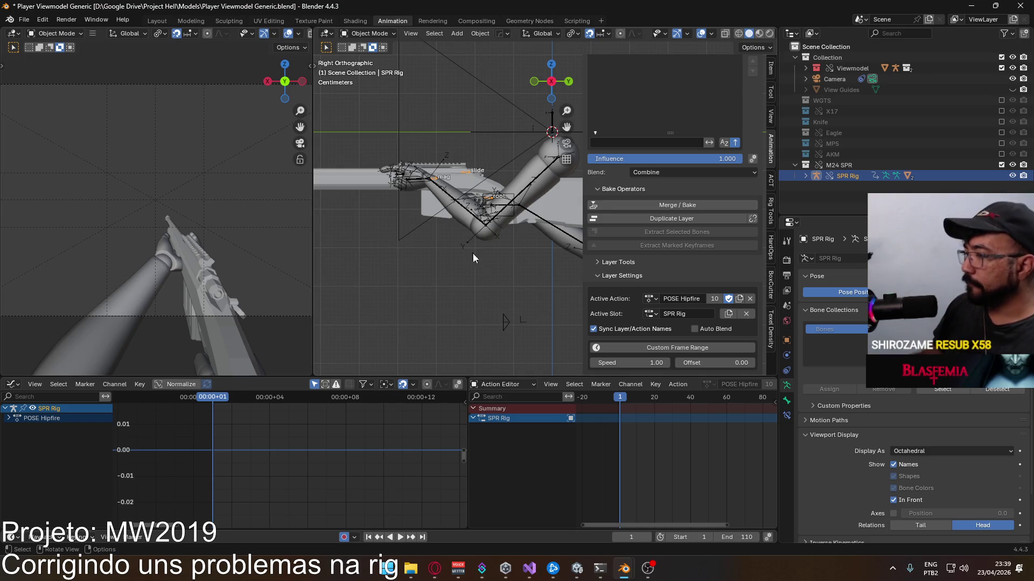
{"action": "left_click", "coordinate": [806, 175]}
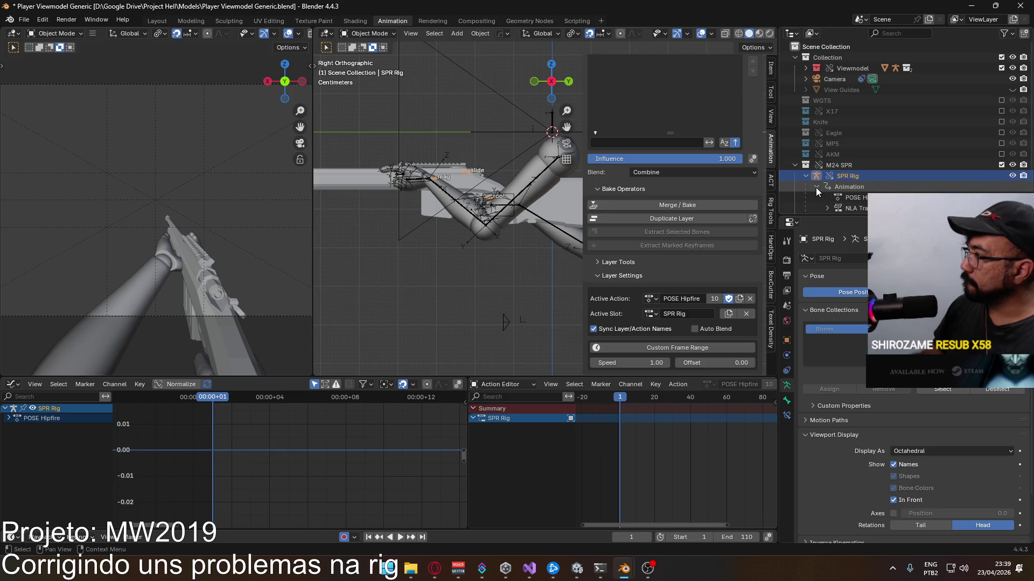
{"action": "scroll", "coordinate": [816, 187], "scroll_direction": "down", "scroll_amount": 1}
Step: Check the SPR Rig's NLA Tracks, save the file, and make Viewmodel Rig the active object
{"action": "left_click", "coordinate": [837, 189]}
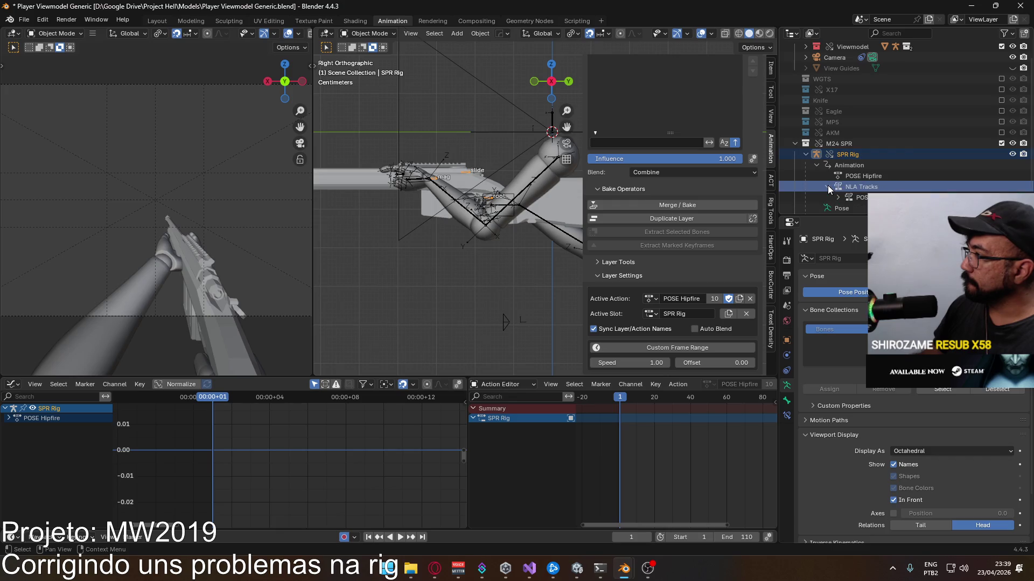
{"action": "left_click", "coordinate": [828, 187]}
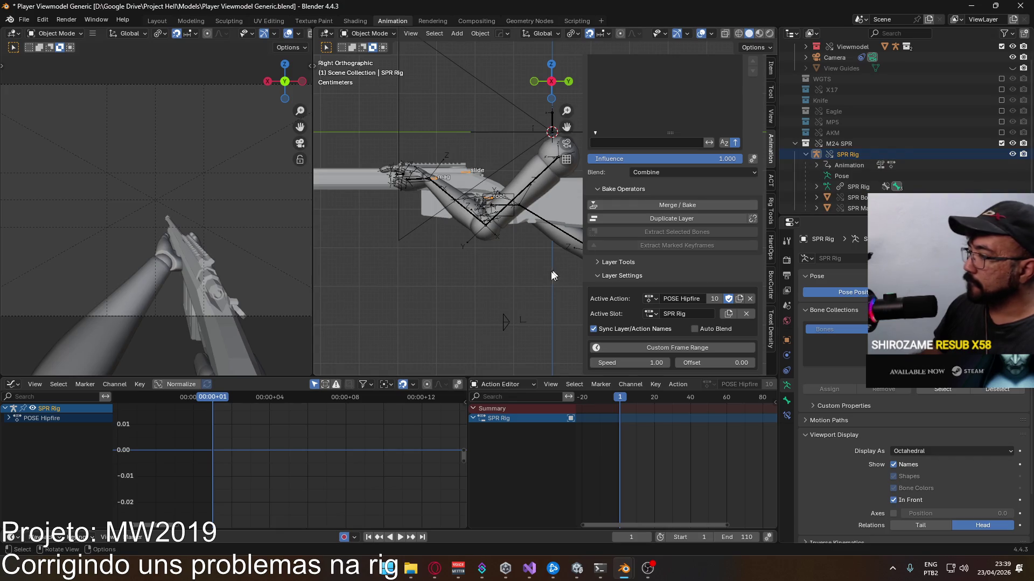
{"action": "scroll", "coordinate": [516, 195], "scroll_direction": "down", "scroll_amount": 3}
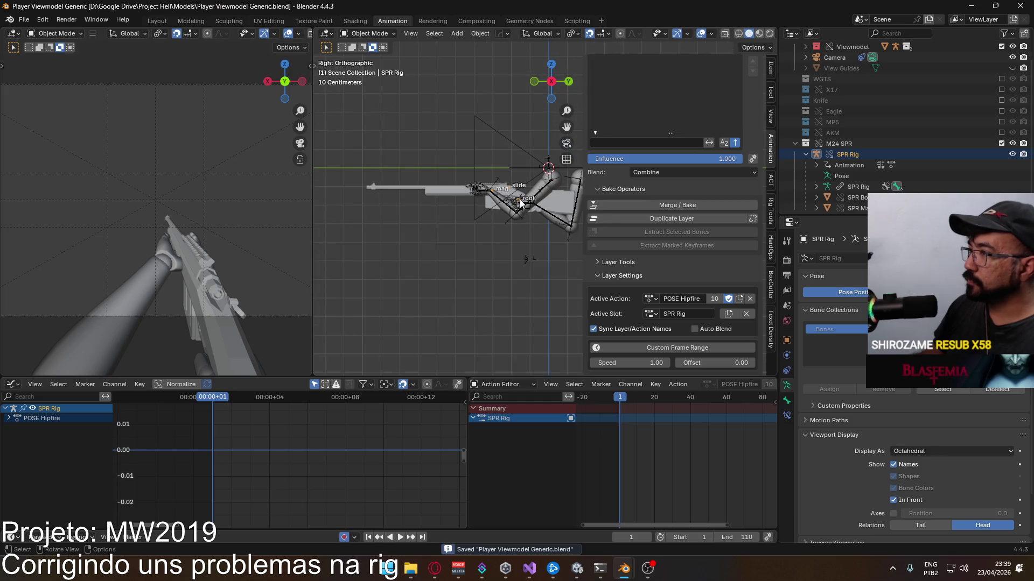
{"action": "middle_click_drag", "start_coordinate": [494, 189], "coordinate": [453, 243], "text": "shift"}
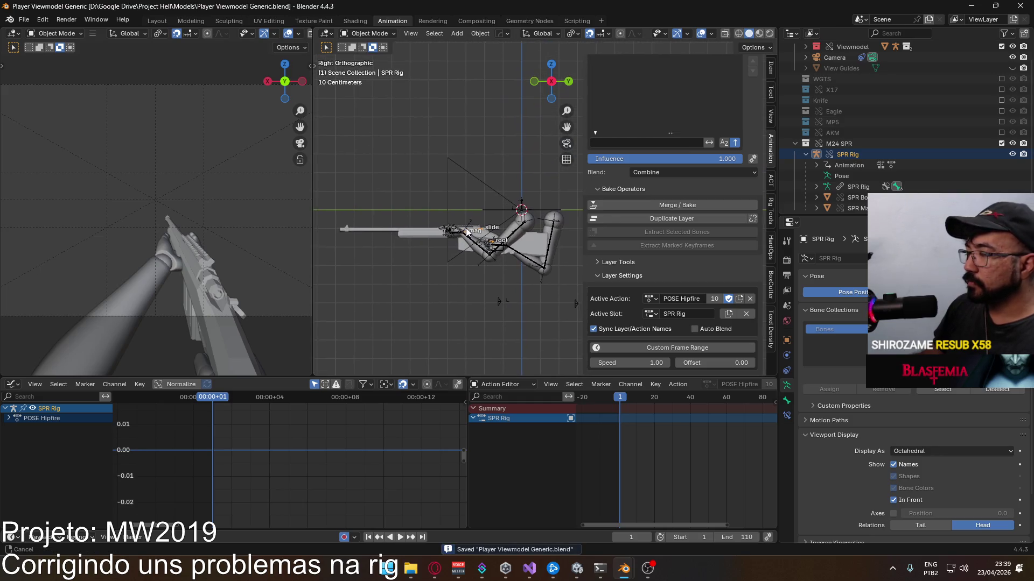
{"action": "scroll", "coordinate": [637, 176], "scroll_direction": "up", "scroll_amount": 2}
{"action": "scroll", "coordinate": [637, 175], "scroll_direction": "up", "scroll_amount": 2}
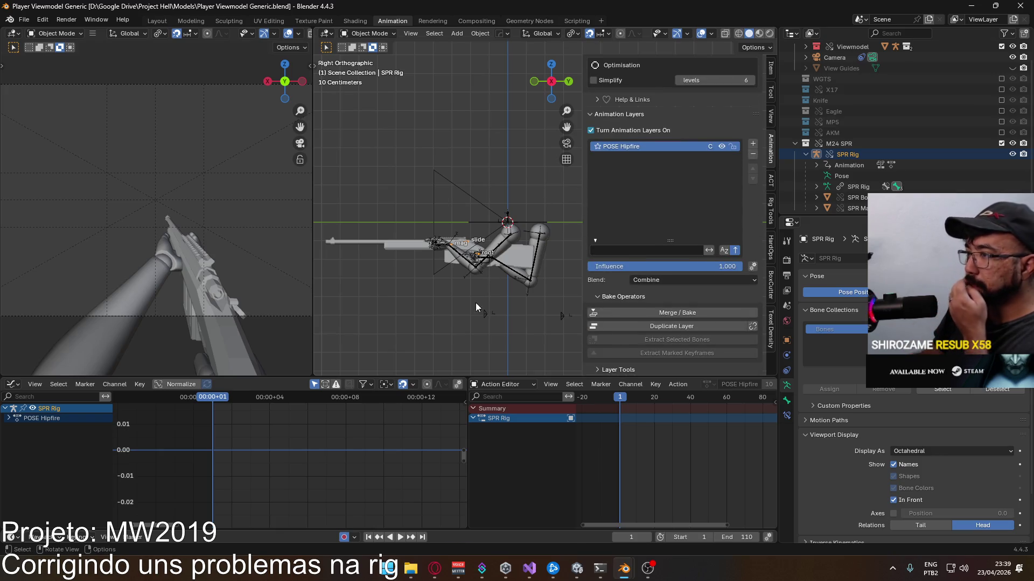
{"action": "scroll", "coordinate": [476, 302], "scroll_direction": "up", "scroll_amount": 3}
{"action": "scroll", "coordinate": [468, 299], "scroll_direction": "down", "scroll_amount": 2}
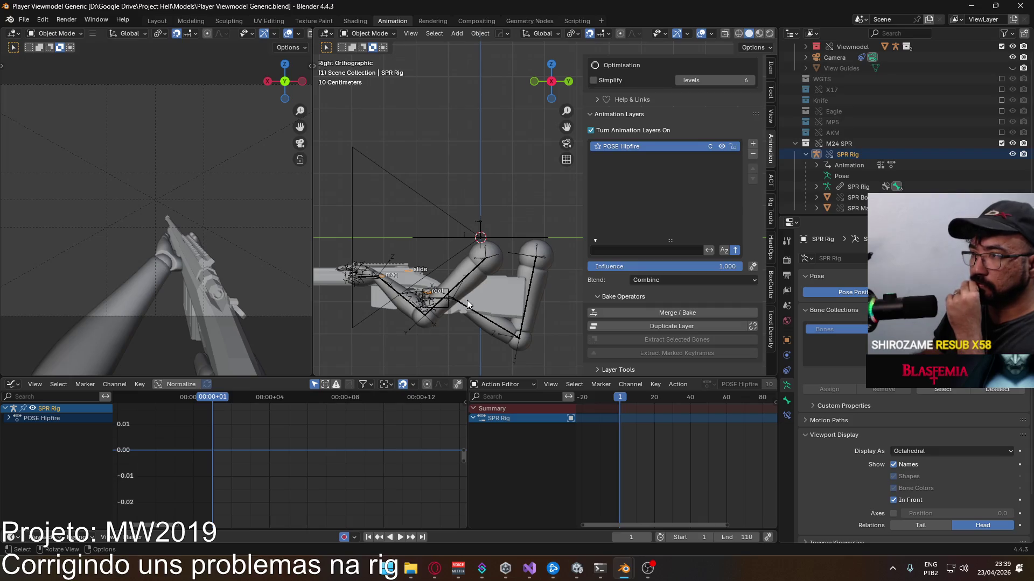
{"action": "mouse_move", "coordinate": [443, 297]}
{"action": "middle_mouse_down"}
{"action": "mouse_move", "coordinate": [525, 251]}
{"action": "mouse_move", "coordinate": [492, 258]}
{"action": "middle_mouse_up"}
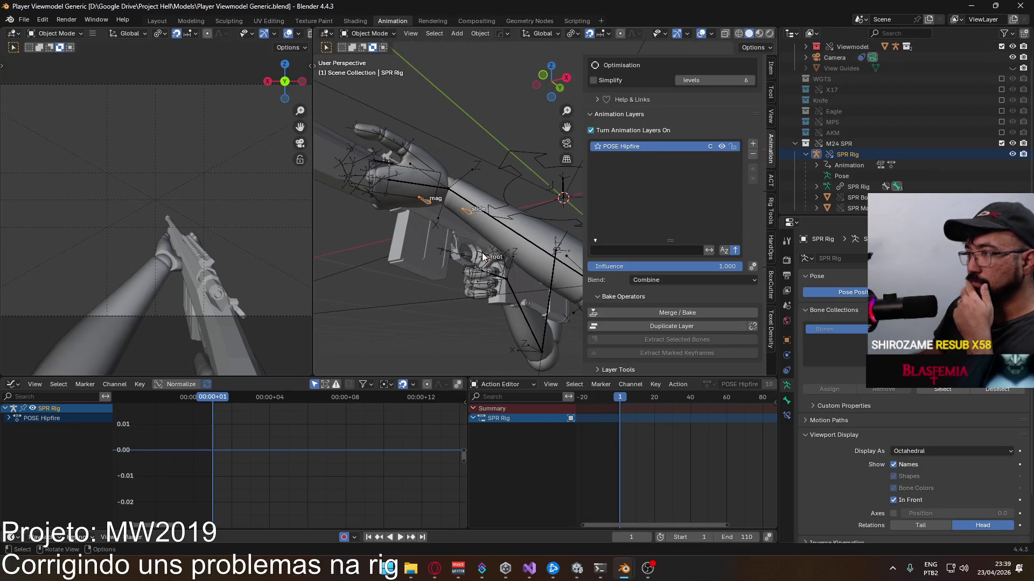
{"action": "left_click", "coordinate": [484, 257]}
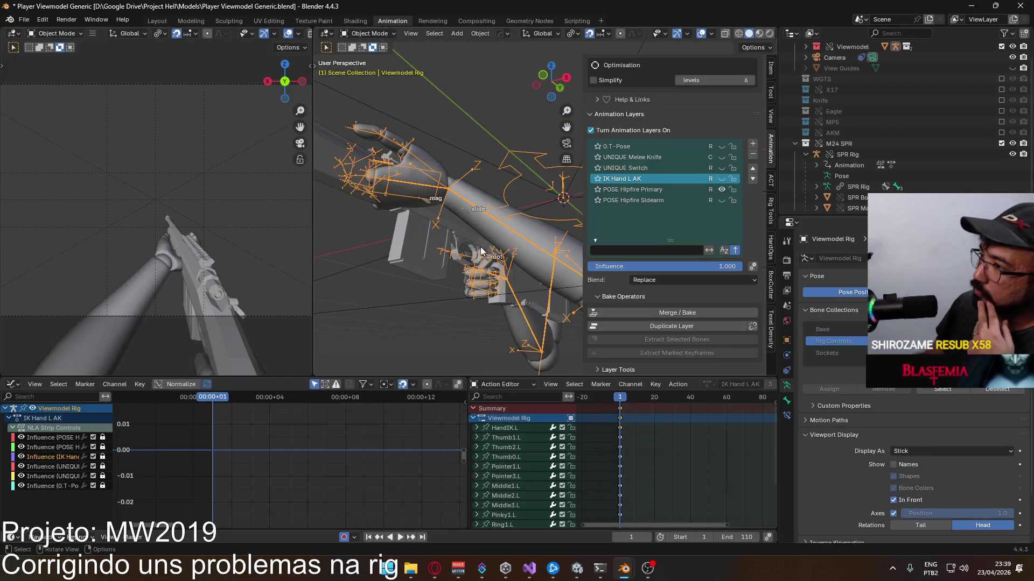
Step: In Pose Mode, retarget HandIK.L's Child Of MP5 constraint to the SPR Rig
{"action": "left_click", "coordinate": [373, 70]}
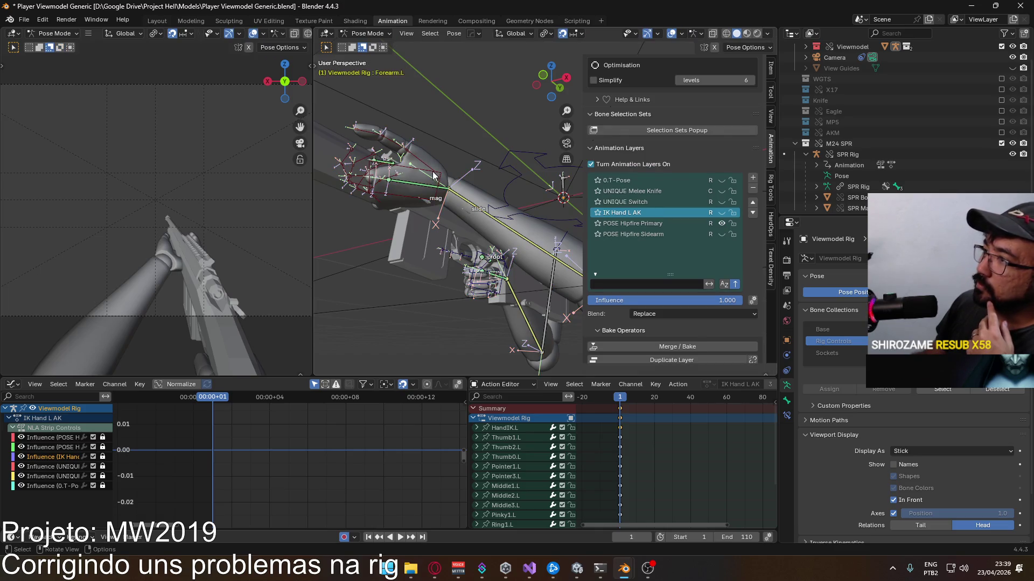
{"action": "left_click", "coordinate": [441, 178]}
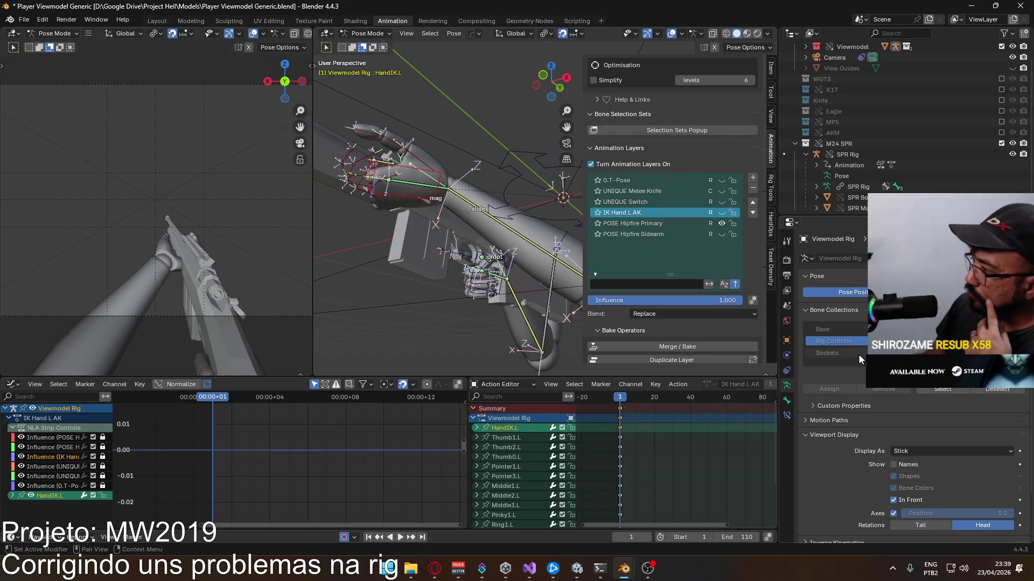
{"action": "scroll", "coordinate": [848, 437], "scroll_direction": "down", "scroll_amount": 3}
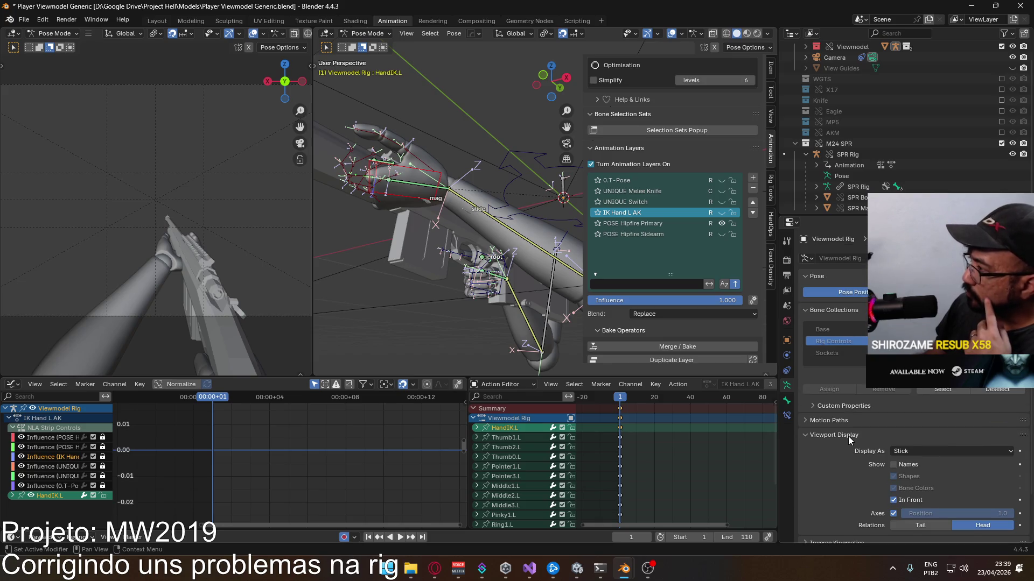
{"action": "left_click", "coordinate": [788, 415]}
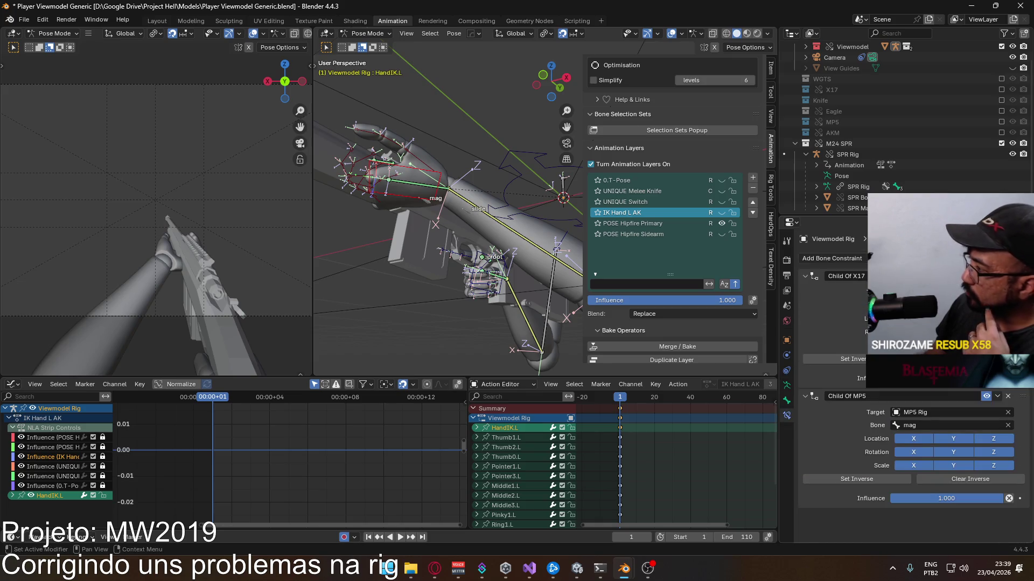
{"action": "left_click", "coordinate": [925, 413]}
{"action": "scroll", "coordinate": [919, 461], "scroll_direction": "down", "scroll_amount": 5}
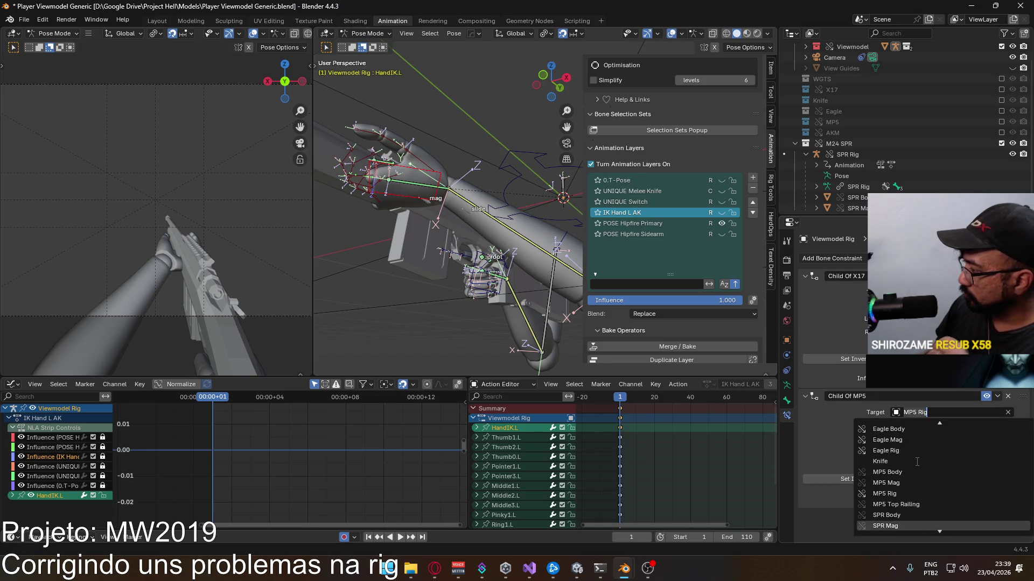
{"action": "left_click", "coordinate": [910, 504]}
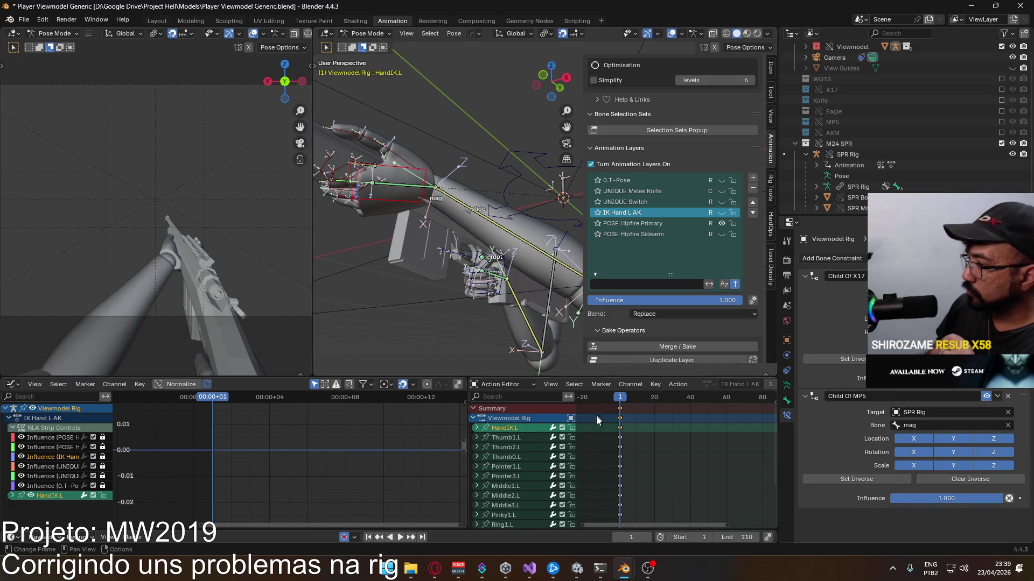
Step: Retarget HandIK.R's Child Of MP5 constraint to the SPR Rig and check hand placement
{"action": "left_click", "coordinate": [499, 291]}
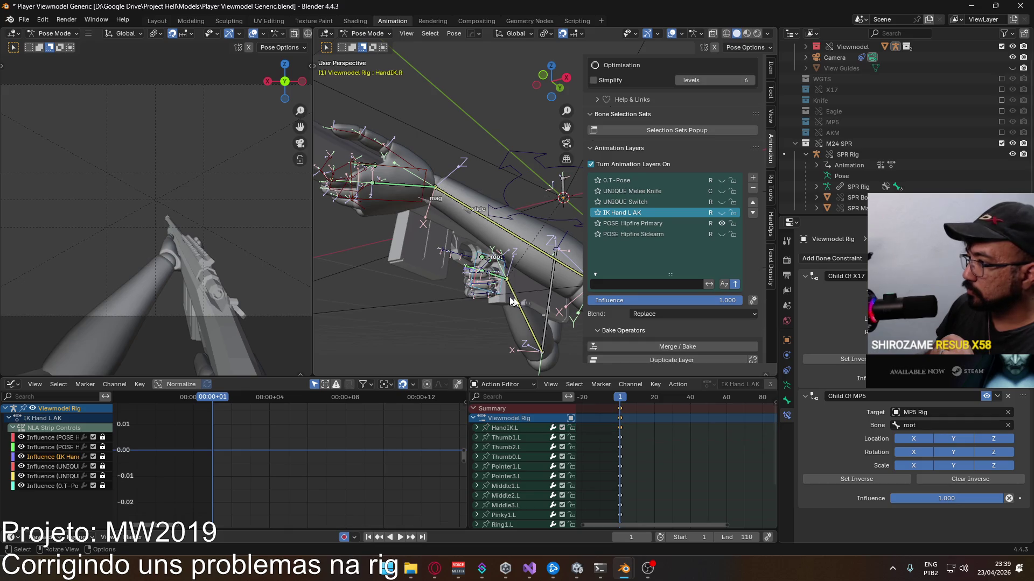
{"action": "left_click", "coordinate": [943, 409]}
{"action": "scroll", "coordinate": [917, 518], "scroll_direction": "down", "scroll_amount": 4}
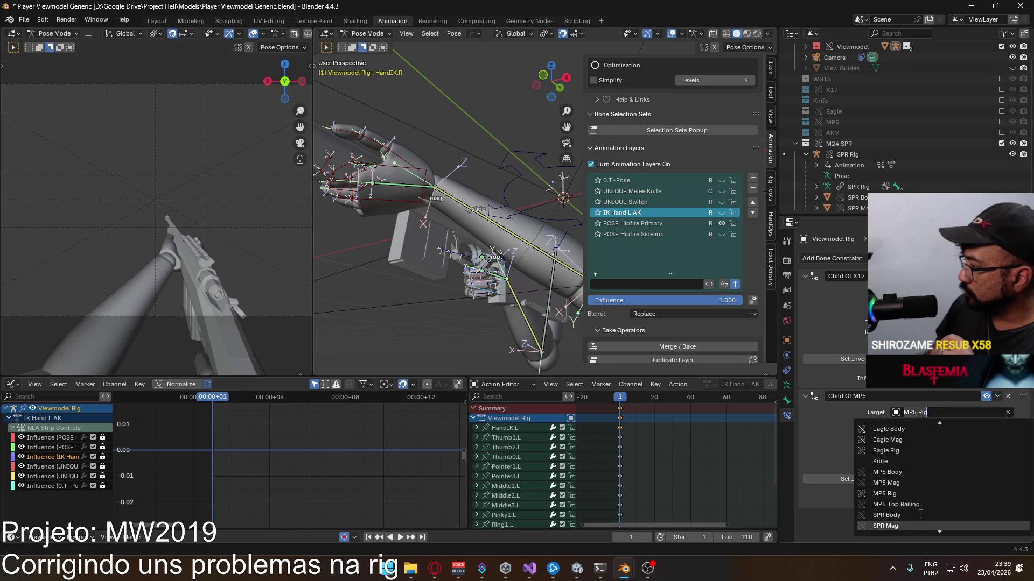
{"action": "left_click", "coordinate": [909, 514]}
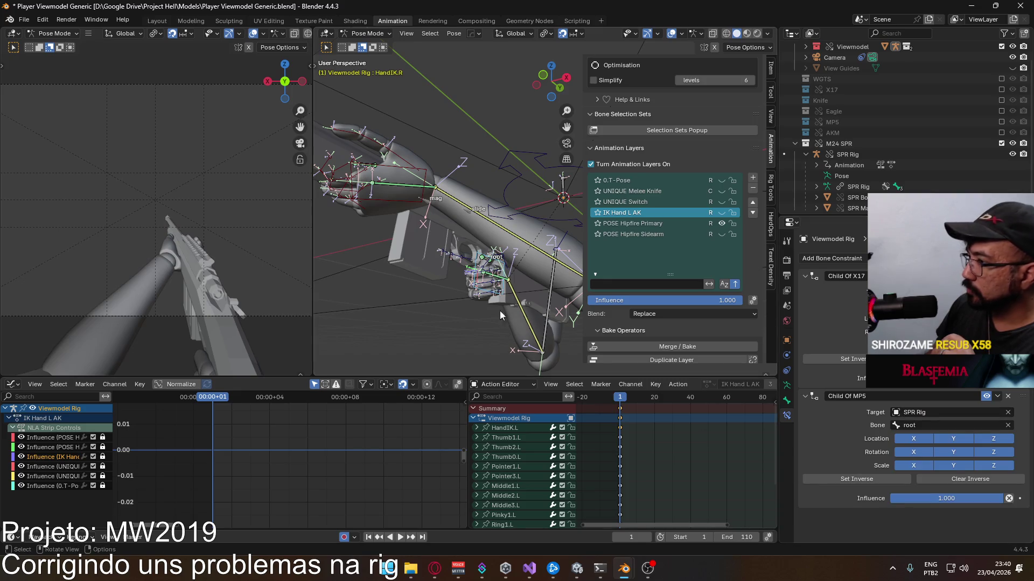
{"action": "middle_click_drag", "start_coordinate": [501, 320], "coordinate": [449, 324]}
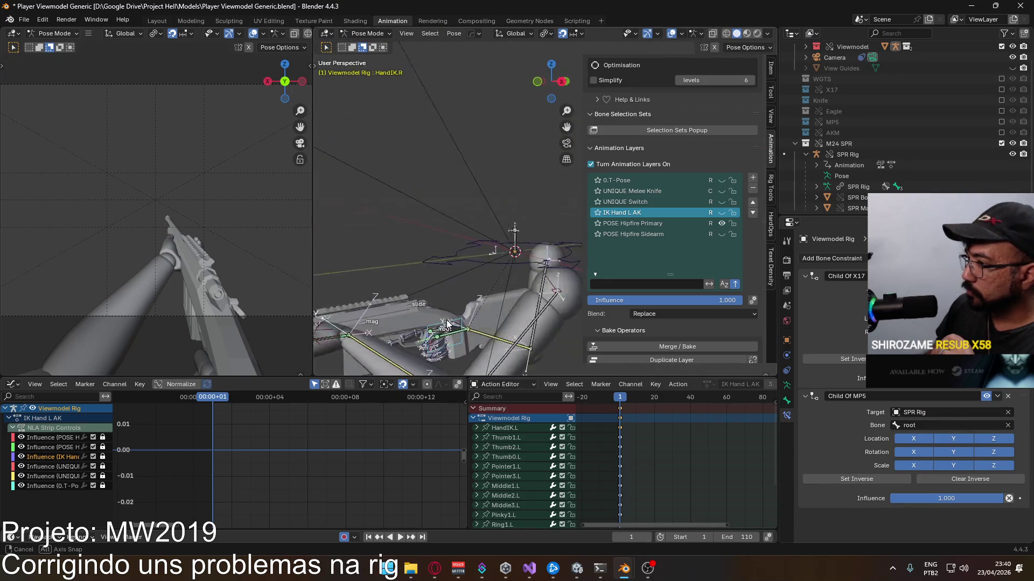
{"action": "mouse_move", "coordinate": [450, 325]}
{"action": "middle_mouse_down"}
{"action": "mouse_move", "coordinate": [413, 302]}
{"action": "mouse_move", "coordinate": [537, 166]}
{"action": "middle_mouse_up"}
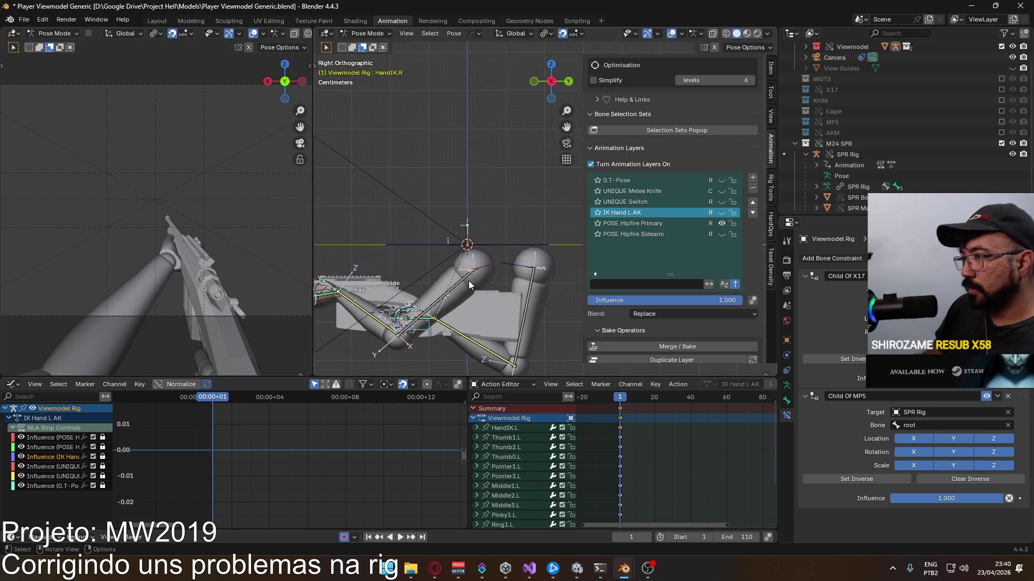
{"action": "scroll", "coordinate": [537, 166], "scroll_direction": "up", "scroll_amount": 6}
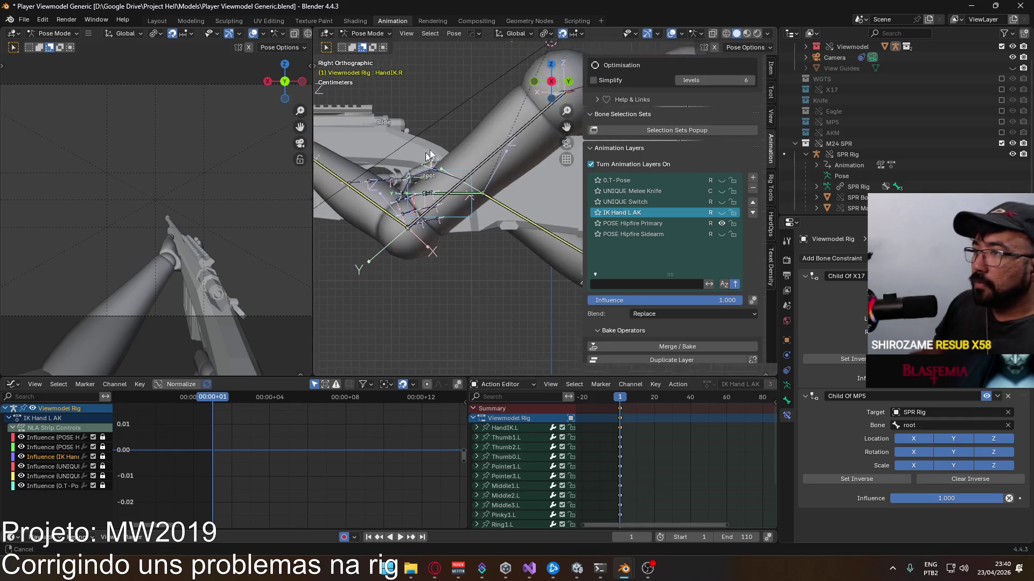
{"action": "middle_click_drag", "start_coordinate": [593, 181], "coordinate": [604, 227], "text": "shift"}
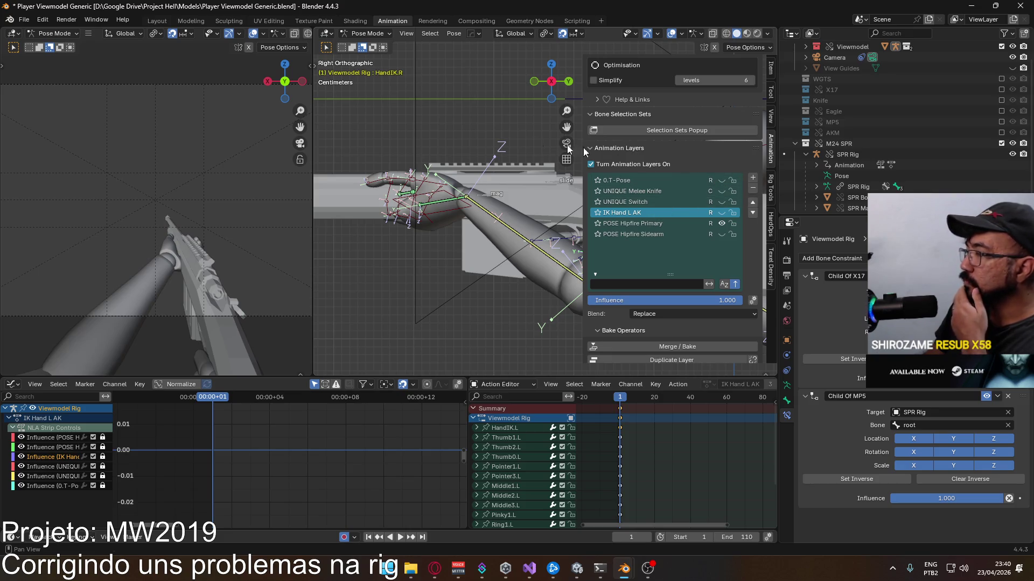
Step: Back in Object Mode, select POSE Hipfire Primary and add a new animation layer
{"action": "left_click", "coordinate": [372, 46]}
{"action": "scroll", "coordinate": [529, 224], "scroll_direction": "down", "scroll_amount": 2}
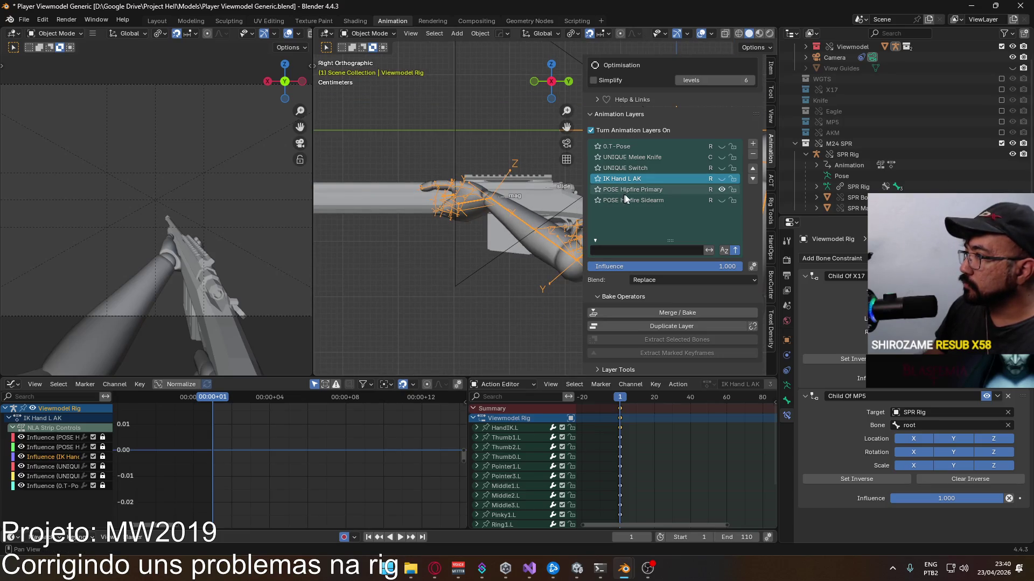
{"action": "left_click", "coordinate": [644, 191]}
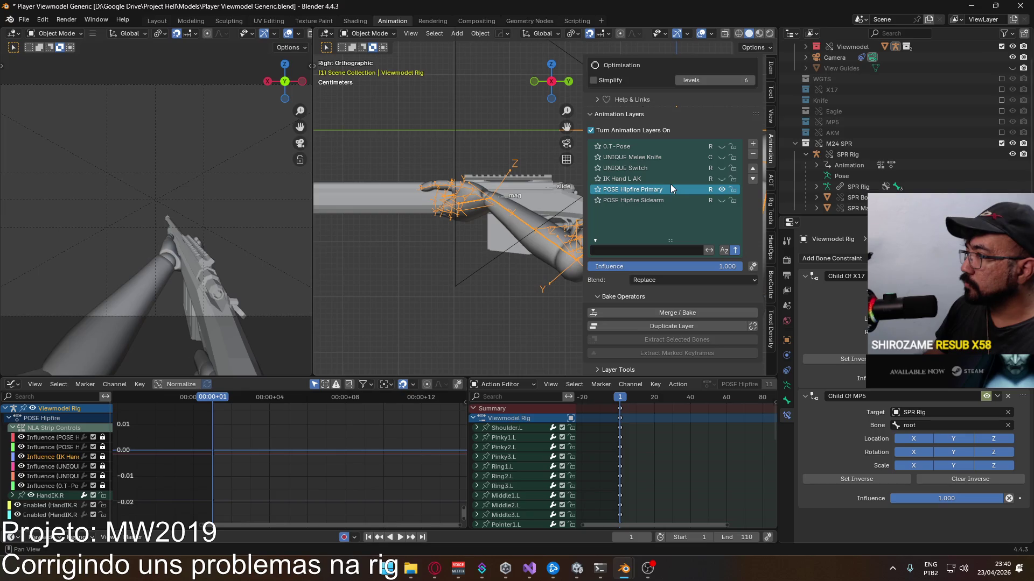
{"action": "left_click", "coordinate": [752, 144]}
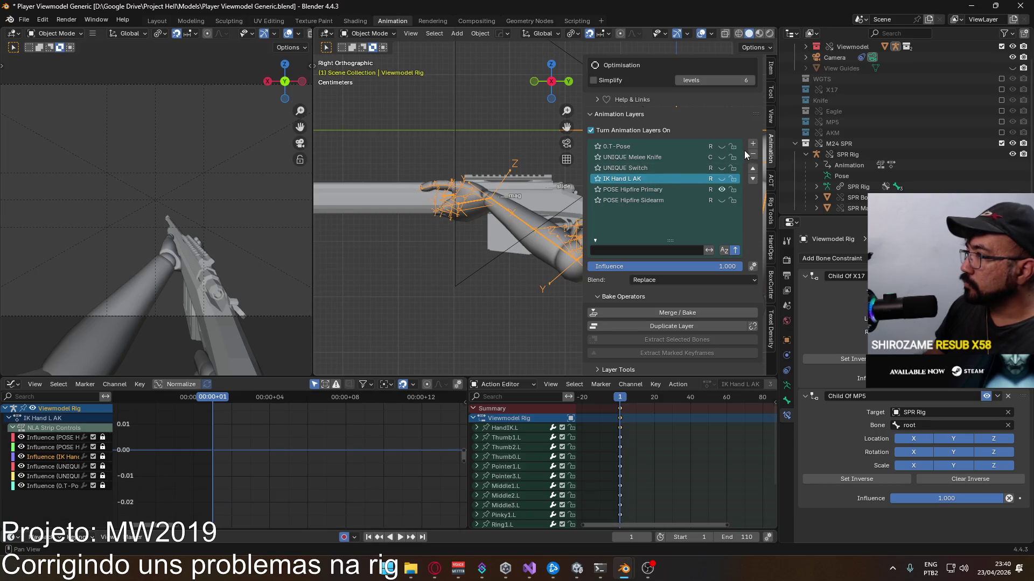
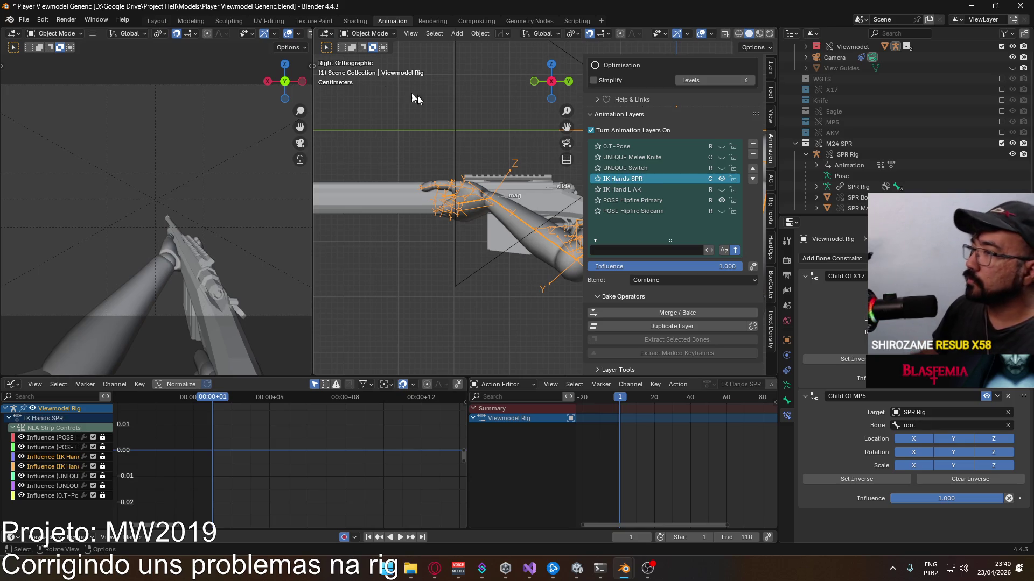
Step: In Pose Mode, move HandIK.R onto the M24 grip by the trigger, checking from the left view
{"action": "left_click", "coordinate": [375, 68]}
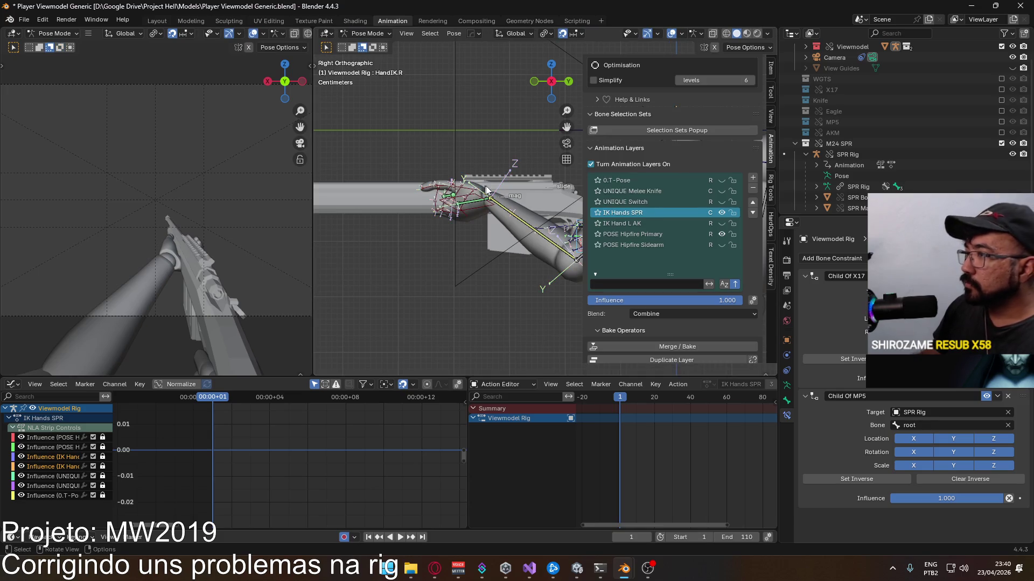
{"action": "scroll", "coordinate": [478, 239], "scroll_direction": "up", "scroll_amount": 3}
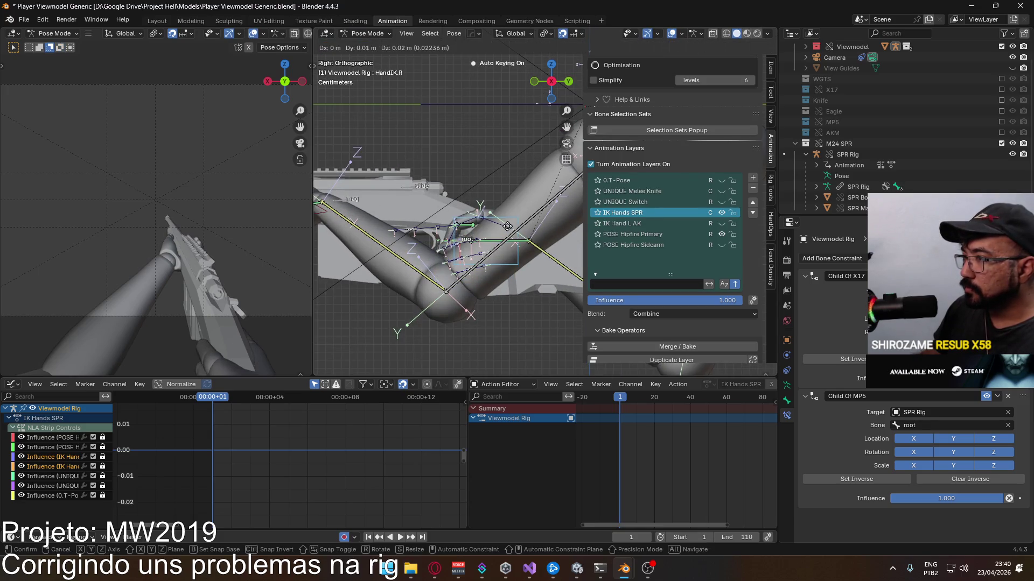
{"action": "key", "text": "g"}
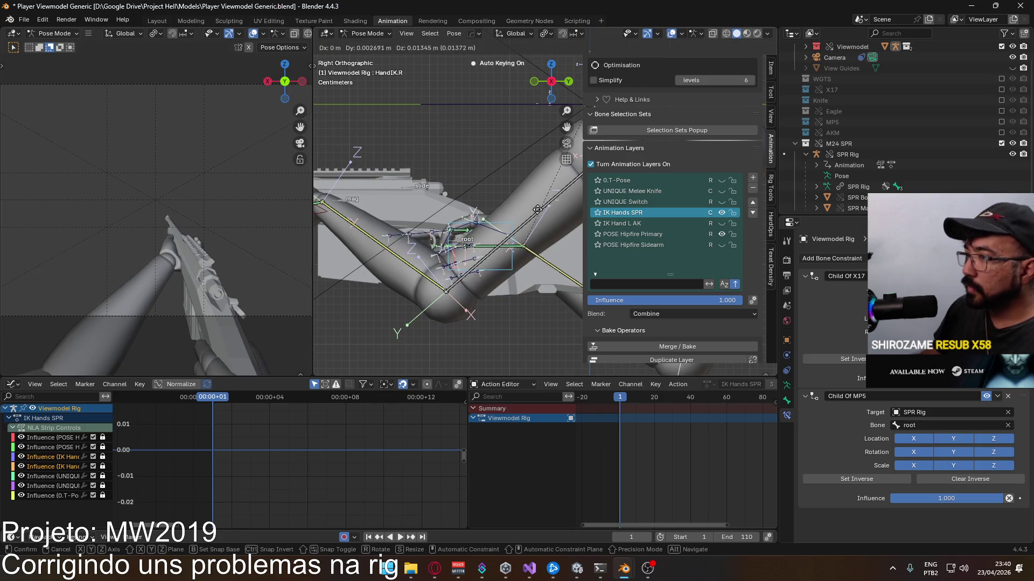
{"action": "left_click", "coordinate": [540, 205]}
{"action": "key", "text": "ctrl+KP_3"}
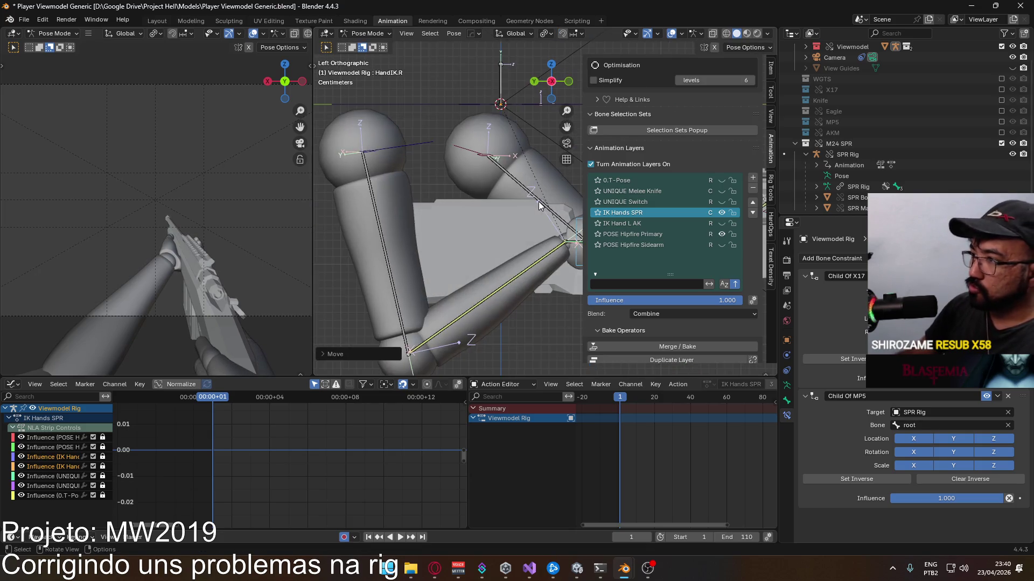
{"action": "scroll", "coordinate": [525, 237], "scroll_direction": "up", "scroll_amount": 5}
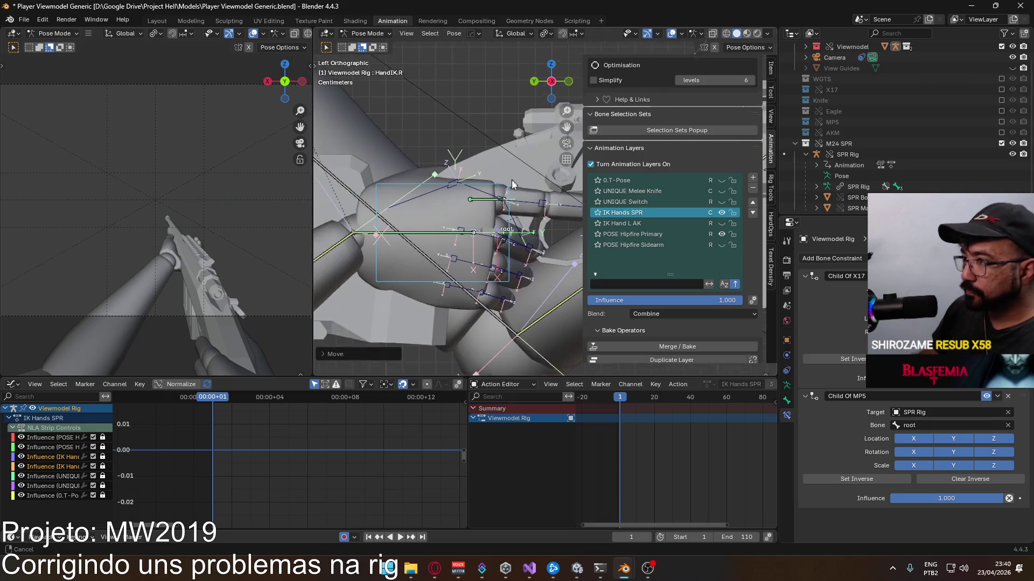
{"action": "key", "text": "g"}
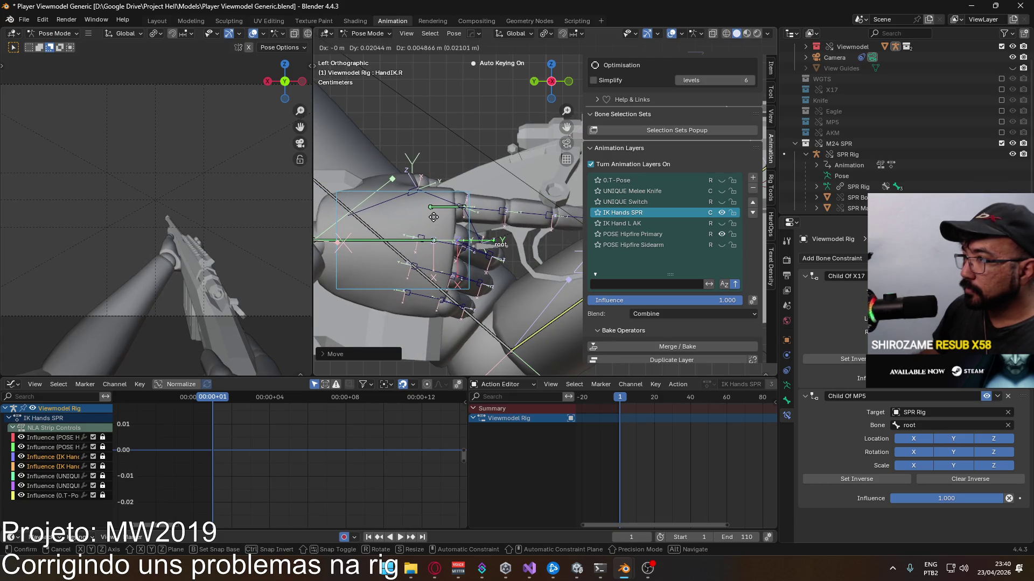
{"action": "left_click", "coordinate": [454, 229]}
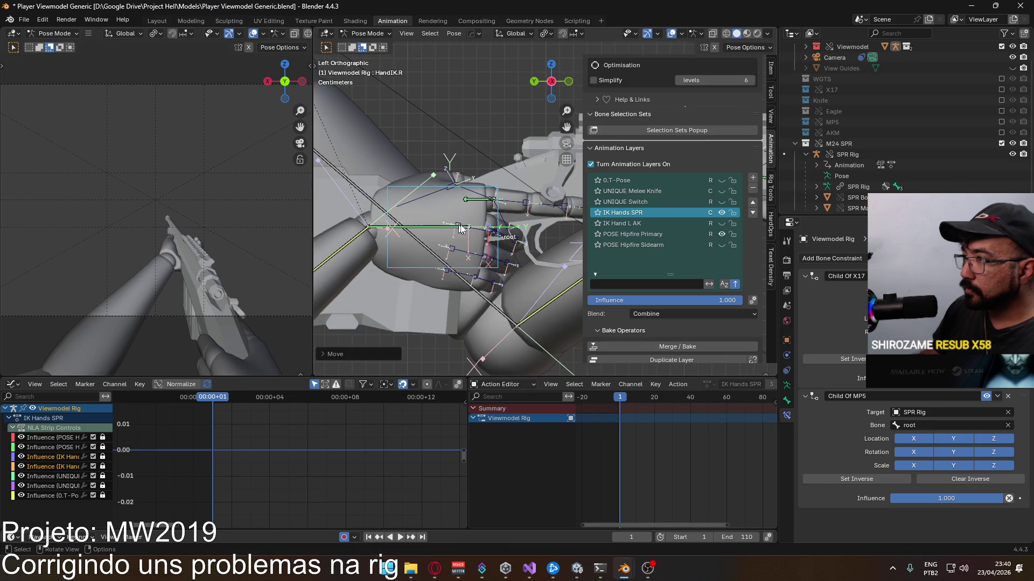
{"action": "middle_click_drag", "start_coordinate": [455, 228], "coordinate": [368, 217], "text": "shift"}
{"action": "key", "text": "g"}
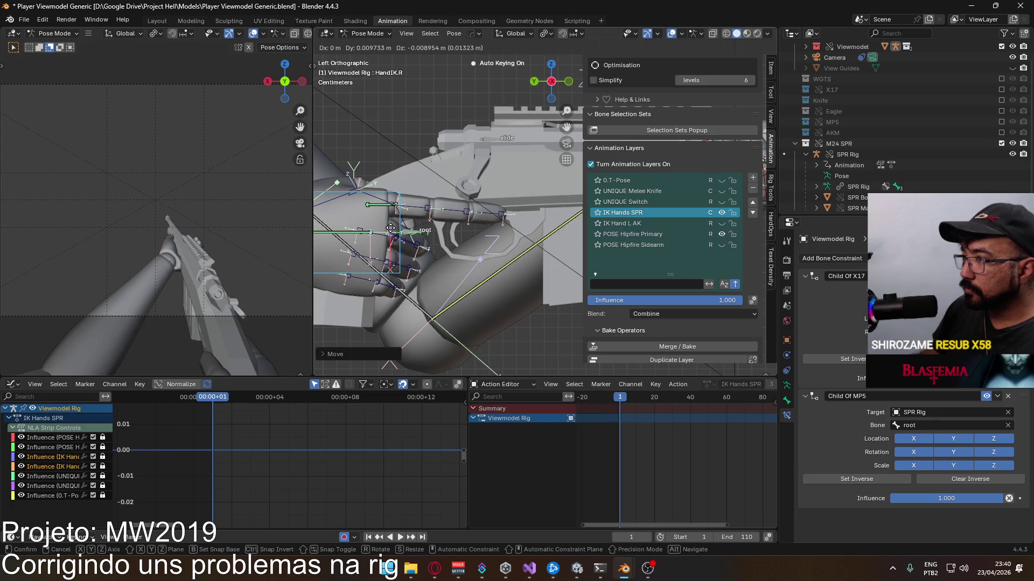
{"action": "left_click", "coordinate": [390, 229]}
{"action": "mouse_move", "coordinate": [390, 229]}
{"action": "middle_mouse_down"}
{"action": "mouse_move", "coordinate": [485, 217]}
{"action": "mouse_move", "coordinate": [475, 248]}
{"action": "middle_mouse_up"}
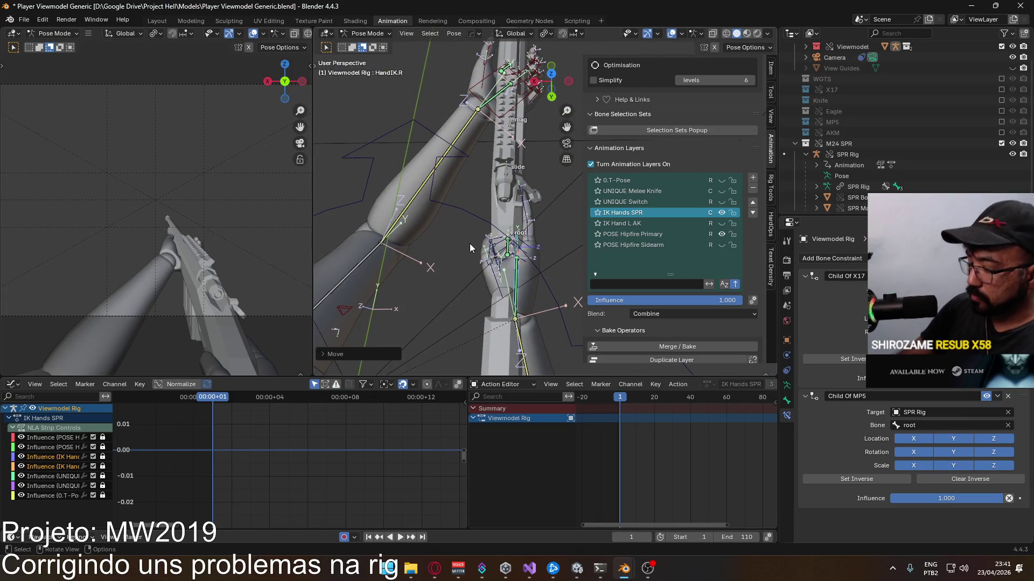
Step: From the top view, nudge and rotate HandIK.R so the palm aligns with the grip
{"action": "key", "text": "KP_3"}
{"action": "key", "text": "KP_7"}
{"action": "key", "text": "g"}
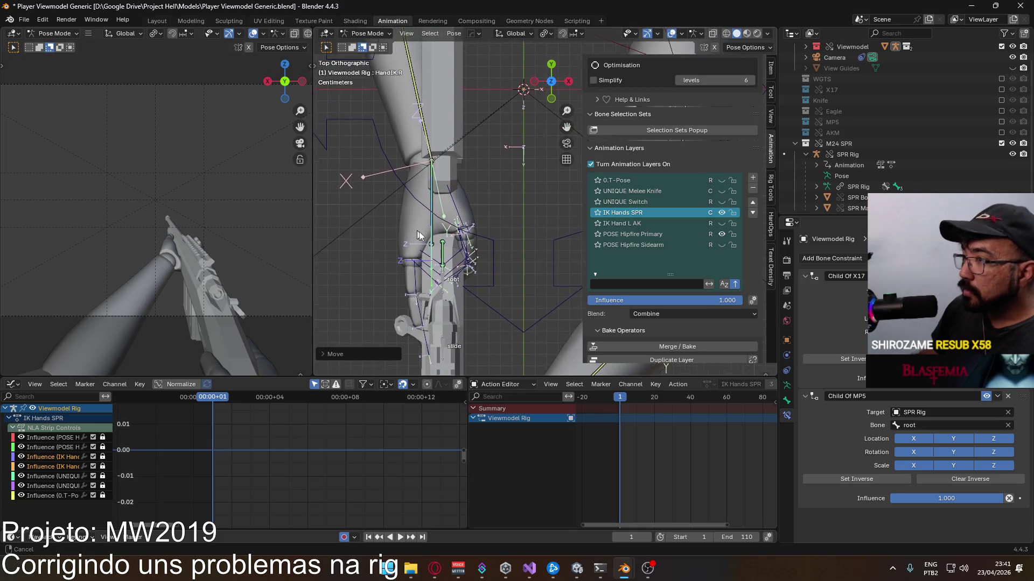
{"action": "left_click", "coordinate": [482, 236]}
{"action": "key", "text": "r"}
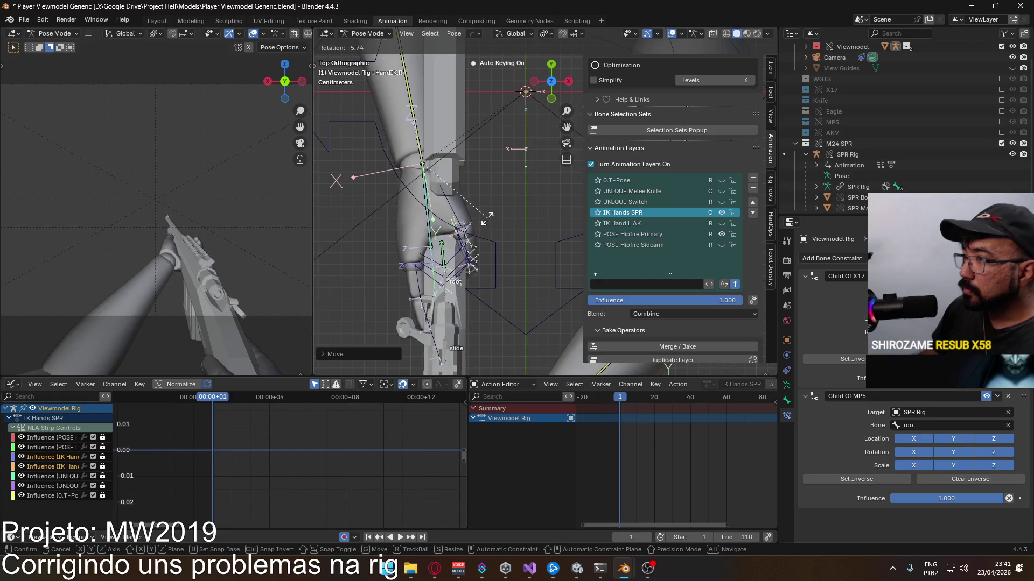
{"action": "left_click", "coordinate": [487, 207]}
{"action": "key", "text": "g"}
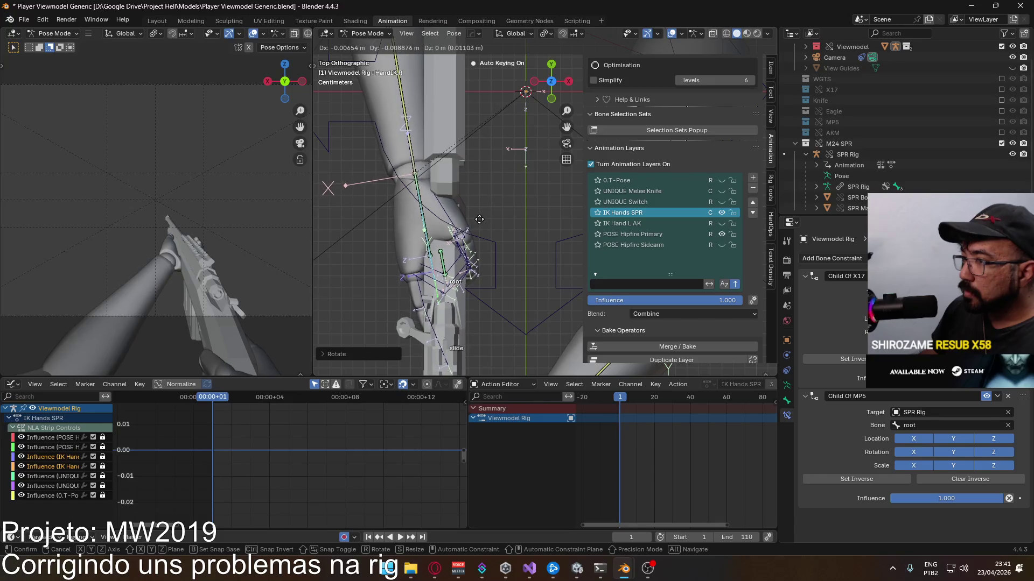
{"action": "left_click", "coordinate": [479, 218]}
Step: Make small HandIK.R position tweaks from several angles until the hand wraps the grip
{"action": "middle_click_drag", "start_coordinate": [478, 219], "coordinate": [484, 174]}
{"action": "scroll", "coordinate": [484, 174], "scroll_direction": "up", "scroll_amount": 3}
{"action": "scroll", "coordinate": [484, 173], "scroll_direction": "up", "scroll_amount": 2}
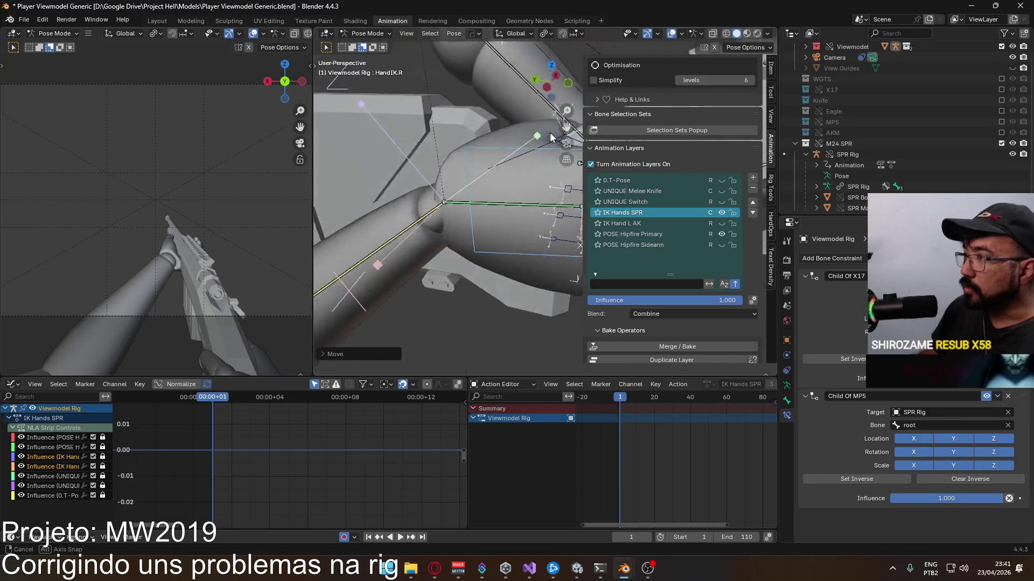
{"action": "scroll", "coordinate": [484, 173], "scroll_direction": "up", "scroll_amount": 2}
{"action": "key", "text": "g"}
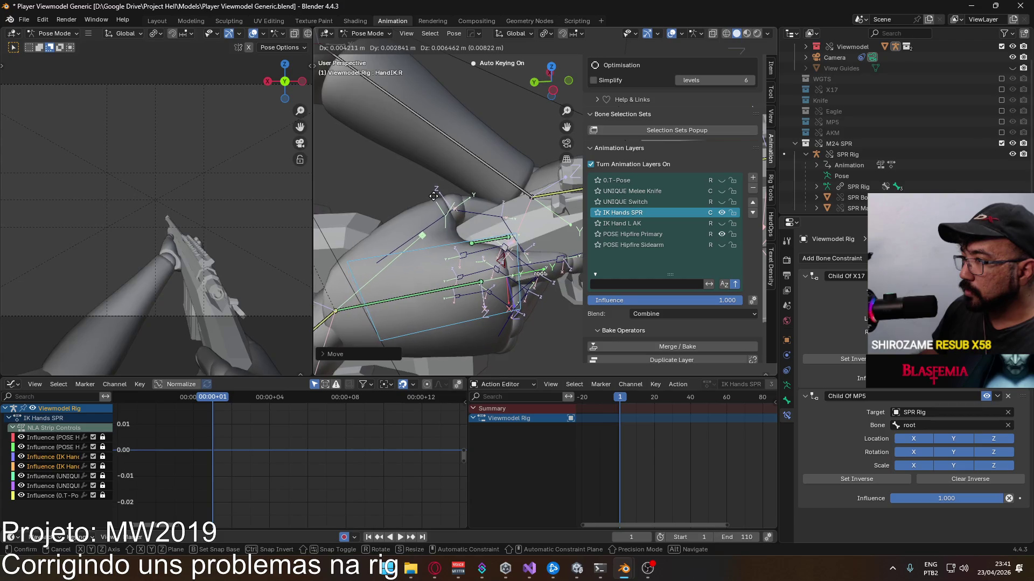
{"action": "left_click", "coordinate": [451, 227]}
{"action": "mouse_move", "coordinate": [451, 226]}
{"action": "middle_mouse_down"}
{"action": "mouse_move", "coordinate": [409, 159]}
{"action": "mouse_move", "coordinate": [455, 191]}
{"action": "mouse_move", "coordinate": [455, 206]}
{"action": "mouse_move", "coordinate": [413, 200]}
{"action": "mouse_move", "coordinate": [436, 211]}
{"action": "mouse_move", "coordinate": [358, 81]}
{"action": "mouse_move", "coordinate": [416, 167]}
{"action": "mouse_move", "coordinate": [464, 166]}
{"action": "mouse_move", "coordinate": [506, 188]}
{"action": "mouse_move", "coordinate": [482, 265]}
{"action": "mouse_move", "coordinate": [506, 147]}
{"action": "middle_mouse_up"}
{"action": "key", "text": "g"}
{"action": "left_click", "coordinate": [455, 208]}
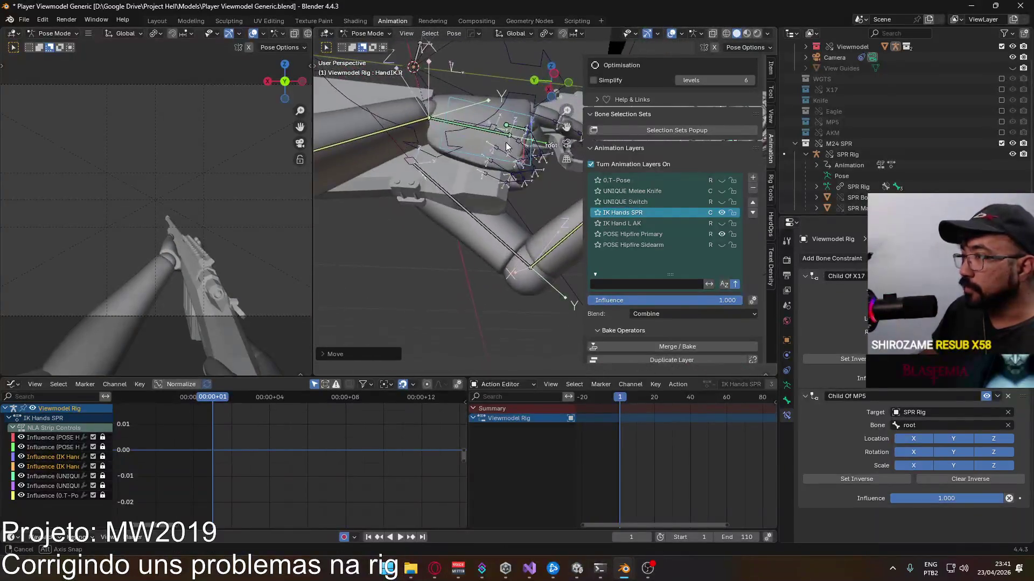
{"action": "mouse_move", "coordinate": [507, 147]}
{"action": "middle_mouse_down"}
{"action": "mouse_move", "coordinate": [396, 266]}
{"action": "mouse_move", "coordinate": [510, 297]}
{"action": "middle_mouse_up"}
Step: Check Pinky1.R and Ring1.R, then rotate Middle1.R to start curling the middle finger
{"action": "mouse_move", "coordinate": [505, 191]}
{"action": "middle_mouse_down"}
{"action": "mouse_move", "coordinate": [447, 129]}
{"action": "mouse_move", "coordinate": [402, 209]}
{"action": "mouse_move", "coordinate": [437, 208]}
{"action": "mouse_move", "coordinate": [474, 229]}
{"action": "middle_mouse_up"}
{"action": "left_click", "coordinate": [402, 208]}
{"action": "left_click", "coordinate": [457, 190]}
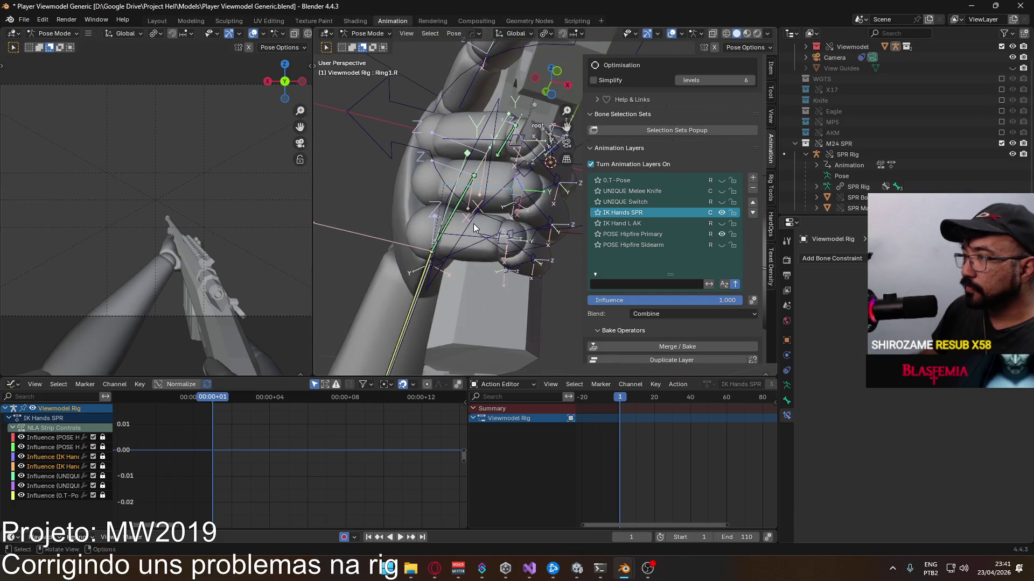
{"action": "middle_click_drag", "start_coordinate": [445, 137], "coordinate": [506, 82]}
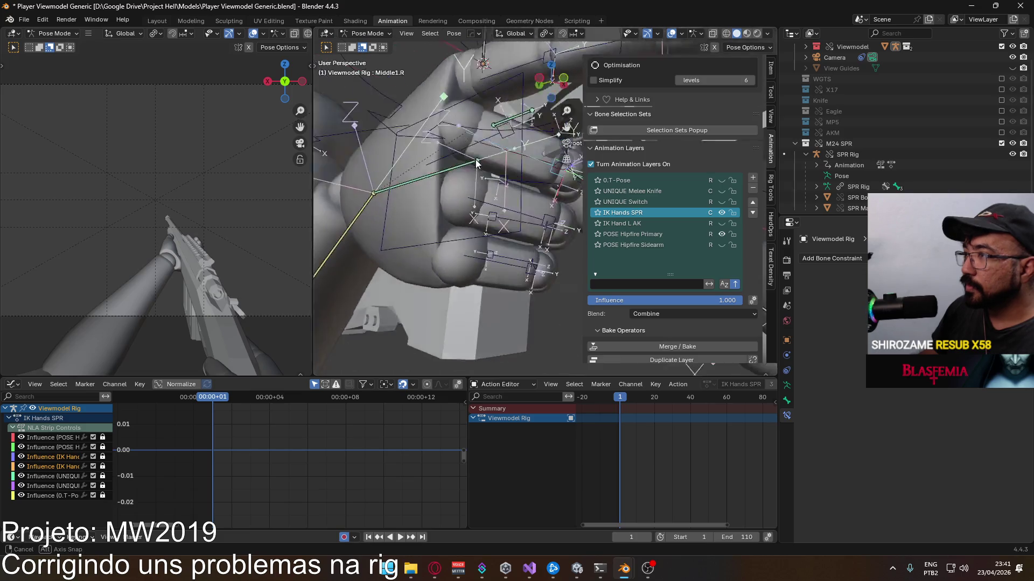
{"action": "left_click", "coordinate": [533, 166]}
{"action": "mouse_move", "coordinate": [533, 165]}
{"action": "middle_mouse_down"}
{"action": "mouse_move", "coordinate": [551, 192]}
{"action": "mouse_move", "coordinate": [523, 186]}
{"action": "mouse_move", "coordinate": [496, 138]}
{"action": "middle_mouse_up"}
{"action": "key", "text": "r"}
{"action": "left_click", "coordinate": [523, 191]}
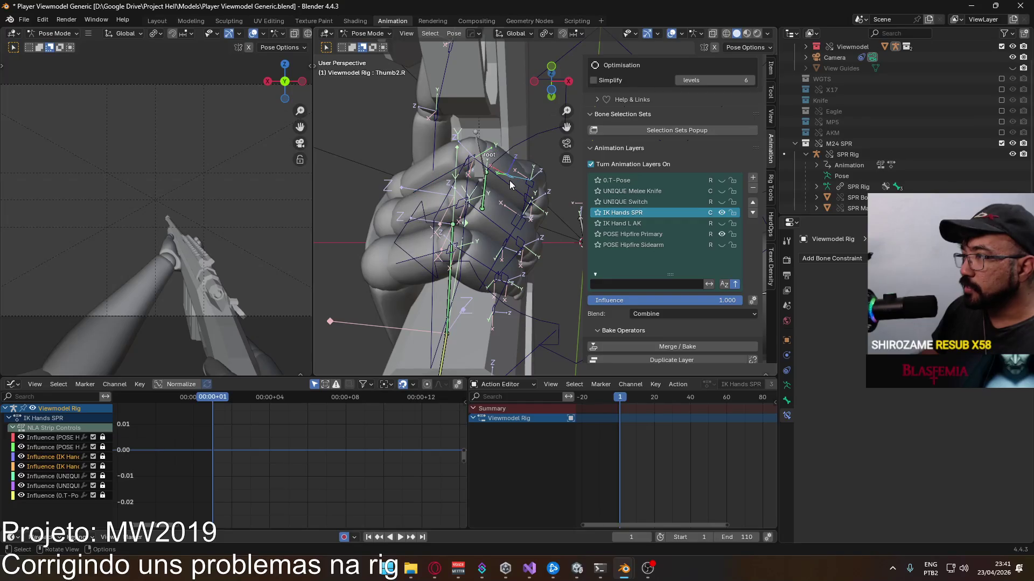
Step: Rotate Middle2.R in stages so the middle finger curls toward the grip
{"action": "left_click", "coordinate": [512, 186]}
{"action": "middle_click_drag", "start_coordinate": [512, 185], "coordinate": [426, 174]}
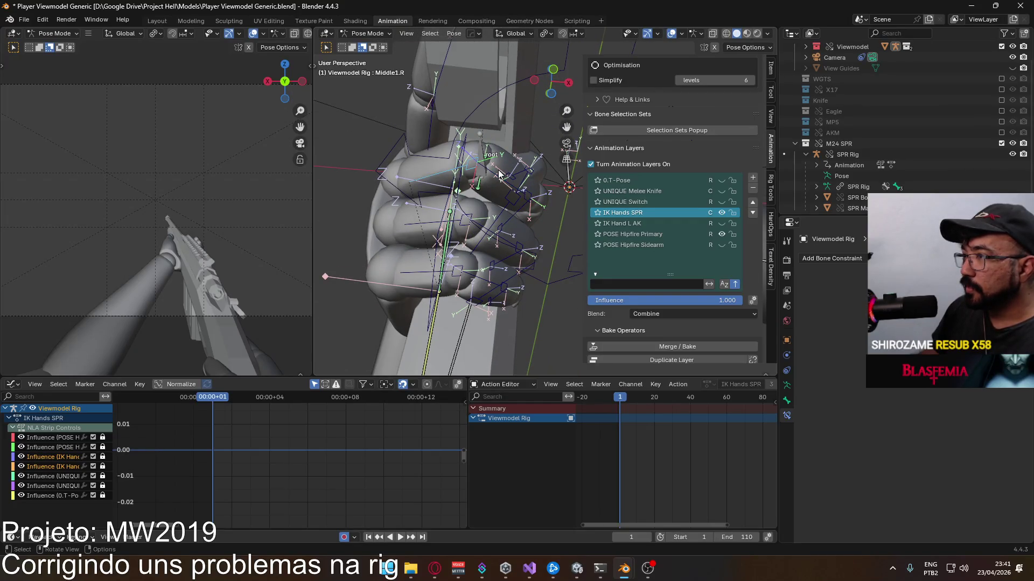
{"action": "key", "text": "r"}
{"action": "left_click", "coordinate": [510, 202]}
{"action": "mouse_move", "coordinate": [522, 204]}
{"action": "middle_mouse_down"}
{"action": "mouse_move", "coordinate": [506, 228]}
{"action": "mouse_move", "coordinate": [485, 213]}
{"action": "mouse_move", "coordinate": [487, 232]}
{"action": "mouse_move", "coordinate": [514, 202]}
{"action": "mouse_move", "coordinate": [540, 197]}
{"action": "mouse_move", "coordinate": [470, 268]}
{"action": "mouse_move", "coordinate": [507, 209]}
{"action": "middle_mouse_up"}
{"action": "key", "text": "r"}
{"action": "left_click", "coordinate": [485, 218]}
{"action": "left_click", "coordinate": [514, 202]}
{"action": "key", "text": "r"}
{"action": "left_click", "coordinate": [514, 210]}
Step: Cancel a bad rotation and re-curl Middle1.R about its local X axis
{"action": "key", "text": "r"}
{"action": "key", "text": "x"}
{"action": "key", "text": "x"}
{"action": "right_click", "coordinate": [543, 198]}
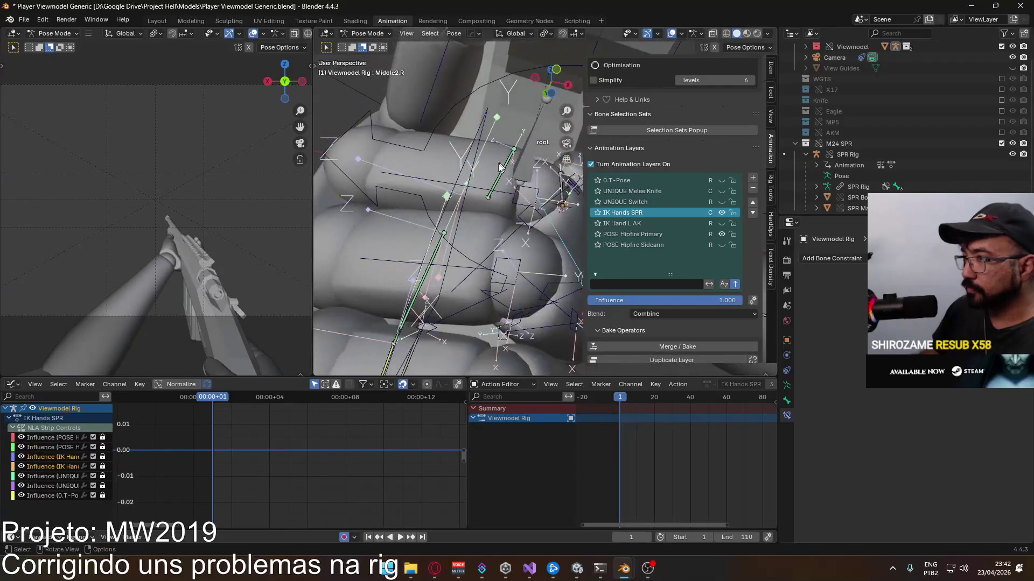
{"action": "left_click", "coordinate": [507, 209]}
{"action": "left_click", "coordinate": [432, 184]}
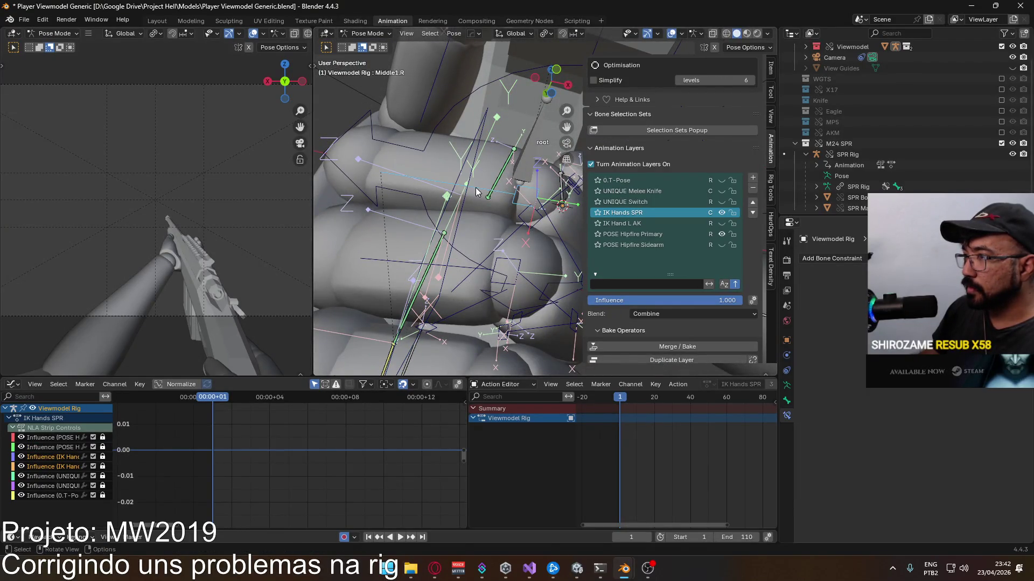
{"action": "key", "text": "r"}
{"action": "key", "text": "x"}
{"action": "key", "text": "x"}
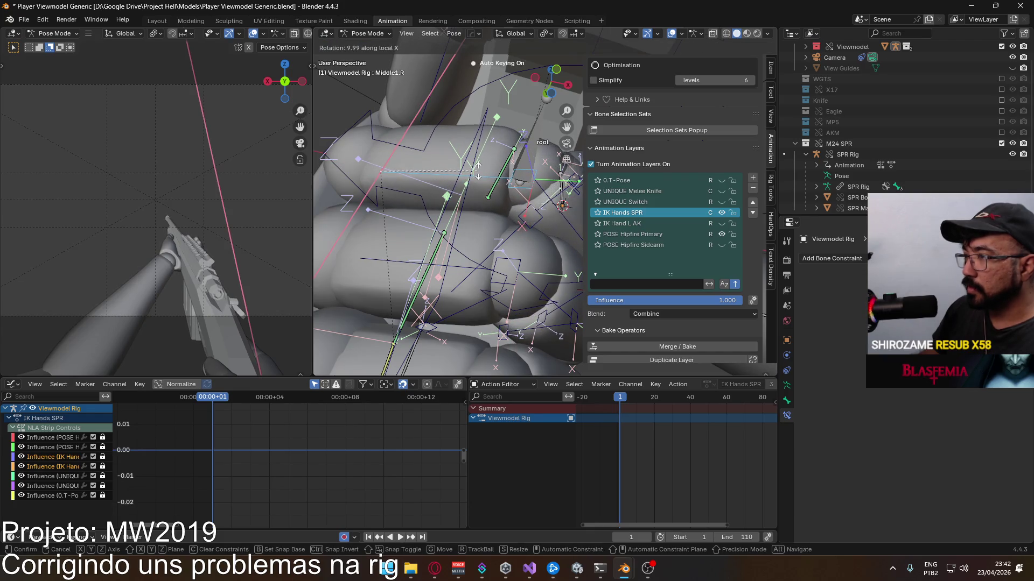
{"action": "left_click", "coordinate": [485, 189]}
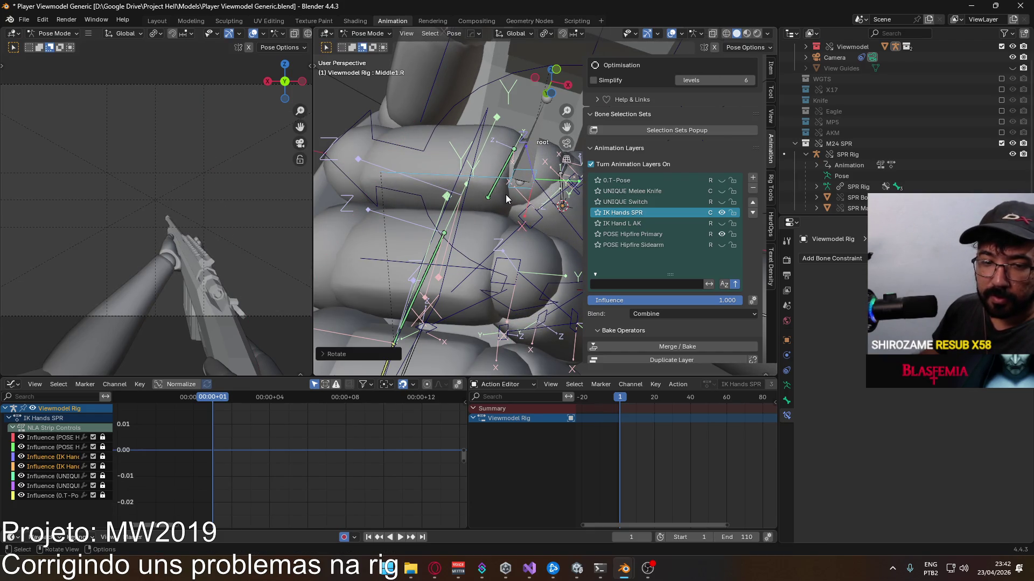
{"action": "mouse_move", "coordinate": [461, 216]}
{"action": "middle_mouse_down"}
{"action": "mouse_move", "coordinate": [333, 256]}
{"action": "mouse_move", "coordinate": [525, 249]}
{"action": "middle_mouse_up"}
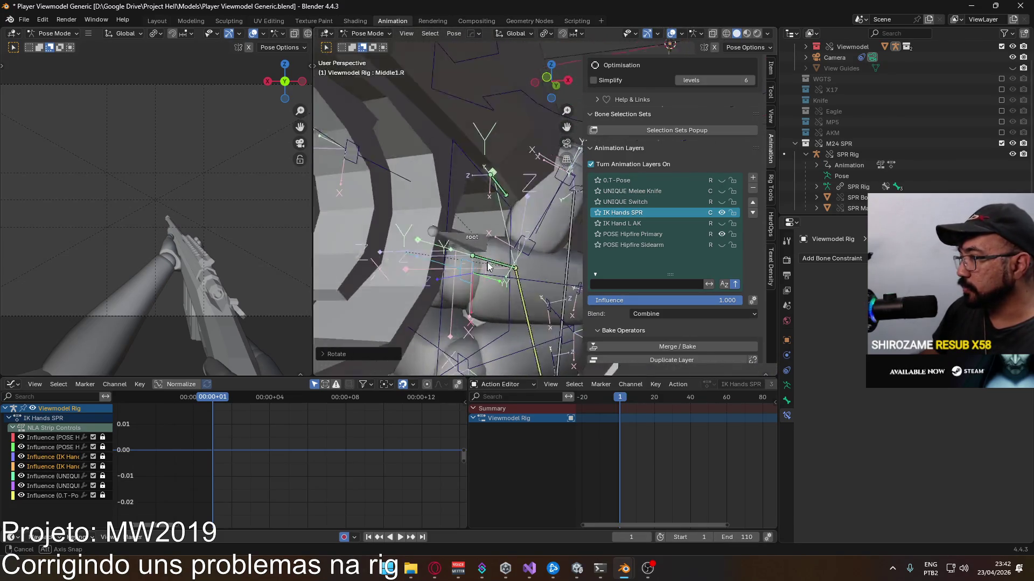
{"action": "mouse_move", "coordinate": [525, 249]}
{"action": "middle_mouse_down"}
{"action": "mouse_move", "coordinate": [372, 302]}
{"action": "mouse_move", "coordinate": [440, 323]}
{"action": "middle_mouse_up"}
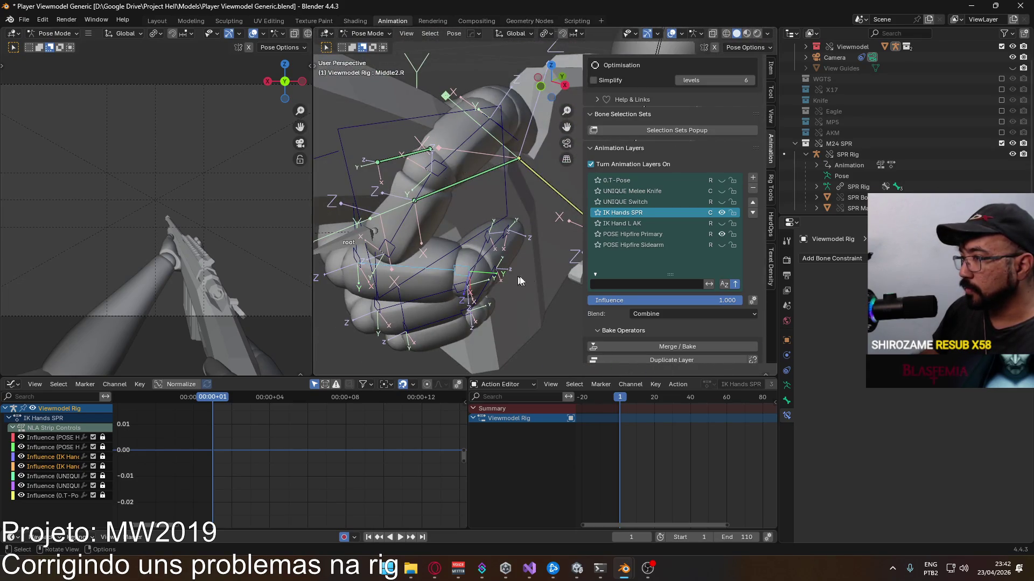
Step: Bend the Middle3.R fingertip about local X to close the middle finger
{"action": "key", "text": "r"}
{"action": "left_click", "coordinate": [476, 243]}
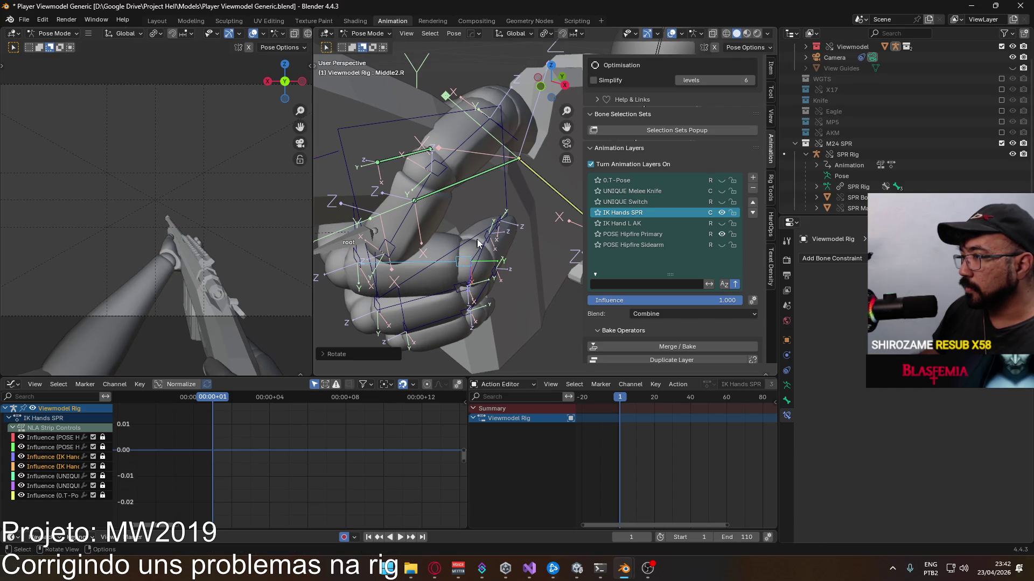
{"action": "key", "text": "r"}
{"action": "key", "text": "x"}
{"action": "key", "text": "x"}
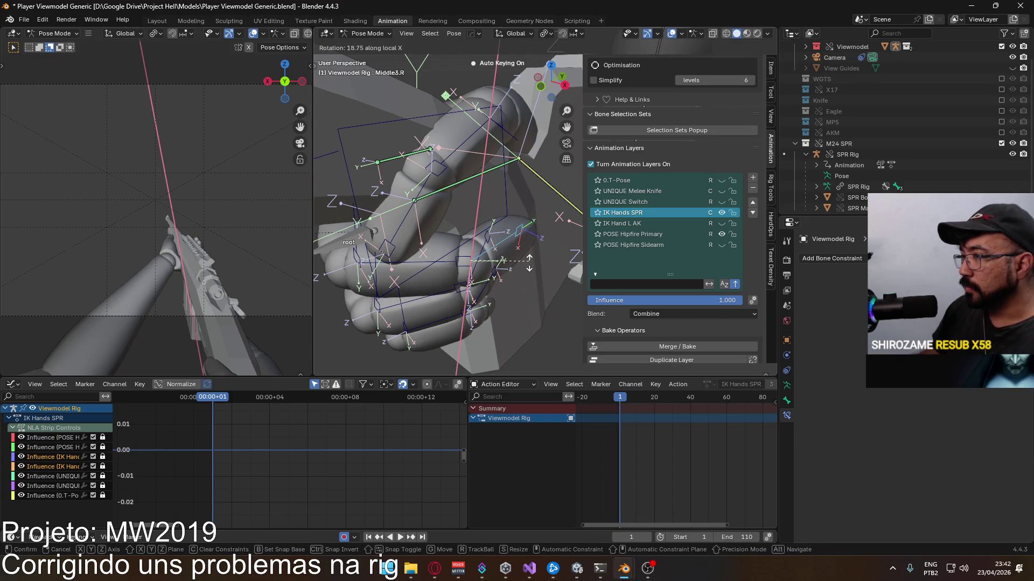
{"action": "left_click", "coordinate": [528, 264]}
{"action": "mouse_move", "coordinate": [527, 265]}
{"action": "middle_mouse_down"}
{"action": "mouse_move", "coordinate": [498, 196]}
{"action": "mouse_move", "coordinate": [448, 296]}
{"action": "mouse_move", "coordinate": [500, 266]}
{"action": "middle_mouse_up"}
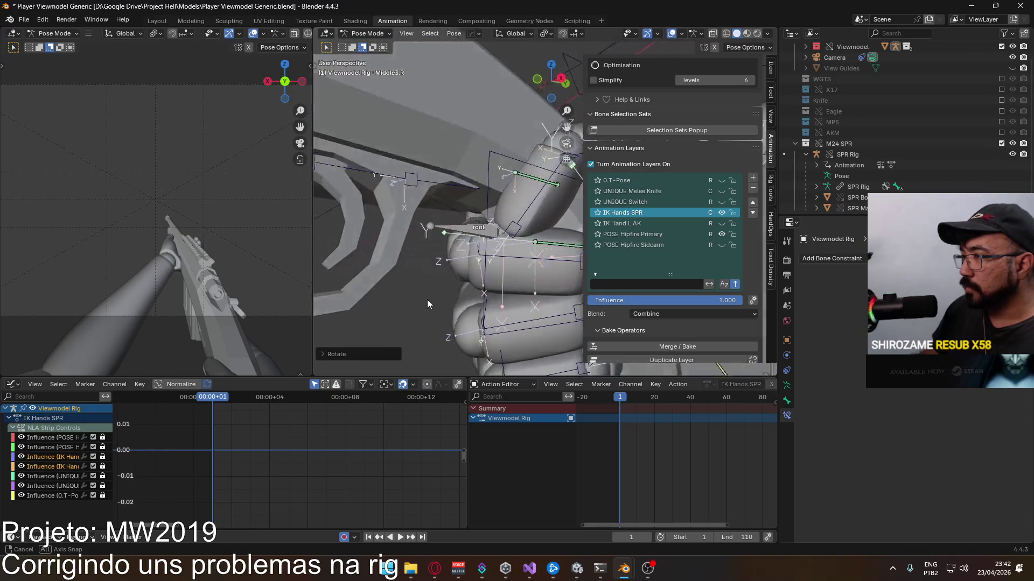
{"action": "mouse_move", "coordinate": [500, 265]}
{"action": "middle_mouse_down"}
{"action": "mouse_move", "coordinate": [469, 280]}
{"action": "mouse_move", "coordinate": [436, 235]}
{"action": "mouse_move", "coordinate": [533, 263]}
{"action": "middle_mouse_up"}
Step: Rotate Ring2.R and the first two ring finger bones toward the grip
{"action": "left_click", "coordinate": [429, 268]}
{"action": "left_click", "coordinate": [449, 247]}
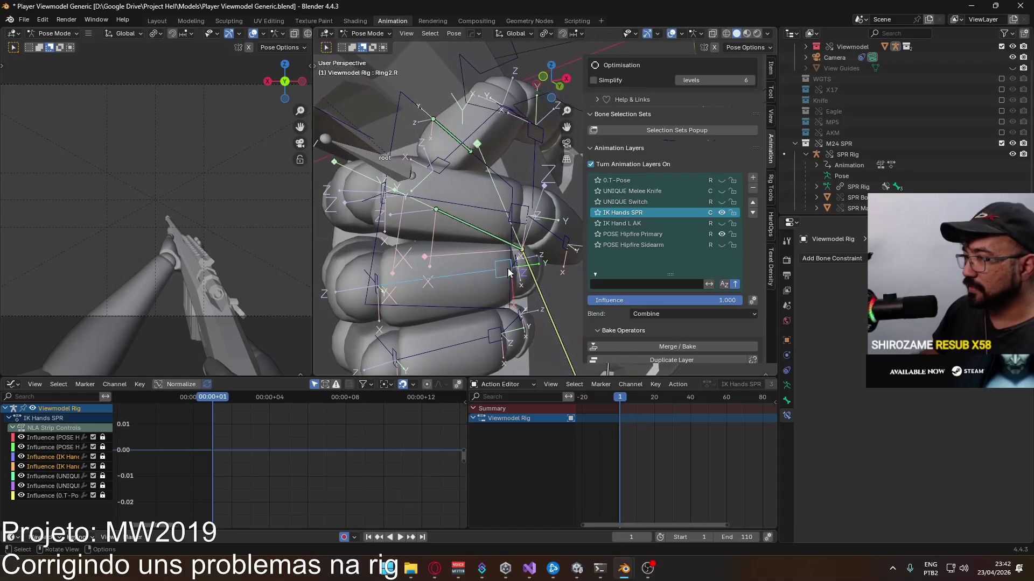
{"action": "key", "text": "r"}
{"action": "left_click", "coordinate": [534, 272]}
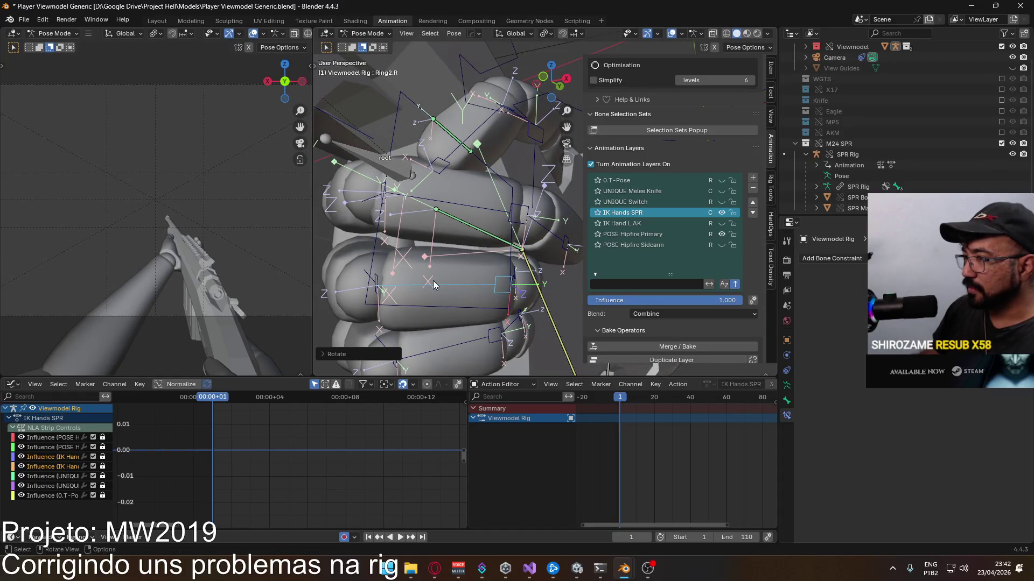
{"action": "middle_click_drag", "start_coordinate": [534, 272], "coordinate": [399, 187]}
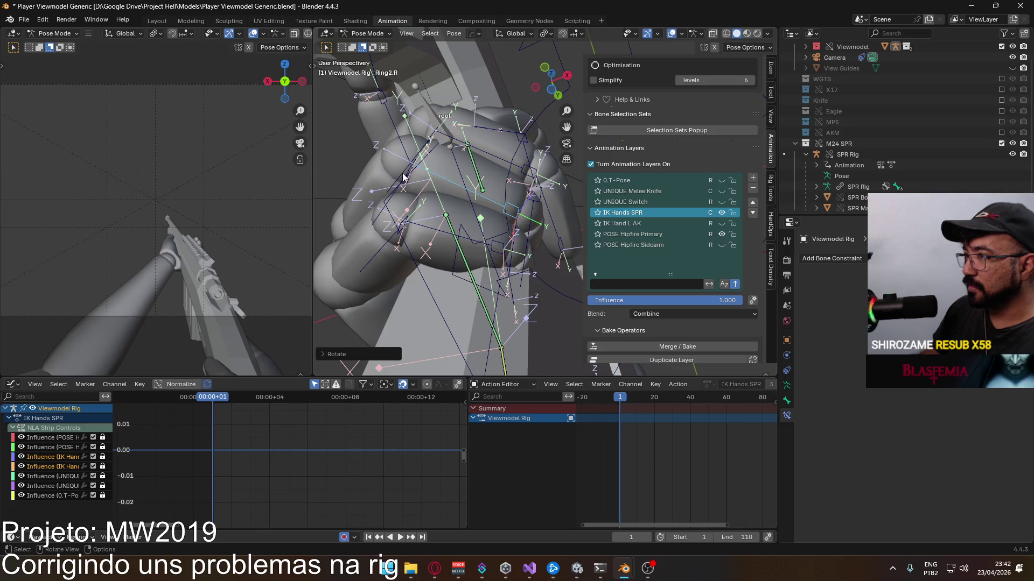
{"action": "key", "text": "r"}
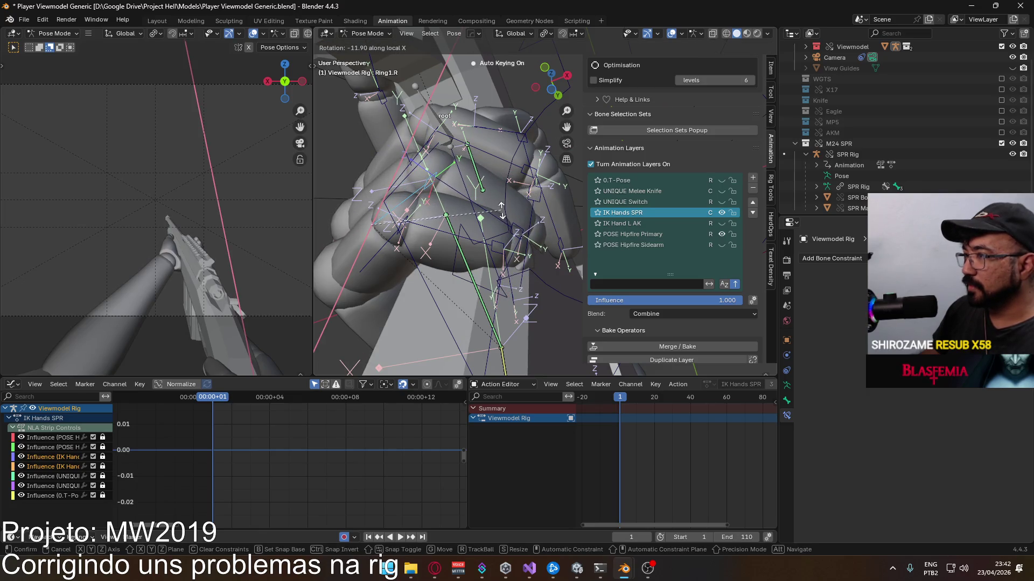
{"action": "left_click", "coordinate": [457, 198]}
{"action": "key", "text": "r"}
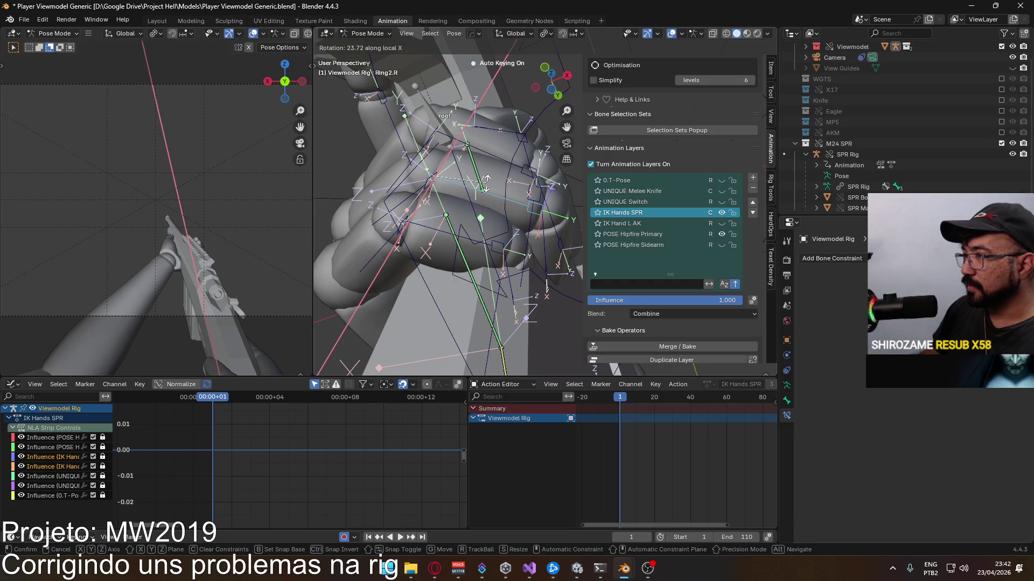
{"action": "left_click", "coordinate": [486, 187]}
Step: Curl the first, second and third ring bones about local X
{"action": "middle_click_drag", "start_coordinate": [486, 187], "coordinate": [502, 199]}
{"action": "left_click", "coordinate": [431, 182]}
{"action": "key", "text": "r"}
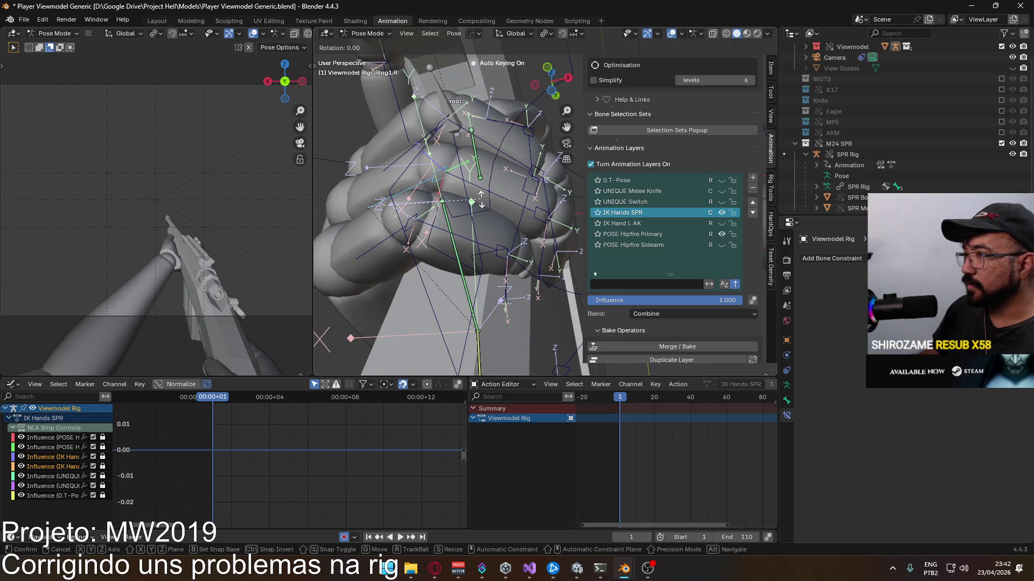
{"action": "key", "text": "x"}
{"action": "key", "text": "x"}
{"action": "left_click", "coordinate": [506, 188]}
{"action": "key", "text": "r"}
{"action": "key", "text": "x"}
{"action": "key", "text": "x"}
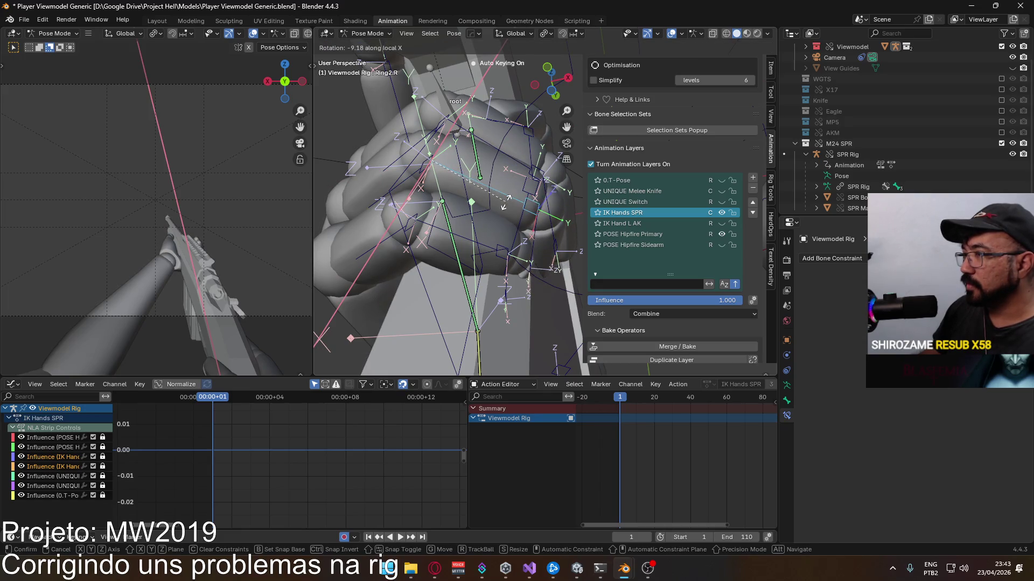
{"action": "left_click", "coordinate": [506, 204]}
{"action": "mouse_move", "coordinate": [506, 206]}
{"action": "middle_mouse_down"}
{"action": "mouse_move", "coordinate": [404, 248]}
{"action": "mouse_move", "coordinate": [504, 203]}
{"action": "middle_mouse_up"}
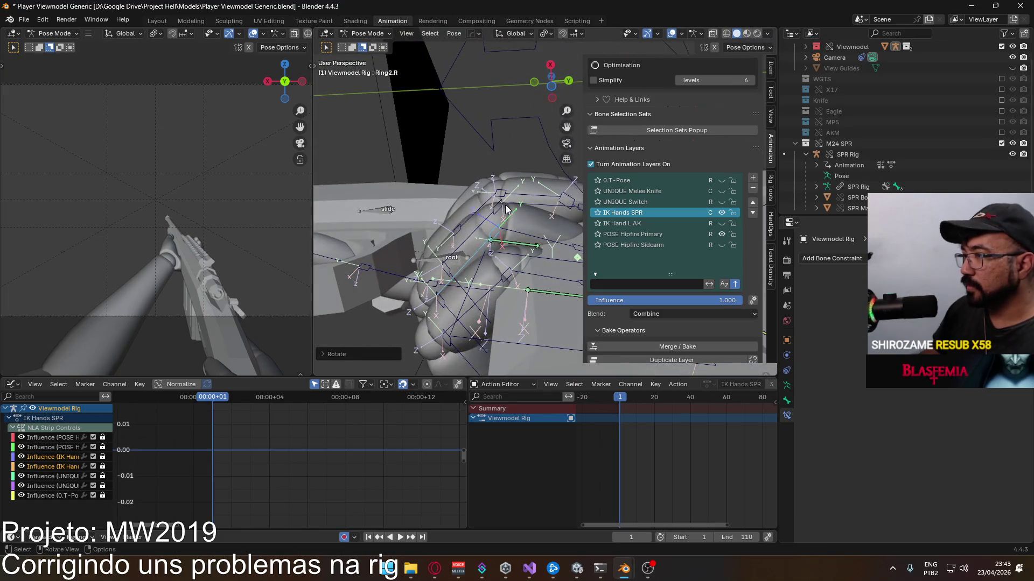
{"action": "key", "text": "r"}
{"action": "key", "text": "x"}
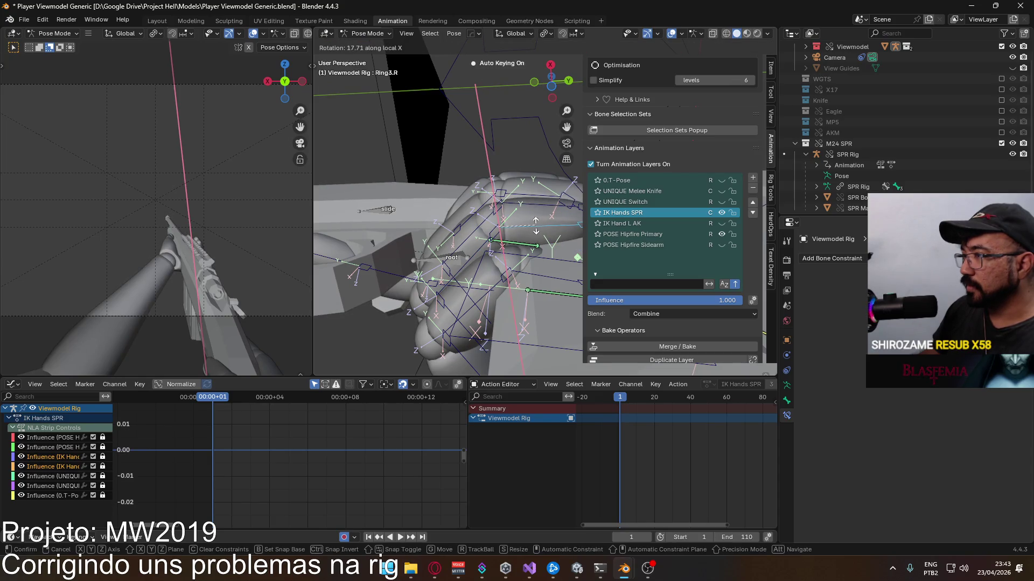
{"action": "left_click", "coordinate": [535, 231]}
Step: Clear a finger bone's rotation, redo the middle finger curl on local X and adjust the third ring bone
{"action": "mouse_move", "coordinate": [534, 231]}
{"action": "middle_mouse_down"}
{"action": "mouse_move", "coordinate": [416, 313]}
{"action": "mouse_move", "coordinate": [510, 264]}
{"action": "middle_mouse_up"}
{"action": "scroll", "coordinate": [551, 232], "scroll_direction": "up", "scroll_amount": 2}
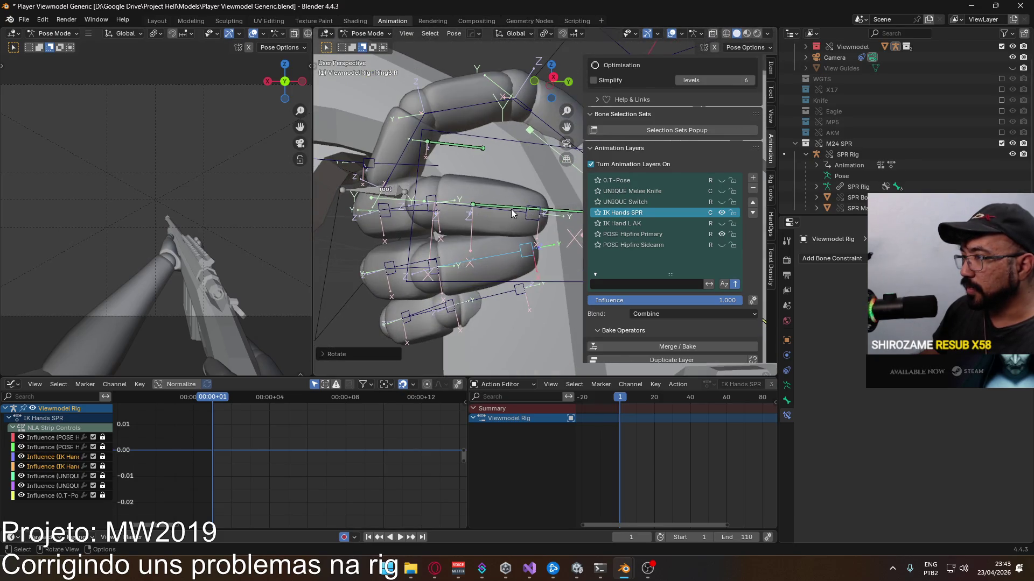
{"action": "key", "text": "r"}
{"action": "right_click", "coordinate": [535, 230]}
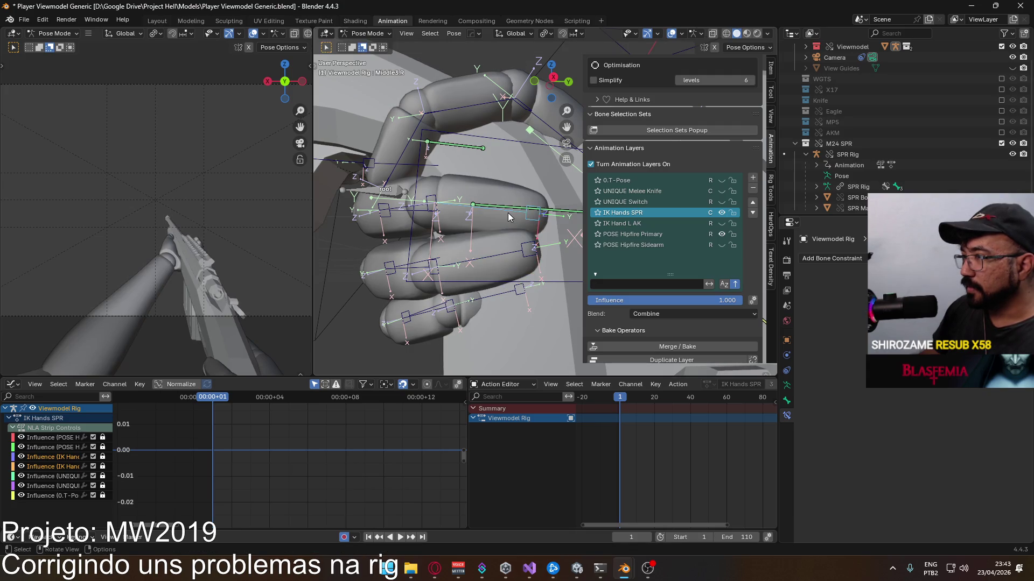
{"action": "key", "text": "alt+r"}
{"action": "key", "text": "x"}
{"action": "key", "text": "x"}
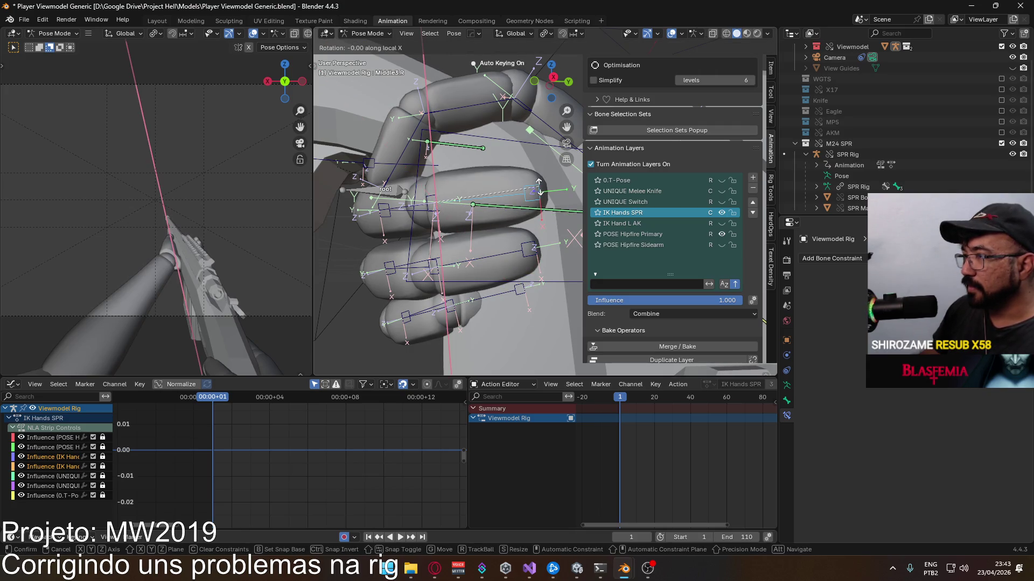
{"action": "left_click", "coordinate": [529, 227]}
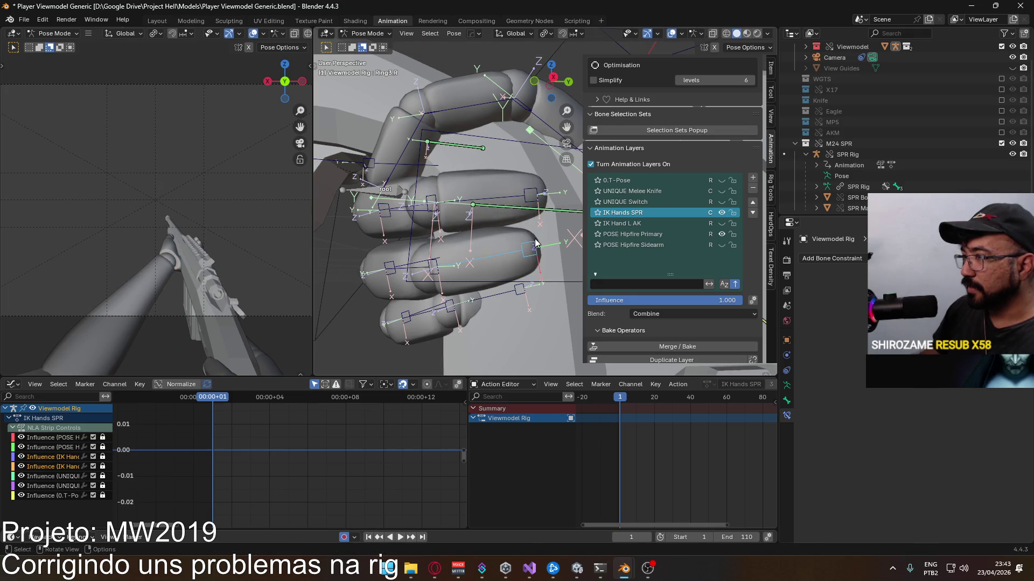
{"action": "mouse_move", "coordinate": [493, 267]}
{"action": "middle_mouse_down"}
{"action": "mouse_move", "coordinate": [451, 278]}
{"action": "mouse_move", "coordinate": [458, 270]}
{"action": "mouse_move", "coordinate": [505, 295]}
{"action": "mouse_move", "coordinate": [574, 277]}
{"action": "middle_mouse_up"}
{"action": "key", "text": "r"}
{"action": "key", "text": "x"}
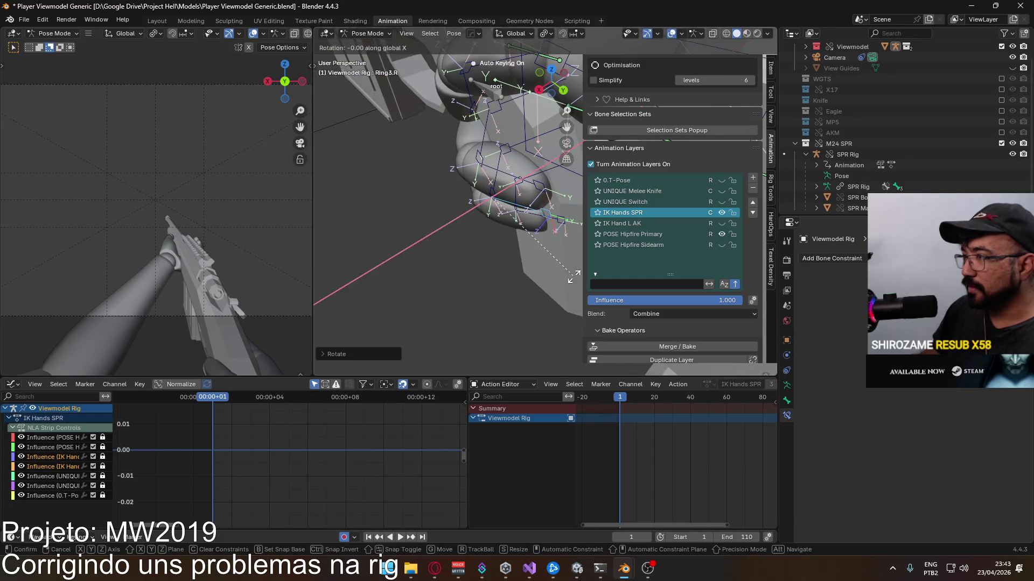
{"action": "left_click", "coordinate": [556, 281]}
Step: Rotate the first and second pinky bones so the pinky curls around the grip
{"action": "mouse_move", "coordinate": [488, 265]}
{"action": "middle_mouse_down"}
{"action": "mouse_move", "coordinate": [464, 200]}
{"action": "mouse_move", "coordinate": [419, 169]}
{"action": "mouse_move", "coordinate": [449, 209]}
{"action": "middle_mouse_up"}
{"action": "left_click", "coordinate": [424, 188]}
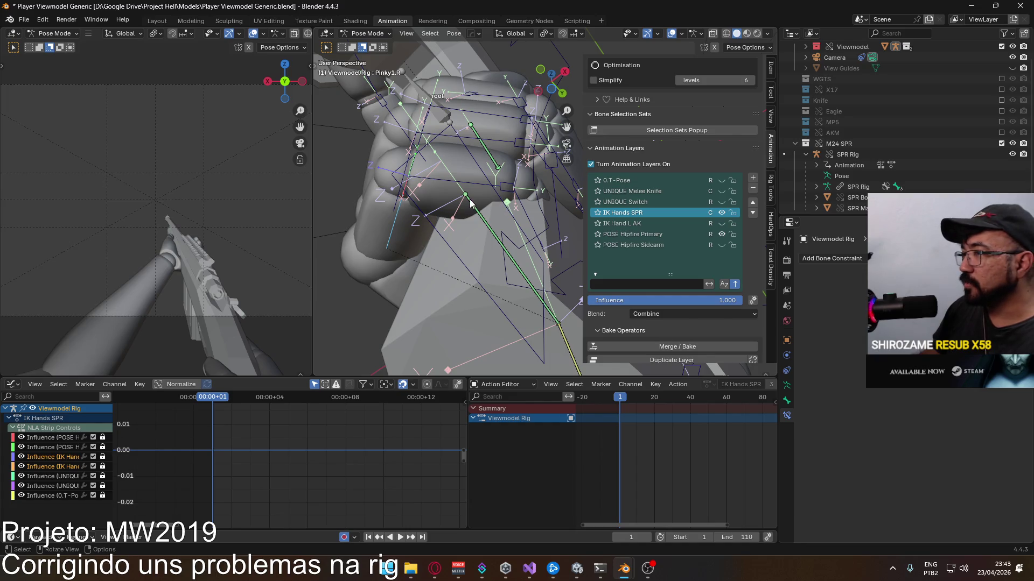
{"action": "key", "text": "r"}
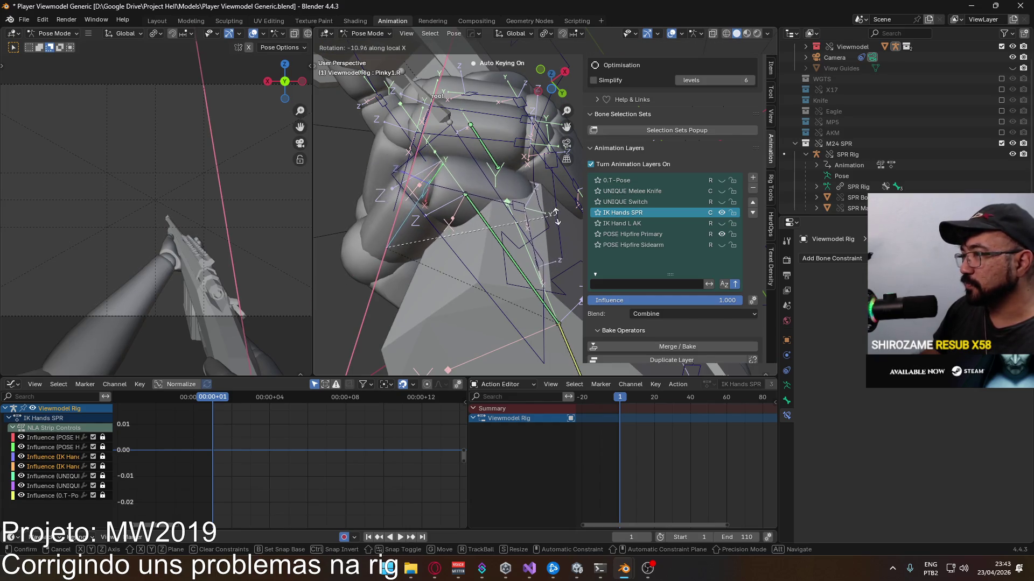
{"action": "left_click", "coordinate": [556, 223]}
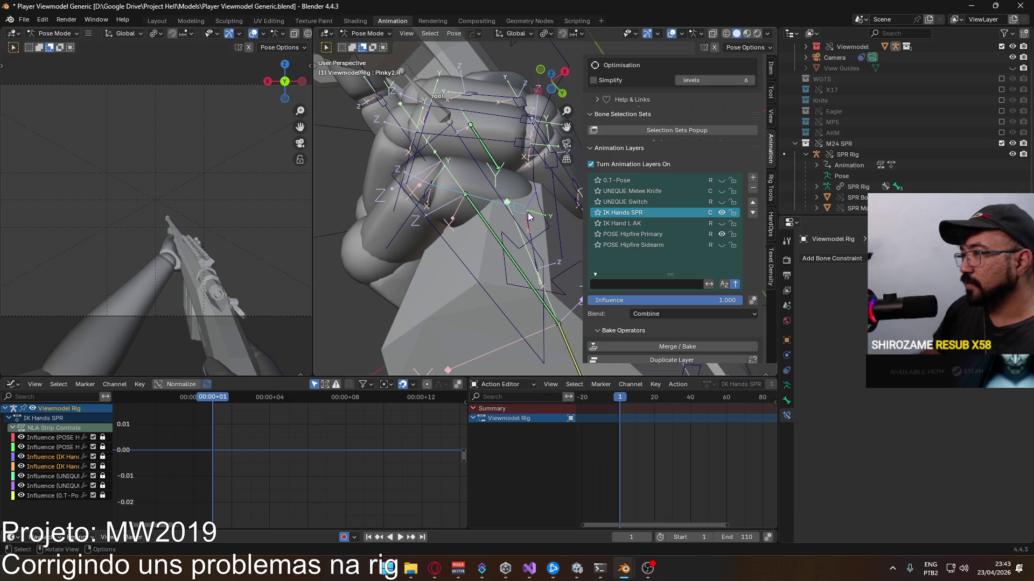
{"action": "left_click", "coordinate": [409, 224]}
{"action": "key", "text": "r"}
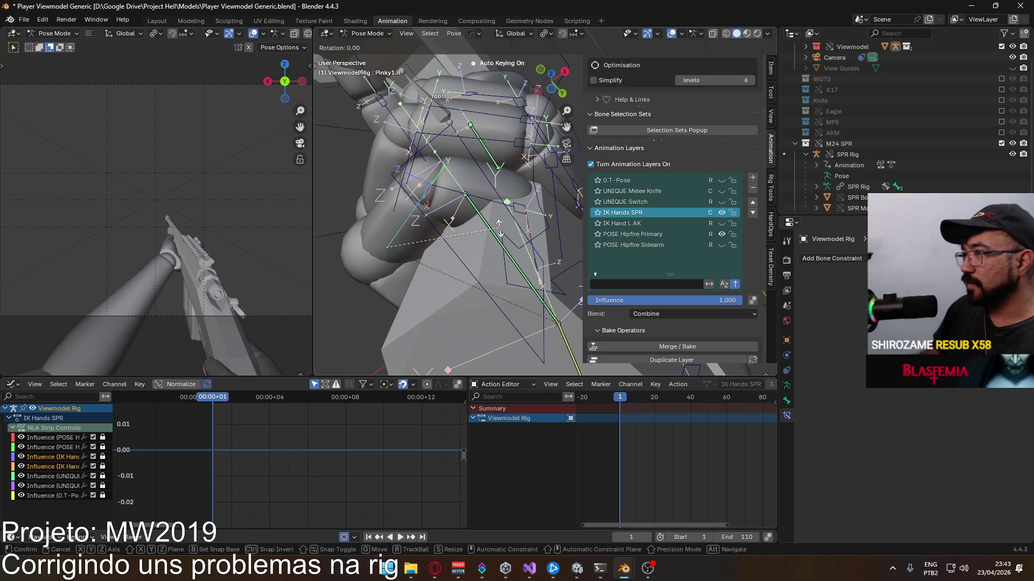
{"action": "left_click", "coordinate": [470, 192]}
{"action": "key", "text": "r"}
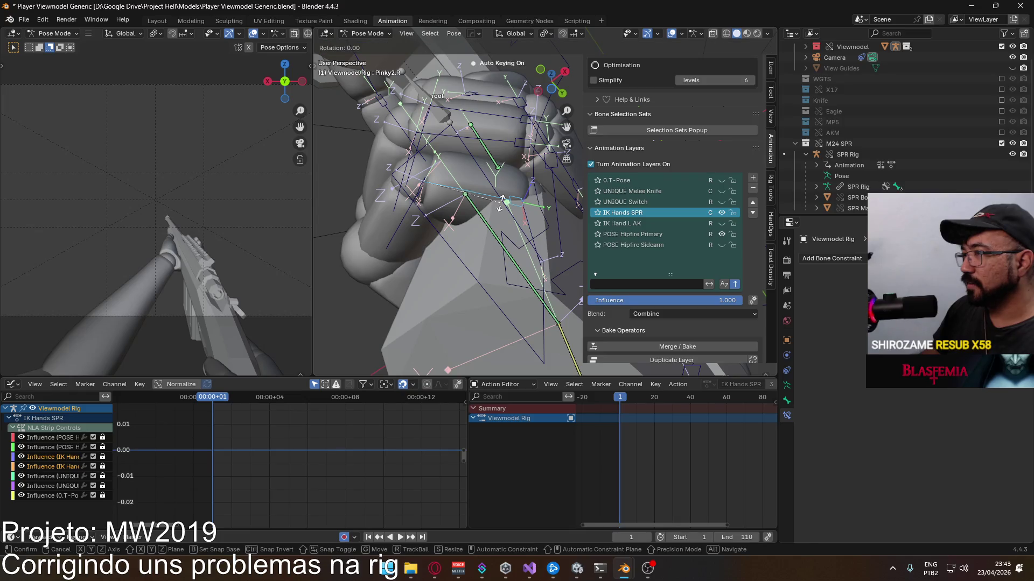
{"action": "key", "text": "x"}
{"action": "key", "text": "x"}
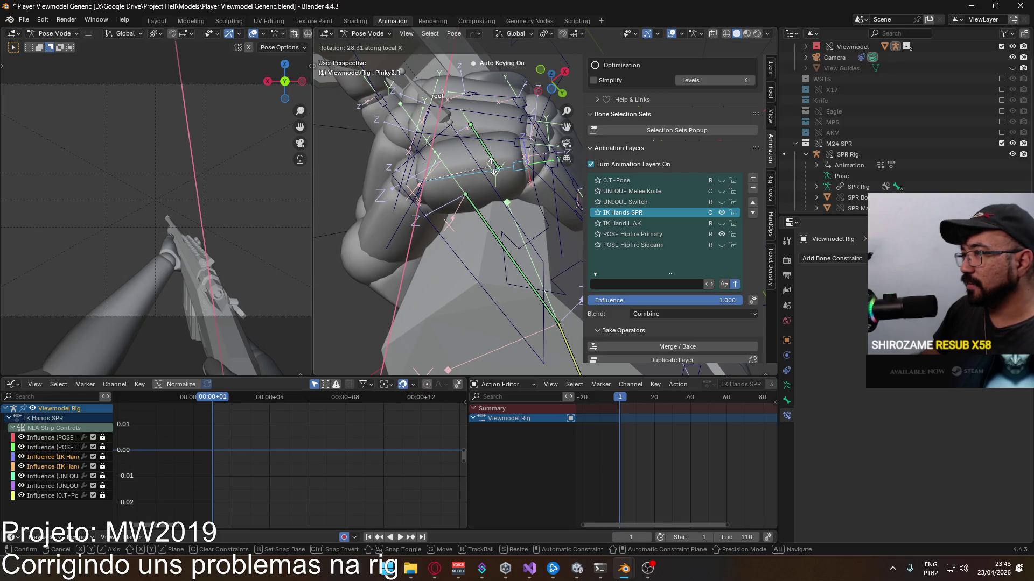
{"action": "left_click", "coordinate": [493, 167]}
Step: Tighten the second and third ring bones further about local X
{"action": "middle_click_drag", "start_coordinate": [493, 168], "coordinate": [498, 241]}
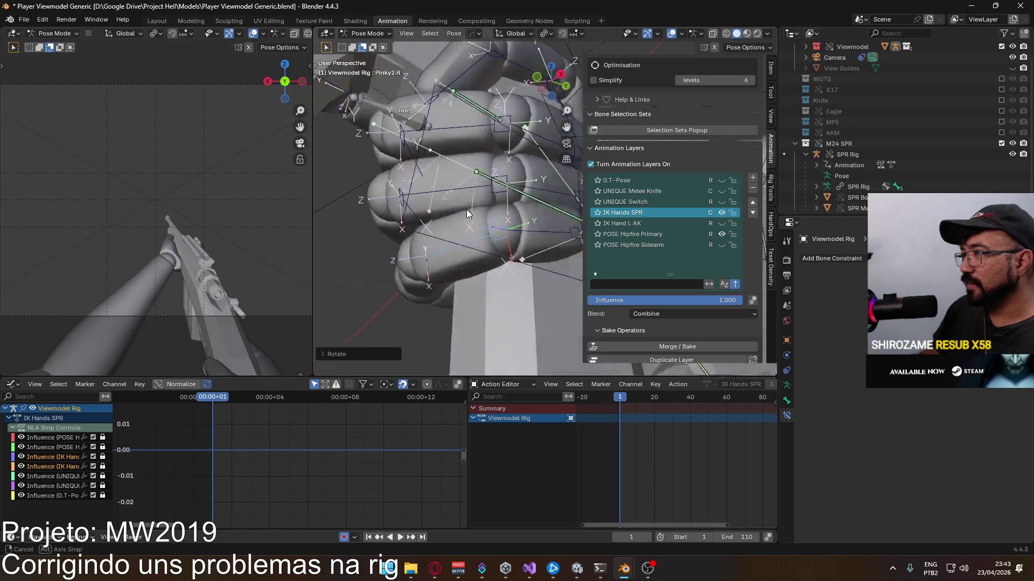
{"action": "key", "text": "r"}
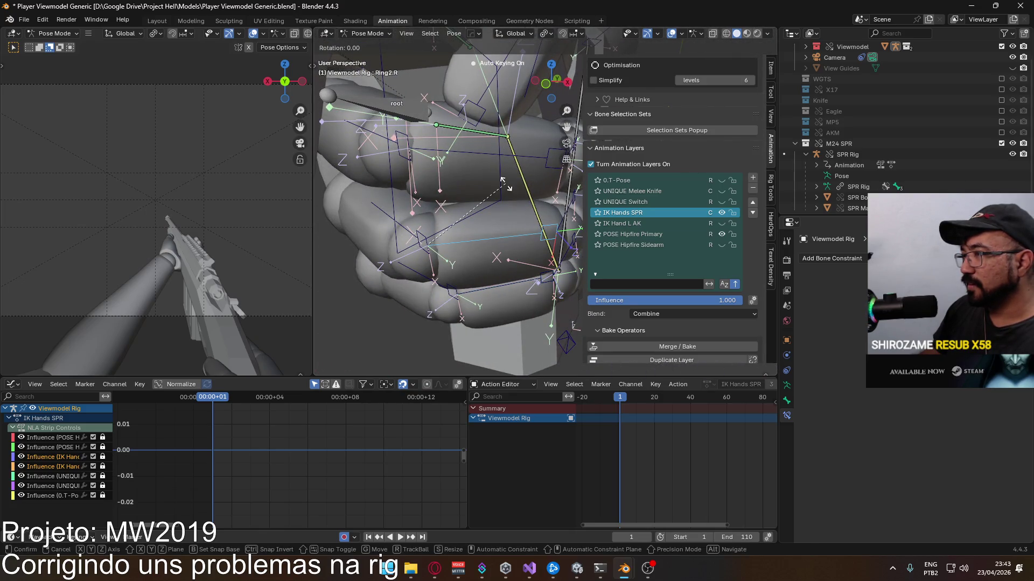
{"action": "left_click", "coordinate": [525, 214]}
{"action": "mouse_move", "coordinate": [525, 215]}
{"action": "middle_mouse_down"}
{"action": "mouse_move", "coordinate": [400, 186]}
{"action": "mouse_move", "coordinate": [479, 196]}
{"action": "middle_mouse_up"}
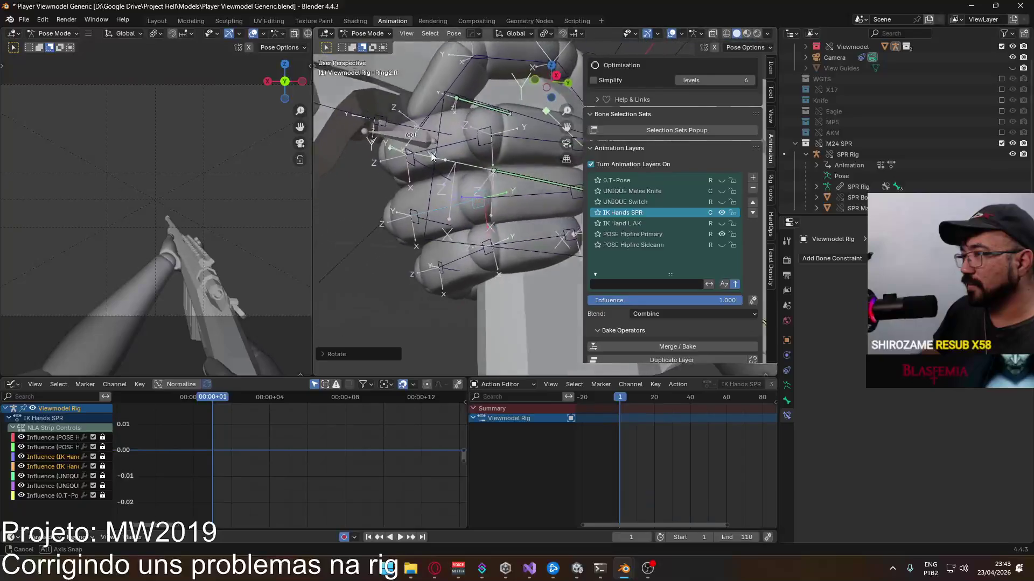
{"action": "mouse_move", "coordinate": [400, 200]}
{"action": "middle_mouse_down"}
{"action": "mouse_move", "coordinate": [757, 219]}
{"action": "mouse_move", "coordinate": [340, 251]}
{"action": "middle_mouse_up"}
{"action": "left_click", "coordinate": [492, 206]}
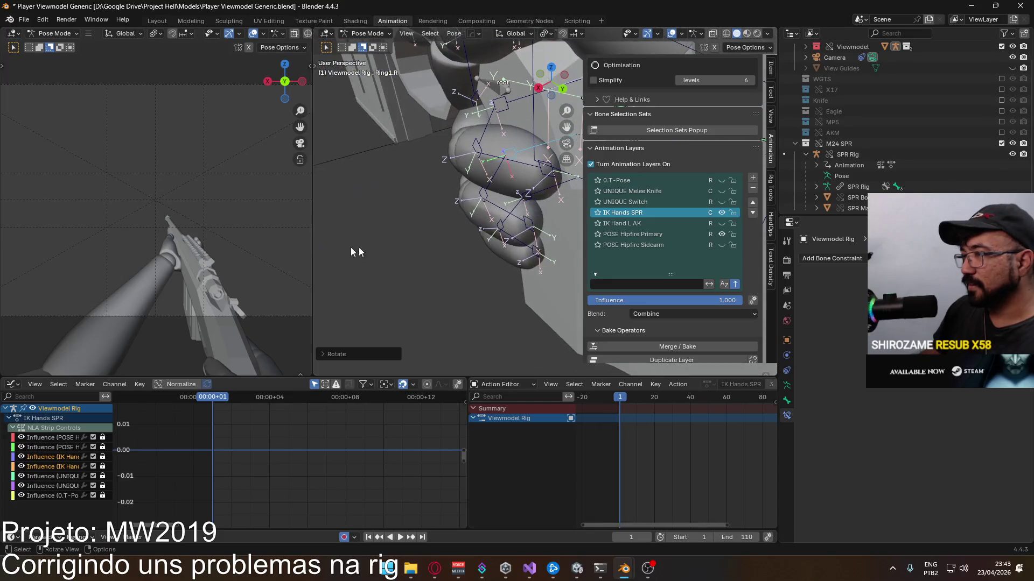
{"action": "middle_click_drag", "start_coordinate": [516, 216], "coordinate": [536, 214]}
{"action": "left_click", "coordinate": [536, 214]}
{"action": "key", "text": "r"}
{"action": "key", "text": "x"}
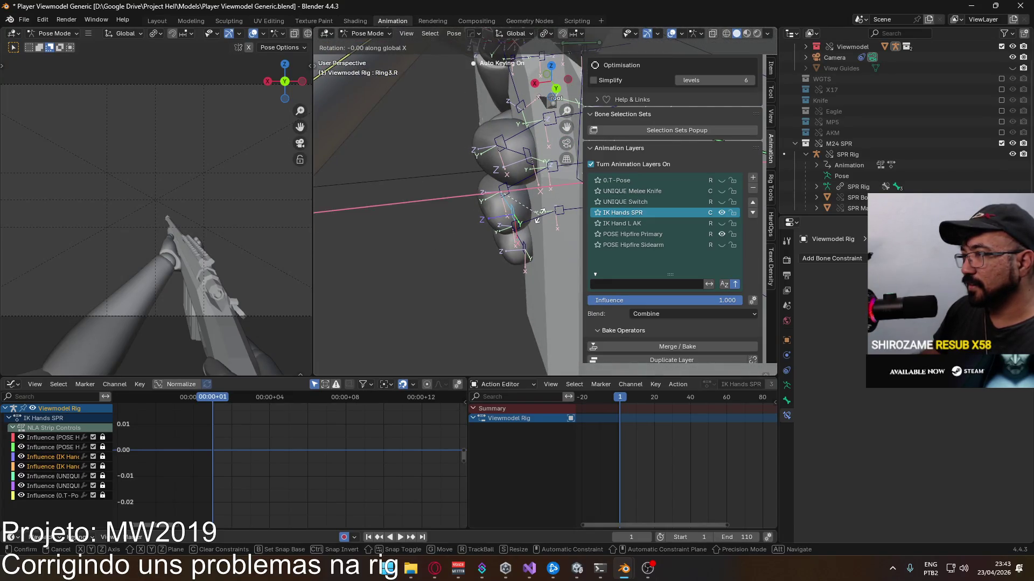
{"action": "left_click", "coordinate": [543, 215]}
Step: Rotate the middle fingertip bone about local X to finish the curl
{"action": "mouse_move", "coordinate": [511, 159]}
{"action": "middle_mouse_down"}
{"action": "mouse_move", "coordinate": [537, 167]}
{"action": "mouse_move", "coordinate": [674, 127]}
{"action": "mouse_move", "coordinate": [472, 216]}
{"action": "mouse_move", "coordinate": [432, 173]}
{"action": "mouse_move", "coordinate": [480, 170]}
{"action": "middle_mouse_up"}
{"action": "left_click", "coordinate": [539, 167]}
{"action": "key", "text": "r"}
{"action": "key", "text": "x"}
{"action": "key", "text": "x"}
{"action": "left_click", "coordinate": [538, 168]}
Step: Rotate the right thumb bone into place and check the grip from several angles
{"action": "key", "text": "r"}
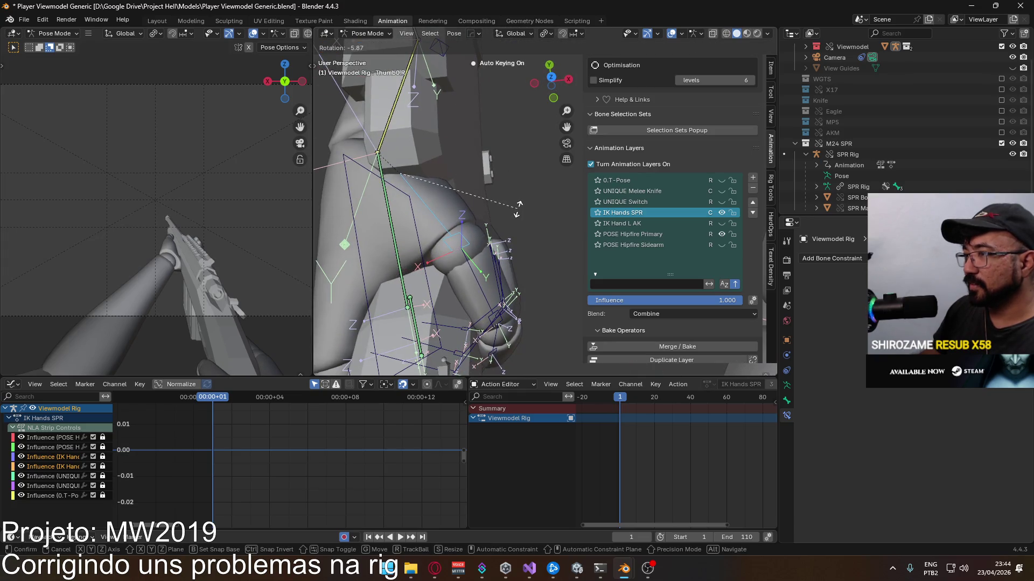
{"action": "left_click", "coordinate": [520, 232]}
{"action": "middle_click_drag", "start_coordinate": [519, 232], "coordinate": [444, 200]}
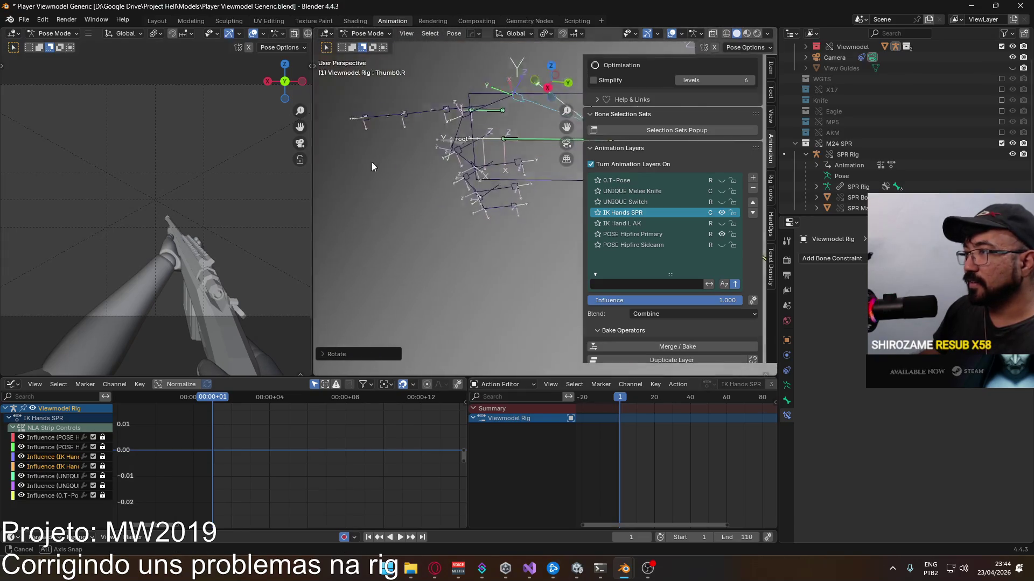
{"action": "mouse_move", "coordinate": [444, 201]}
{"action": "middle_mouse_down"}
{"action": "mouse_move", "coordinate": [450, 184]}
{"action": "mouse_move", "coordinate": [580, 199]}
{"action": "middle_mouse_up"}
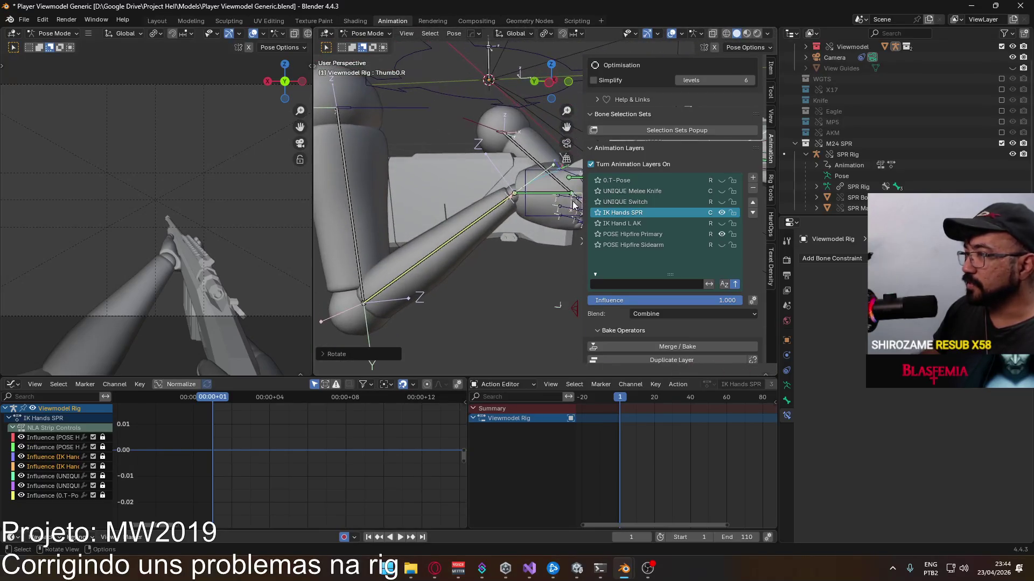
{"action": "middle_click_drag", "start_coordinate": [509, 208], "coordinate": [512, 202]}
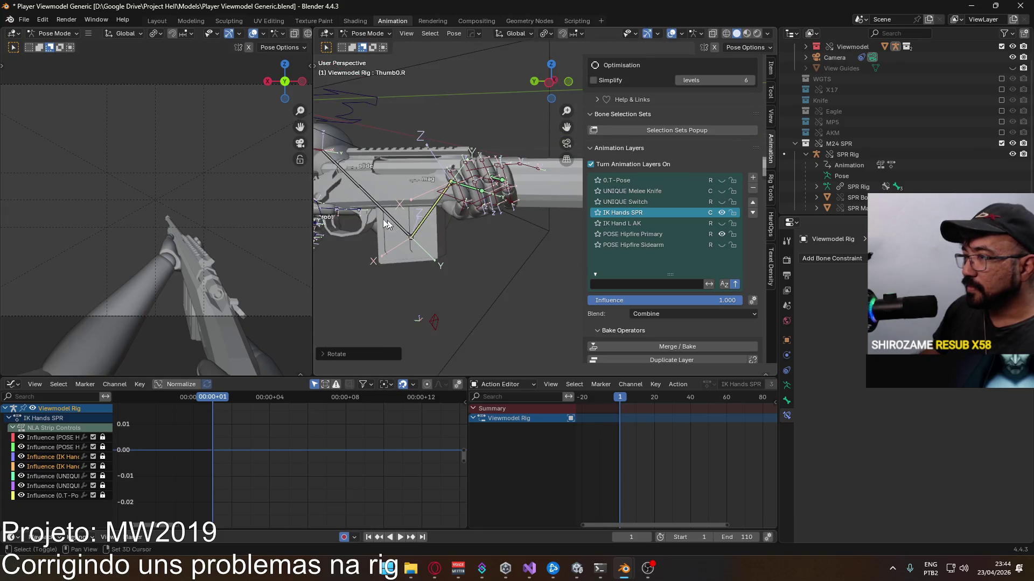
{"action": "scroll", "coordinate": [511, 203], "scroll_direction": "up", "scroll_amount": 2}
{"action": "scroll", "coordinate": [480, 191], "scroll_direction": "up", "scroll_amount": 2}
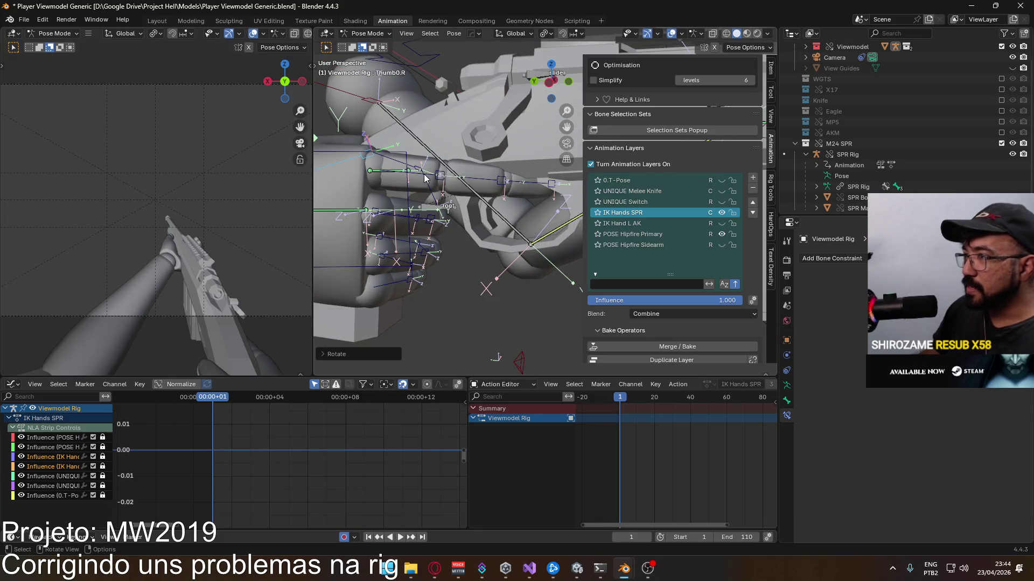
Step: Rotate the thumb again to settle it on the grip and save Player Viewmodel Generic.blend
{"action": "key", "text": "r"}
{"action": "left_click", "coordinate": [524, 212]}
{"action": "middle_click_drag", "start_coordinate": [529, 215], "coordinate": [442, 239]}
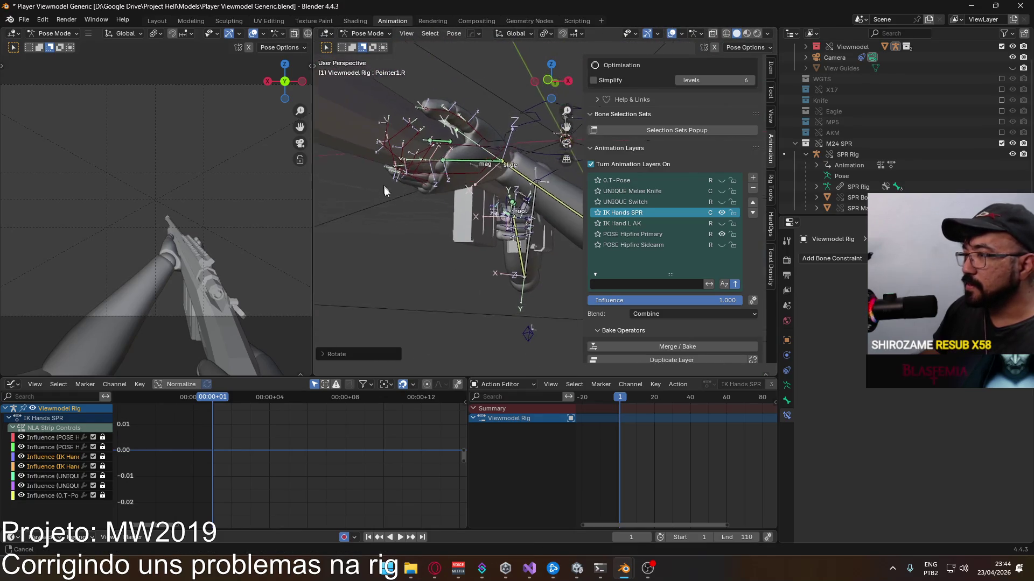
{"action": "middle_click_drag", "start_coordinate": [456, 236], "coordinate": [579, 239]}
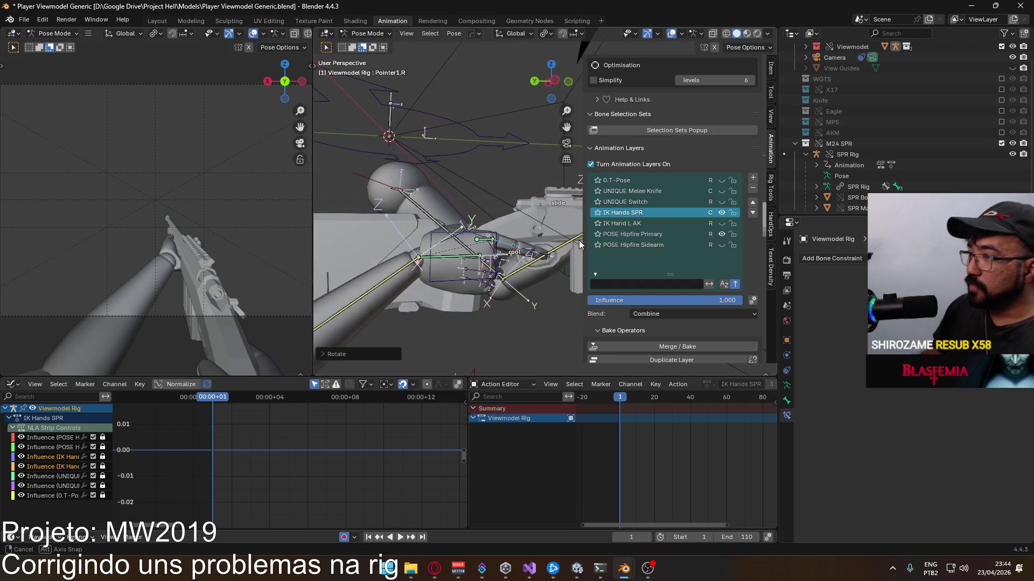
{"action": "mouse_move", "coordinate": [489, 226]}
{"action": "middle_mouse_down"}
{"action": "mouse_move", "coordinate": [500, 256]}
{"action": "mouse_move", "coordinate": [518, 243]}
{"action": "middle_mouse_up"}
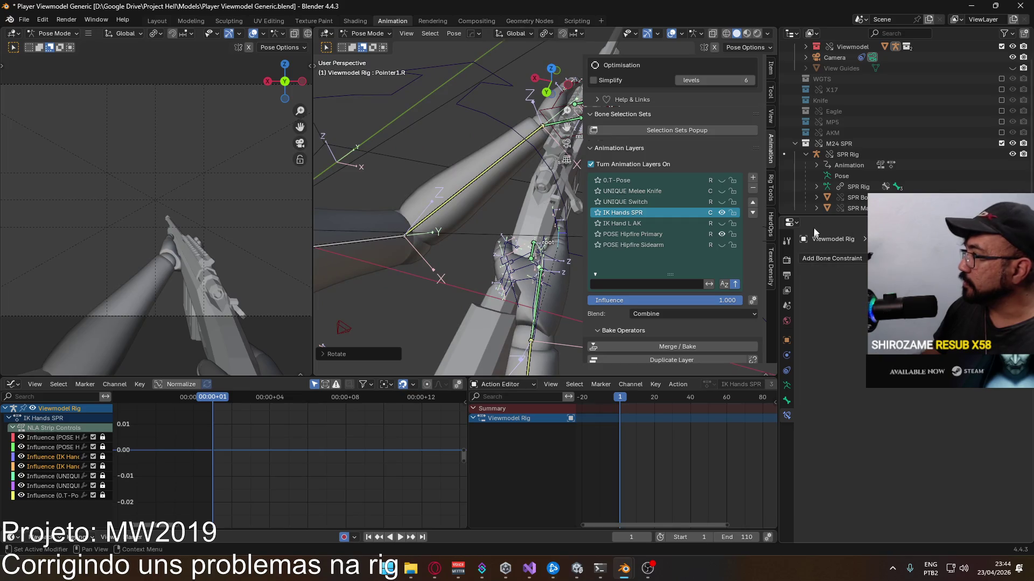
{"action": "key", "text": "ctrl+s"}
{"action": "scroll", "coordinate": [832, 164], "scroll_direction": "down", "scroll_amount": 1}
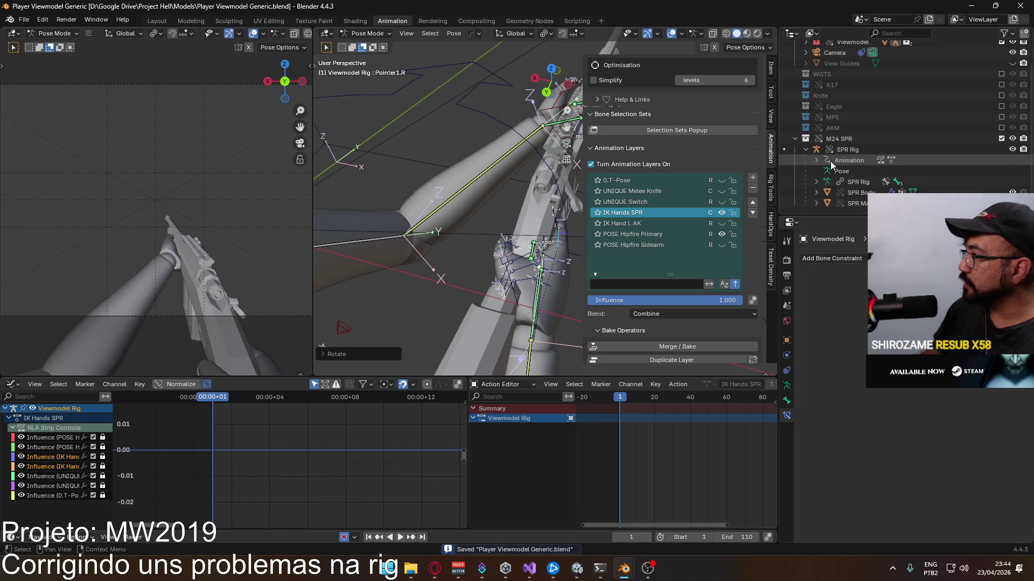
Step: Show Armature data and insert Location & Rotation keyframes on the right-hand bones
{"action": "left_click", "coordinate": [787, 386]}
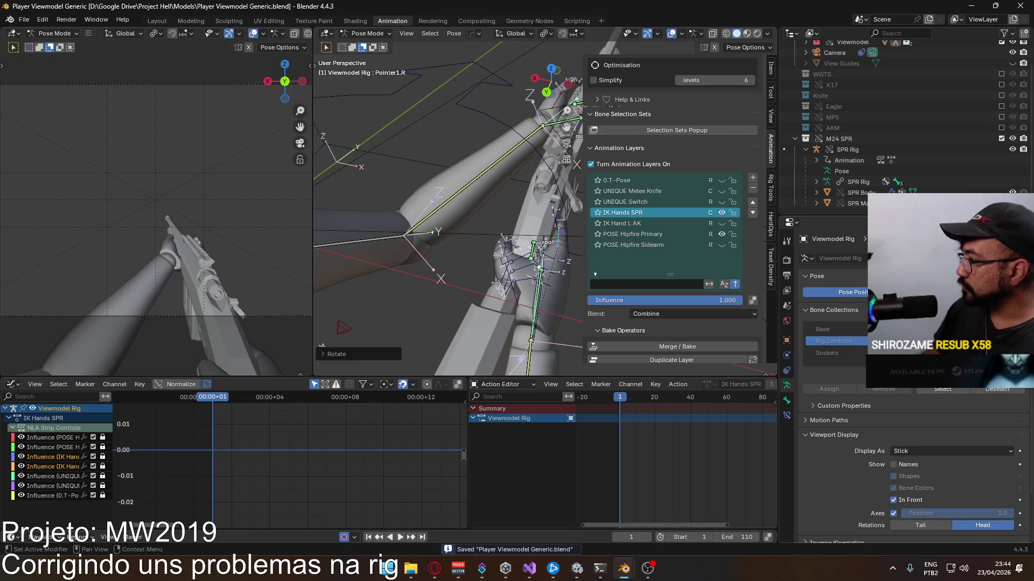
{"action": "left_click", "coordinate": [322, 347]}
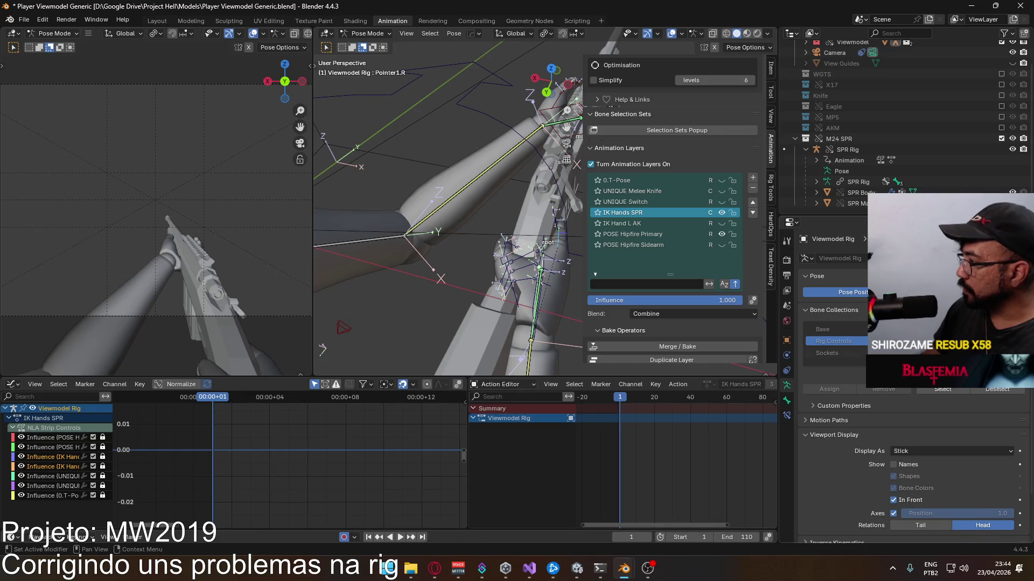
{"action": "middle_click_drag", "start_coordinate": [322, 349], "coordinate": [505, 240]}
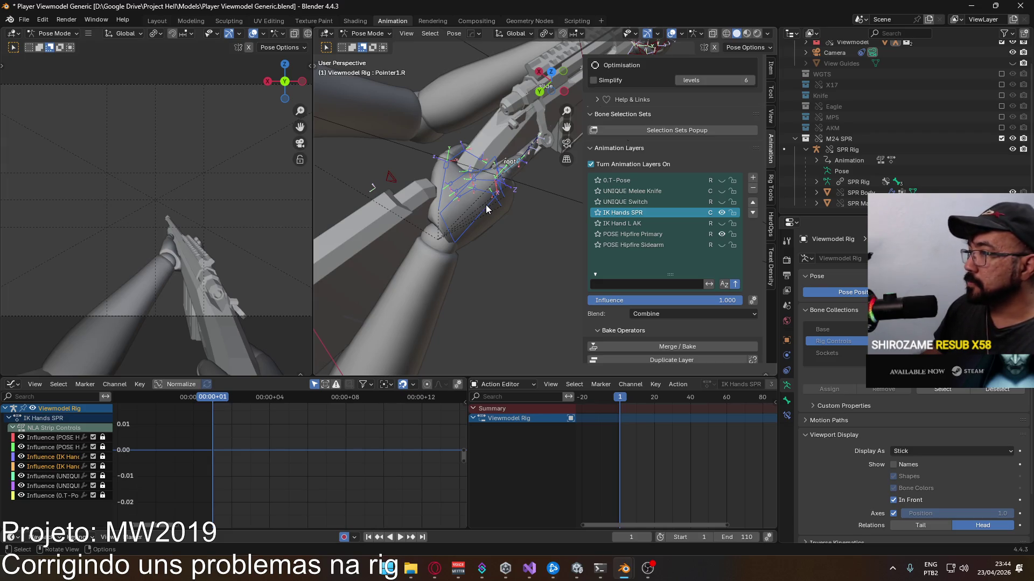
{"action": "key", "text": "i"}
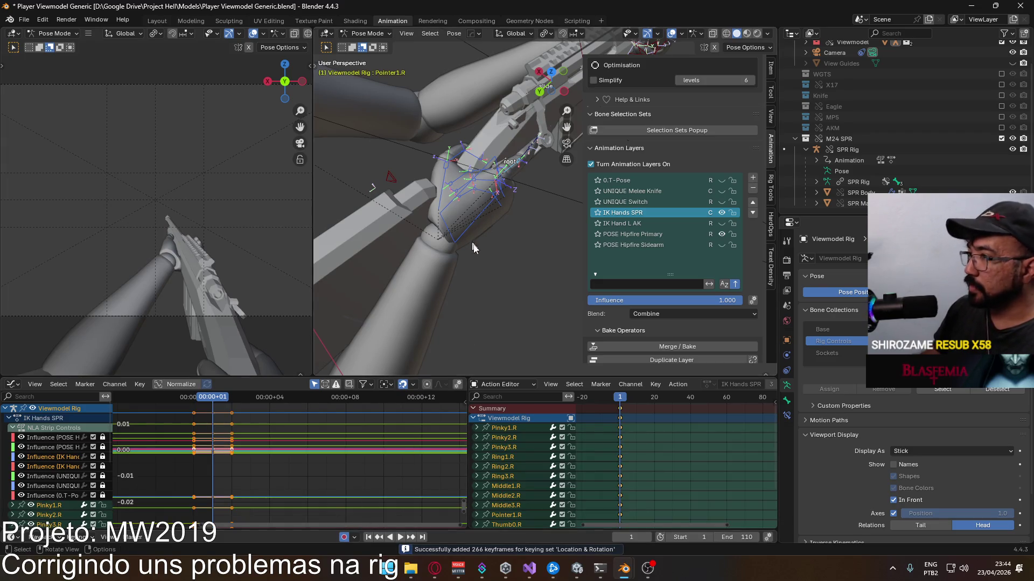
Step: Inspect the keyed right hand, then select HandIK.L to begin posing the left hand
{"action": "middle_click_drag", "start_coordinate": [469, 241], "coordinate": [489, 73]}
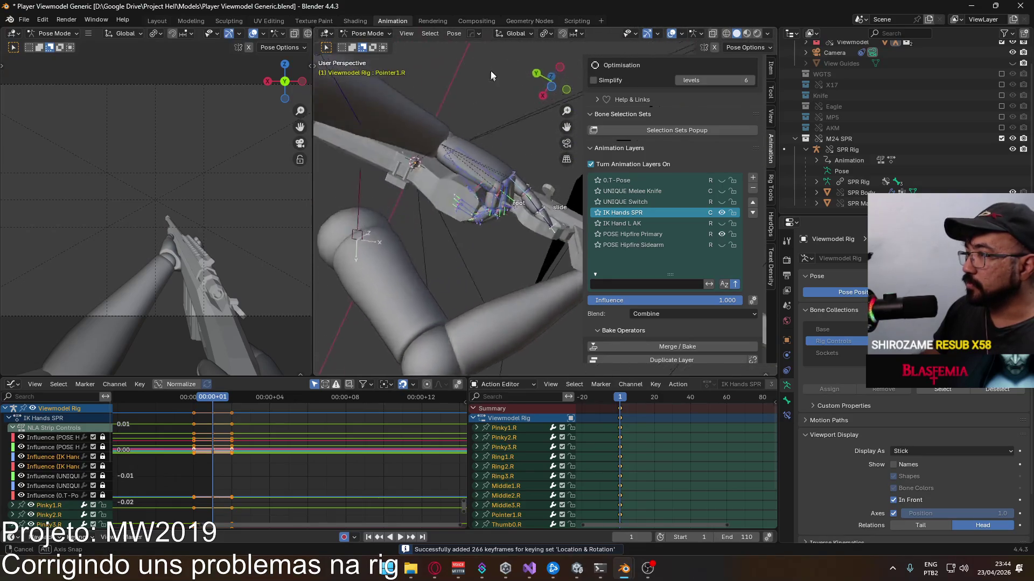
{"action": "mouse_move", "coordinate": [490, 78]}
{"action": "middle_mouse_down"}
{"action": "mouse_move", "coordinate": [519, 200]}
{"action": "mouse_move", "coordinate": [594, 234]}
{"action": "middle_mouse_up"}
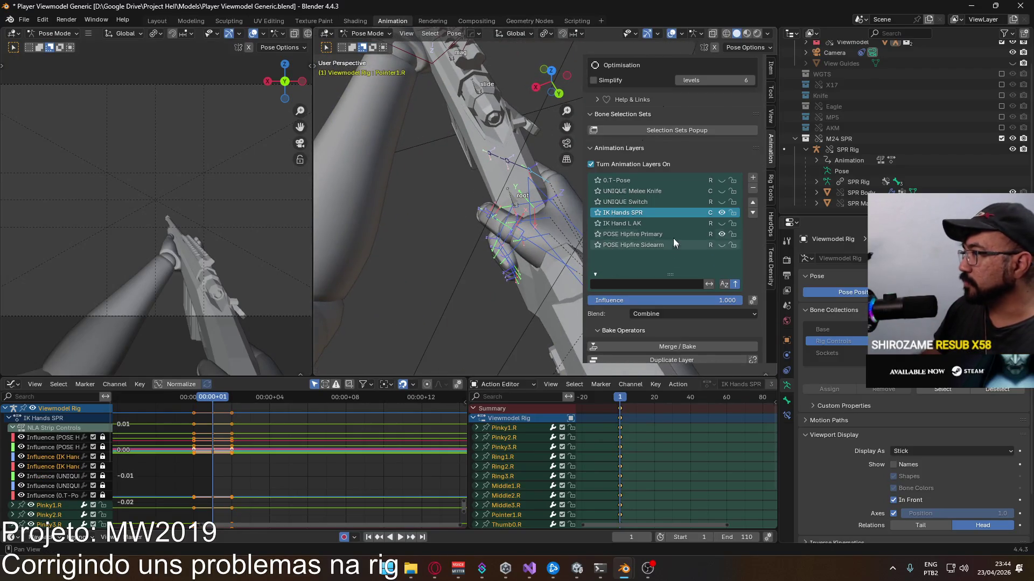
{"action": "middle_click_drag", "start_coordinate": [466, 208], "coordinate": [561, 150]}
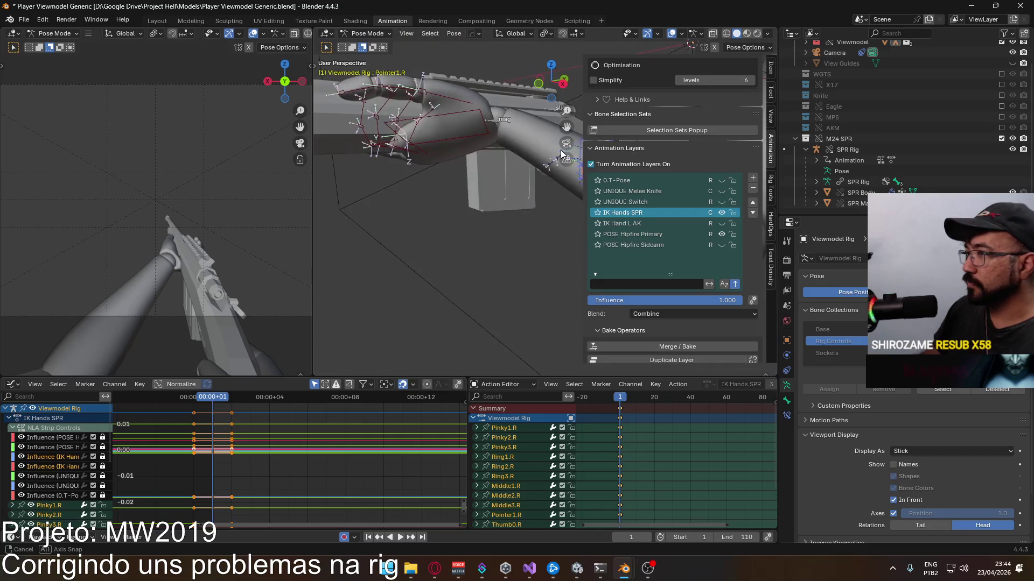
{"action": "left_click", "coordinate": [459, 120]}
{"action": "mouse_move", "coordinate": [467, 113]}
{"action": "middle_mouse_down"}
{"action": "mouse_move", "coordinate": [485, 130]}
{"action": "mouse_move", "coordinate": [460, 166]}
{"action": "mouse_move", "coordinate": [466, 130]}
{"action": "mouse_move", "coordinate": [650, 197]}
{"action": "middle_mouse_up"}
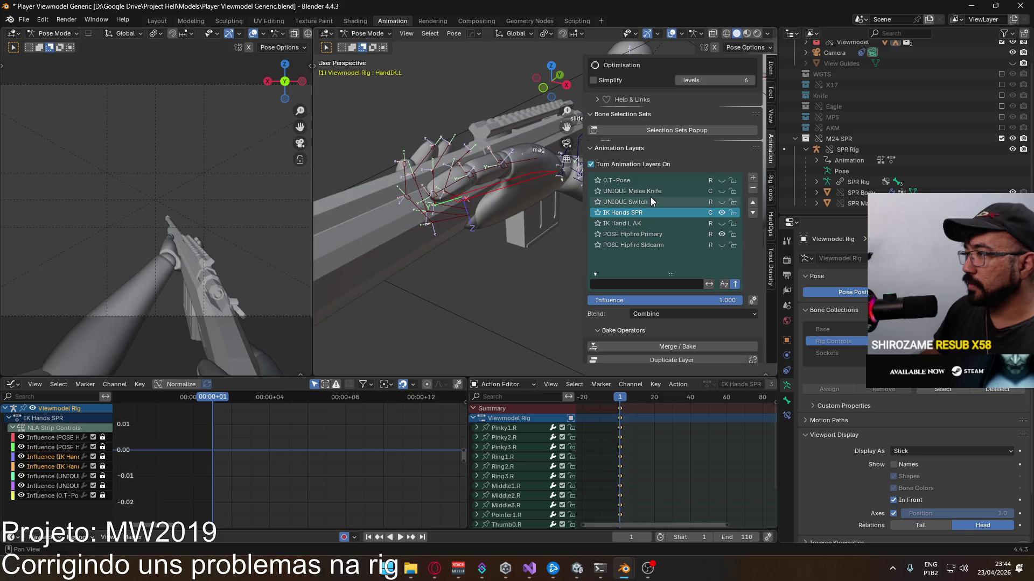
Step: Copy the left-hand bones' pose from the IK Hand L AK layer to the clipboard
{"action": "left_click", "coordinate": [722, 222]}
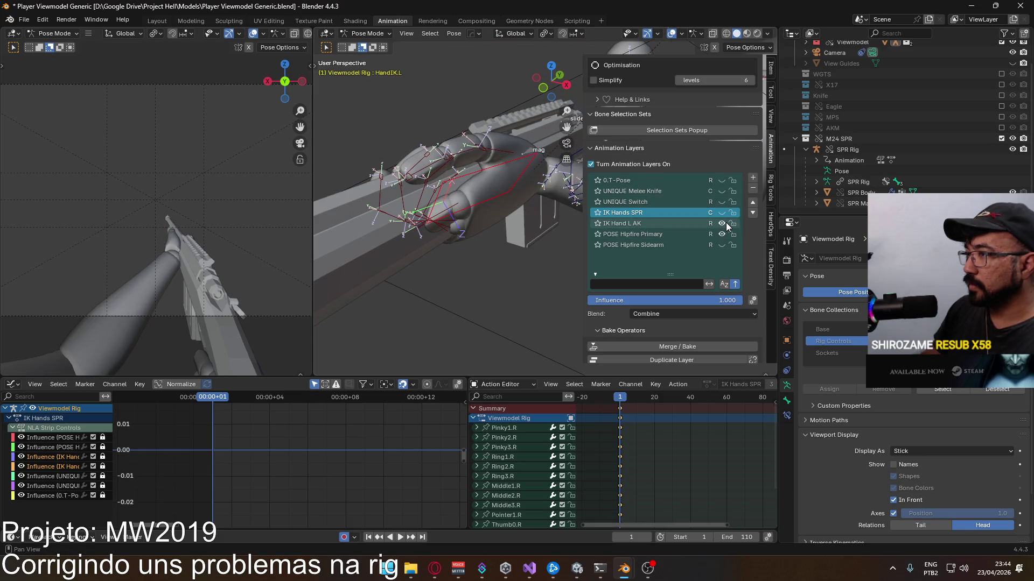
{"action": "left_click", "coordinate": [722, 223]}
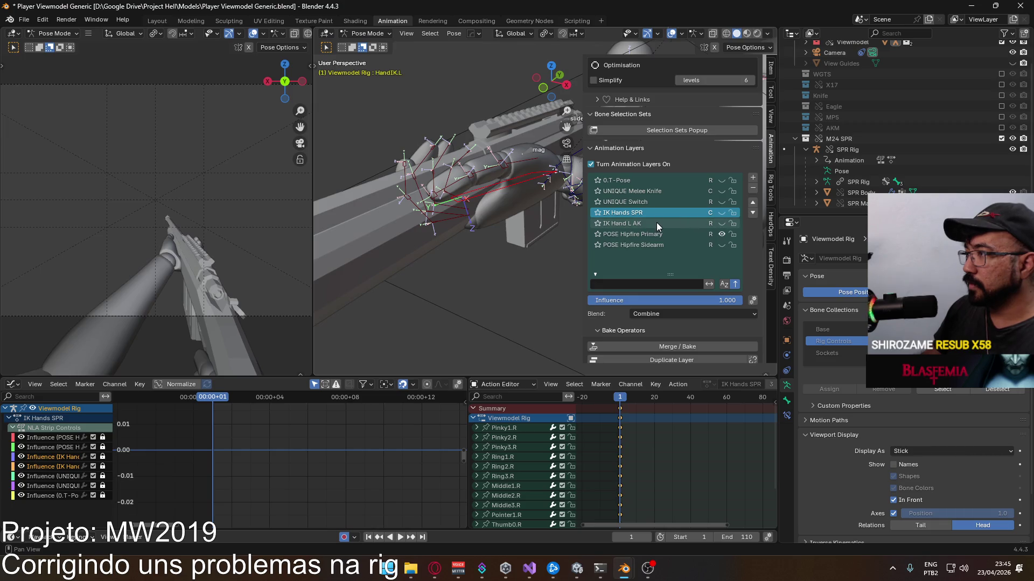
{"action": "left_click", "coordinate": [721, 212]}
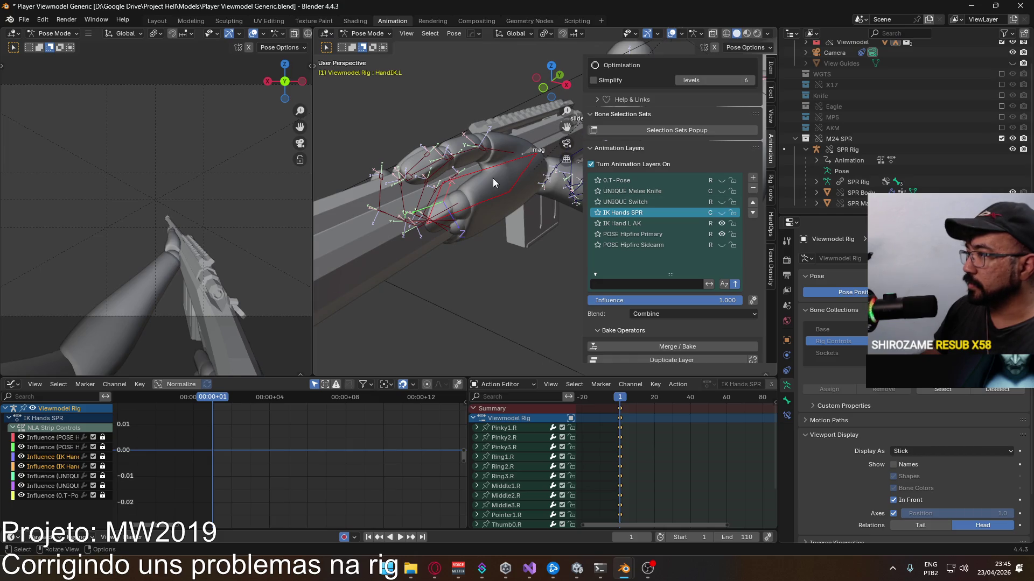
{"action": "middle_click_drag", "start_coordinate": [493, 178], "coordinate": [481, 194]}
{"action": "left_click", "coordinate": [648, 222]}
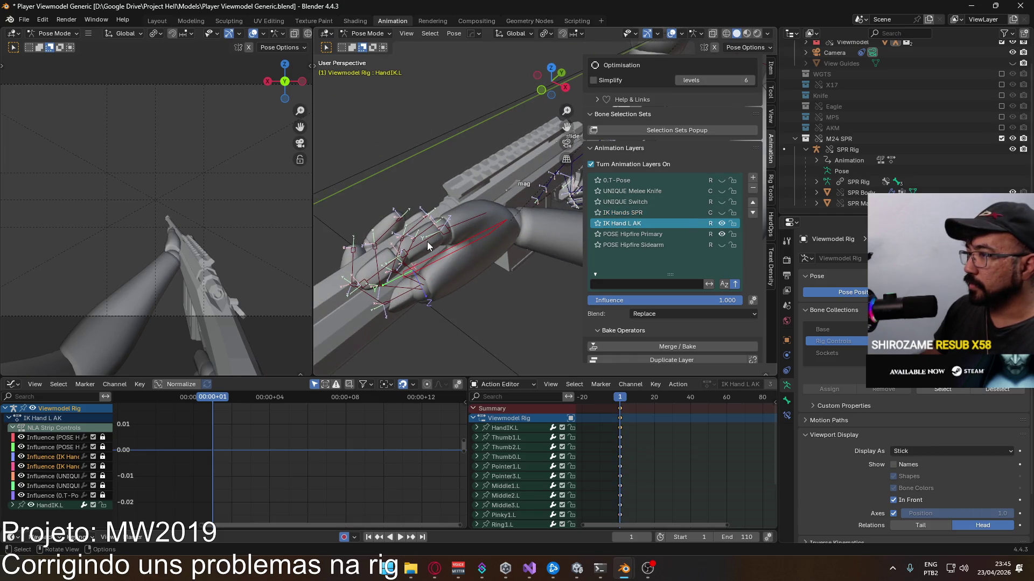
{"action": "mouse_move", "coordinate": [482, 238]}
{"action": "left_mouse_down"}
{"action": "mouse_move", "coordinate": [375, 240]}
{"action": "mouse_move", "coordinate": [405, 289]}
{"action": "left_mouse_up"}
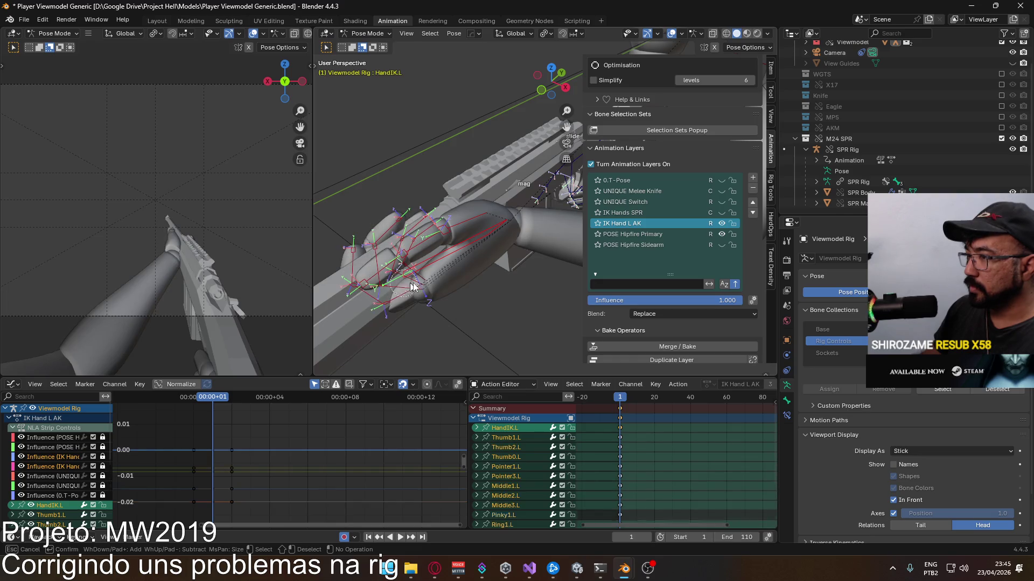
{"action": "right_click", "coordinate": [480, 238]}
{"action": "left_click", "coordinate": [478, 235]}
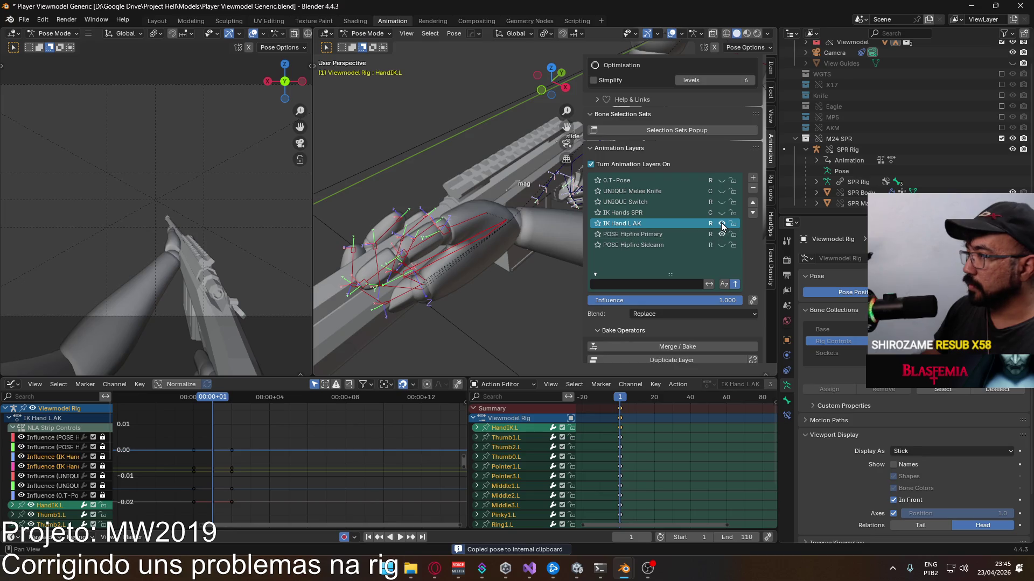
{"action": "left_click", "coordinate": [721, 223]}
Step: Paste the copied left-hand pose onto the IK Hands SPR layer and check it from the front
{"action": "left_click", "coordinate": [646, 212]}
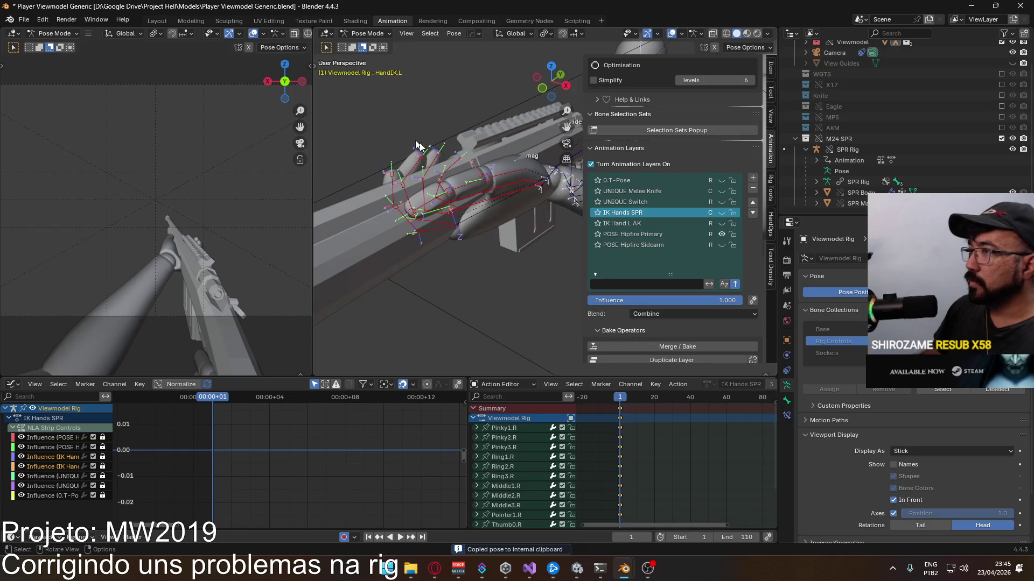
{"action": "right_click", "coordinate": [496, 199]}
{"action": "left_click", "coordinate": [485, 201]}
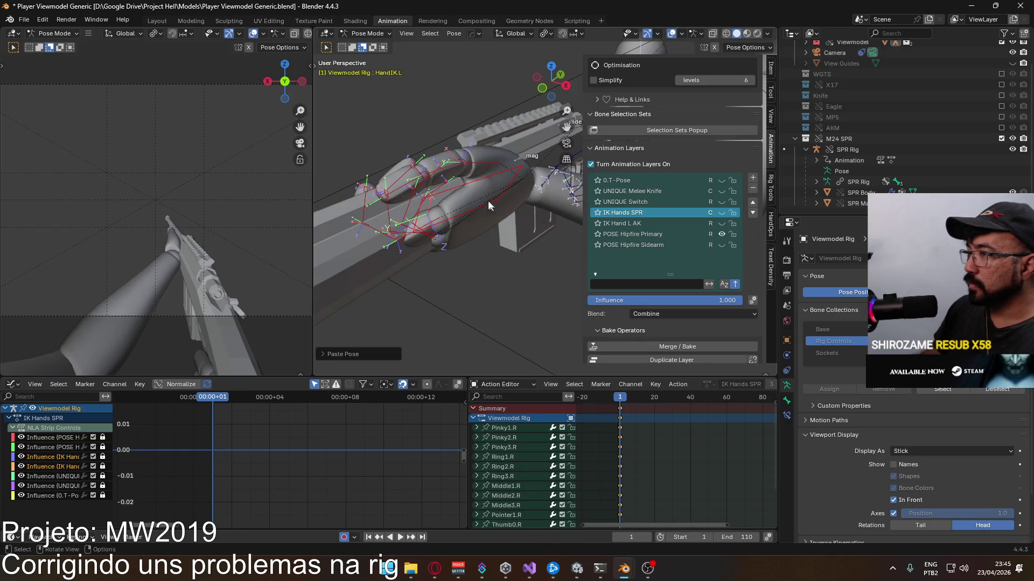
{"action": "middle_click_drag", "start_coordinate": [473, 187], "coordinate": [486, 164]}
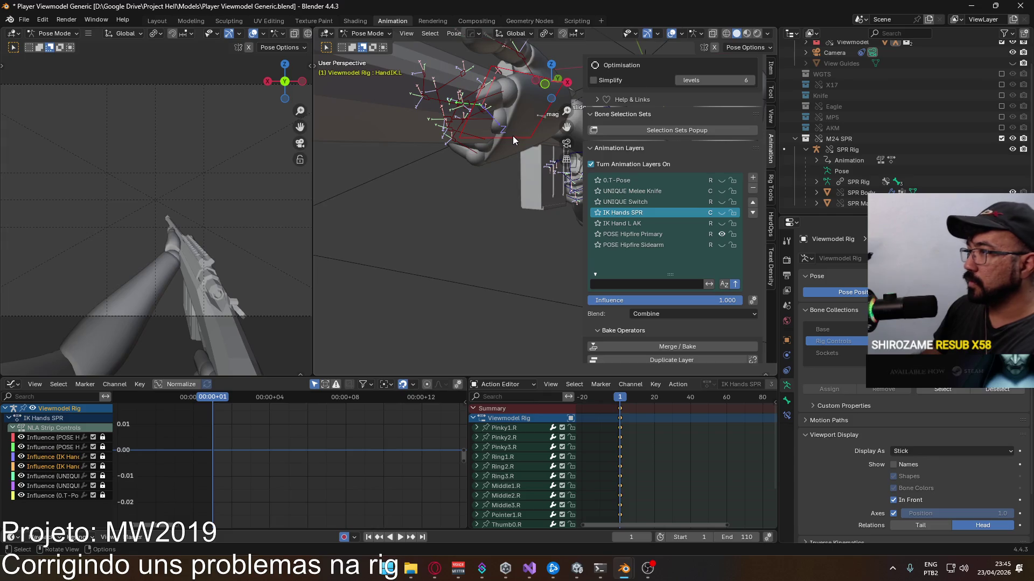
{"action": "key", "text": "KP_1"}
{"action": "scroll", "coordinate": [514, 158], "scroll_direction": "up", "scroll_amount": 3}
{"action": "scroll", "coordinate": [498, 144], "scroll_direction": "up", "scroll_amount": 2}
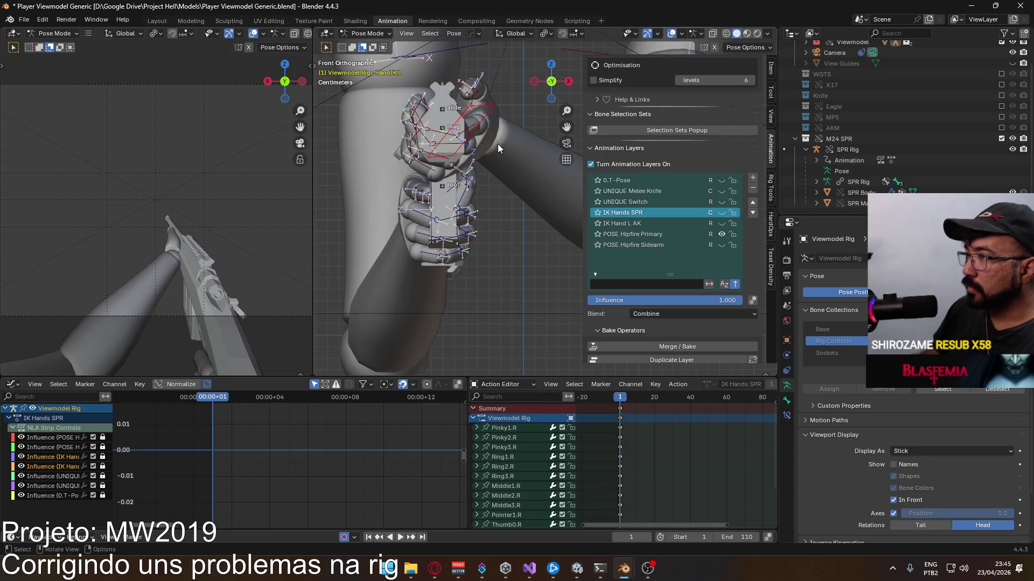
{"action": "scroll", "coordinate": [498, 145], "scroll_direction": "down", "scroll_amount": 1}
Step: Move HandIK.L slightly downward so the left hand sits against the rifle
{"action": "key", "text": "g"}
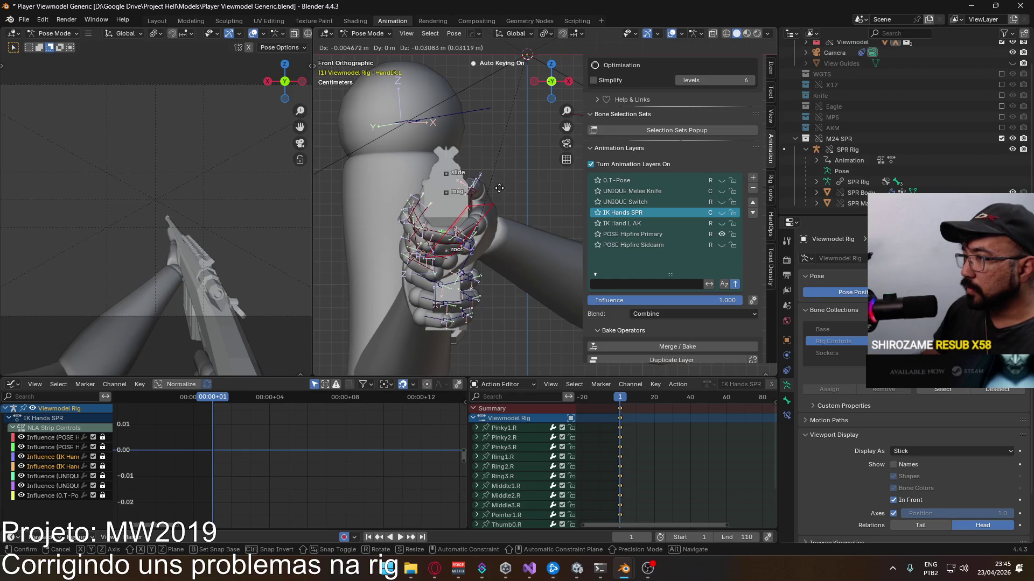
{"action": "left_click", "coordinate": [498, 191]}
{"action": "middle_click_drag", "start_coordinate": [497, 191], "coordinate": [465, 175]}
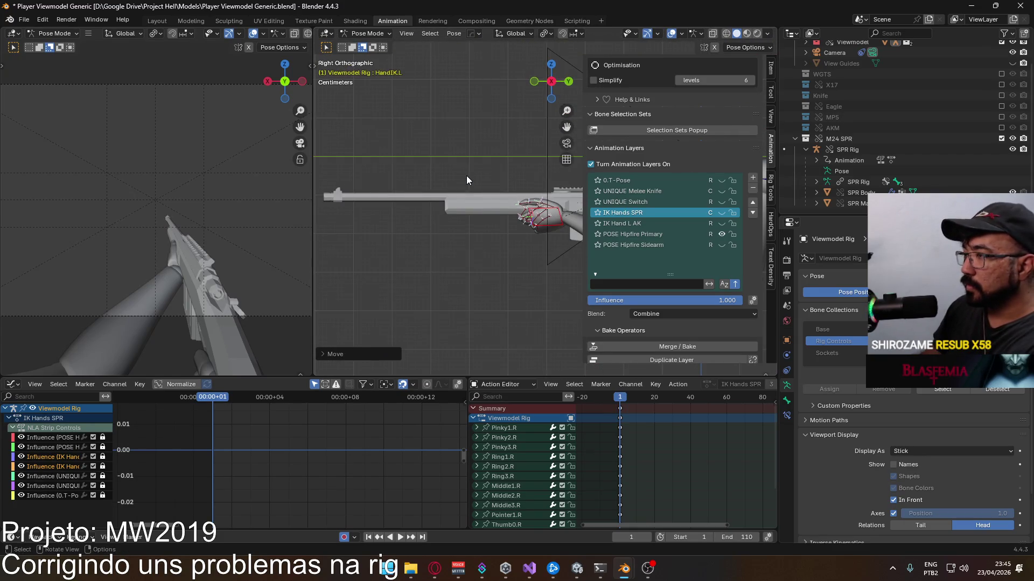
{"action": "scroll", "coordinate": [466, 175], "scroll_direction": "up", "scroll_amount": 1}
{"action": "scroll", "coordinate": [471, 193], "scroll_direction": "up", "scroll_amount": 2}
{"action": "scroll", "coordinate": [493, 185], "scroll_direction": "up", "scroll_amount": 2}
{"action": "scroll", "coordinate": [379, 197], "scroll_direction": "up", "scroll_amount": 2}
{"action": "scroll", "coordinate": [380, 199], "scroll_direction": "down", "scroll_amount": 2}
{"action": "scroll", "coordinate": [412, 214], "scroll_direction": "down", "scroll_amount": 1}
Step: Shift HandIK.L along global Y in Right Orthographic so the hand sits on the rifle
{"action": "key", "text": "g"}
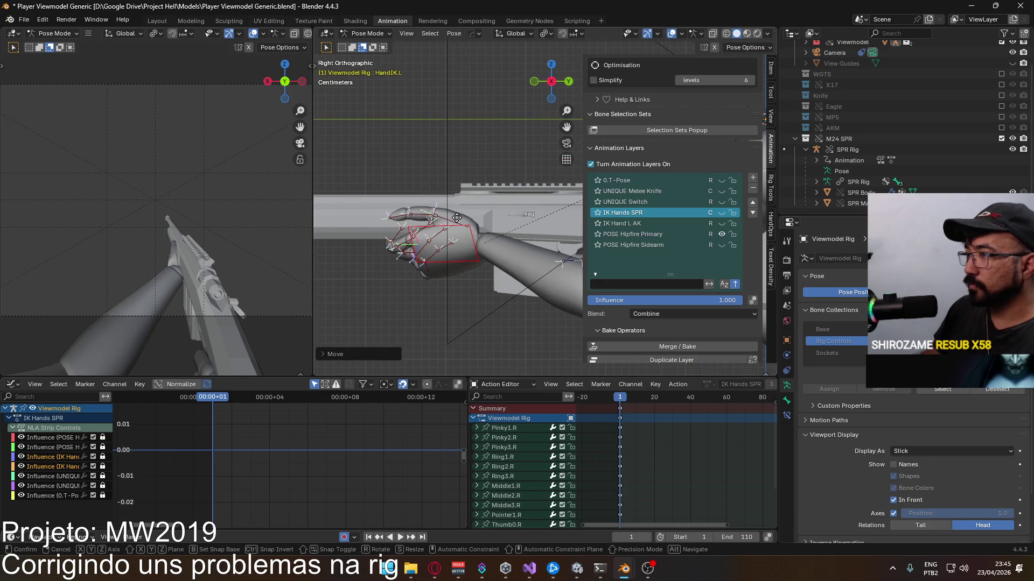
{"action": "key", "text": "y"}
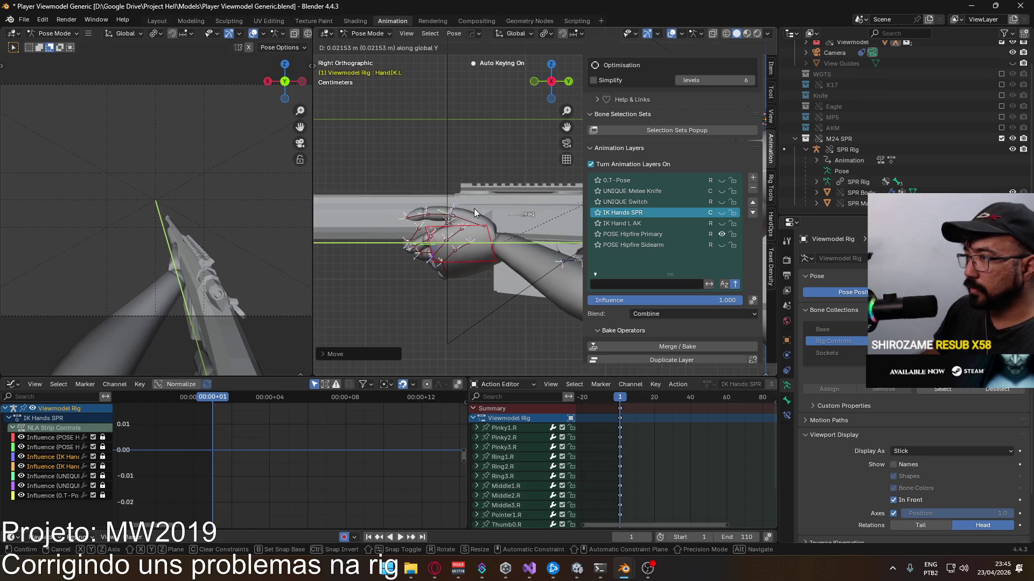
{"action": "left_click", "coordinate": [473, 209]}
{"action": "mouse_move", "coordinate": [474, 209]}
{"action": "middle_mouse_down"}
{"action": "mouse_move", "coordinate": [536, 247]}
{"action": "mouse_move", "coordinate": [542, 201]}
{"action": "mouse_move", "coordinate": [470, 248]}
{"action": "mouse_move", "coordinate": [512, 207]}
{"action": "mouse_move", "coordinate": [495, 241]}
{"action": "mouse_move", "coordinate": [570, 257]}
{"action": "middle_mouse_up"}
Step: Rotate Thumb0.L closer around the rifle, then reselect HandIK.L and frame it in front and side views
{"action": "key", "text": "r"}
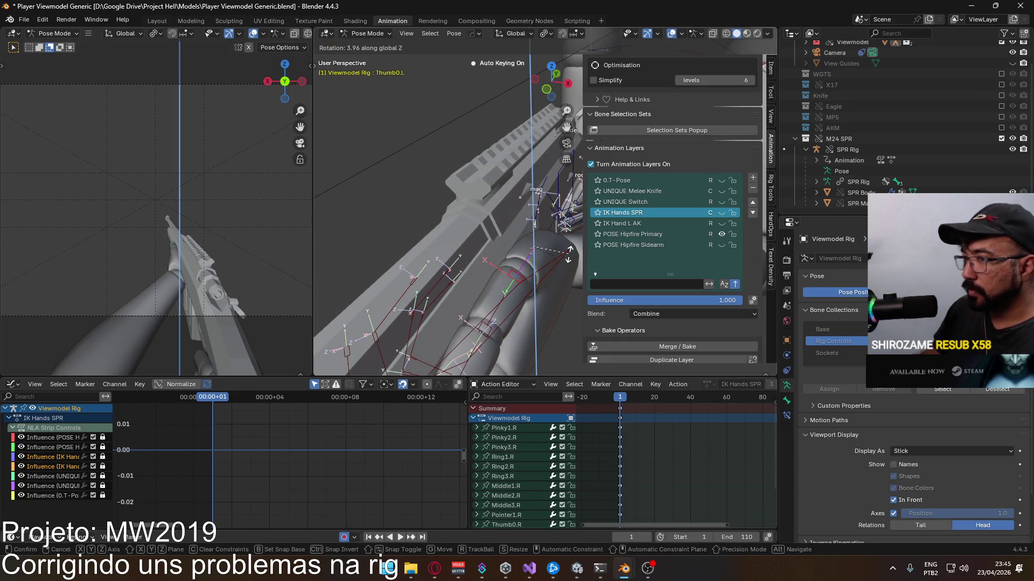
{"action": "left_click", "coordinate": [569, 254]}
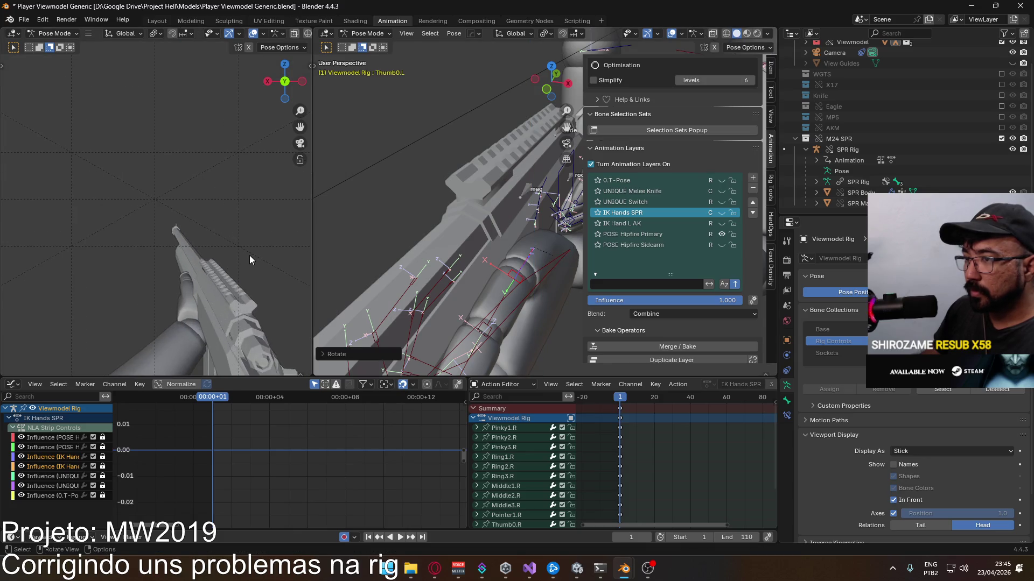
{"action": "left_click", "coordinate": [487, 243]}
{"action": "key", "text": "KP_Decimal"}
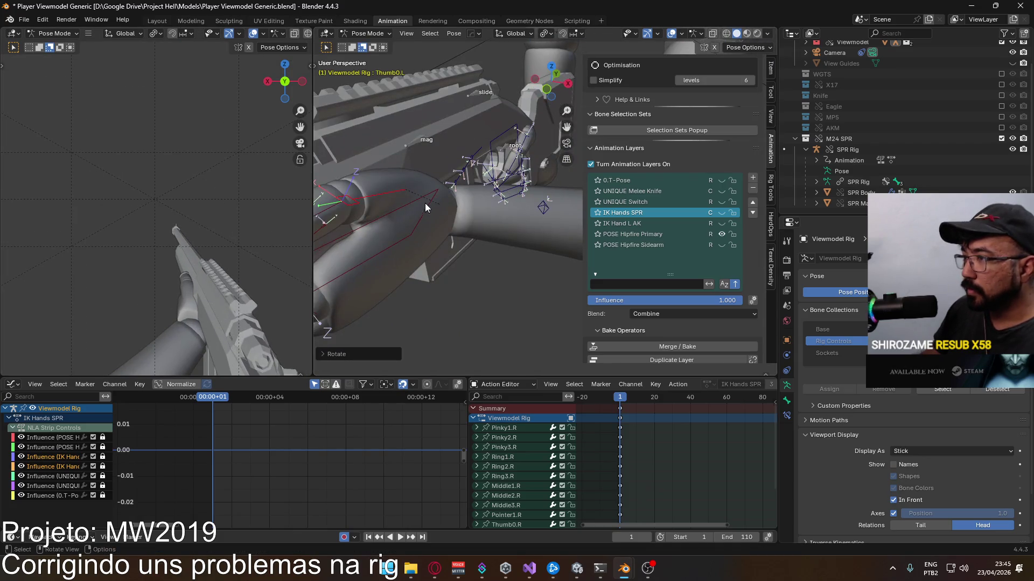
{"action": "key", "text": "KP_1"}
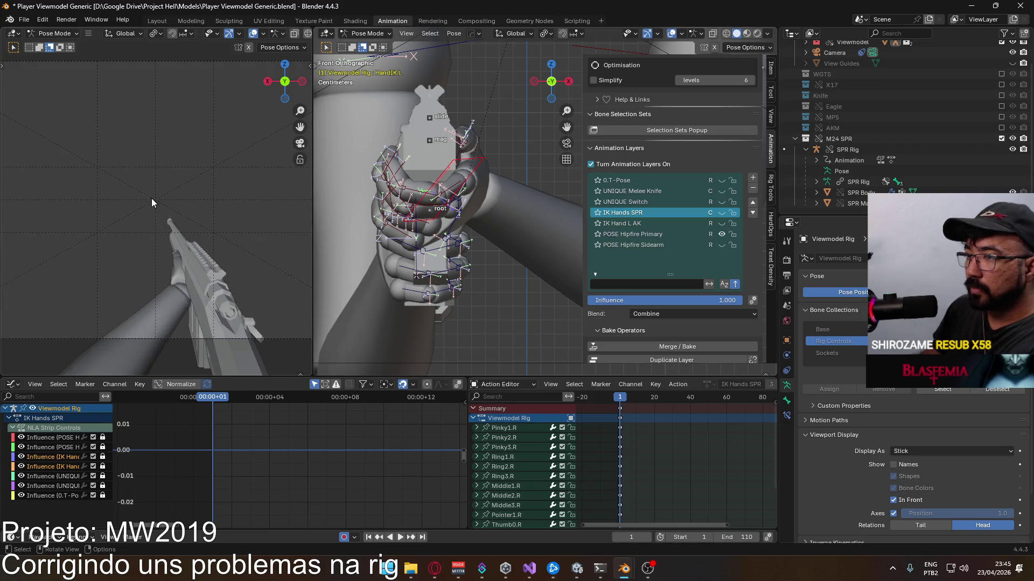
{"action": "key", "text": "KP_3"}
{"action": "scroll", "coordinate": [203, 199], "scroll_direction": "up", "scroll_amount": 2}
{"action": "scroll", "coordinate": [202, 199], "scroll_direction": "up", "scroll_amount": 3}
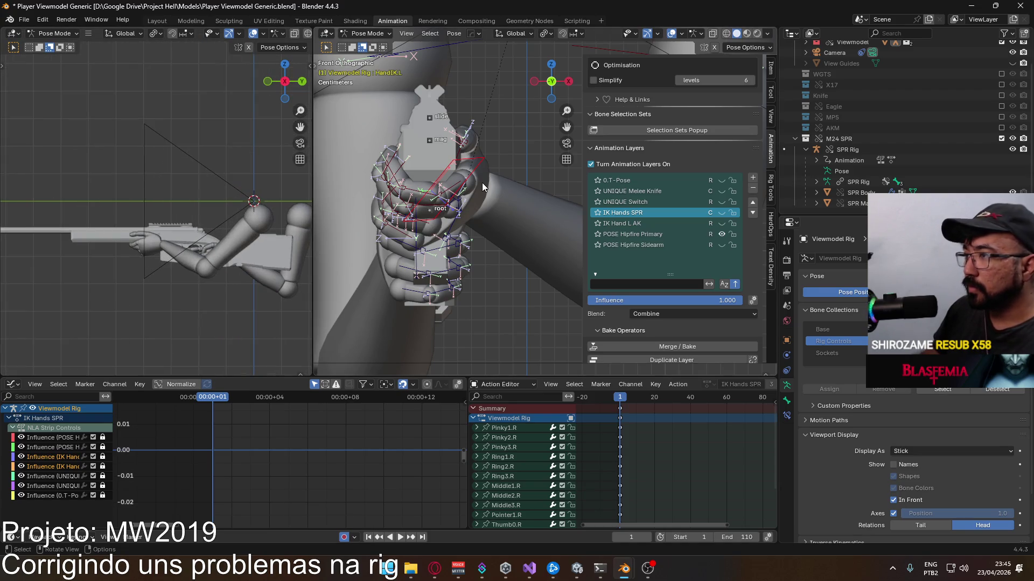
Step: Move HandIK.L along global Y and orbit around the left hand to check it
{"action": "key", "text": "g"}
{"action": "key", "text": "y"}
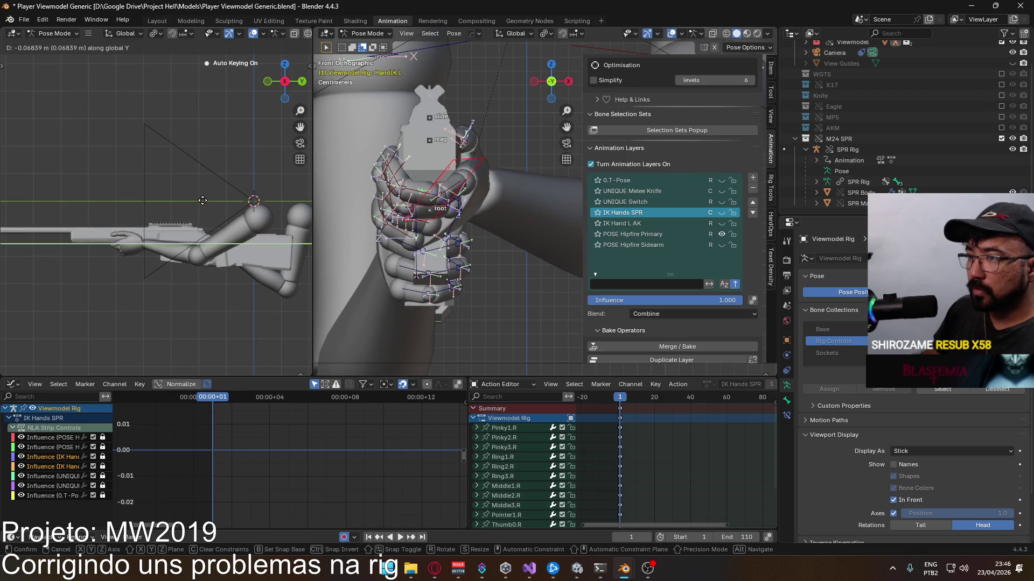
{"action": "left_click", "coordinate": [203, 200]}
{"action": "mouse_move", "coordinate": [403, 235]}
{"action": "middle_mouse_down"}
{"action": "mouse_move", "coordinate": [372, 243]}
{"action": "mouse_move", "coordinate": [534, 229]}
{"action": "middle_mouse_up"}
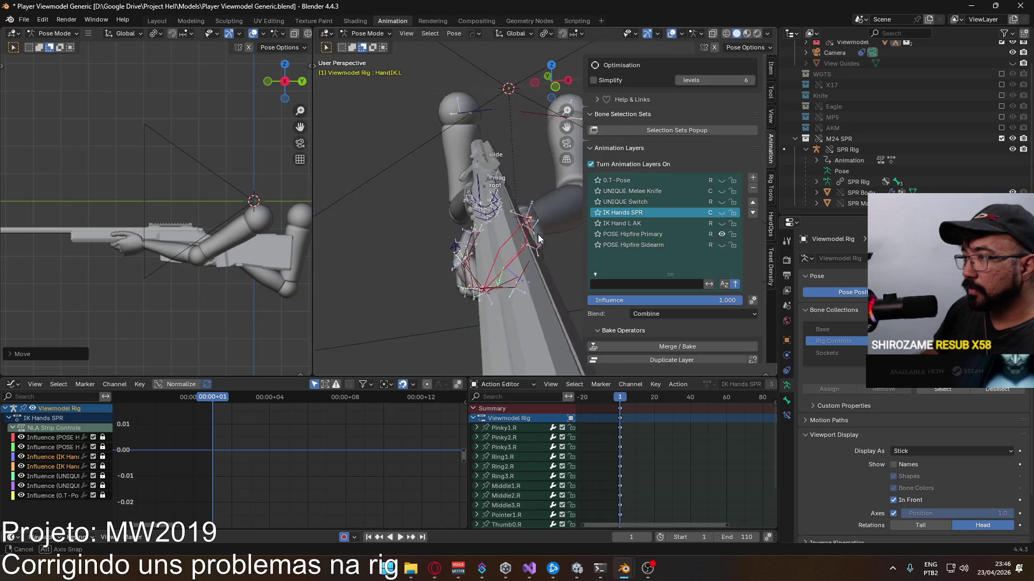
{"action": "middle_click_drag", "start_coordinate": [534, 229], "coordinate": [534, 242]}
Step: Nudge HandIK.L along global X, view it from the front and enable the IK Hands SPR layer
{"action": "key", "text": "g"}
{"action": "key", "text": "x"}
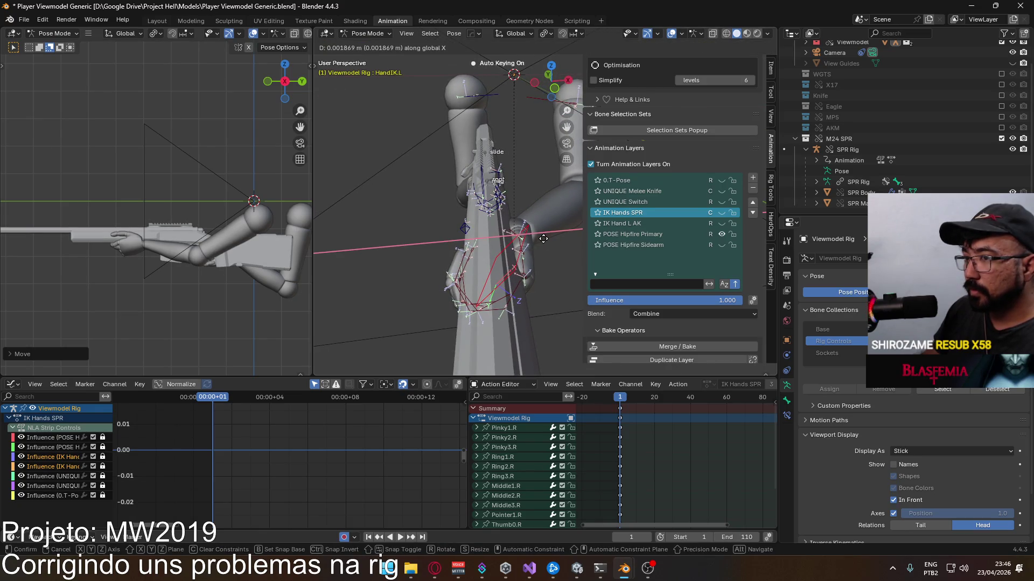
{"action": "left_click", "coordinate": [543, 239]}
{"action": "mouse_move", "coordinate": [544, 238]}
{"action": "middle_mouse_down"}
{"action": "mouse_move", "coordinate": [432, 238]}
{"action": "mouse_move", "coordinate": [486, 216]}
{"action": "middle_mouse_up"}
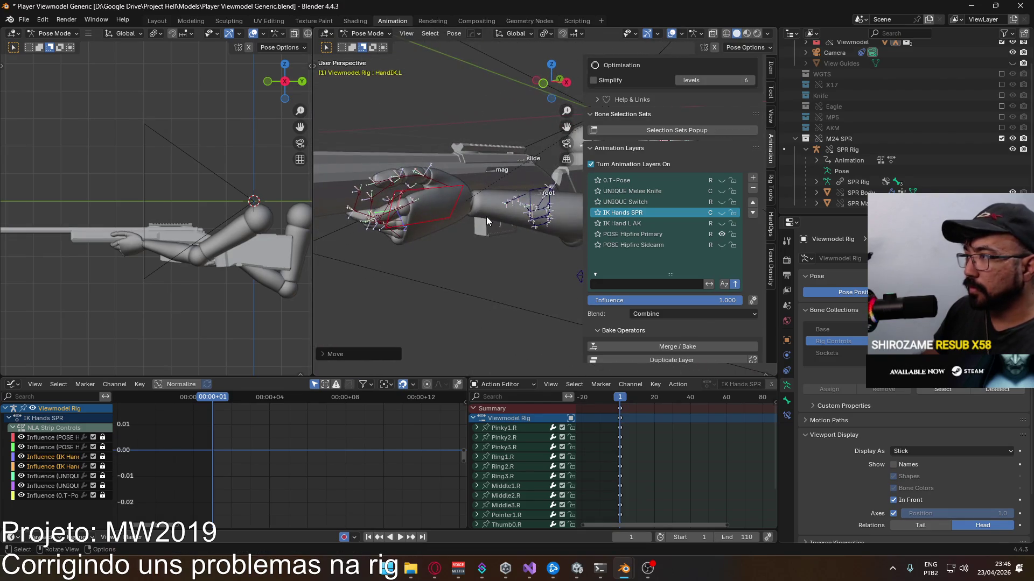
{"action": "key", "text": "KP_1"}
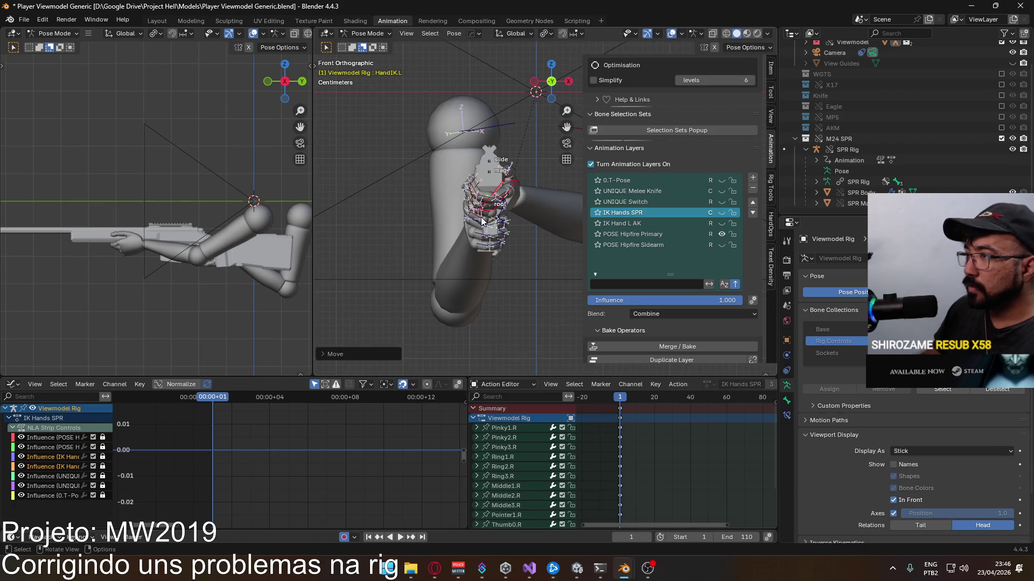
{"action": "scroll", "coordinate": [482, 220], "scroll_direction": "up", "scroll_amount": 2}
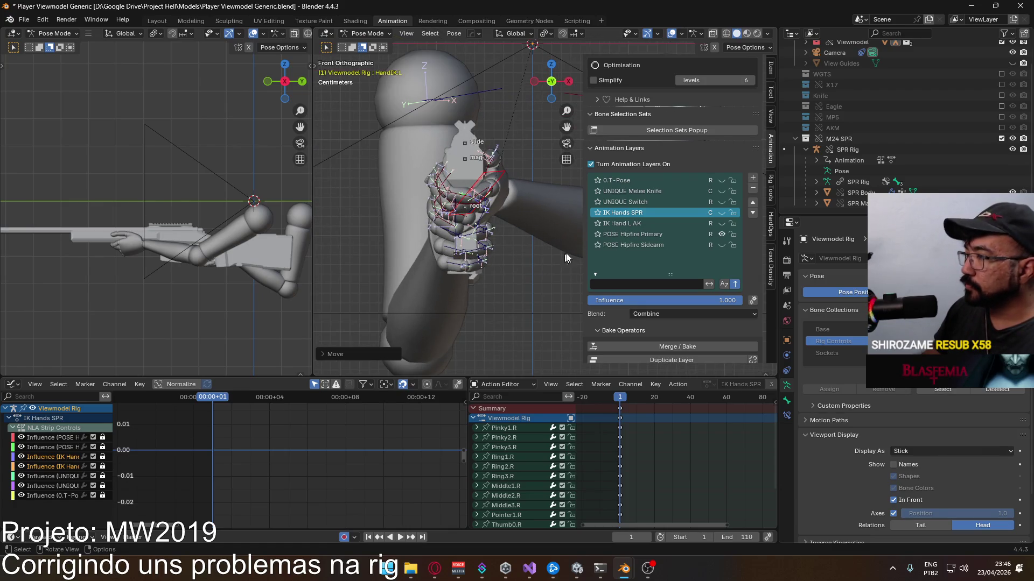
{"action": "left_click", "coordinate": [721, 213]}
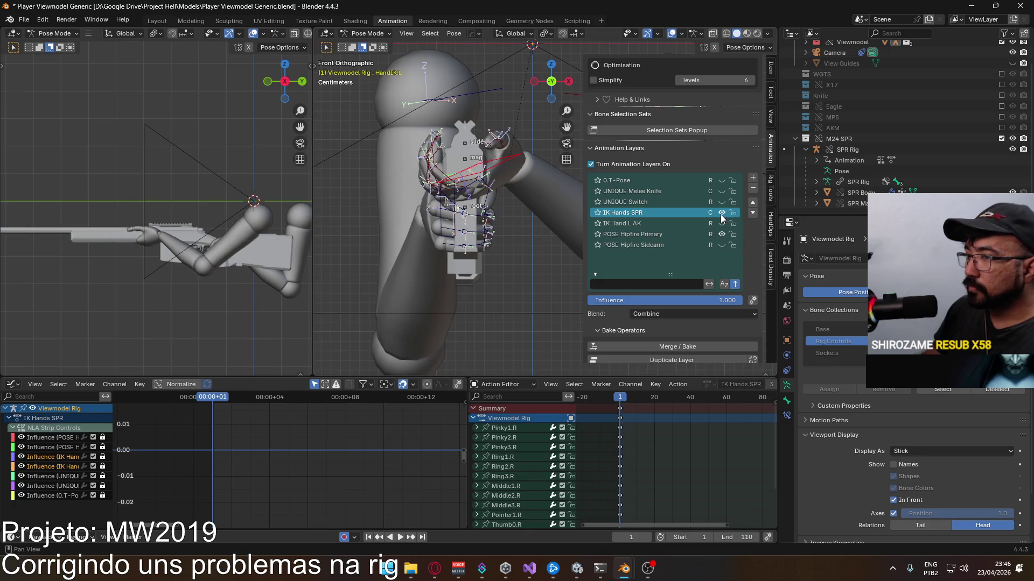
Step: Toggle the IK Hands SPR layer to compare the grip, then select all left-hand bones
{"action": "left_click", "coordinate": [720, 214]}
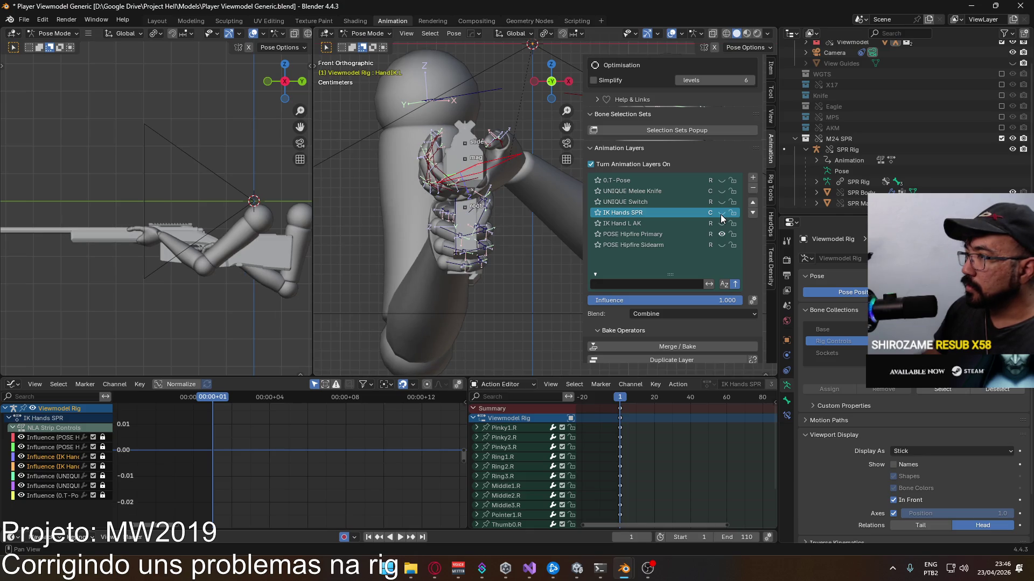
{"action": "left_click", "coordinate": [721, 214]}
{"action": "left_click", "coordinate": [721, 214]}
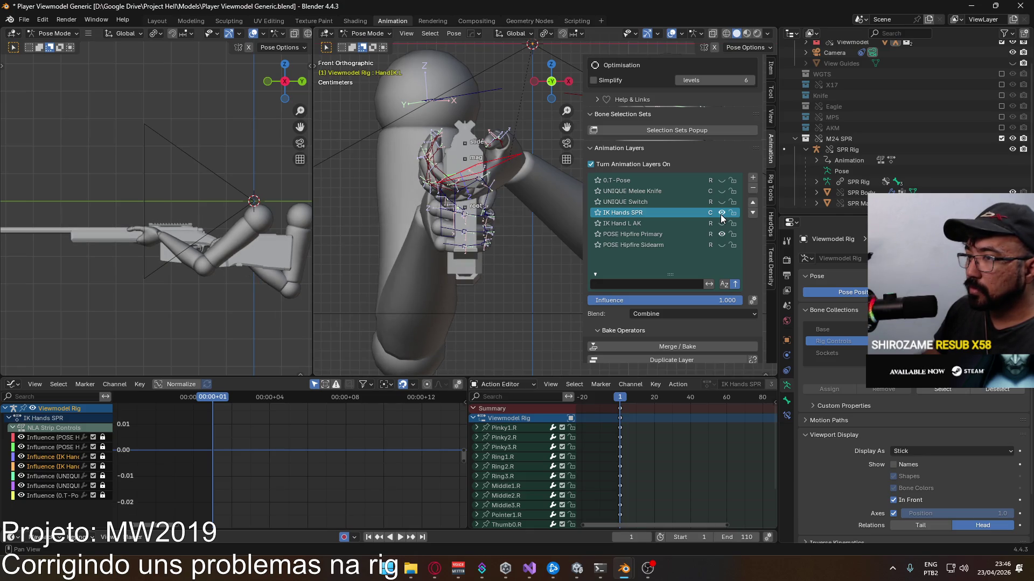
{"action": "mouse_move", "coordinate": [525, 211]}
{"action": "middle_mouse_down"}
{"action": "mouse_move", "coordinate": [458, 198]}
{"action": "mouse_move", "coordinate": [488, 224]}
{"action": "middle_mouse_up"}
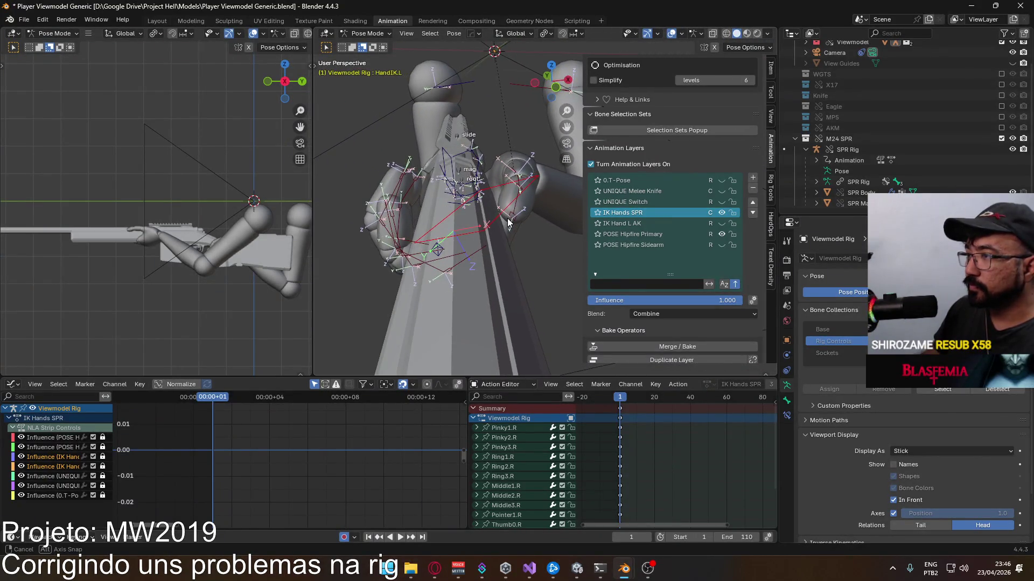
{"action": "middle_click_drag", "start_coordinate": [488, 224], "coordinate": [446, 223]}
{"action": "left_click_drag", "start_coordinate": [400, 182], "coordinate": [492, 252]}
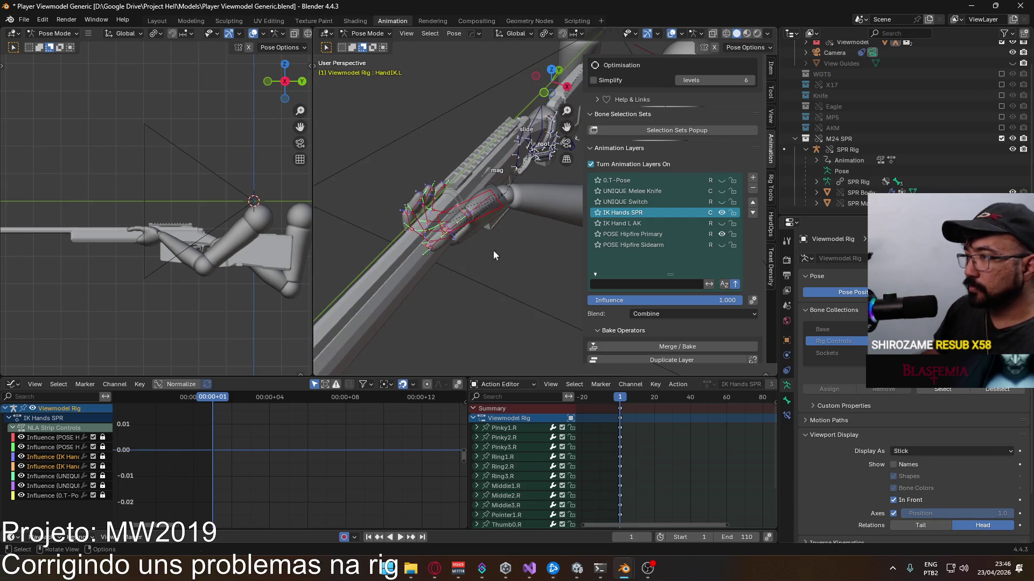
Step: With only IK Hands SPR active, paste the stored pose onto the hand and frame it from the front
{"action": "left_click", "coordinate": [721, 223]}
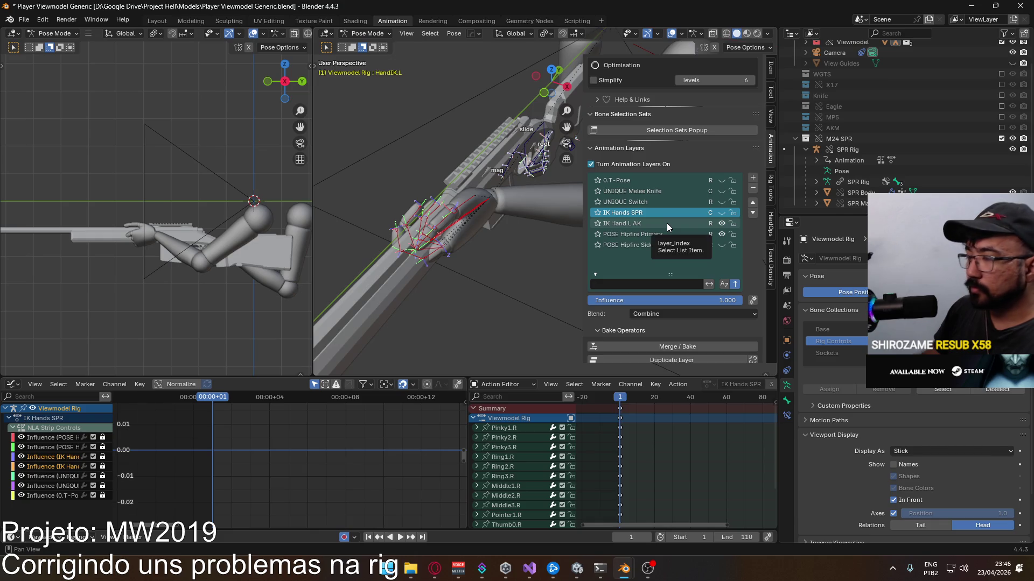
{"action": "left_click", "coordinate": [722, 223]}
{"action": "left_click", "coordinate": [721, 213]}
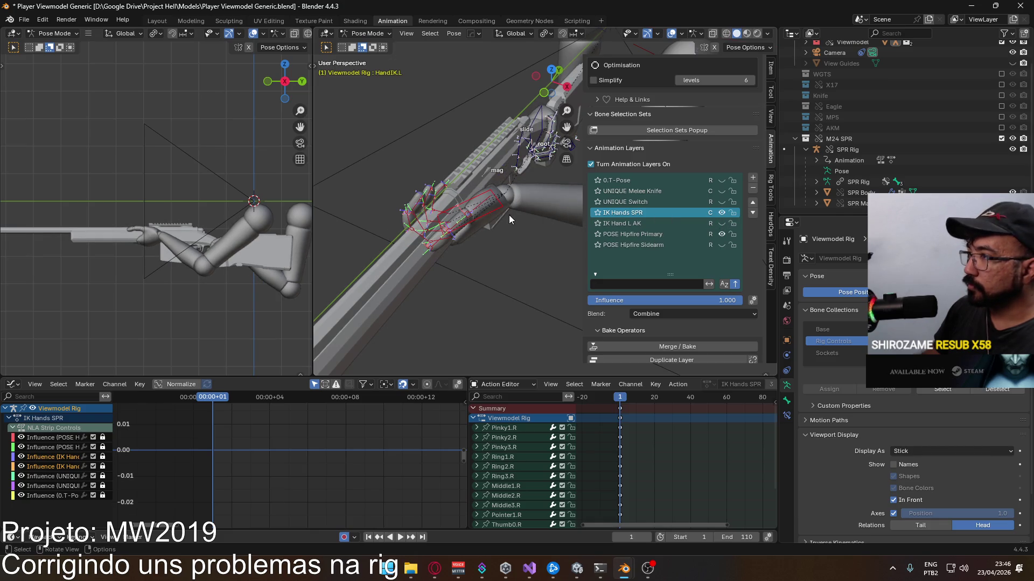
{"action": "right_click", "coordinate": [496, 207]}
{"action": "left_click", "coordinate": [494, 208]}
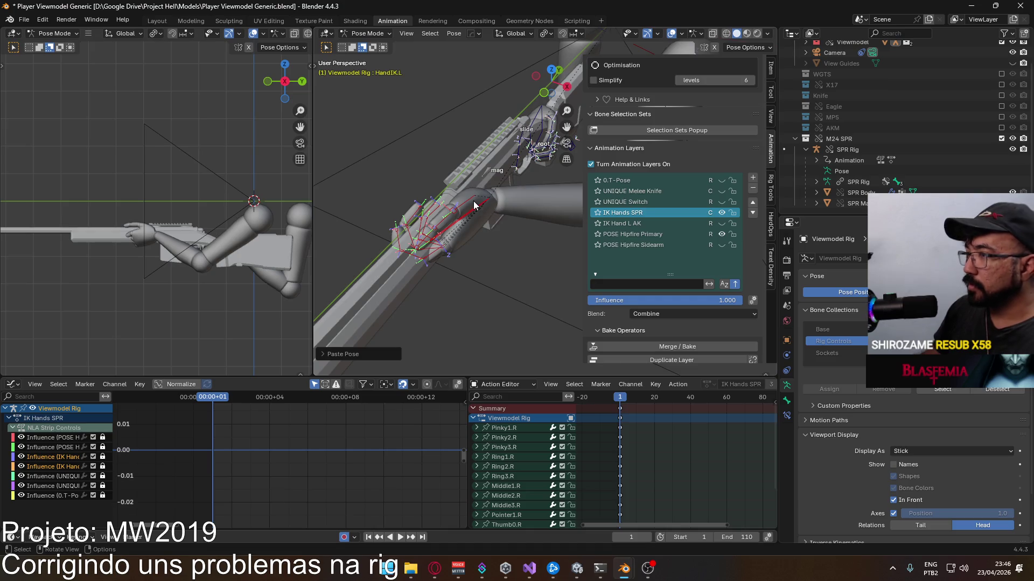
{"action": "key", "text": "KP_1"}
{"action": "key", "text": "KP_Decimal"}
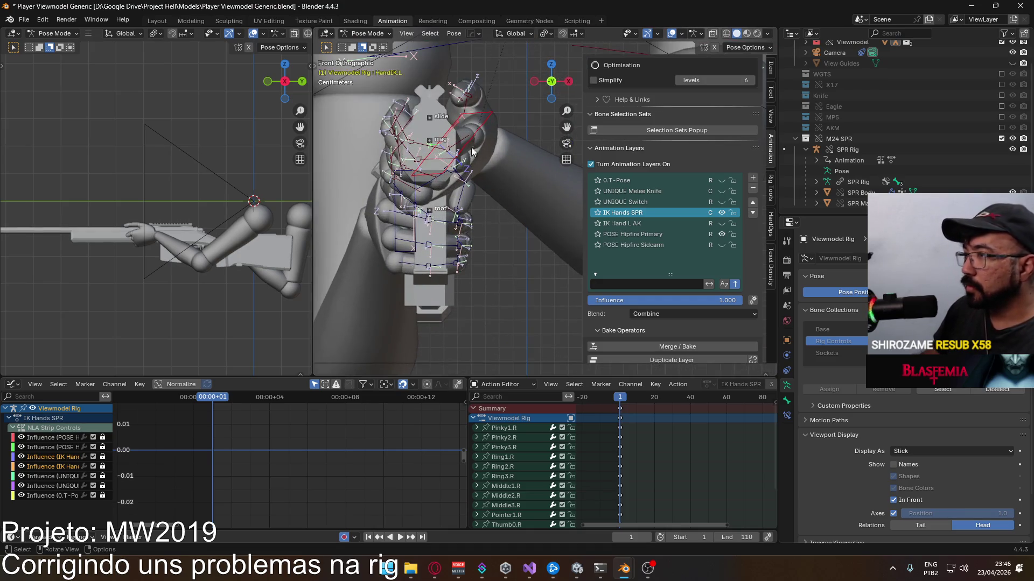
Step: Move the left-hand bones, then shift them along global Y in Right Orthographic view
{"action": "key", "text": "g"}
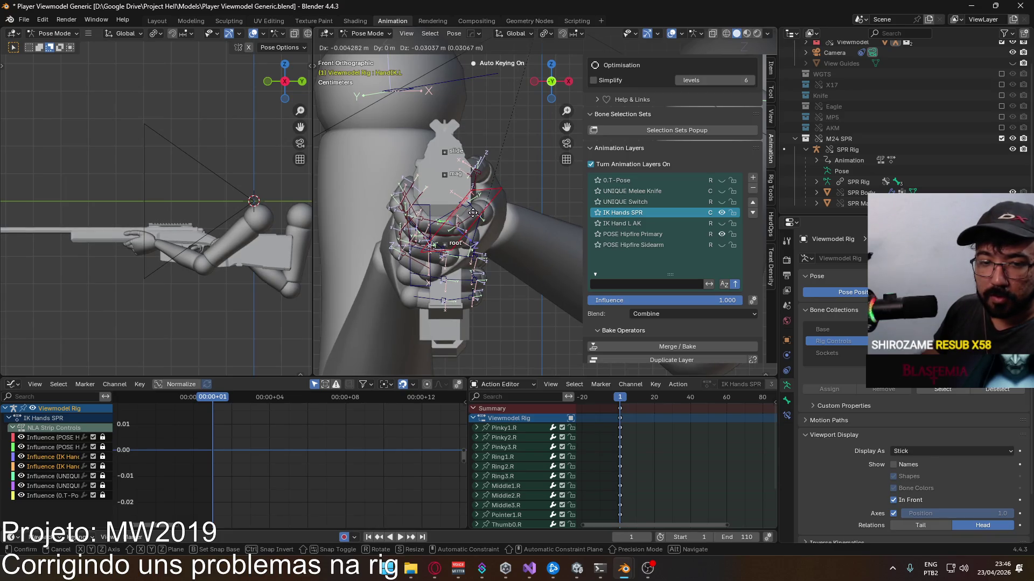
{"action": "left_click", "coordinate": [474, 213]}
{"action": "key", "text": "KP_3"}
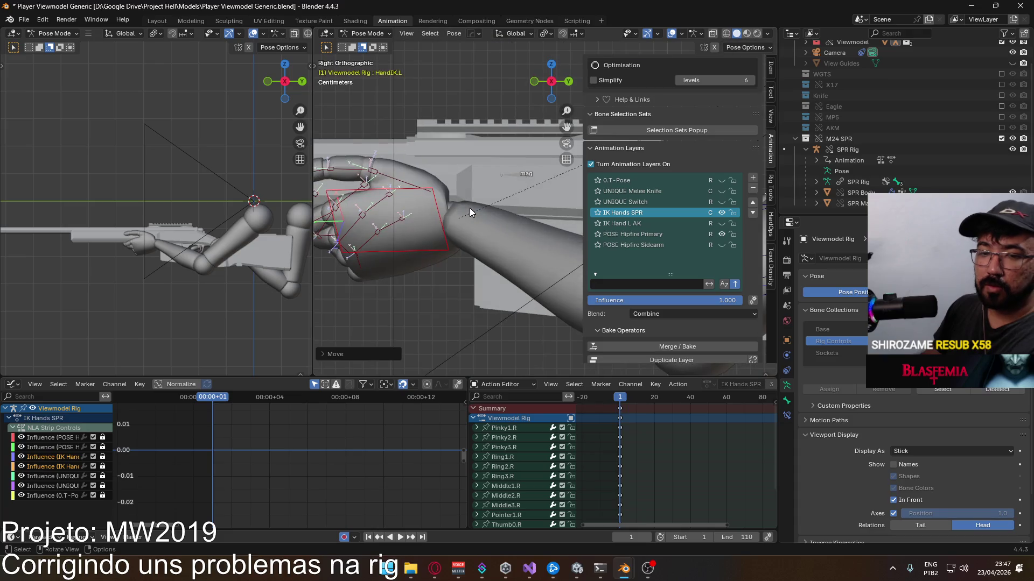
{"action": "scroll", "coordinate": [467, 206], "scroll_direction": "down", "scroll_amount": 2}
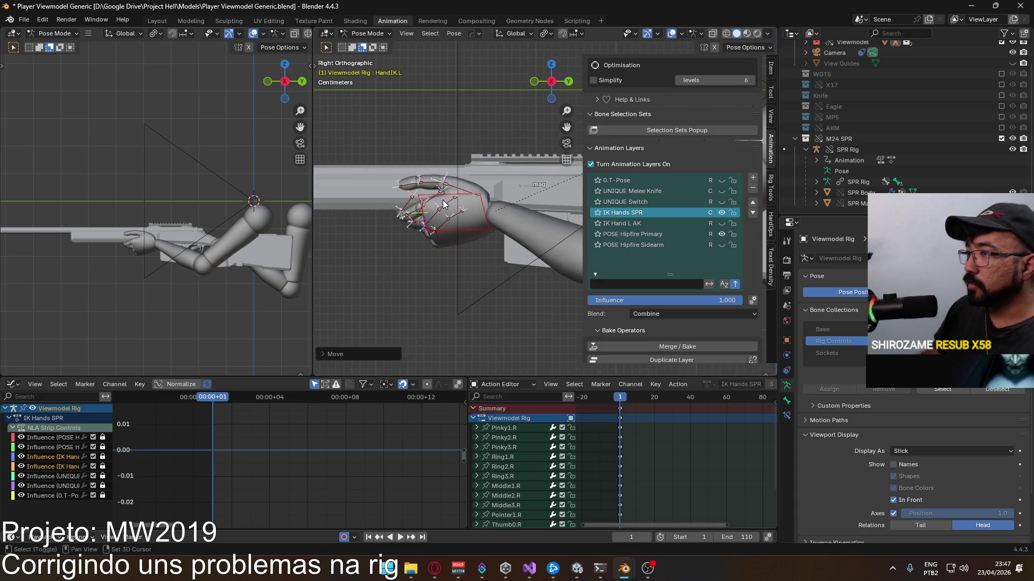
{"action": "middle_click_drag", "start_coordinate": [468, 205], "coordinate": [482, 220], "text": "shift"}
{"action": "scroll", "coordinate": [483, 220], "scroll_direction": "up", "scroll_amount": 3}
{"action": "key", "text": "g"}
{"action": "key", "text": "y"}
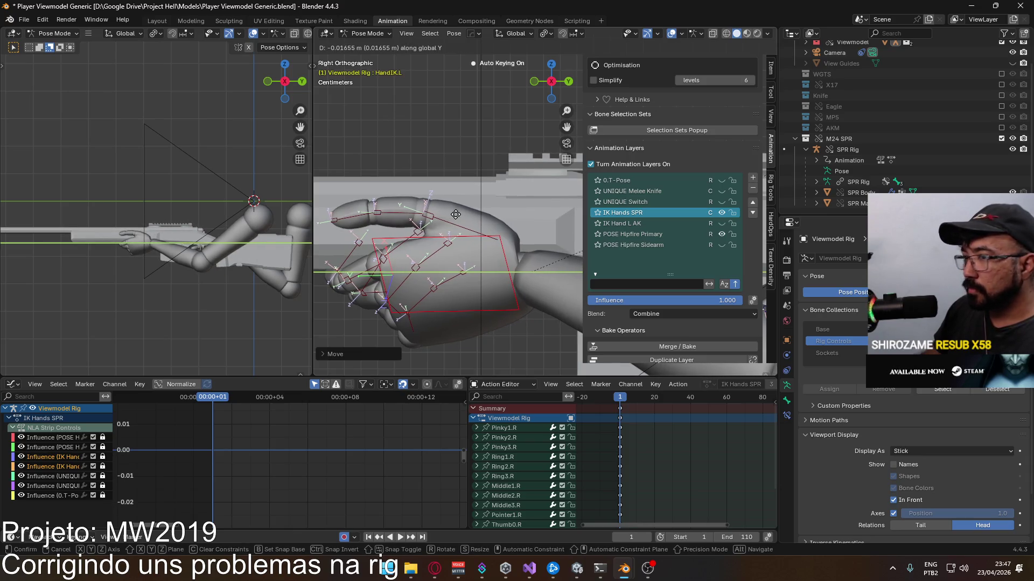
{"action": "left_click", "coordinate": [445, 216]}
Step: Shift Thumb0.L slightly along the rifle and show the rifle through the viewmodel camera
{"action": "mouse_move", "coordinate": [445, 215]}
{"action": "middle_mouse_down"}
{"action": "mouse_move", "coordinate": [593, 225]}
{"action": "mouse_move", "coordinate": [480, 284]}
{"action": "middle_mouse_up"}
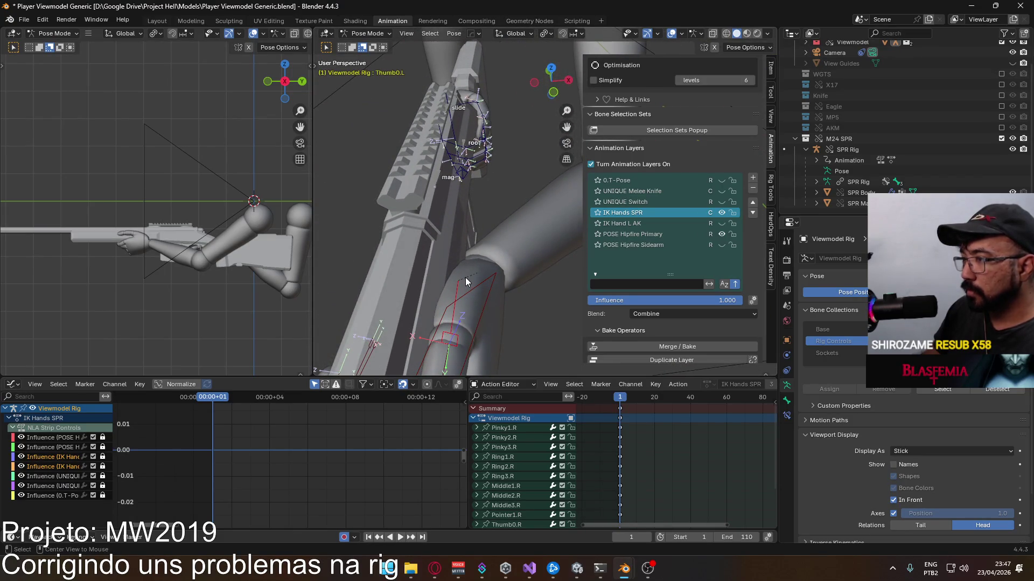
{"action": "middle_click_drag", "start_coordinate": [468, 279], "coordinate": [472, 296]}
{"action": "key", "text": "g"}
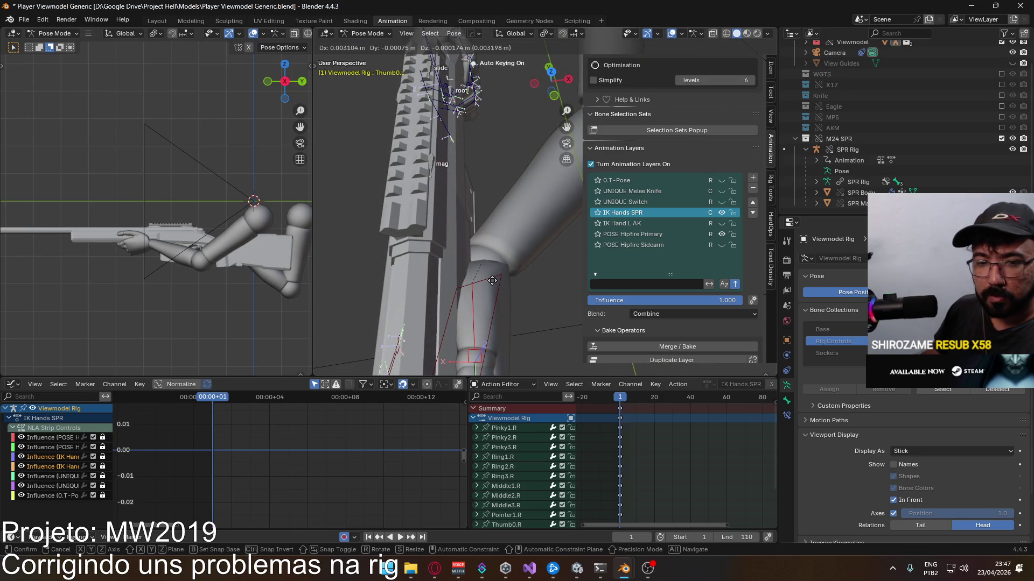
{"action": "left_click", "coordinate": [492, 284]}
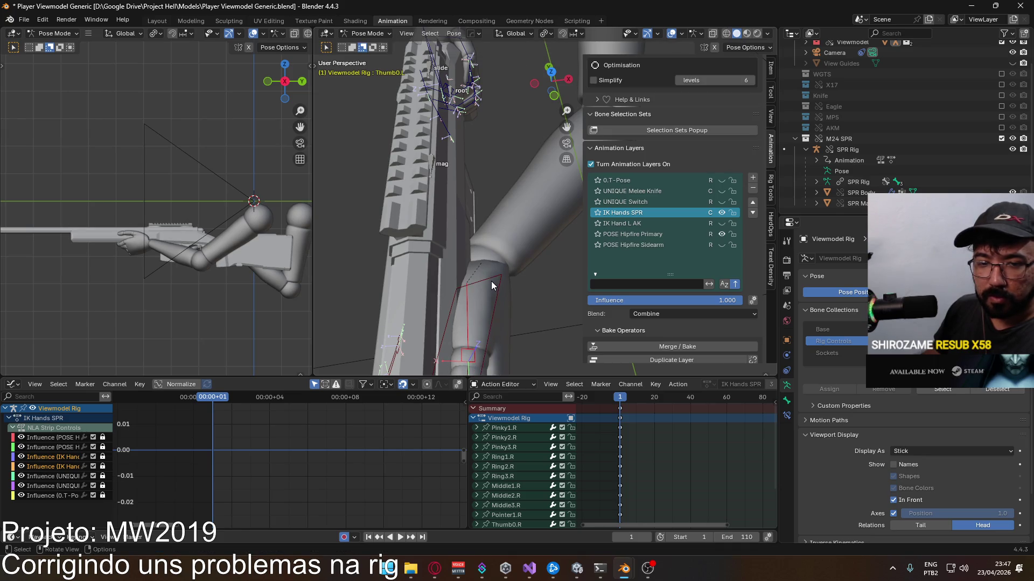
{"action": "key", "text": "KP_3"}
{"action": "scroll", "coordinate": [515, 274], "scroll_direction": "up", "scroll_amount": 2}
{"action": "scroll", "coordinate": [518, 268], "scroll_direction": "up", "scroll_amount": 2}
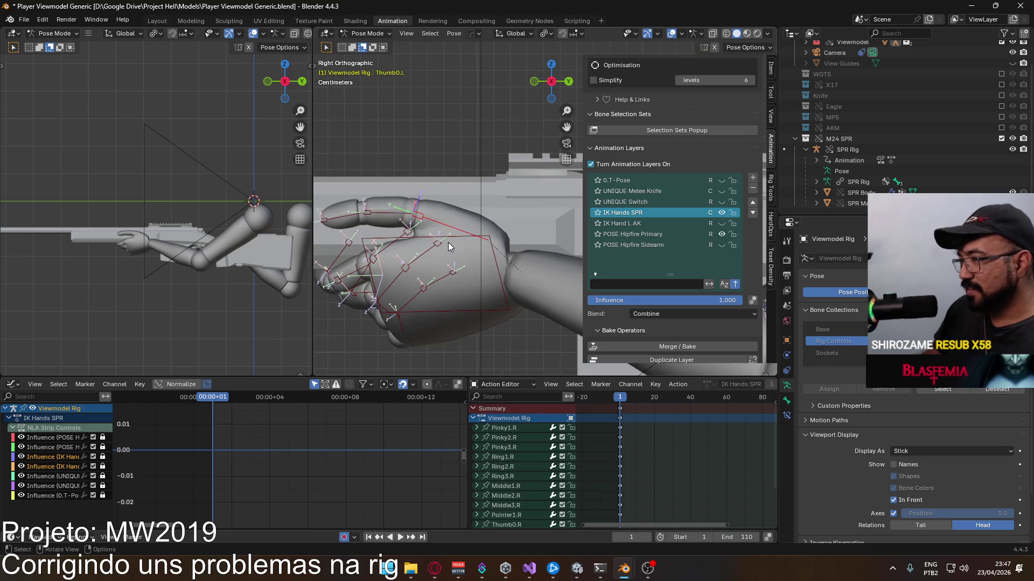
{"action": "scroll", "coordinate": [218, 220], "scroll_direction": "down", "scroll_amount": 2}
{"action": "scroll", "coordinate": [206, 200], "scroll_direction": "down", "scroll_amount": 2}
{"action": "key", "text": "KP_0"}
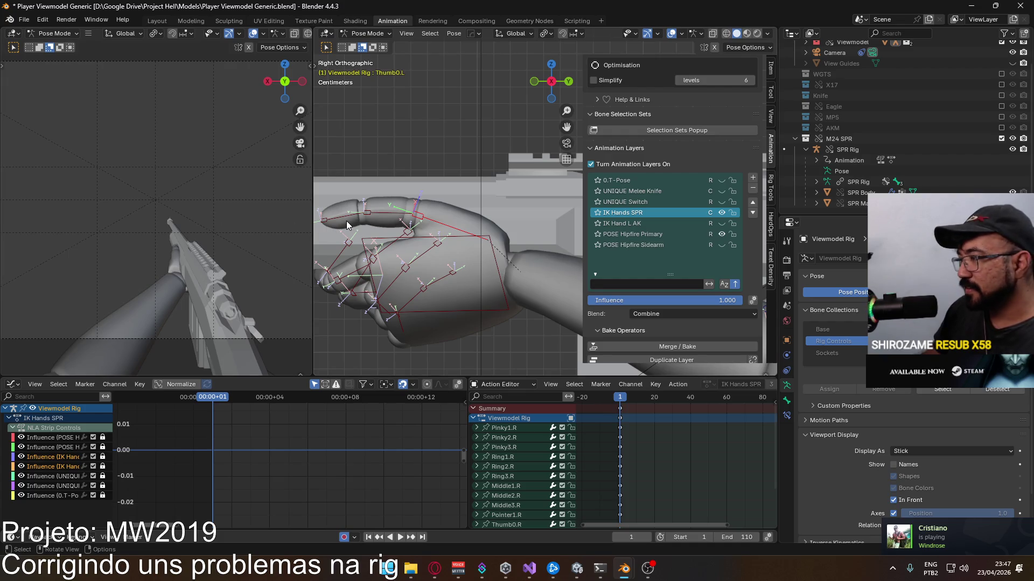
Step: Slide HandIK.L along global X twice, checking the grip through the camera between moves
{"action": "key", "text": "KP_1"}
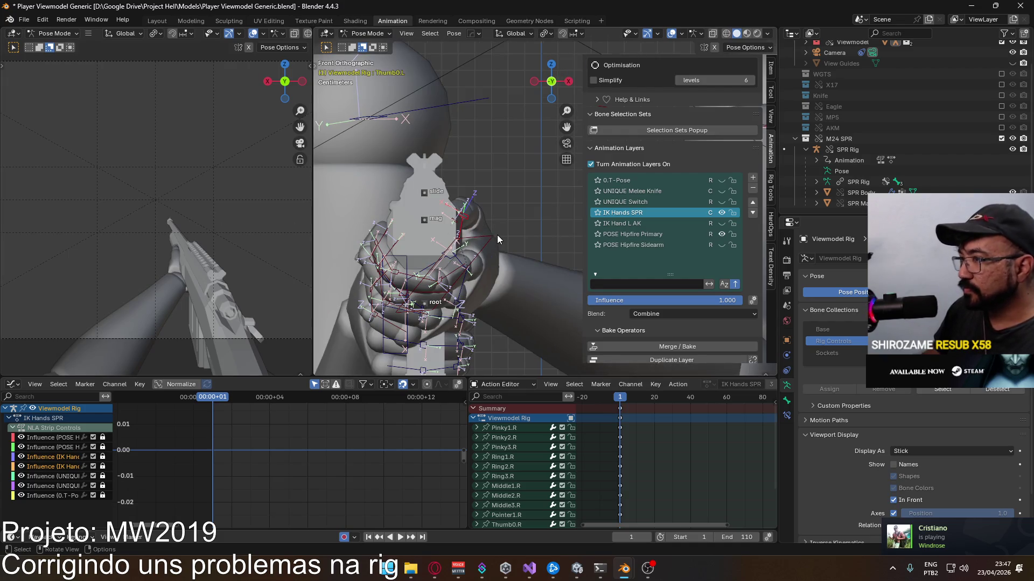
{"action": "left_click", "coordinate": [490, 233]}
{"action": "key", "text": "g"}
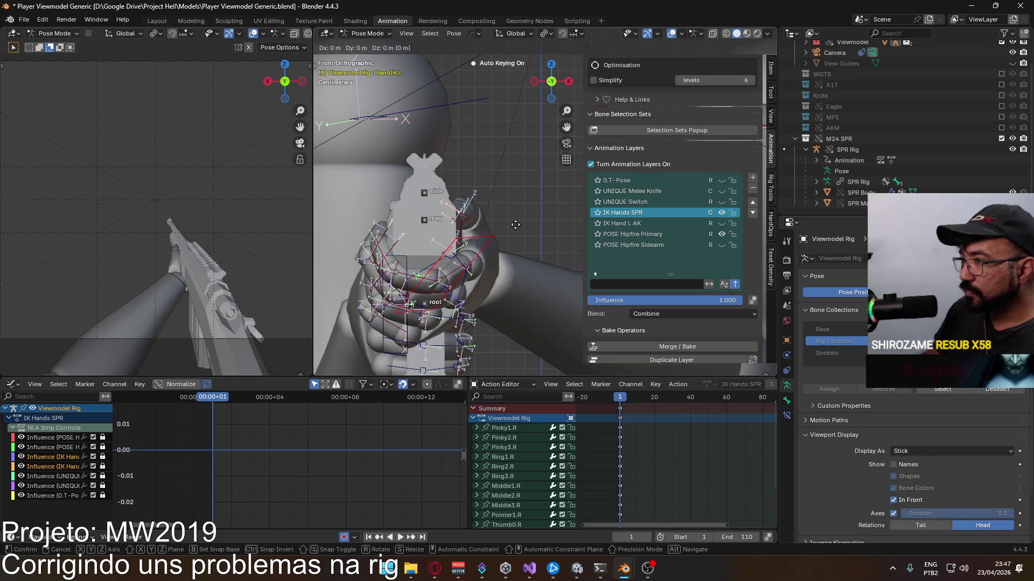
{"action": "key", "text": "x"}
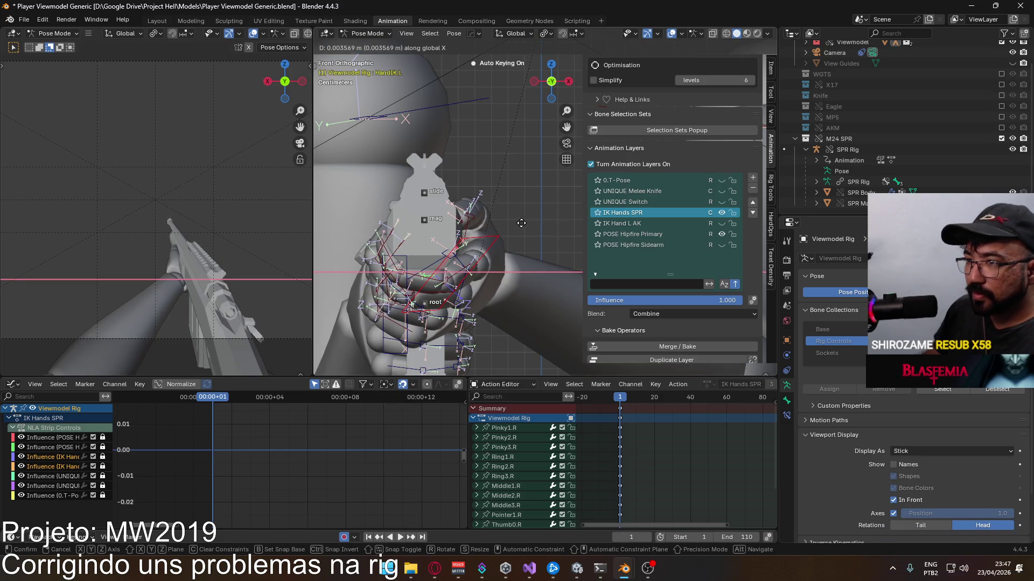
{"action": "left_click", "coordinate": [518, 225]}
{"action": "mouse_move", "coordinate": [518, 224]}
{"action": "middle_mouse_down"}
{"action": "mouse_move", "coordinate": [450, 292]}
{"action": "mouse_move", "coordinate": [501, 312]}
{"action": "mouse_move", "coordinate": [528, 258]}
{"action": "mouse_move", "coordinate": [477, 230]}
{"action": "middle_mouse_up"}
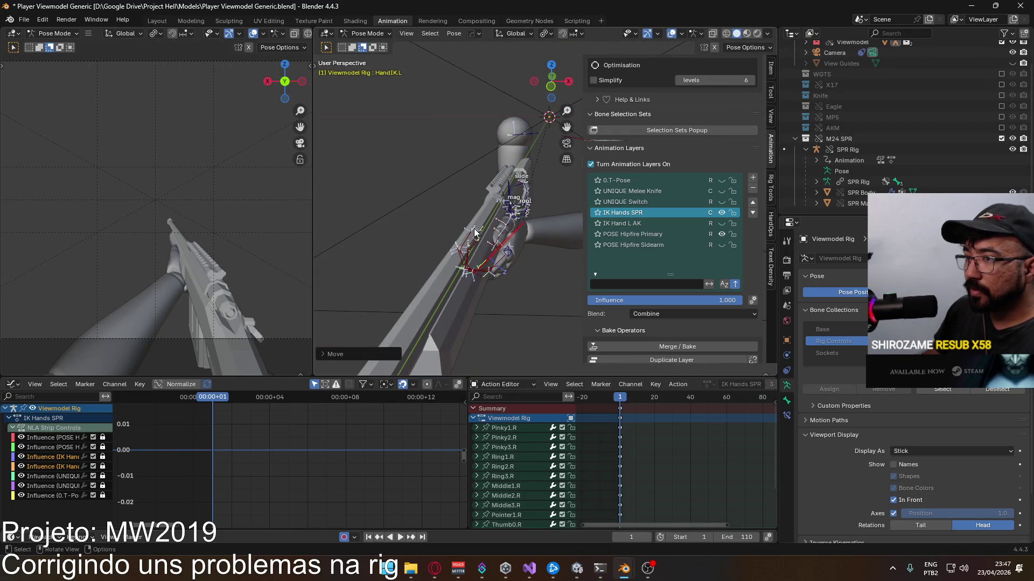
{"action": "key", "text": "KP_0"}
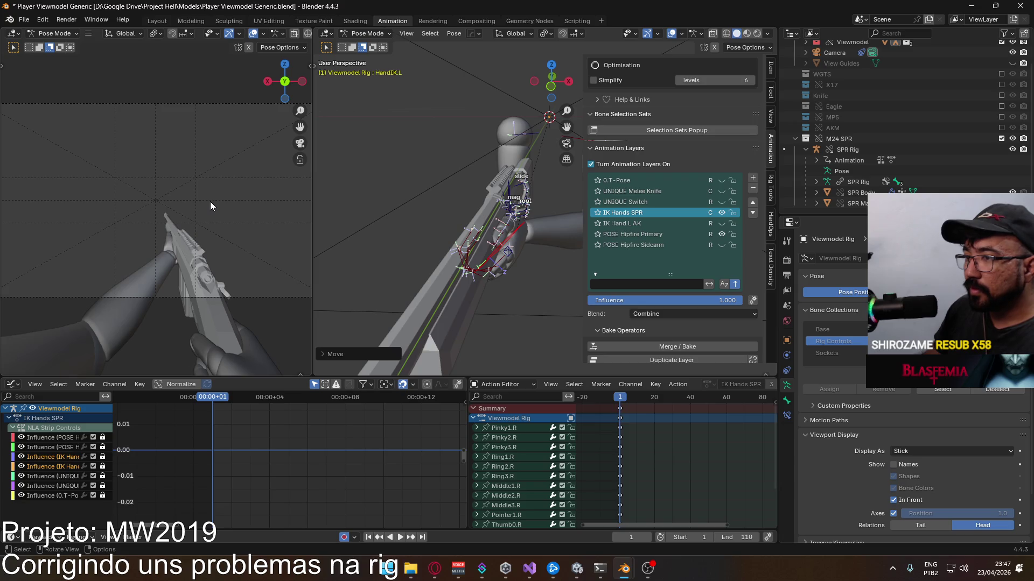
{"action": "mouse_move", "coordinate": [485, 241]}
{"action": "middle_mouse_down"}
{"action": "mouse_move", "coordinate": [475, 79]}
{"action": "mouse_move", "coordinate": [347, 83]}
{"action": "middle_mouse_up"}
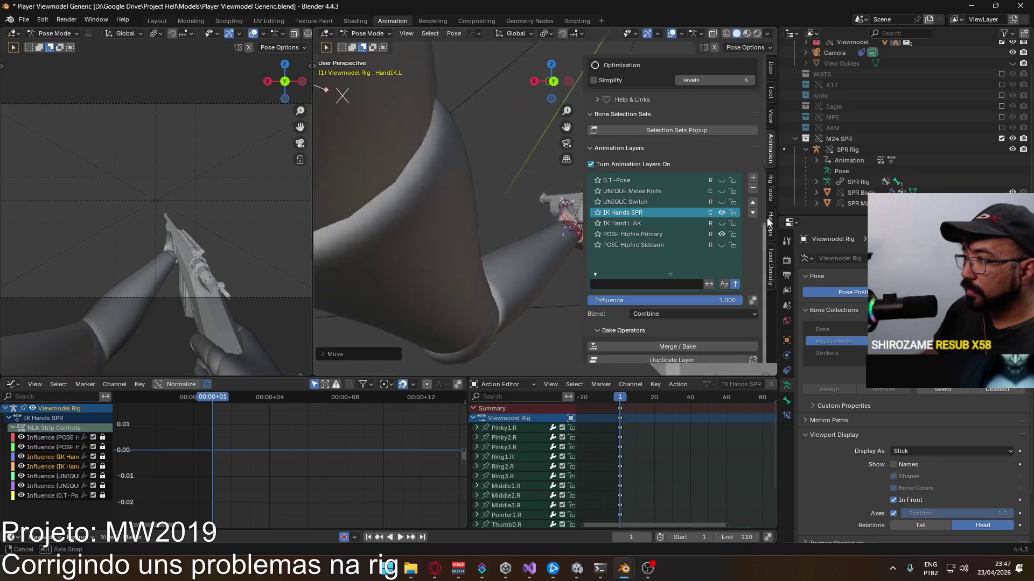
{"action": "mouse_move", "coordinate": [348, 83]}
{"action": "middle_mouse_down"}
{"action": "mouse_move", "coordinate": [444, 235]}
{"action": "mouse_move", "coordinate": [494, 207]}
{"action": "middle_mouse_up"}
{"action": "key", "text": "g"}
{"action": "key", "text": "x"}
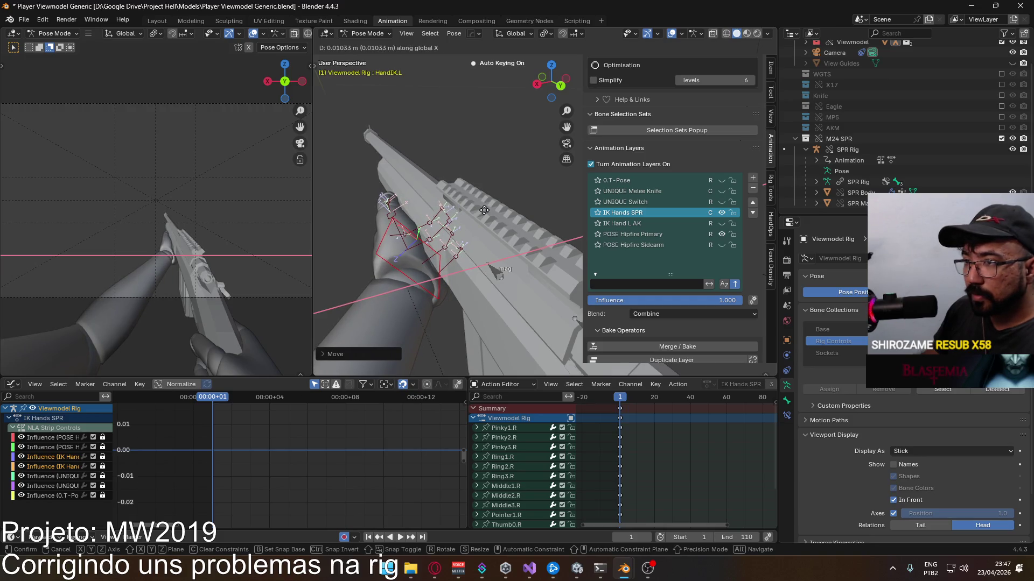
{"action": "left_click", "coordinate": [483, 210]}
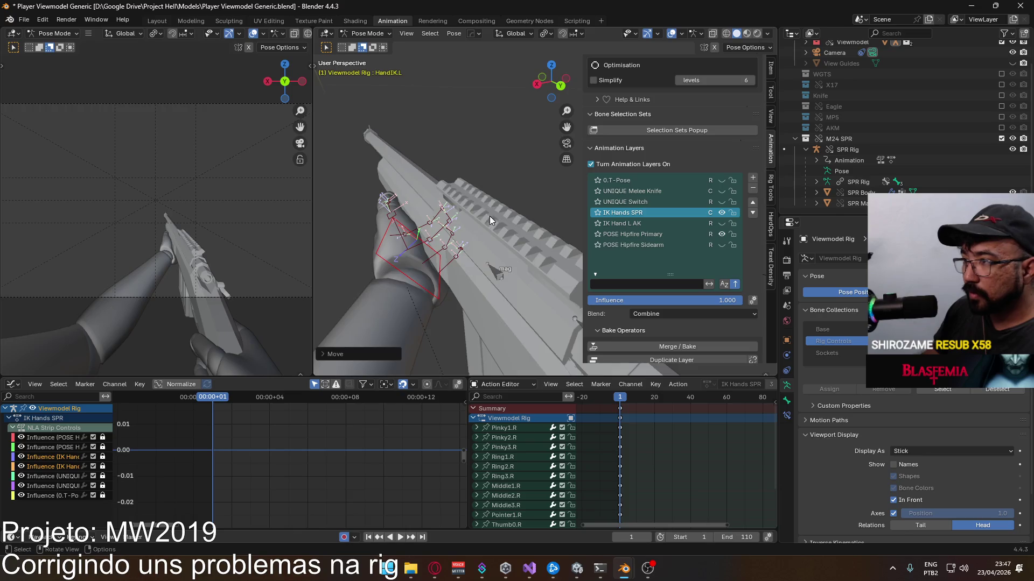
Step: Rotate the hand control on local Y and shift it again along global X
{"action": "mouse_move", "coordinate": [484, 210]}
{"action": "middle_mouse_down"}
{"action": "mouse_move", "coordinate": [404, 149]}
{"action": "mouse_move", "coordinate": [489, 228]}
{"action": "mouse_move", "coordinate": [660, 196]}
{"action": "middle_mouse_up"}
{"action": "mouse_move", "coordinate": [513, 231]}
{"action": "middle_mouse_down"}
{"action": "mouse_move", "coordinate": [478, 226]}
{"action": "mouse_move", "coordinate": [524, 223]}
{"action": "middle_mouse_up"}
{"action": "key", "text": "r"}
{"action": "key", "text": "y"}
{"action": "key", "text": "y"}
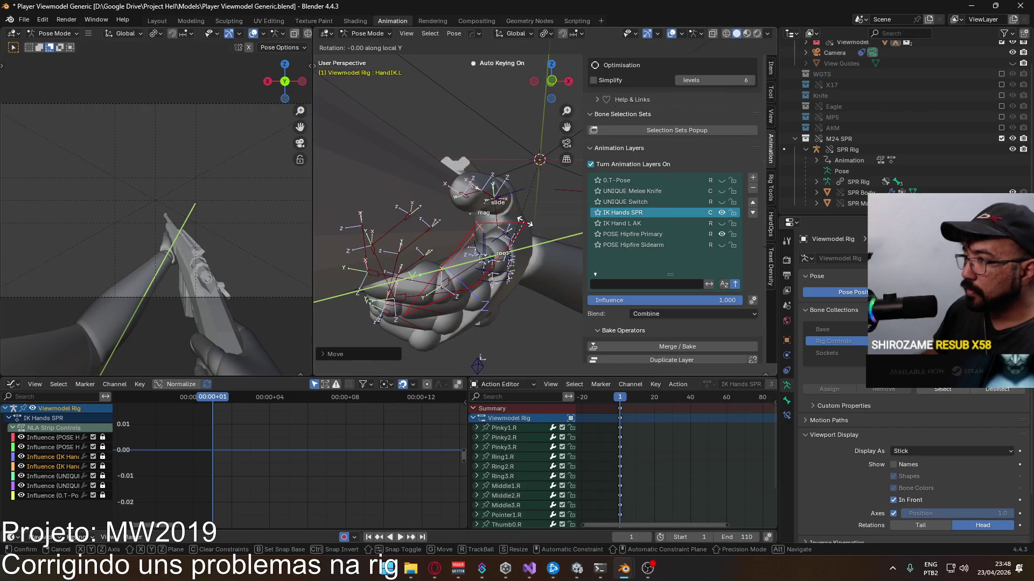
{"action": "left_click", "coordinate": [525, 232]}
{"action": "key", "text": "g"}
{"action": "key", "text": "x"}
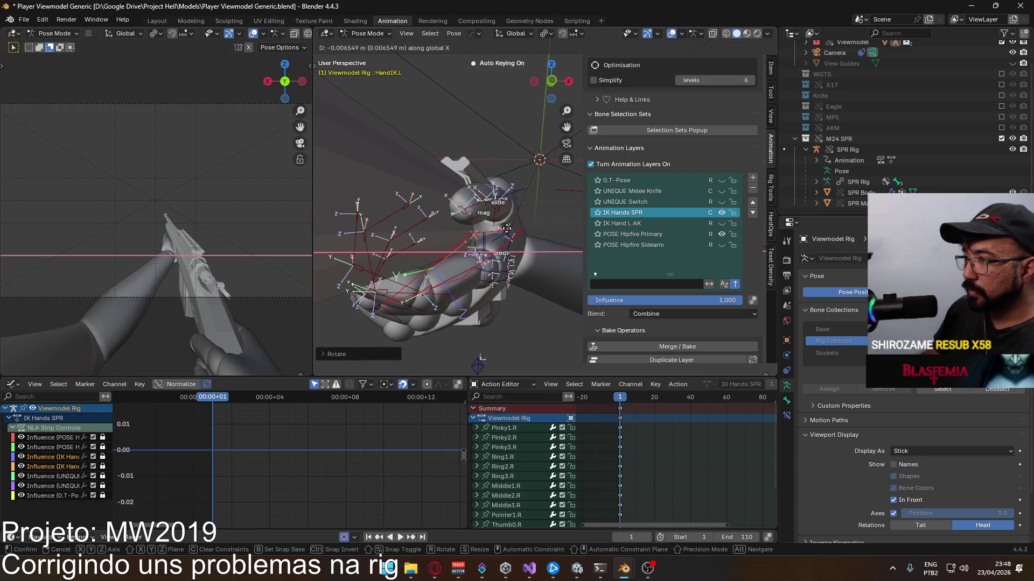
{"action": "left_click", "coordinate": [506, 233]}
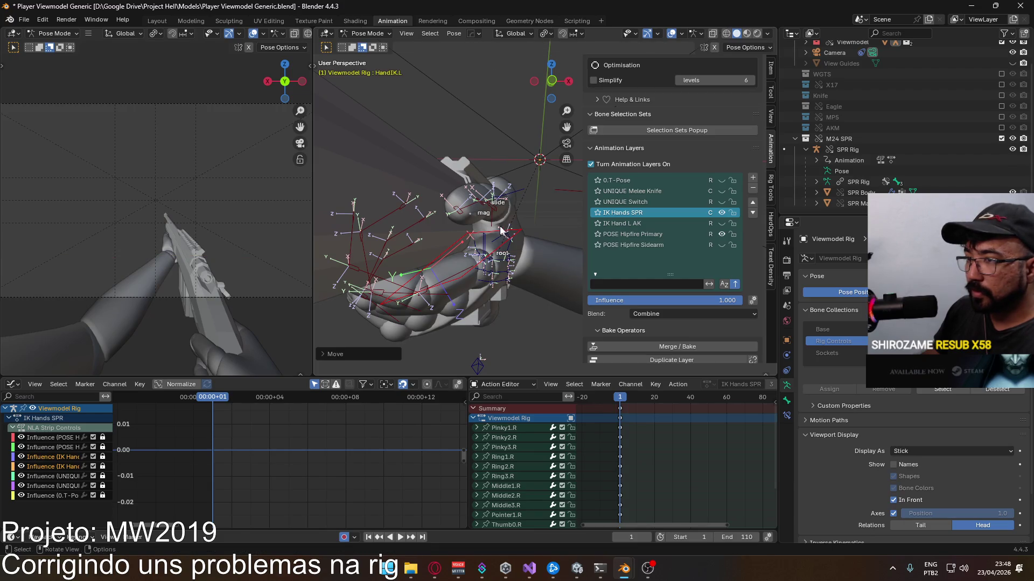
Step: Move HandIK.L along global X once more and rotate it around global Z for a better grip
{"action": "middle_click_drag", "start_coordinate": [504, 232], "coordinate": [326, 245]}
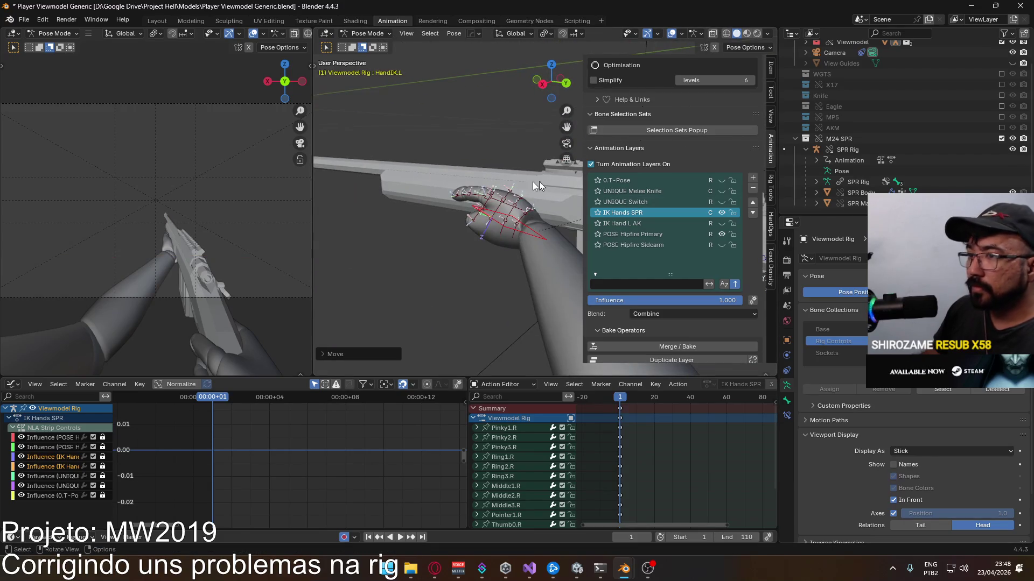
{"action": "scroll", "coordinate": [219, 213], "scroll_direction": "up", "scroll_amount": 2}
{"action": "middle_click_drag", "start_coordinate": [442, 220], "coordinate": [542, 194]}
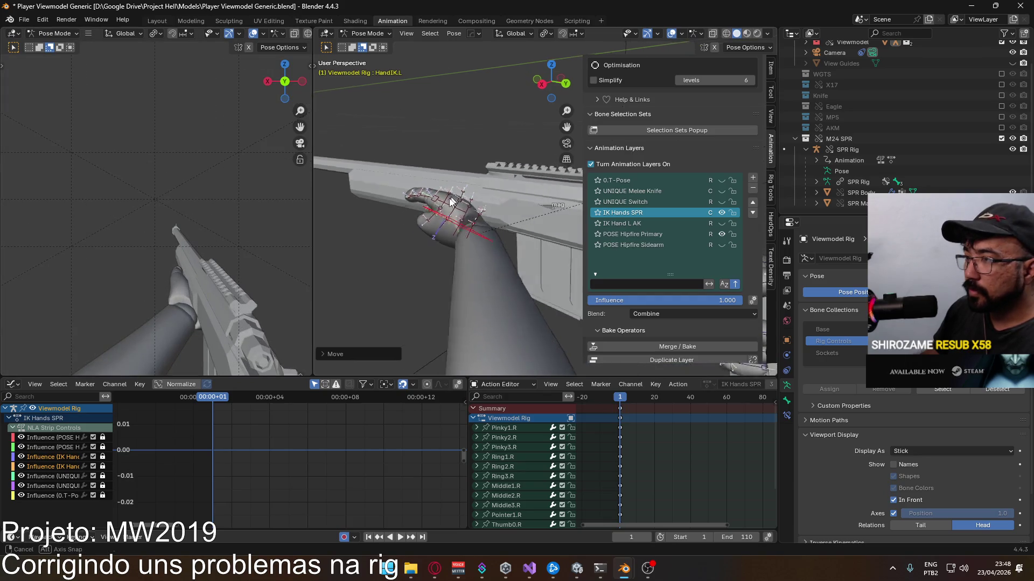
{"action": "key", "text": "g"}
{"action": "key", "text": "x"}
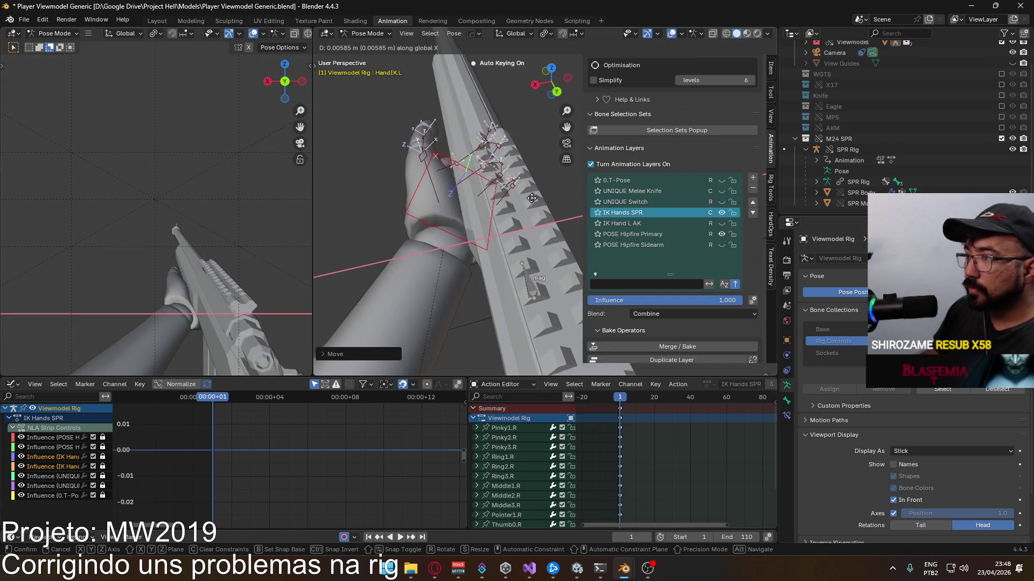
{"action": "left_click", "coordinate": [533, 200]}
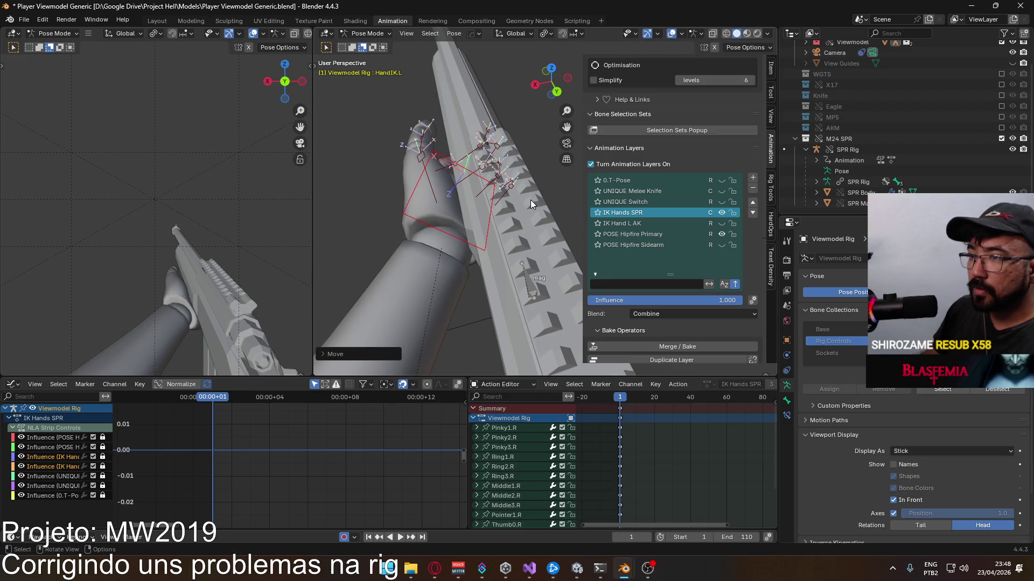
{"action": "scroll", "coordinate": [531, 199], "scroll_direction": "up", "scroll_amount": 3}
{"action": "middle_click_drag", "start_coordinate": [450, 132], "coordinate": [542, 157]}
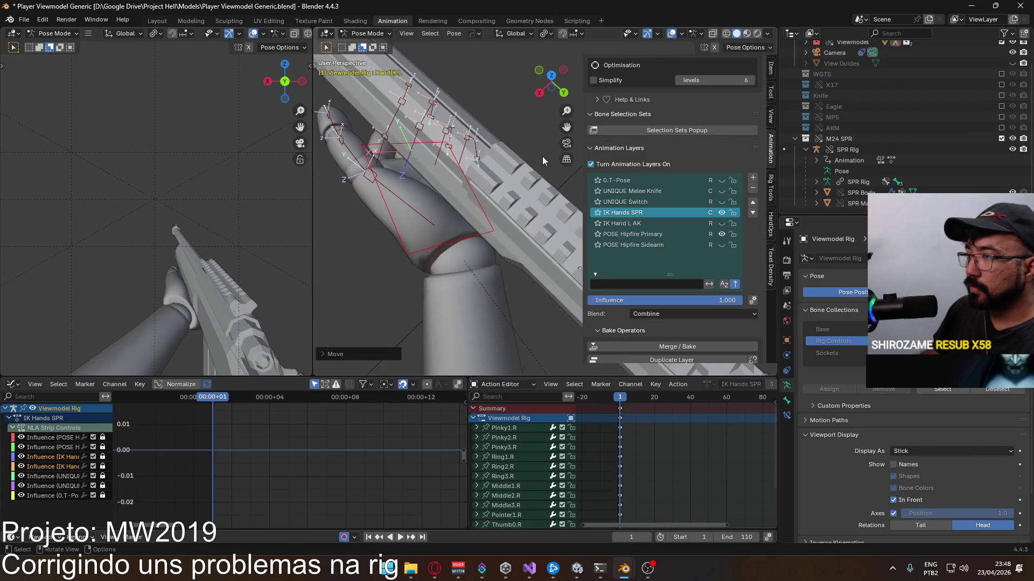
{"action": "key", "text": "r"}
{"action": "key", "text": "z"}
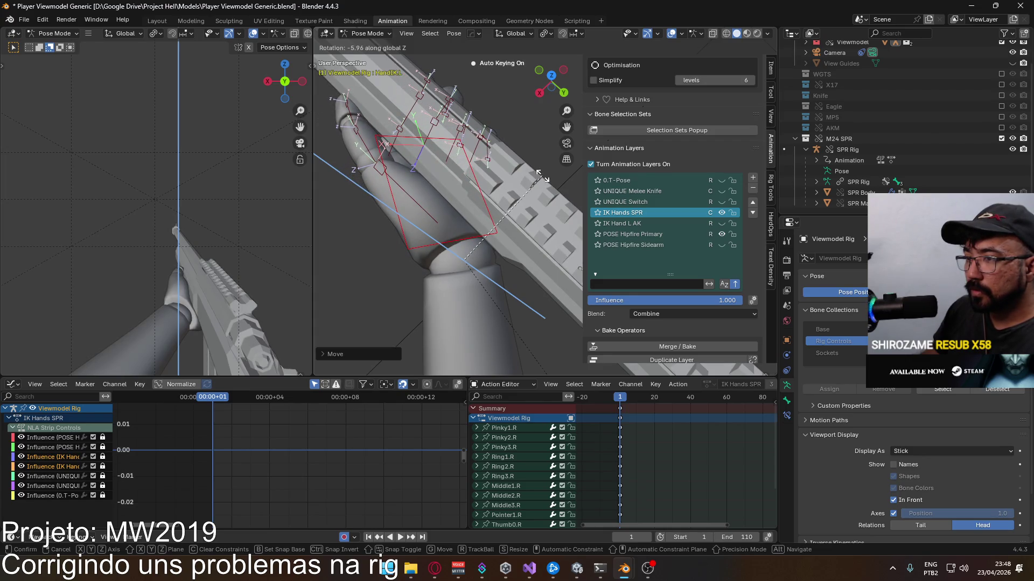
{"action": "left_click", "coordinate": [539, 174]}
Step: Paste the stored pose onto the left-hand bones again and undo an unwanted second pose change
{"action": "mouse_move", "coordinate": [393, 145]}
{"action": "middle_mouse_down"}
{"action": "mouse_move", "coordinate": [498, 198]}
{"action": "mouse_move", "coordinate": [434, 185]}
{"action": "mouse_move", "coordinate": [399, 209]}
{"action": "middle_mouse_up"}
{"action": "middle_click_drag", "start_coordinate": [549, 194], "coordinate": [455, 203]}
{"action": "right_click", "coordinate": [479, 208]}
{"action": "left_click", "coordinate": [477, 208]}
{"action": "right_click", "coordinate": [456, 208]}
{"action": "left_click", "coordinate": [456, 207]}
{"action": "key", "text": "ctrl+z"}
{"action": "middle_click_drag", "start_coordinate": [440, 209], "coordinate": [493, 184]}
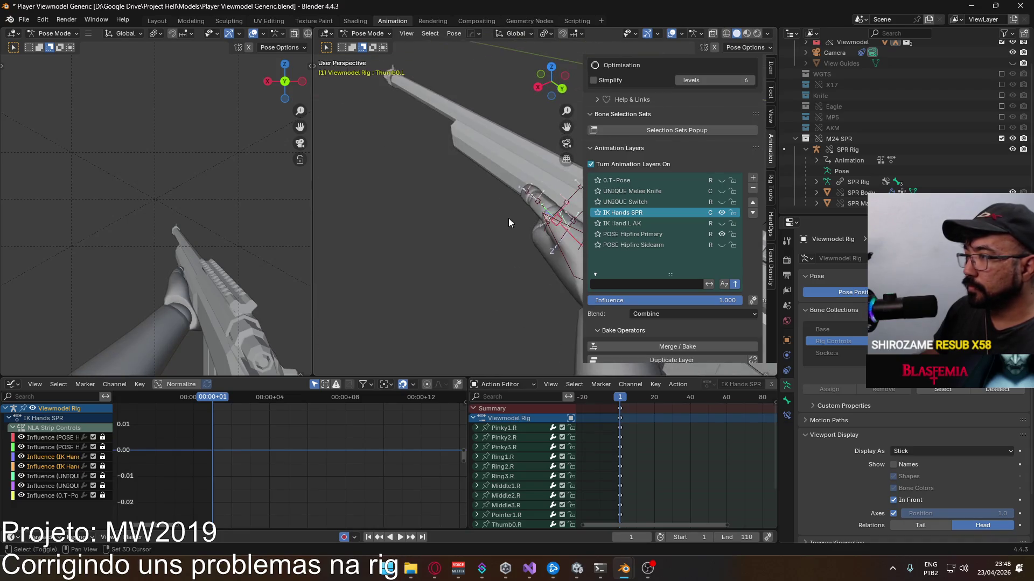
Step: Rotate Thumb0.L about 6° around global Z and check it in Right Orthographic view
{"action": "key", "text": "r"}
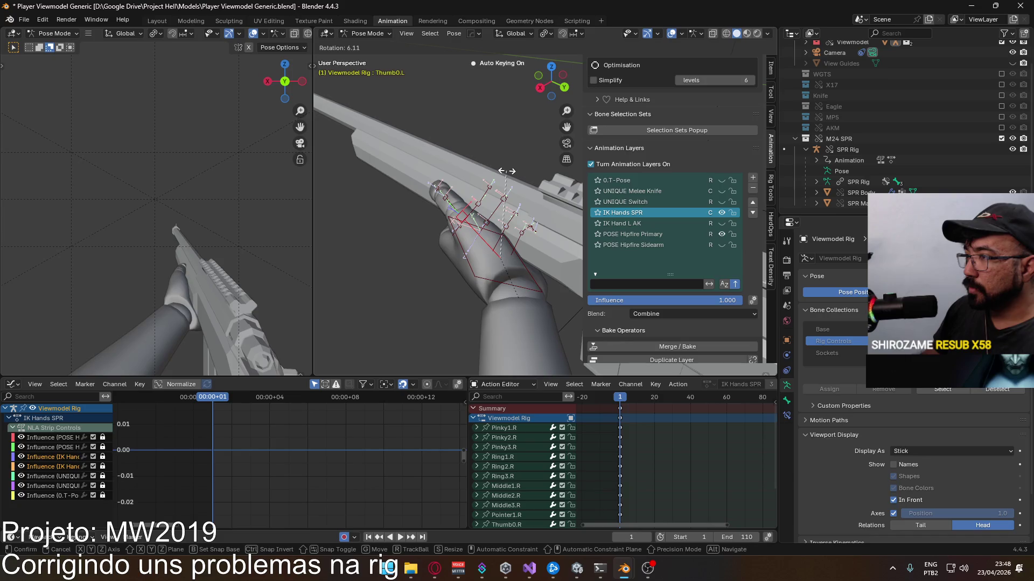
{"action": "left_click", "coordinate": [506, 171]}
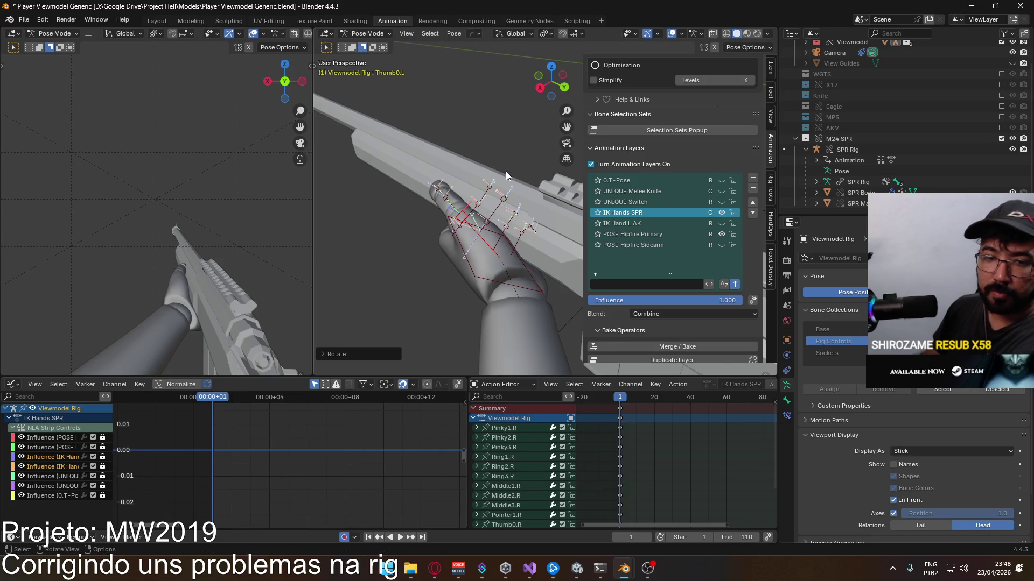
{"action": "key", "text": "KP_3"}
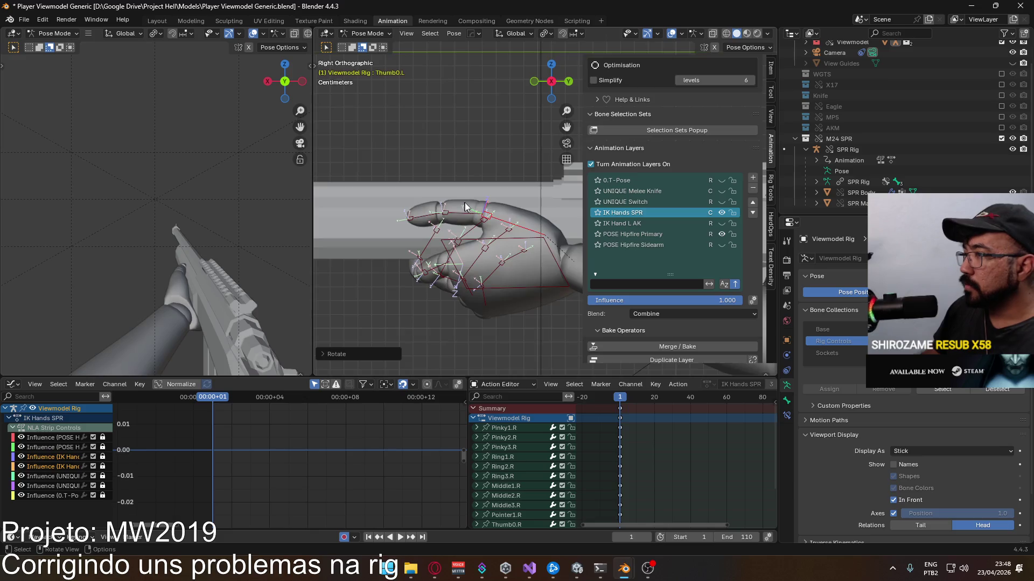
{"action": "middle_click_drag", "start_coordinate": [463, 206], "coordinate": [551, 267]}
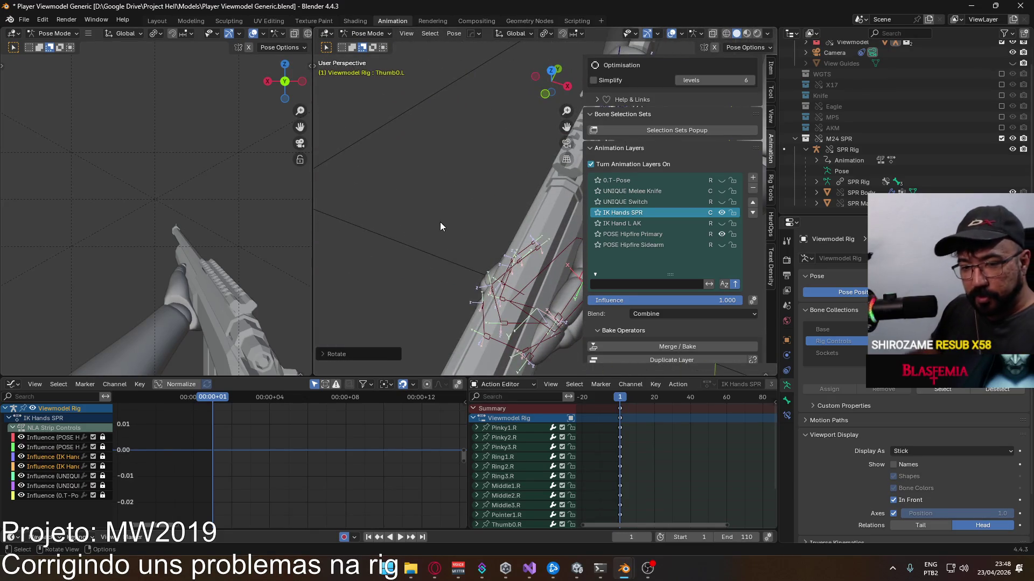
{"action": "scroll", "coordinate": [481, 216], "scroll_direction": "up", "scroll_amount": 3}
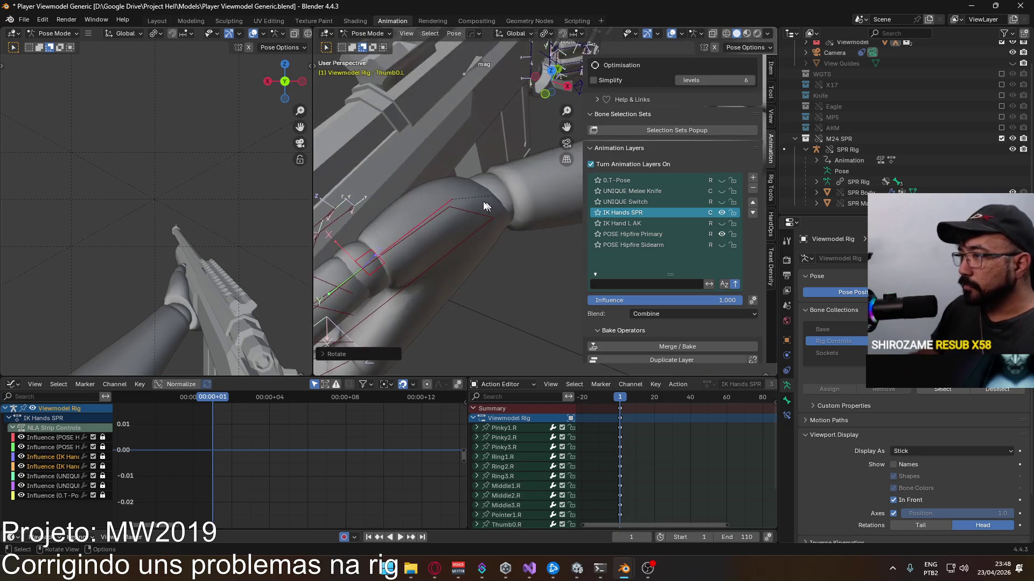
Step: Start another thumb rotation, cancel it, and orbit to review the whole hand rig
{"action": "mouse_move", "coordinate": [488, 202]}
{"action": "middle_mouse_down"}
{"action": "mouse_move", "coordinate": [550, 230]}
{"action": "mouse_move", "coordinate": [552, 201]}
{"action": "middle_mouse_up"}
{"action": "key", "text": "r"}
{"action": "right_click", "coordinate": [533, 206]}
{"action": "scroll", "coordinate": [534, 207], "scroll_direction": "down", "scroll_amount": 4}
{"action": "middle_click_drag", "start_coordinate": [534, 218], "coordinate": [484, 169]}
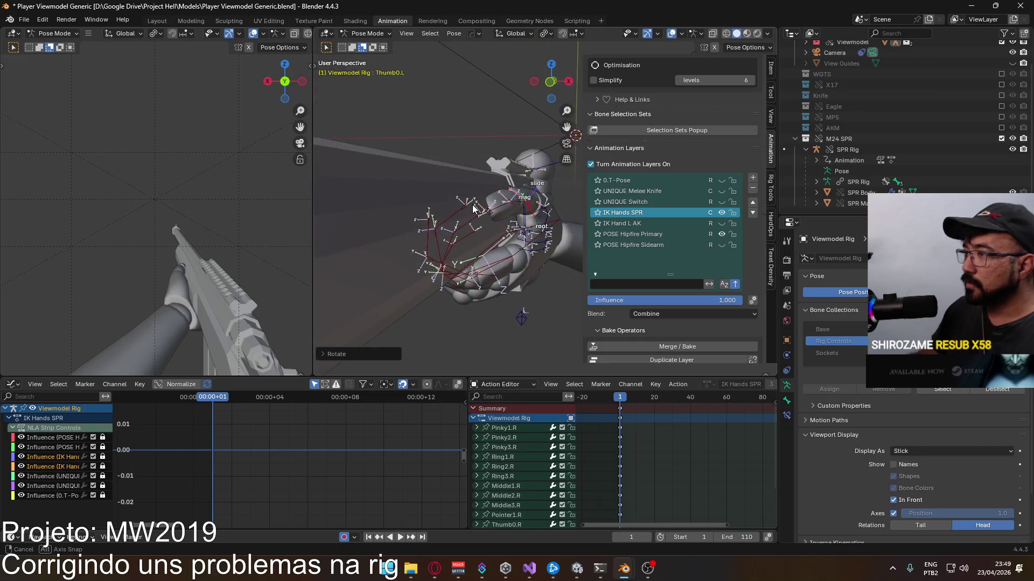
Step: Bend Pointer2.L and Pointer3.L on local X (fingertip about 7.6°) so the index finger wraps the rifle
{"action": "mouse_move", "coordinate": [484, 169]}
{"action": "middle_mouse_down"}
{"action": "mouse_move", "coordinate": [487, 269]}
{"action": "mouse_move", "coordinate": [477, 190]}
{"action": "mouse_move", "coordinate": [506, 212]}
{"action": "middle_mouse_up"}
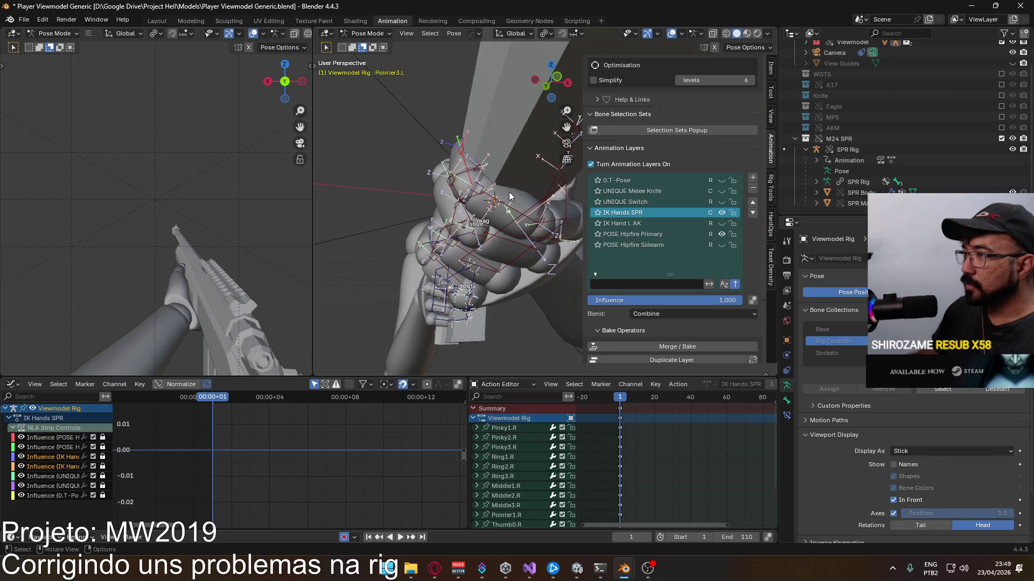
{"action": "left_click", "coordinate": [521, 206]}
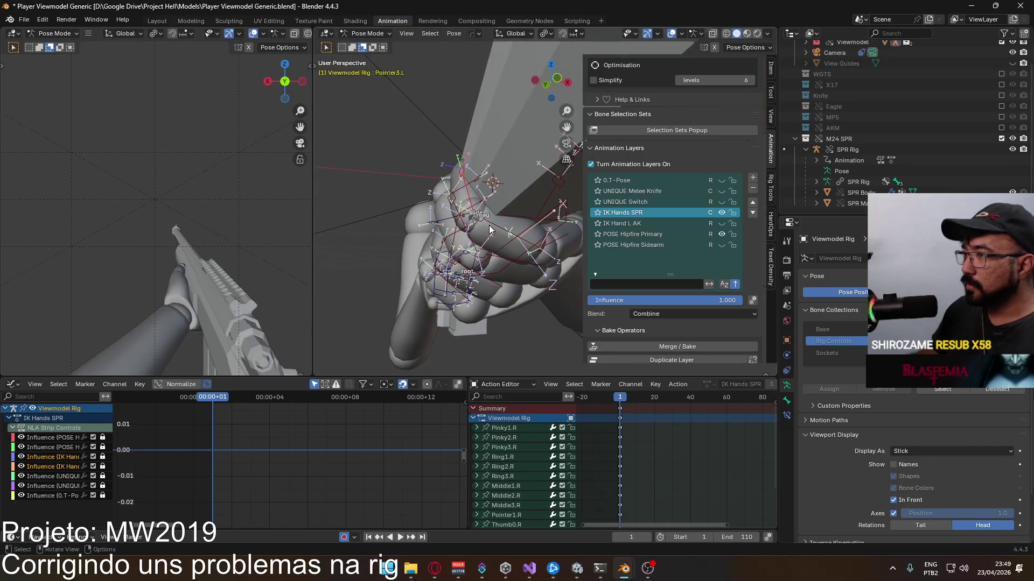
{"action": "key", "text": "r"}
{"action": "key", "text": "x"}
{"action": "key", "text": "x"}
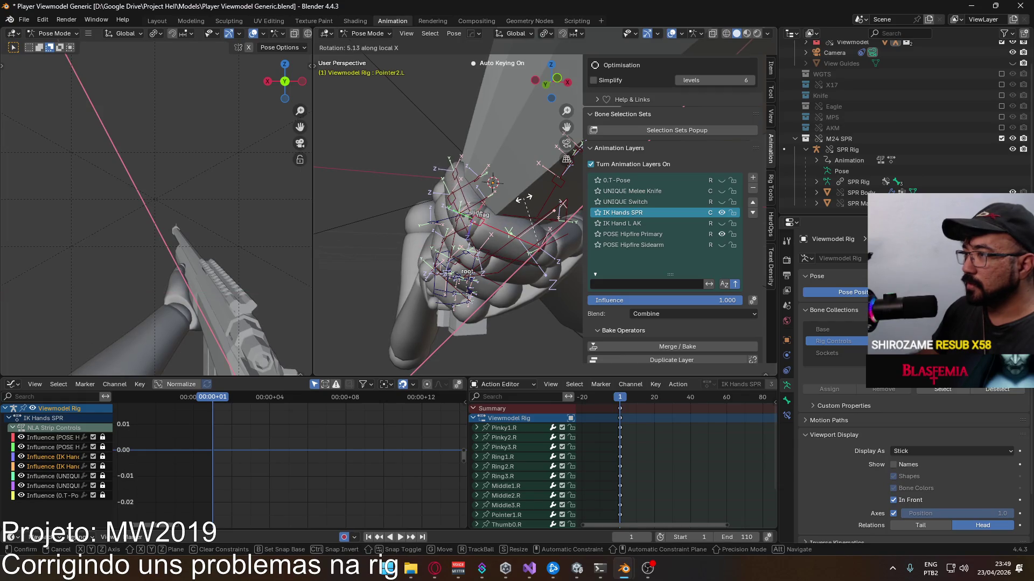
{"action": "key", "text": "Return"}
{"action": "left_click", "coordinate": [458, 193]}
{"action": "middle_click_drag", "start_coordinate": [458, 193], "coordinate": [535, 206]}
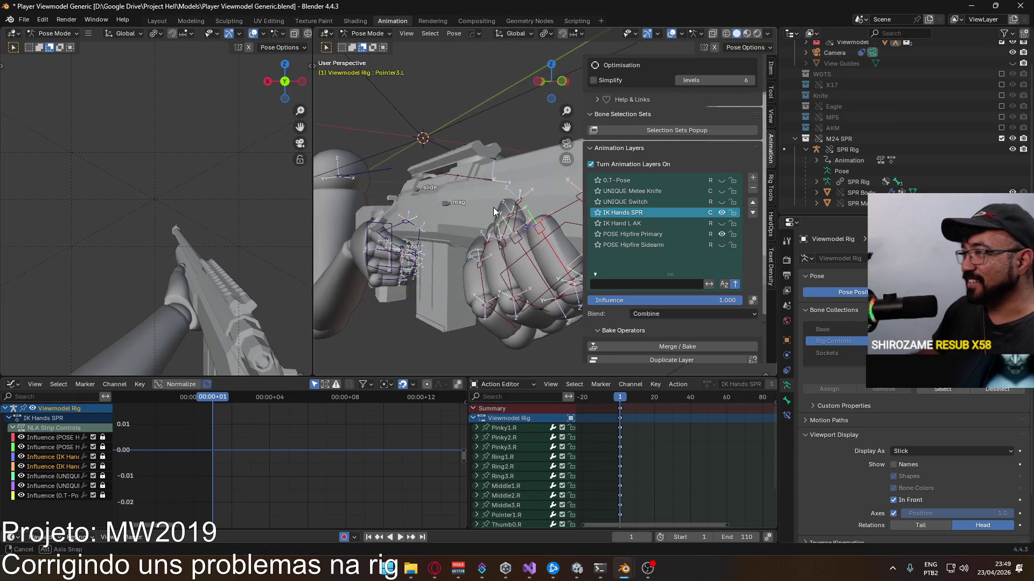
{"action": "key", "text": "r"}
{"action": "key", "text": "x"}
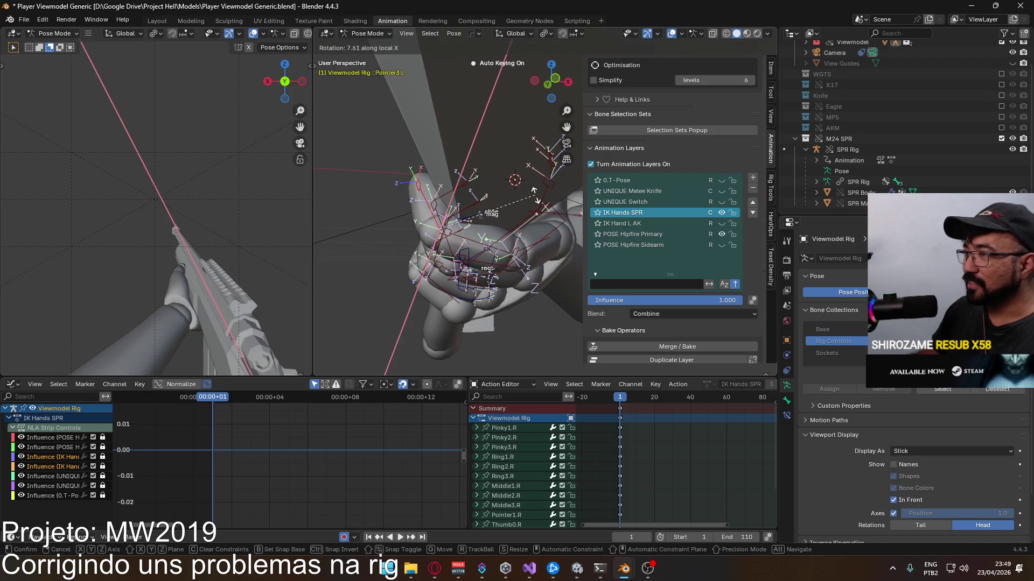
{"action": "key", "text": "Return"}
Step: Select the middle finger bones and bend Middle2.L on its local X axis around the rifle
{"action": "mouse_move", "coordinate": [536, 206]}
{"action": "middle_mouse_down"}
{"action": "mouse_move", "coordinate": [517, 194]}
{"action": "mouse_move", "coordinate": [500, 200]}
{"action": "middle_mouse_up"}
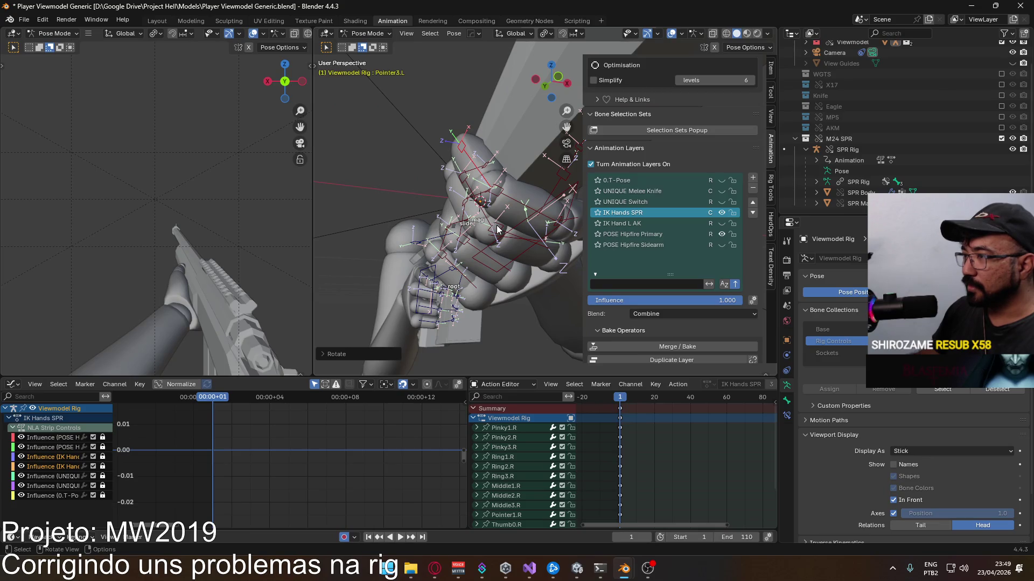
{"action": "left_click", "coordinate": [516, 238]}
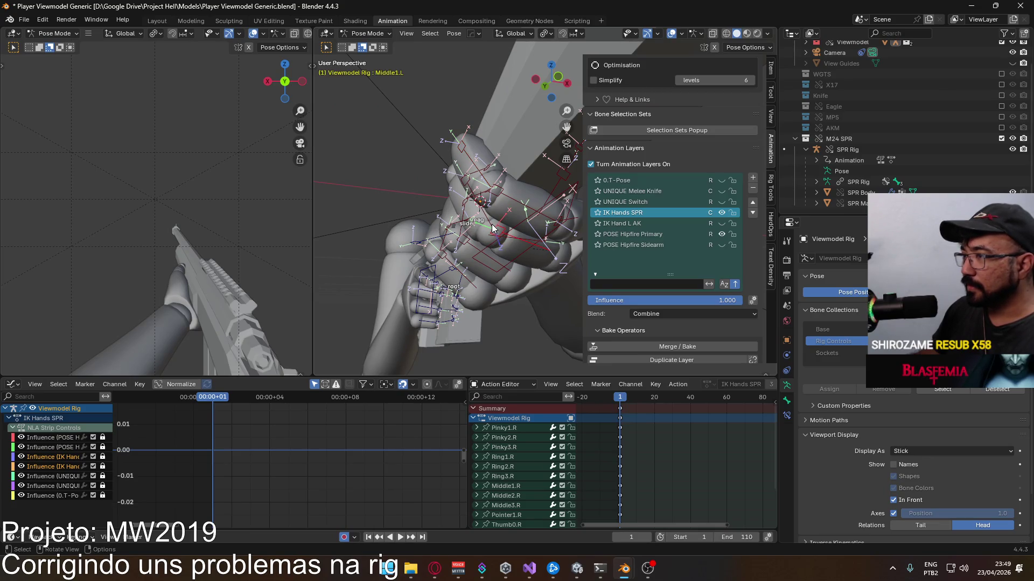
{"action": "mouse_move", "coordinate": [500, 228]}
{"action": "middle_mouse_down"}
{"action": "mouse_move", "coordinate": [512, 254]}
{"action": "mouse_move", "coordinate": [550, 234]}
{"action": "mouse_move", "coordinate": [529, 211]}
{"action": "mouse_move", "coordinate": [434, 193]}
{"action": "middle_mouse_up"}
{"action": "left_click", "coordinate": [549, 233]}
{"action": "key", "text": "r"}
{"action": "key", "text": "x"}
{"action": "key", "text": "x"}
{"action": "left_click", "coordinate": [555, 227]}
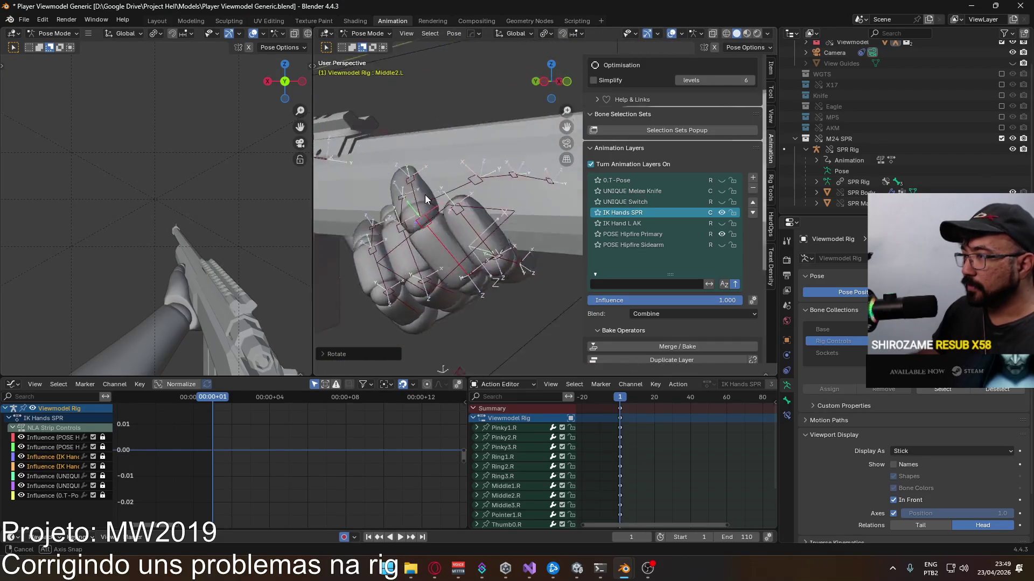
Step: Bend the Ring2.L and Pinky2.L bones further around the grip along local X
{"action": "mouse_move", "coordinate": [487, 247]}
{"action": "middle_mouse_down"}
{"action": "mouse_move", "coordinate": [453, 168]}
{"action": "mouse_move", "coordinate": [501, 193]}
{"action": "mouse_move", "coordinate": [525, 222]}
{"action": "middle_mouse_up"}
{"action": "left_click", "coordinate": [453, 169]}
{"action": "left_click", "coordinate": [525, 223]}
{"action": "key", "text": "r"}
{"action": "key", "text": "x"}
{"action": "key", "text": "x"}
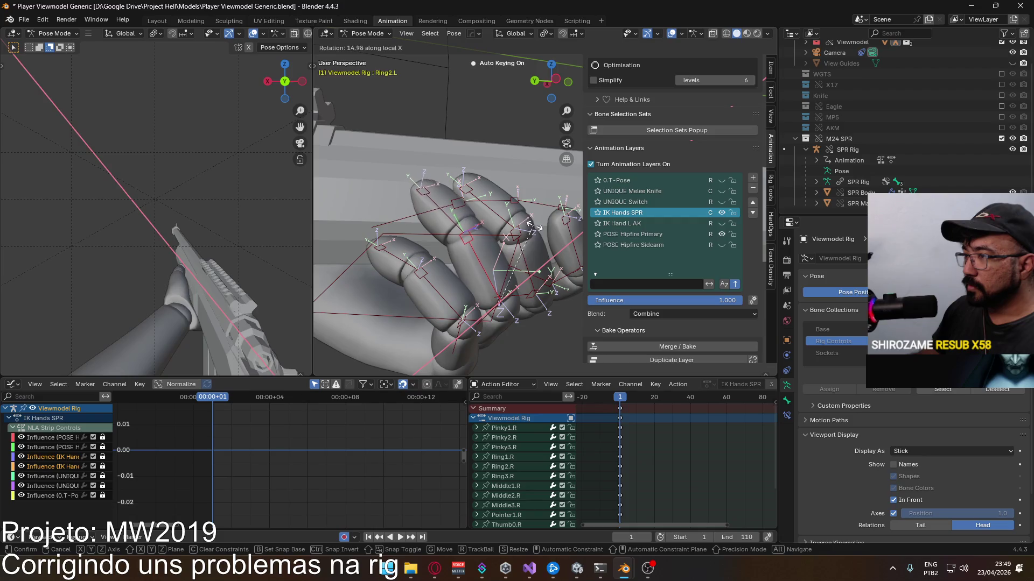
{"action": "left_click", "coordinate": [495, 230]}
{"action": "middle_click_drag", "start_coordinate": [450, 299], "coordinate": [504, 197]}
{"action": "left_click", "coordinate": [503, 197]}
{"action": "key", "text": "r"}
{"action": "key", "text": "x"}
{"action": "key", "text": "x"}
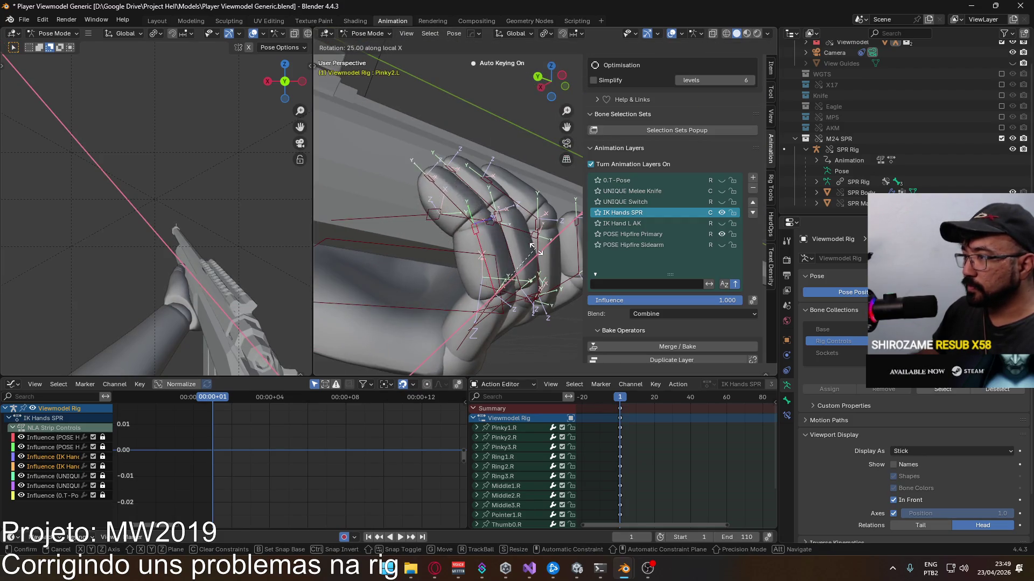
{"action": "left_click", "coordinate": [493, 274]}
Step: Rotate the Pinky1.L base bone into a tighter curl on the rifle grip
{"action": "left_click", "coordinate": [464, 335]}
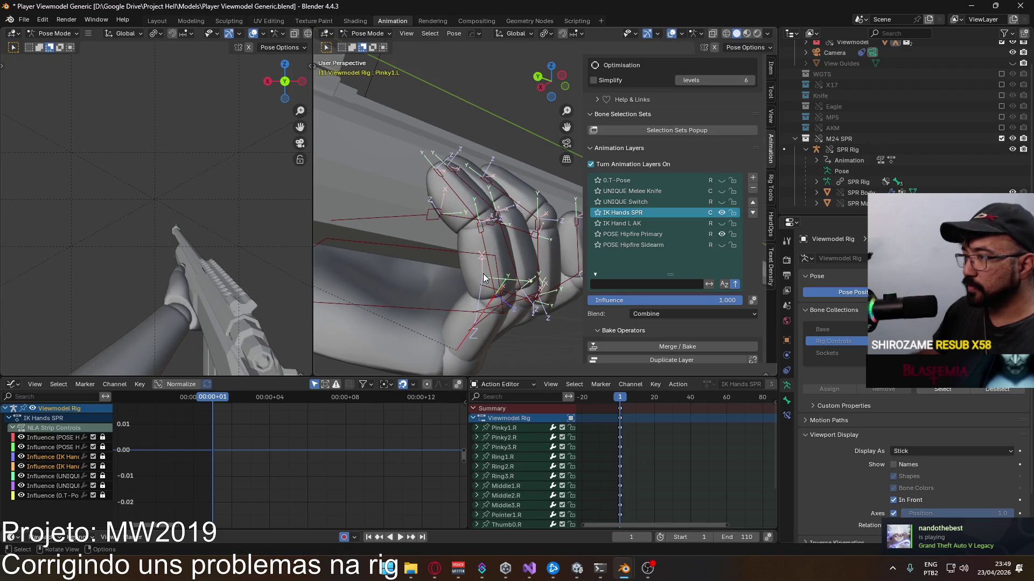
{"action": "left_click", "coordinate": [469, 313]}
{"action": "left_click", "coordinate": [491, 306]}
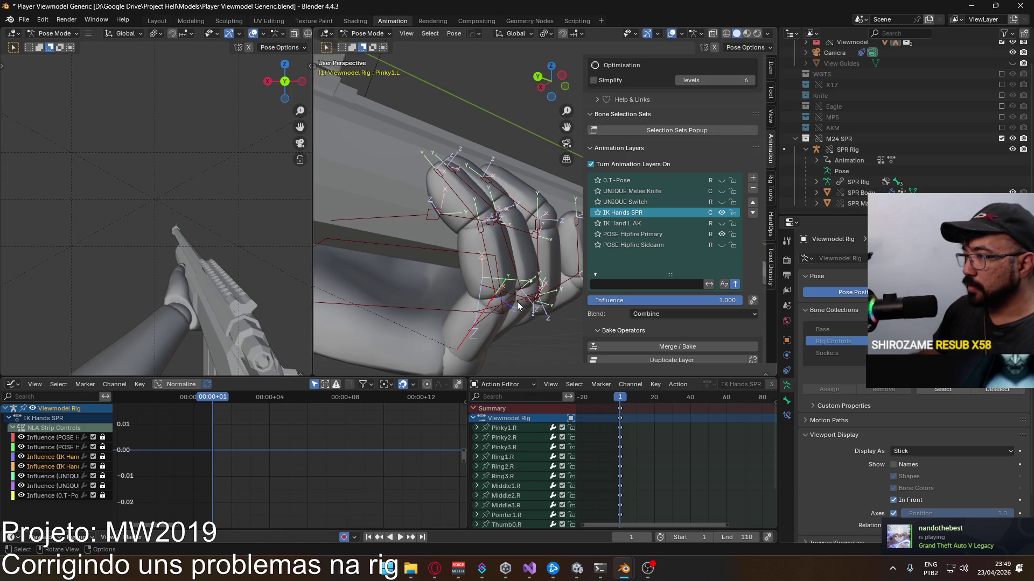
{"action": "key", "text": "r"}
{"action": "left_click", "coordinate": [516, 286]}
{"action": "mouse_move", "coordinate": [515, 286]}
{"action": "middle_mouse_down"}
{"action": "mouse_move", "coordinate": [408, 297]}
{"action": "mouse_move", "coordinate": [424, 295]}
{"action": "middle_mouse_up"}
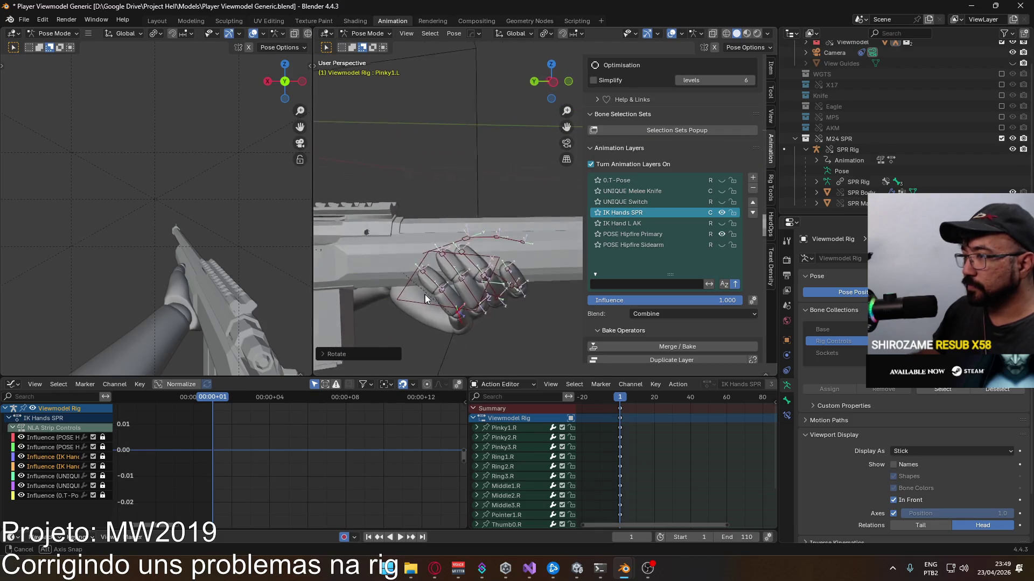
{"action": "scroll", "coordinate": [468, 259], "scroll_direction": "up", "scroll_amount": 5}
{"action": "key", "text": "r"}
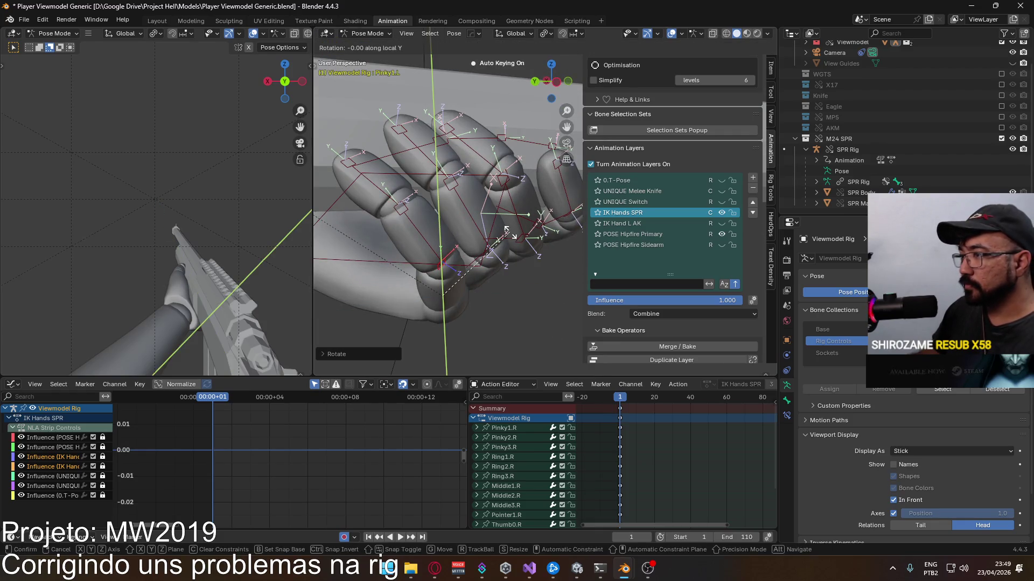
{"action": "left_click", "coordinate": [508, 251]}
Step: Fine-tune the pinky bone's local X rotation from other angles and save Player Viewmodel Generic.blend
{"action": "middle_click_drag", "start_coordinate": [509, 252], "coordinate": [481, 283]}
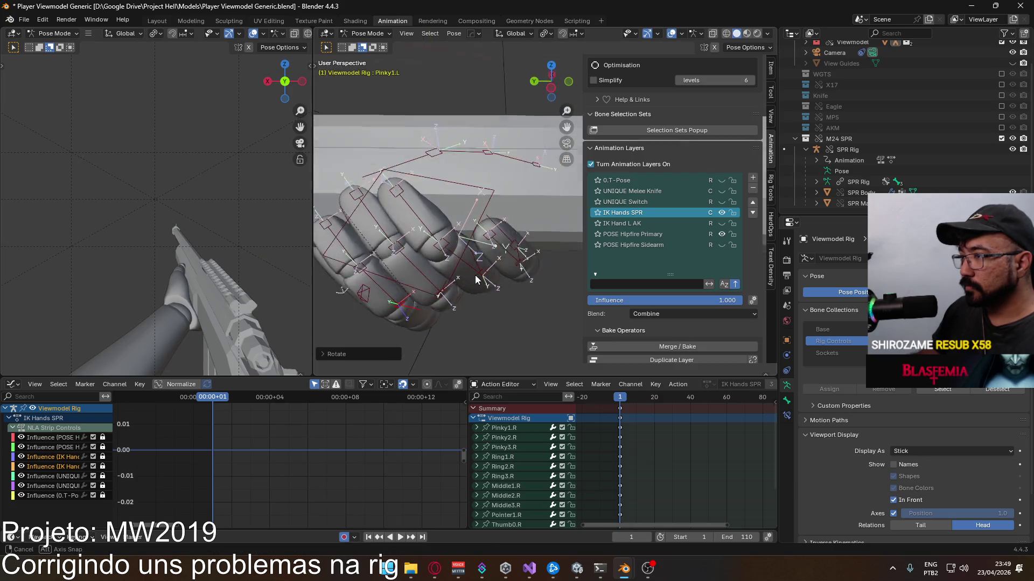
{"action": "key", "text": "r"}
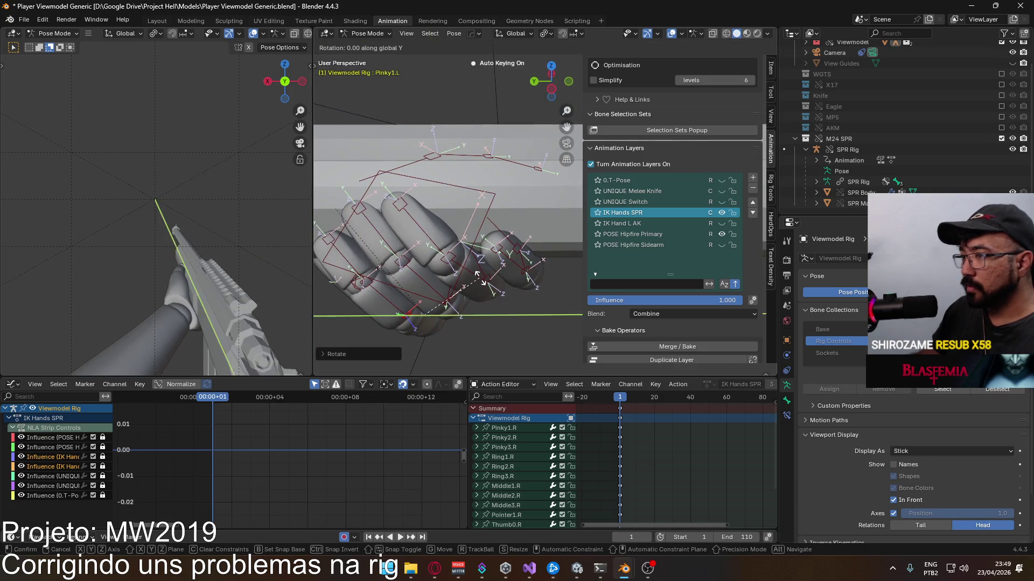
{"action": "left_click", "coordinate": [453, 262]}
{"action": "middle_click_drag", "start_coordinate": [453, 263], "coordinate": [480, 198]}
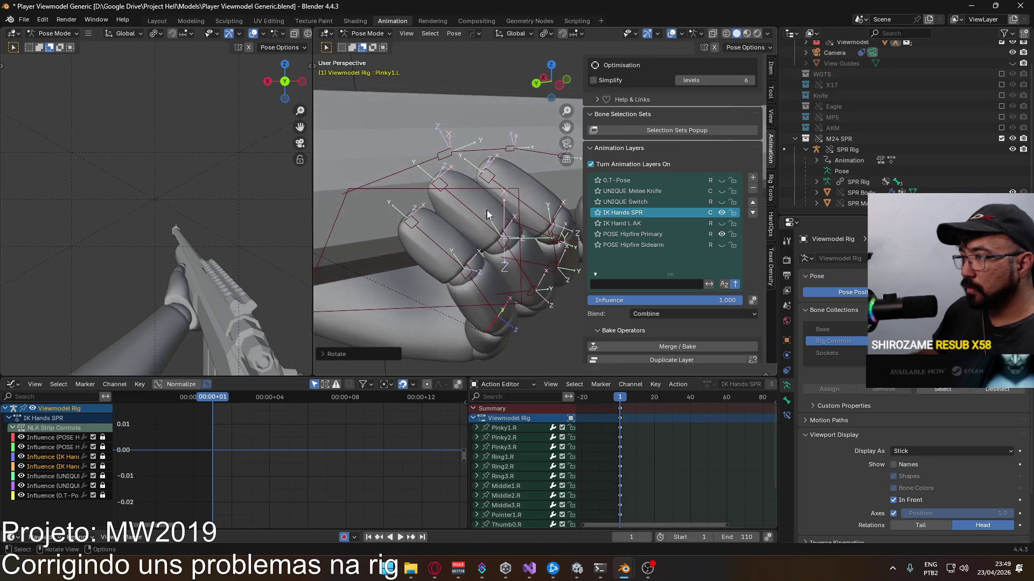
{"action": "key", "text": "r"}
{"action": "key", "text": "x"}
{"action": "key", "text": "x"}
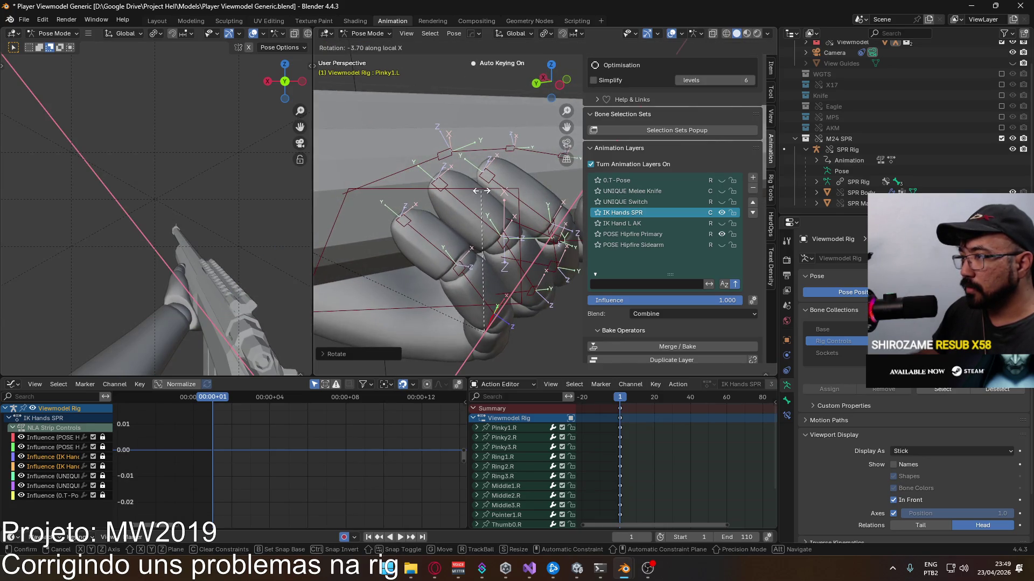
{"action": "left_click", "coordinate": [483, 197]}
{"action": "mouse_move", "coordinate": [483, 196]}
{"action": "middle_mouse_down"}
{"action": "mouse_move", "coordinate": [504, 241]}
{"action": "mouse_move", "coordinate": [349, 196]}
{"action": "mouse_move", "coordinate": [374, 174]}
{"action": "mouse_move", "coordinate": [524, 273]}
{"action": "mouse_move", "coordinate": [625, 248]}
{"action": "middle_mouse_up"}
{"action": "key", "text": "ctrl+s"}
{"action": "mouse_move", "coordinate": [485, 258]}
{"action": "middle_mouse_down"}
{"action": "mouse_move", "coordinate": [437, 247]}
{"action": "mouse_move", "coordinate": [477, 254]}
{"action": "middle_mouse_up"}
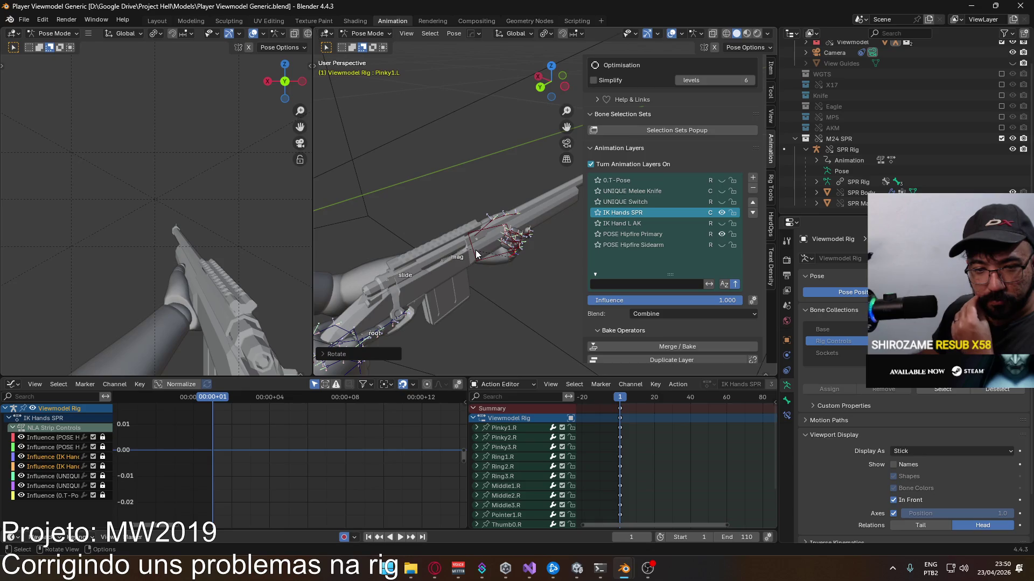
{"action": "mouse_move", "coordinate": [475, 255]}
{"action": "middle_mouse_down"}
{"action": "mouse_move", "coordinate": [498, 249]}
{"action": "mouse_move", "coordinate": [439, 200]}
{"action": "mouse_move", "coordinate": [313, 254]}
{"action": "mouse_move", "coordinate": [703, 235]}
{"action": "mouse_move", "coordinate": [695, 243]}
{"action": "middle_mouse_up"}
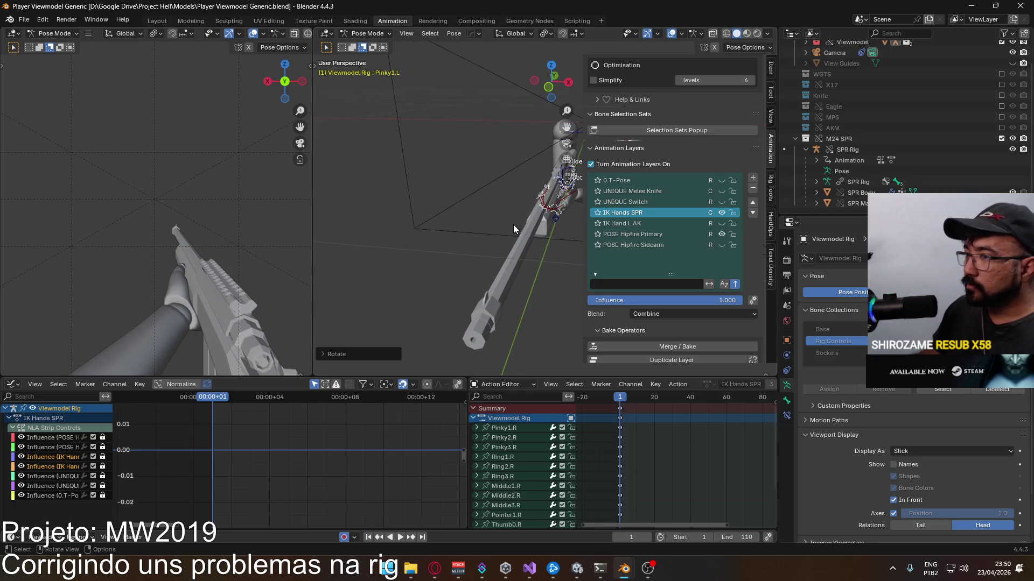
{"action": "scroll", "coordinate": [204, 209], "scroll_direction": "down", "scroll_amount": 2}
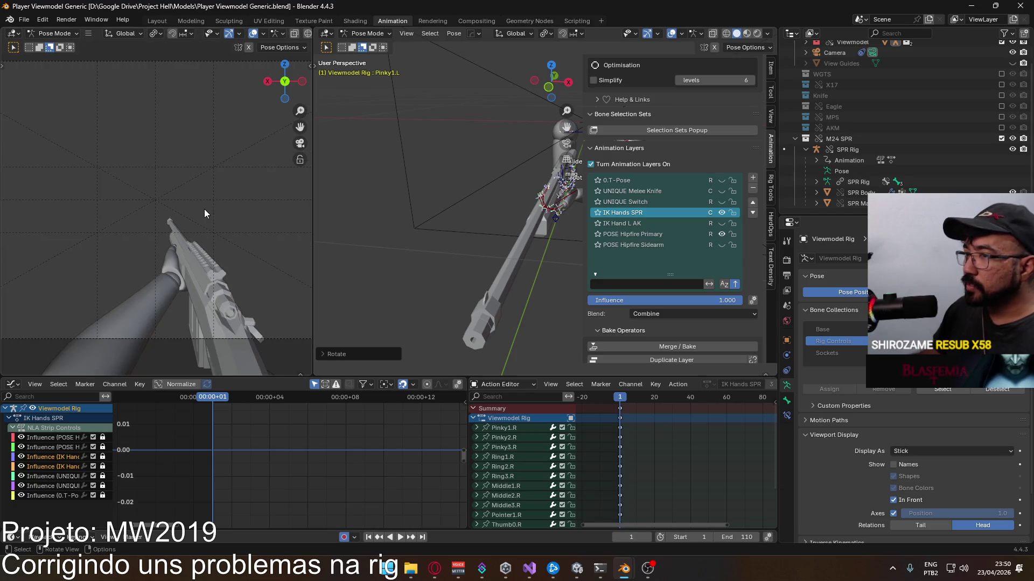
{"action": "scroll", "coordinate": [205, 209], "scroll_direction": "up", "scroll_amount": 2}
{"action": "mouse_move", "coordinate": [463, 222]}
{"action": "middle_mouse_down"}
{"action": "mouse_move", "coordinate": [695, 247]}
{"action": "mouse_move", "coordinate": [553, 171]}
{"action": "mouse_move", "coordinate": [654, 227]}
{"action": "middle_mouse_up"}
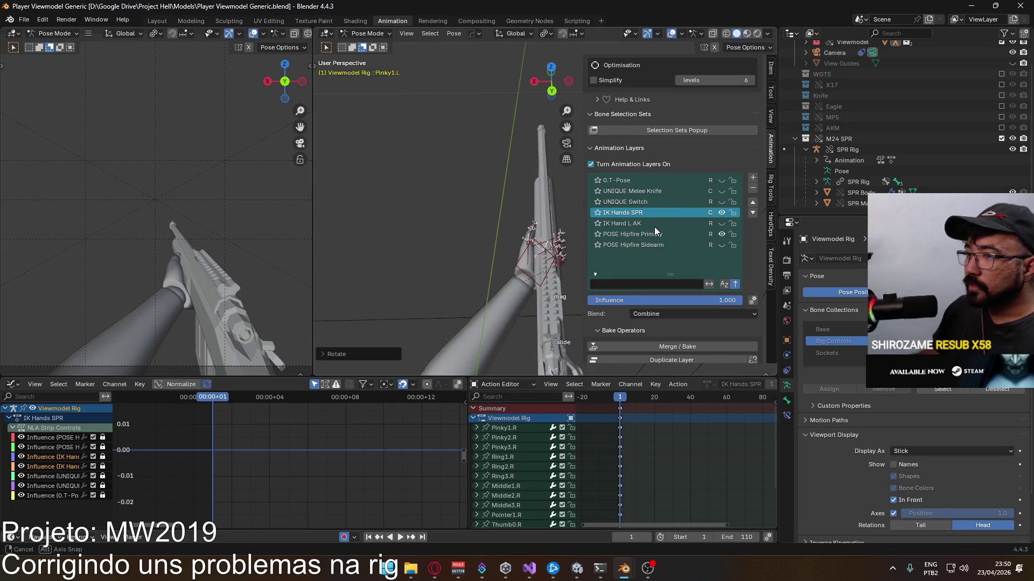
{"action": "middle_click_drag", "start_coordinate": [654, 226], "coordinate": [649, 226]}
Step: Switch the rig from Pose Mode to Object Mode and inspect the hand on the rifle
{"action": "left_click", "coordinate": [367, 33]}
{"action": "scroll", "coordinate": [531, 193], "scroll_direction": "down", "scroll_amount": 4}
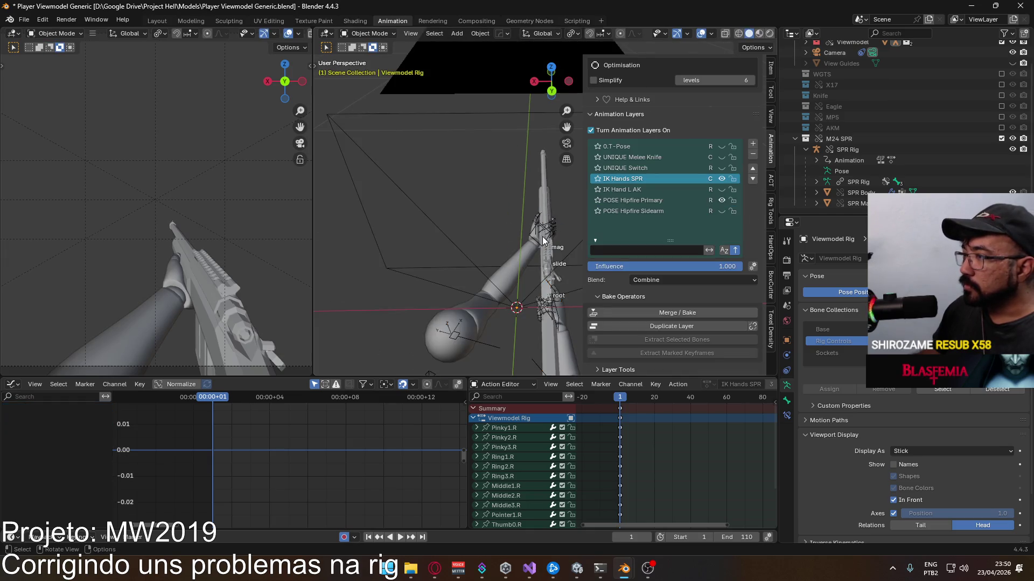
{"action": "middle_click_drag", "start_coordinate": [539, 241], "coordinate": [508, 231]}
{"action": "scroll", "coordinate": [508, 231], "scroll_direction": "up", "scroll_amount": 3}
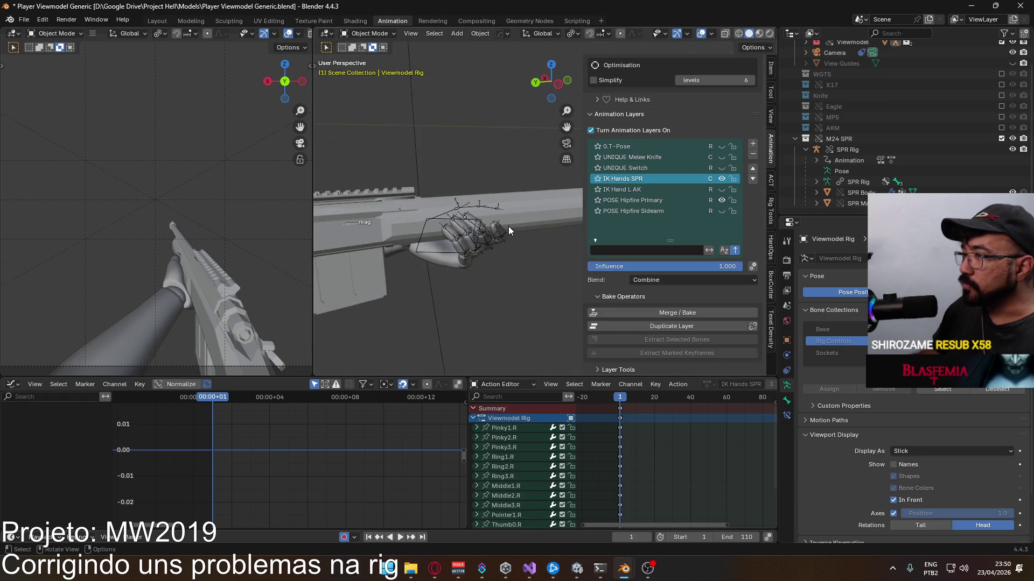
{"action": "scroll", "coordinate": [508, 231], "scroll_direction": "up", "scroll_amount": 2}
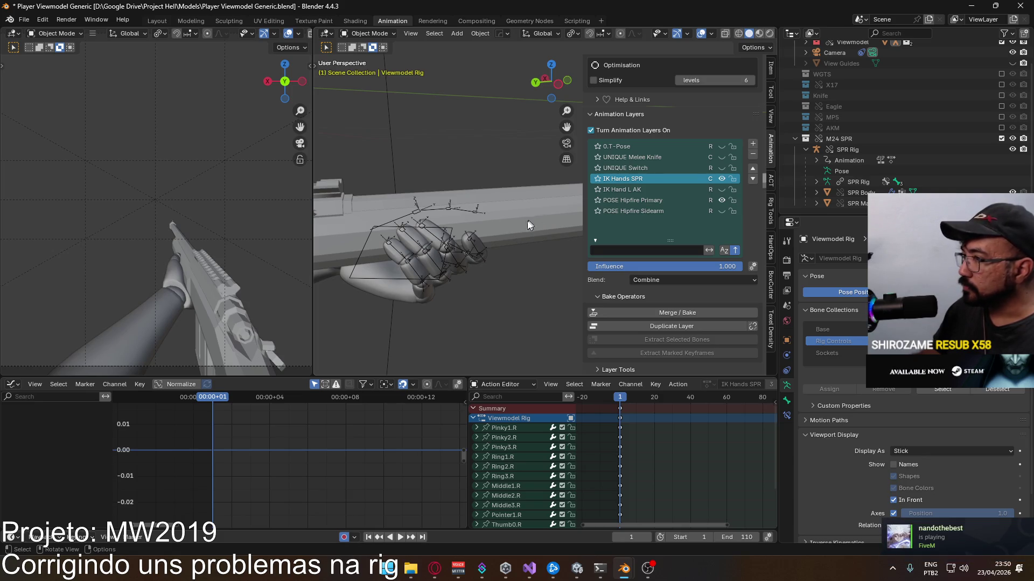
{"action": "middle_click_drag", "start_coordinate": [541, 222], "coordinate": [495, 184]}
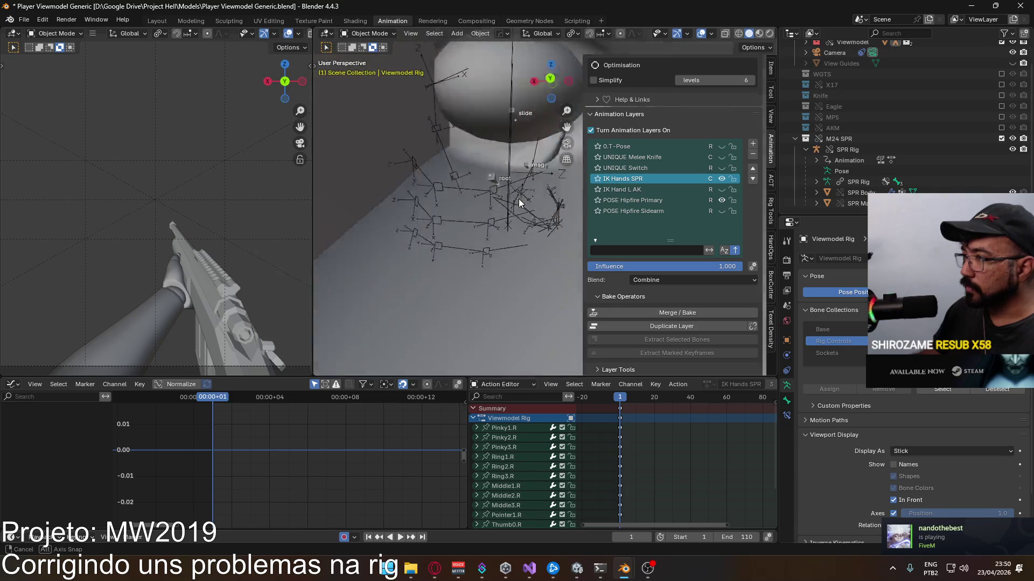
{"action": "mouse_move", "coordinate": [495, 184]}
{"action": "middle_mouse_down"}
{"action": "mouse_move", "coordinate": [511, 274]}
{"action": "mouse_move", "coordinate": [435, 246]}
{"action": "middle_mouse_up"}
Step: In a new browser tab, search the longest sniper shot record and read the Wikipedia article
{"action": "left_click", "coordinate": [434, 569]}
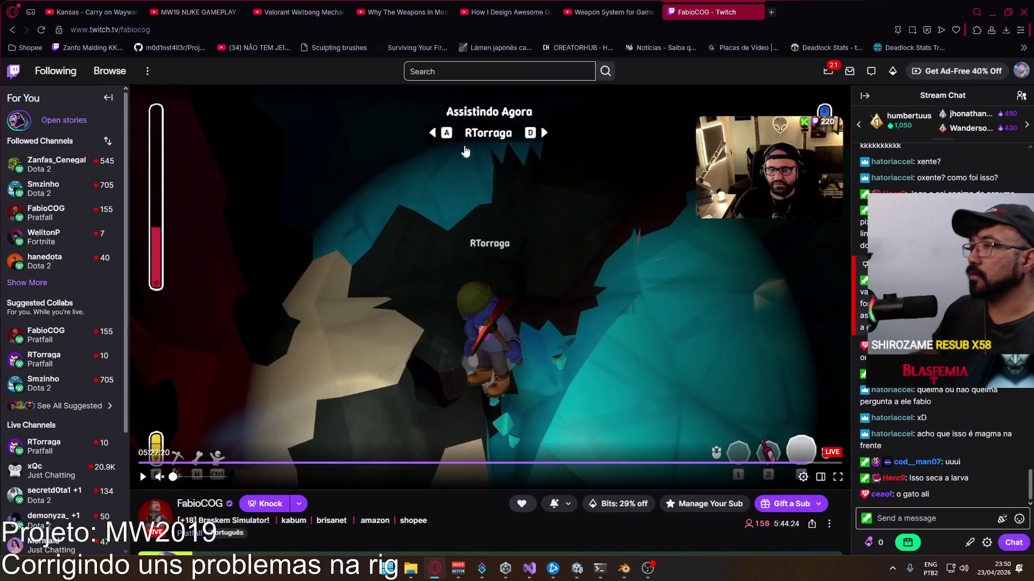
{"action": "left_click", "coordinate": [771, 12]}
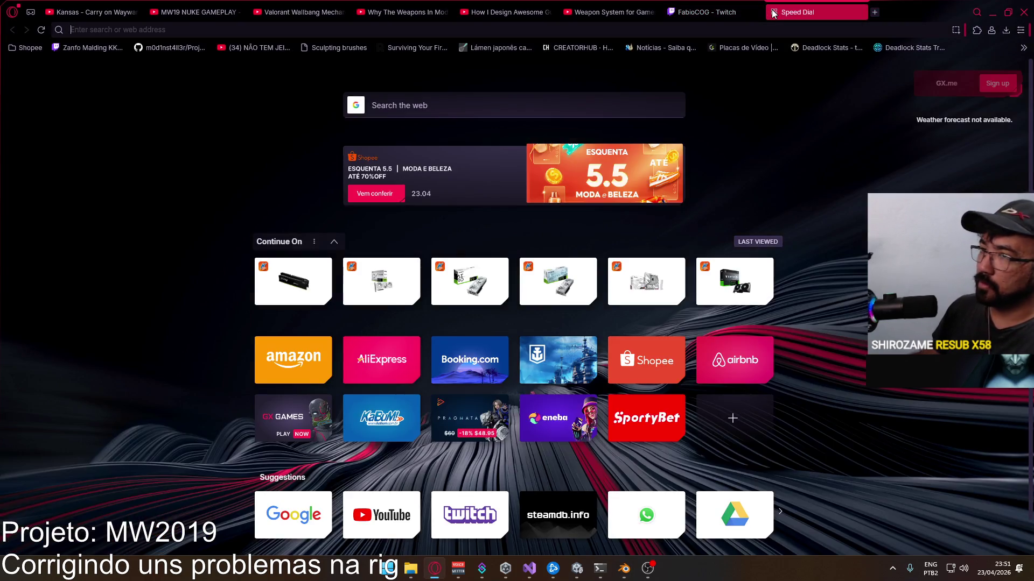
{"action": "type", "text": "sniper longest shotrecord"}
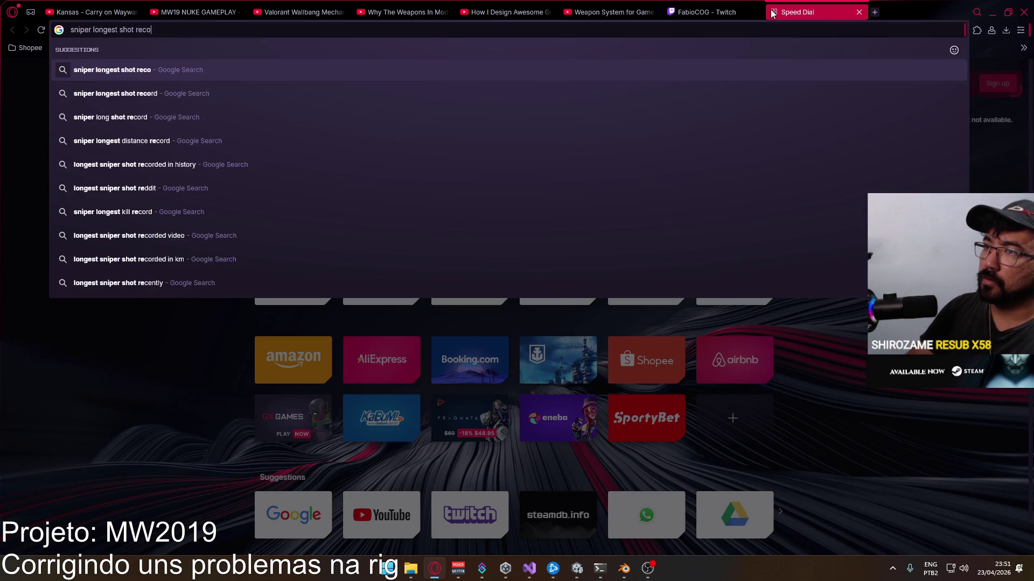
{"action": "key", "text": "Return"}
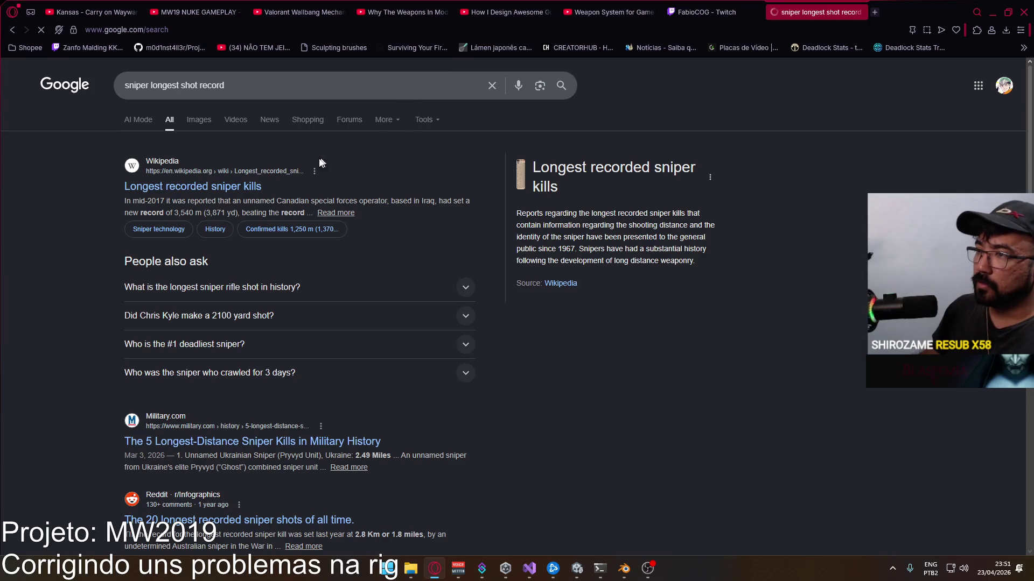
{"action": "left_click", "coordinate": [222, 189]}
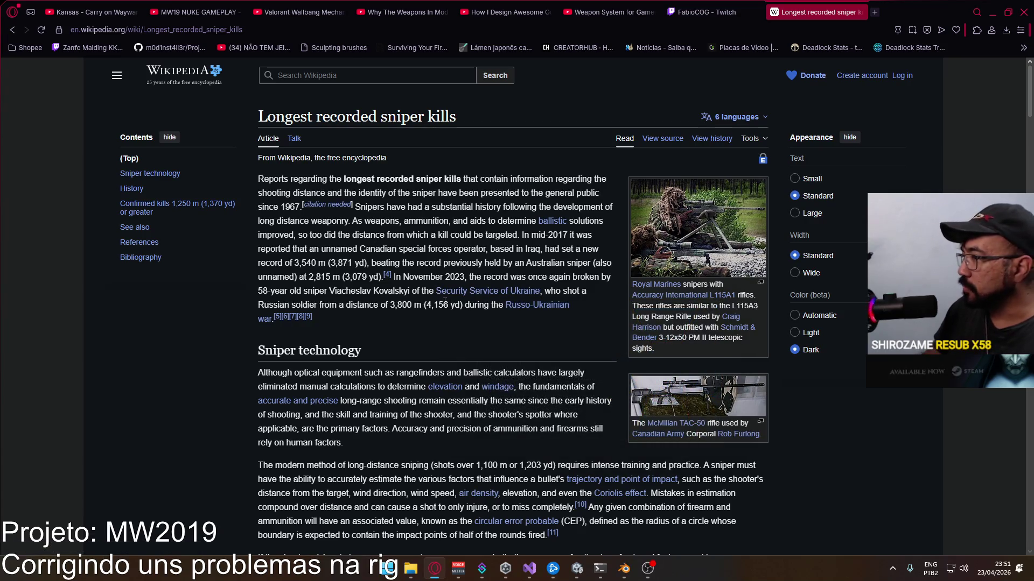
{"action": "scroll", "coordinate": [413, 263], "scroll_direction": "down", "scroll_amount": 2}
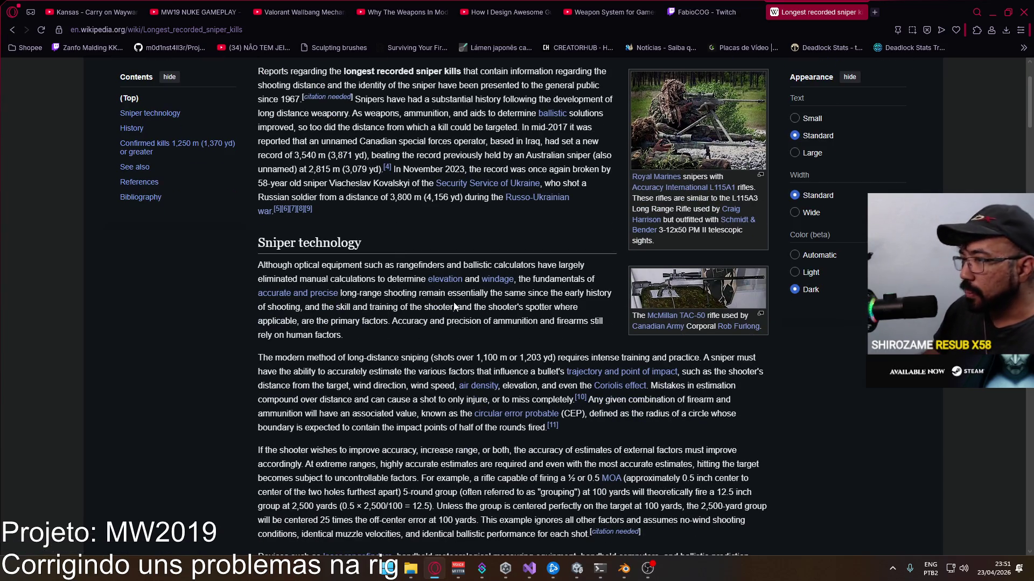
{"action": "scroll", "coordinate": [454, 303], "scroll_direction": "up", "scroll_amount": 3}
Step: Return to the Google results and open the Military.com longest sniper kills article
{"action": "left_click", "coordinate": [11, 30]}
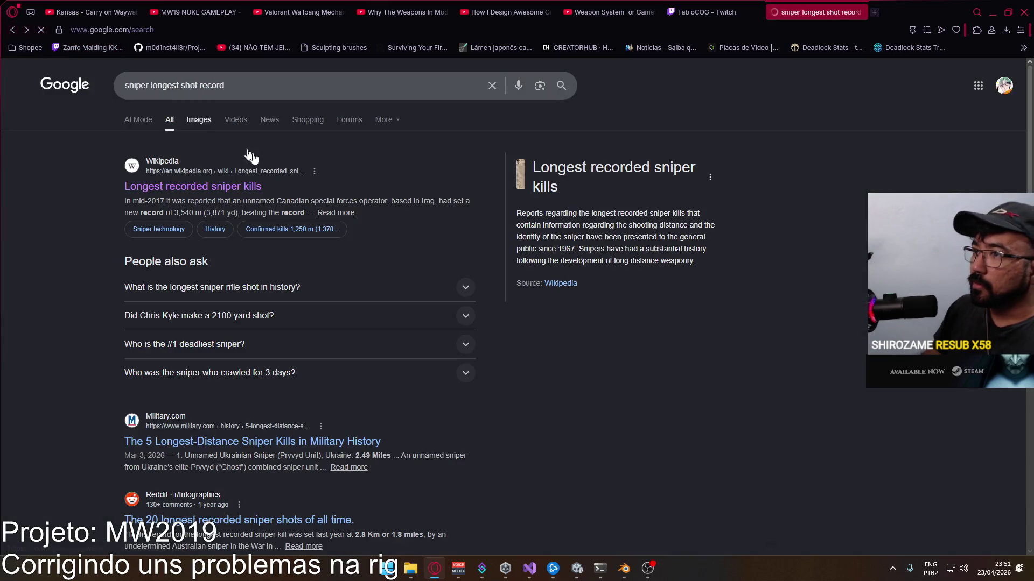
{"action": "scroll", "coordinate": [291, 347], "scroll_direction": "down", "scroll_amount": 2}
{"action": "left_click", "coordinate": [300, 333]}
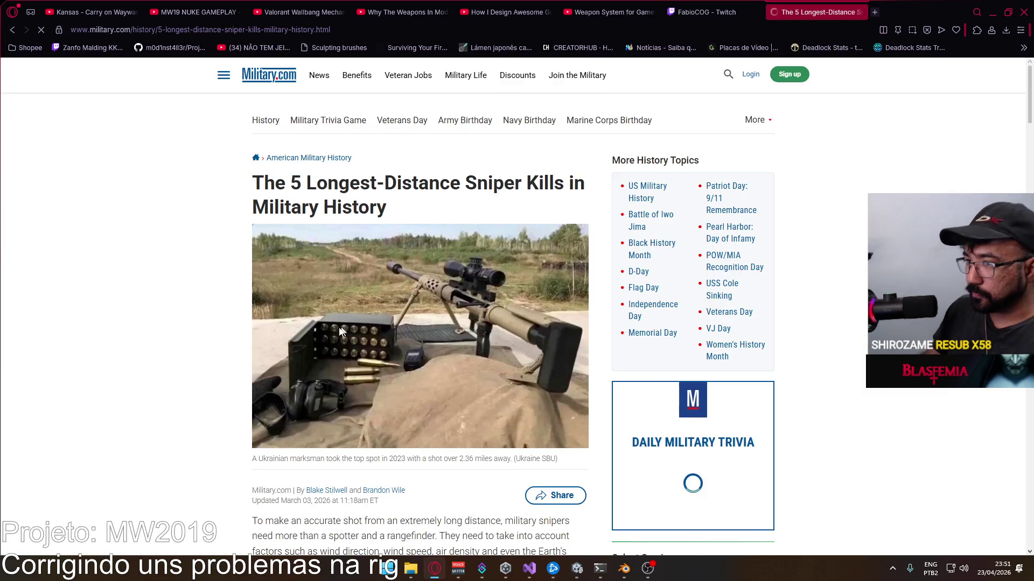
{"action": "scroll", "coordinate": [455, 323], "scroll_direction": "down", "scroll_amount": 3}
{"action": "scroll", "coordinate": [455, 323], "scroll_direction": "down", "scroll_amount": 1}
{"action": "scroll", "coordinate": [436, 299], "scroll_direction": "down", "scroll_amount": 1}
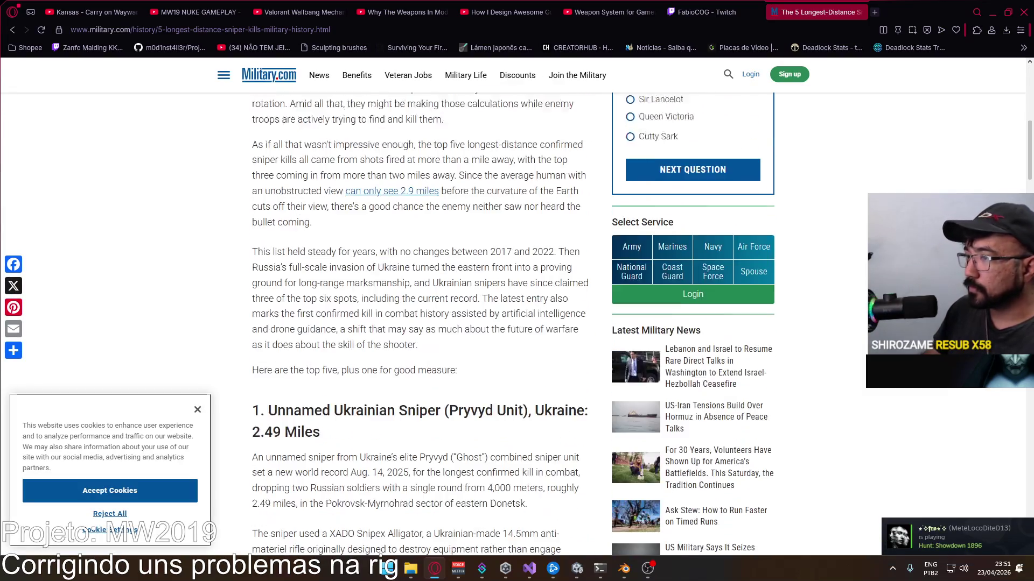
{"action": "scroll", "coordinate": [392, 241], "scroll_direction": "down", "scroll_amount": 3}
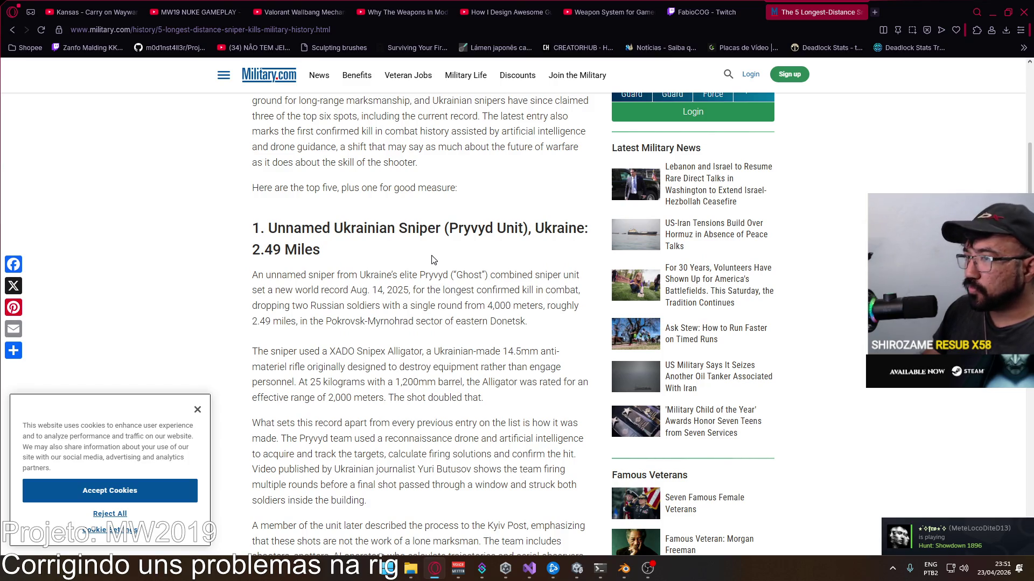
{"action": "scroll", "coordinate": [431, 259], "scroll_direction": "down", "scroll_amount": 1}
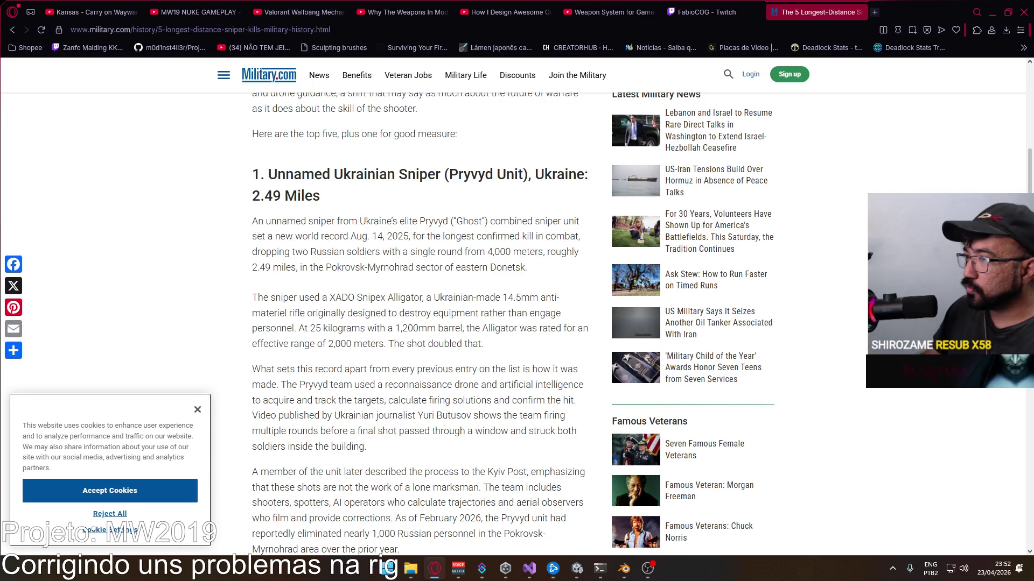
{"action": "scroll", "coordinate": [358, 256], "scroll_direction": "down", "scroll_amount": 2}
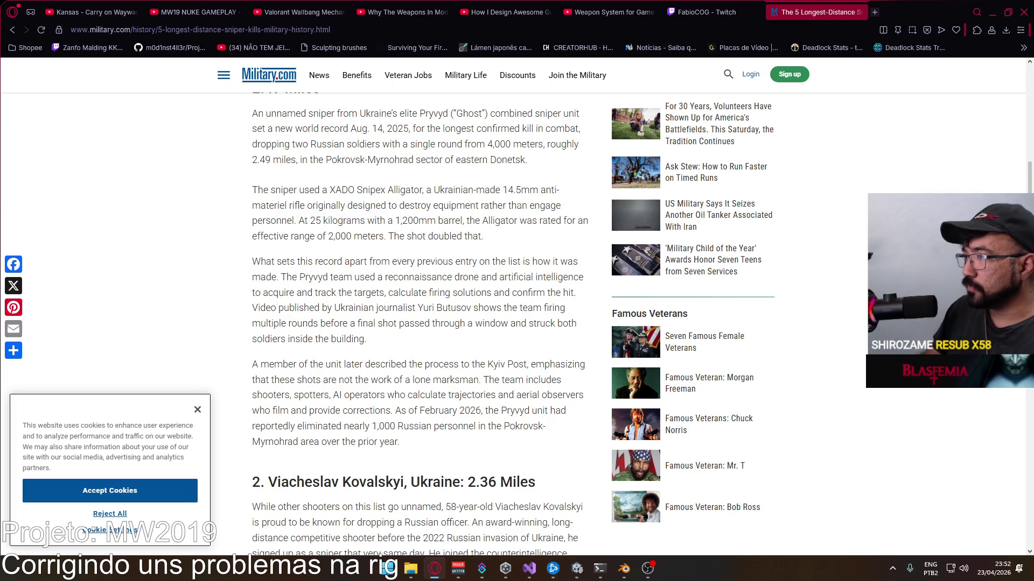
Step: Read the Alligator rifle passage and pick out the rifle name in Kovalskyi's entry
{"action": "mouse_move", "coordinate": [502, 190]}
{"action": "left_mouse_down"}
{"action": "mouse_move", "coordinate": [545, 205]}
{"action": "mouse_move", "coordinate": [531, 238]}
{"action": "left_mouse_up"}
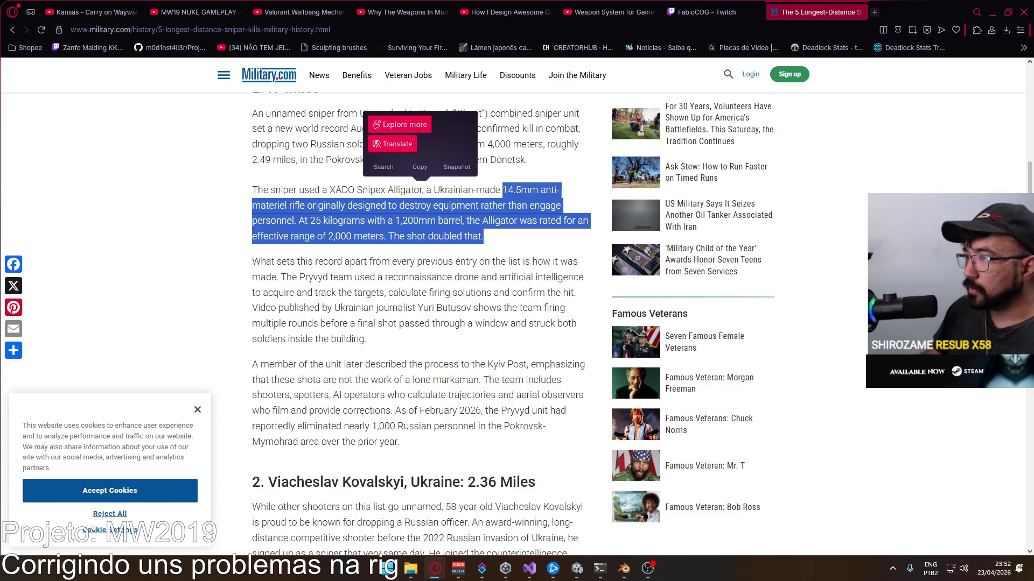
{"action": "left_click", "coordinate": [511, 256]}
{"action": "scroll", "coordinate": [409, 271], "scroll_direction": "up", "scroll_amount": 1}
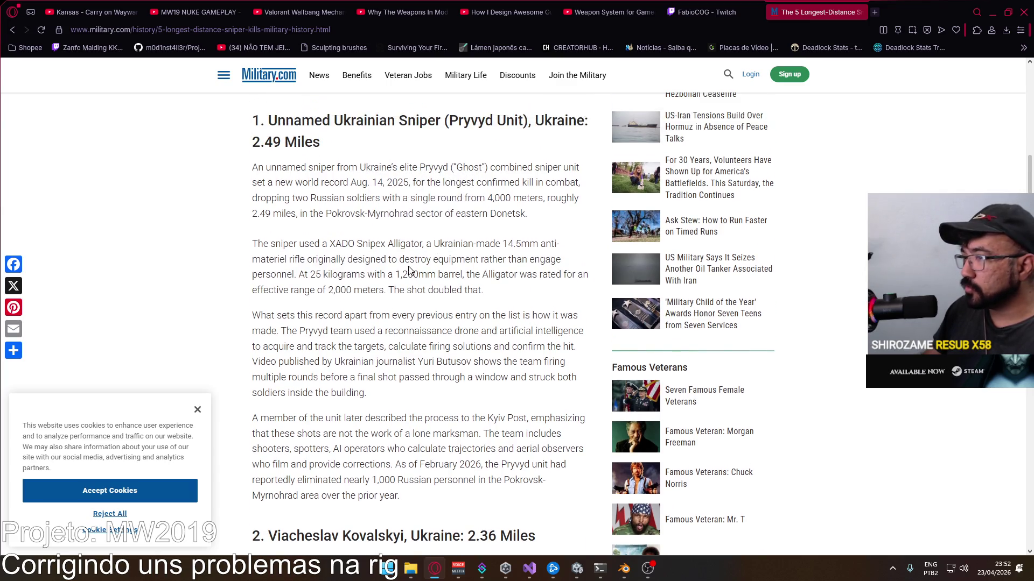
{"action": "scroll", "coordinate": [420, 323], "scroll_direction": "down", "scroll_amount": 1}
{"action": "scroll", "coordinate": [485, 289], "scroll_direction": "down", "scroll_amount": 3}
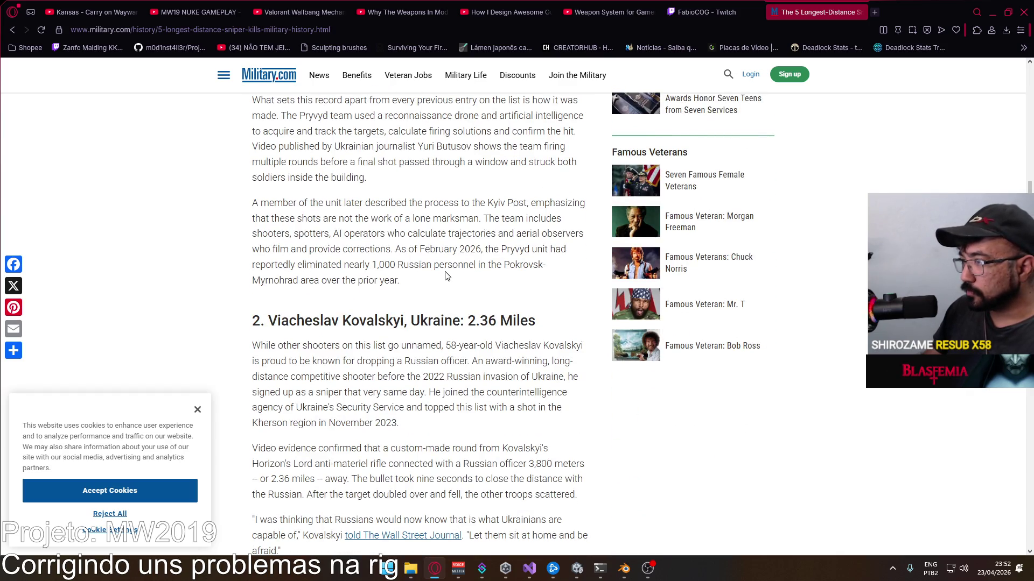
{"action": "scroll", "coordinate": [444, 277], "scroll_direction": "down", "scroll_amount": 2}
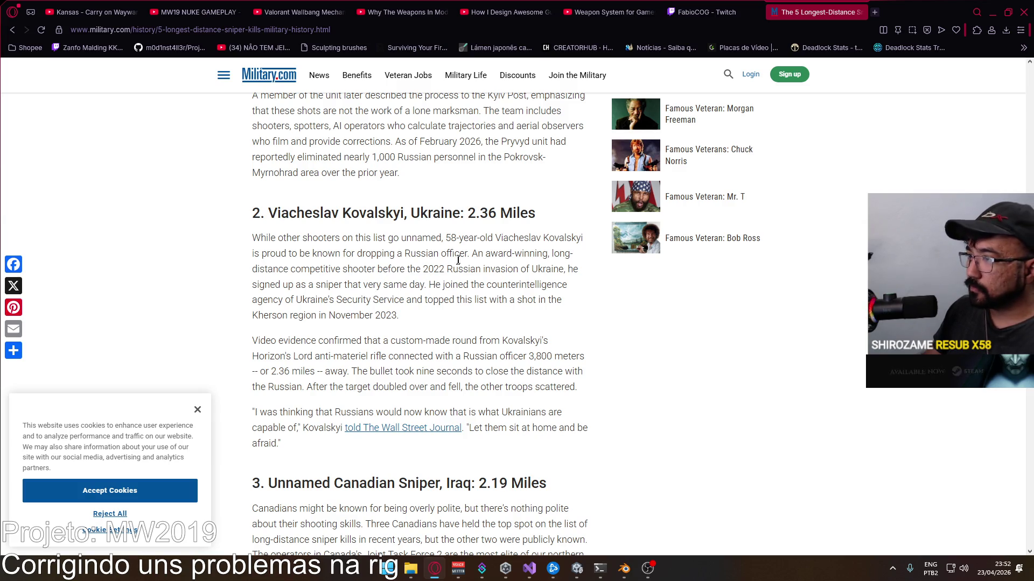
{"action": "scroll", "coordinate": [421, 285], "scroll_direction": "down", "scroll_amount": 1}
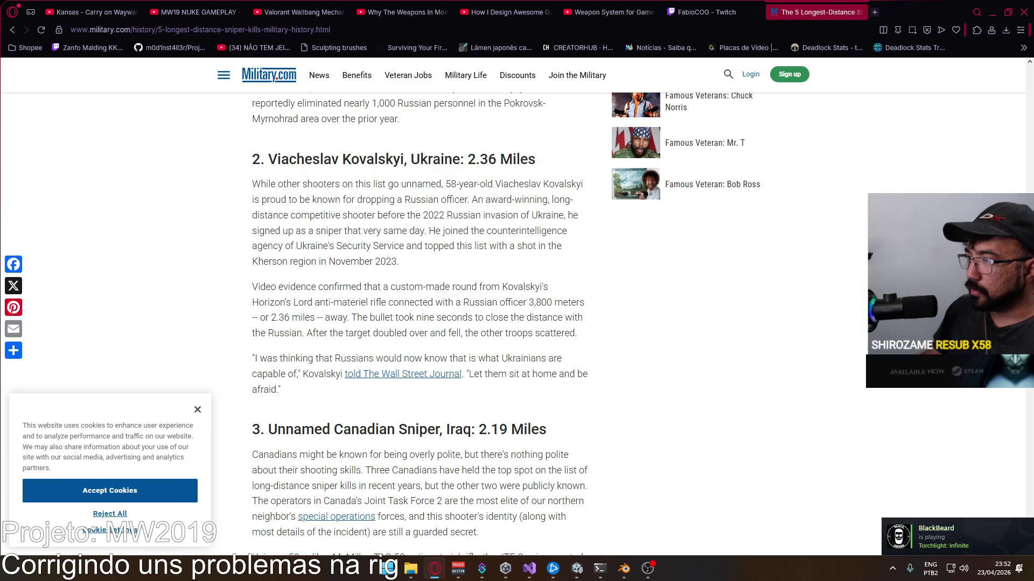
{"action": "left_click_drag", "start_coordinate": [315, 303], "coordinate": [386, 303]}
Step: Look up the Barrett M82A1 rifle in a new tab, then close it and return to the article
{"action": "left_click", "coordinate": [528, 357]}
{"action": "scroll", "coordinate": [529, 356], "scroll_direction": "down", "scroll_amount": 2}
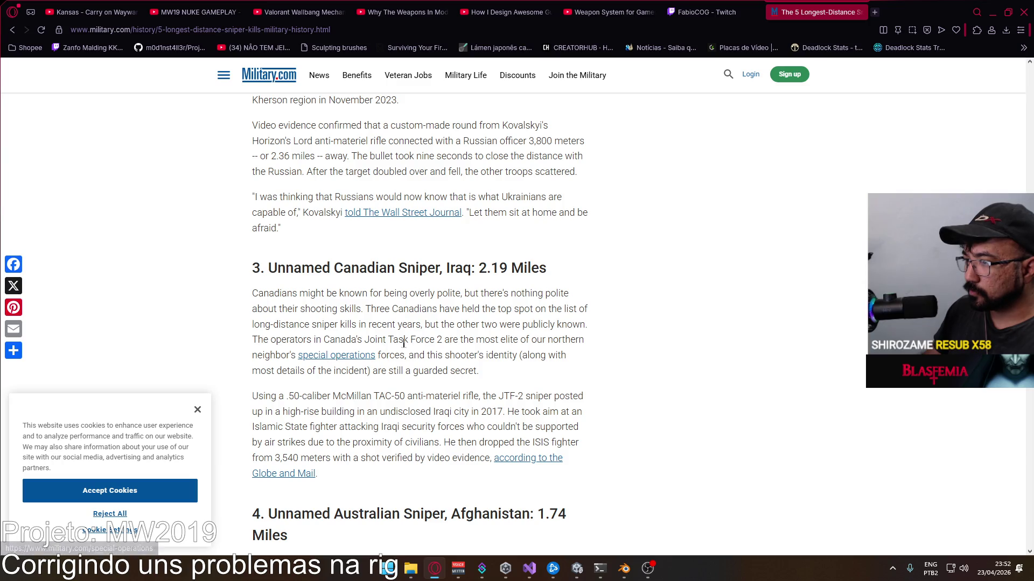
{"action": "scroll", "coordinate": [309, 346], "scroll_direction": "down", "scroll_amount": 1}
{"action": "left_click_drag", "start_coordinate": [279, 343], "coordinate": [392, 342]}
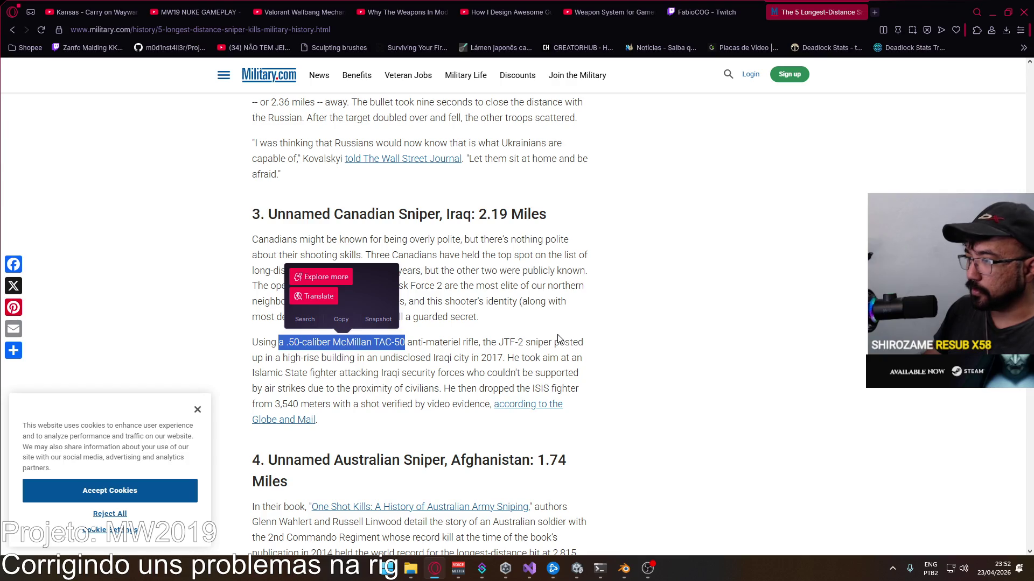
{"action": "scroll", "coordinate": [556, 342], "scroll_direction": "down", "scroll_amount": 2}
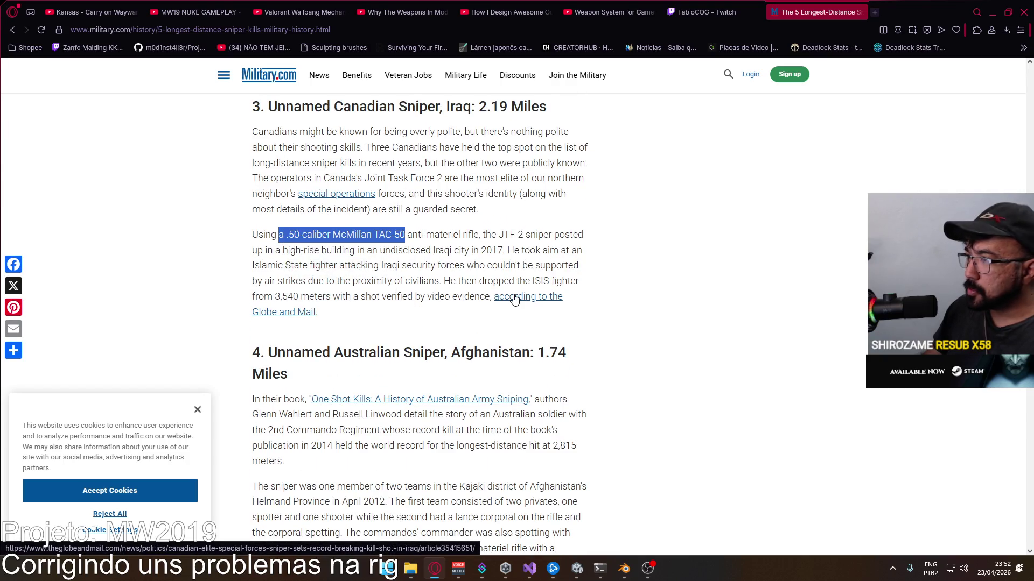
{"action": "scroll", "coordinate": [504, 307], "scroll_direction": "down", "scroll_amount": 2}
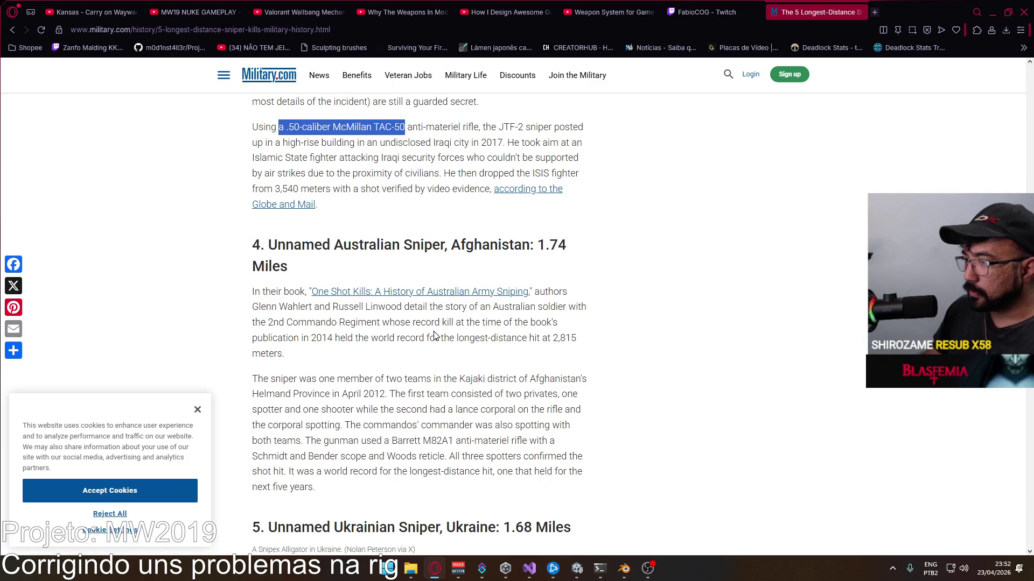
{"action": "scroll", "coordinate": [435, 336], "scroll_direction": "down", "scroll_amount": 2}
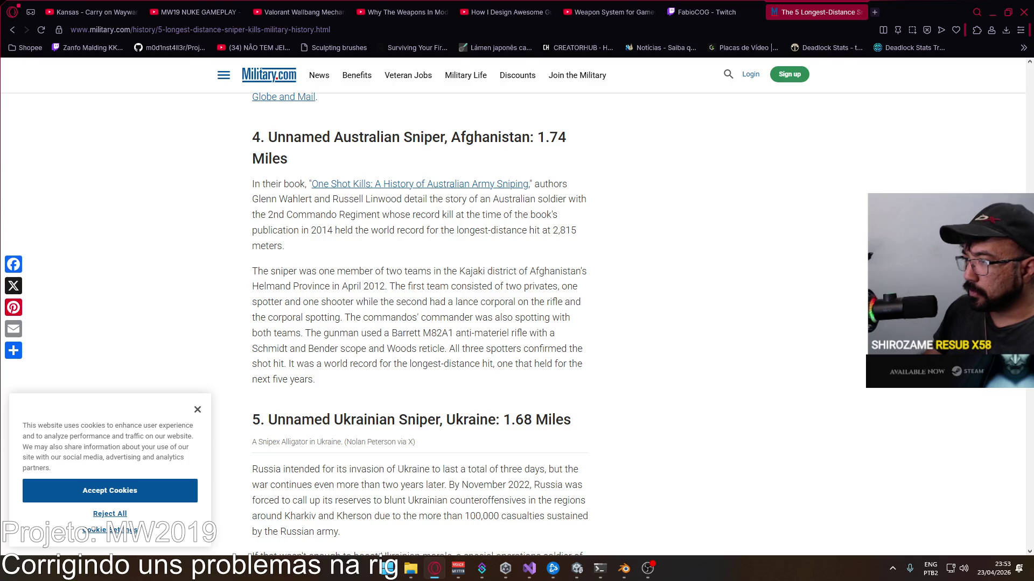
{"action": "left_click_drag", "start_coordinate": [423, 332], "coordinate": [461, 333]}
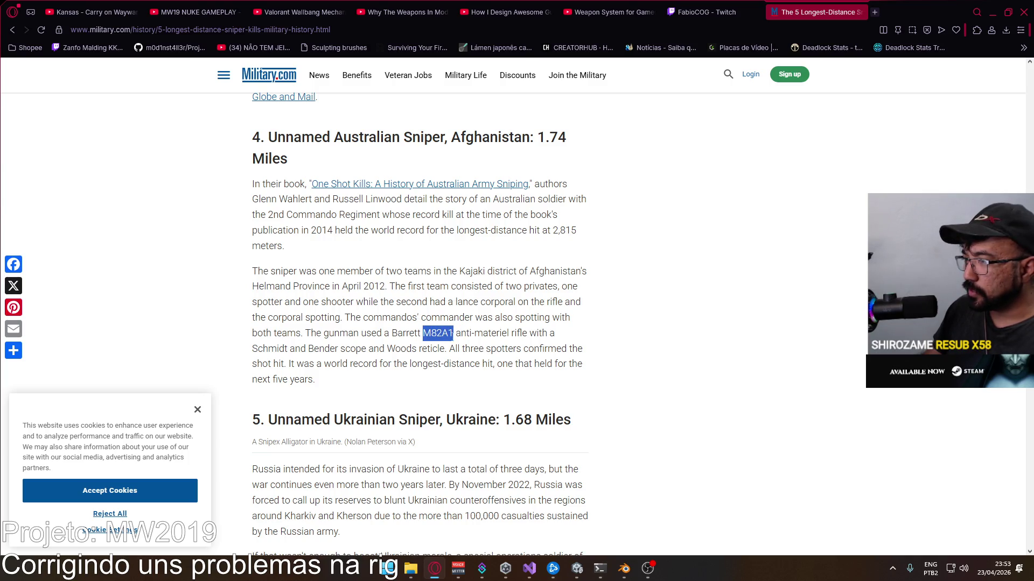
{"action": "left_click", "coordinate": [874, 13]}
{"action": "type", "text": "M82A1"}
{"action": "key", "text": "Return"}
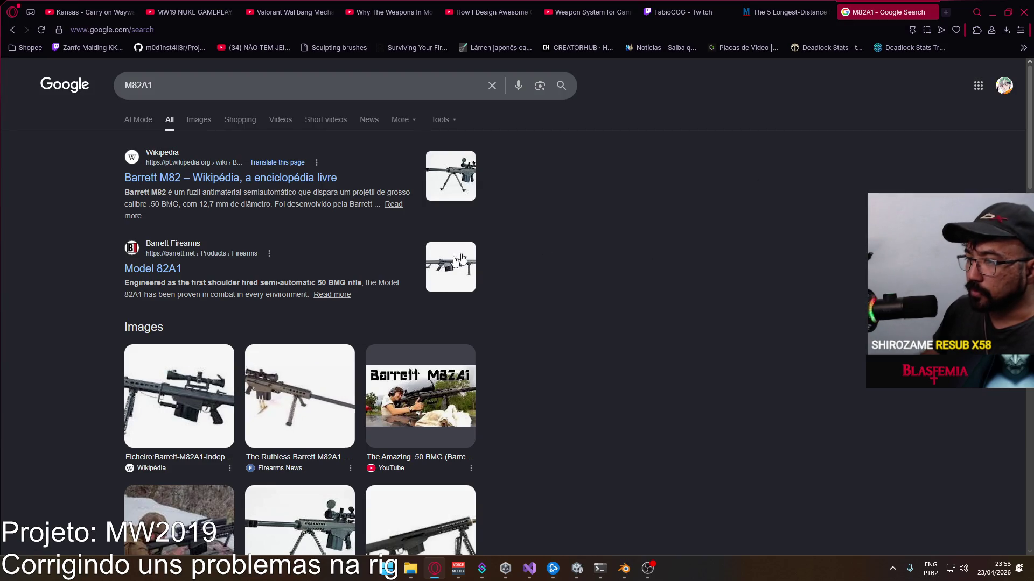
{"action": "mouse_move", "coordinate": [884, 13]}
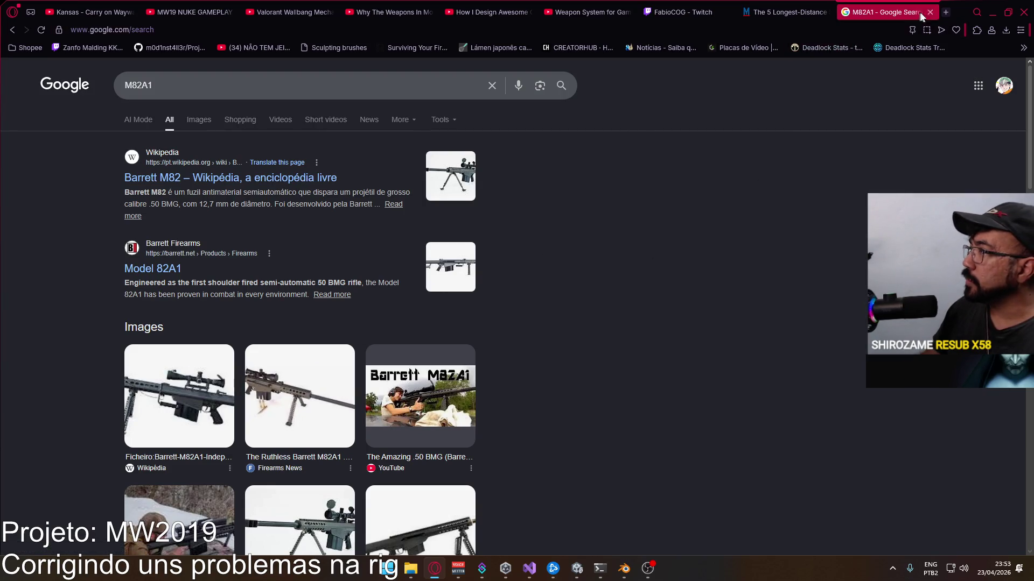
{"action": "left_click", "coordinate": [929, 12]}
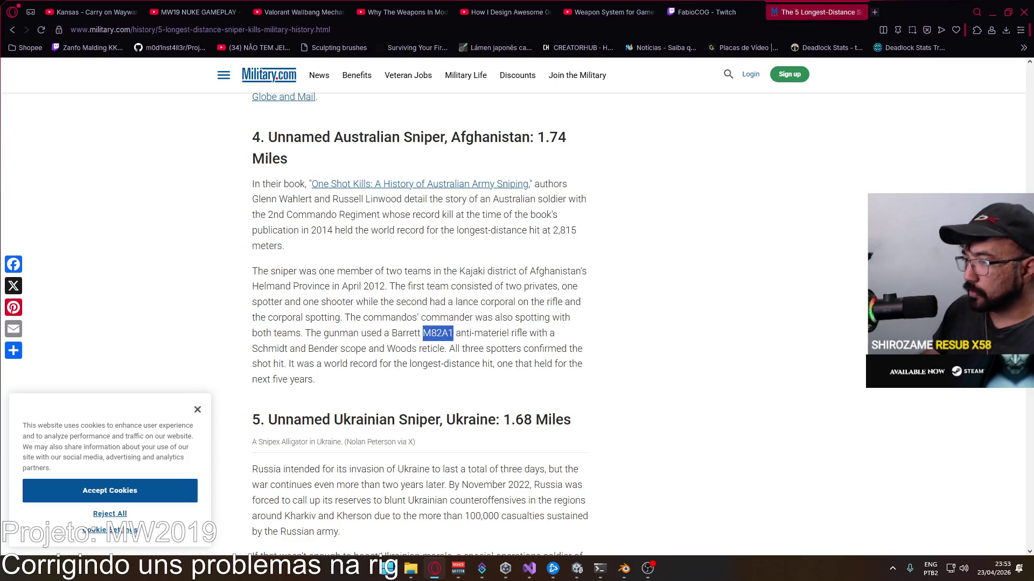
{"action": "scroll", "coordinate": [420, 323], "scroll_direction": "down", "scroll_amount": 2}
{"action": "scroll", "coordinate": [450, 273], "scroll_direction": "down", "scroll_amount": 2}
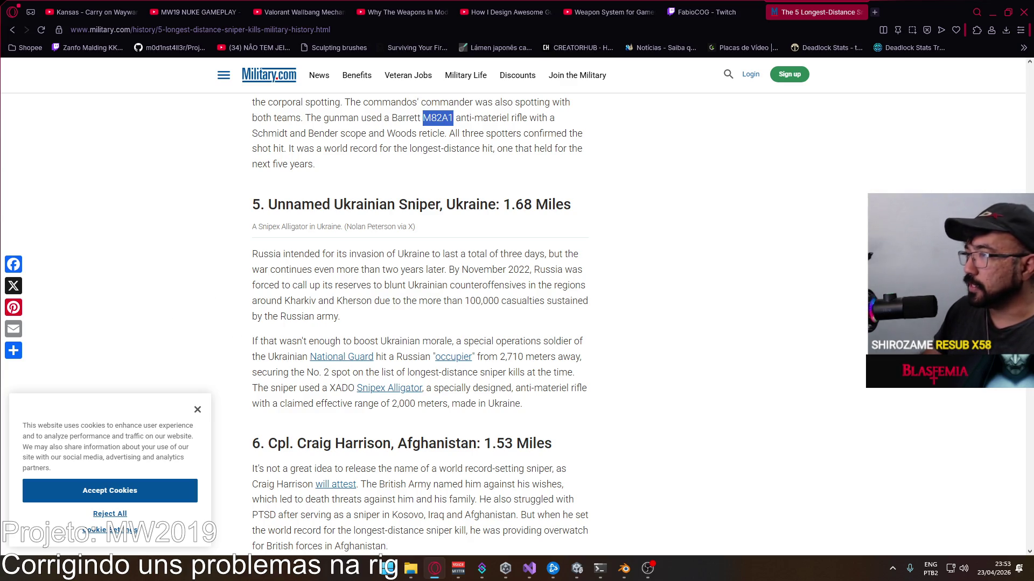
{"action": "scroll", "coordinate": [398, 318], "scroll_direction": "up", "scroll_amount": 1}
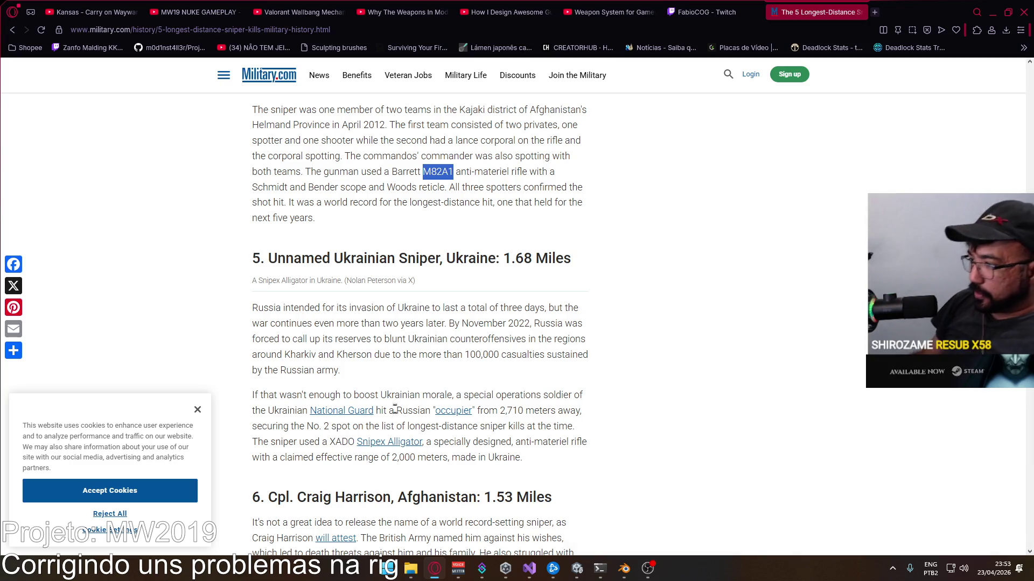
{"action": "scroll", "coordinate": [387, 450], "scroll_direction": "down", "scroll_amount": 2}
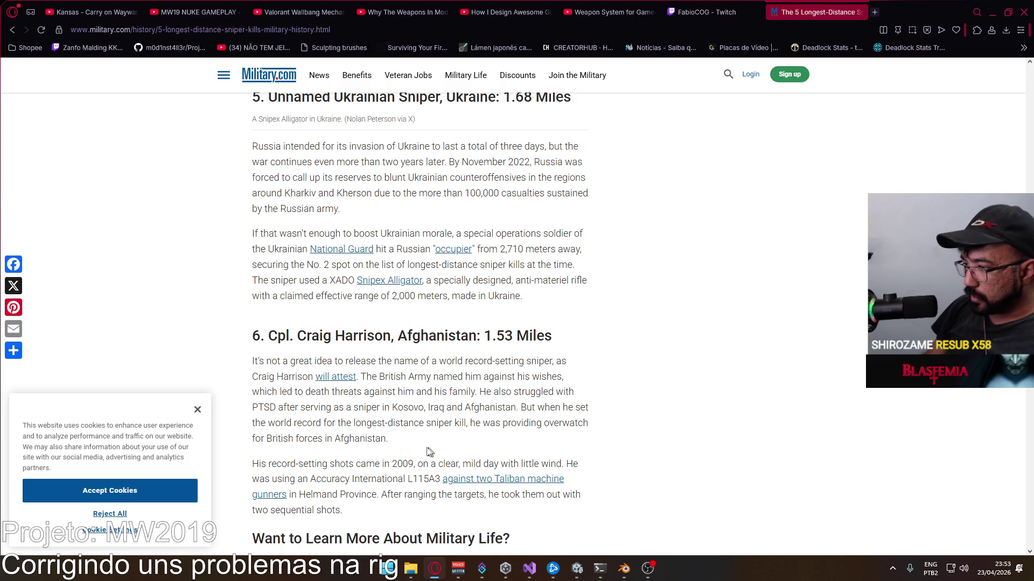
Step: Select the L115A3 rifle name in Craig Harrison's entry and start a fresh tab
{"action": "left_click_drag", "start_coordinate": [406, 480], "coordinate": [445, 492]}
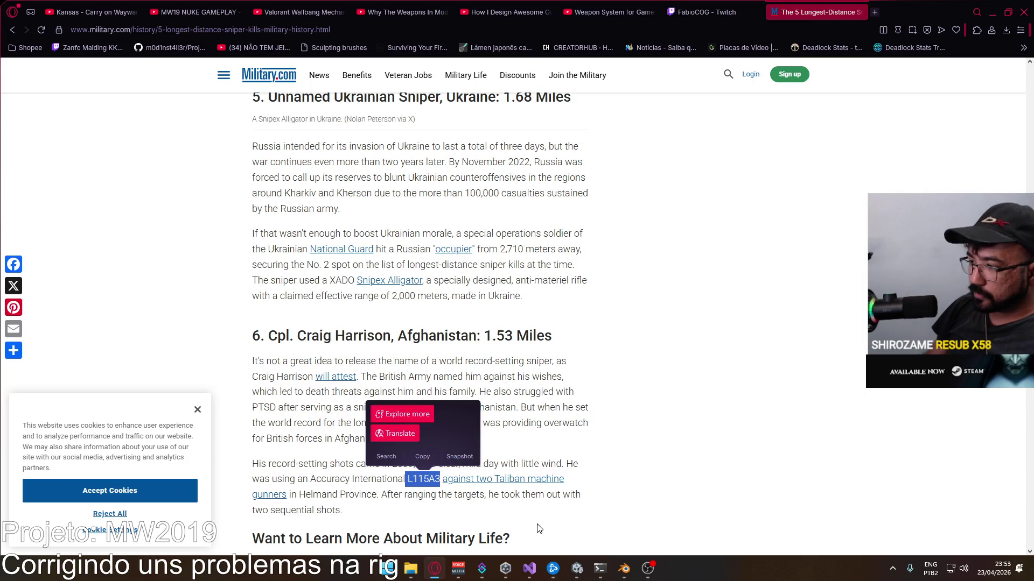
{"action": "left_click", "coordinate": [516, 525]}
{"action": "mouse_move", "coordinate": [418, 480]}
{"action": "left_mouse_down"}
{"action": "mouse_move", "coordinate": [439, 479]}
{"action": "mouse_move", "coordinate": [406, 479]}
{"action": "left_mouse_up"}
{"action": "key", "text": "ctrl+c"}
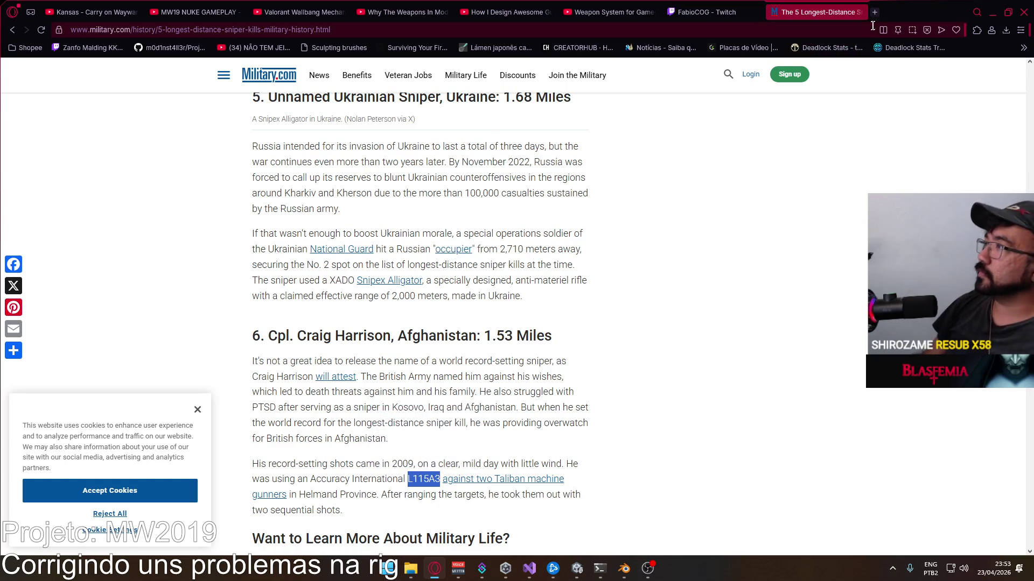
{"action": "left_click", "coordinate": [875, 14]}
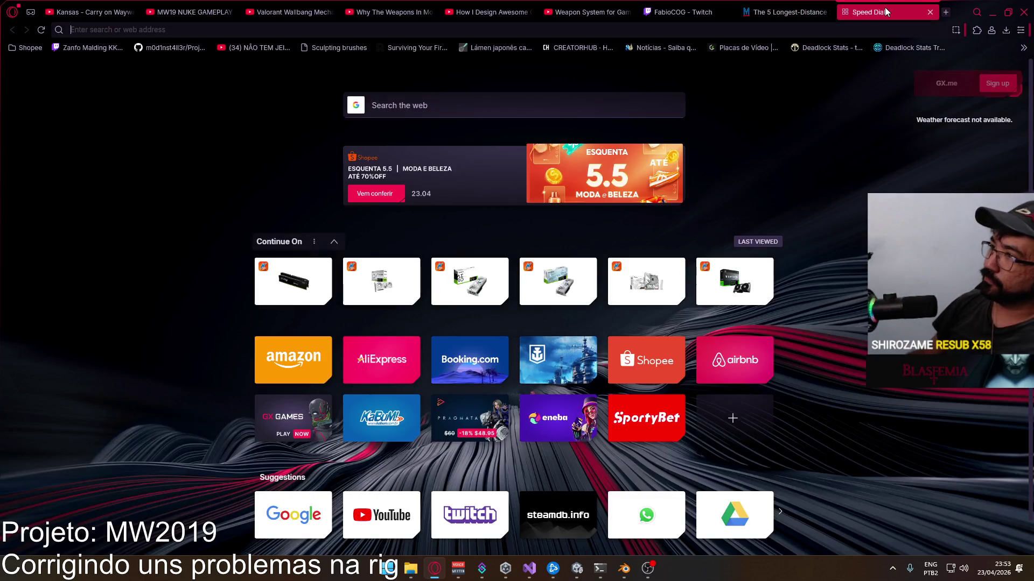
Step: Search L115A3, view its image results, then close the tab to return to the article
{"action": "key", "text": "ctrl+v"}
{"action": "key", "text": "Return"}
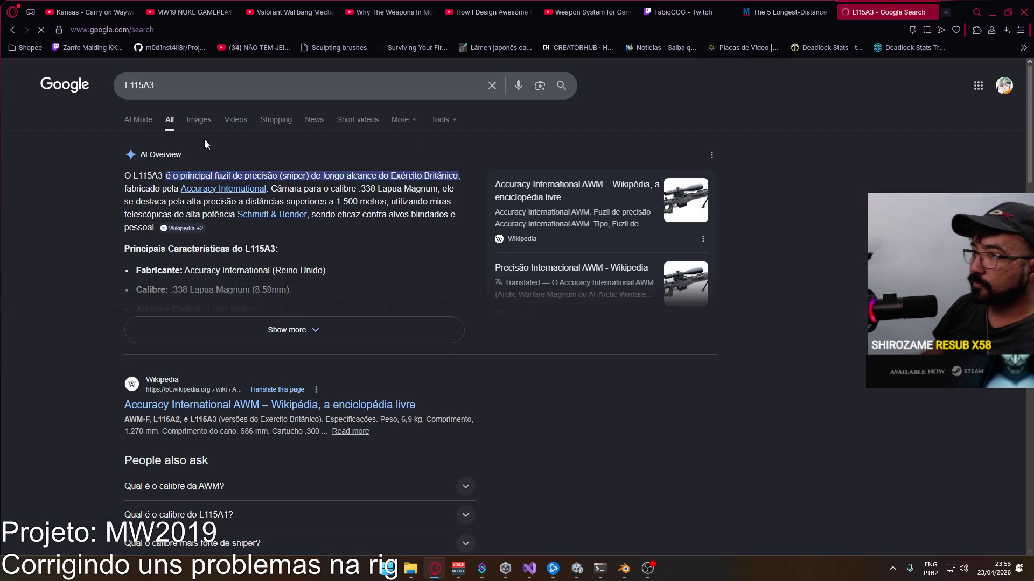
{"action": "left_click", "coordinate": [200, 120]}
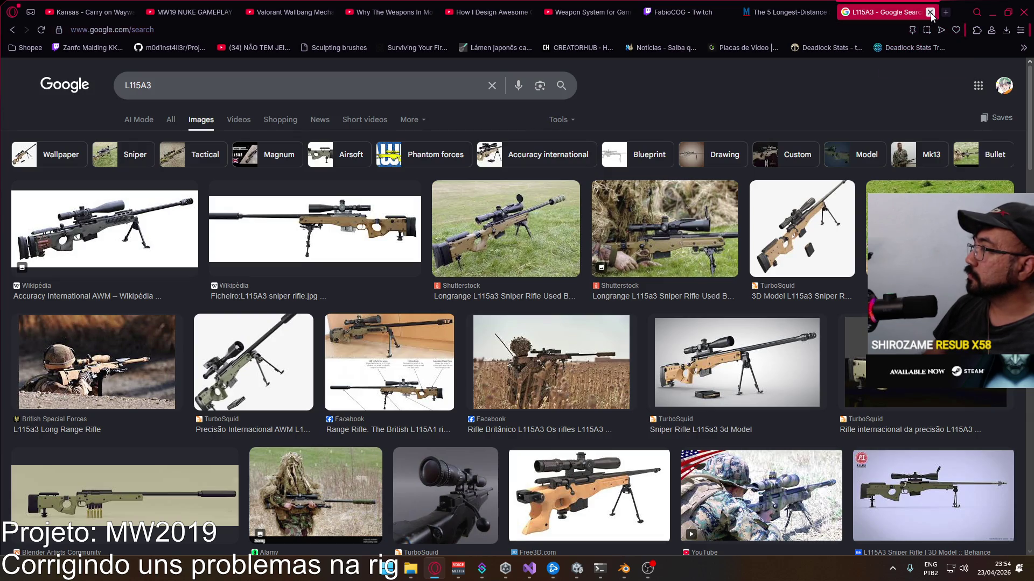
{"action": "left_click", "coordinate": [800, 12]}
{"action": "scroll", "coordinate": [556, 320], "scroll_direction": "down", "scroll_amount": 1}
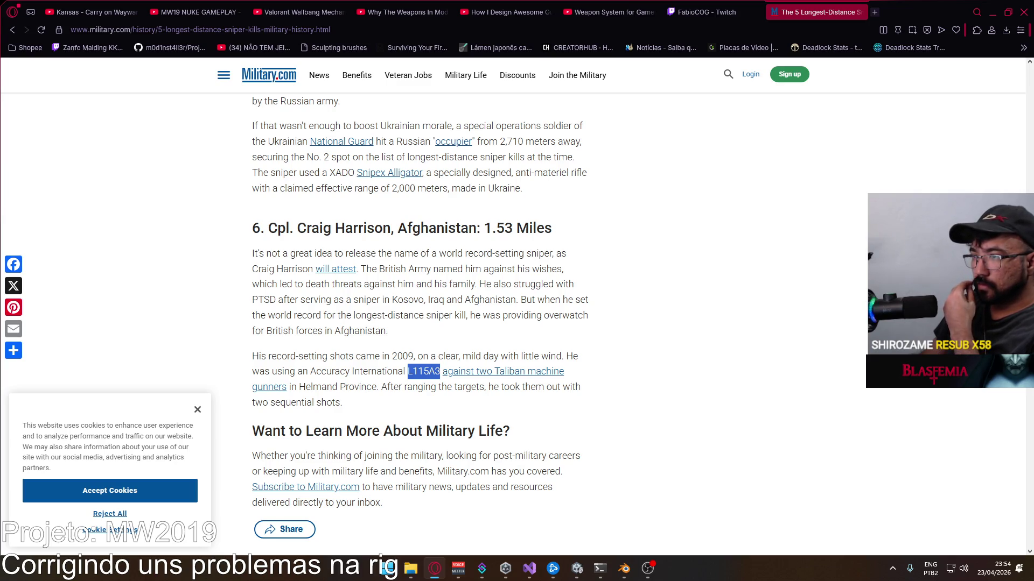
{"action": "scroll", "coordinate": [422, 345], "scroll_direction": "down", "scroll_amount": 3}
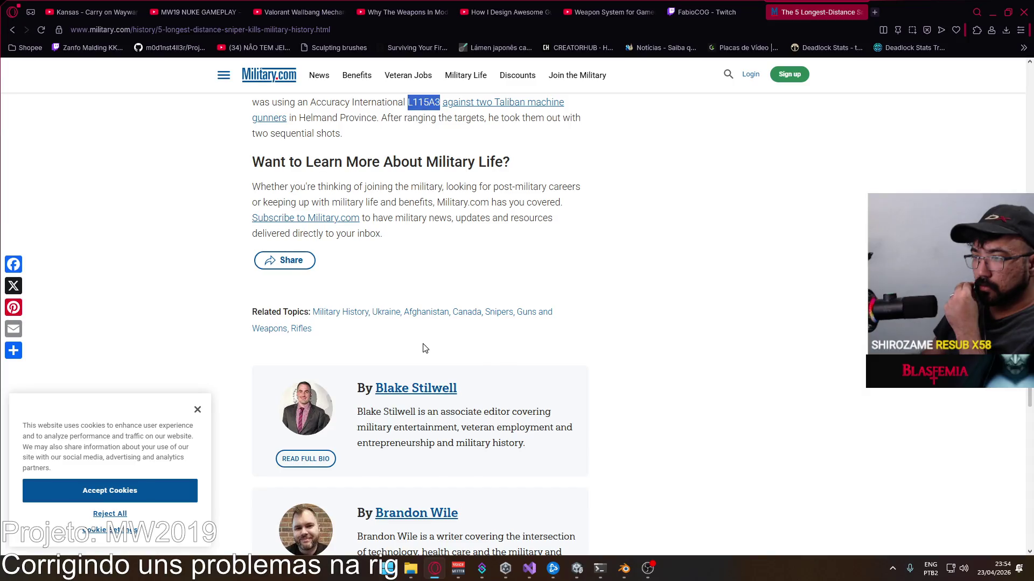
{"action": "scroll", "coordinate": [422, 346], "scroll_direction": "up", "scroll_amount": 2}
Step: Go back to the results and open the Reddit post on the 20 longest recorded sniper shots
{"action": "left_click", "coordinate": [12, 29]}
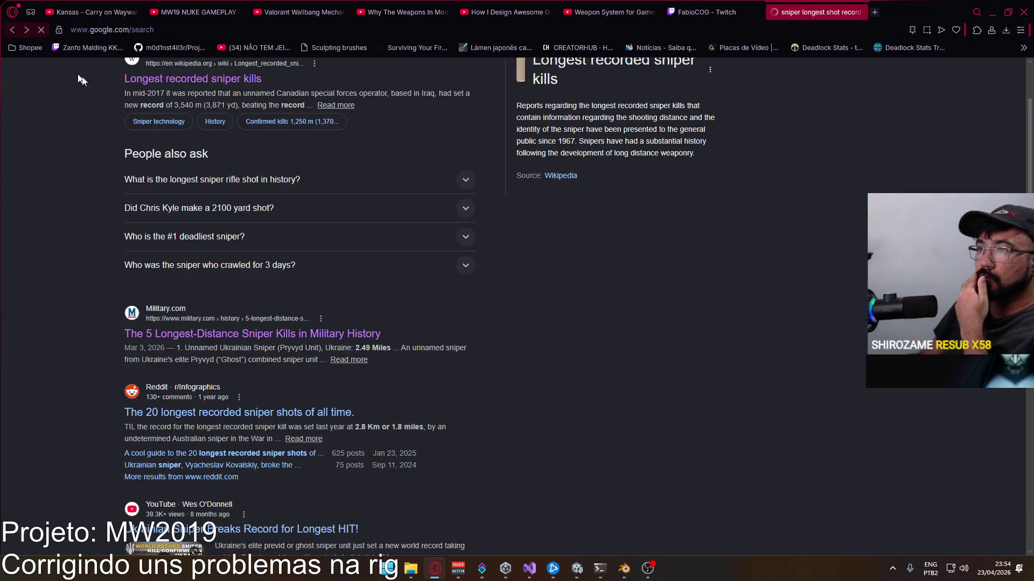
{"action": "scroll", "coordinate": [390, 336], "scroll_direction": "down", "scroll_amount": 3}
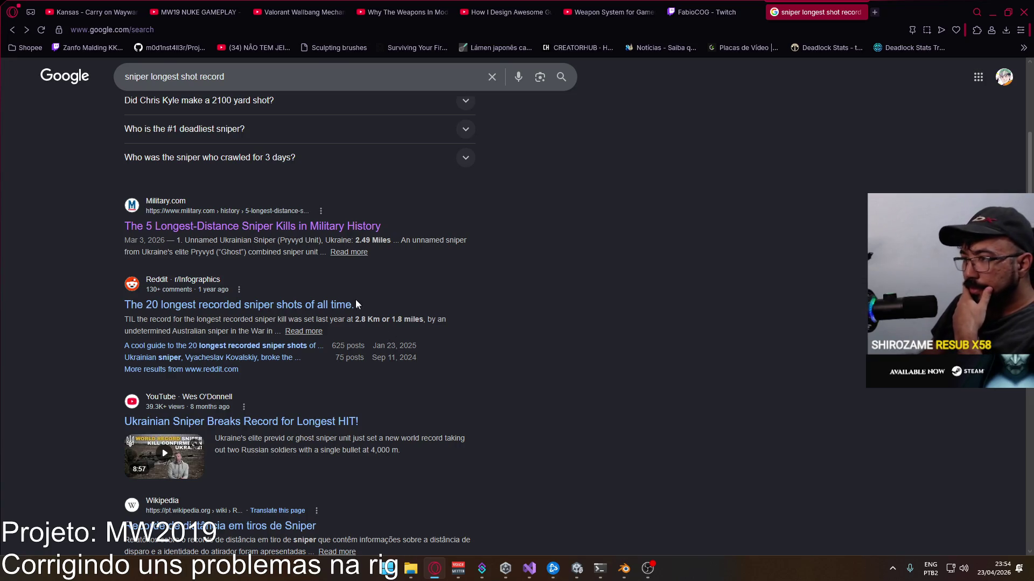
{"action": "left_click", "coordinate": [341, 305]}
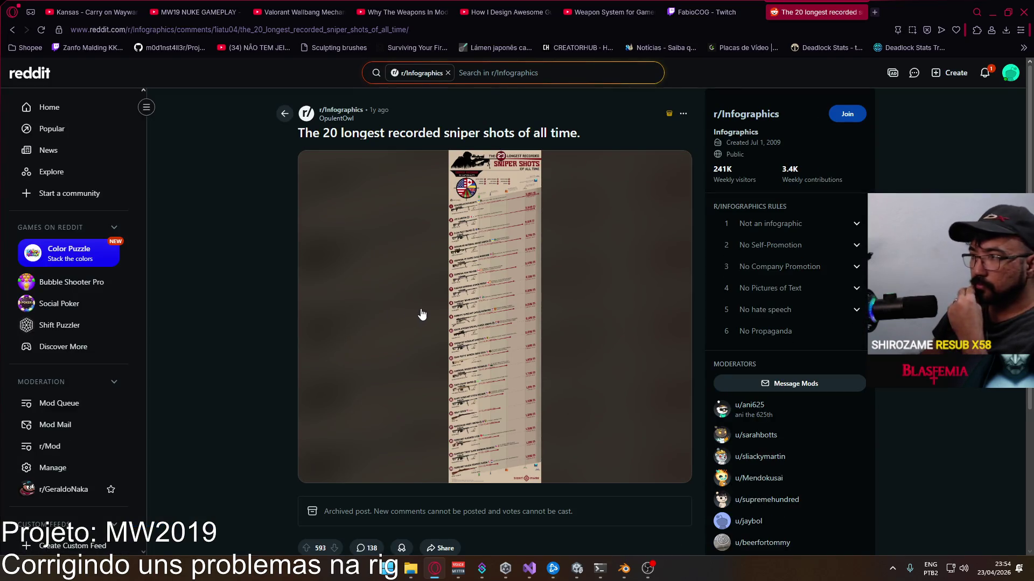
Step: Open the sniper-shot infographic in full view and enlarge it to full width
{"action": "left_click", "coordinate": [474, 307]}
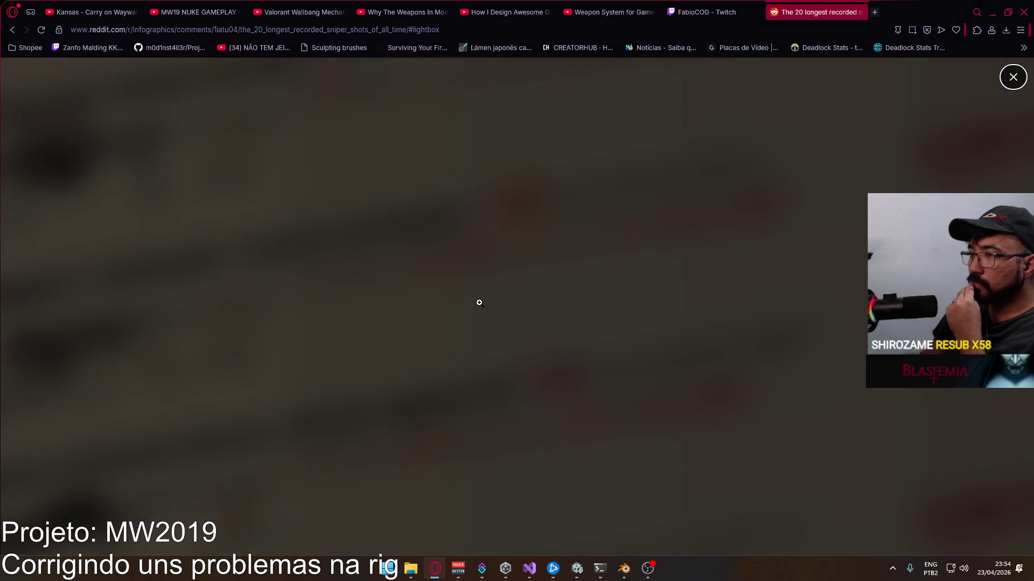
{"action": "left_click", "coordinate": [482, 179]}
{"action": "scroll", "coordinate": [485, 266], "scroll_direction": "up", "scroll_amount": 2}
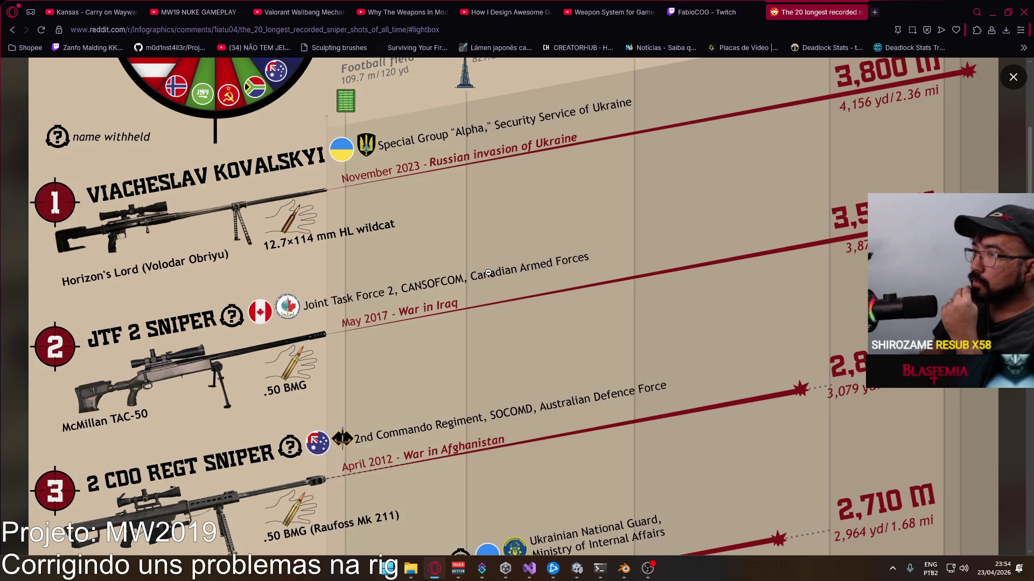
{"action": "scroll", "coordinate": [488, 274], "scroll_direction": "up", "scroll_amount": 1}
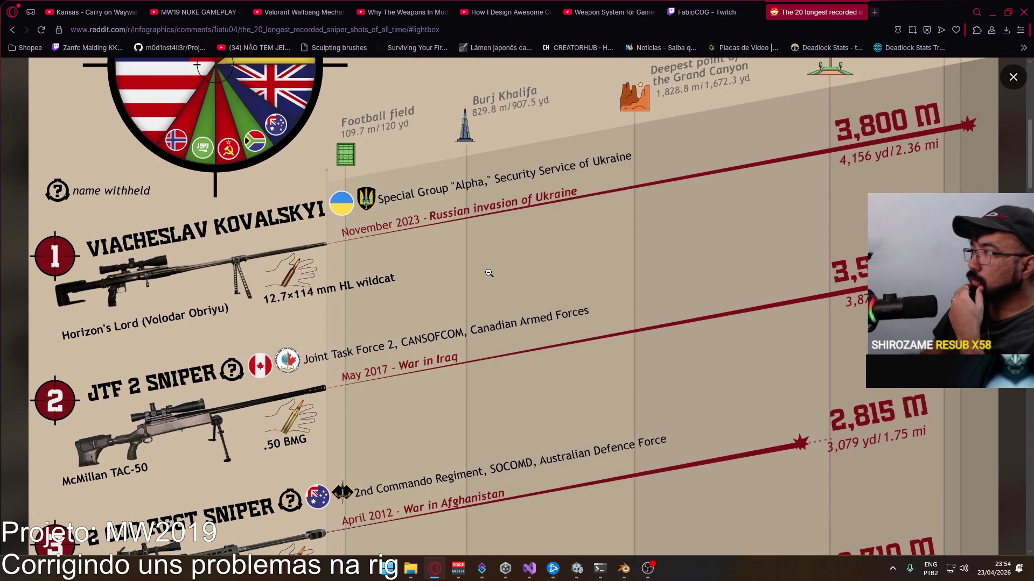
{"action": "scroll", "coordinate": [489, 273], "scroll_direction": "down", "scroll_amount": 2}
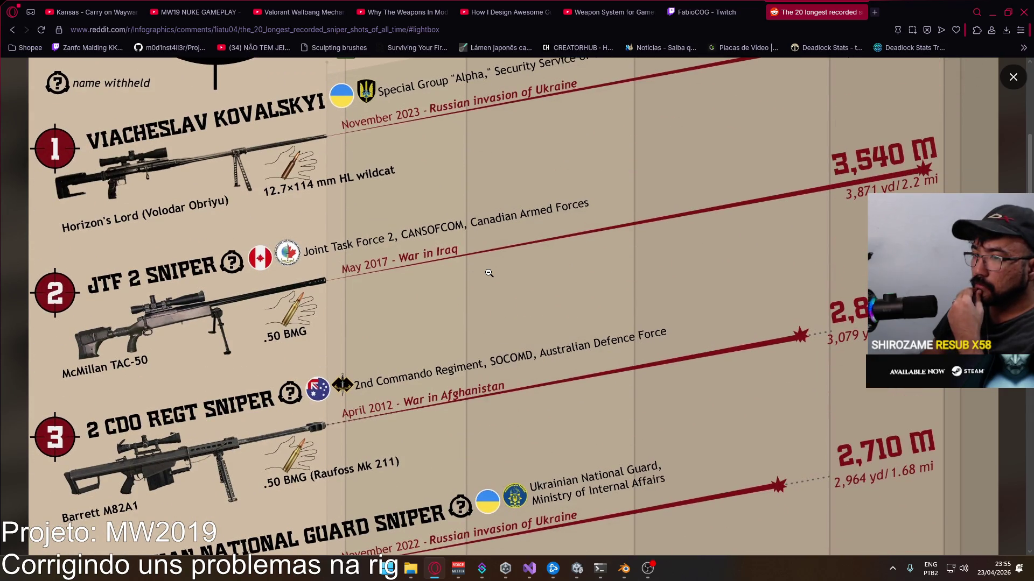
{"action": "scroll", "coordinate": [488, 273], "scroll_direction": "down", "scroll_amount": 2}
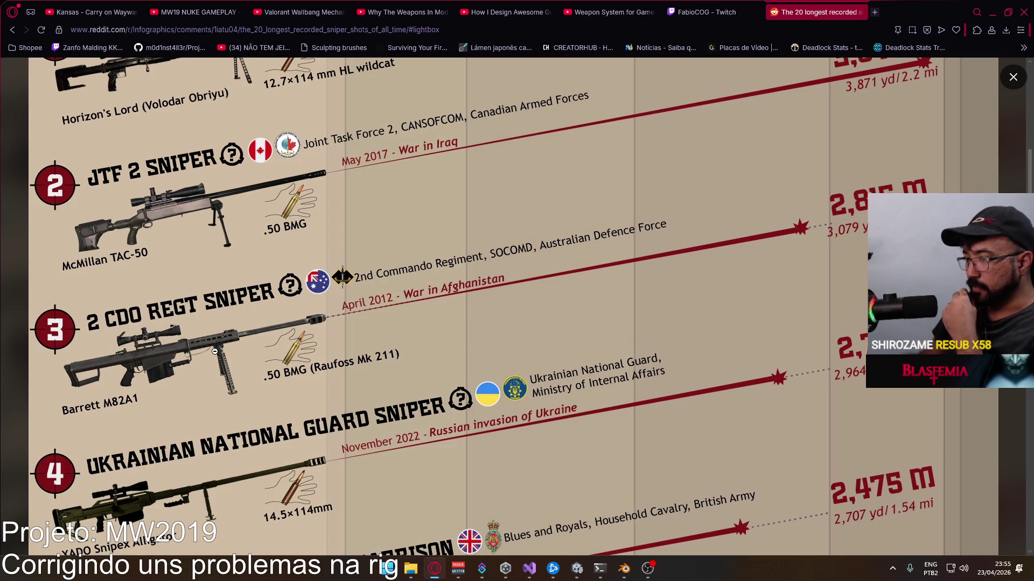
{"action": "scroll", "coordinate": [218, 347], "scroll_direction": "down", "scroll_amount": 2}
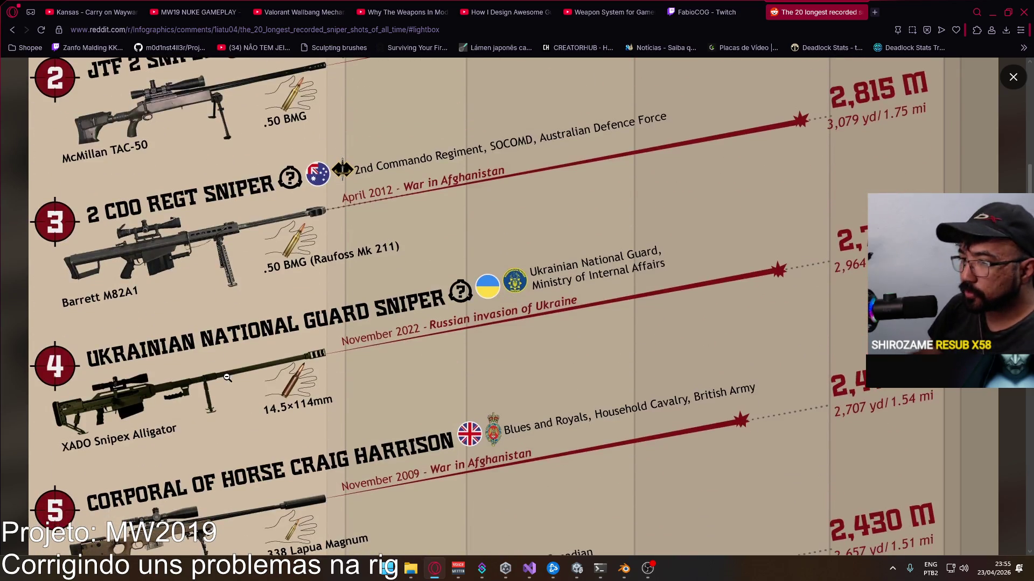
{"action": "scroll", "coordinate": [243, 332], "scroll_direction": "down", "scroll_amount": 2}
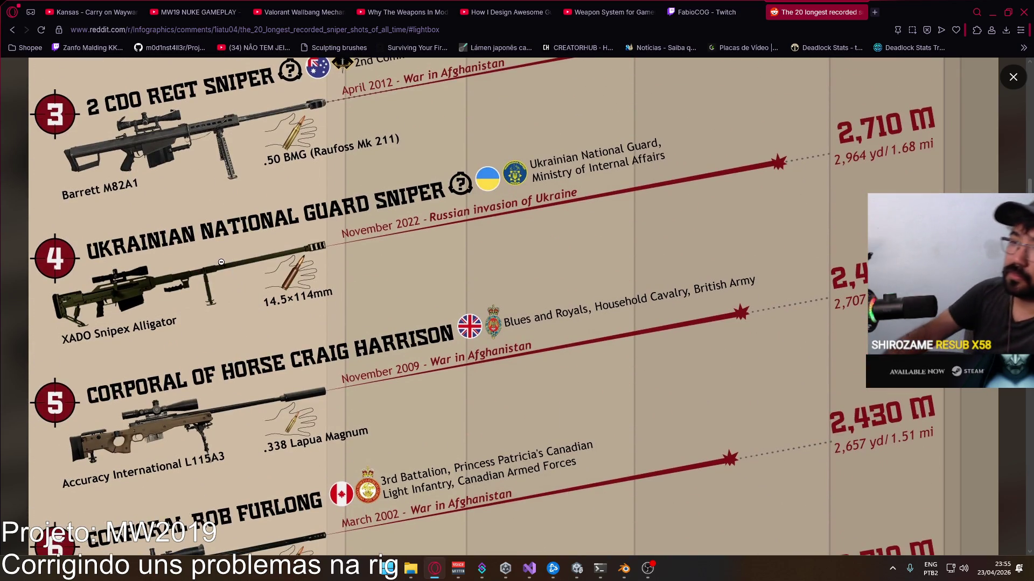
{"action": "scroll", "coordinate": [137, 283], "scroll_direction": "down", "scroll_amount": 2}
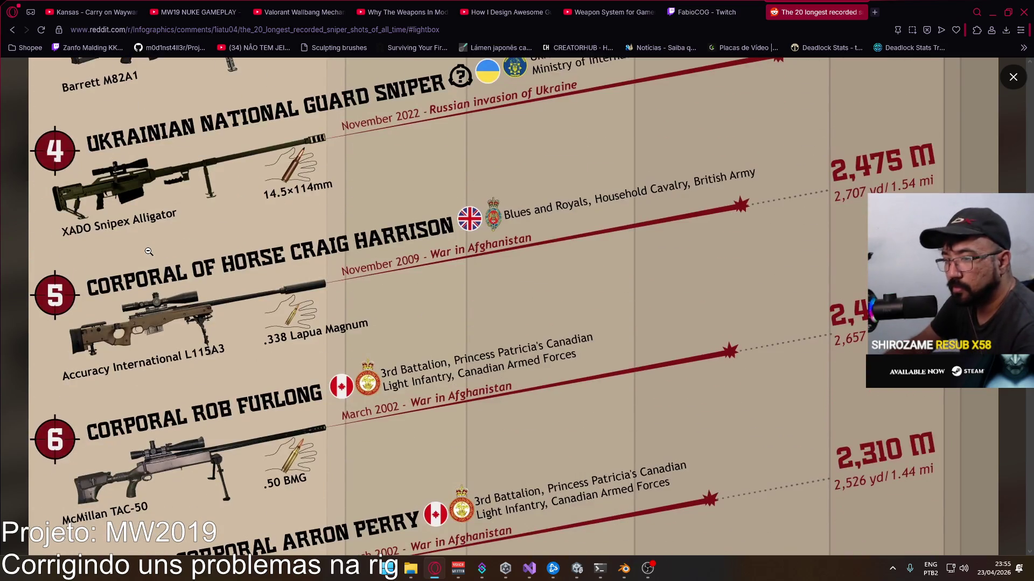
{"action": "scroll", "coordinate": [148, 236], "scroll_direction": "down", "scroll_amount": 2}
{"action": "scroll", "coordinate": [148, 255], "scroll_direction": "down", "scroll_amount": 2}
{"action": "scroll", "coordinate": [147, 257], "scroll_direction": "down", "scroll_amount": 2}
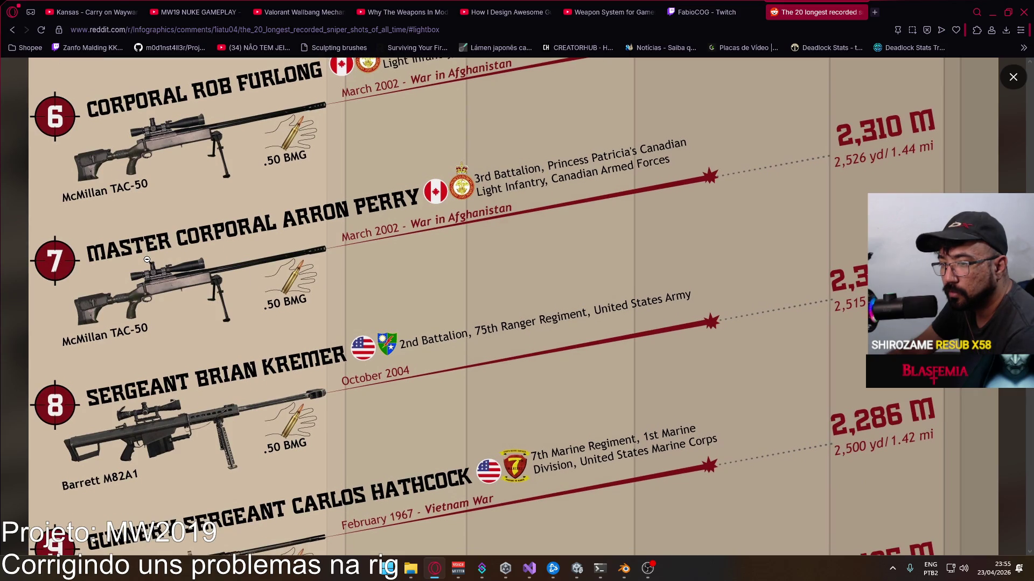
{"action": "scroll", "coordinate": [147, 260], "scroll_direction": "down", "scroll_amount": 4}
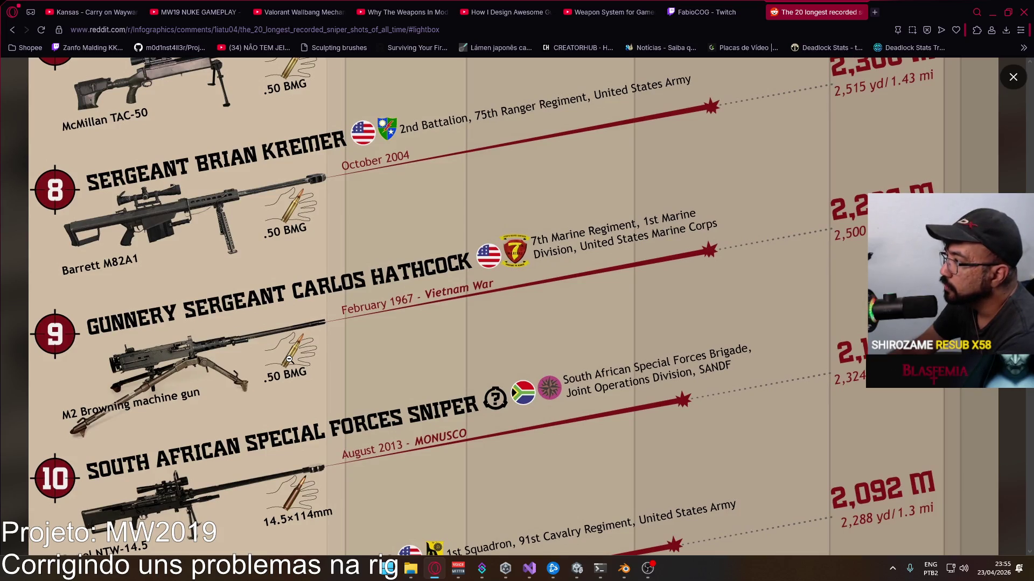
{"action": "scroll", "coordinate": [288, 360], "scroll_direction": "down", "scroll_amount": 2}
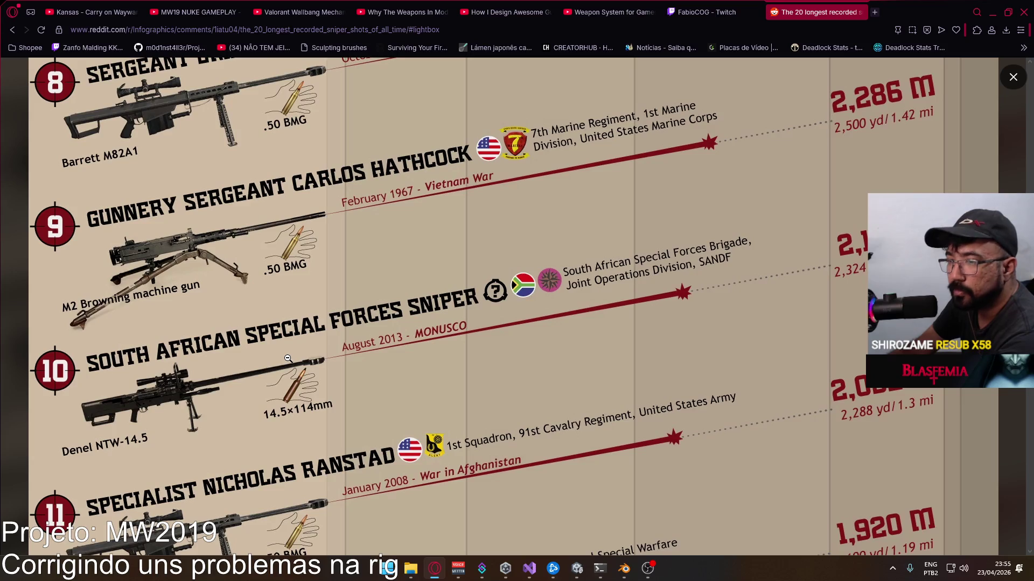
{"action": "scroll", "coordinate": [288, 360], "scroll_direction": "down", "scroll_amount": 2}
{"action": "scroll", "coordinate": [287, 361], "scroll_direction": "down", "scroll_amount": 1}
{"action": "scroll", "coordinate": [286, 361], "scroll_direction": "down", "scroll_amount": 2}
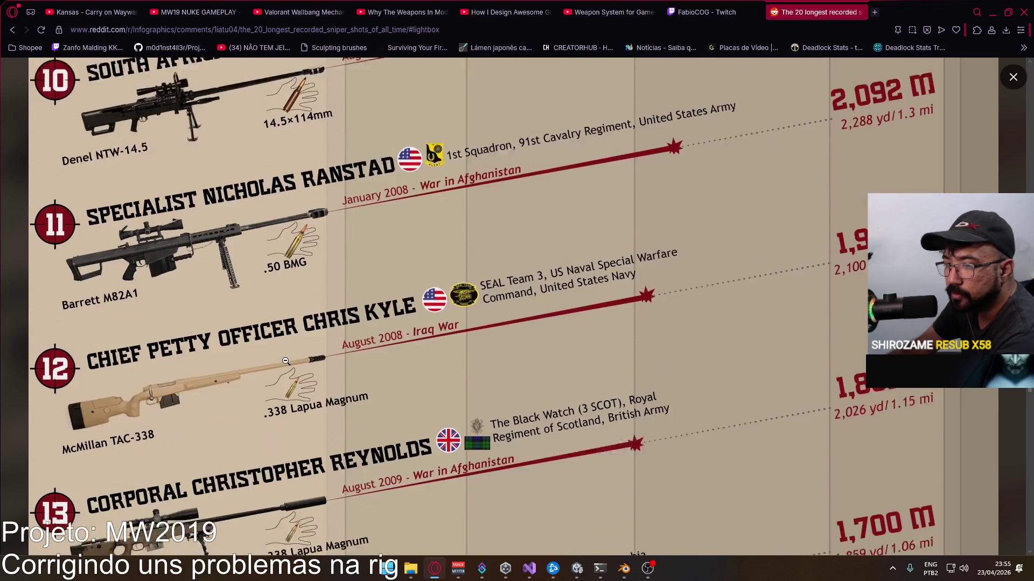
{"action": "scroll", "coordinate": [267, 367], "scroll_direction": "down", "scroll_amount": 1}
{"action": "scroll", "coordinate": [264, 369], "scroll_direction": "down", "scroll_amount": 1}
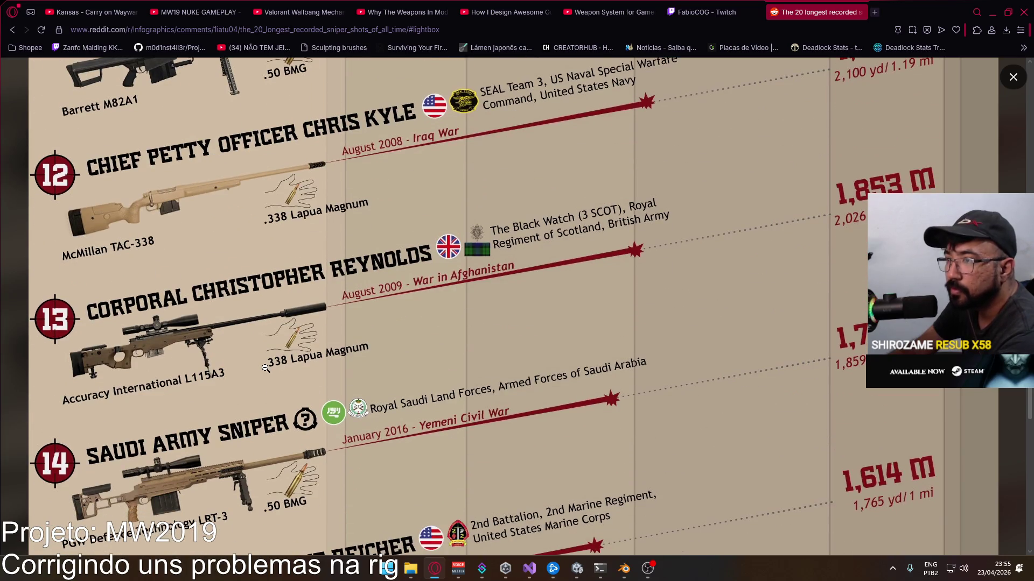
{"action": "scroll", "coordinate": [256, 276], "scroll_direction": "down", "scroll_amount": 1}
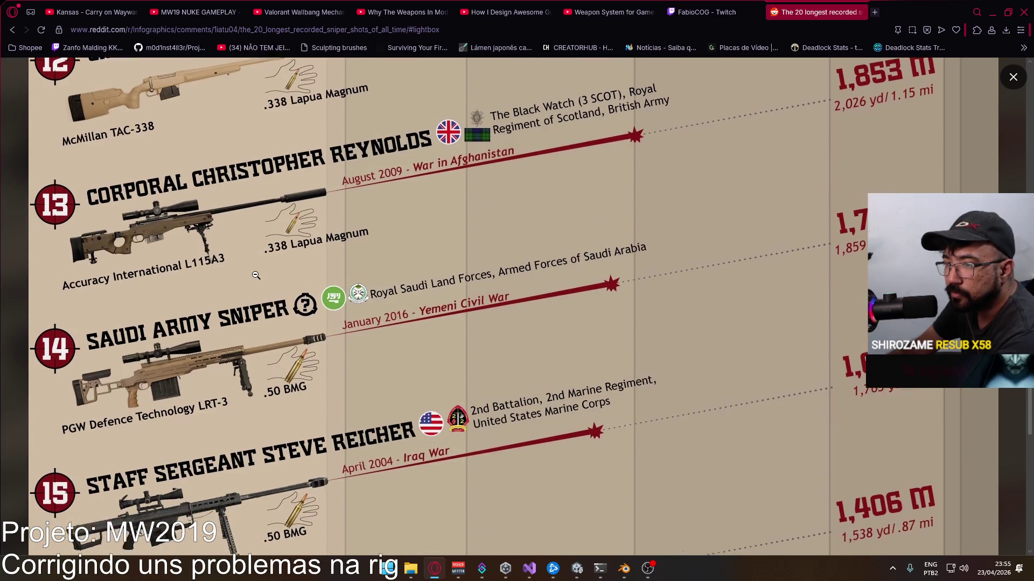
{"action": "scroll", "coordinate": [255, 275], "scroll_direction": "down", "scroll_amount": 1}
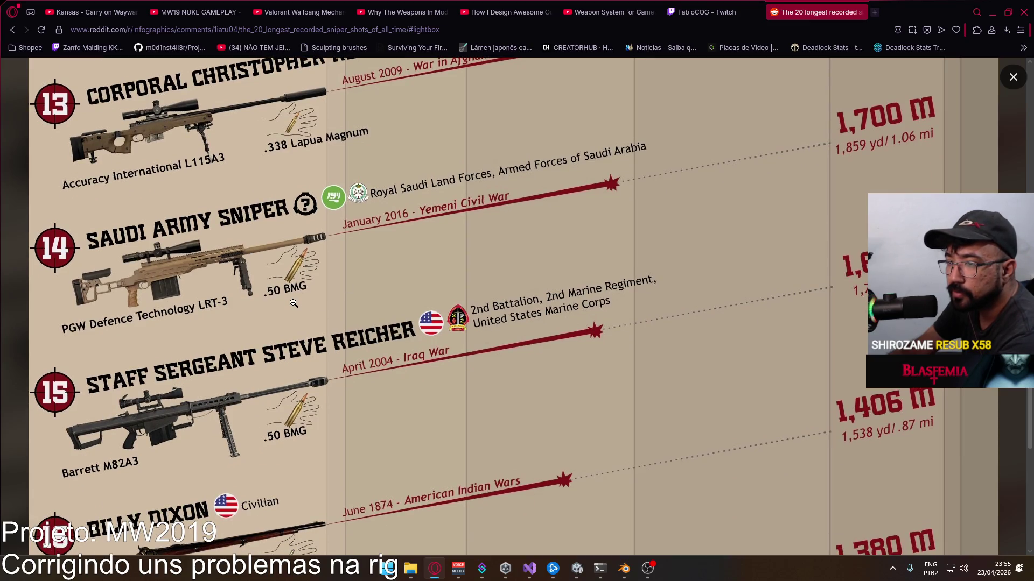
{"action": "scroll", "coordinate": [294, 303], "scroll_direction": "down", "scroll_amount": 1}
{"action": "scroll", "coordinate": [323, 281], "scroll_direction": "down", "scroll_amount": 1}
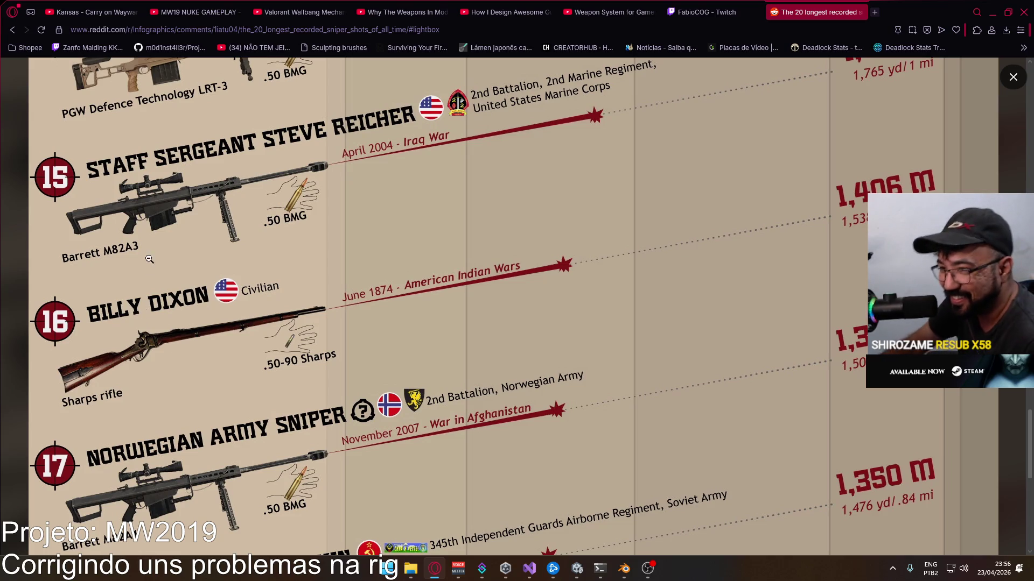
{"action": "scroll", "coordinate": [149, 286], "scroll_direction": "down", "scroll_amount": 2}
{"action": "scroll", "coordinate": [148, 287], "scroll_direction": "down", "scroll_amount": 1}
{"action": "scroll", "coordinate": [243, 339], "scroll_direction": "down", "scroll_amount": 2}
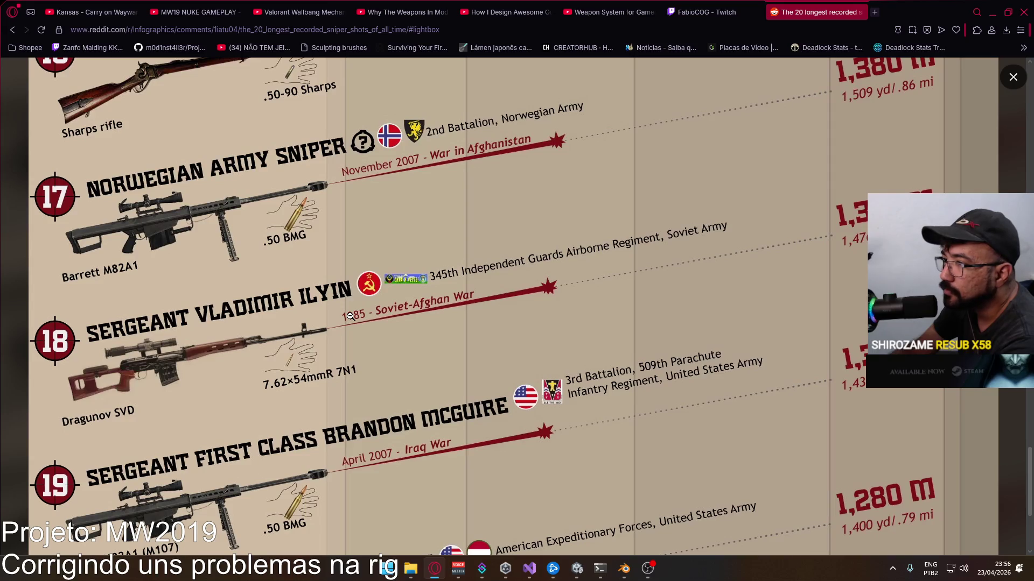
{"action": "scroll", "coordinate": [349, 317], "scroll_direction": "down", "scroll_amount": 3}
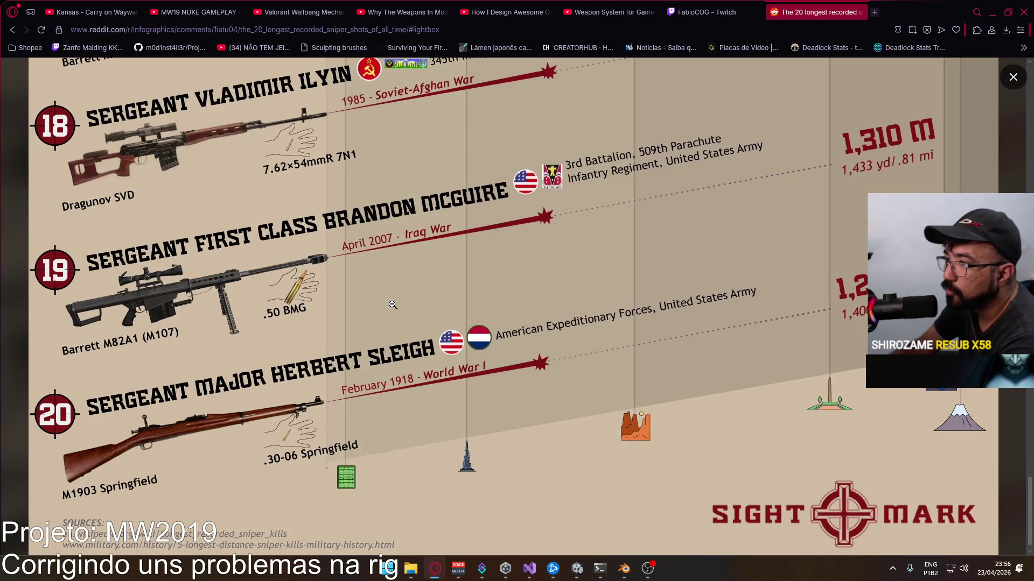
{"action": "scroll", "coordinate": [392, 304], "scroll_direction": "down", "scroll_amount": 1}
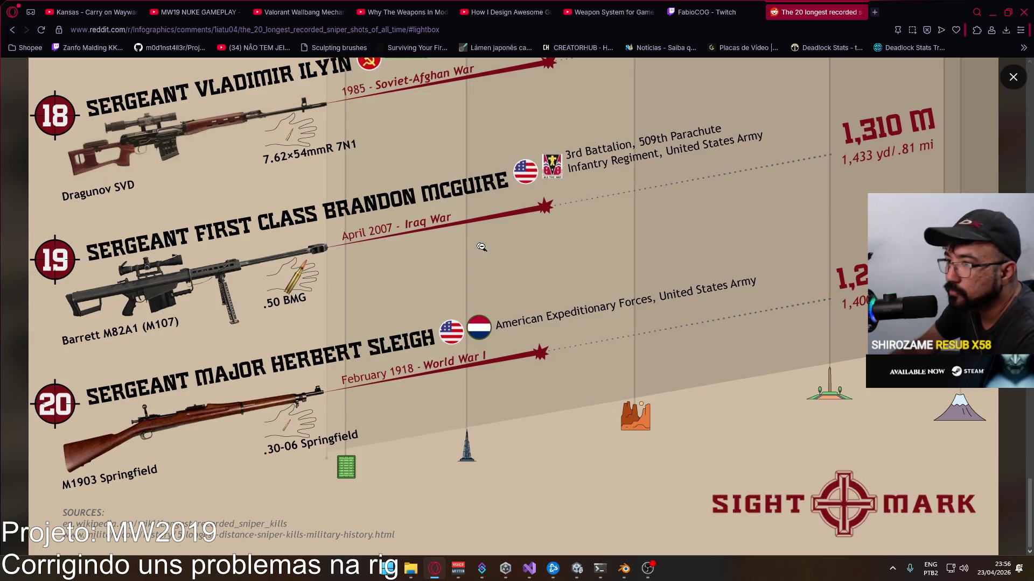
{"action": "scroll", "coordinate": [490, 268], "scroll_direction": "up", "scroll_amount": 3}
{"action": "scroll", "coordinate": [485, 283], "scroll_direction": "up", "scroll_amount": 2}
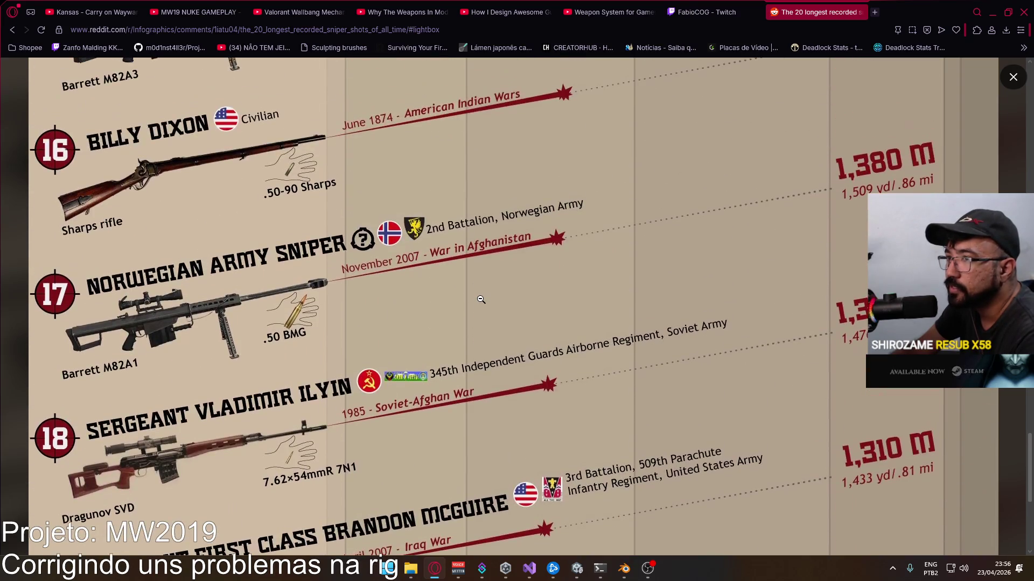
{"action": "scroll", "coordinate": [480, 300], "scroll_direction": "down", "scroll_amount": 4}
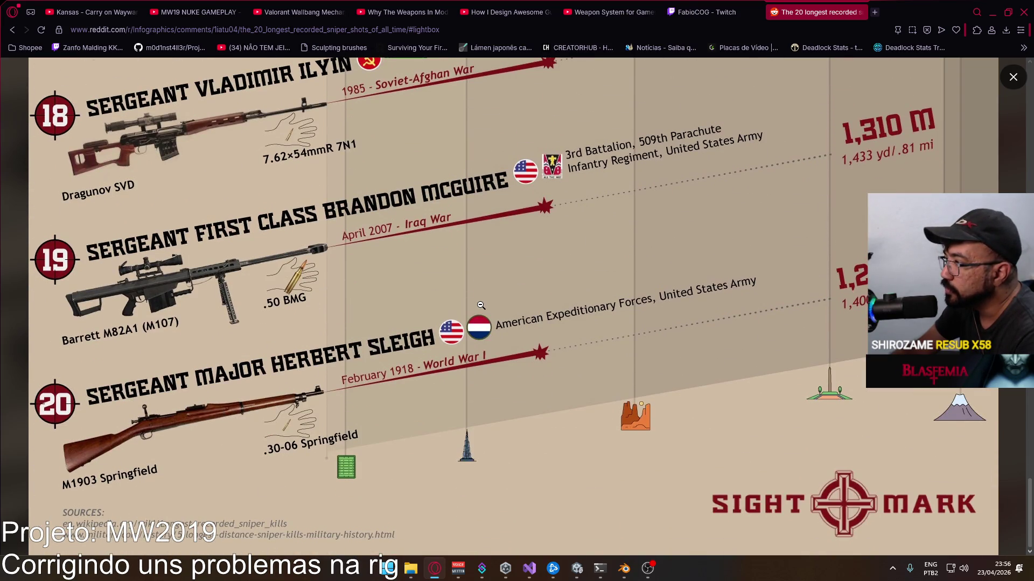
{"action": "scroll", "coordinate": [481, 305], "scroll_direction": "up", "scroll_amount": 2}
{"action": "scroll", "coordinate": [388, 294], "scroll_direction": "up", "scroll_amount": 3}
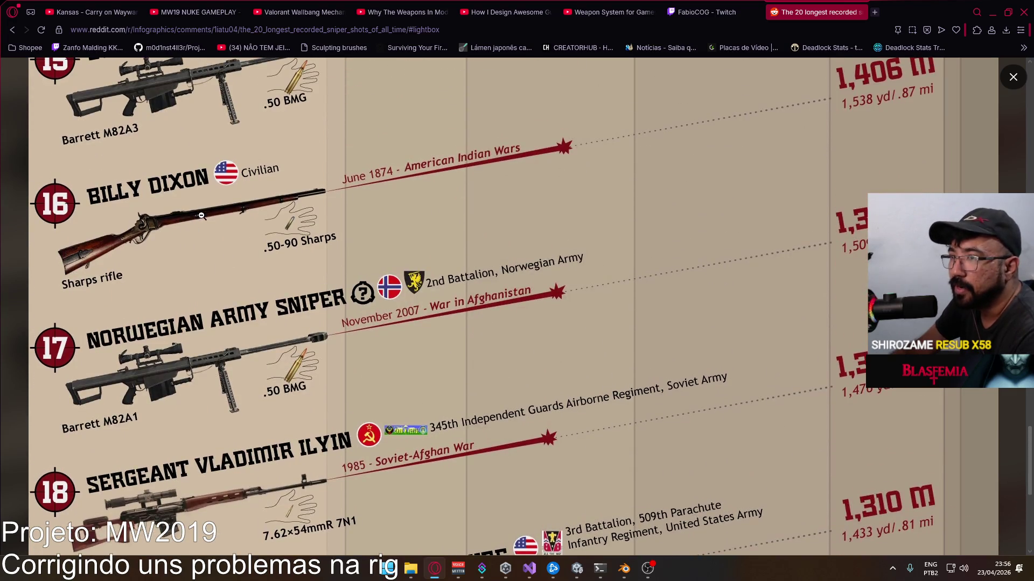
{"action": "scroll", "coordinate": [230, 244], "scroll_direction": "up", "scroll_amount": 1}
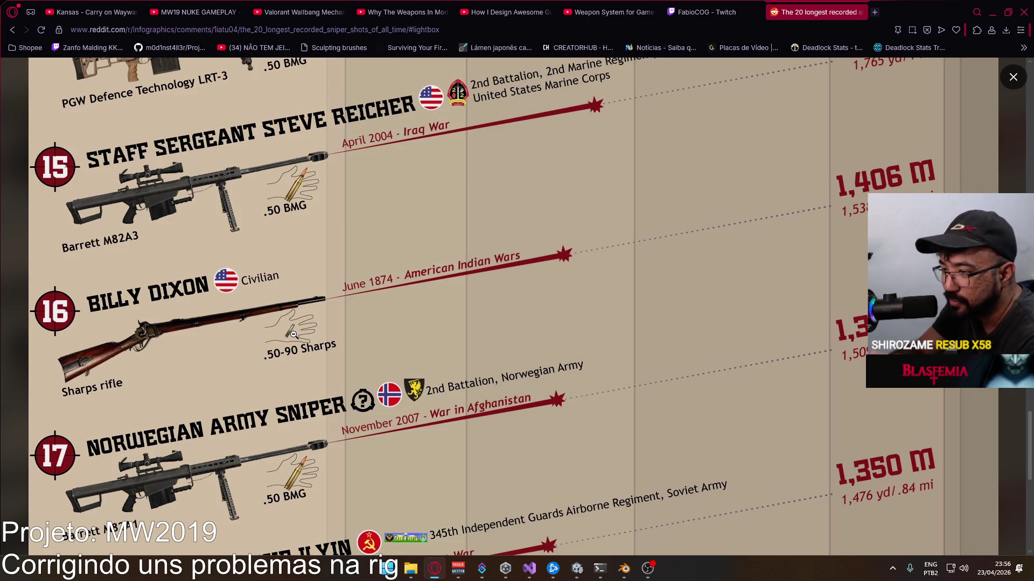
{"action": "scroll", "coordinate": [319, 343], "scroll_direction": "up", "scroll_amount": 3}
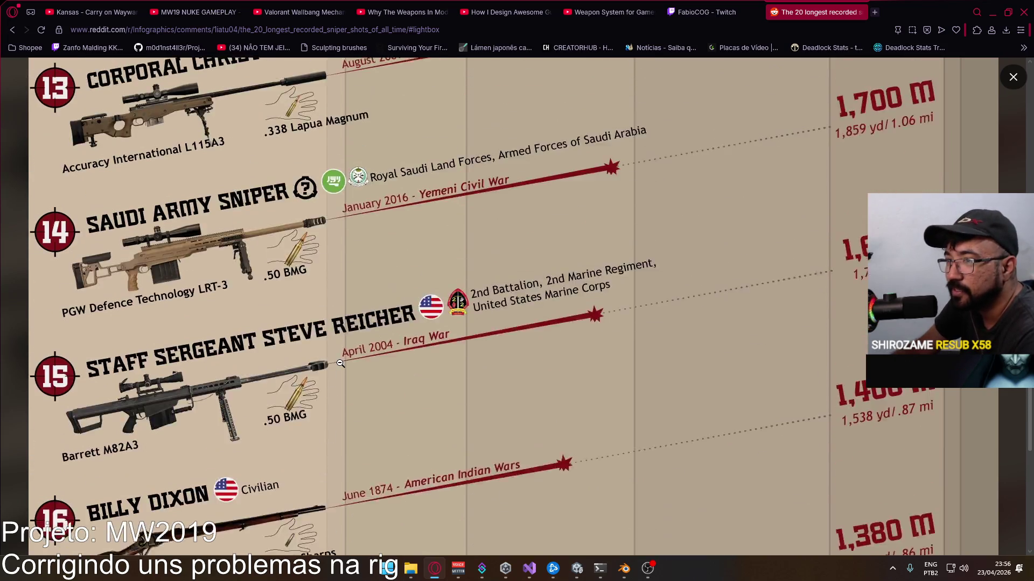
{"action": "scroll", "coordinate": [353, 419], "scroll_direction": "up", "scroll_amount": 3}
{"action": "scroll", "coordinate": [354, 419], "scroll_direction": "up", "scroll_amount": 2}
{"action": "scroll", "coordinate": [353, 420], "scroll_direction": "up", "scroll_amount": 2}
{"action": "scroll", "coordinate": [351, 418], "scroll_direction": "up", "scroll_amount": 3}
{"action": "scroll", "coordinate": [351, 417], "scroll_direction": "up", "scroll_amount": 1}
{"action": "scroll", "coordinate": [351, 416], "scroll_direction": "up", "scroll_amount": 2}
{"action": "scroll", "coordinate": [352, 418], "scroll_direction": "up", "scroll_amount": 3}
{"action": "scroll", "coordinate": [354, 418], "scroll_direction": "up", "scroll_amount": 3}
{"action": "scroll", "coordinate": [355, 419], "scroll_direction": "up", "scroll_amount": 2}
{"action": "scroll", "coordinate": [355, 419], "scroll_direction": "up", "scroll_amount": 2}
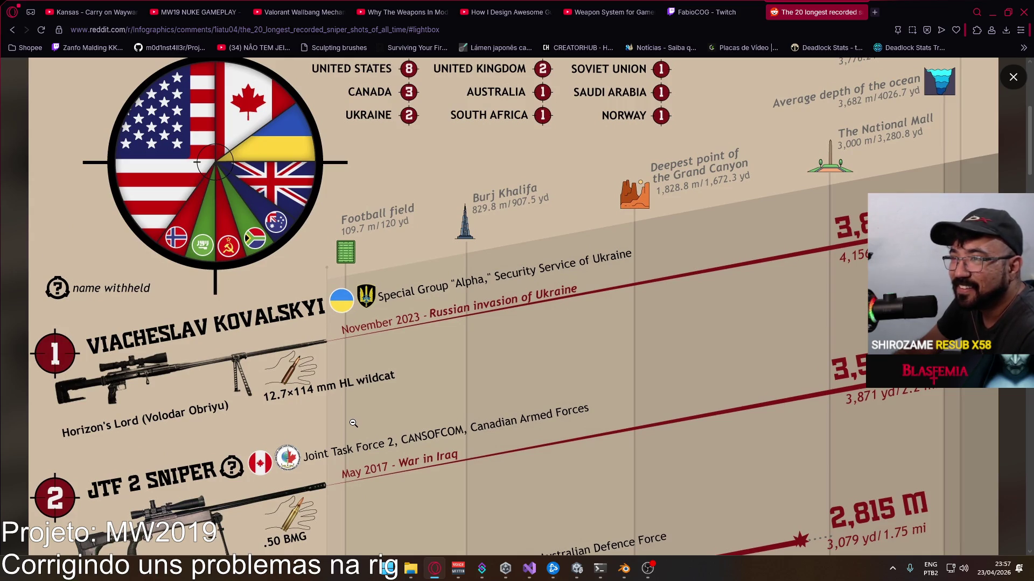
{"action": "scroll", "coordinate": [353, 423], "scroll_direction": "up", "scroll_amount": 1}
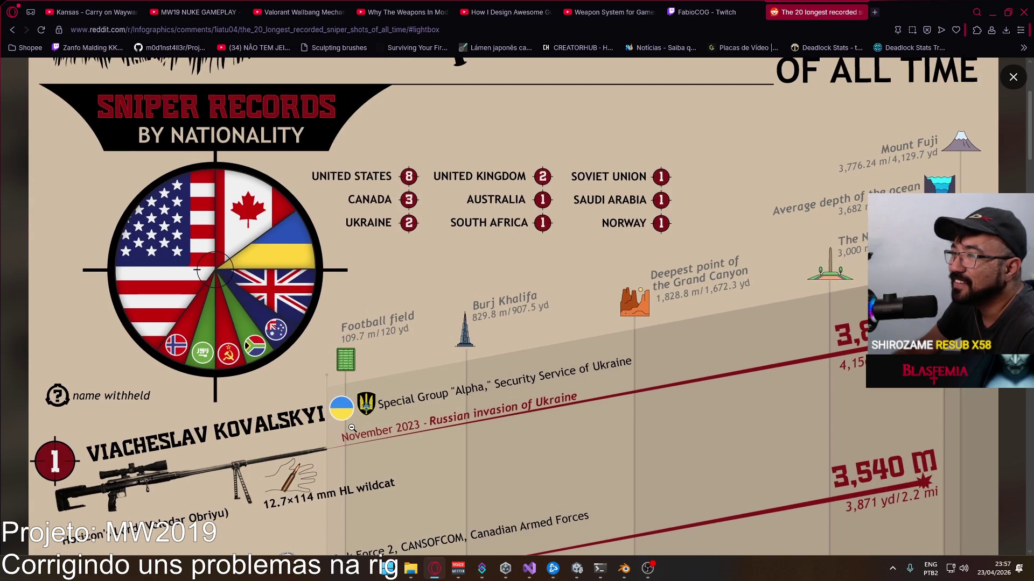
{"action": "scroll", "coordinate": [351, 427], "scroll_direction": "down", "scroll_amount": 1}
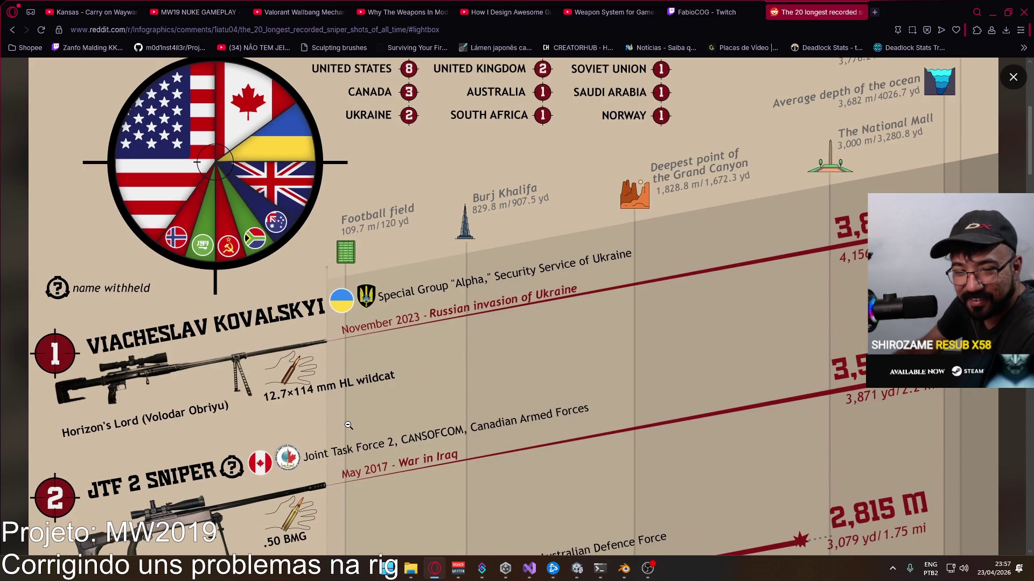
{"action": "scroll", "coordinate": [347, 425], "scroll_direction": "down", "scroll_amount": 2}
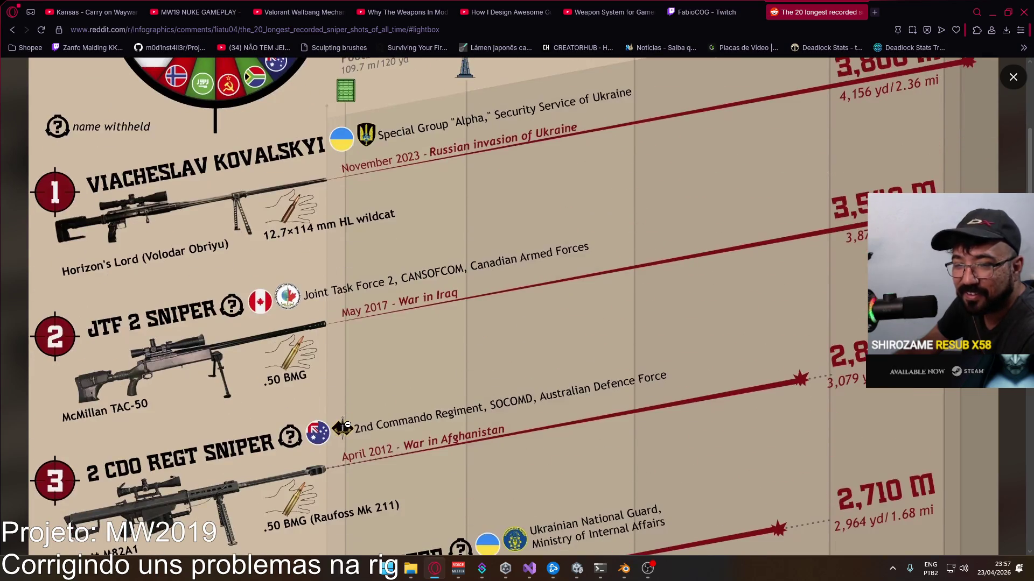
{"action": "scroll", "coordinate": [346, 426], "scroll_direction": "down", "scroll_amount": 2}
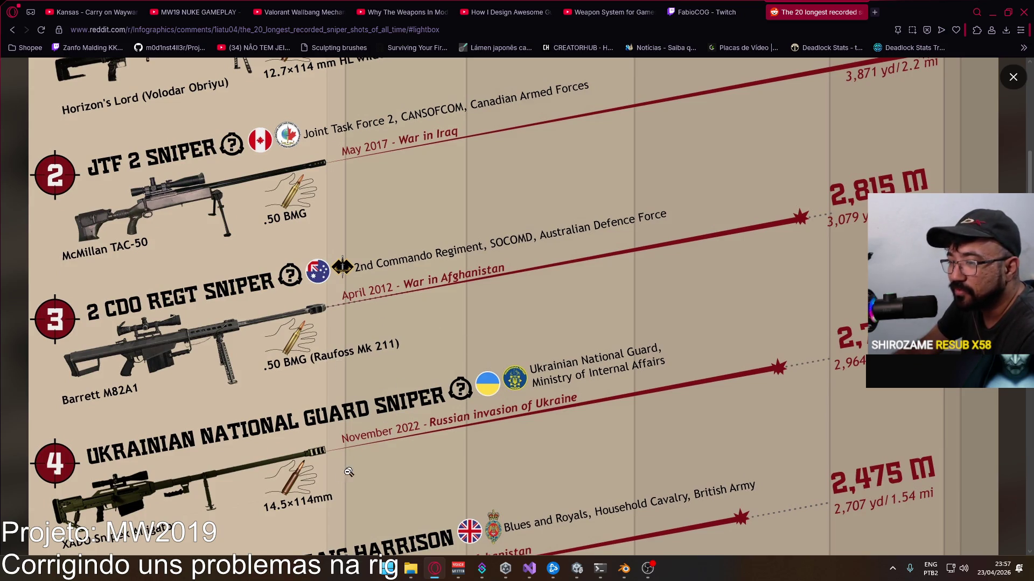
{"action": "scroll", "coordinate": [349, 472], "scroll_direction": "down", "scroll_amount": 2}
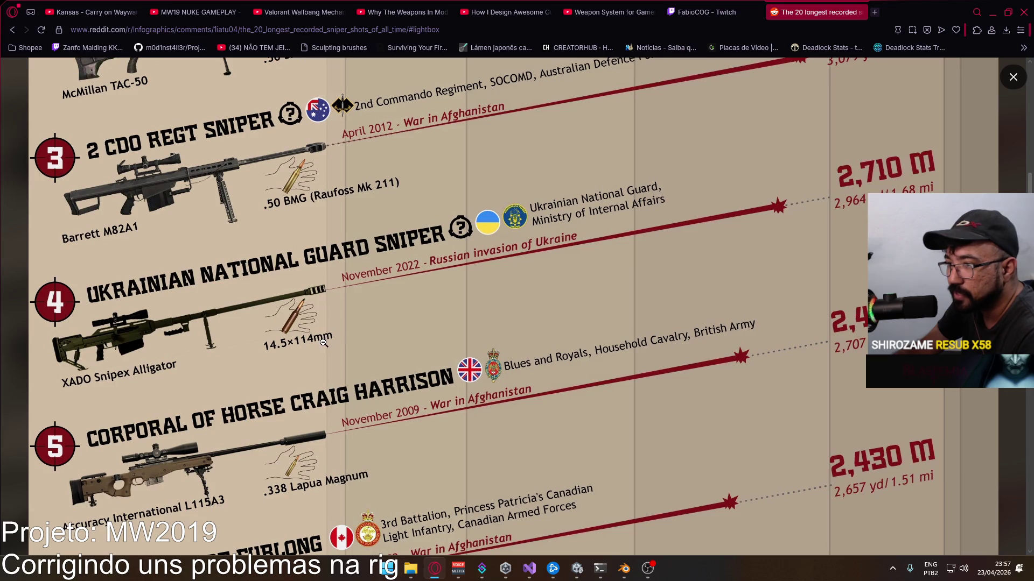
{"action": "scroll", "coordinate": [440, 384], "scroll_direction": "up", "scroll_amount": 1}
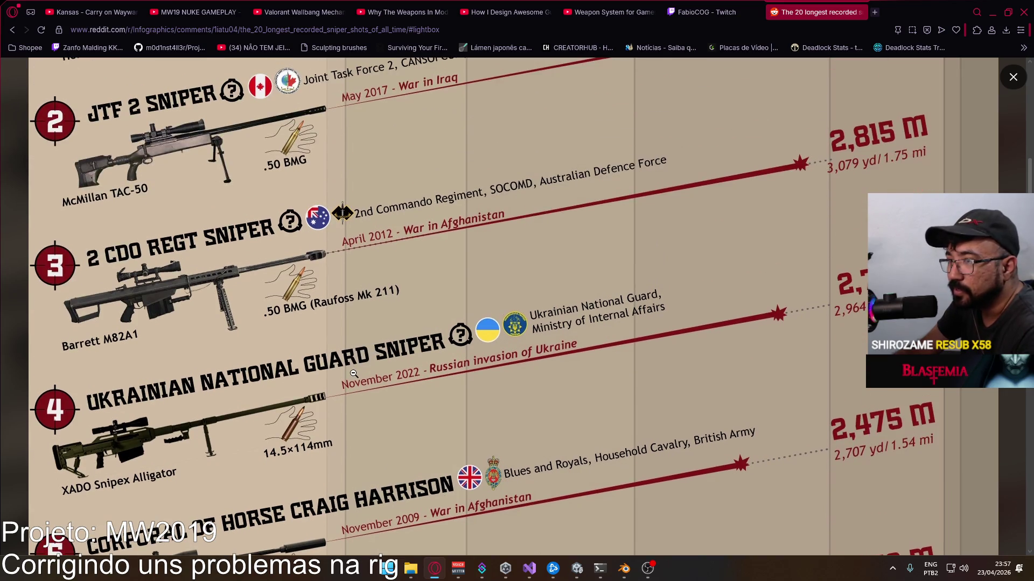
{"action": "scroll", "coordinate": [353, 374], "scroll_direction": "up", "scroll_amount": 1}
{"action": "scroll", "coordinate": [344, 364], "scroll_direction": "up", "scroll_amount": 1}
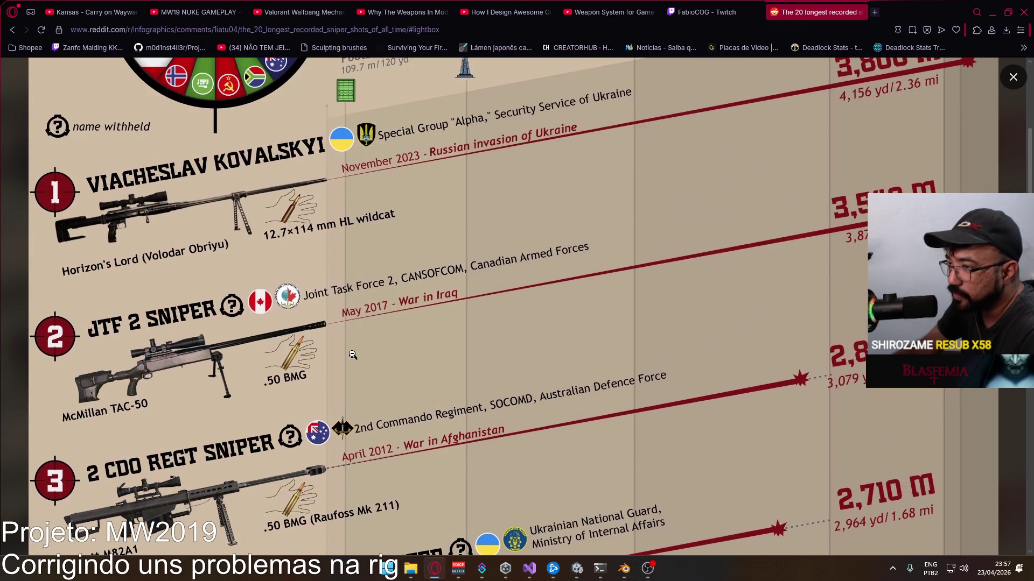
{"action": "scroll", "coordinate": [356, 361], "scroll_direction": "up", "scroll_amount": 1}
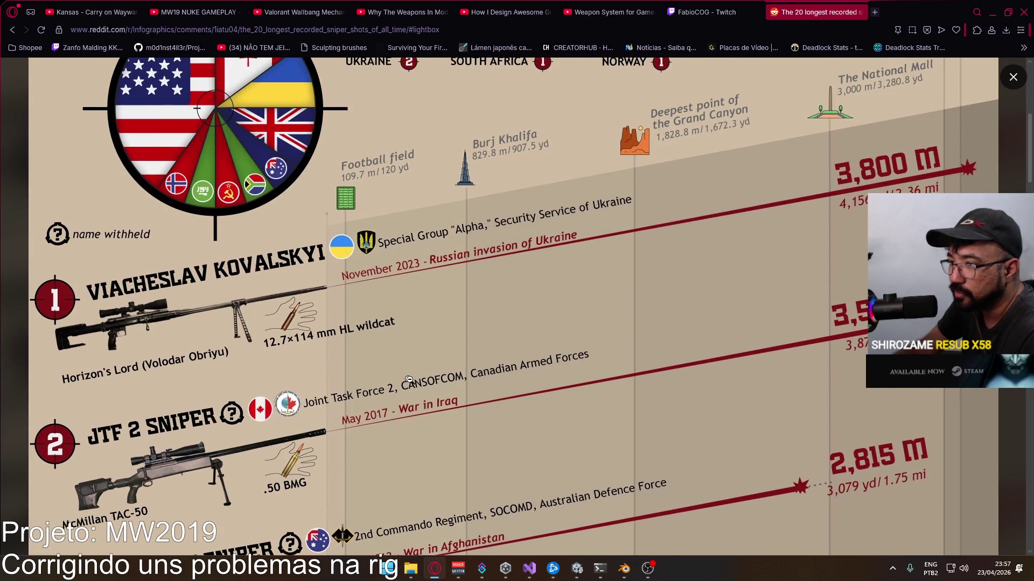
{"action": "scroll", "coordinate": [412, 381], "scroll_direction": "down", "scroll_amount": 2}
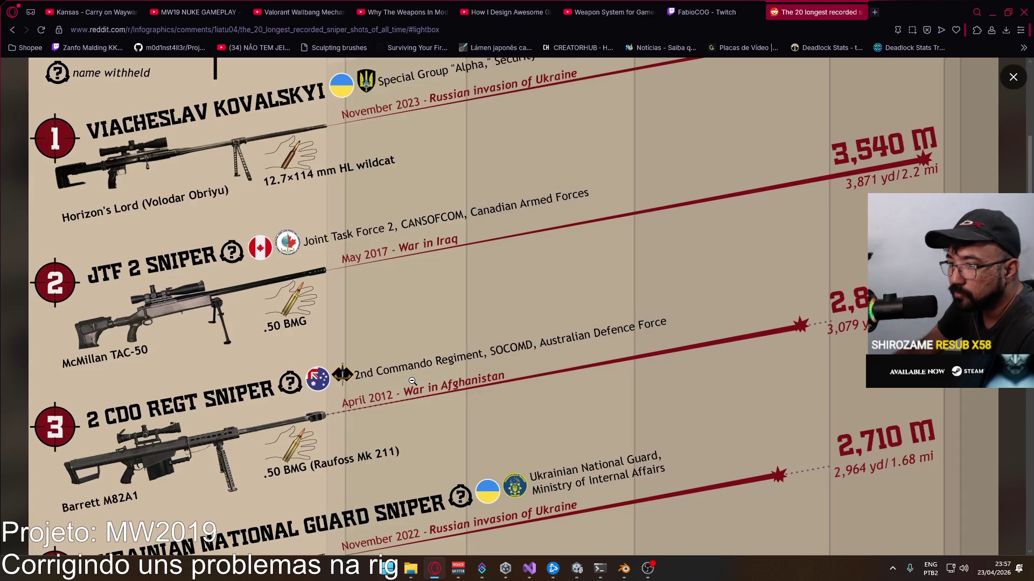
{"action": "scroll", "coordinate": [410, 381], "scroll_direction": "down", "scroll_amount": 2}
{"action": "scroll", "coordinate": [412, 384], "scroll_direction": "down", "scroll_amount": 1}
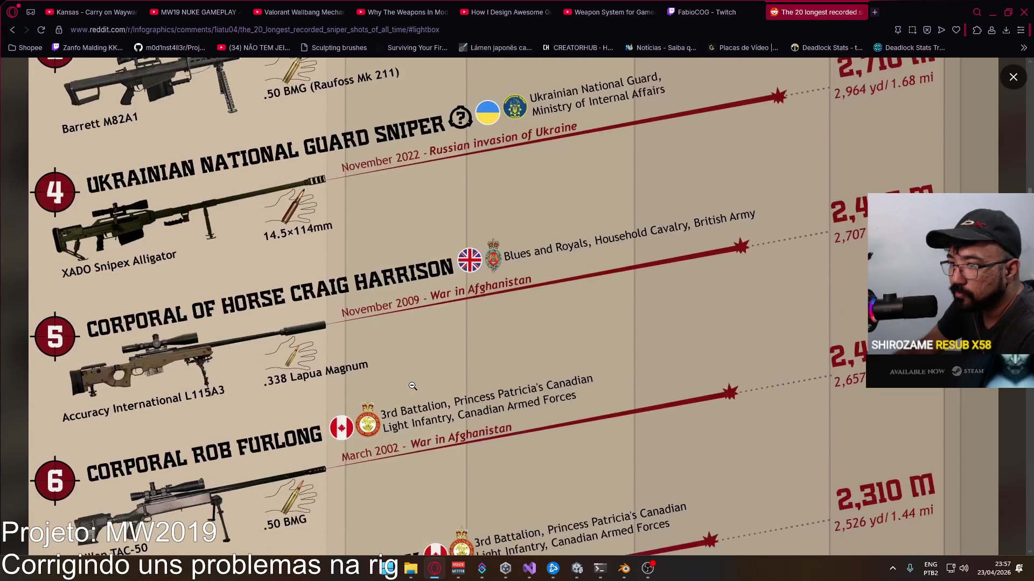
{"action": "scroll", "coordinate": [412, 387], "scroll_direction": "down", "scroll_amount": 1}
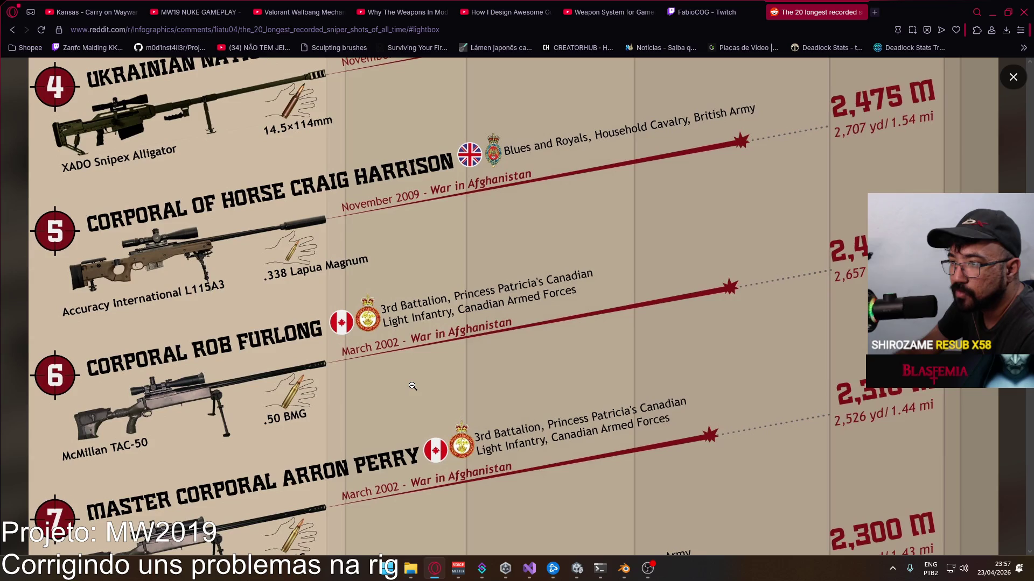
{"action": "scroll", "coordinate": [412, 386], "scroll_direction": "down", "scroll_amount": 2}
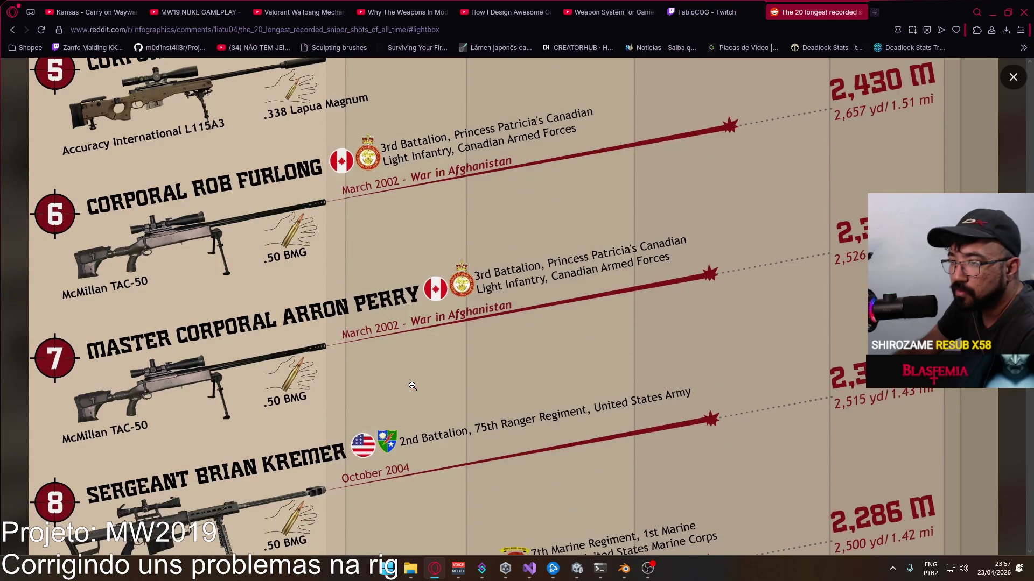
{"action": "scroll", "coordinate": [412, 386], "scroll_direction": "down", "scroll_amount": 2}
{"action": "scroll", "coordinate": [412, 386], "scroll_direction": "down", "scroll_amount": 2}
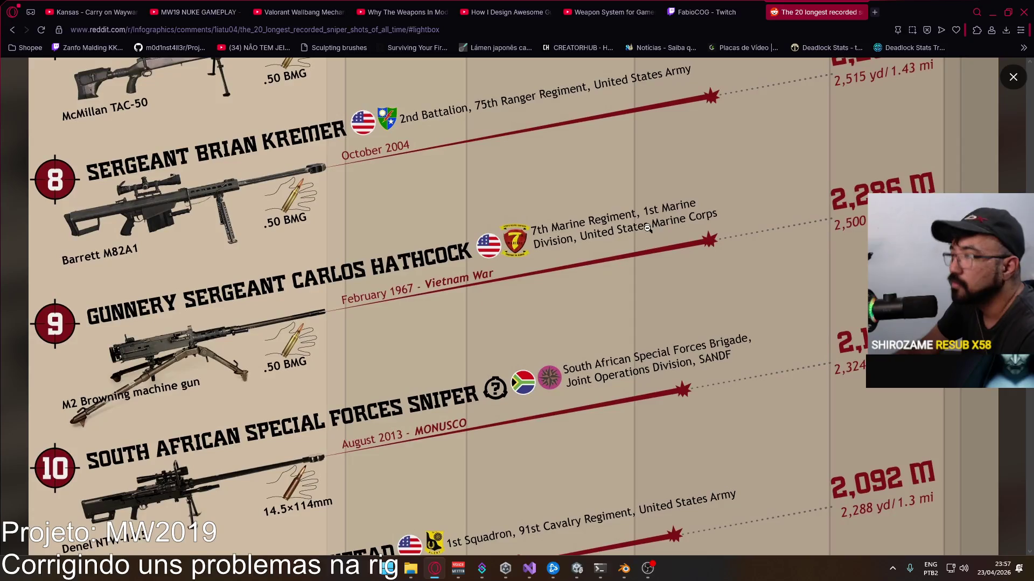
Step: Close the Reddit tab, return to Blender and view the rifle and hands from the right side
{"action": "left_click", "coordinate": [706, 12]}
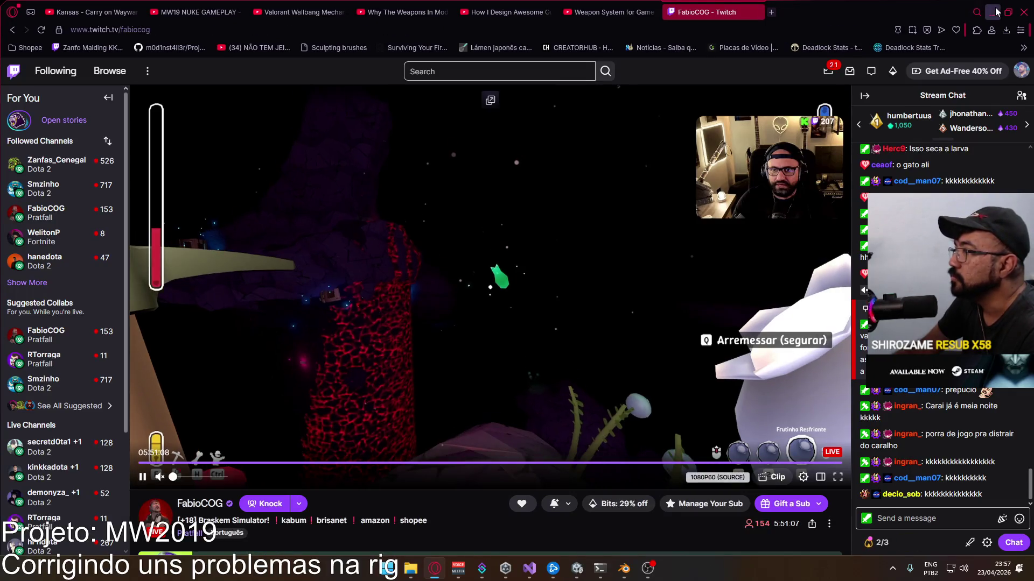
{"action": "key", "text": "alt+Tab"}
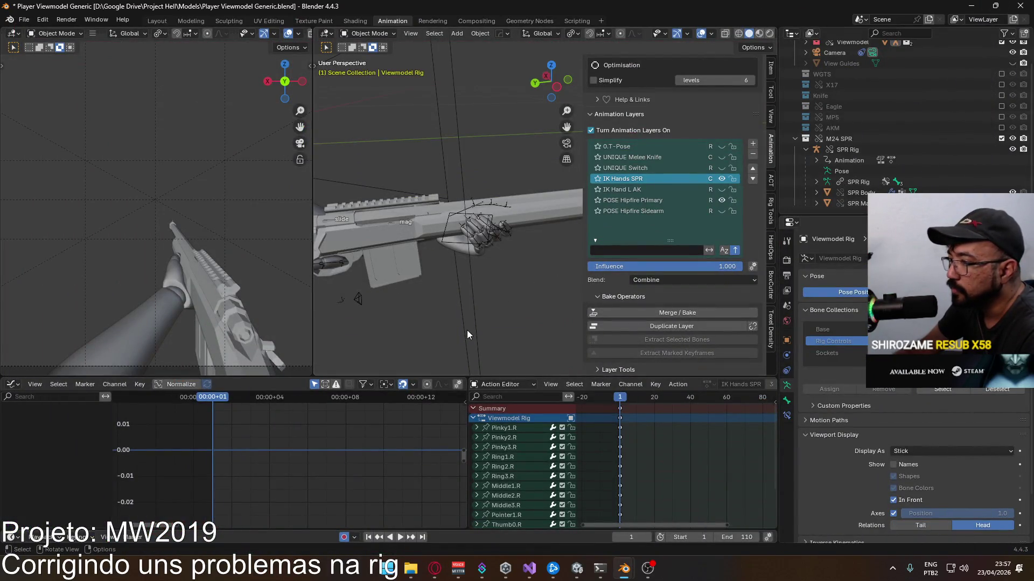
{"action": "mouse_move", "coordinate": [469, 288]}
{"action": "middle_mouse_down"}
{"action": "mouse_move", "coordinate": [487, 299]}
{"action": "mouse_move", "coordinate": [464, 360]}
{"action": "middle_mouse_up"}
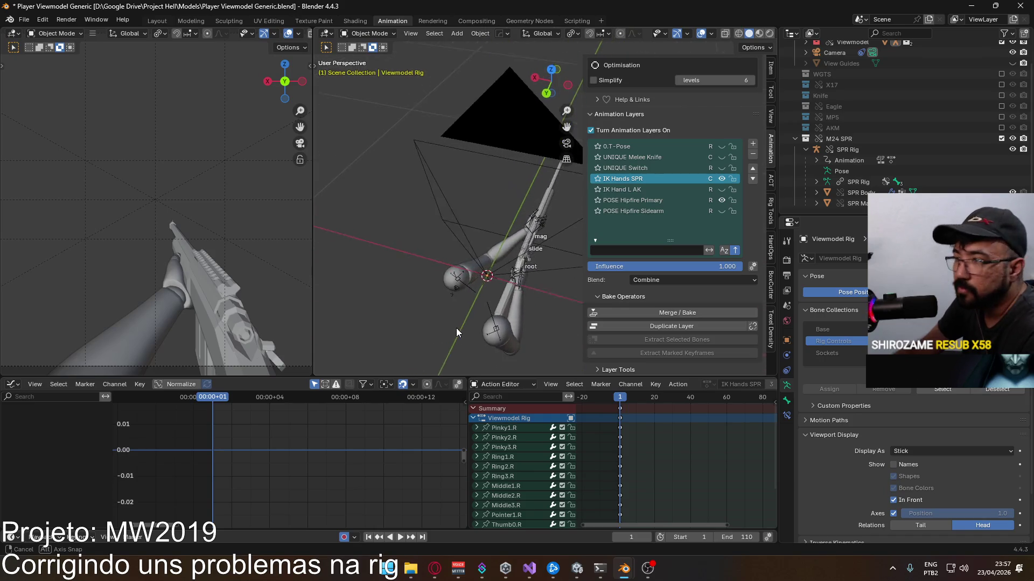
{"action": "mouse_move", "coordinate": [465, 362]}
{"action": "middle_mouse_down"}
{"action": "mouse_move", "coordinate": [429, 257]}
{"action": "mouse_move", "coordinate": [469, 248]}
{"action": "middle_mouse_up"}
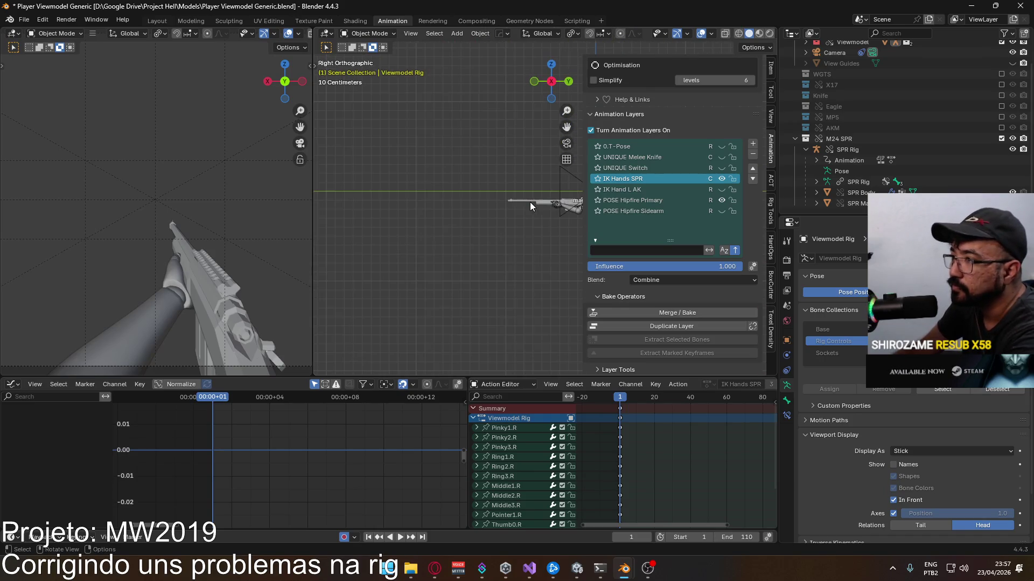
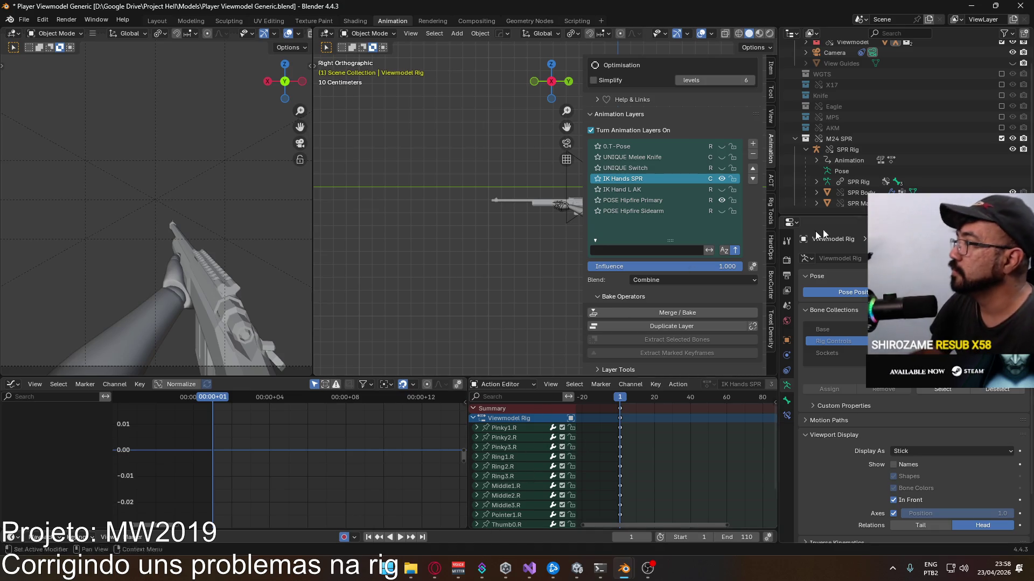
{"action": "scroll", "coordinate": [476, 246], "scroll_direction": "up", "scroll_amount": 2}
Step: On the SPR Rig, set the hipfire layer to Replace and add a new POSE ADS.001 layer with Replace blending
{"action": "mouse_move", "coordinate": [488, 248]}
{"action": "middle_mouse_down", "text": "shift"}
{"action": "mouse_move", "coordinate": [383, 274]}
{"action": "mouse_move", "coordinate": [593, 206]}
{"action": "middle_mouse_up", "text": "shift"}
{"action": "scroll", "coordinate": [382, 273], "scroll_direction": "up", "scroll_amount": 3}
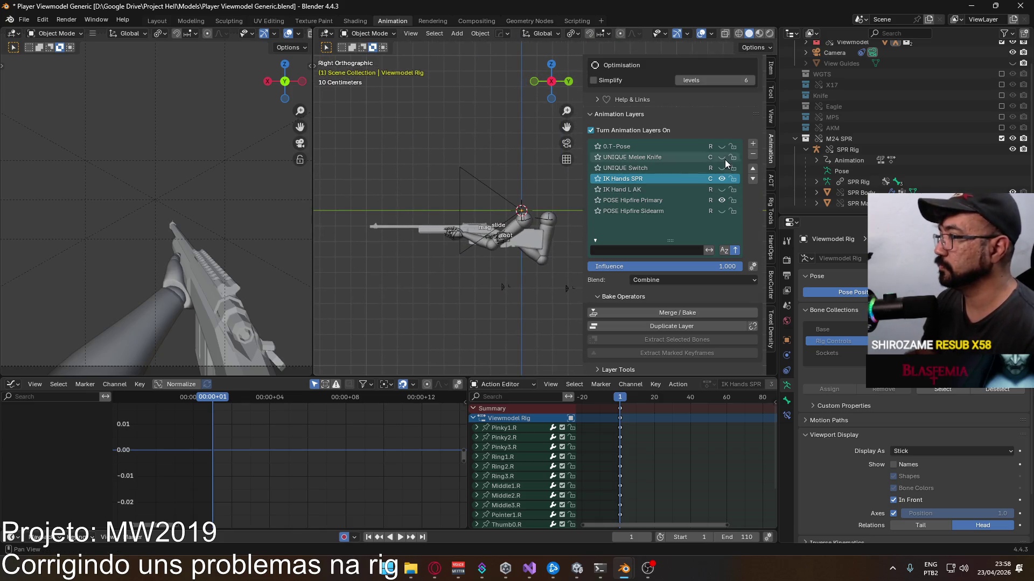
{"action": "scroll", "coordinate": [660, 183], "scroll_direction": "up", "scroll_amount": 2}
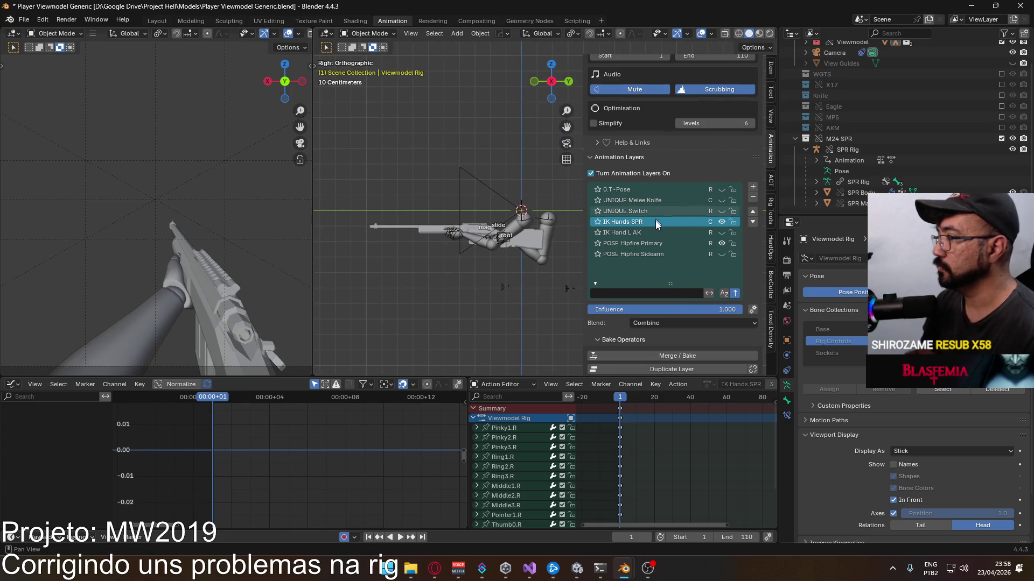
{"action": "left_click", "coordinate": [857, 150]}
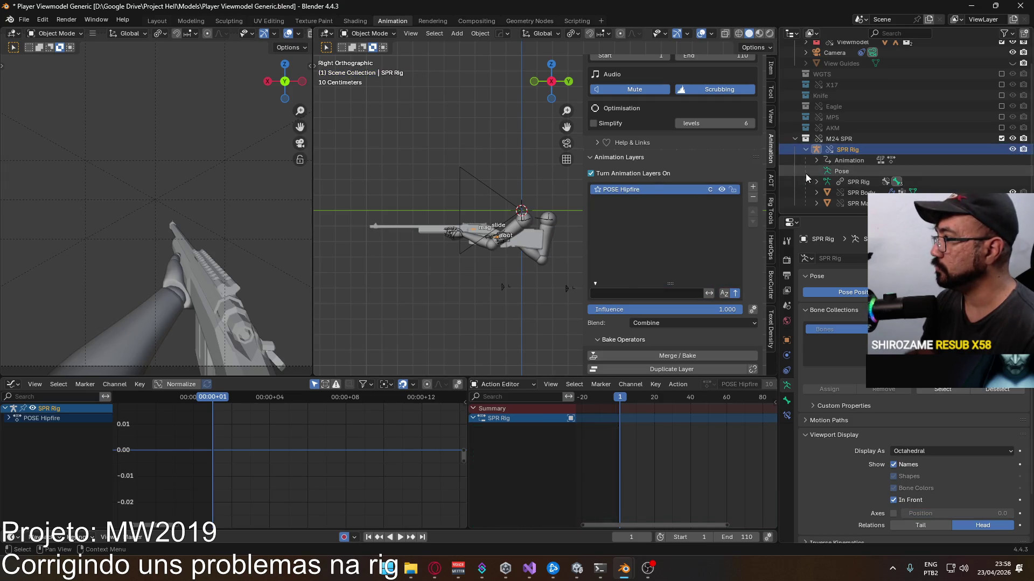
{"action": "scroll", "coordinate": [499, 268], "scroll_direction": "up", "scroll_amount": 2}
{"action": "scroll", "coordinate": [501, 265], "scroll_direction": "up", "scroll_amount": 2}
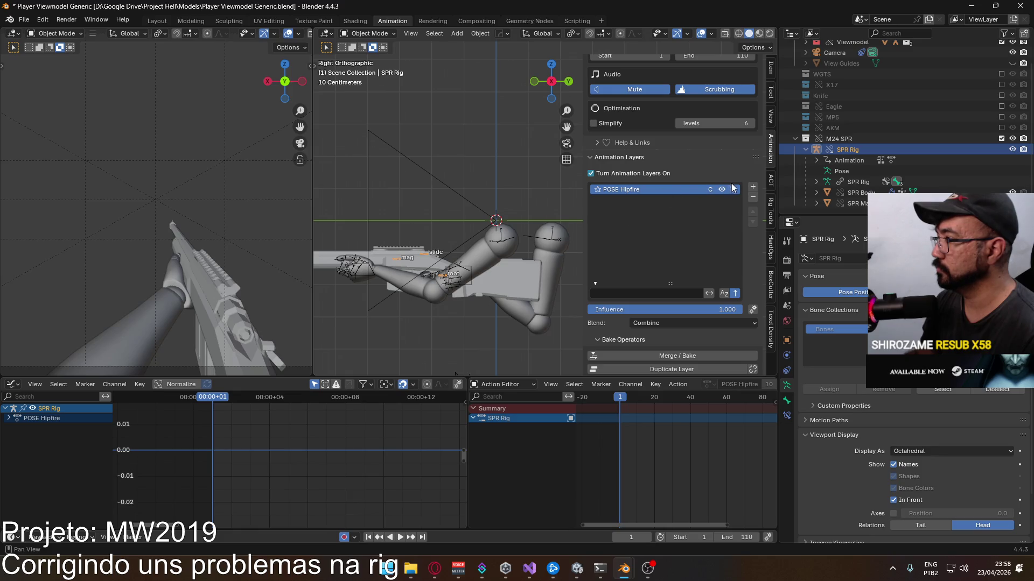
{"action": "left_click", "coordinate": [663, 322]}
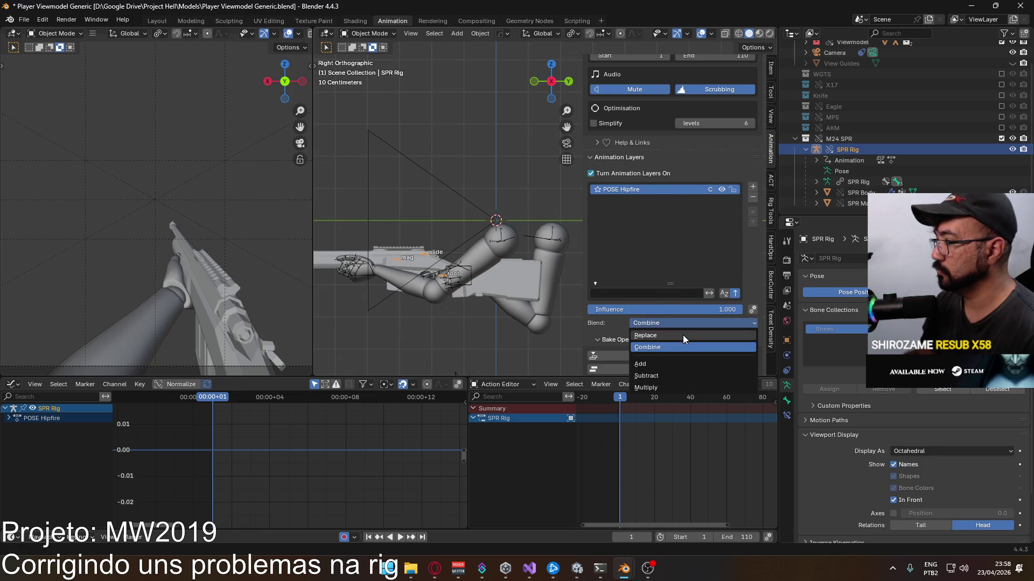
{"action": "left_click", "coordinate": [752, 186]}
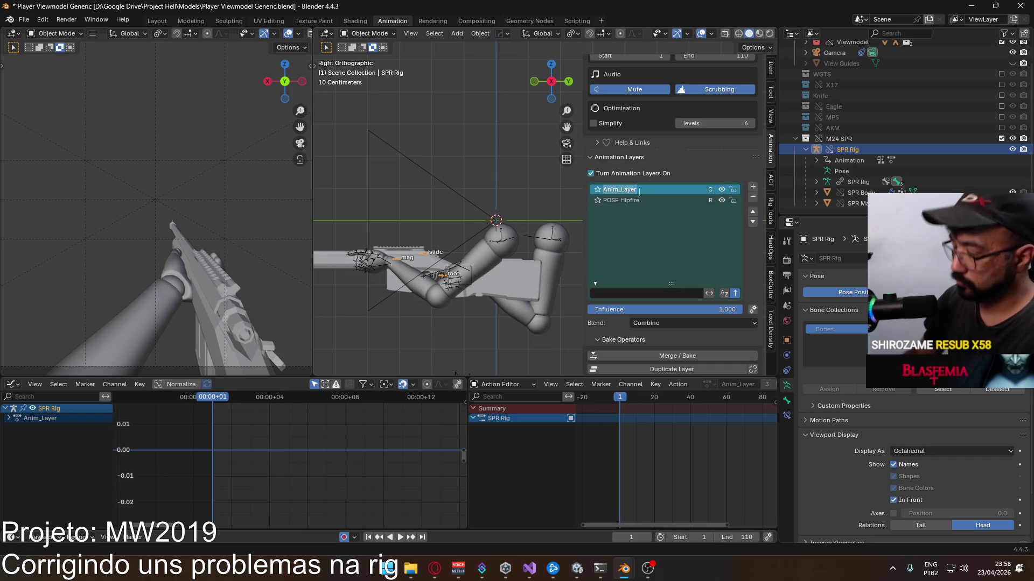
{"action": "type", "text": "POSE ADS"}
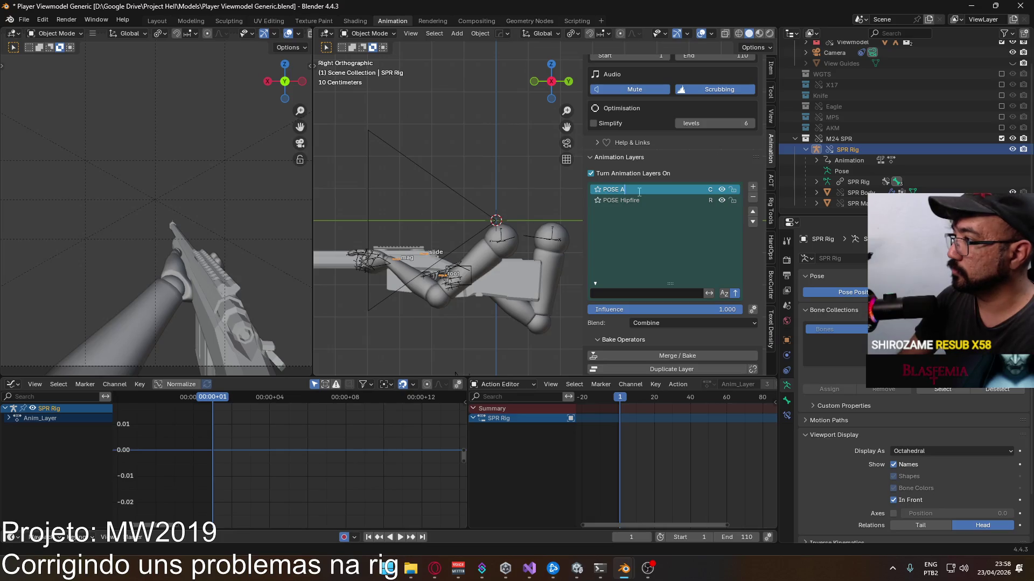
{"action": "key", "text": "Return"}
{"action": "left_click", "coordinate": [694, 326]}
Step: Enter Pose Mode, select the root bone, cancel a trial move and show its Item transform values
{"action": "left_click", "coordinate": [369, 33]}
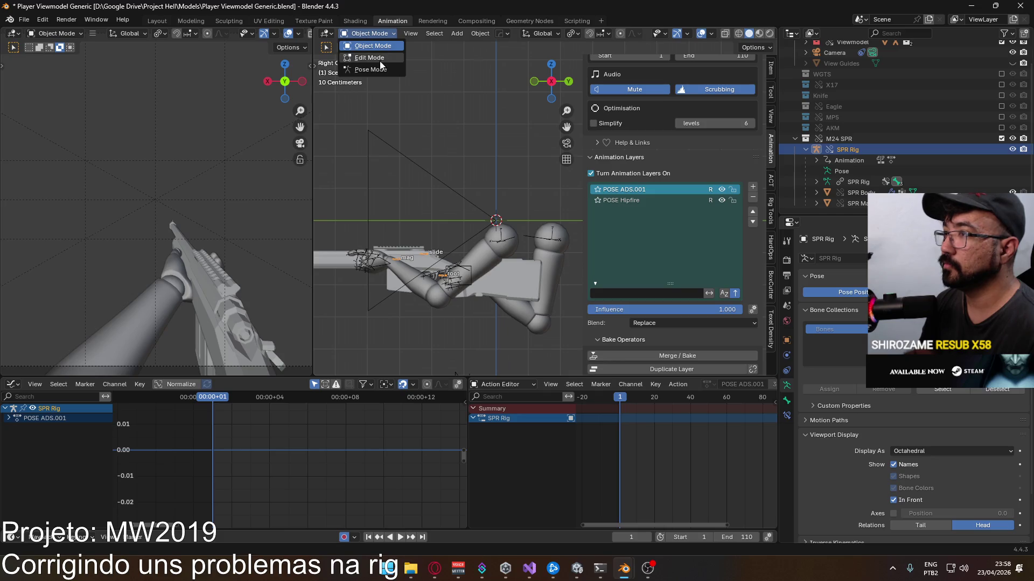
{"action": "left_click", "coordinate": [367, 68]}
{"action": "key", "text": "g"}
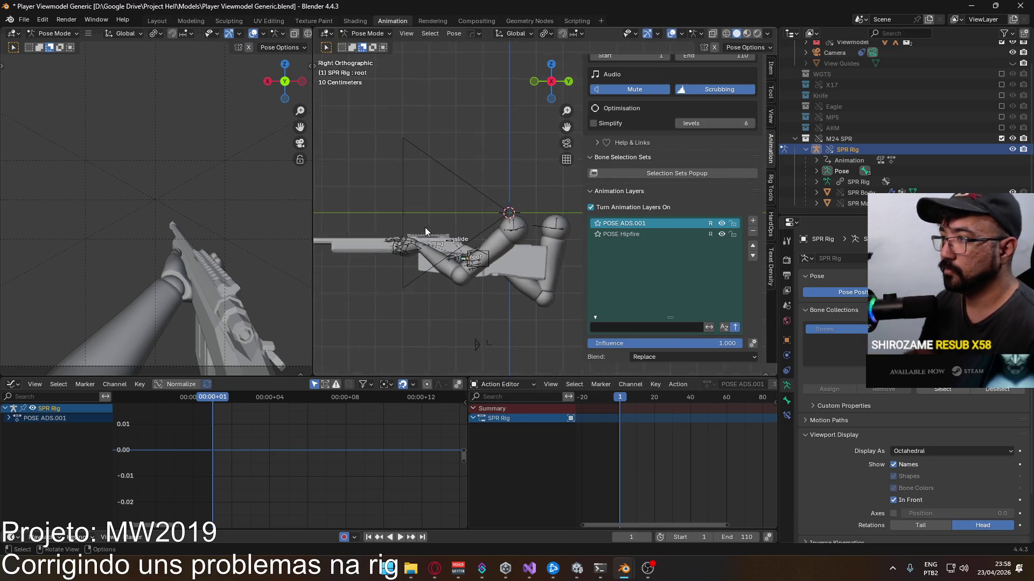
{"action": "left_click", "coordinate": [470, 232]}
{"action": "key", "text": "g"}
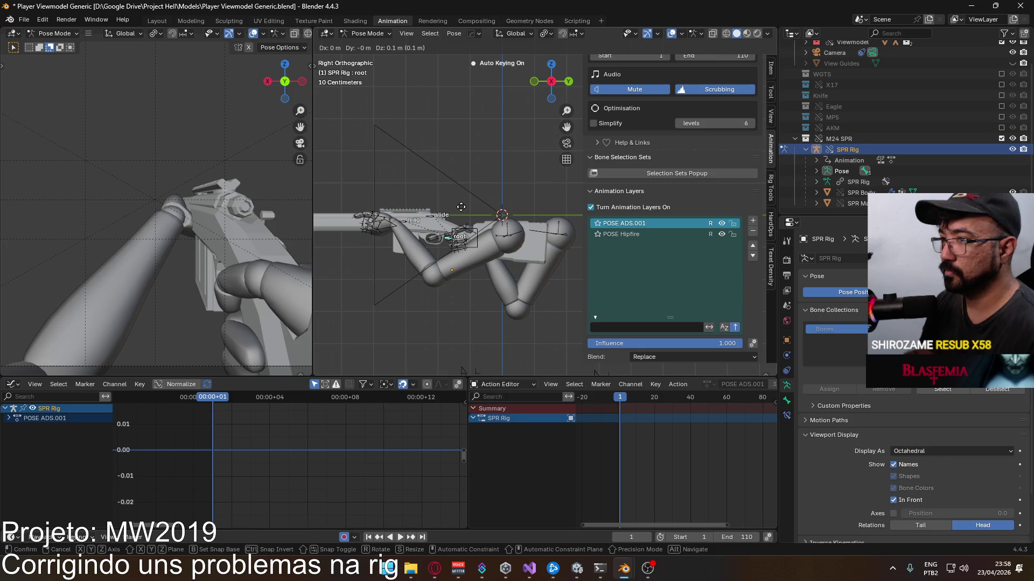
{"action": "right_click", "coordinate": [461, 206]}
{"action": "scroll", "coordinate": [726, 113], "scroll_direction": "up", "scroll_amount": 2}
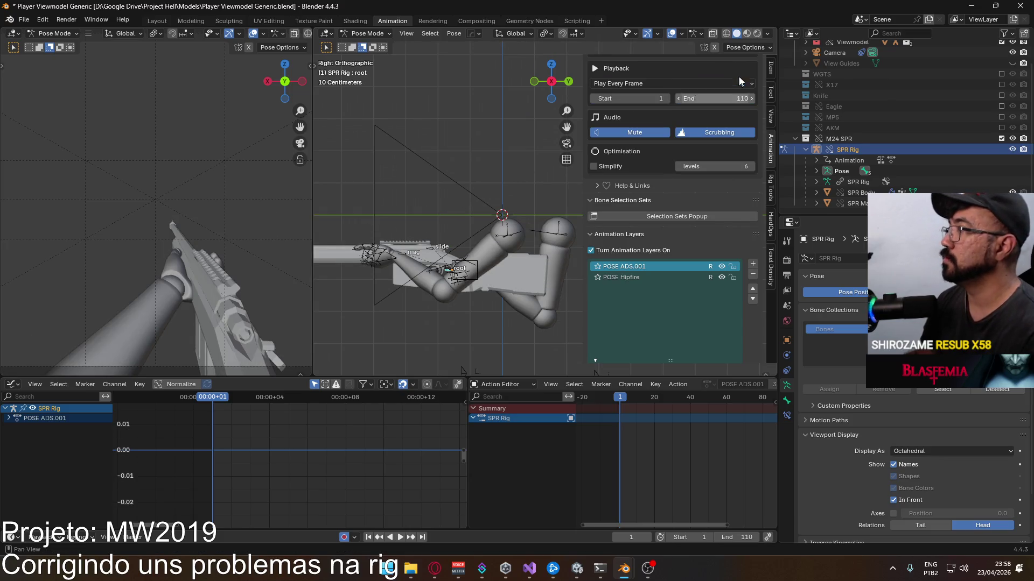
{"action": "left_click", "coordinate": [770, 65]}
{"action": "middle_click_drag", "start_coordinate": [680, 97], "coordinate": [554, 195]}
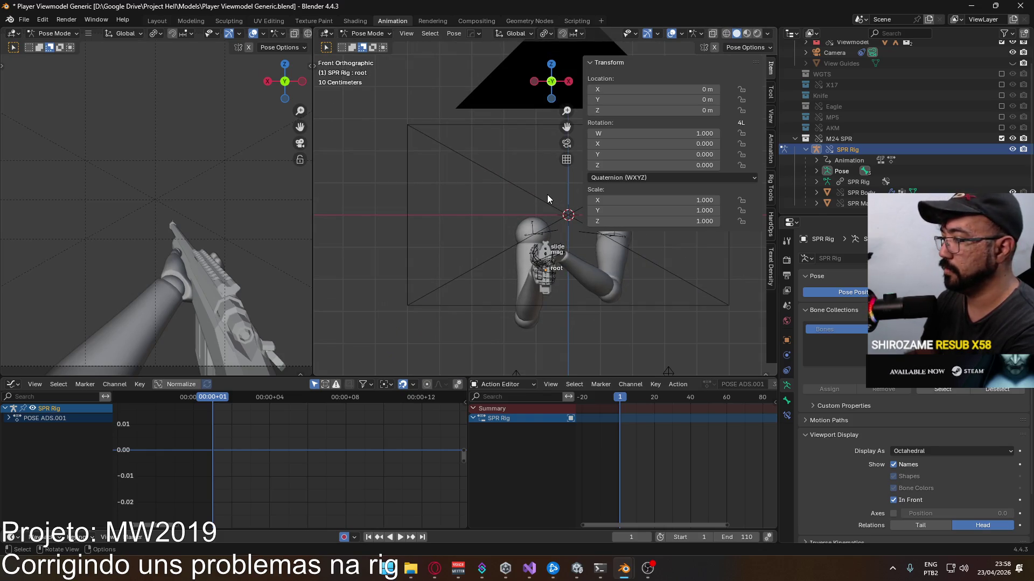
Step: Keyframe the SPR root bone's location and rotation in the ADS layer, then return to Object Mode
{"action": "key", "text": "i"}
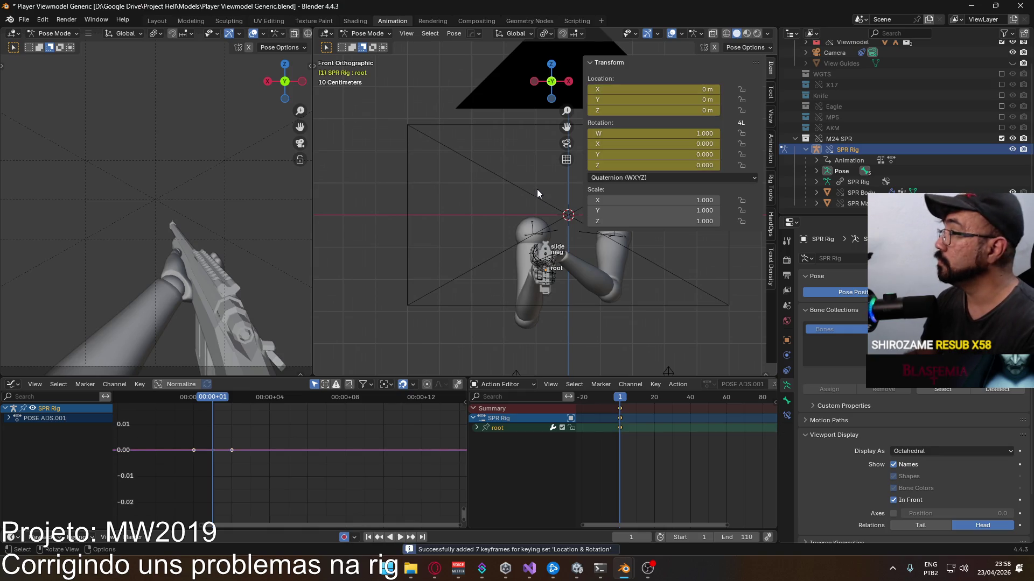
{"action": "middle_click_drag", "start_coordinate": [508, 219], "coordinate": [495, 269]}
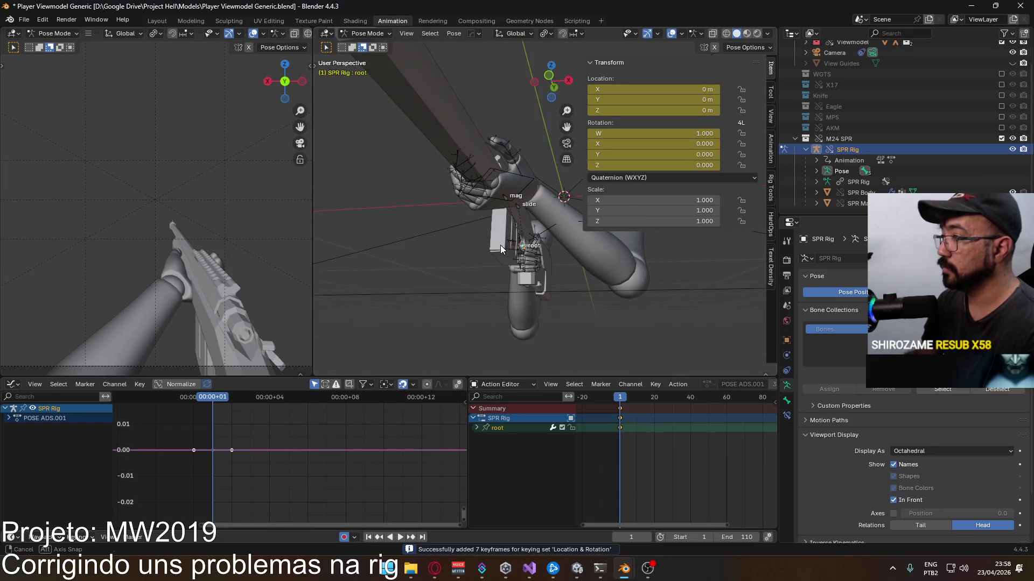
{"action": "middle_click_drag", "start_coordinate": [494, 268], "coordinate": [500, 245]}
{"action": "left_click", "coordinate": [361, 33]}
{"action": "left_click", "coordinate": [361, 40]}
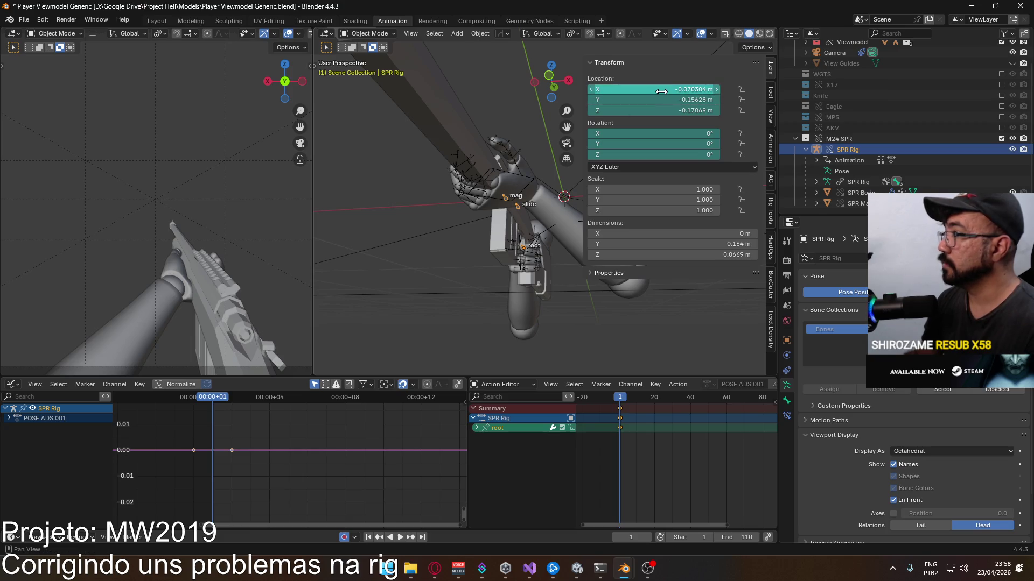
{"action": "middle_click_drag", "start_coordinate": [504, 175], "coordinate": [483, 232]}
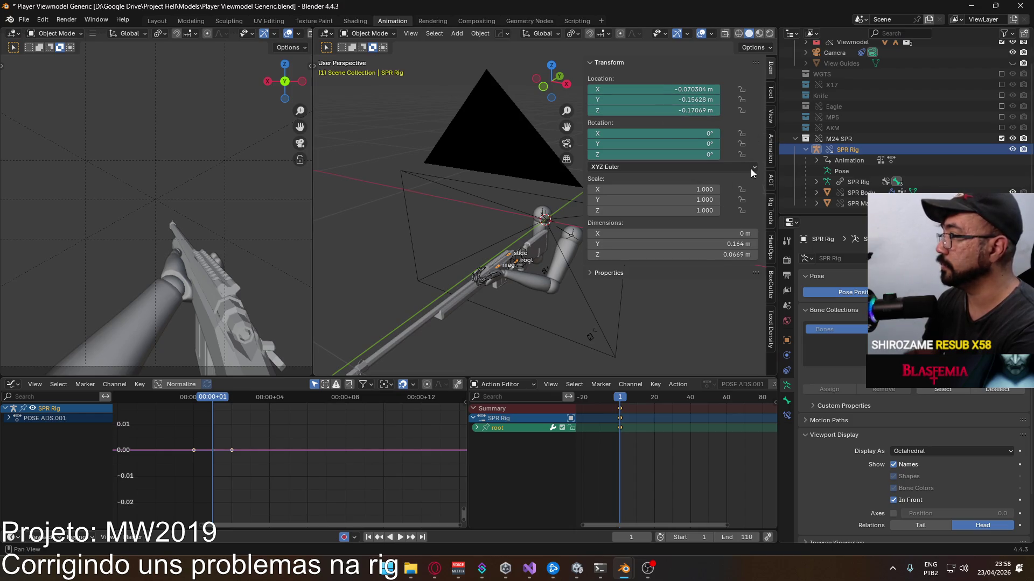
Step: Make POSE Hipfire the active layer, reset the SPR Rig object's location to zero, and re-enter Pose Mode
{"action": "left_click", "coordinate": [770, 148]}
{"action": "scroll", "coordinate": [697, 217], "scroll_direction": "down", "scroll_amount": 5}
{"action": "scroll", "coordinate": [646, 266], "scroll_direction": "down", "scroll_amount": 3}
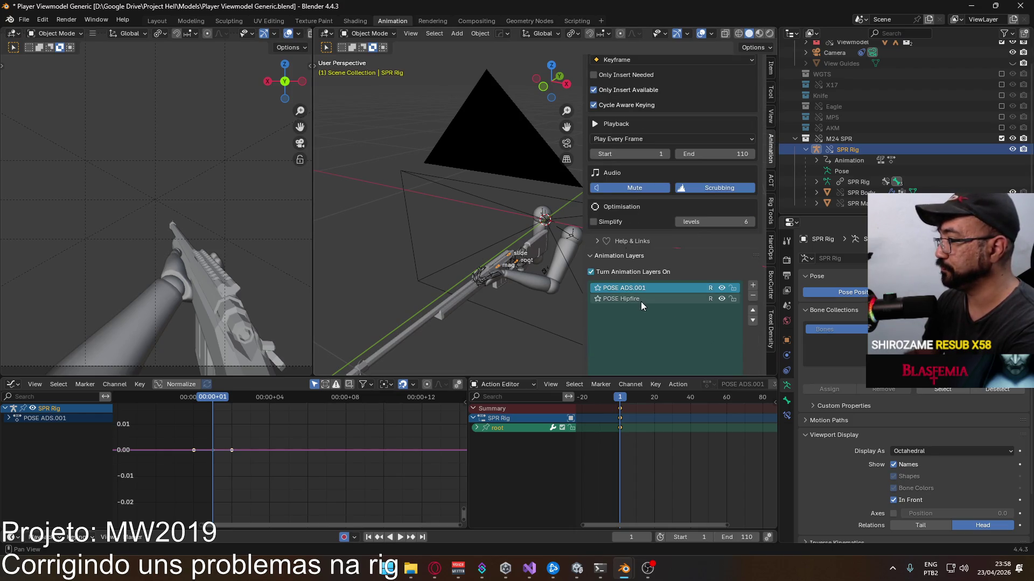
{"action": "left_click", "coordinate": [646, 300]}
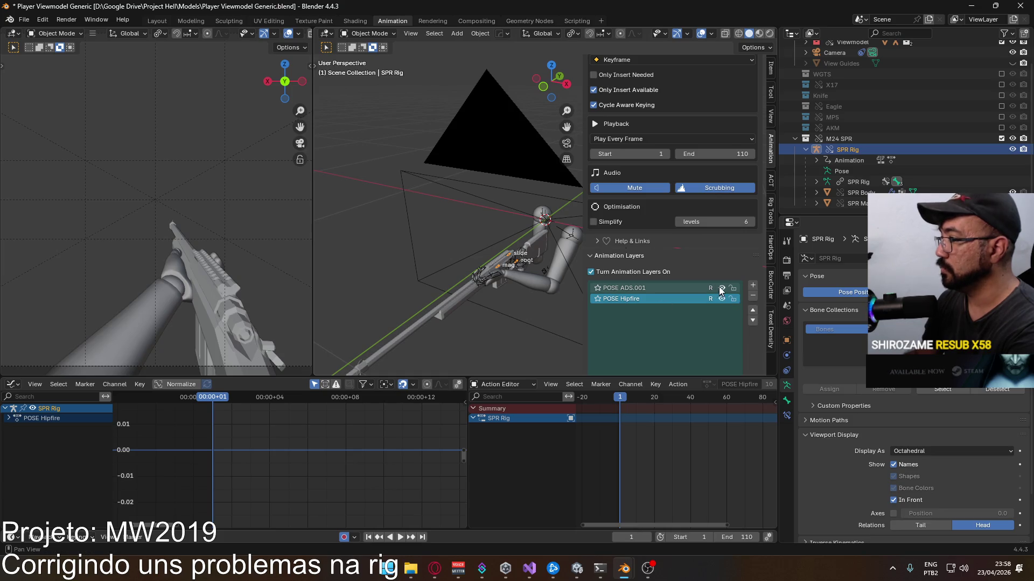
{"action": "scroll", "coordinate": [745, 171], "scroll_direction": "up", "scroll_amount": 4}
{"action": "scroll", "coordinate": [745, 171], "scroll_direction": "up", "scroll_amount": 3}
{"action": "left_click", "coordinate": [769, 69]}
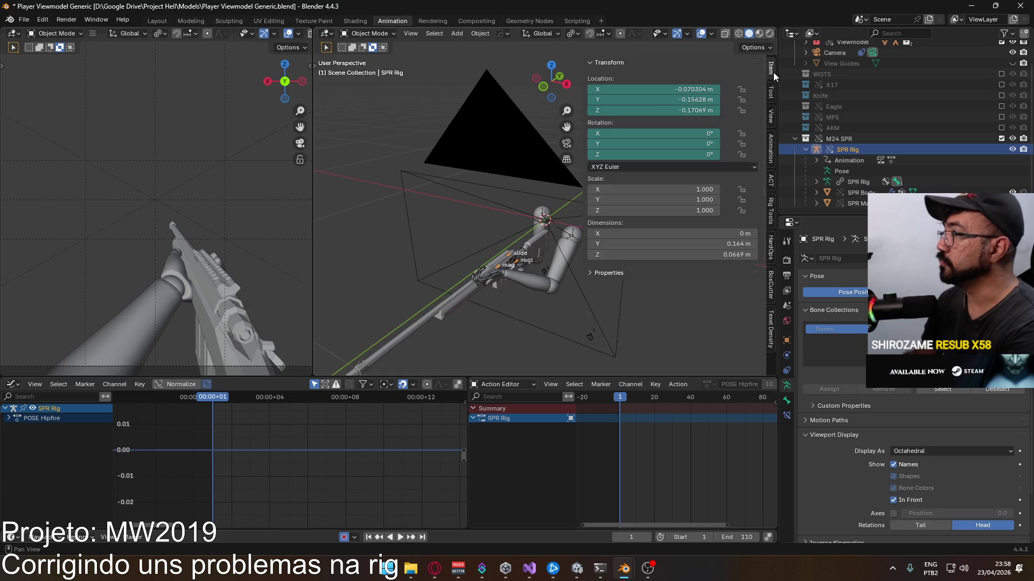
{"action": "key", "text": "BackSpace"}
{"action": "type", "text": "0"}
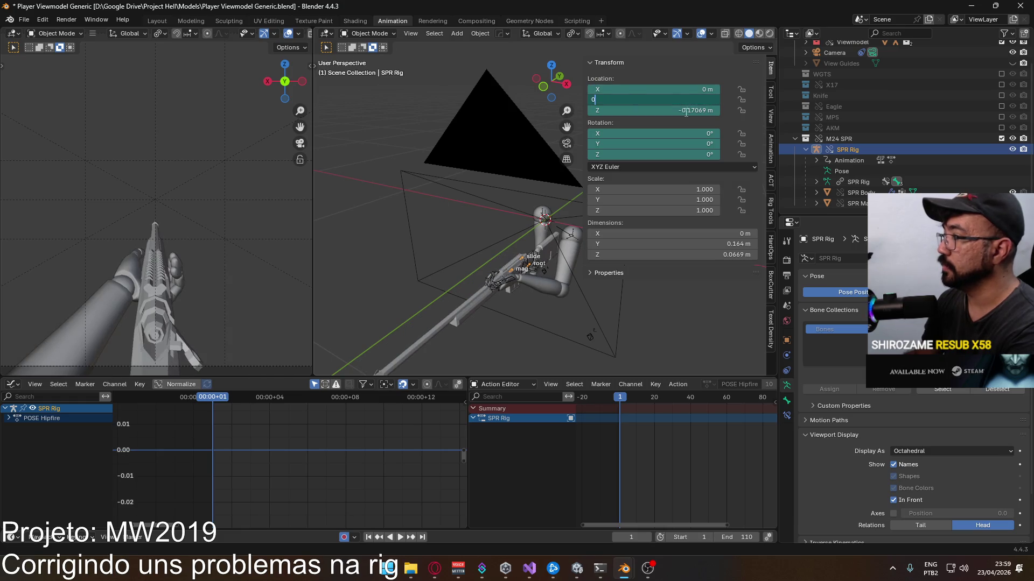
{"action": "key", "text": "BackSpace"}
{"action": "key", "text": "BackSpace"}
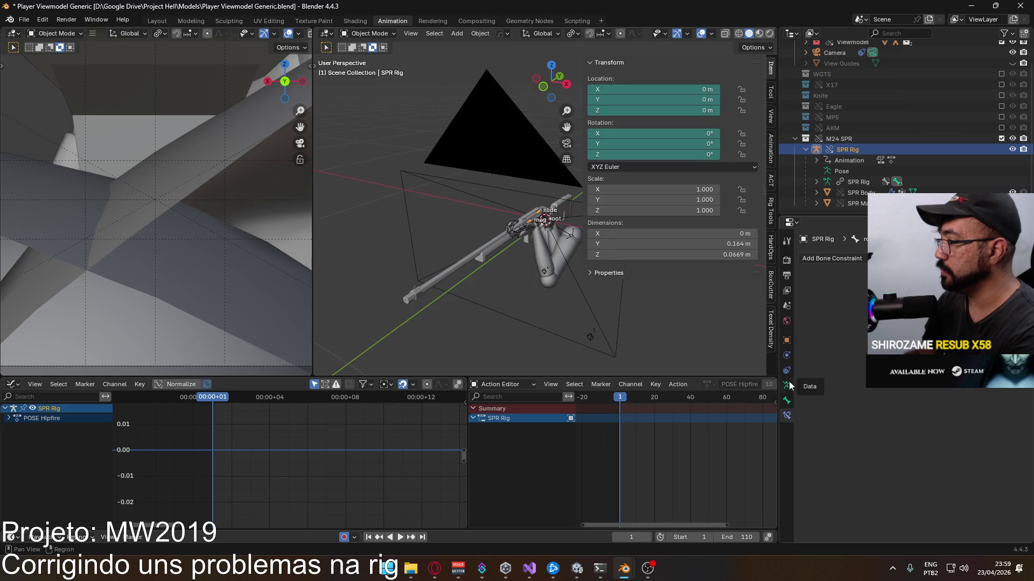
{"action": "scroll", "coordinate": [529, 237], "scroll_direction": "up", "scroll_amount": 3}
{"action": "left_click", "coordinate": [368, 33]}
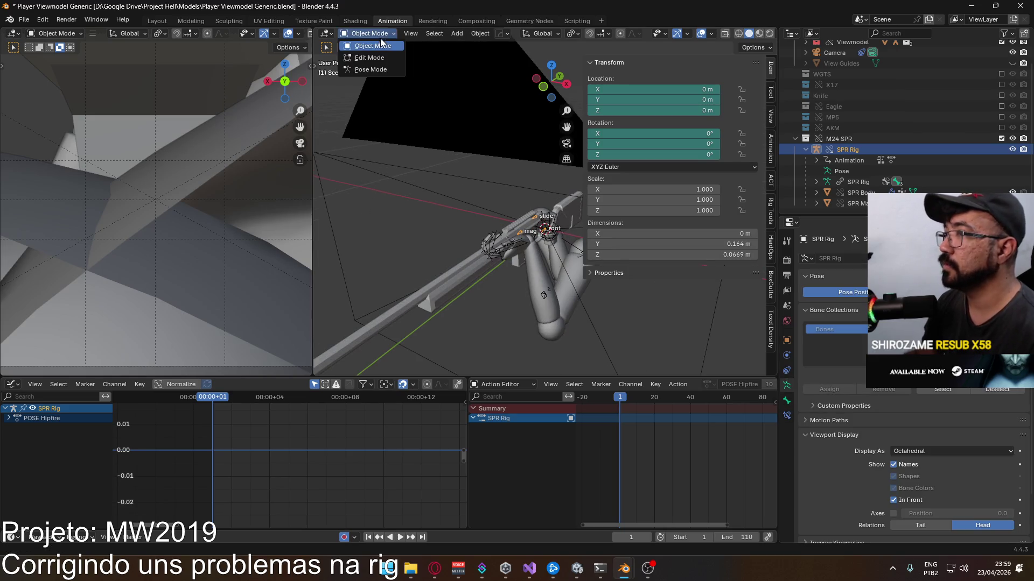
{"action": "left_click", "coordinate": [369, 66]}
{"action": "scroll", "coordinate": [543, 210], "scroll_direction": "up", "scroll_amount": 3}
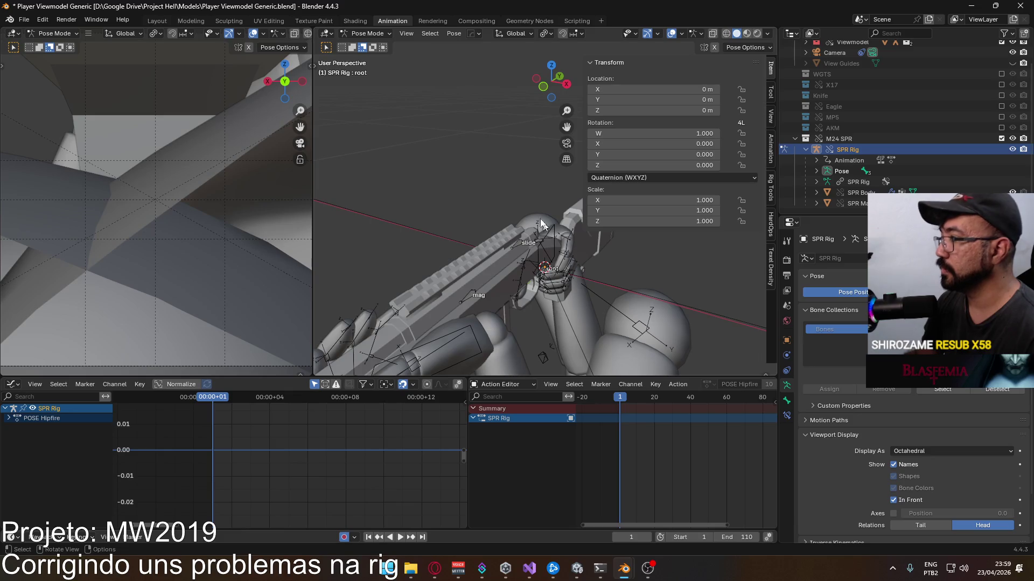
Step: Pose the Viewmodel Rig, select HandIK.R and show the MP5 collection beside the SPR for reference
{"action": "left_click", "coordinate": [381, 34]}
{"action": "left_click", "coordinate": [379, 49]}
{"action": "left_click", "coordinate": [556, 230]}
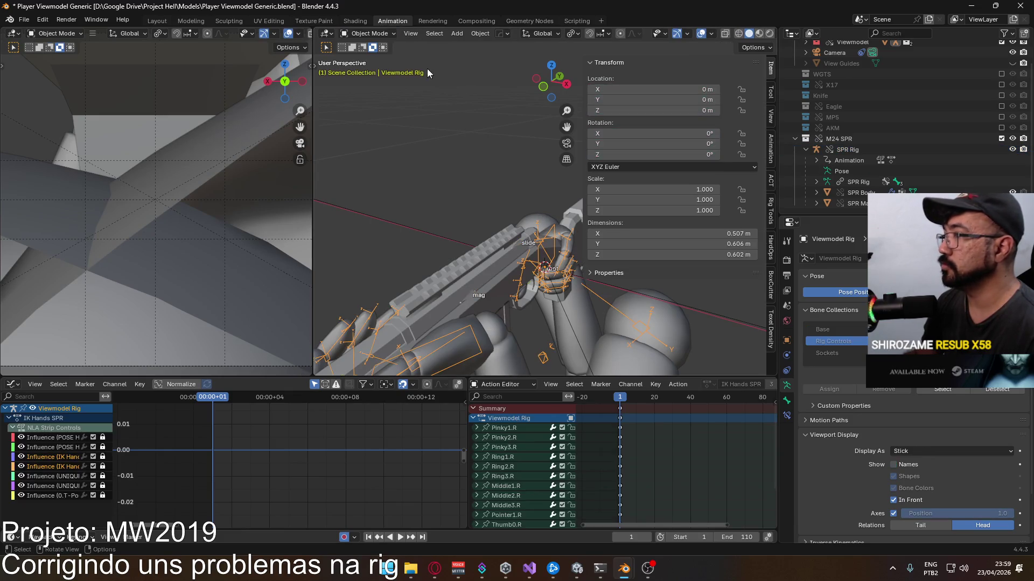
{"action": "left_click", "coordinate": [369, 32]}
{"action": "left_click", "coordinate": [368, 71]}
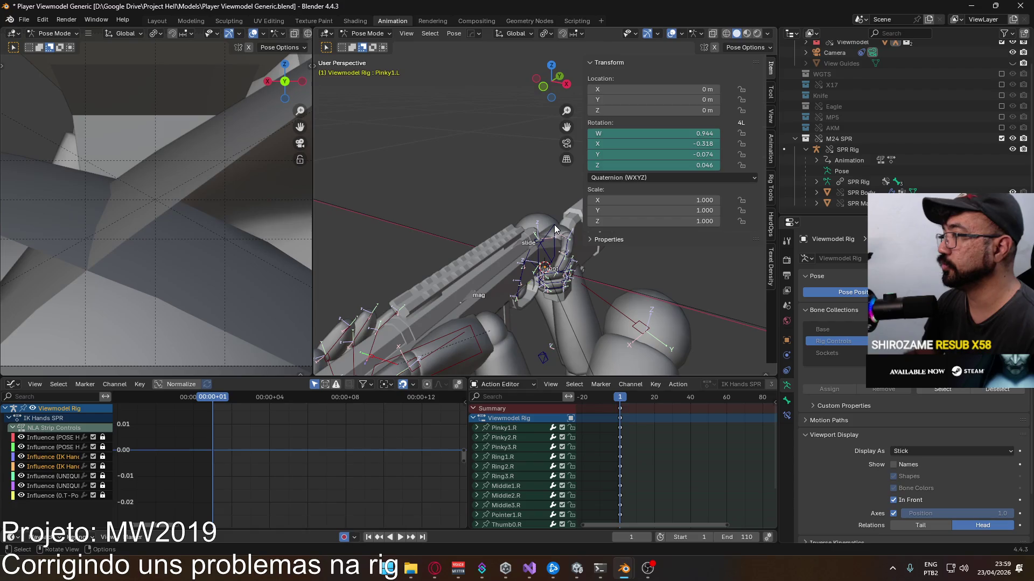
{"action": "left_click", "coordinate": [555, 226]}
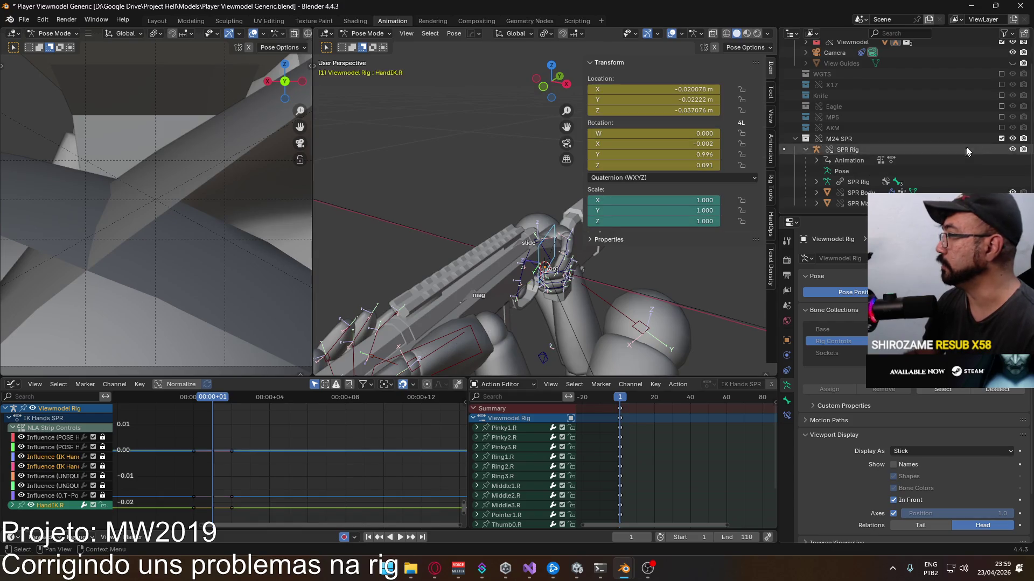
{"action": "left_click", "coordinate": [1000, 117]}
{"action": "mouse_move", "coordinate": [498, 196]}
{"action": "middle_mouse_down"}
{"action": "mouse_move", "coordinate": [541, 213]}
{"action": "mouse_move", "coordinate": [501, 201]}
{"action": "mouse_move", "coordinate": [557, 176]}
{"action": "middle_mouse_up"}
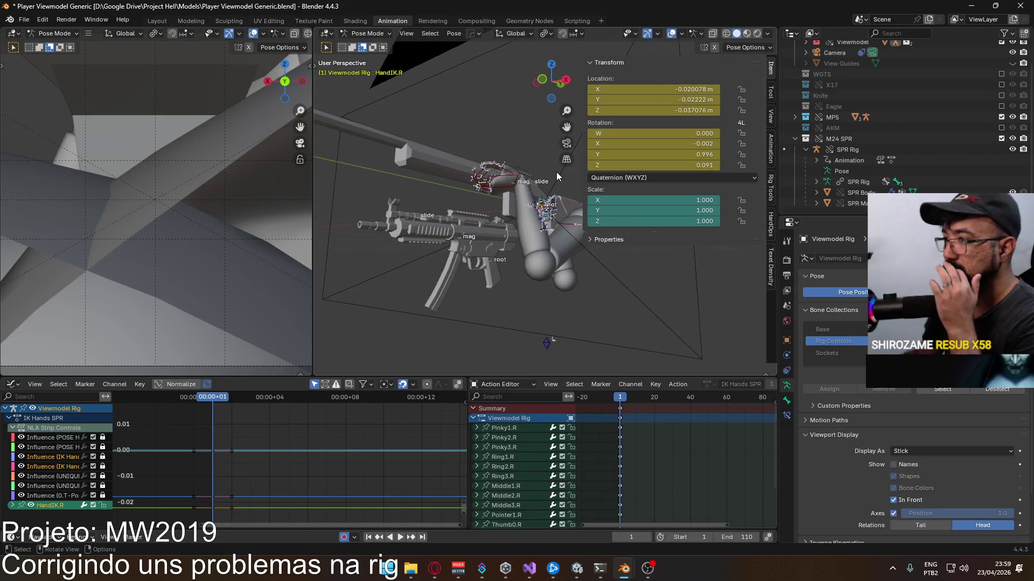
Step: Make the SPR Rig active again in Pose Mode and review the transform pivot options
{"action": "left_click", "coordinate": [361, 34]}
{"action": "middle_click_drag", "start_coordinate": [453, 195], "coordinate": [508, 210]}
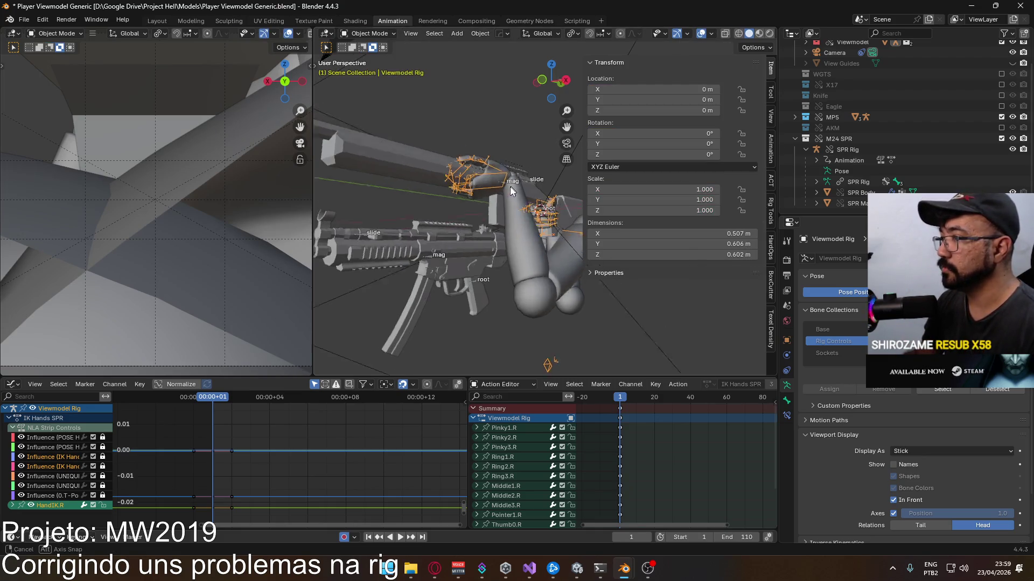
{"action": "left_click", "coordinate": [506, 197]}
{"action": "left_click", "coordinate": [368, 33]}
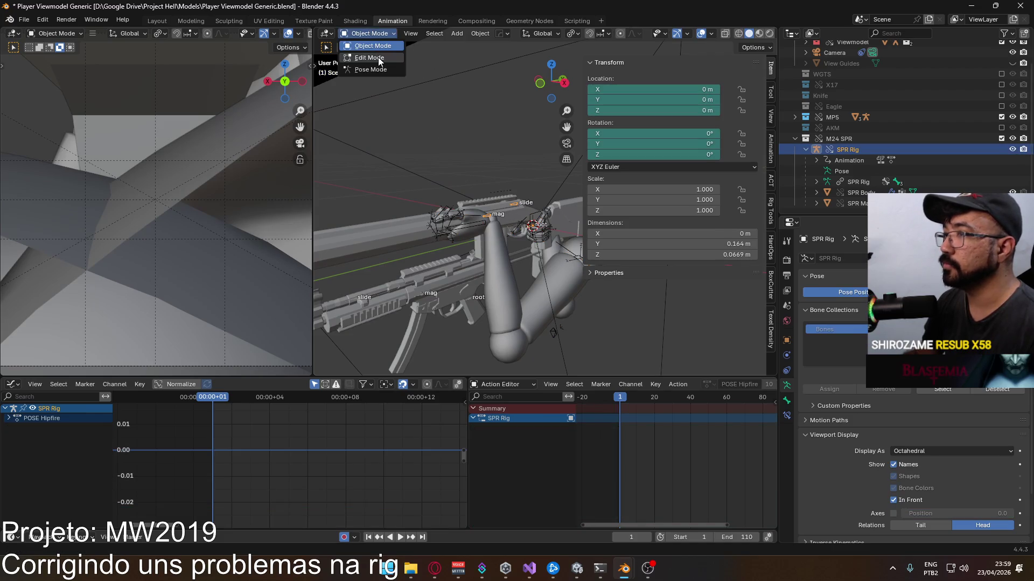
{"action": "left_click", "coordinate": [379, 71]}
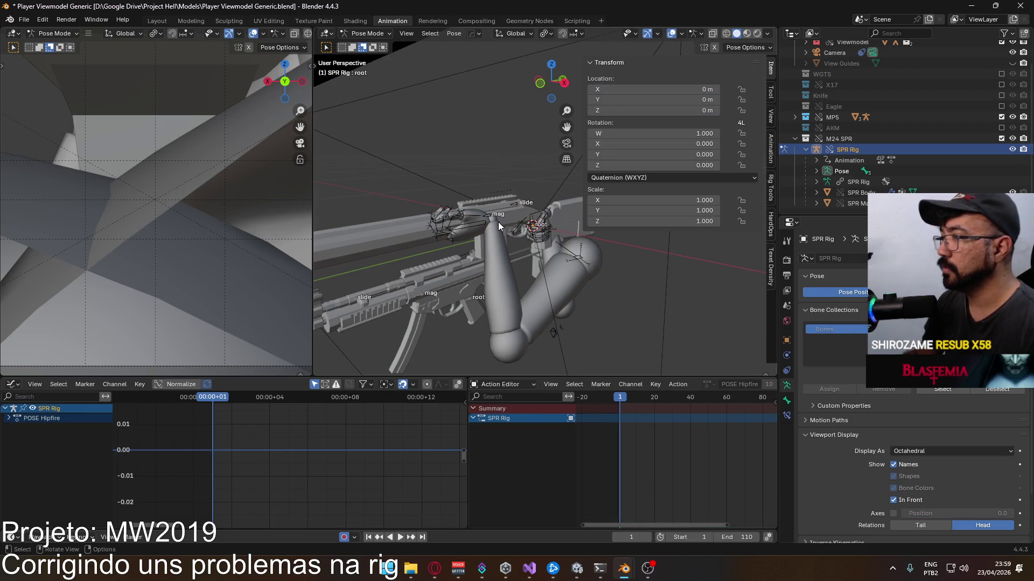
{"action": "left_click", "coordinate": [541, 34]}
{"action": "left_click", "coordinate": [547, 33]}
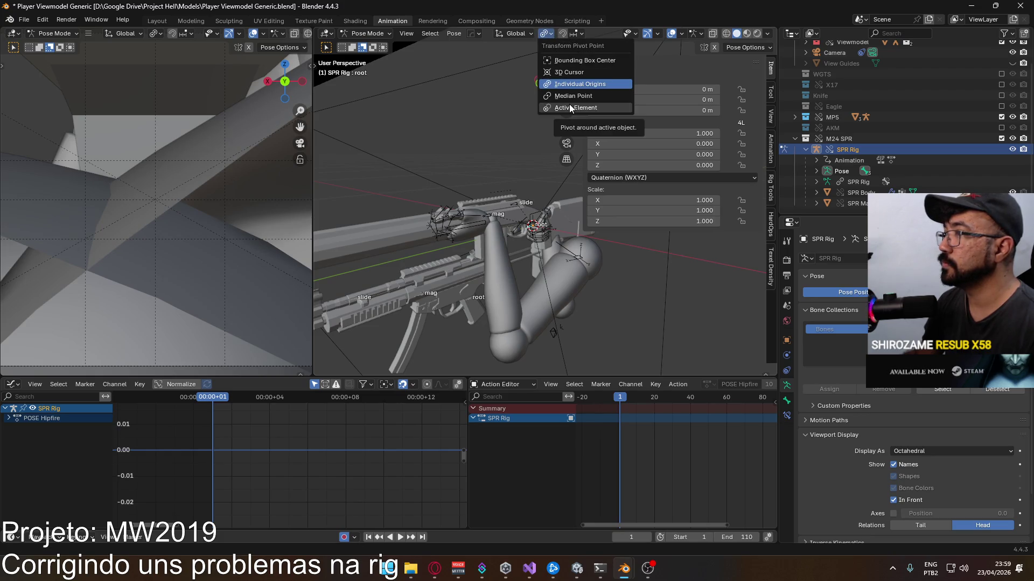
Step: Set snapping and try moving the root bone to a snapped position, undoing the first attempt
{"action": "left_click", "coordinate": [571, 34]}
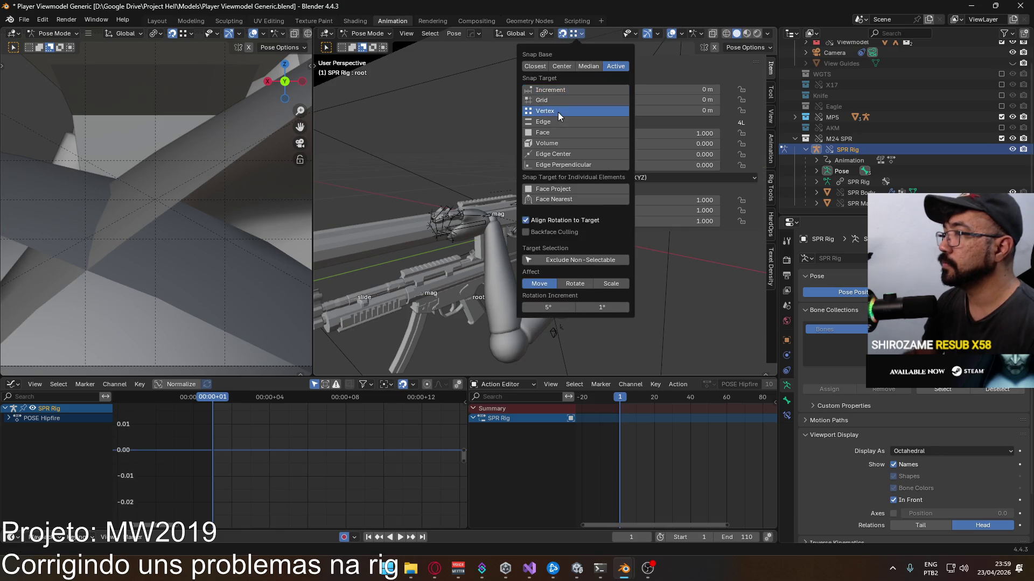
{"action": "middle_click_drag", "start_coordinate": [470, 173], "coordinate": [491, 187]}
{"action": "key", "text": "g"}
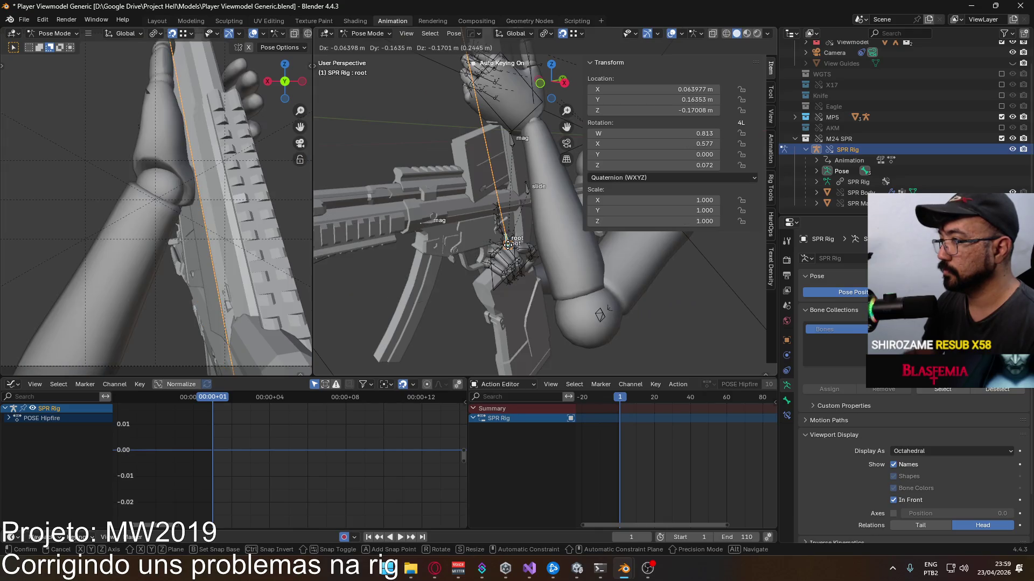
{"action": "key", "text": "Escape"}
{"action": "scroll", "coordinate": [498, 268], "scroll_direction": "up", "scroll_amount": 2}
{"action": "key", "text": "g"}
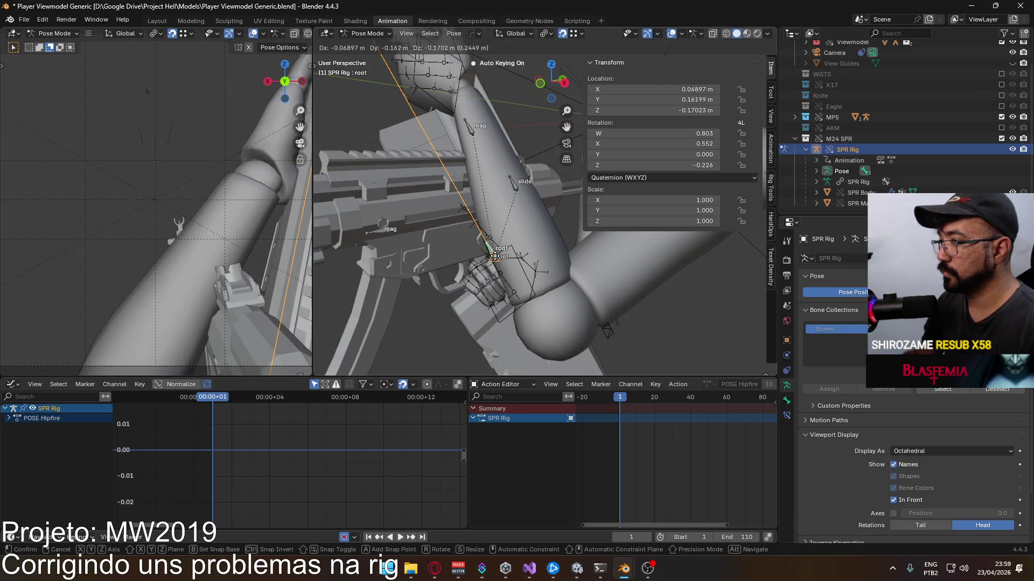
{"action": "left_click", "coordinate": [496, 256]}
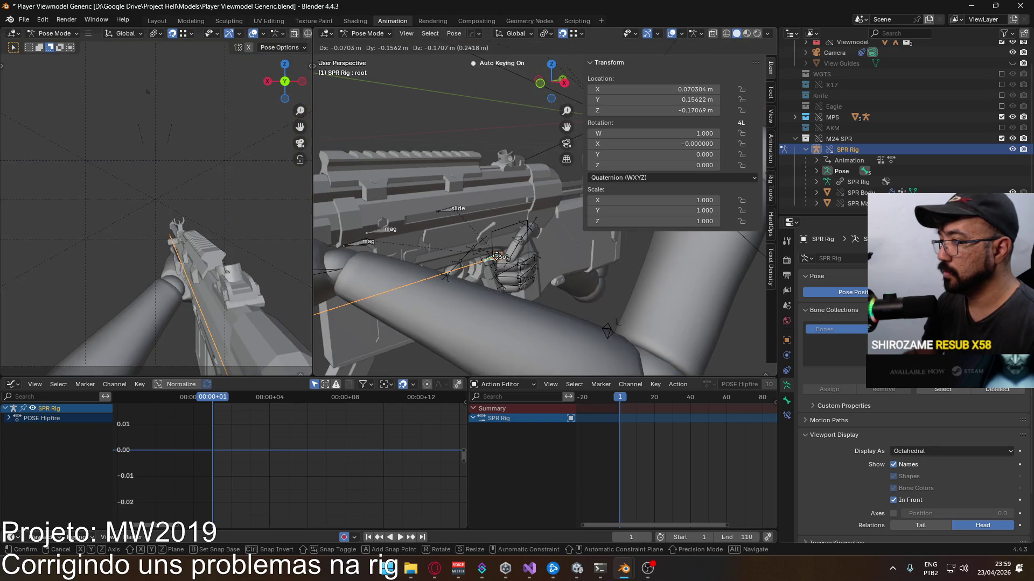
{"action": "mouse_move", "coordinate": [496, 254]}
{"action": "middle_mouse_down"}
{"action": "mouse_move", "coordinate": [506, 219]}
{"action": "mouse_move", "coordinate": [481, 185]}
{"action": "middle_mouse_up"}
{"action": "key", "text": "ctrl+z"}
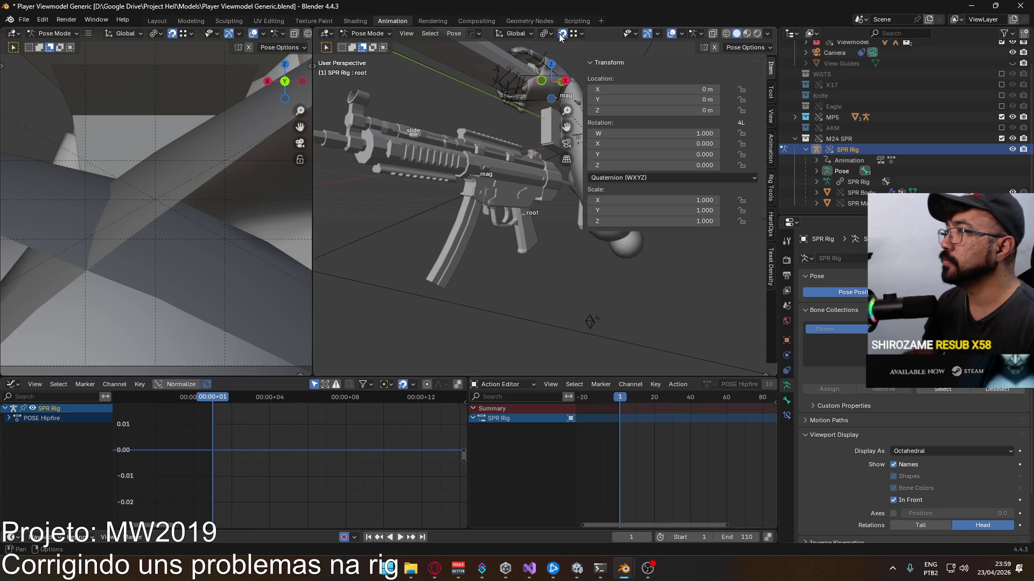
{"action": "left_click", "coordinate": [552, 35]}
{"action": "mouse_move", "coordinate": [573, 33]}
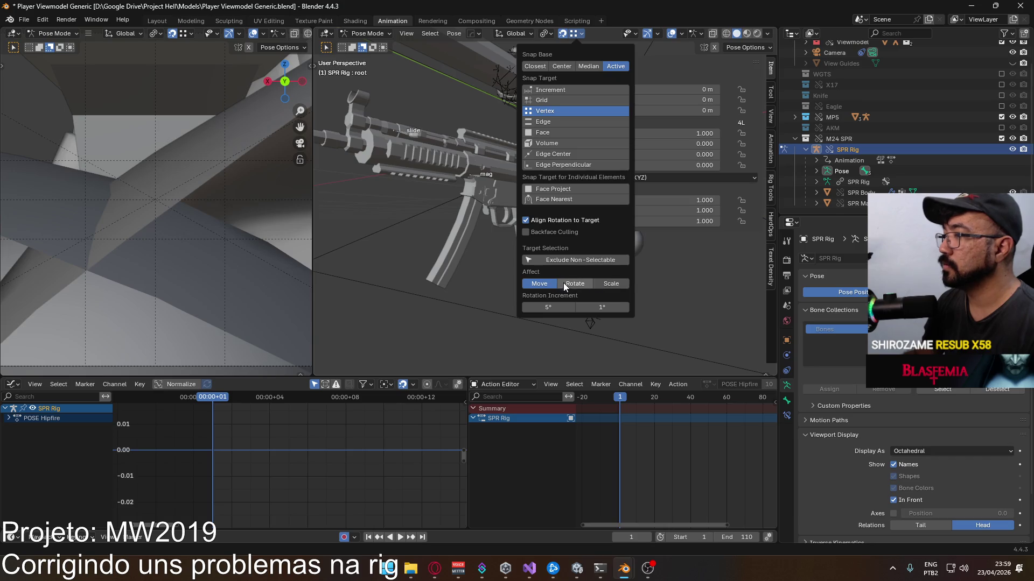
{"action": "scroll", "coordinate": [466, 243], "scroll_direction": "up", "scroll_amount": 3}
Step: Retry until the root bone snaps to its new position, checking the gun bones against the hand
{"action": "key", "text": "g"}
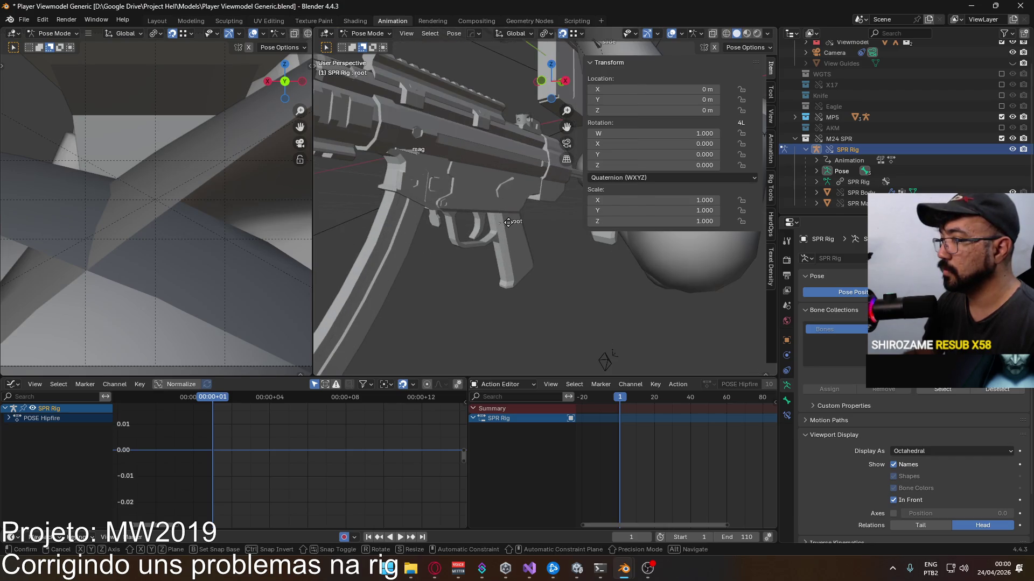
{"action": "left_click", "coordinate": [508, 222]}
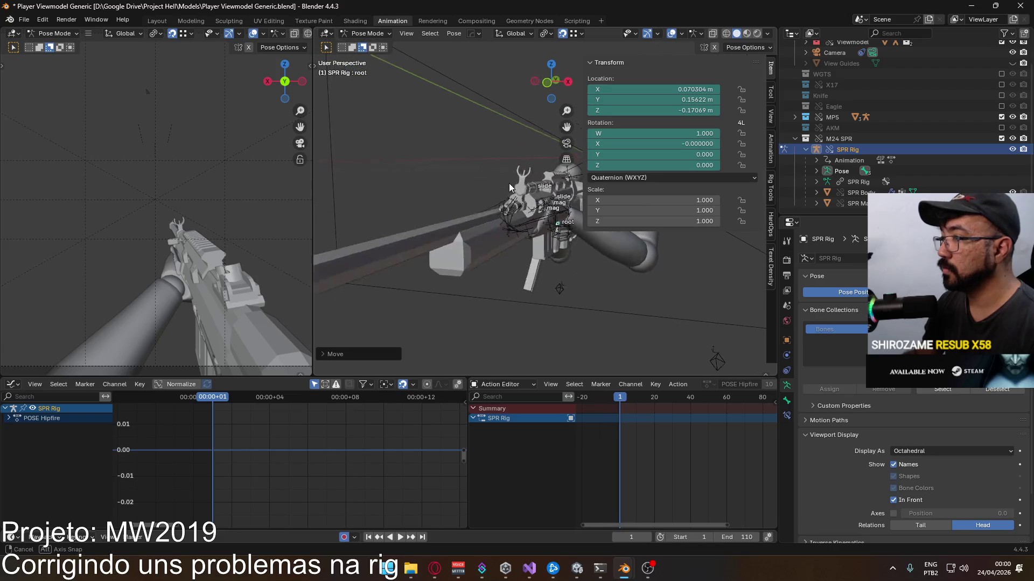
{"action": "mouse_move", "coordinate": [478, 171]}
{"action": "middle_mouse_down"}
{"action": "mouse_move", "coordinate": [503, 191]}
{"action": "mouse_move", "coordinate": [523, 187]}
{"action": "mouse_move", "coordinate": [468, 178]}
{"action": "mouse_move", "coordinate": [485, 194]}
{"action": "middle_mouse_up"}
{"action": "key", "text": "ctrl+z"}
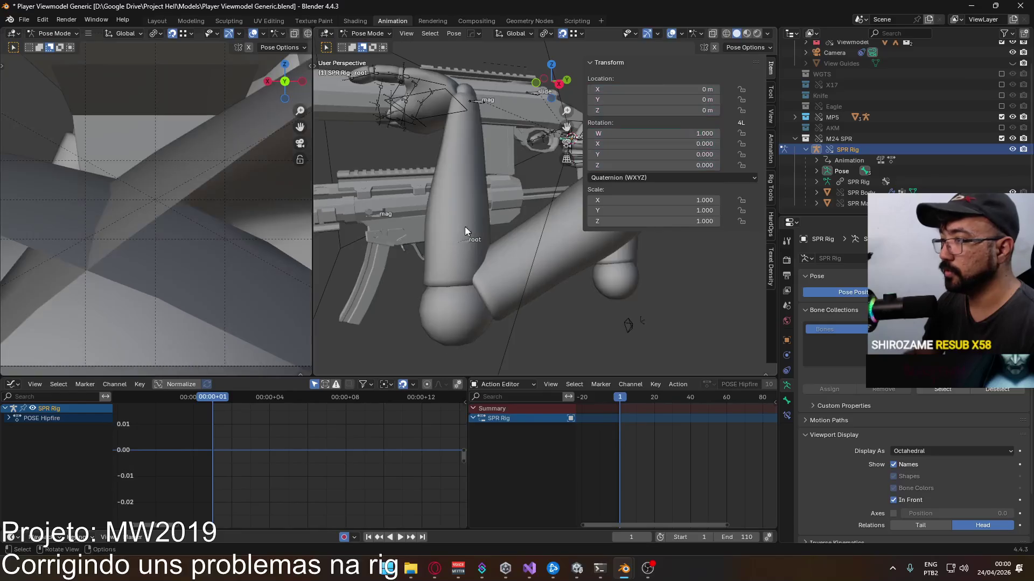
{"action": "scroll", "coordinate": [521, 215], "scroll_direction": "up", "scroll_amount": 2}
{"action": "scroll", "coordinate": [520, 215], "scroll_direction": "up", "scroll_amount": 2}
{"action": "scroll", "coordinate": [562, 221], "scroll_direction": "up", "scroll_amount": 2}
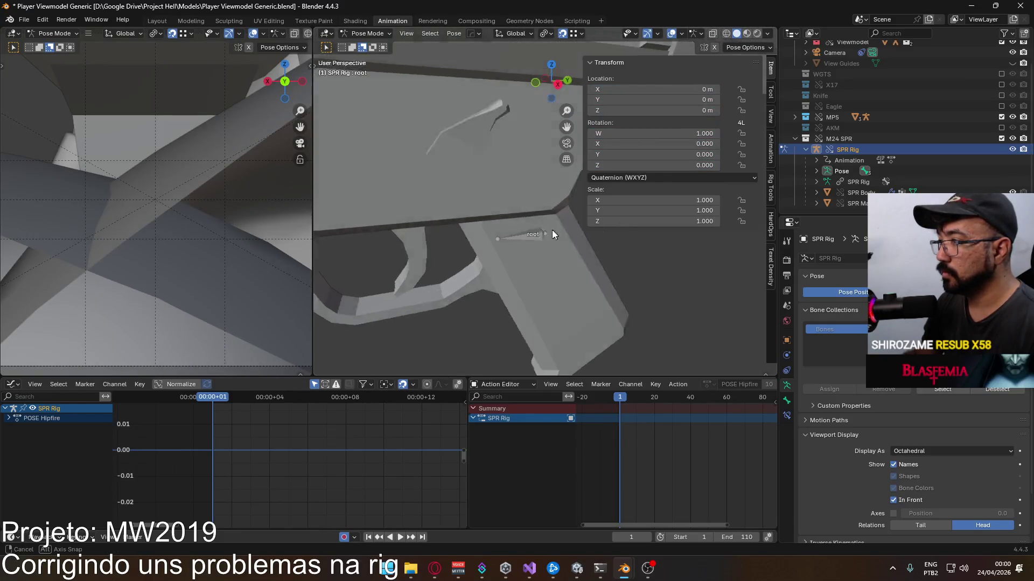
{"action": "scroll", "coordinate": [436, 230], "scroll_direction": "up", "scroll_amount": 2}
{"action": "scroll", "coordinate": [484, 215], "scroll_direction": "down", "scroll_amount": 1}
{"action": "scroll", "coordinate": [497, 231], "scroll_direction": "up", "scroll_amount": 2}
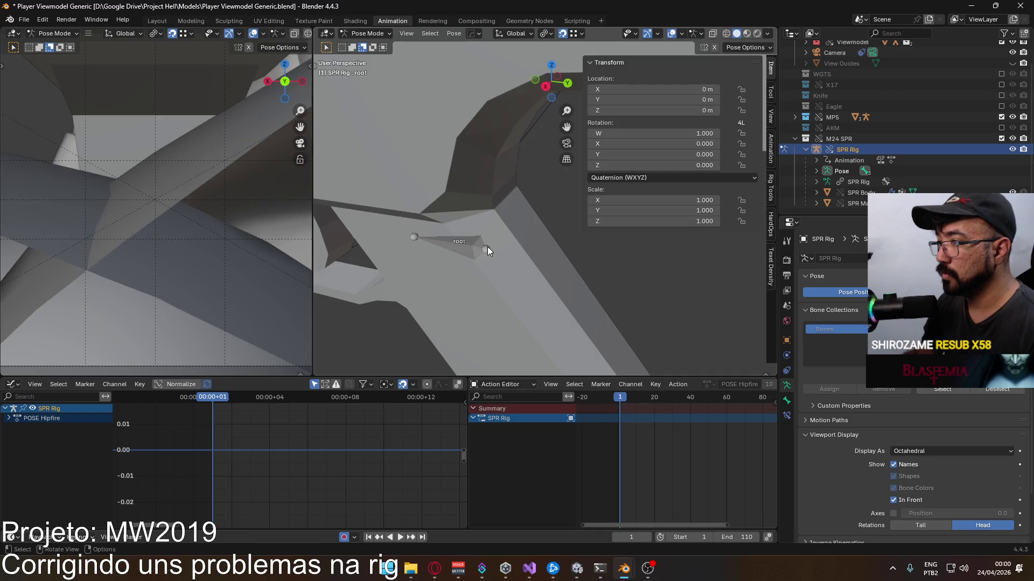
{"action": "left_click", "coordinate": [487, 246]}
{"action": "key", "text": "g"}
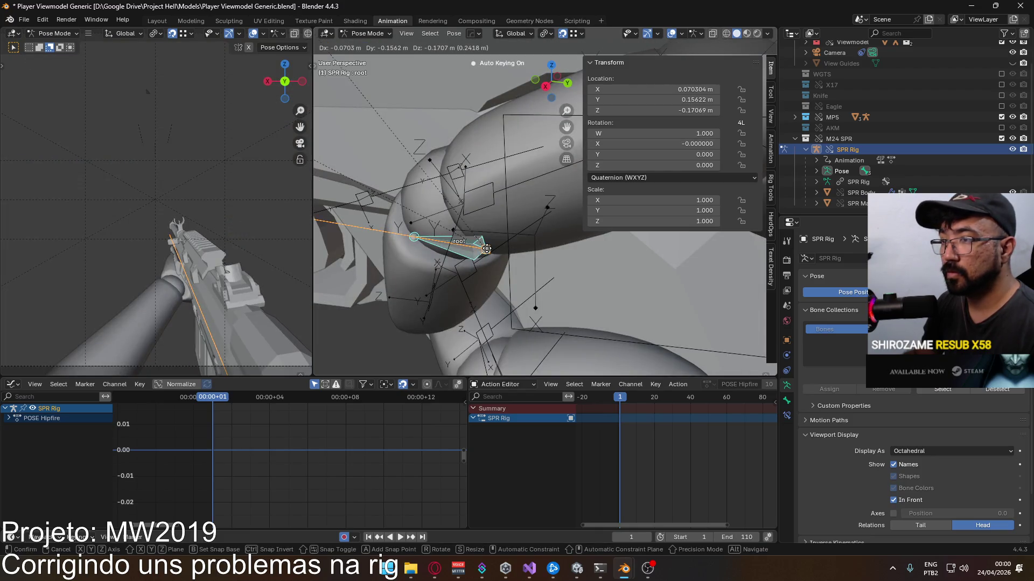
{"action": "left_click", "coordinate": [485, 249]}
{"action": "middle_click_drag", "start_coordinate": [485, 207], "coordinate": [506, 193]}
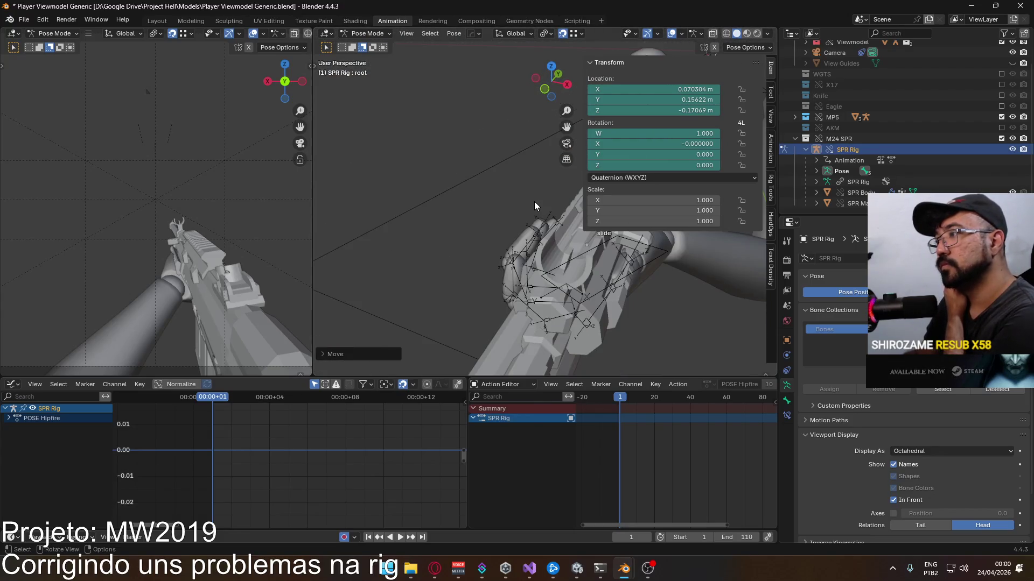
{"action": "middle_click_drag", "start_coordinate": [505, 193], "coordinate": [534, 202]}
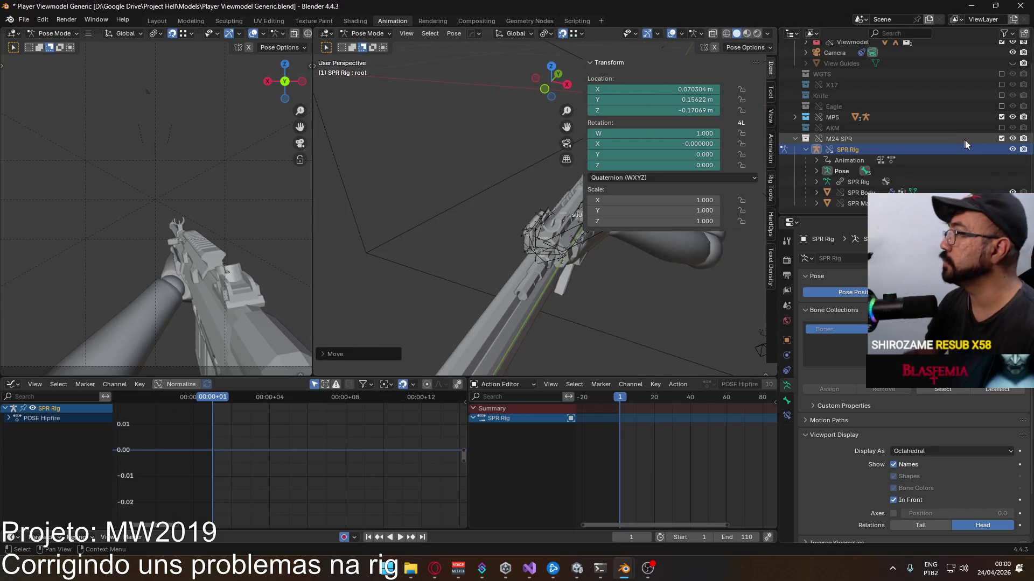
Step: Hide the M24 SPR collection in the Outliner
{"action": "left_click", "coordinate": [1002, 138]}
{"action": "middle_click_drag", "start_coordinate": [516, 204], "coordinate": [473, 211]}
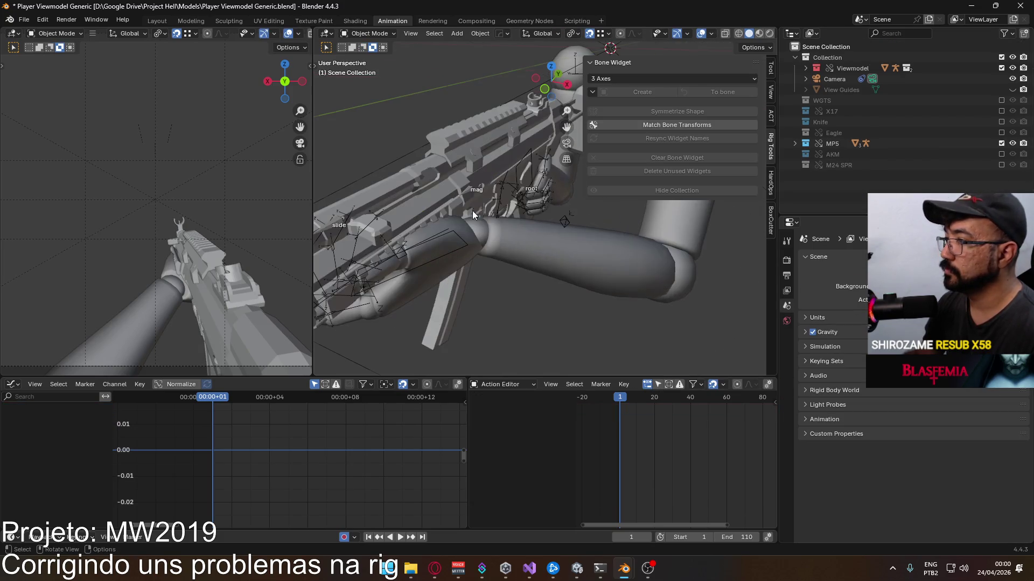
Step: Put the MP5 Rig in Pose Mode and inspect its root bone's transform values
{"action": "left_click", "coordinate": [532, 176]}
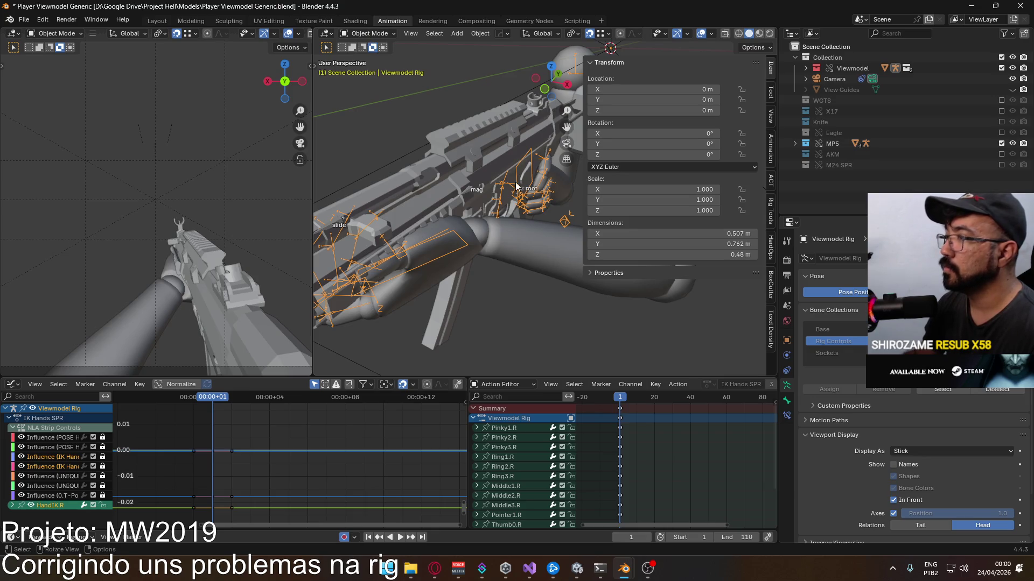
{"action": "left_click", "coordinate": [523, 190]}
{"action": "left_click", "coordinate": [342, 33]}
{"action": "left_click", "coordinate": [367, 69]}
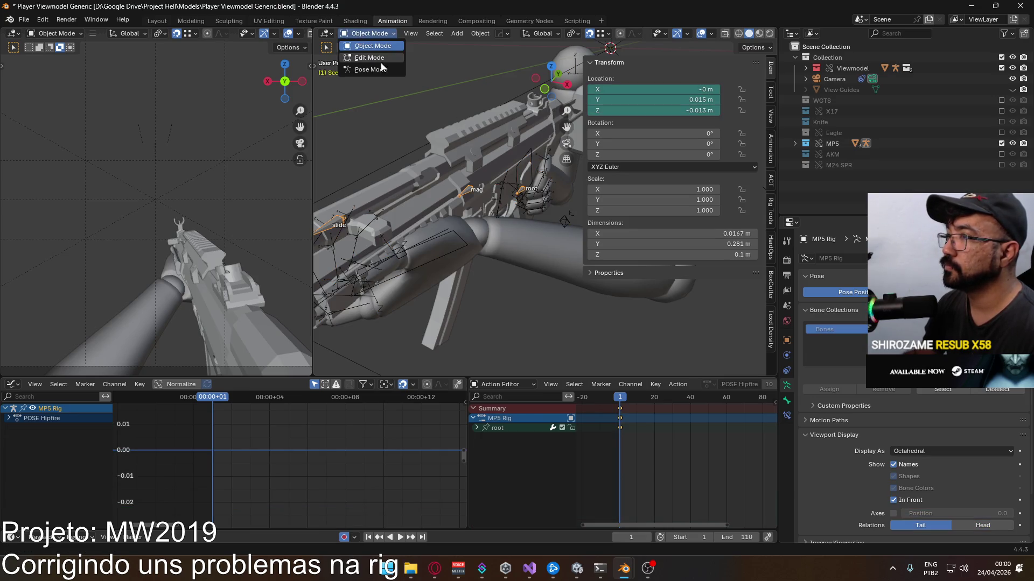
{"action": "left_click", "coordinate": [520, 191]}
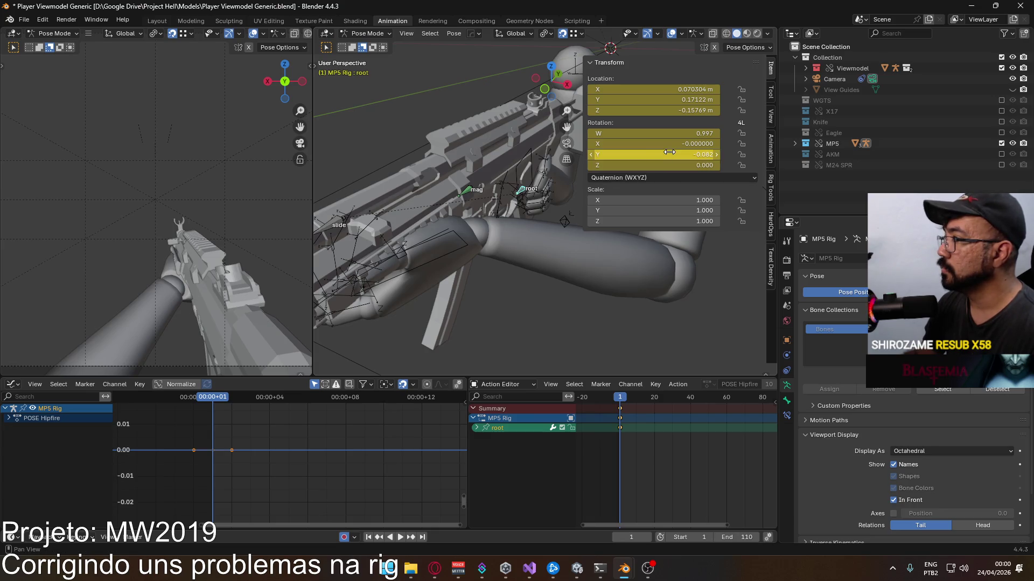
{"action": "left_click", "coordinate": [691, 132]}
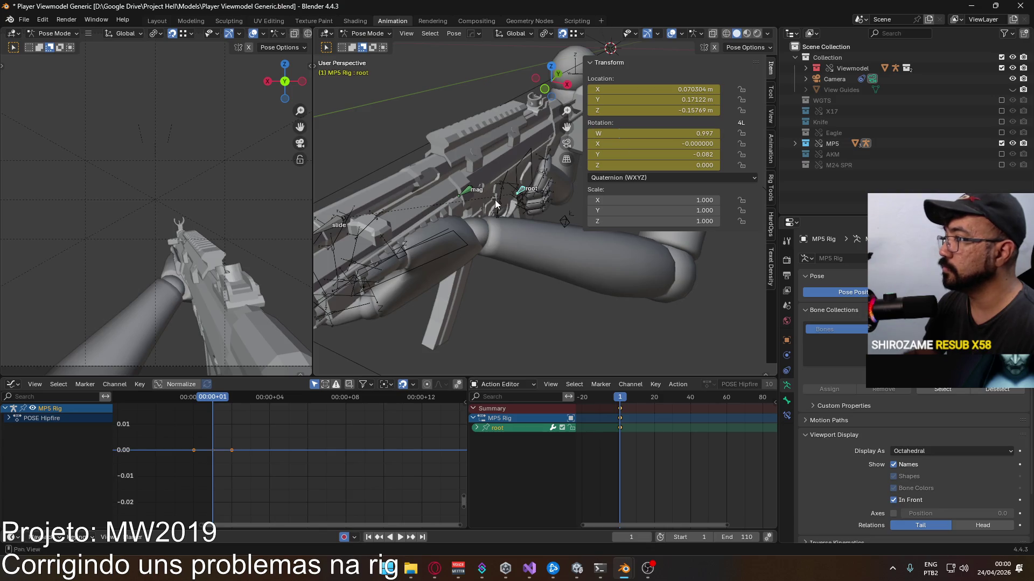
{"action": "right_click", "coordinate": [523, 192]}
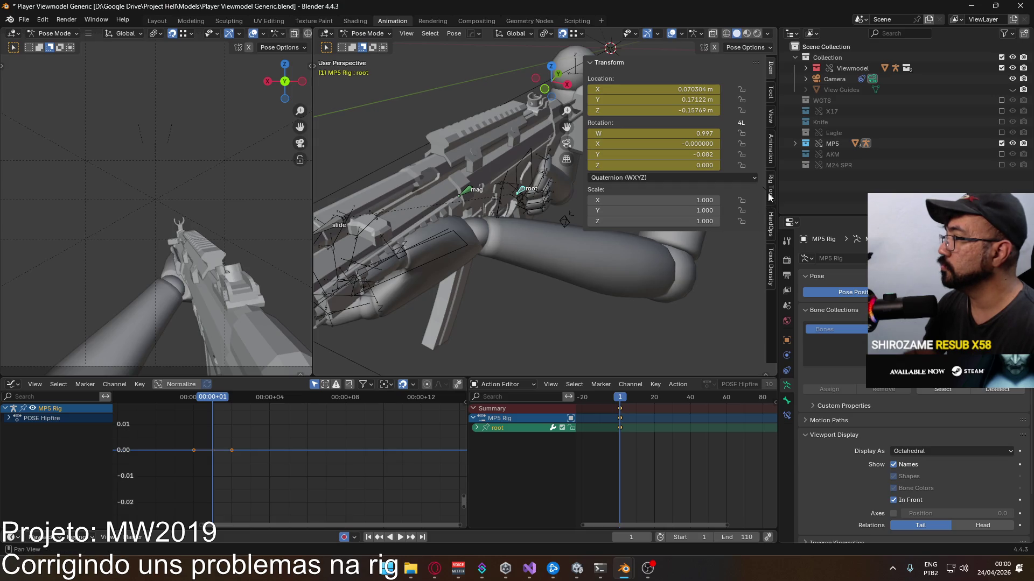
Step: Show the Animation sidebar, hide the MP5 collection and bring back the M24 SPR collection
{"action": "left_click", "coordinate": [771, 161]}
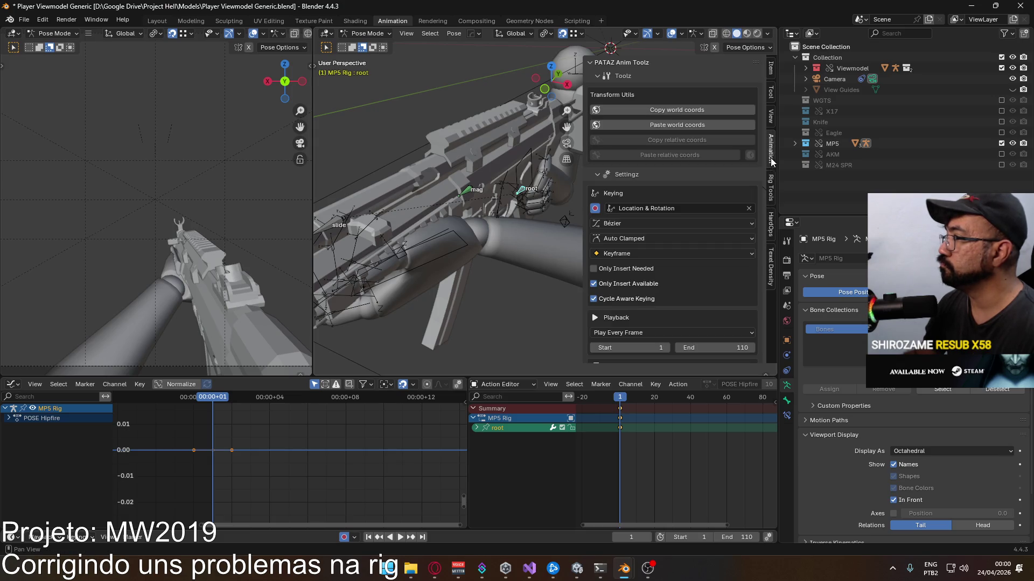
{"action": "left_click", "coordinate": [1001, 143]}
{"action": "left_click", "coordinate": [1002, 165]}
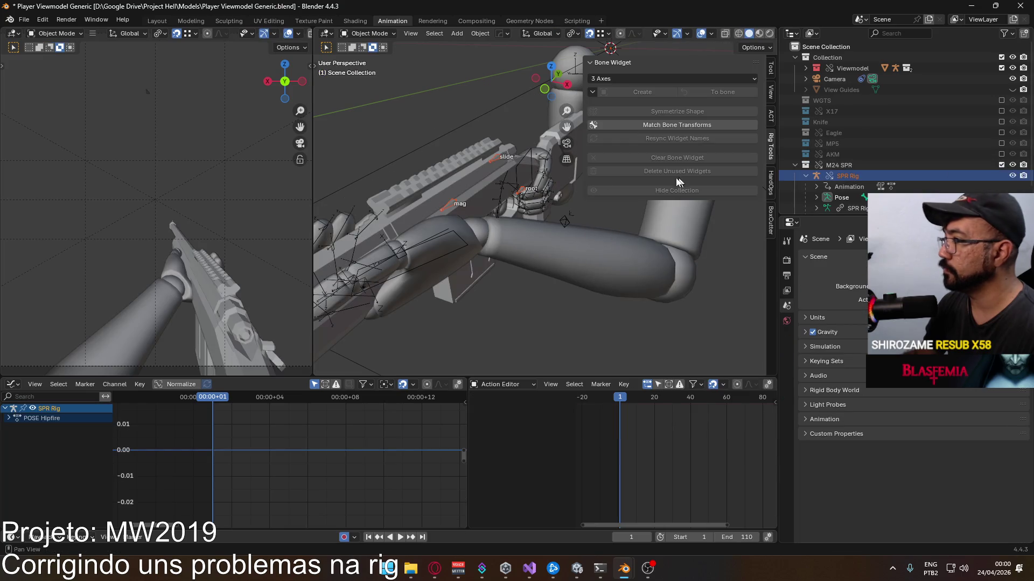
Step: Pose the SPR Rig and paste the copied world coordinates onto its root bone via PATAZ Anim Toolz
{"action": "left_click", "coordinate": [525, 192]}
{"action": "left_click", "coordinate": [369, 33]}
{"action": "left_click", "coordinate": [367, 70]}
{"action": "left_click", "coordinate": [677, 125]}
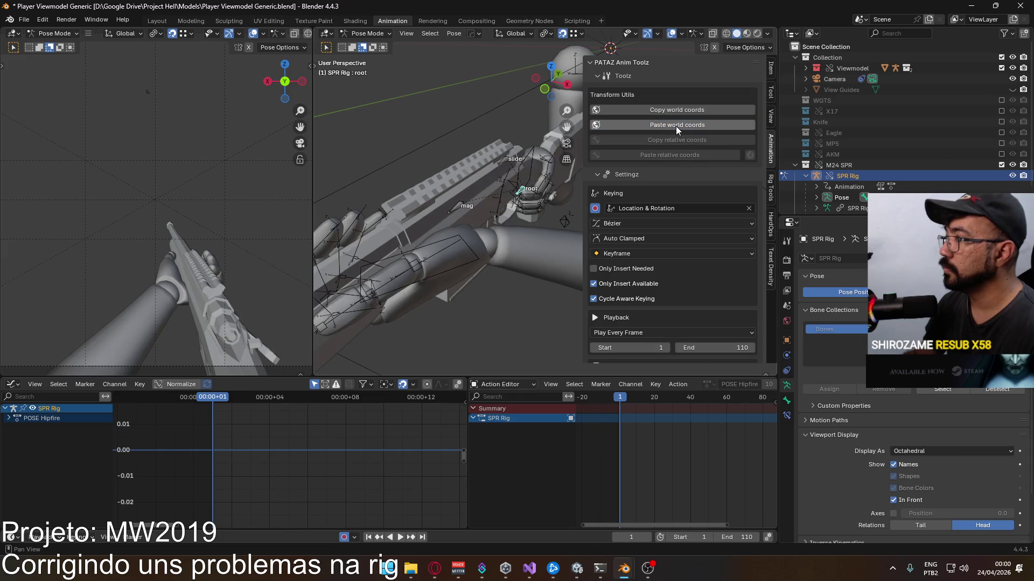
{"action": "mouse_move", "coordinate": [464, 194]}
{"action": "middle_mouse_down"}
{"action": "mouse_move", "coordinate": [495, 119]}
{"action": "mouse_move", "coordinate": [574, 175]}
{"action": "mouse_move", "coordinate": [463, 193]}
{"action": "middle_mouse_up"}
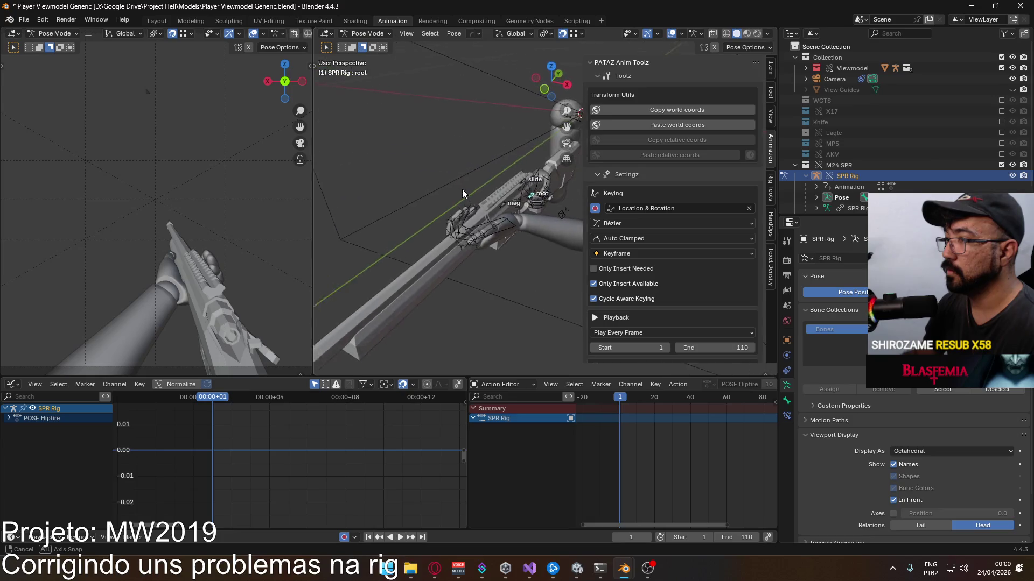
{"action": "middle_click_drag", "start_coordinate": [463, 194], "coordinate": [542, 205]}
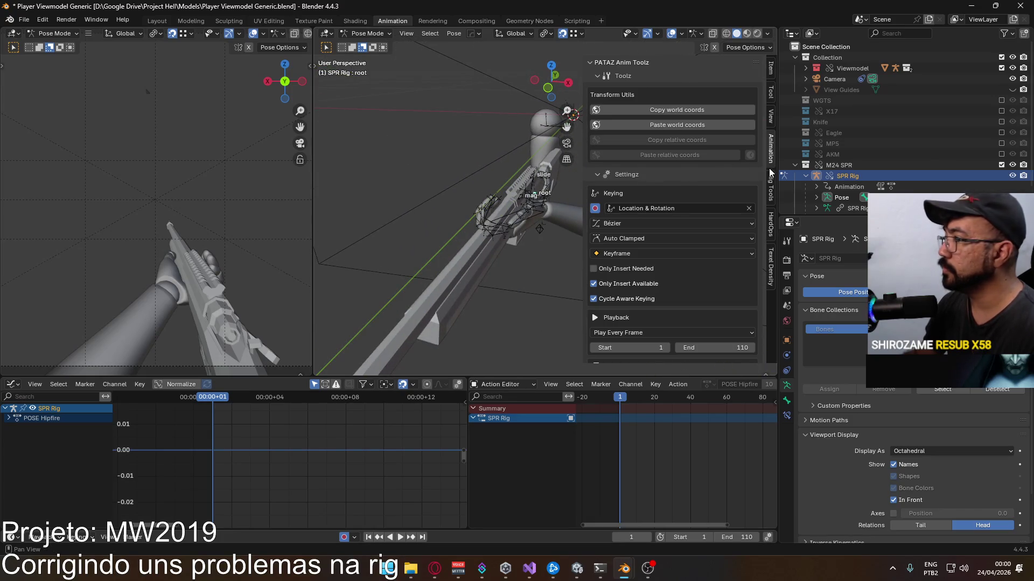
{"action": "middle_click_drag", "start_coordinate": [526, 151], "coordinate": [565, 285]}
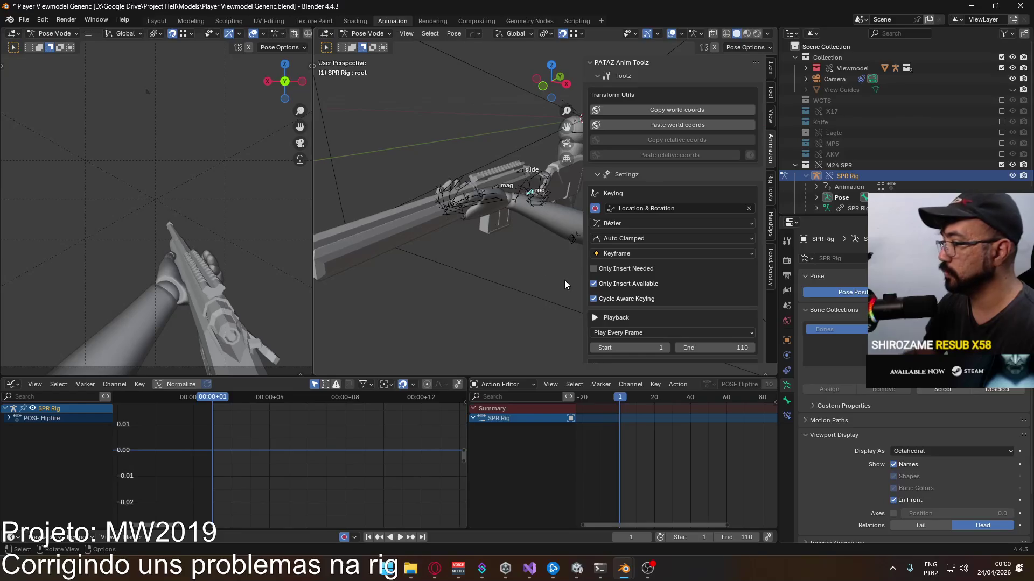
{"action": "scroll", "coordinate": [693, 298], "scroll_direction": "down", "scroll_amount": 4}
{"action": "scroll", "coordinate": [694, 298], "scroll_direction": "down", "scroll_amount": 4}
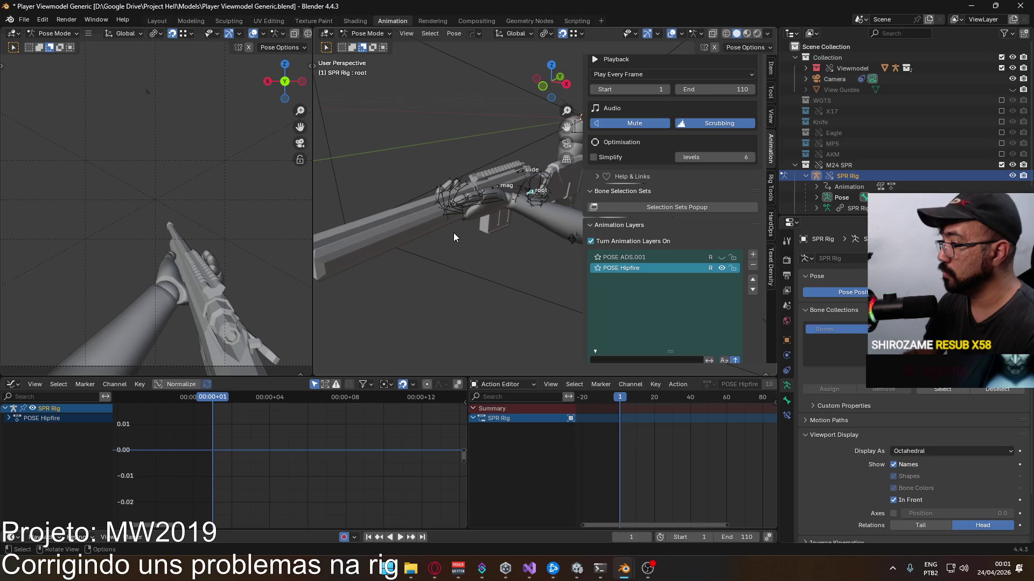
Step: Keyframe the root's location and rotation, return to Object Mode and select the Viewmodel Model
{"action": "key", "text": "i"}
{"action": "scroll", "coordinate": [448, 224], "scroll_direction": "up", "scroll_amount": 3}
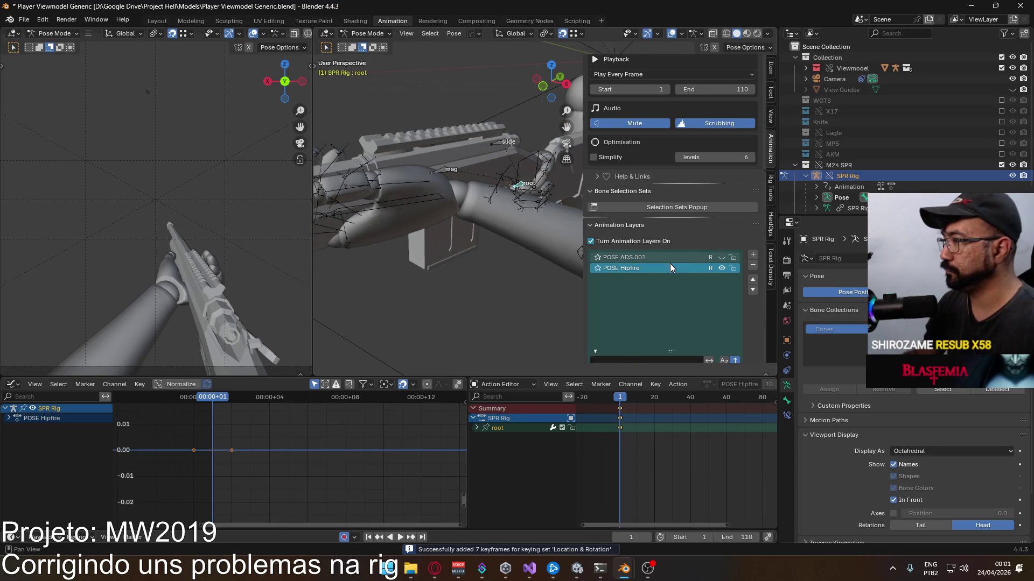
{"action": "scroll", "coordinate": [638, 262], "scroll_direction": "up", "scroll_amount": 1}
{"action": "middle_click_drag", "start_coordinate": [611, 270], "coordinate": [420, 162]}
{"action": "left_click", "coordinate": [367, 33]}
{"action": "left_click", "coordinate": [545, 202]}
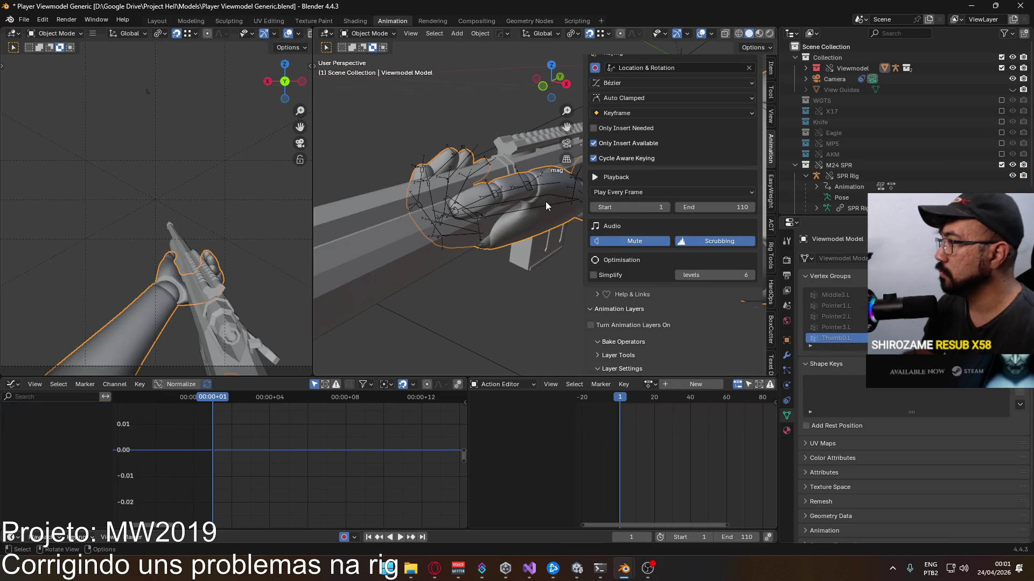
{"action": "scroll", "coordinate": [707, 324], "scroll_direction": "down", "scroll_amount": 2}
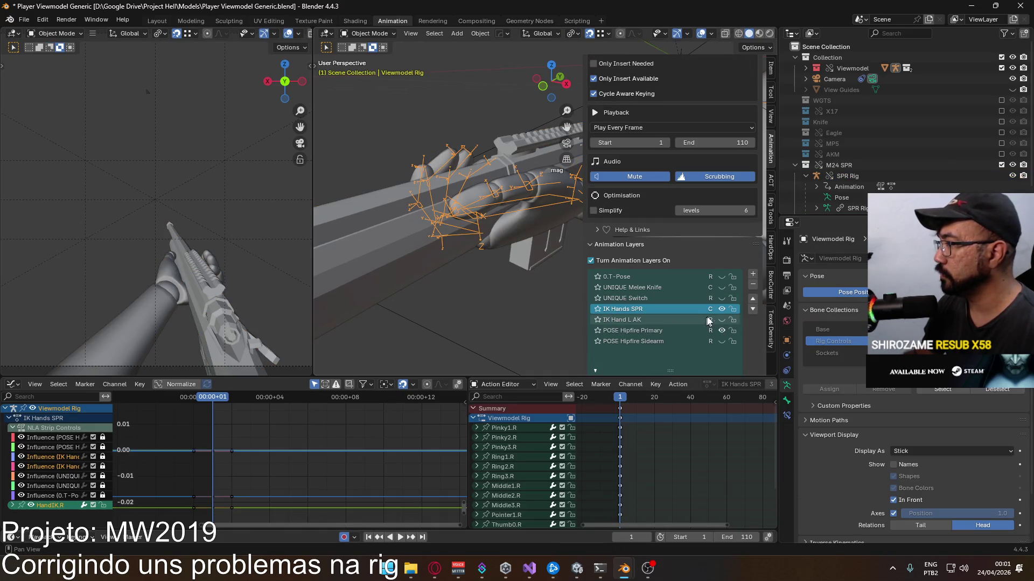
Step: Activate the IK Hands SPR layer, enter Pose Mode and frame the hand in front view
{"action": "left_click", "coordinate": [721, 310]}
{"action": "middle_click_drag", "start_coordinate": [501, 243], "coordinate": [402, 33]}
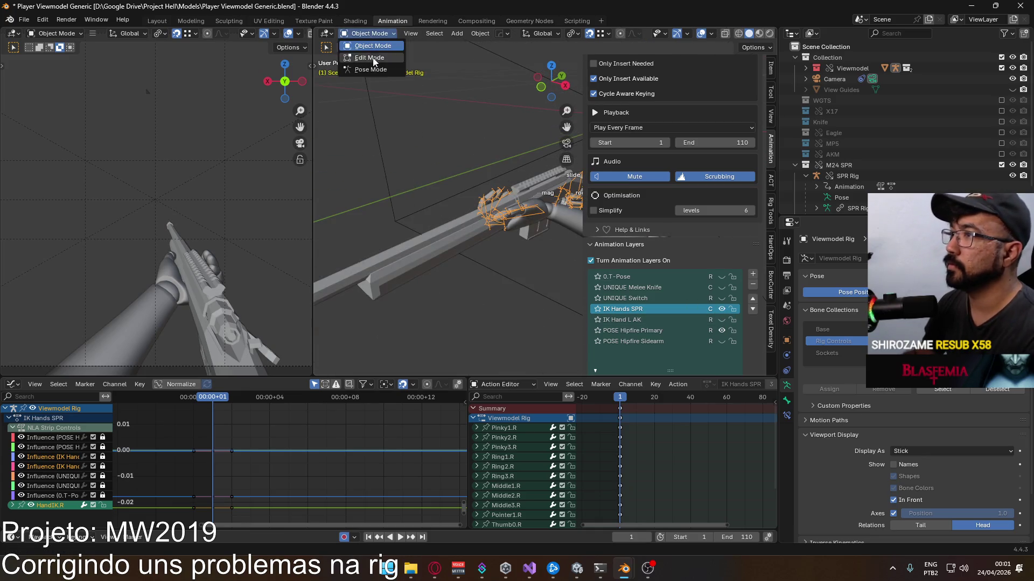
{"action": "left_click", "coordinate": [370, 69]}
{"action": "key", "text": "KP_1"}
{"action": "key", "text": "KP_Decimal"}
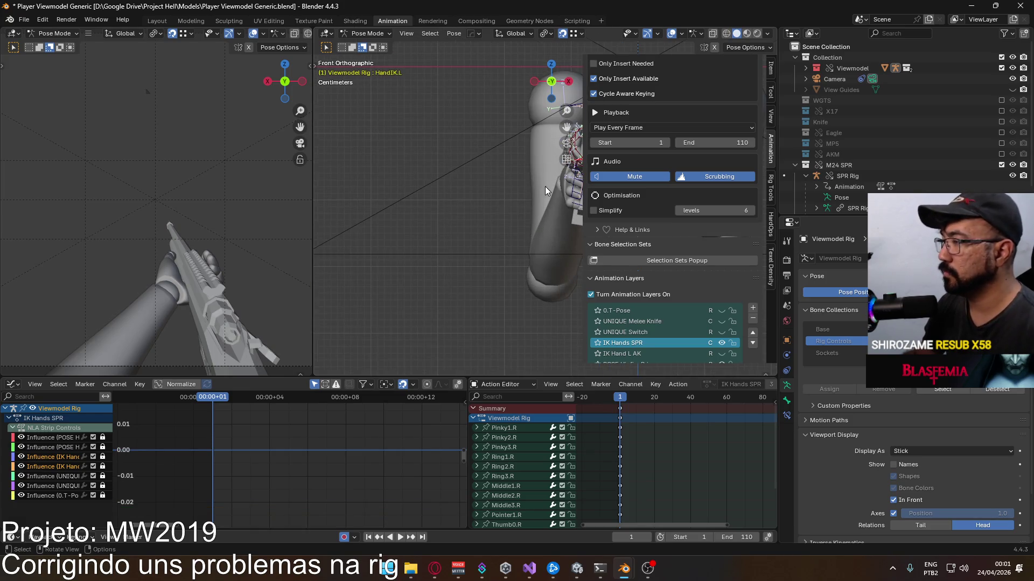
{"action": "middle_click_drag", "start_coordinate": [545, 191], "coordinate": [524, 175]}
Step: Move the HandIK.L control so the left hand wraps the rifle
{"action": "key", "text": "g"}
{"action": "right_click", "coordinate": [526, 190]}
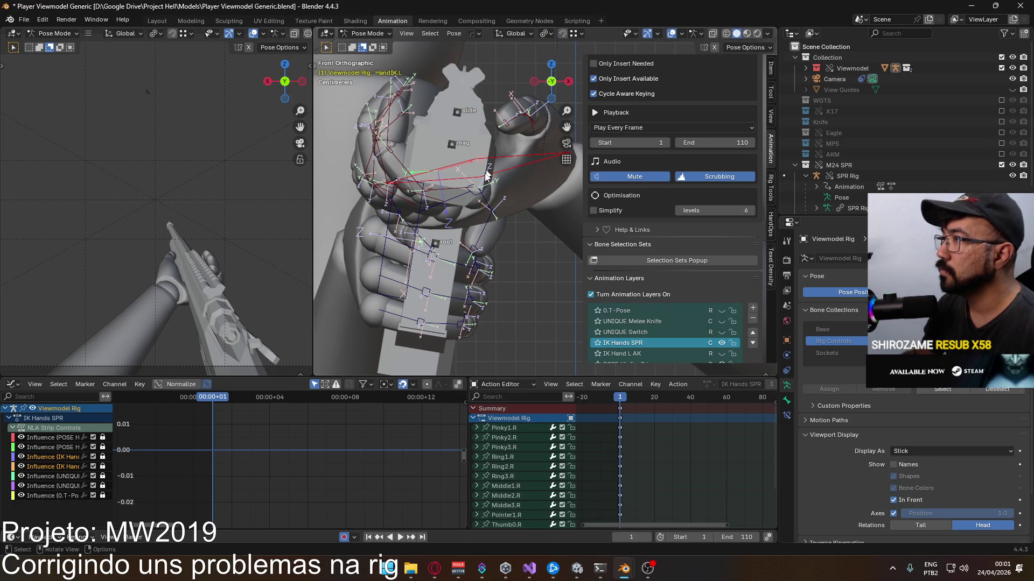
{"action": "key", "text": "g"}
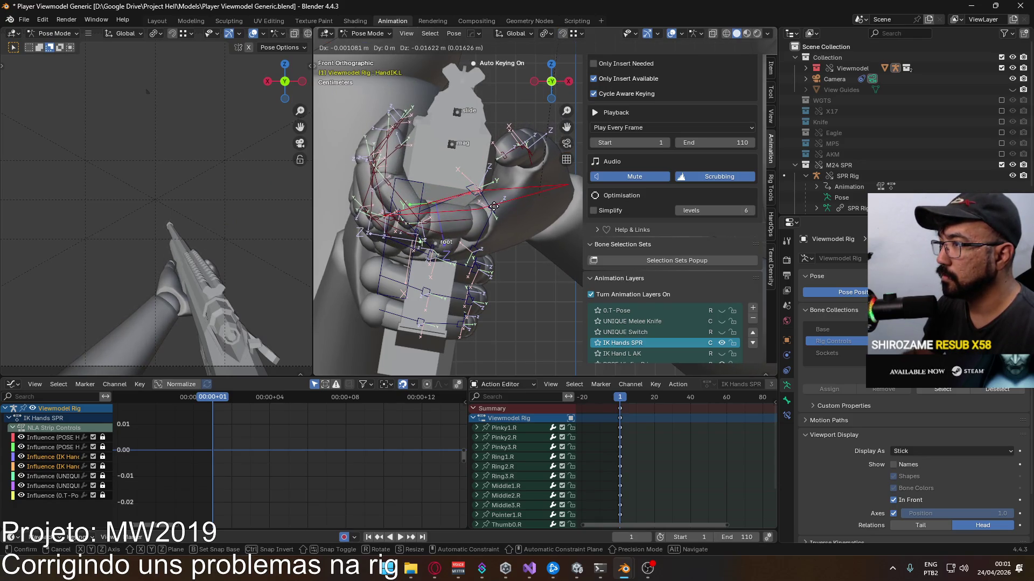
{"action": "left_click", "coordinate": [493, 206]}
{"action": "mouse_move", "coordinate": [500, 204]}
{"action": "middle_mouse_down"}
{"action": "mouse_move", "coordinate": [443, 189]}
{"action": "mouse_move", "coordinate": [480, 186]}
{"action": "mouse_move", "coordinate": [476, 203]}
{"action": "mouse_move", "coordinate": [429, 180]}
{"action": "mouse_move", "coordinate": [526, 184]}
{"action": "mouse_move", "coordinate": [501, 202]}
{"action": "middle_mouse_up"}
{"action": "middle_click_drag", "start_coordinate": [523, 242], "coordinate": [487, 165], "text": "shift"}
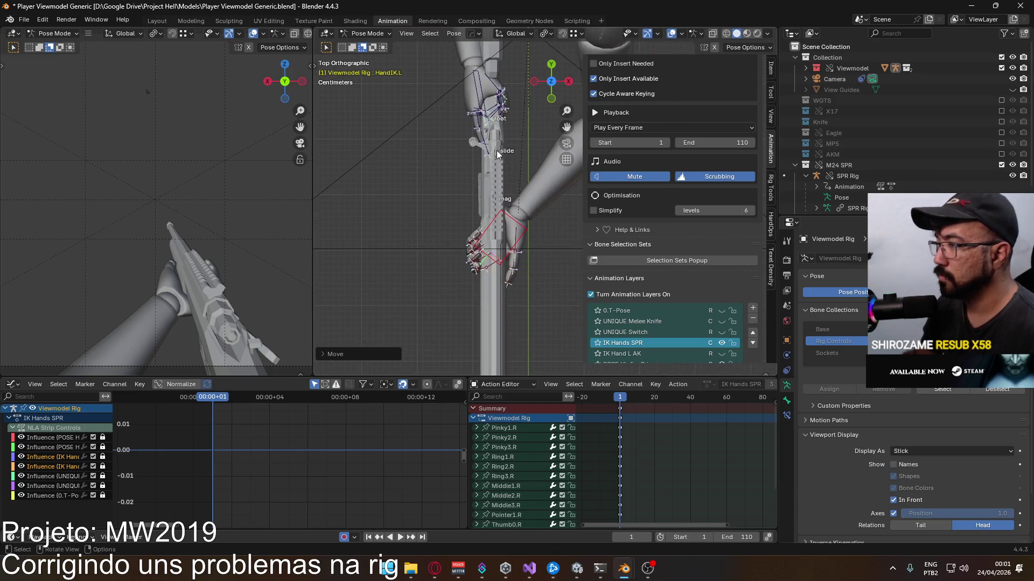
Step: Slide HandIK.L along Y and rotate it about Y to align with the handguard
{"action": "key", "text": "g"}
{"action": "key", "text": "y"}
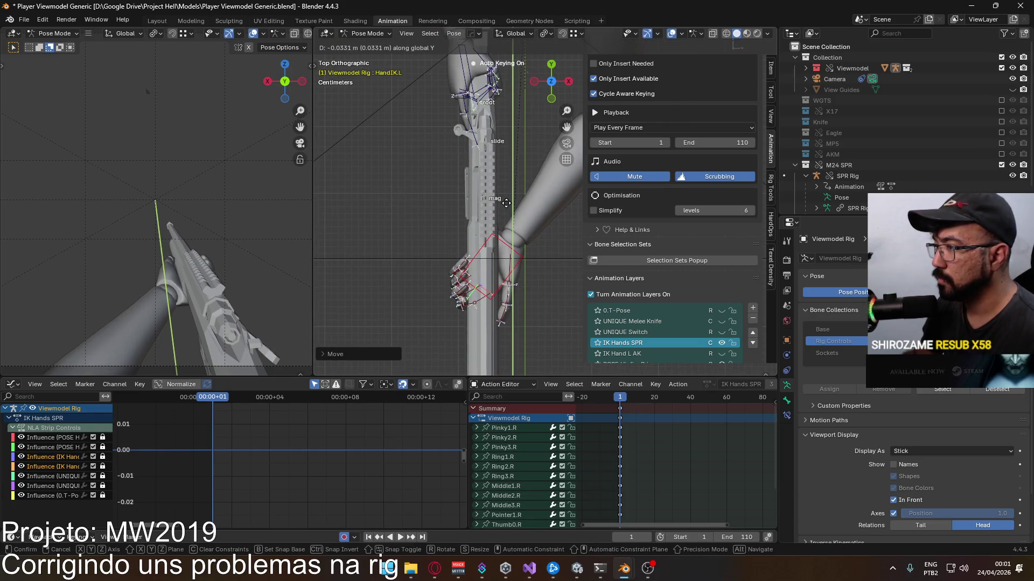
{"action": "left_click", "coordinate": [514, 234]}
{"action": "mouse_move", "coordinate": [510, 238]}
{"action": "middle_mouse_down"}
{"action": "mouse_move", "coordinate": [513, 98]}
{"action": "mouse_move", "coordinate": [483, 90]}
{"action": "mouse_move", "coordinate": [519, 125]}
{"action": "mouse_move", "coordinate": [509, 139]}
{"action": "middle_mouse_up"}
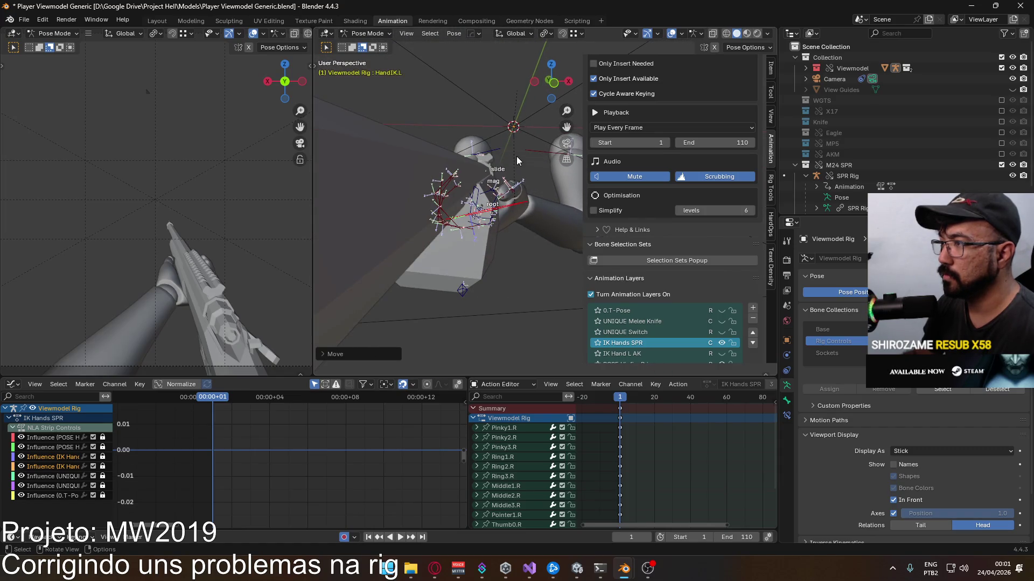
{"action": "key", "text": "r"}
{"action": "key", "text": "y"}
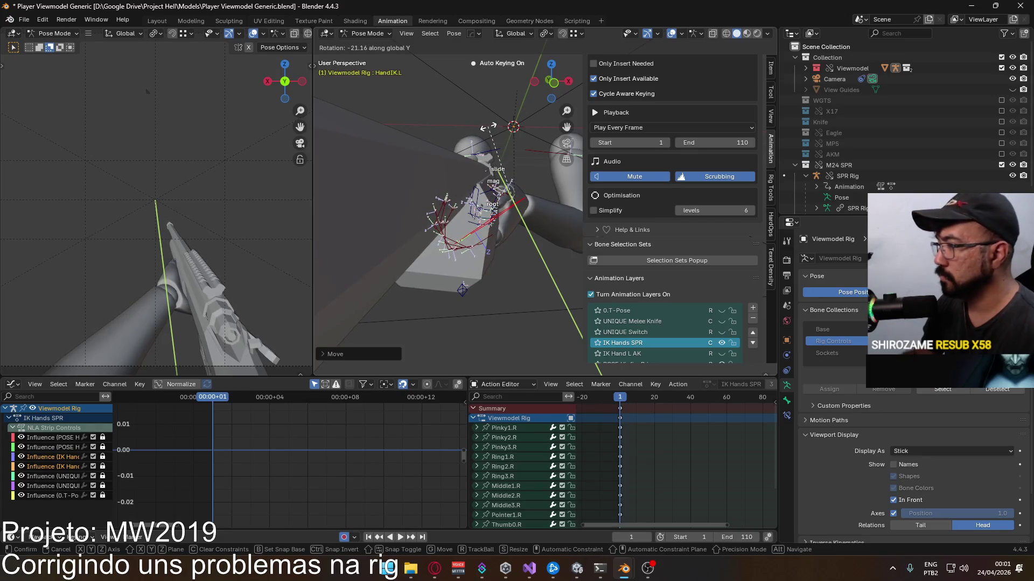
{"action": "left_click", "coordinate": [489, 127]}
{"action": "middle_click_drag", "start_coordinate": [508, 184], "coordinate": [491, 219]}
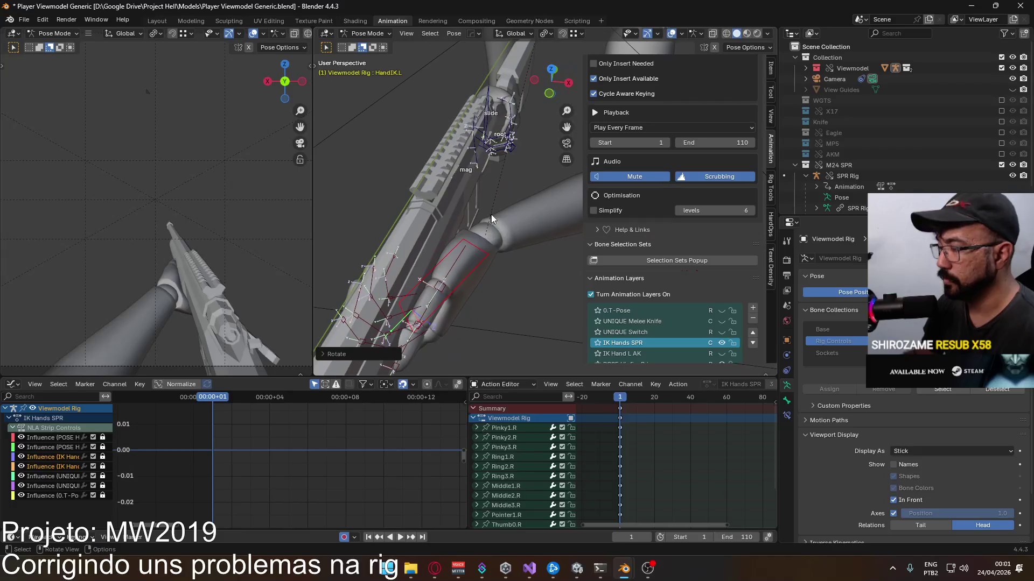
Step: Nudge HandIK.L further in top and front views, then begin rotating the left thumb base bone
{"action": "key", "text": "KP_7"}
{"action": "middle_click_drag", "start_coordinate": [520, 281], "coordinate": [496, 230], "text": "shift"}
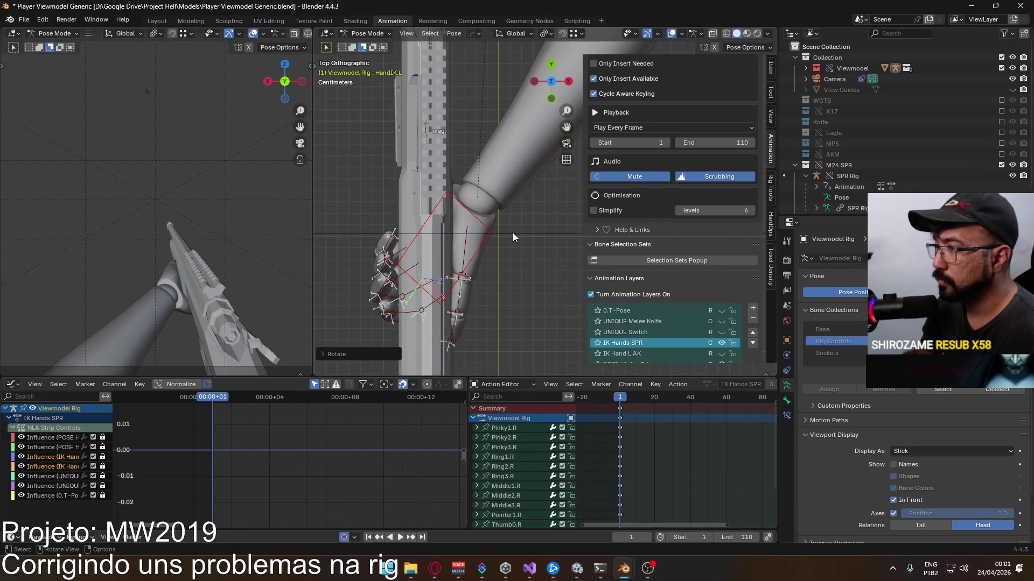
{"action": "key", "text": "g"}
{"action": "left_click", "coordinate": [508, 227]}
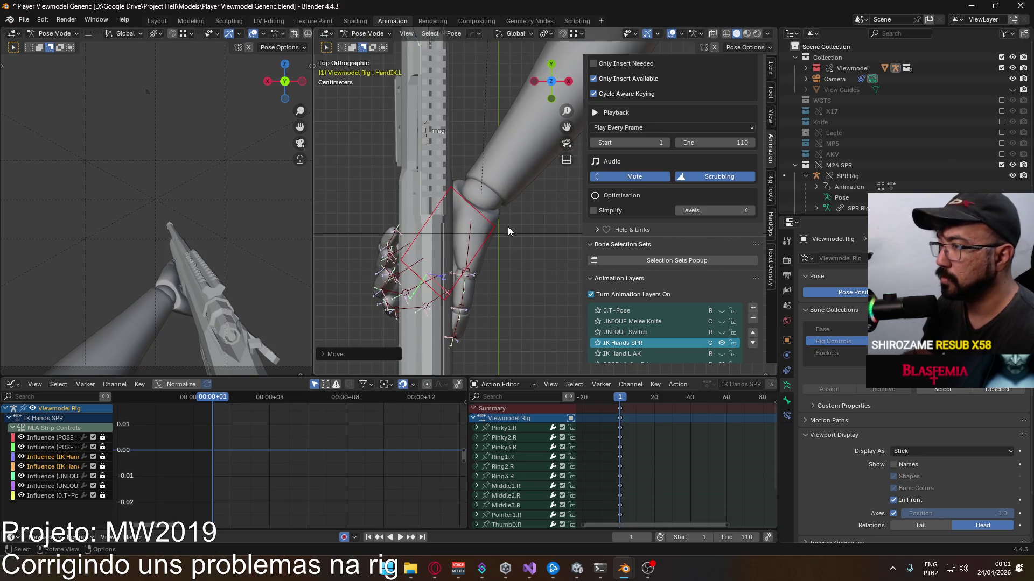
{"action": "key", "text": "KP_1"}
{"action": "key", "text": "g"}
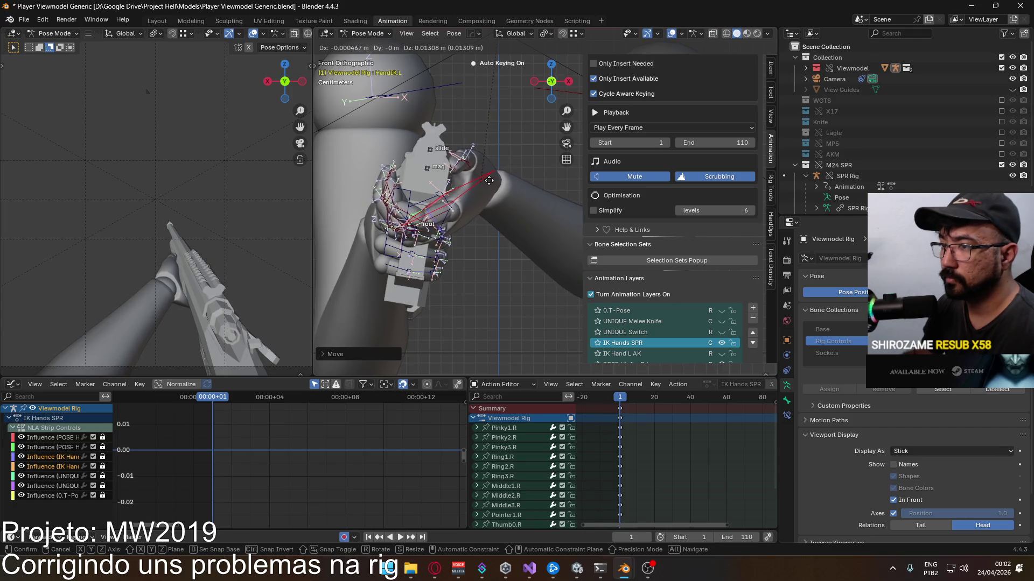
{"action": "left_click", "coordinate": [488, 178]}
{"action": "middle_click_drag", "start_coordinate": [488, 179], "coordinate": [454, 181]}
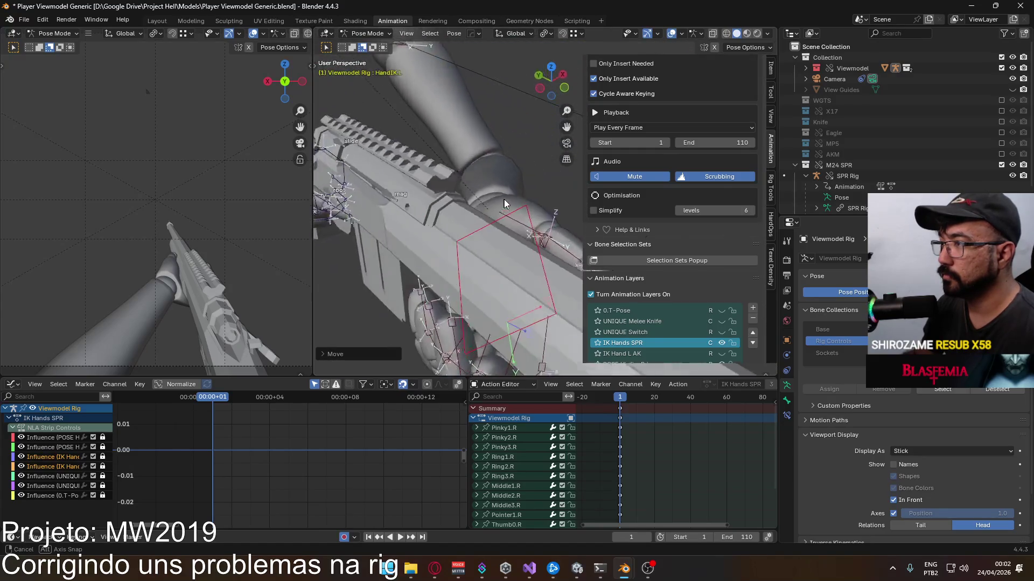
{"action": "mouse_move", "coordinate": [455, 181]}
{"action": "middle_mouse_down"}
{"action": "mouse_move", "coordinate": [477, 216]}
{"action": "mouse_move", "coordinate": [378, 260]}
{"action": "mouse_move", "coordinate": [483, 178]}
{"action": "mouse_move", "coordinate": [519, 194]}
{"action": "middle_mouse_up"}
{"action": "key", "text": "r"}
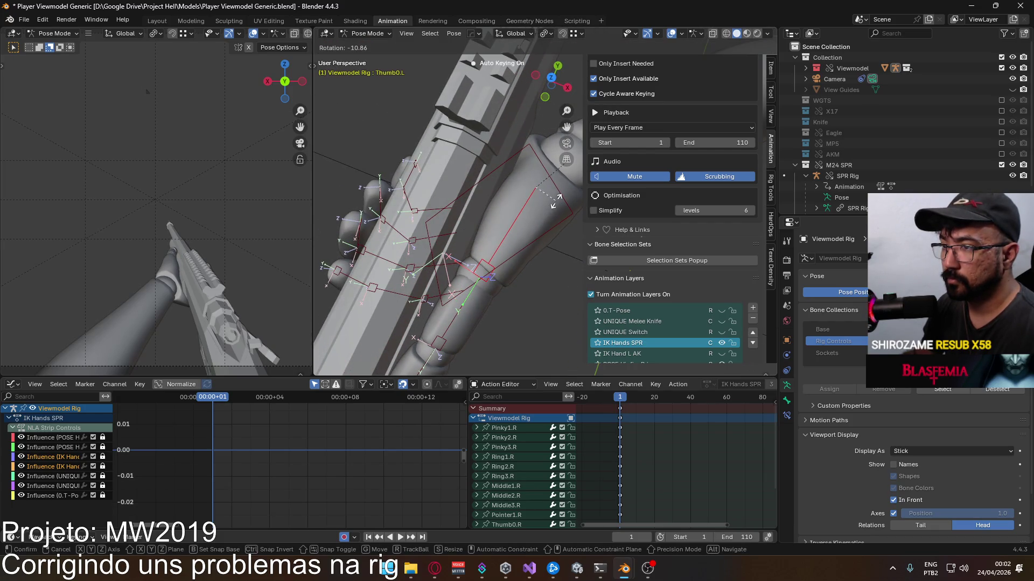
Step: Rotate Thumb0.L from the right view, cancelling a bad try, until it curls toward the rifle
{"action": "left_click", "coordinate": [555, 197]}
{"action": "mouse_move", "coordinate": [555, 198]}
{"action": "middle_mouse_down"}
{"action": "mouse_move", "coordinate": [463, 98]}
{"action": "mouse_move", "coordinate": [476, 210]}
{"action": "middle_mouse_up"}
{"action": "key", "text": "KP_3"}
{"action": "key", "text": "r"}
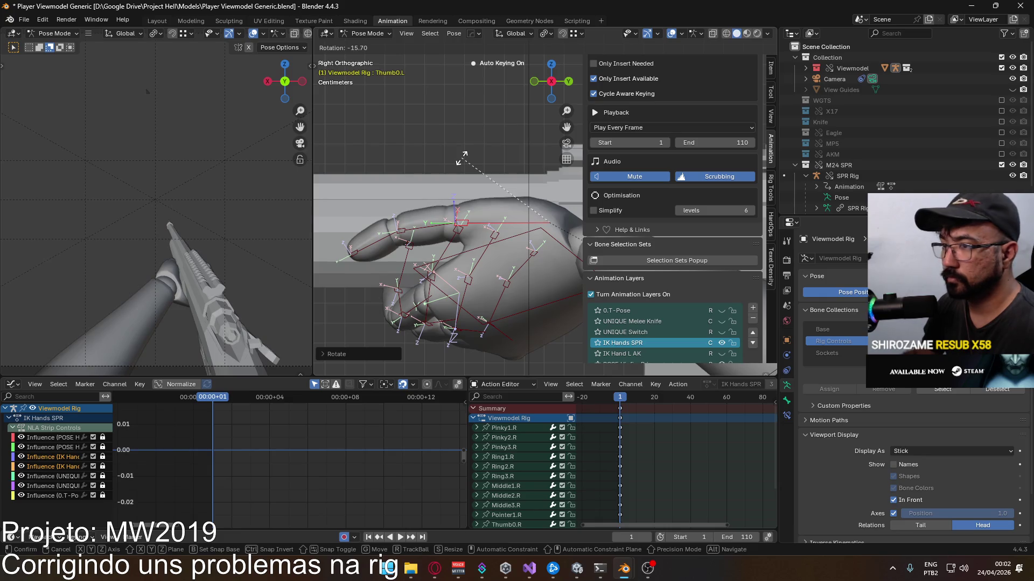
{"action": "right_click", "coordinate": [464, 156]}
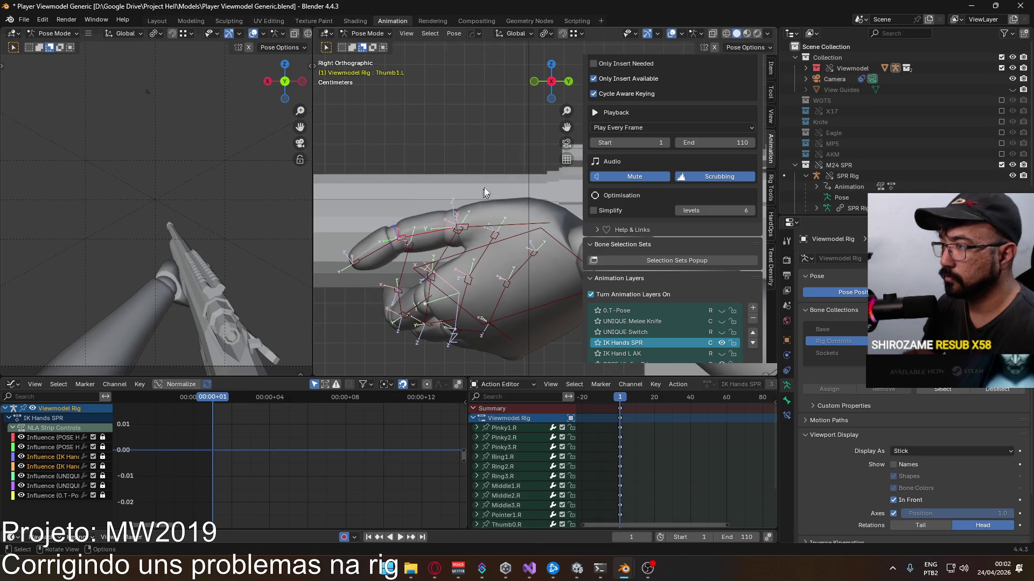
{"action": "mouse_move", "coordinate": [427, 169]}
{"action": "middle_mouse_down"}
{"action": "mouse_move", "coordinate": [559, 172]}
{"action": "mouse_move", "coordinate": [471, 178]}
{"action": "middle_mouse_up"}
{"action": "key", "text": "r"}
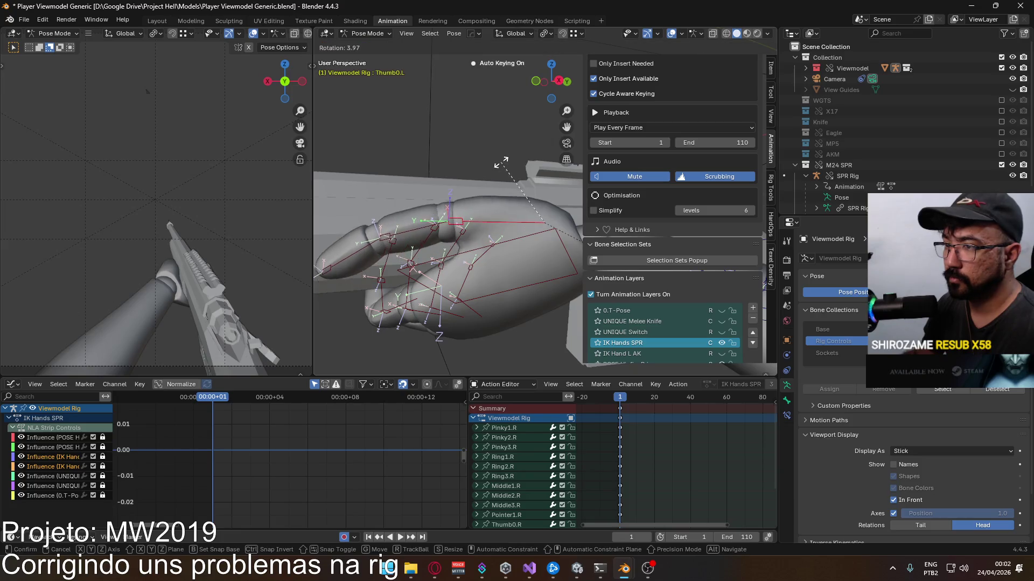
{"action": "left_click", "coordinate": [480, 179]}
Step: Rotate the remaining thumb bones, using local X for the tip, and review the grip around the gun
{"action": "key", "text": "r"}
{"action": "left_click", "coordinate": [397, 229]}
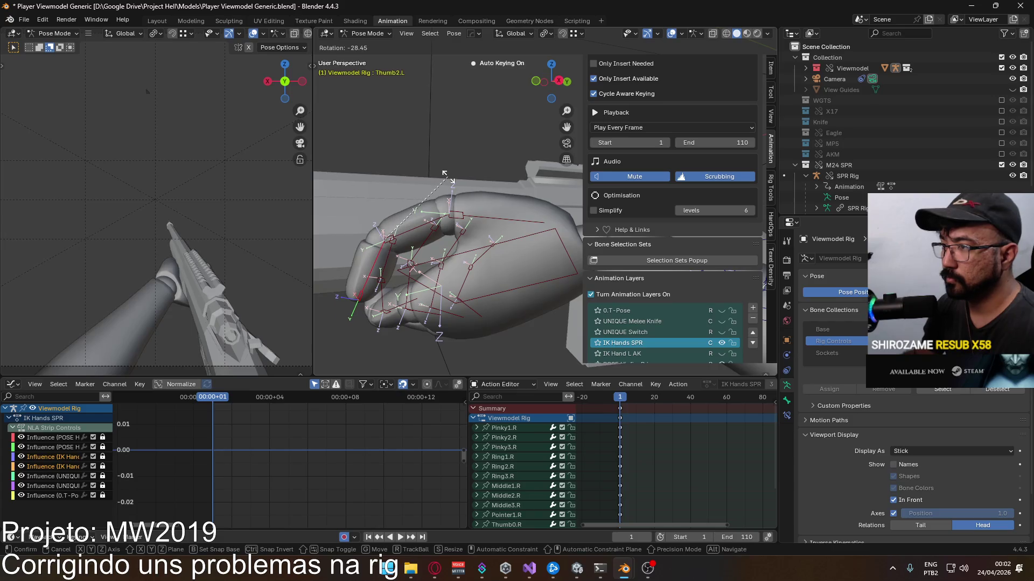
{"action": "key", "text": "x"}
{"action": "key", "text": "x"}
{"action": "left_click", "coordinate": [429, 154]}
{"action": "left_click", "coordinate": [418, 231]}
{"action": "mouse_move", "coordinate": [481, 185]}
{"action": "middle_mouse_down"}
{"action": "mouse_move", "coordinate": [539, 168]}
{"action": "mouse_move", "coordinate": [515, 210]}
{"action": "mouse_move", "coordinate": [478, 177]}
{"action": "middle_mouse_up"}
{"action": "left_click", "coordinate": [516, 210]}
{"action": "middle_click_drag", "start_coordinate": [227, 245], "coordinate": [182, 207]}
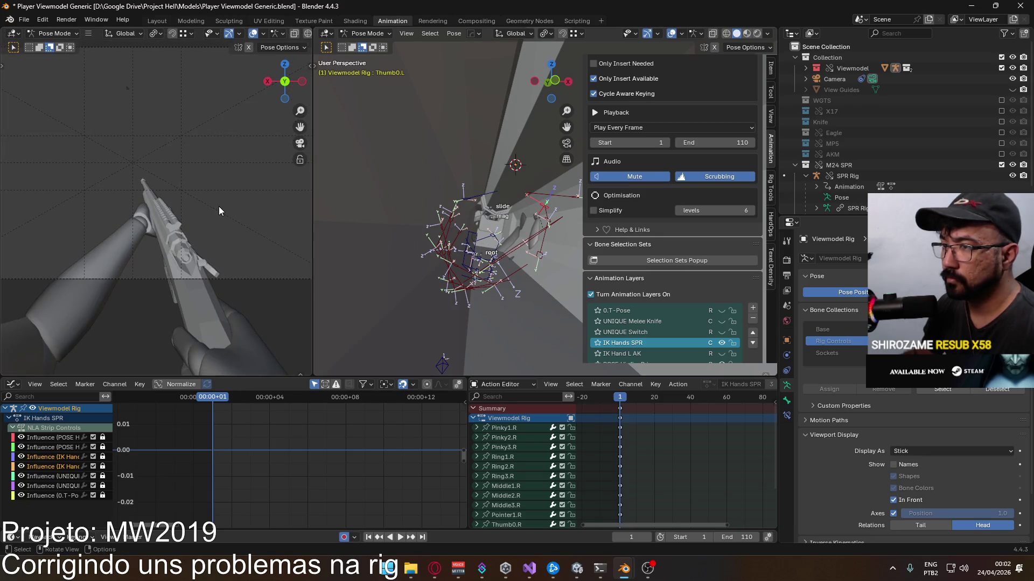
{"action": "mouse_move", "coordinate": [347, 215]}
{"action": "middle_mouse_down"}
{"action": "mouse_move", "coordinate": [466, 218]}
{"action": "mouse_move", "coordinate": [470, 261]}
{"action": "mouse_move", "coordinate": [448, 199]}
{"action": "mouse_move", "coordinate": [366, 217]}
{"action": "mouse_move", "coordinate": [531, 223]}
{"action": "middle_mouse_up"}
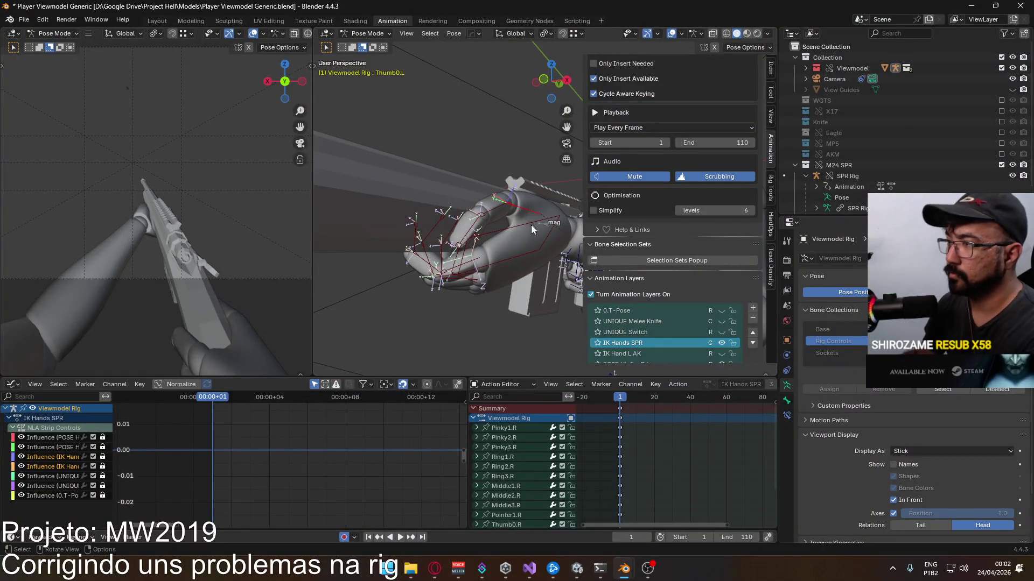
Step: Select HandIK.L again in right view and start moving it once more
{"action": "key", "text": "KP_3"}
{"action": "left_click", "coordinate": [527, 223]}
{"action": "key", "text": "g"}
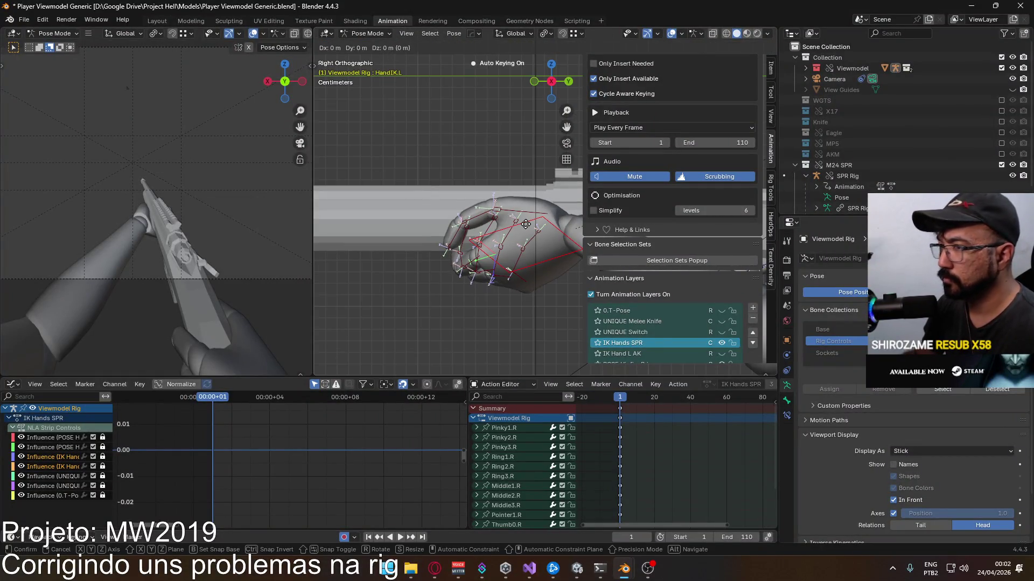
Step: Cancel the hand move and rotate the Thumb0.L and Thumb1.L bones to curl the left thumb
{"action": "key", "text": "z"}
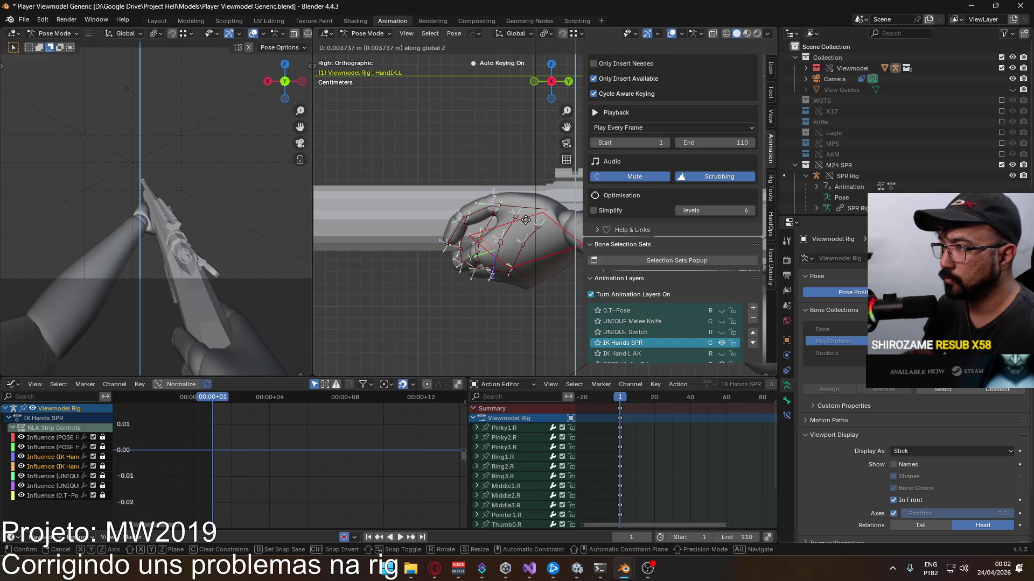
{"action": "right_click", "coordinate": [526, 224]}
{"action": "scroll", "coordinate": [476, 218], "scroll_direction": "up", "scroll_amount": 2}
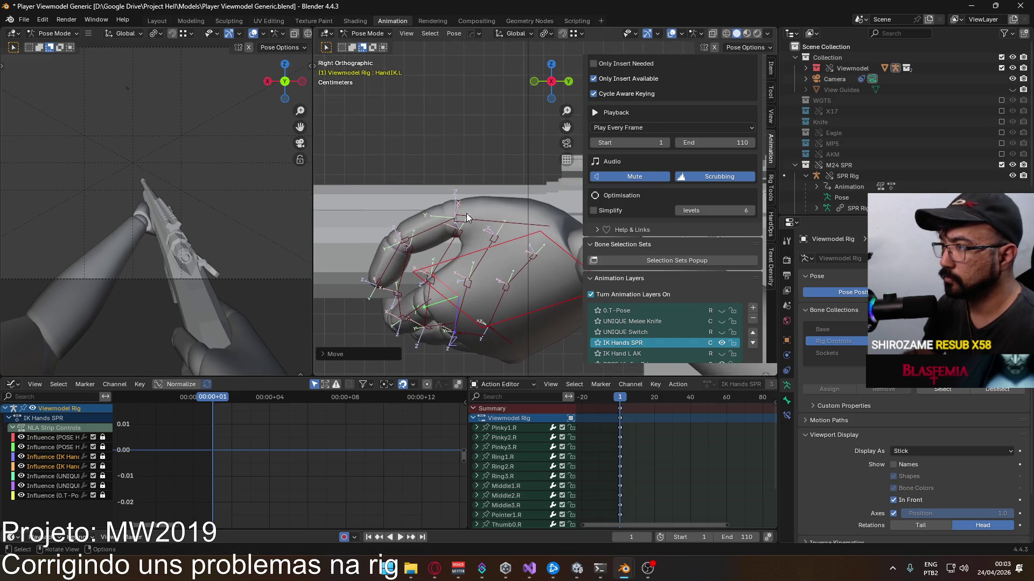
{"action": "scroll", "coordinate": [466, 214], "scroll_direction": "up", "scroll_amount": 2}
{"action": "left_click", "coordinate": [490, 203]}
{"action": "key", "text": "r"}
{"action": "left_click", "coordinate": [451, 228]}
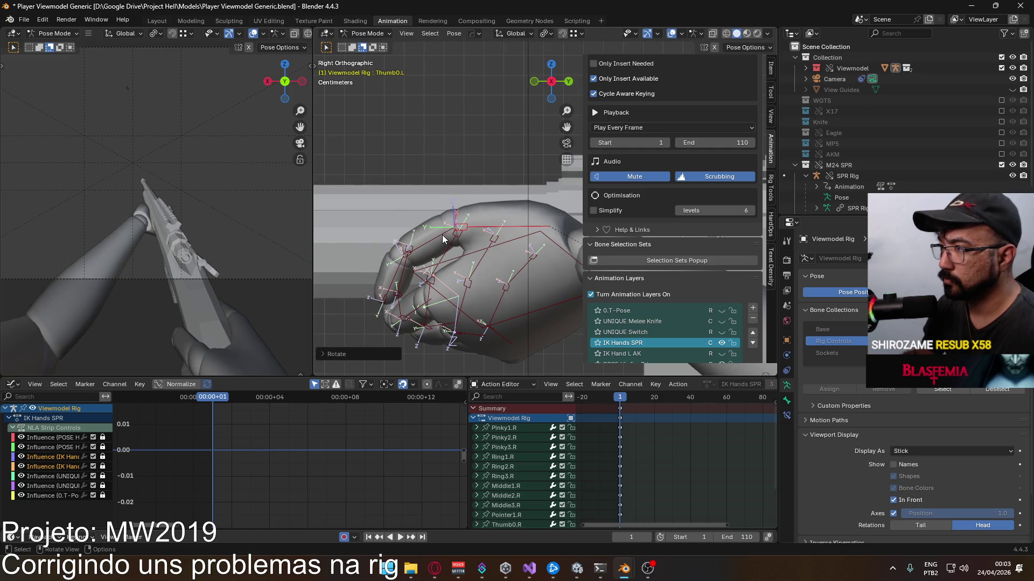
{"action": "left_click", "coordinate": [457, 220]}
{"action": "key", "text": "r"}
{"action": "left_click", "coordinate": [475, 194]}
{"action": "key", "text": "r"}
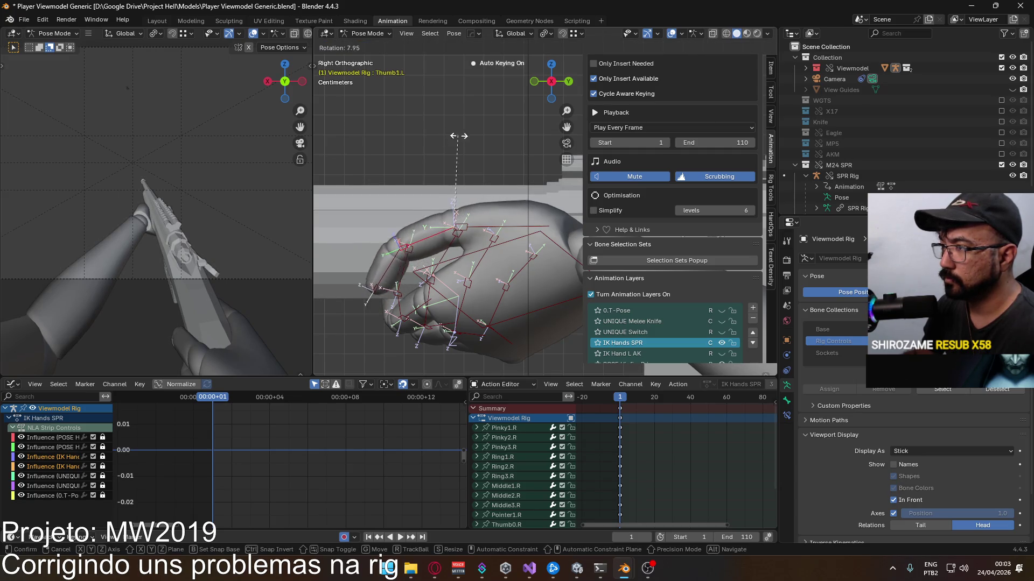
{"action": "left_click", "coordinate": [472, 141]}
Step: From a bottom view, curl the Pointer1.L and Middle1.L finger bases around the handguard
{"action": "mouse_move", "coordinate": [473, 142]}
{"action": "middle_mouse_down"}
{"action": "mouse_move", "coordinate": [419, 185]}
{"action": "mouse_move", "coordinate": [509, 156]}
{"action": "mouse_move", "coordinate": [448, 187]}
{"action": "mouse_move", "coordinate": [463, 134]}
{"action": "middle_mouse_up"}
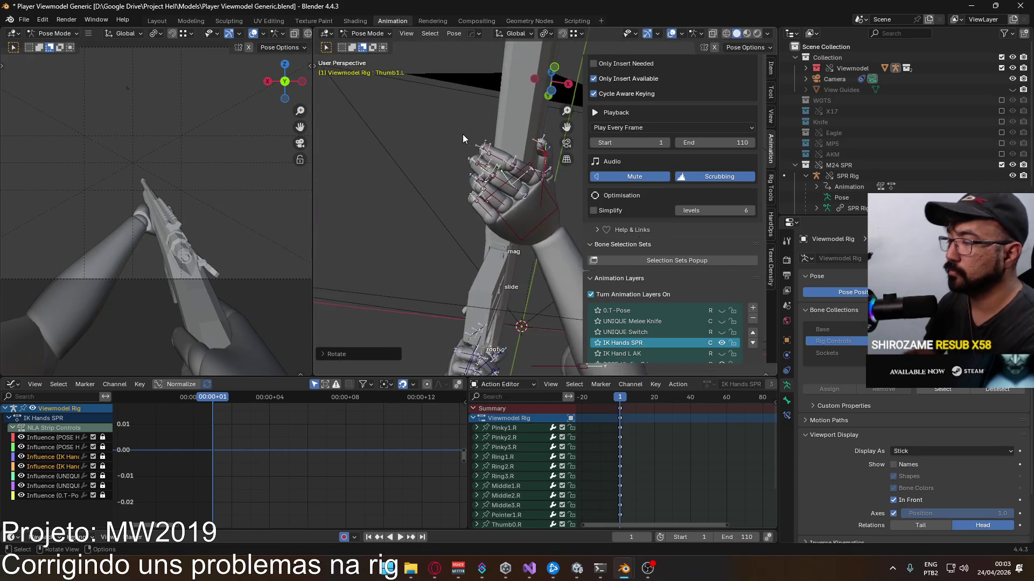
{"action": "key", "text": "KP_7"}
{"action": "key", "text": "KP_Decimal"}
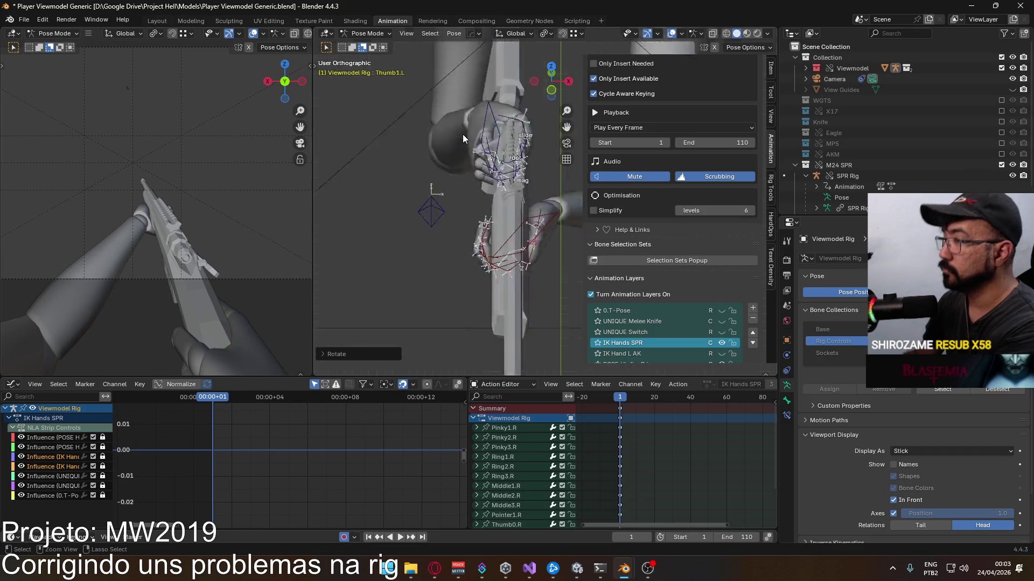
{"action": "key", "text": "ctrl+KP_7"}
{"action": "key", "text": "r"}
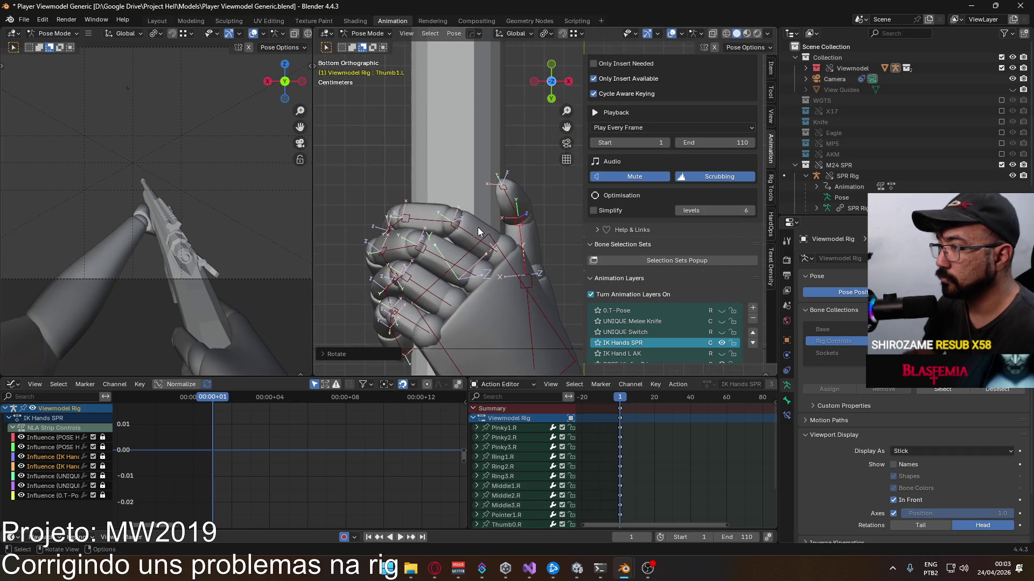
{"action": "key", "text": "Escape"}
{"action": "left_click", "coordinate": [486, 203]}
{"action": "key", "text": "r"}
{"action": "left_click", "coordinate": [504, 172]}
{"action": "left_click", "coordinate": [453, 252]}
{"action": "key", "text": "r"}
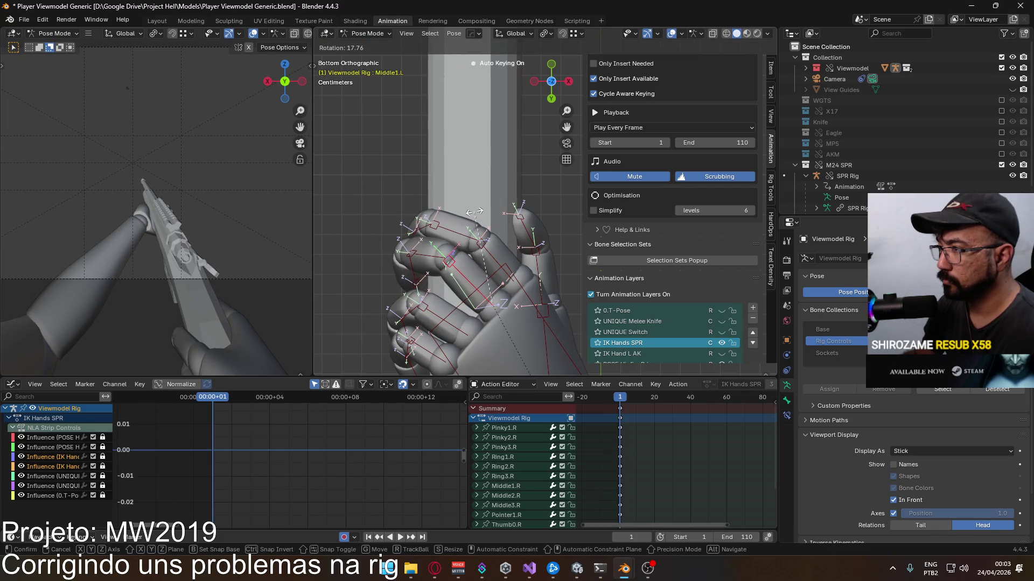
{"action": "left_click", "coordinate": [474, 211]}
Step: Curl the Pinky1.L and Ring1.L finger bases to match the other fingers
{"action": "left_click", "coordinate": [437, 278]}
{"action": "left_click", "coordinate": [419, 319]}
{"action": "key", "text": "r"}
{"action": "left_click", "coordinate": [433, 320]}
{"action": "key", "text": "r"}
{"action": "left_click", "coordinate": [440, 290]}
{"action": "left_click", "coordinate": [445, 258]}
{"action": "key", "text": "r"}
{"action": "left_click", "coordinate": [452, 239]}
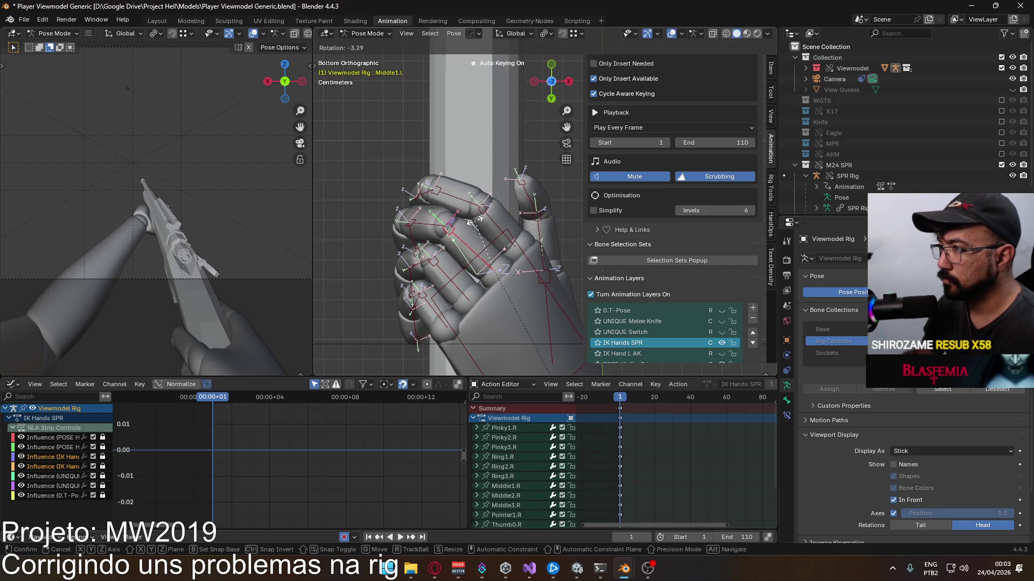
Step: Rotate Pointer1.L and Pointer2.L further, cancelling a Middle2.L rotation
{"action": "left_click", "coordinate": [487, 207]}
{"action": "key", "text": "r"}
{"action": "left_click", "coordinate": [455, 197]}
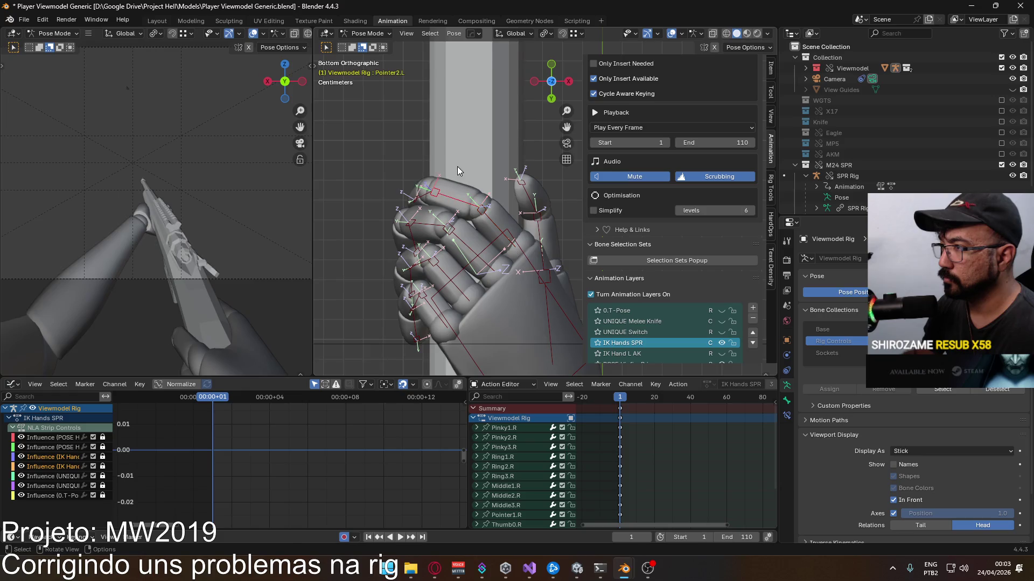
{"action": "key", "text": "r"}
{"action": "left_click", "coordinate": [442, 184]}
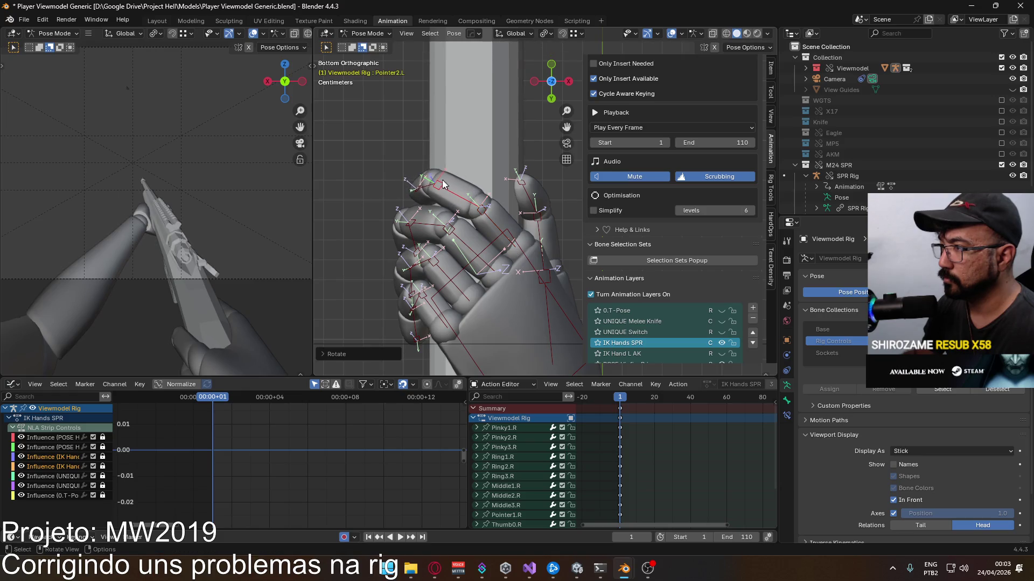
{"action": "left_click", "coordinate": [417, 225]}
{"action": "key", "text": "r"}
{"action": "right_click", "coordinate": [400, 187]}
{"action": "left_click", "coordinate": [417, 266]}
{"action": "mouse_move", "coordinate": [417, 265]}
{"action": "middle_mouse_down"}
{"action": "mouse_move", "coordinate": [461, 353]}
{"action": "mouse_move", "coordinate": [404, 295]}
{"action": "middle_mouse_up"}
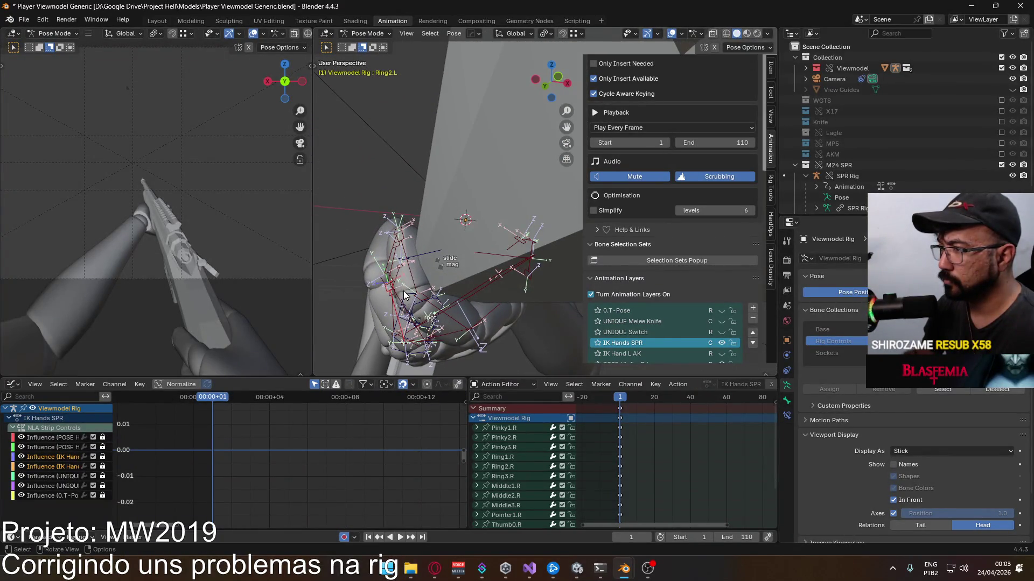
Step: Refine Pointer1.L, twist Pointer2.L on its local X axis and curl Pinky2.L, then select HandIK.L
{"action": "left_click", "coordinate": [420, 303]}
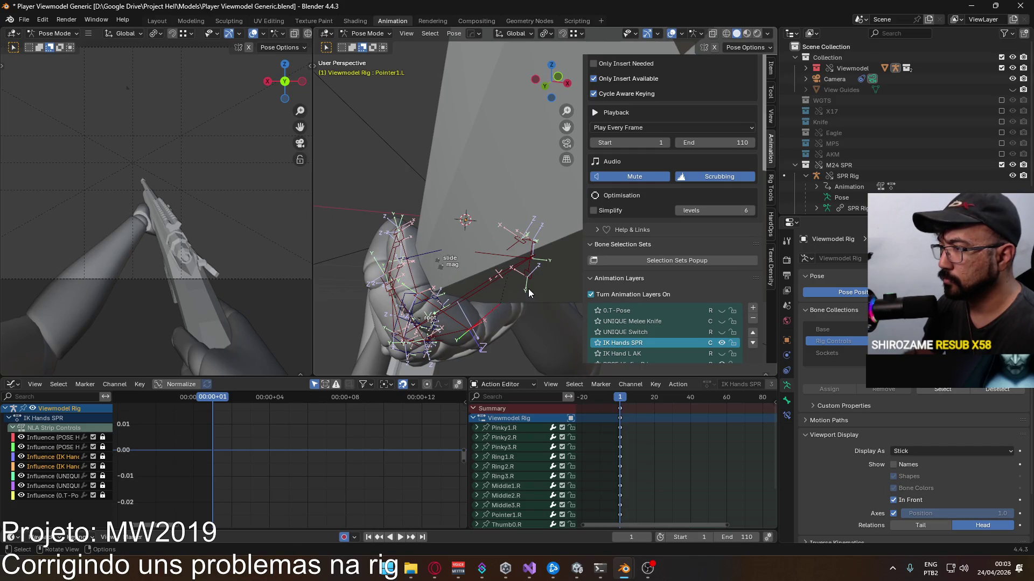
{"action": "key", "text": "r"}
{"action": "left_click", "coordinate": [458, 294]}
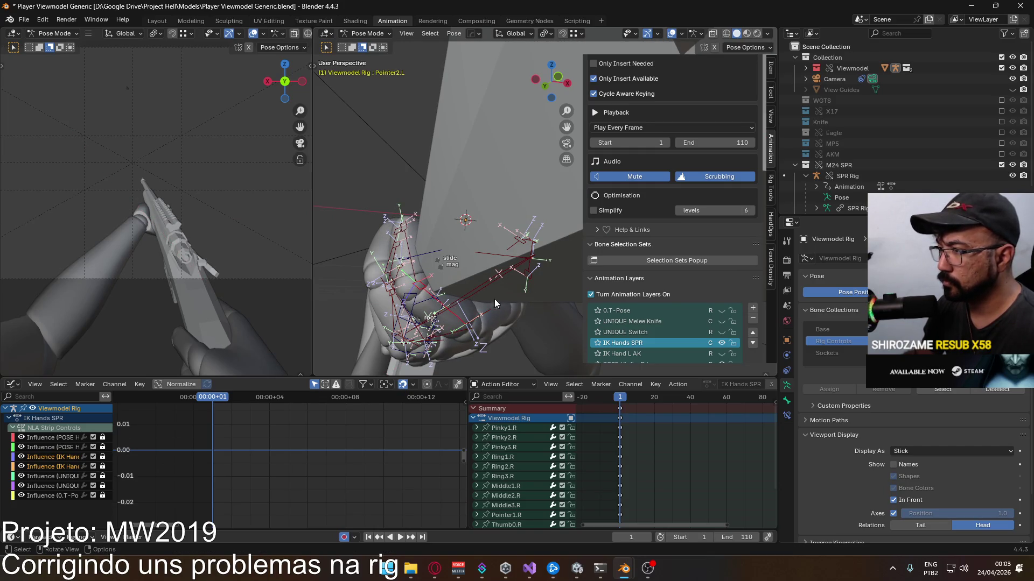
{"action": "key", "text": "r"}
{"action": "key", "text": "x"}
{"action": "key", "text": "x"}
{"action": "left_click", "coordinate": [503, 277]}
{"action": "mouse_move", "coordinate": [487, 268]}
{"action": "middle_mouse_down"}
{"action": "mouse_move", "coordinate": [466, 324]}
{"action": "mouse_move", "coordinate": [497, 340]}
{"action": "mouse_move", "coordinate": [575, 320]}
{"action": "mouse_move", "coordinate": [613, 295]}
{"action": "mouse_move", "coordinate": [621, 270]}
{"action": "middle_mouse_up"}
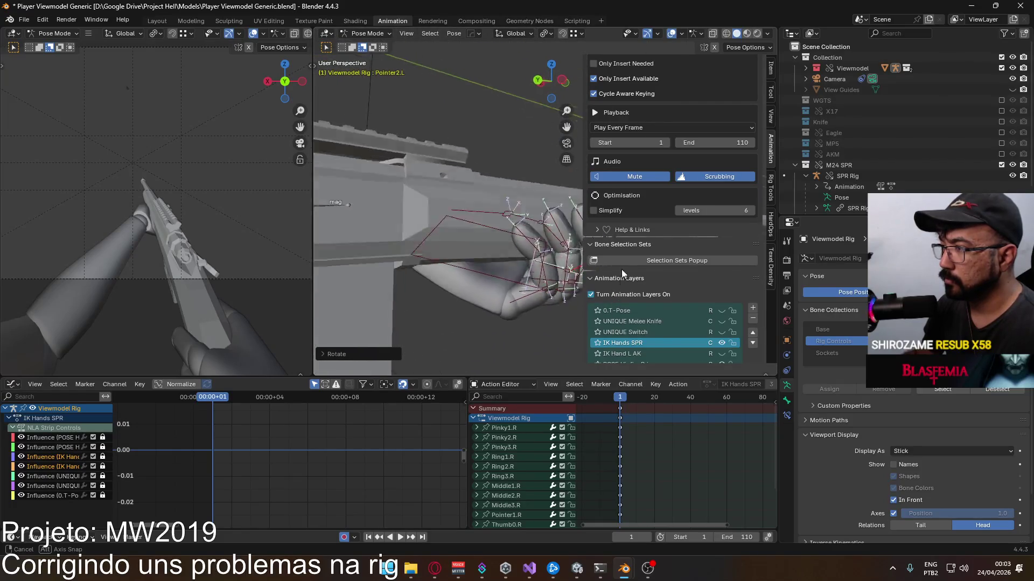
{"action": "scroll", "coordinate": [622, 269], "scroll_direction": "up", "scroll_amount": 3}
{"action": "left_click", "coordinate": [512, 239]}
{"action": "scroll", "coordinate": [513, 239], "scroll_direction": "up", "scroll_amount": 2}
{"action": "key", "text": "r"}
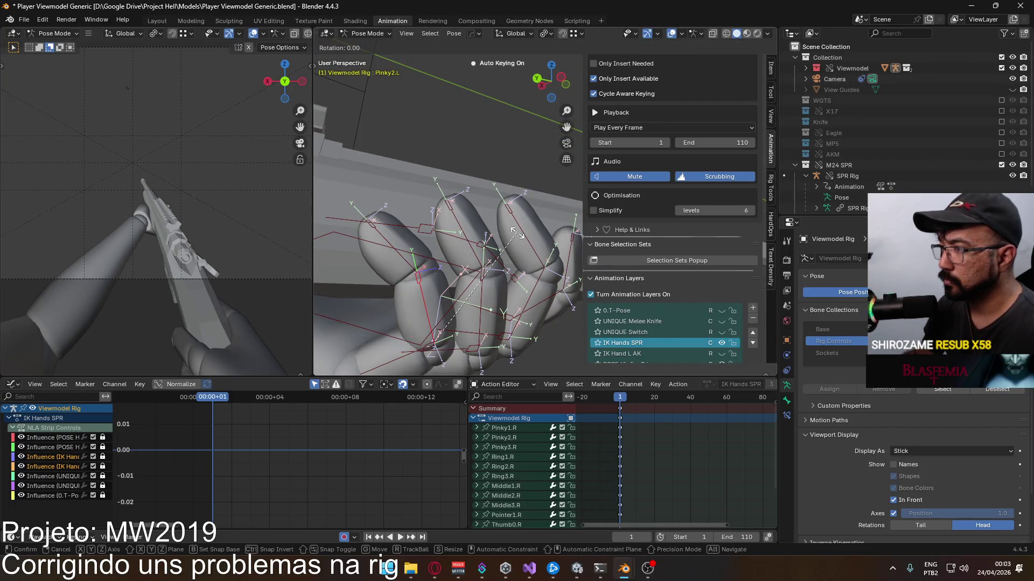
{"action": "left_click", "coordinate": [476, 224]}
{"action": "scroll", "coordinate": [477, 224], "scroll_direction": "down", "scroll_amount": 3}
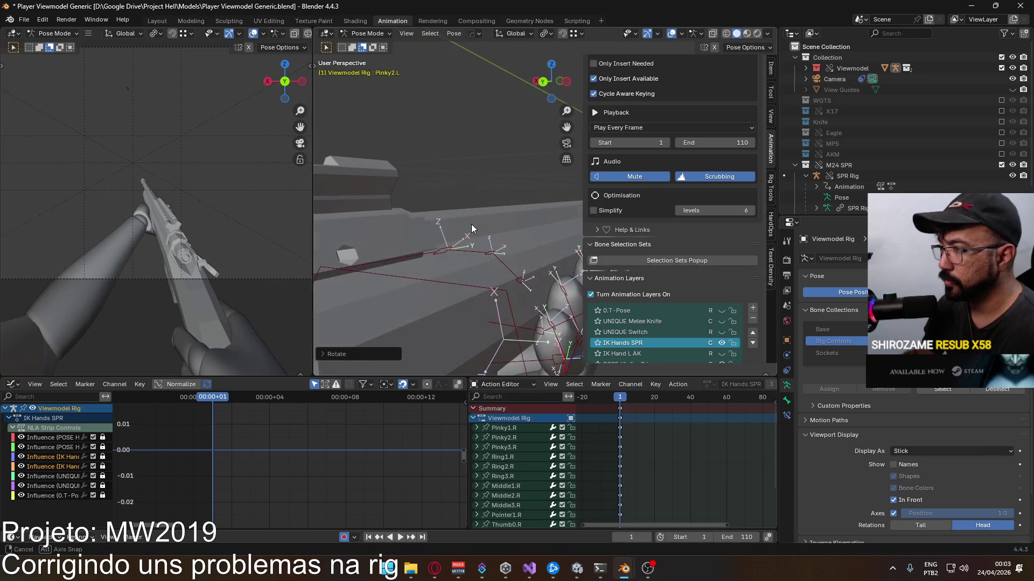
{"action": "mouse_move", "coordinate": [471, 224]}
{"action": "middle_mouse_down"}
{"action": "mouse_move", "coordinate": [483, 284]}
{"action": "mouse_move", "coordinate": [488, 244]}
{"action": "mouse_move", "coordinate": [506, 265]}
{"action": "mouse_move", "coordinate": [527, 240]}
{"action": "middle_mouse_up"}
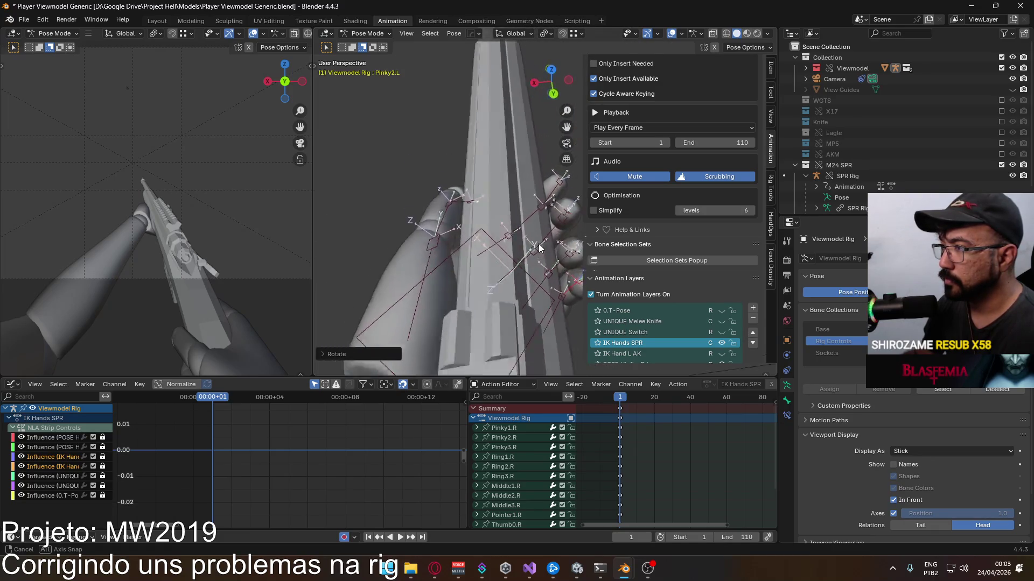
{"action": "middle_click_drag", "start_coordinate": [527, 240], "coordinate": [543, 260]}
{"action": "left_click", "coordinate": [470, 239]}
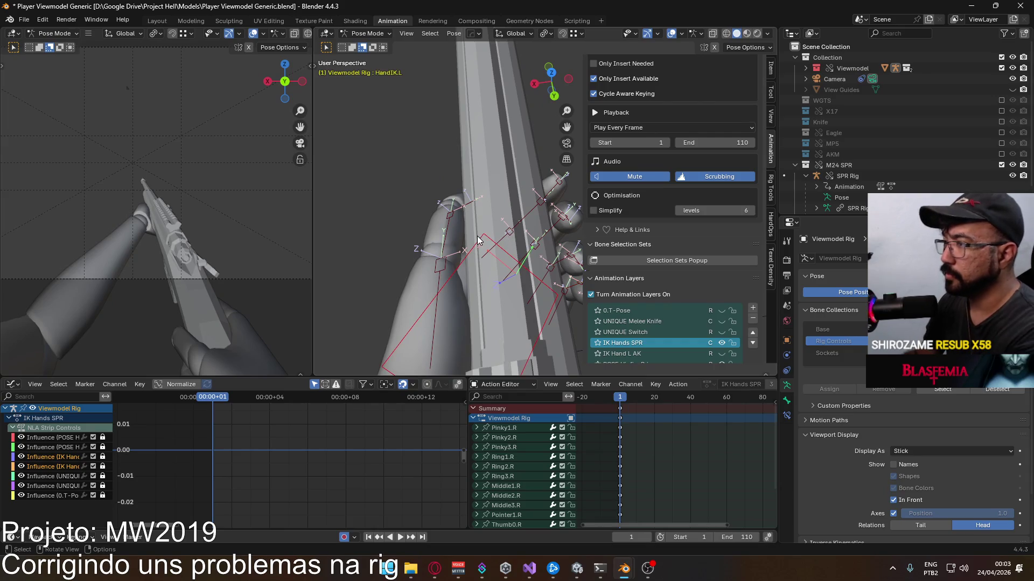
Step: From a top view, nudge HandIK.L and rotate the Thumb0.L bones so the thumb rests on the rifle
{"action": "key", "text": "KP_7"}
{"action": "key", "text": "KP_Decimal"}
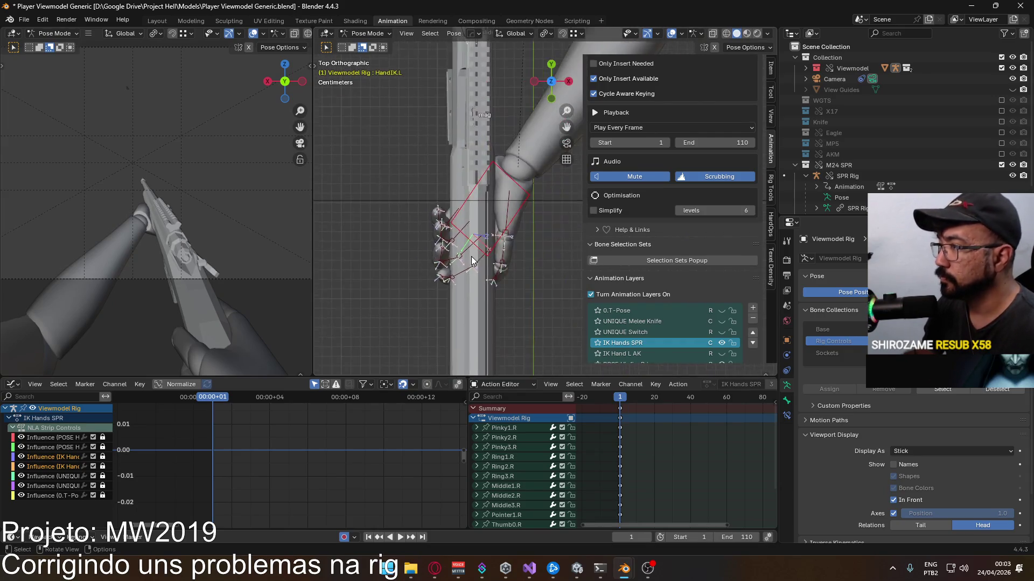
{"action": "key", "text": "g"}
{"action": "key", "text": "Escape"}
{"action": "left_click", "coordinate": [440, 271]}
{"action": "key", "text": "r"}
{"action": "left_click", "coordinate": [476, 276]}
{"action": "key", "text": "bracketright"}
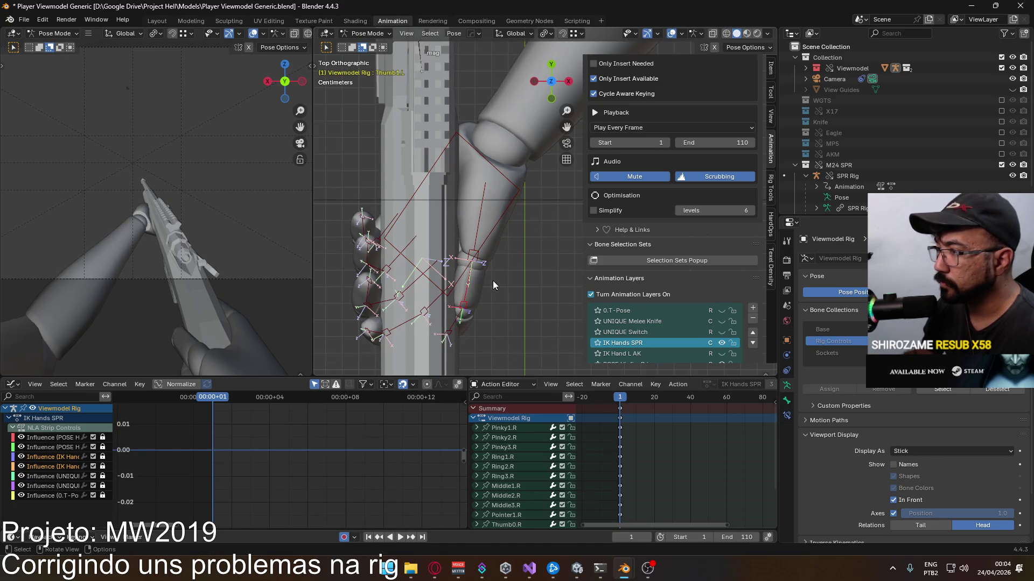
{"action": "key", "text": "r"}
{"action": "left_click", "coordinate": [488, 275]}
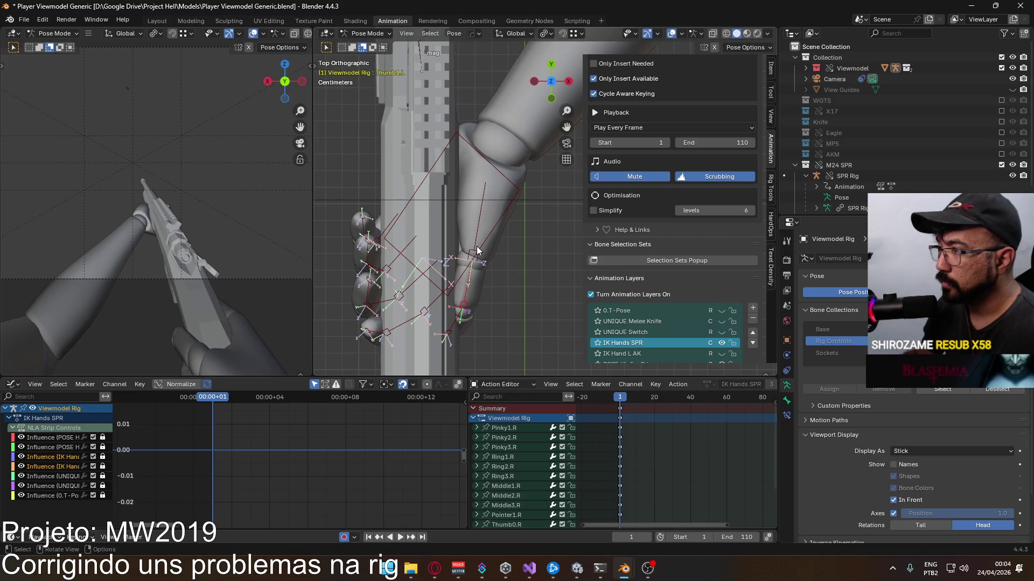
{"action": "key", "text": "r"}
{"action": "left_click", "coordinate": [507, 243]}
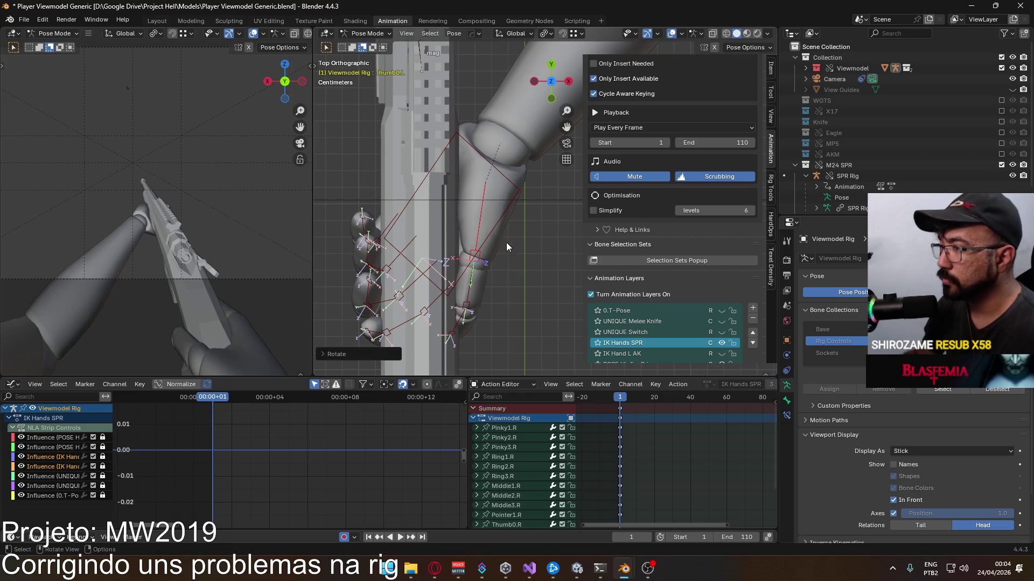
Step: From a side view, try a Thumb1.L rotation, cancel it and start rotating the thumb base again
{"action": "key", "text": "KP_3"}
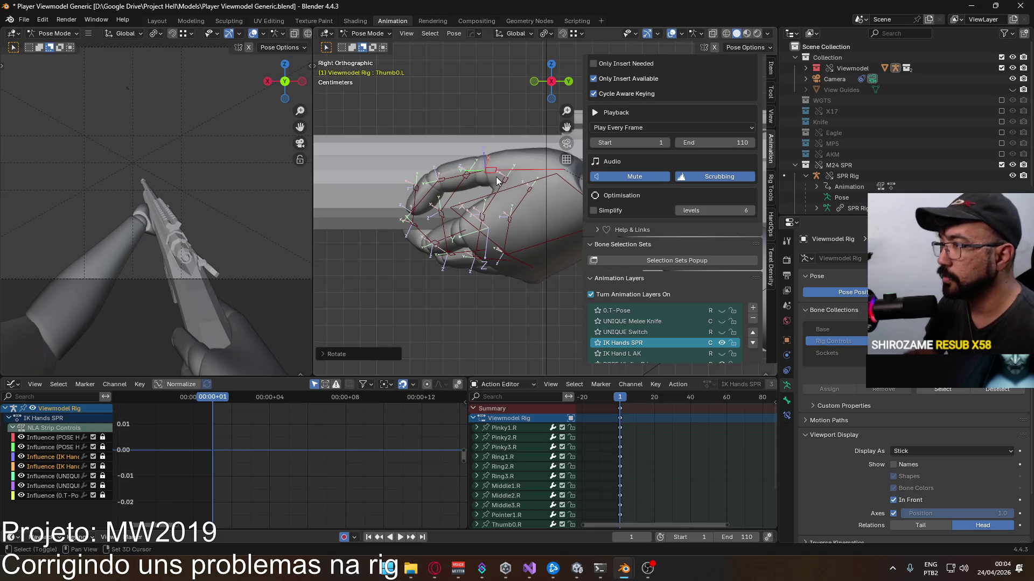
{"action": "middle_click_drag", "start_coordinate": [497, 182], "coordinate": [473, 257], "text": "shift"}
{"action": "scroll", "coordinate": [496, 230], "scroll_direction": "up", "scroll_amount": 1}
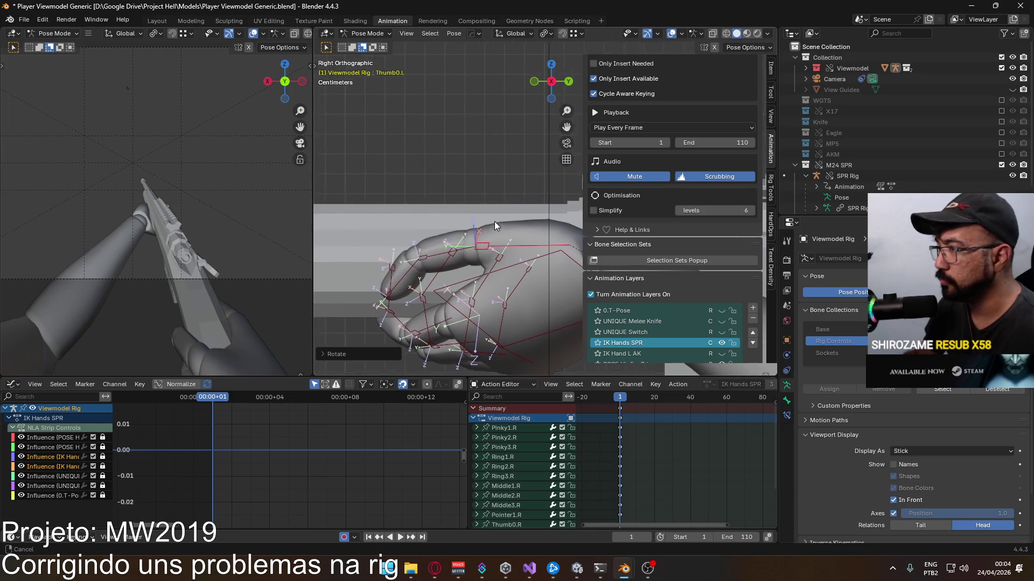
{"action": "scroll", "coordinate": [494, 225], "scroll_direction": "up", "scroll_amount": 2}
{"action": "middle_click_drag", "start_coordinate": [554, 261], "coordinate": [497, 240], "text": "shift"}
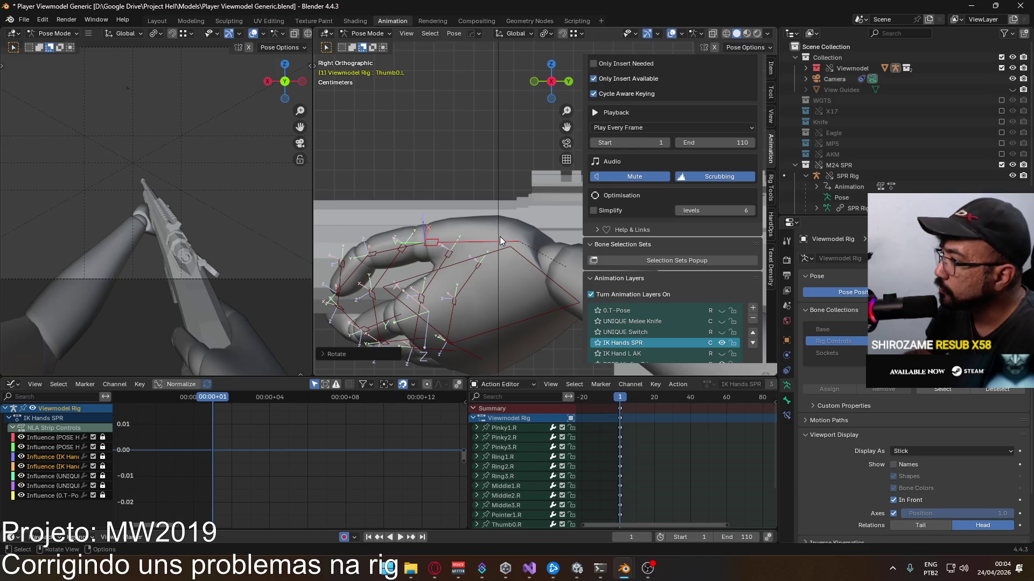
{"action": "left_click", "coordinate": [421, 247]}
{"action": "key", "text": "r"}
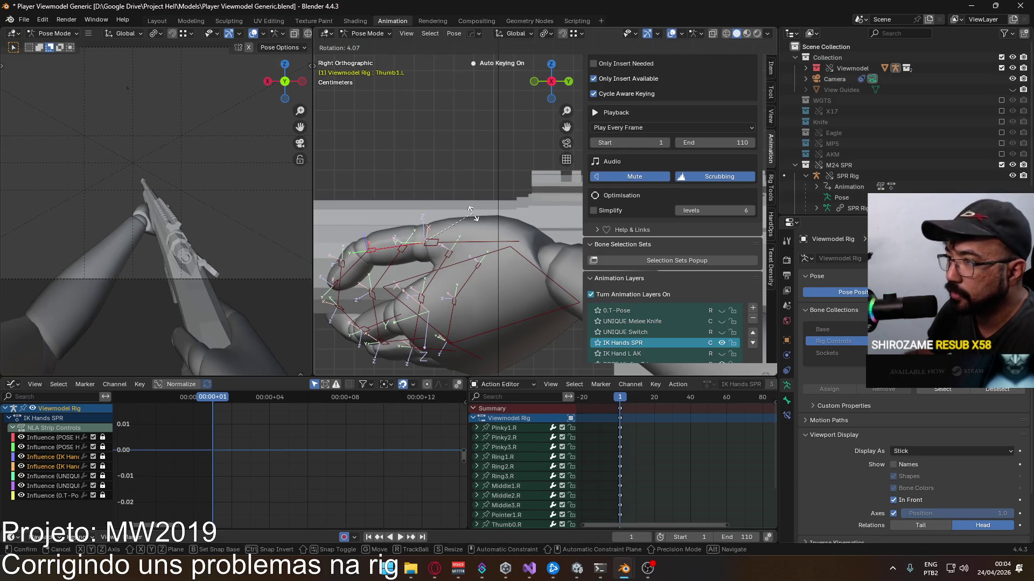
{"action": "right_click", "coordinate": [469, 211]}
{"action": "mouse_move", "coordinate": [472, 214]}
{"action": "middle_mouse_down"}
{"action": "mouse_move", "coordinate": [546, 222]}
{"action": "mouse_move", "coordinate": [547, 200]}
{"action": "mouse_move", "coordinate": [564, 228]}
{"action": "mouse_move", "coordinate": [497, 269]}
{"action": "mouse_move", "coordinate": [493, 260]}
{"action": "mouse_move", "coordinate": [513, 275]}
{"action": "mouse_move", "coordinate": [495, 203]}
{"action": "middle_mouse_up"}
{"action": "key", "text": "r"}
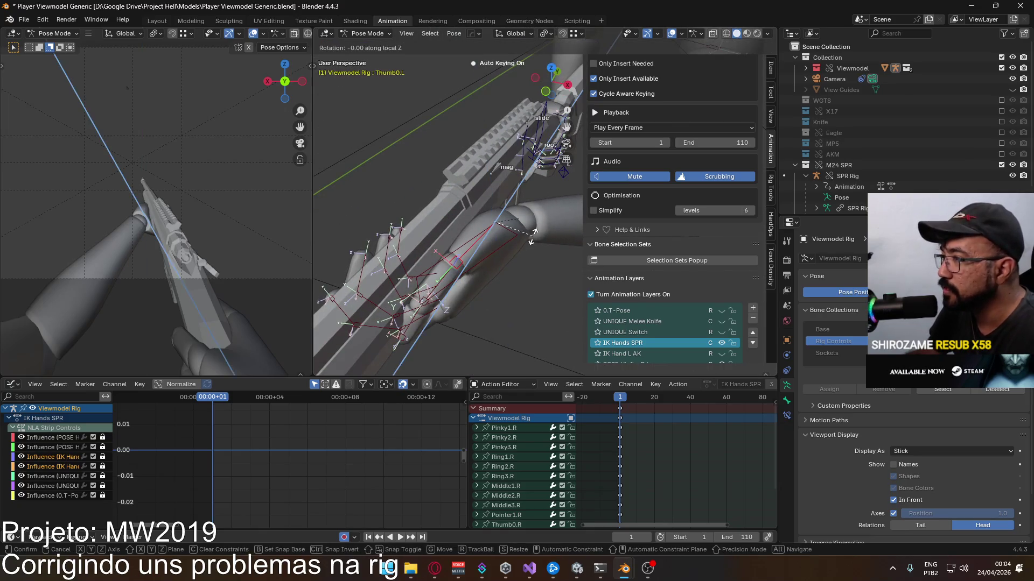
Step: Twist Thumb0.L on its local Z axis, undo it, and redo the rotation so the thumb lies along the rifle
{"action": "key", "text": "z"}
{"action": "key", "text": "z"}
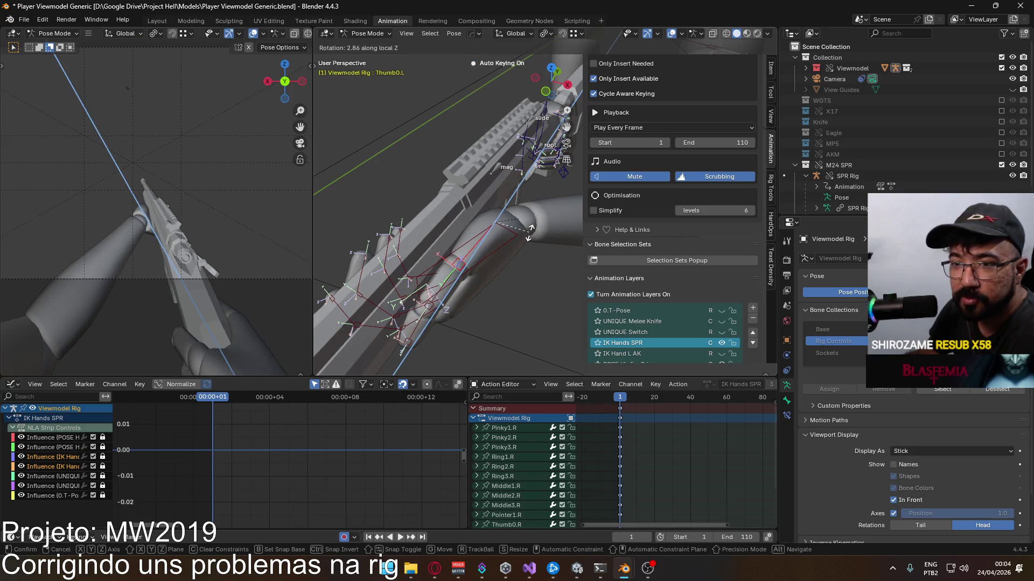
{"action": "left_click", "coordinate": [529, 229]}
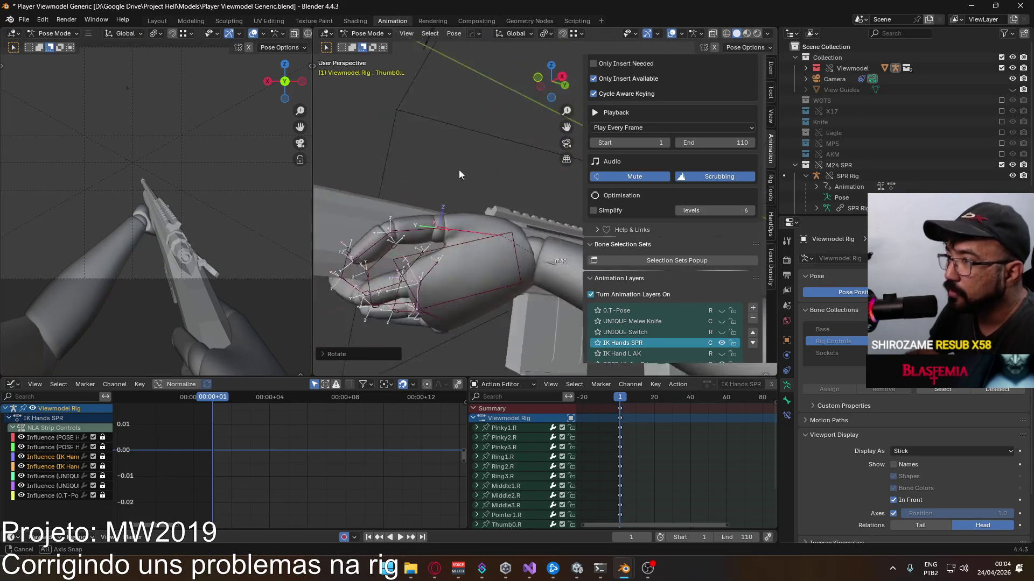
{"action": "middle_click_drag", "start_coordinate": [528, 230], "coordinate": [398, 167]}
{"action": "key", "text": "ctrl+z"}
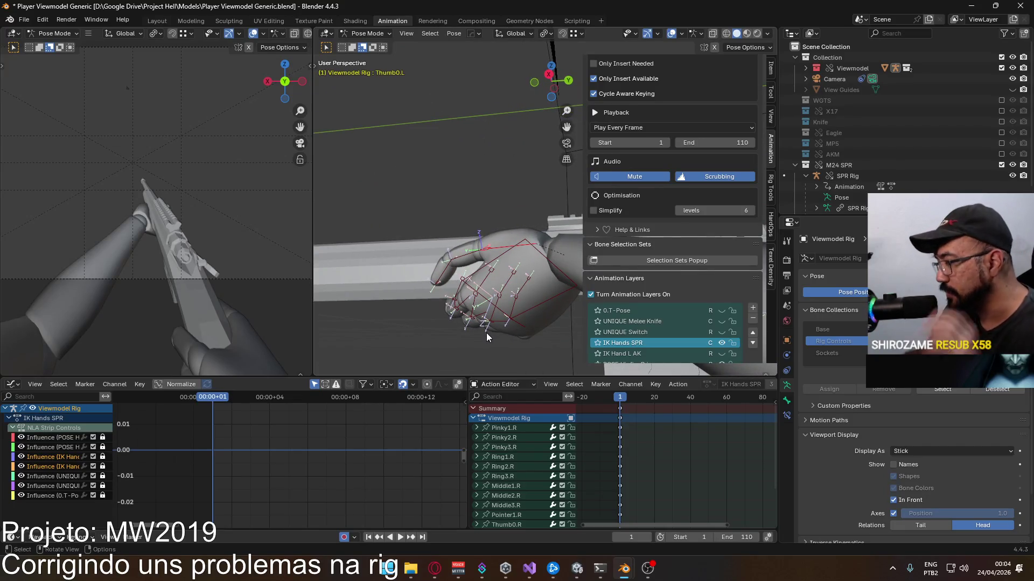
{"action": "mouse_move", "coordinate": [458, 328]}
{"action": "middle_mouse_down"}
{"action": "mouse_move", "coordinate": [477, 310]}
{"action": "mouse_move", "coordinate": [457, 300]}
{"action": "mouse_move", "coordinate": [478, 311]}
{"action": "middle_mouse_up"}
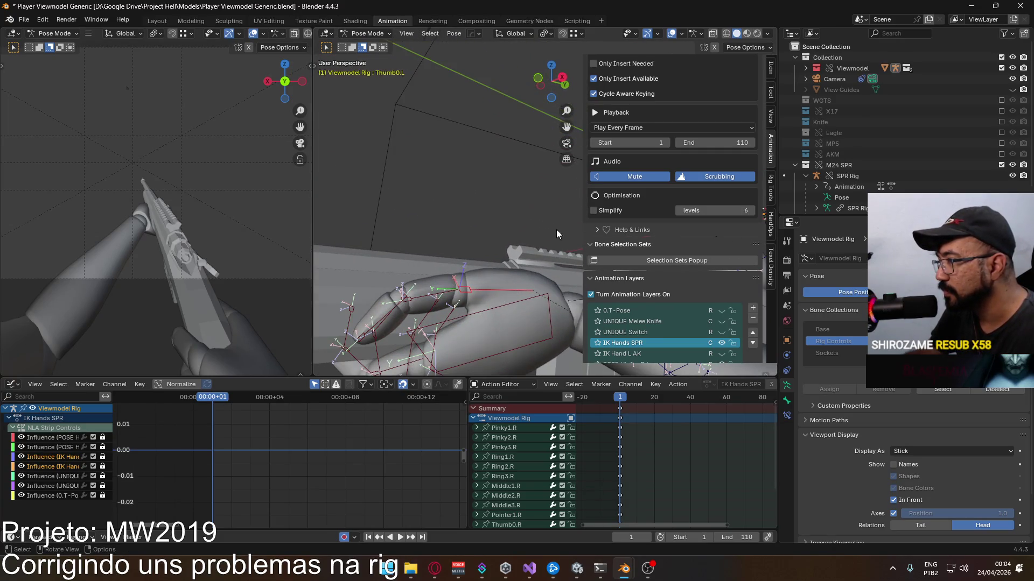
{"action": "key", "text": "r"}
{"action": "left_click", "coordinate": [458, 235]}
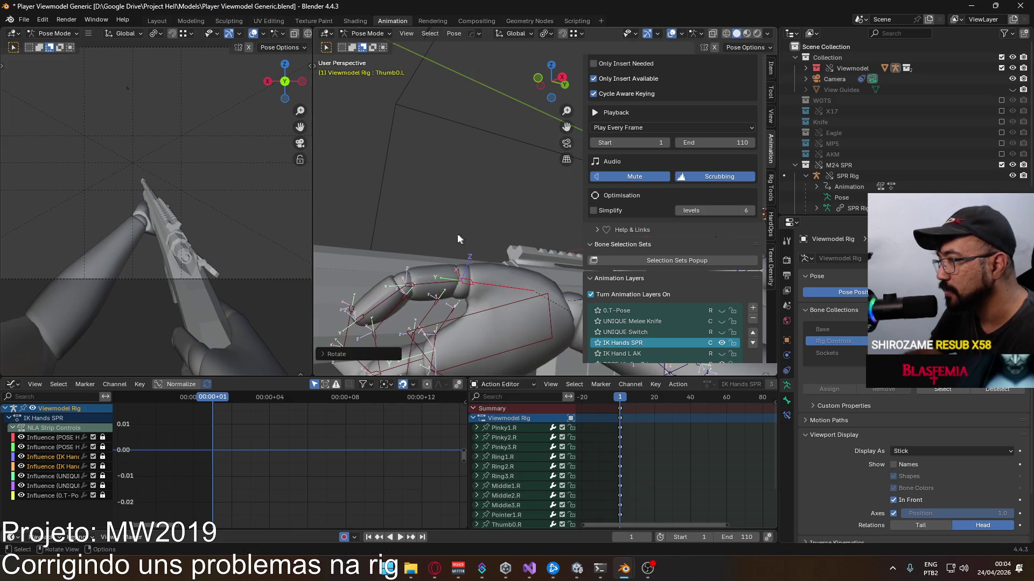
{"action": "middle_click_drag", "start_coordinate": [457, 239], "coordinate": [457, 281]}
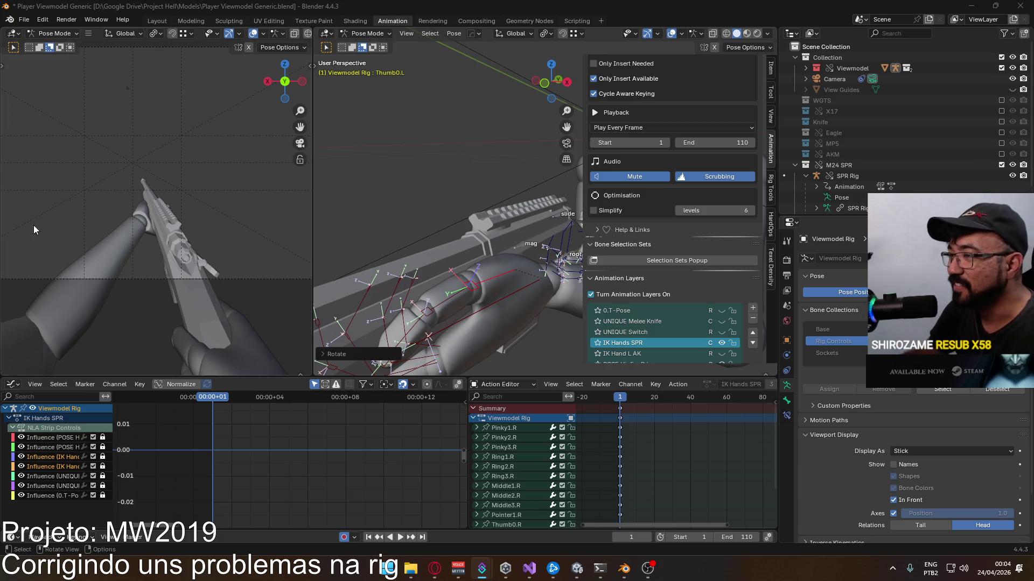
{"action": "mouse_move", "coordinate": [417, 236]}
{"action": "middle_mouse_down"}
{"action": "mouse_move", "coordinate": [464, 266]}
{"action": "mouse_move", "coordinate": [457, 280]}
{"action": "middle_mouse_up"}
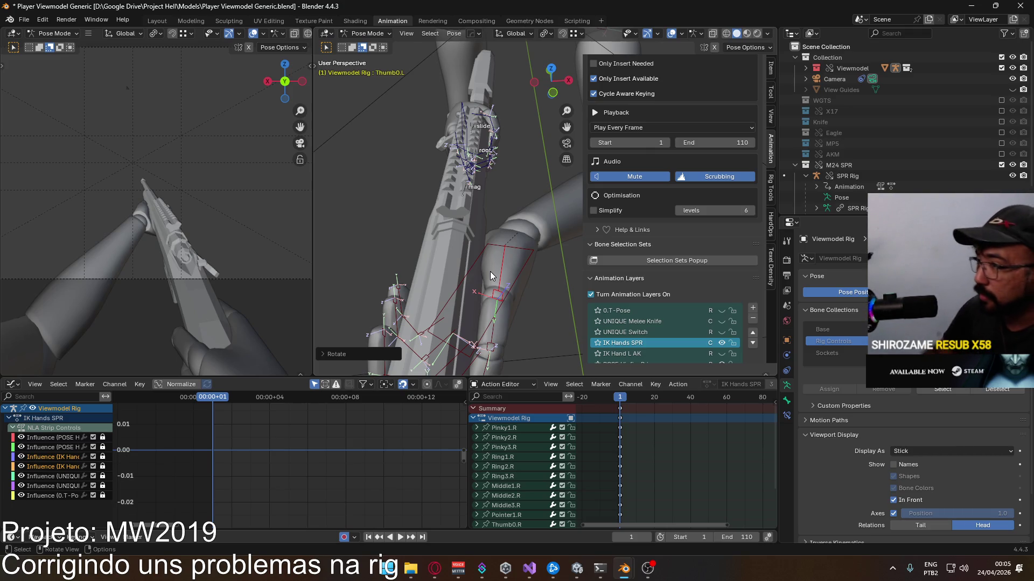
{"action": "mouse_move", "coordinate": [456, 276]}
{"action": "middle_mouse_down"}
{"action": "mouse_move", "coordinate": [389, 199]}
{"action": "mouse_move", "coordinate": [471, 205]}
{"action": "mouse_move", "coordinate": [445, 223]}
{"action": "middle_mouse_up"}
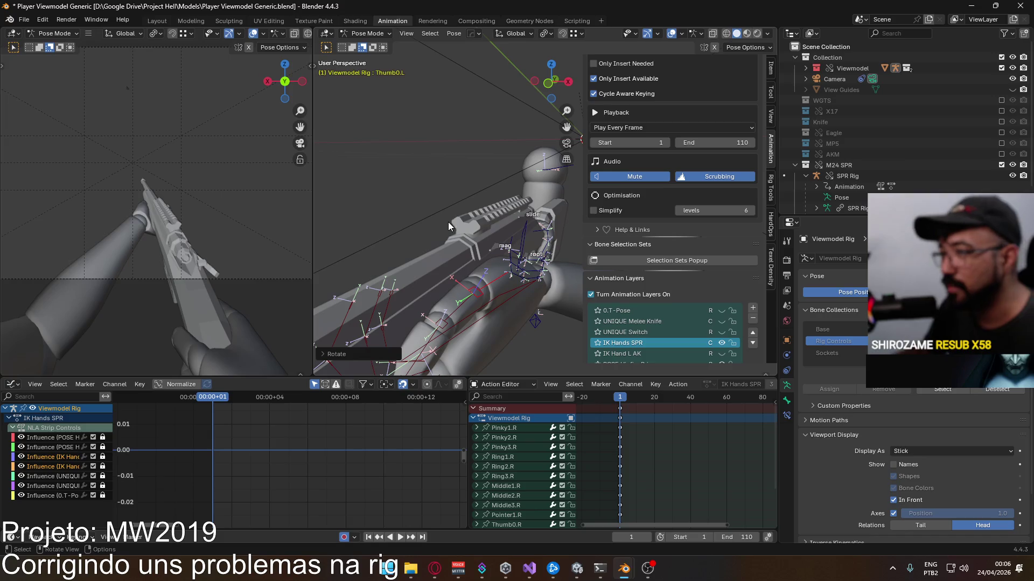
{"action": "mouse_move", "coordinate": [322, 164]}
{"action": "middle_mouse_down"}
{"action": "mouse_move", "coordinate": [454, 235]}
{"action": "mouse_move", "coordinate": [557, 262]}
{"action": "mouse_move", "coordinate": [527, 257]}
{"action": "mouse_move", "coordinate": [555, 249]}
{"action": "mouse_move", "coordinate": [346, 212]}
{"action": "mouse_move", "coordinate": [346, 230]}
{"action": "mouse_move", "coordinate": [495, 249]}
{"action": "middle_mouse_up"}
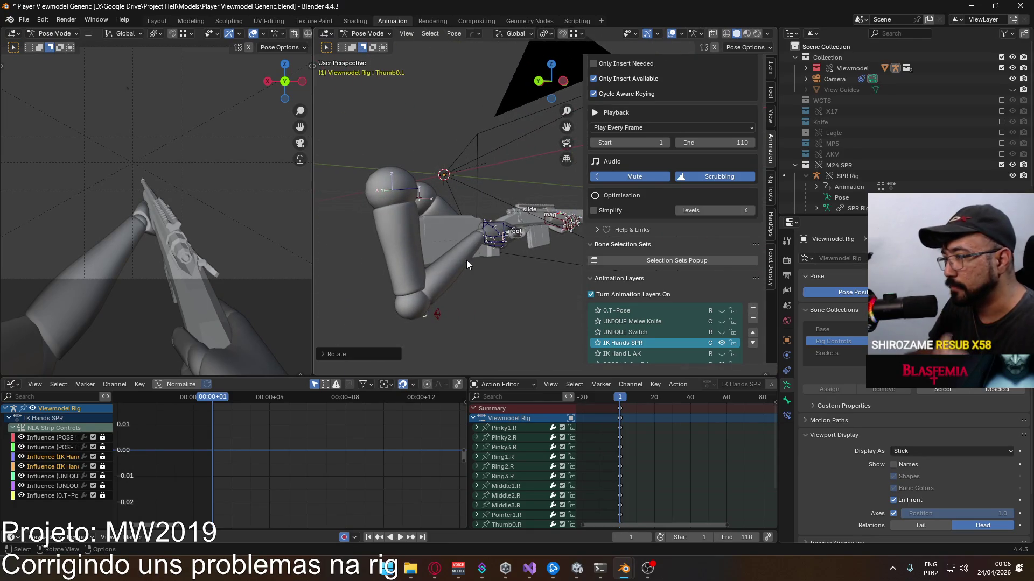
{"action": "scroll", "coordinate": [658, 303], "scroll_direction": "down", "scroll_amount": 2}
Step: Orbit to see the whole arm rig and bring up the interaction mode list
{"action": "mouse_move", "coordinate": [478, 291]}
{"action": "middle_mouse_down"}
{"action": "mouse_move", "coordinate": [530, 280]}
{"action": "mouse_move", "coordinate": [444, 310]}
{"action": "middle_mouse_up"}
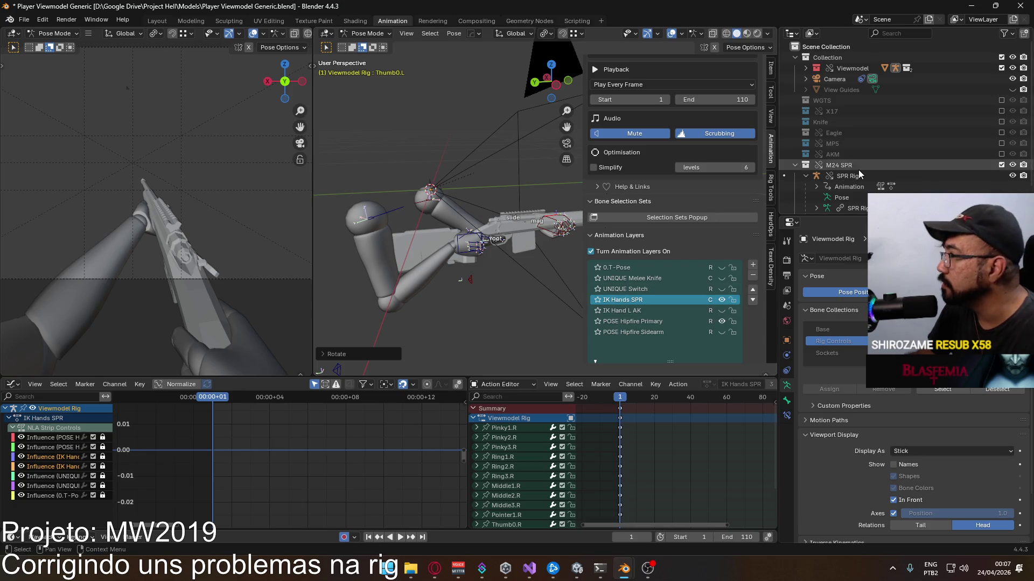
{"action": "scroll", "coordinate": [859, 170], "scroll_direction": "down", "scroll_amount": 2}
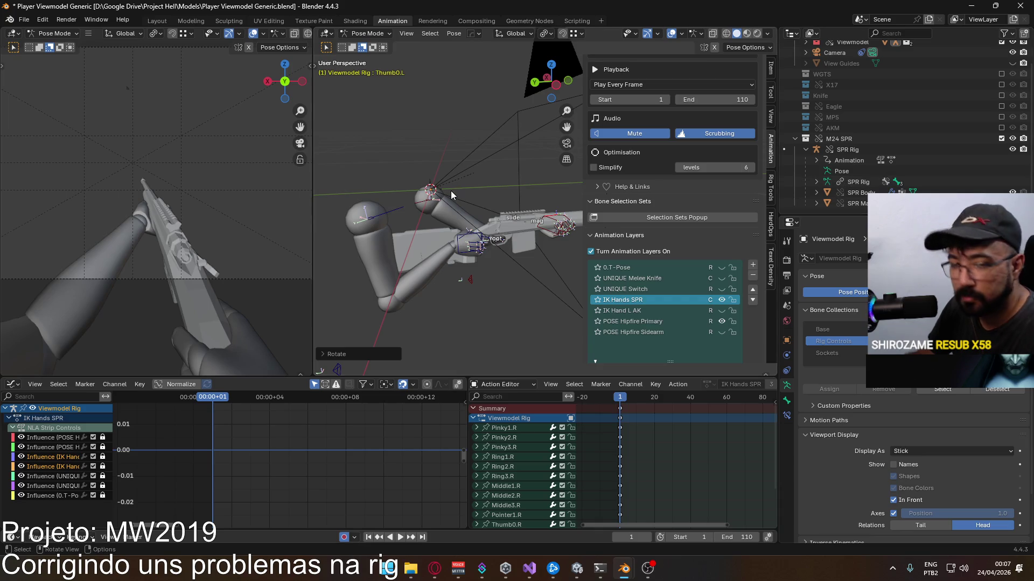
{"action": "scroll", "coordinate": [665, 275], "scroll_direction": "down", "scroll_amount": 2}
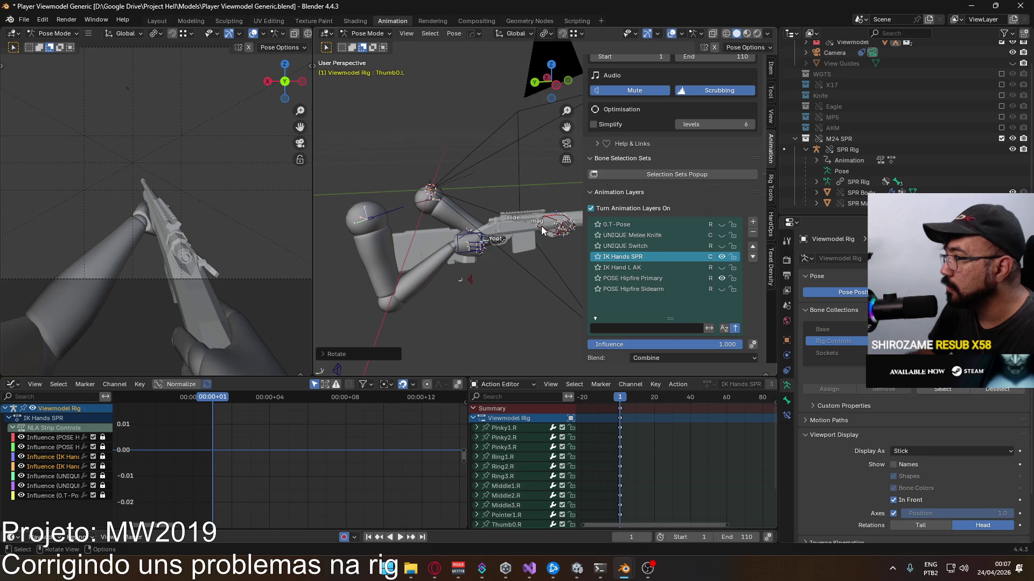
{"action": "left_click", "coordinate": [367, 33]}
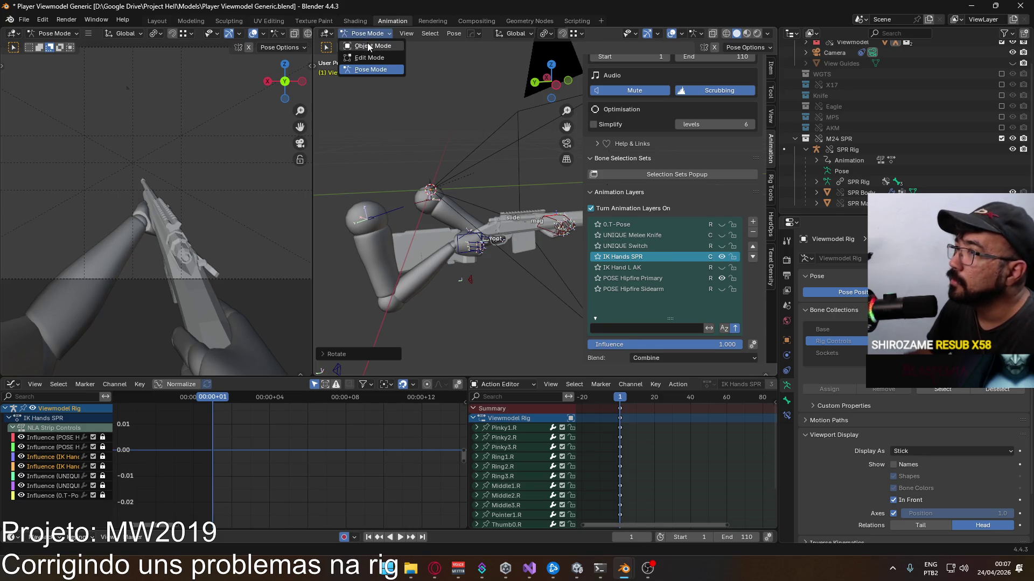
Step: Return to object mode and make the SPR Rig armature the active object via the viewport
{"action": "left_click", "coordinate": [363, 43]}
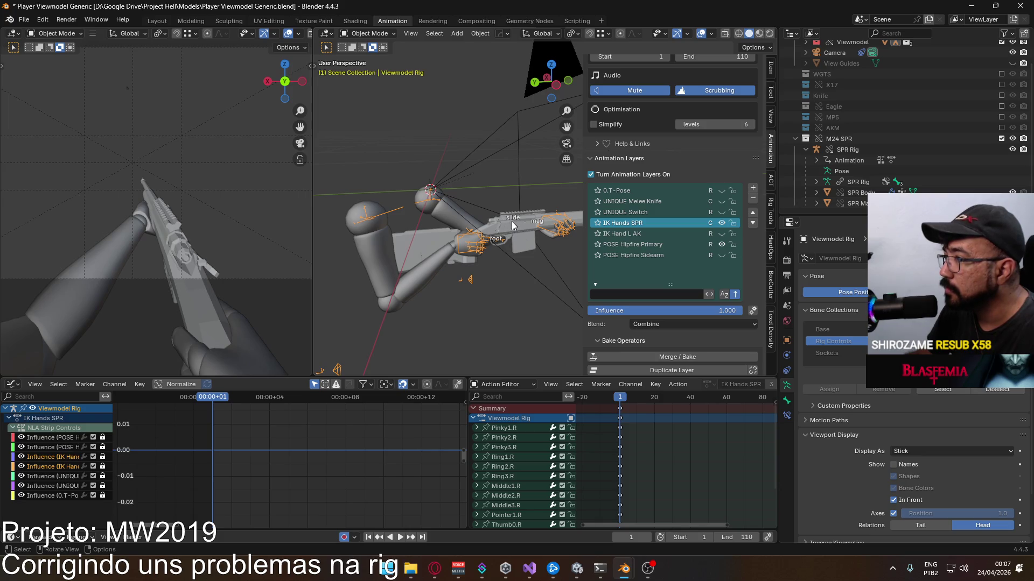
{"action": "left_click", "coordinate": [514, 225]}
{"action": "left_click", "coordinate": [543, 225]}
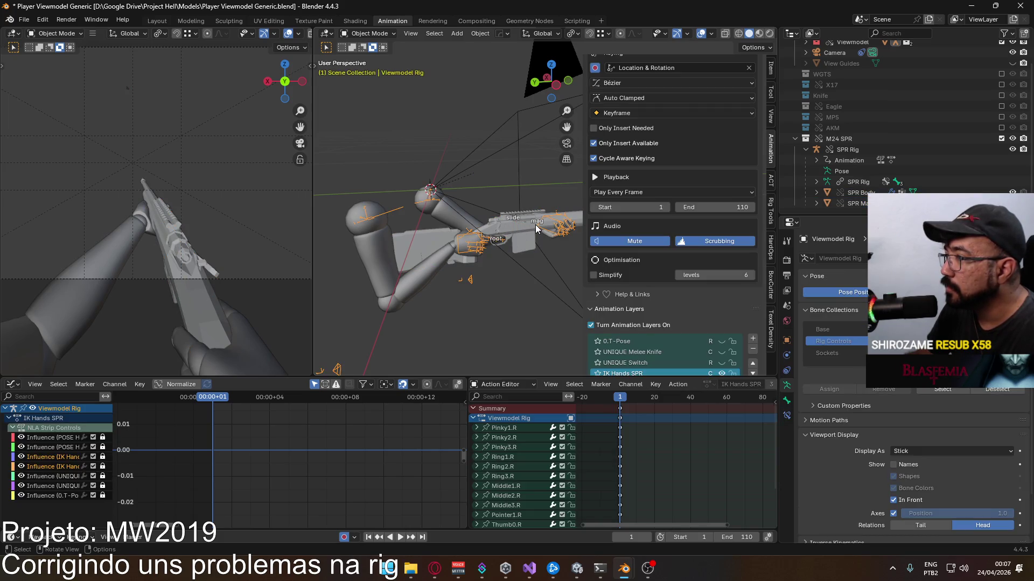
{"action": "left_click", "coordinate": [536, 223]}
{"action": "scroll", "coordinate": [534, 226], "scroll_direction": "up", "scroll_amount": 2}
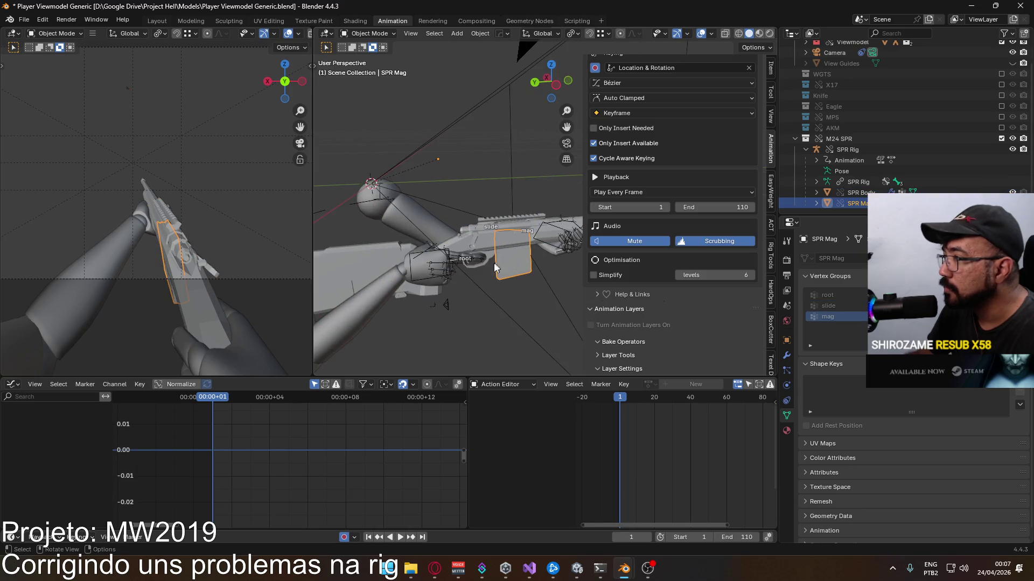
{"action": "scroll", "coordinate": [461, 277], "scroll_direction": "up", "scroll_amount": 2}
{"action": "left_click", "coordinate": [408, 291]}
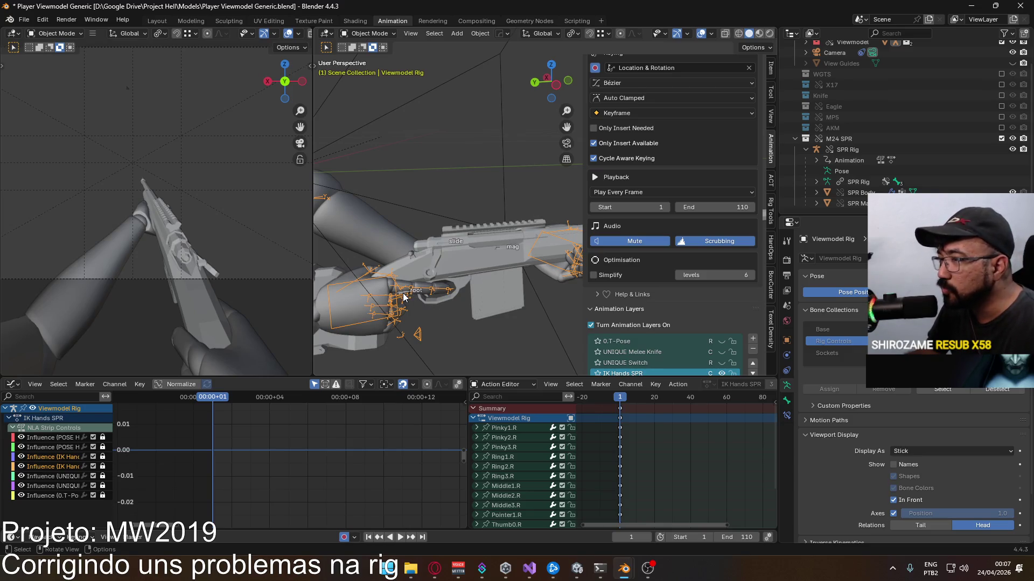
{"action": "left_click", "coordinate": [403, 294]}
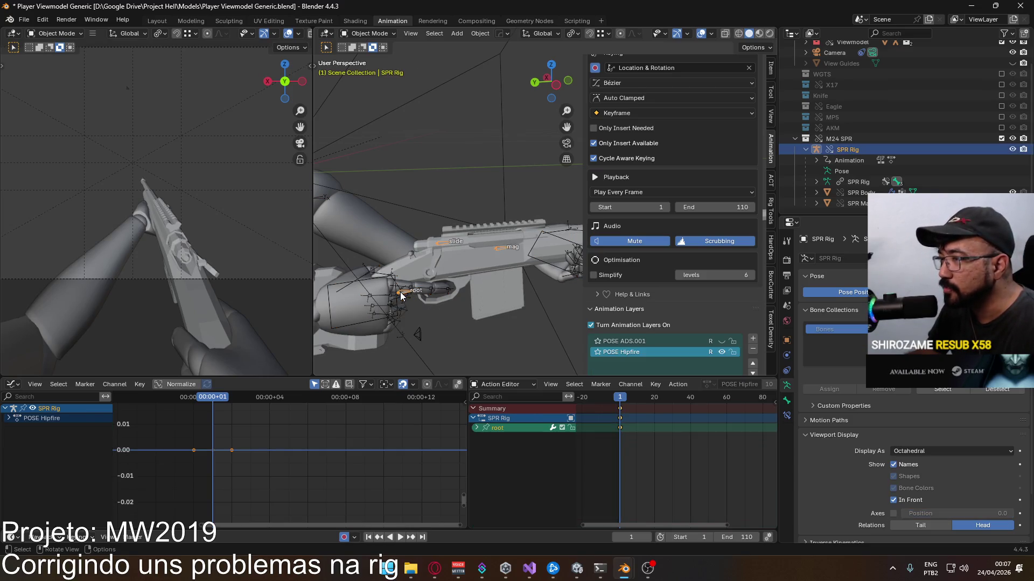
Step: Put the SPR Rig in pose mode and make POSE ADS.001 the active animation layer
{"action": "left_click", "coordinate": [370, 34]}
{"action": "left_click", "coordinate": [374, 67]}
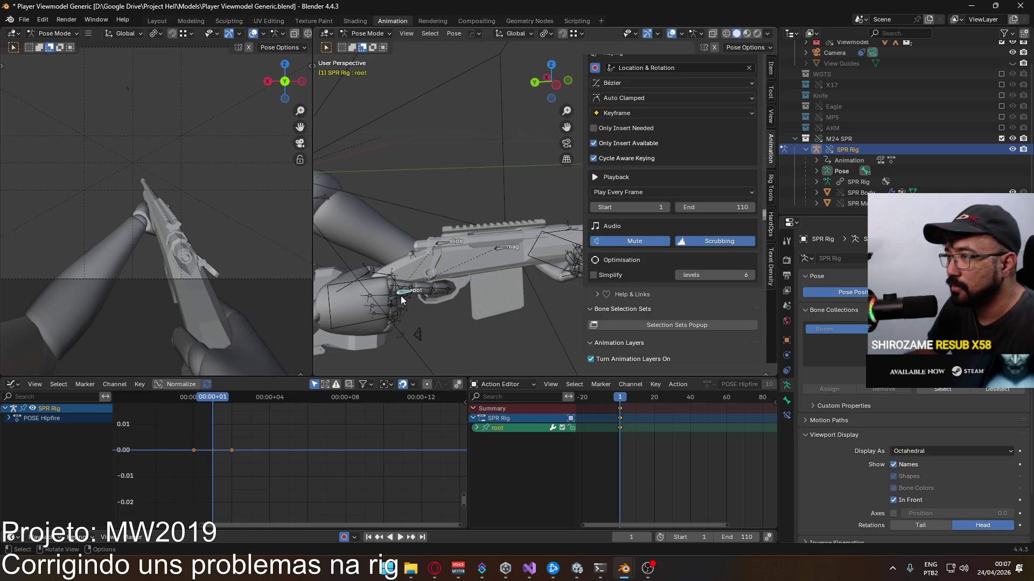
{"action": "scroll", "coordinate": [192, 198], "scroll_direction": "up", "scroll_amount": 1}
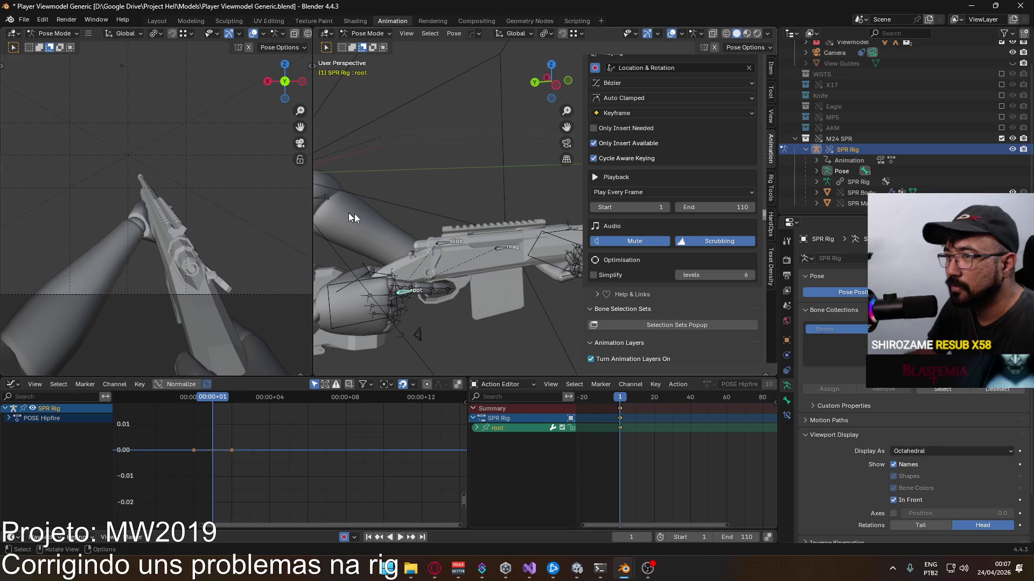
{"action": "scroll", "coordinate": [652, 277], "scroll_direction": "down", "scroll_amount": 2}
{"action": "scroll", "coordinate": [653, 277], "scroll_direction": "down", "scroll_amount": 2}
{"action": "left_click", "coordinate": [667, 245]}
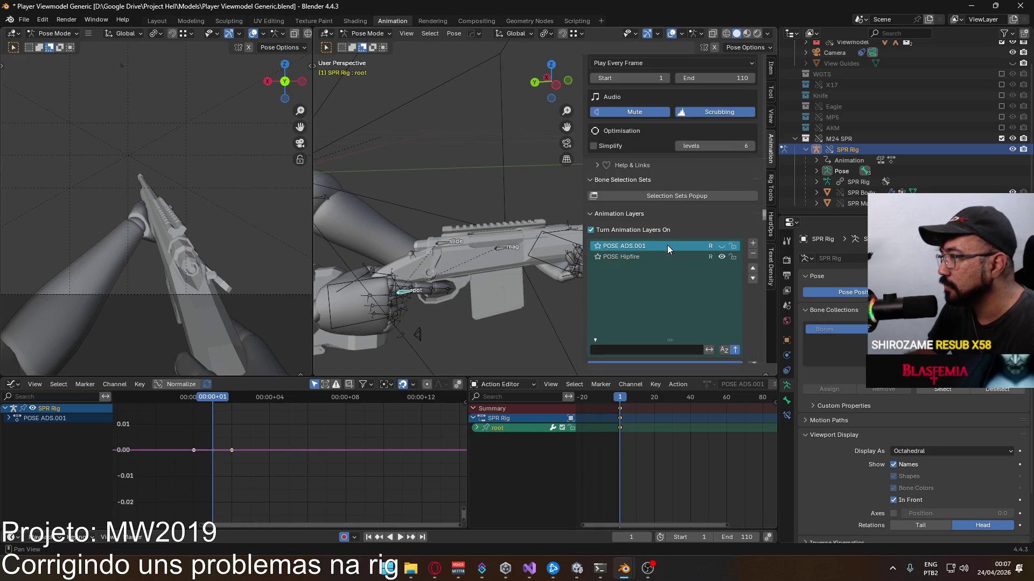
{"action": "left_click", "coordinate": [722, 245]}
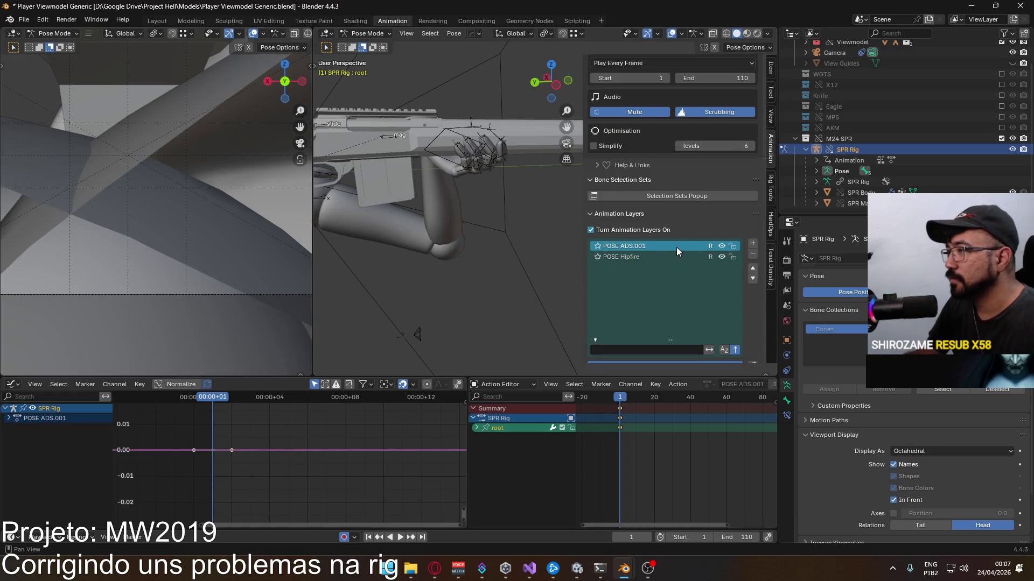
{"action": "scroll", "coordinate": [689, 322], "scroll_direction": "down", "scroll_amount": 2}
{"action": "scroll", "coordinate": [689, 323], "scroll_direction": "down", "scroll_amount": 3}
{"action": "scroll", "coordinate": [683, 320], "scroll_direction": "down", "scroll_amount": 2}
Step: Assign the POSE ADS action with the SPR Rig slot to the ADS layer
{"action": "left_click", "coordinate": [651, 291]}
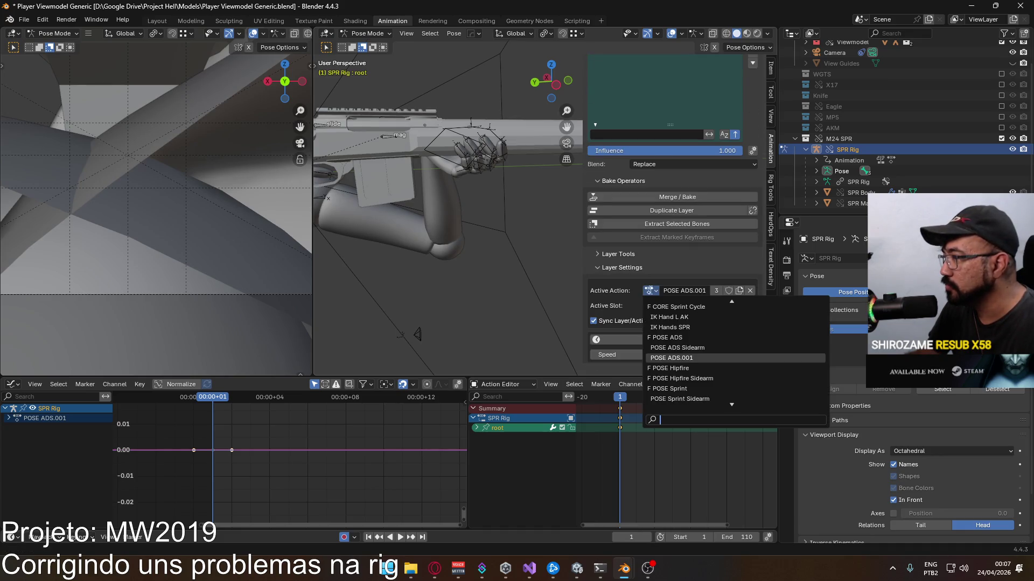
{"action": "left_click", "coordinate": [667, 337]}
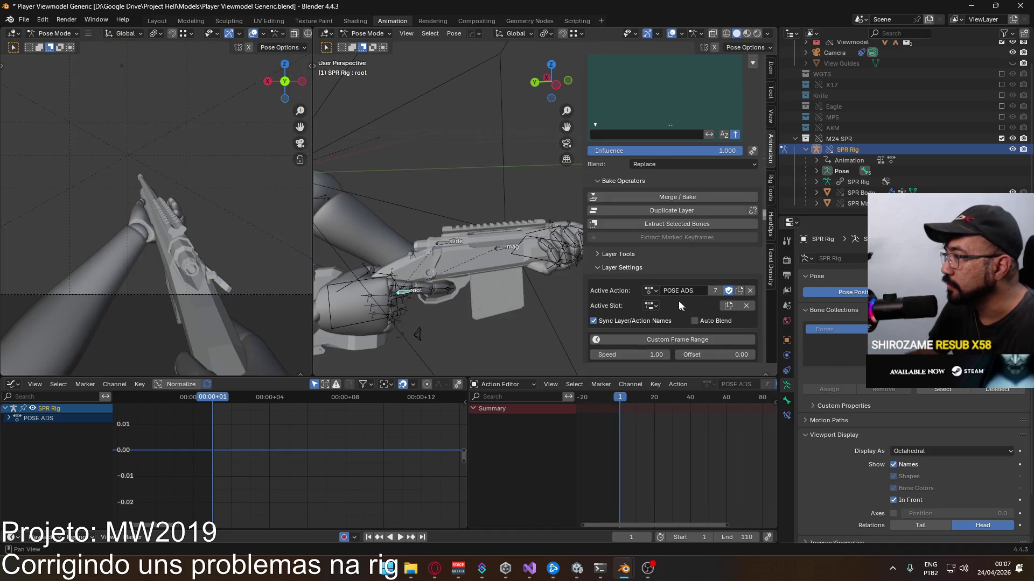
{"action": "left_click", "coordinate": [727, 307]}
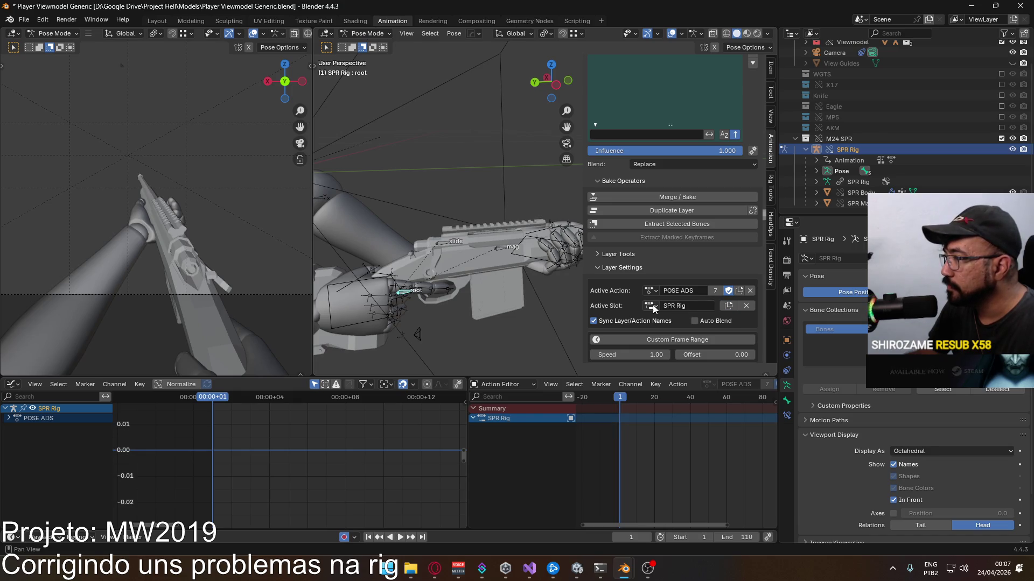
{"action": "left_click", "coordinate": [656, 292]}
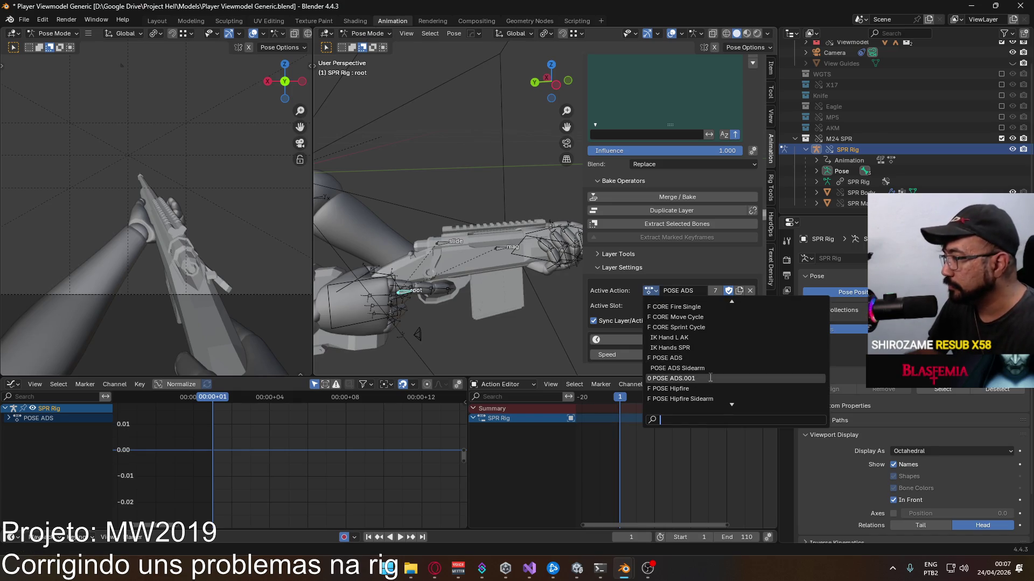
{"action": "left_click", "coordinate": [666, 358]}
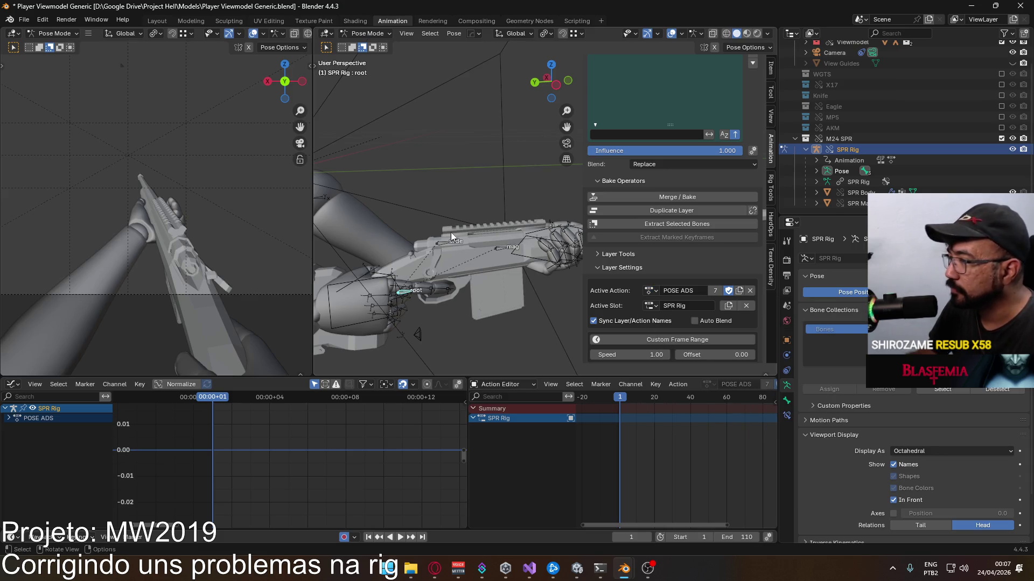
{"action": "scroll", "coordinate": [451, 232], "scroll_direction": "down", "scroll_amount": 3}
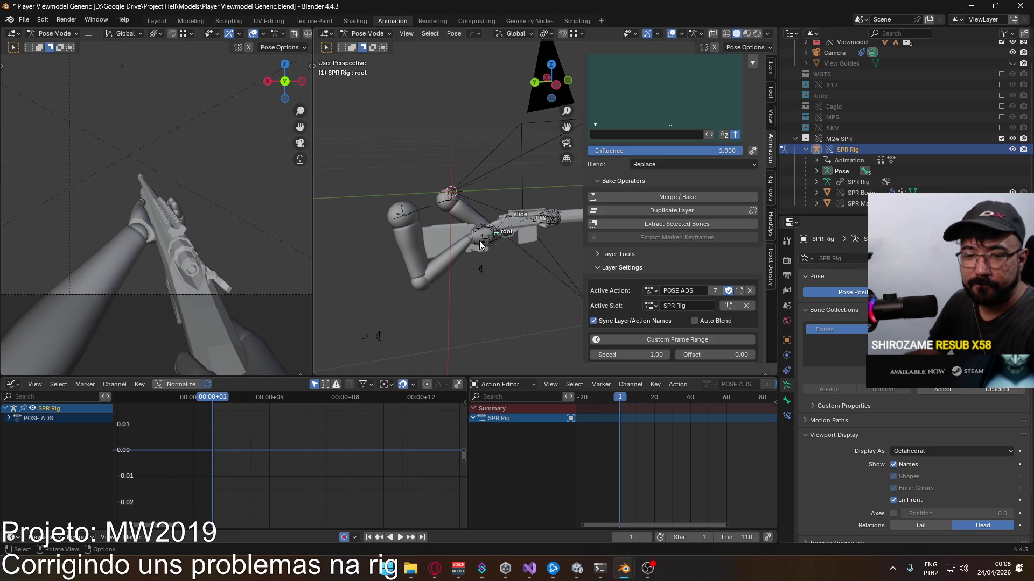
Step: Keyframe the root bone, zero its Z location in the Item panel and undo that change
{"action": "key", "text": "i"}
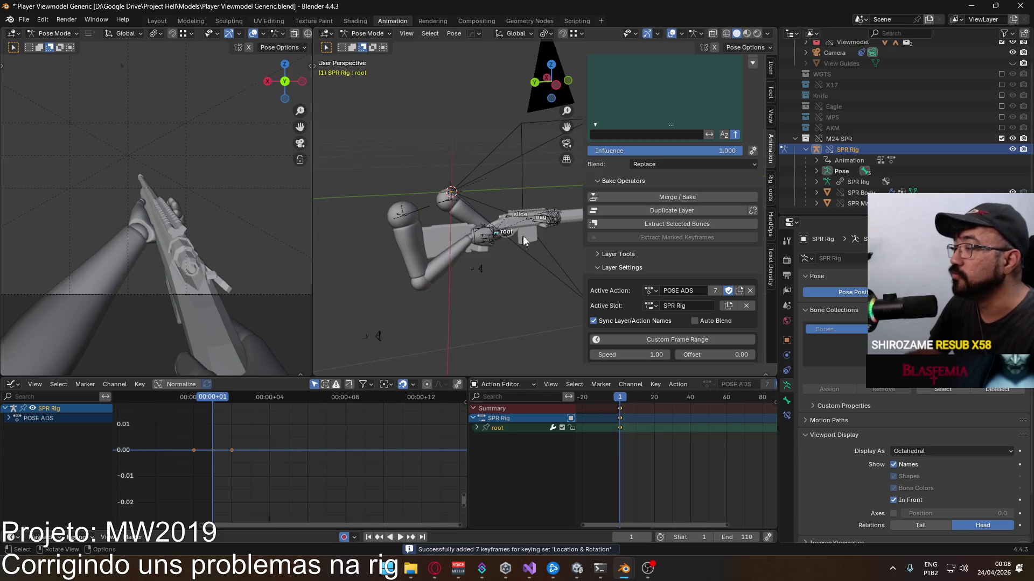
{"action": "scroll", "coordinate": [688, 127], "scroll_direction": "up", "scroll_amount": 4}
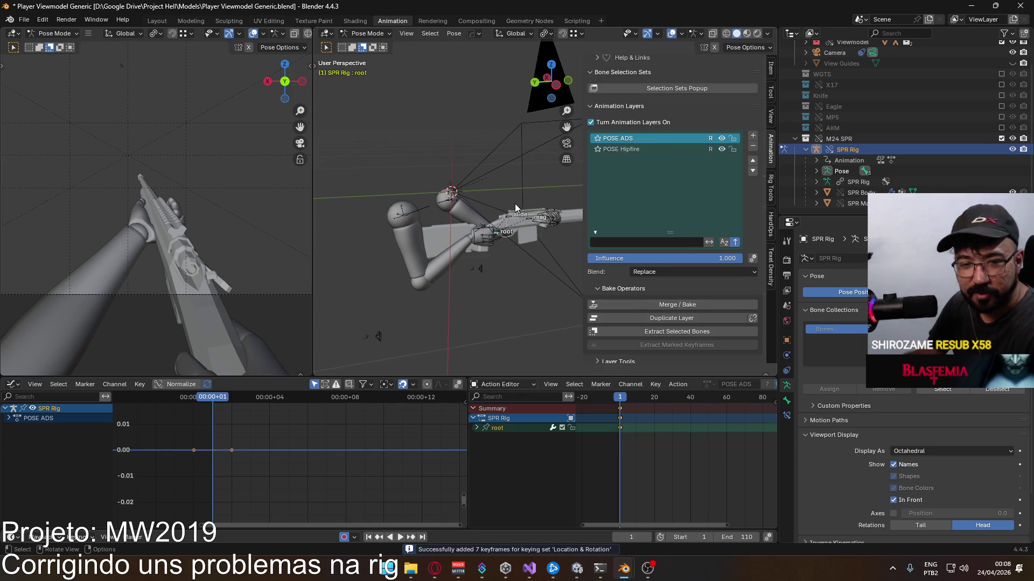
{"action": "left_click", "coordinate": [770, 69]}
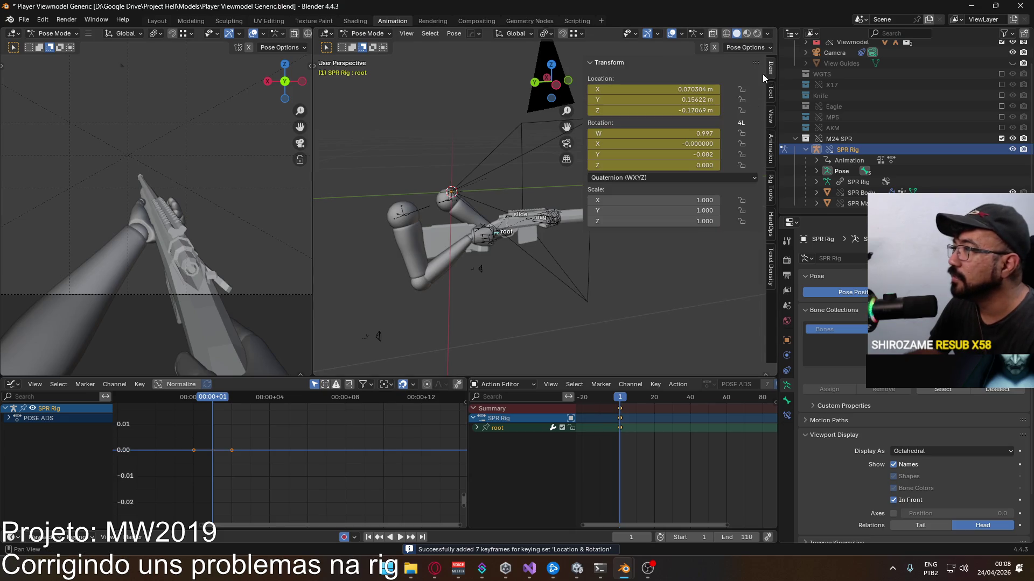
{"action": "left_click", "coordinate": [681, 110]}
{"action": "type", "text": "0"}
{"action": "key", "text": "Return"}
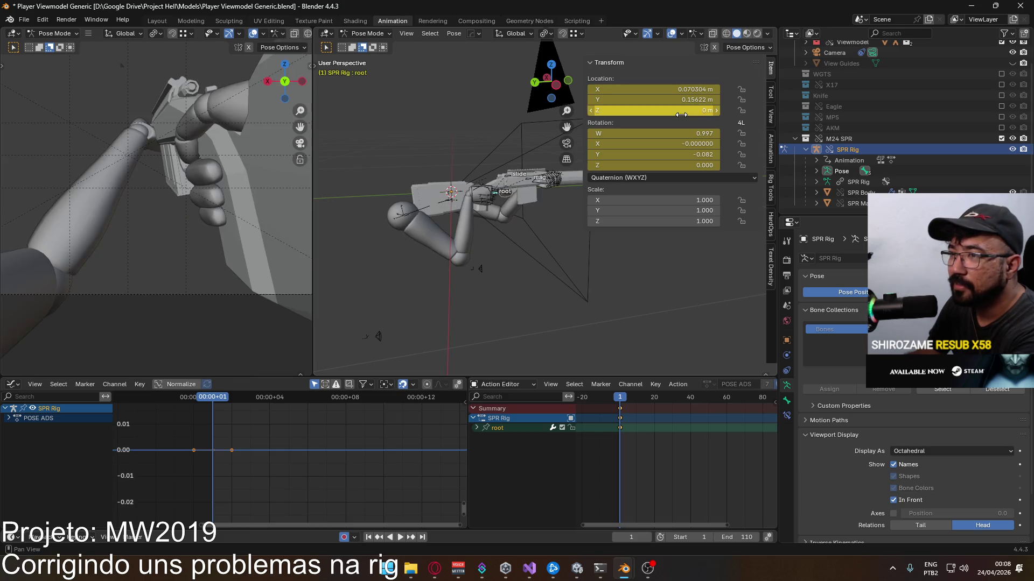
{"action": "scroll", "coordinate": [261, 173], "scroll_direction": "down", "scroll_amount": 4}
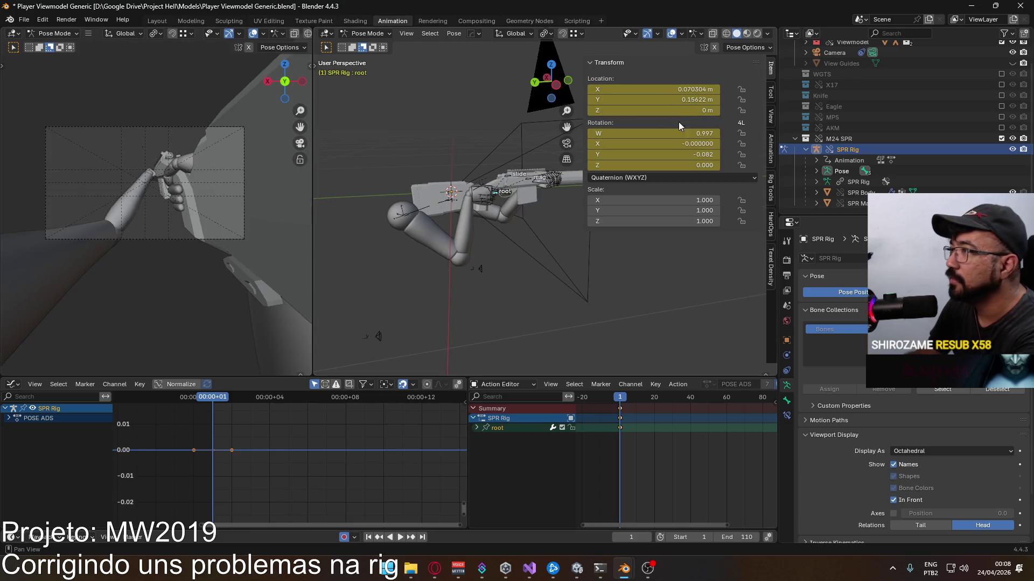
{"action": "key", "text": "ctrl+z"}
Step: Set the root bone's Y and X rotation to 0 and start editing its X location
{"action": "left_click", "coordinate": [691, 154]}
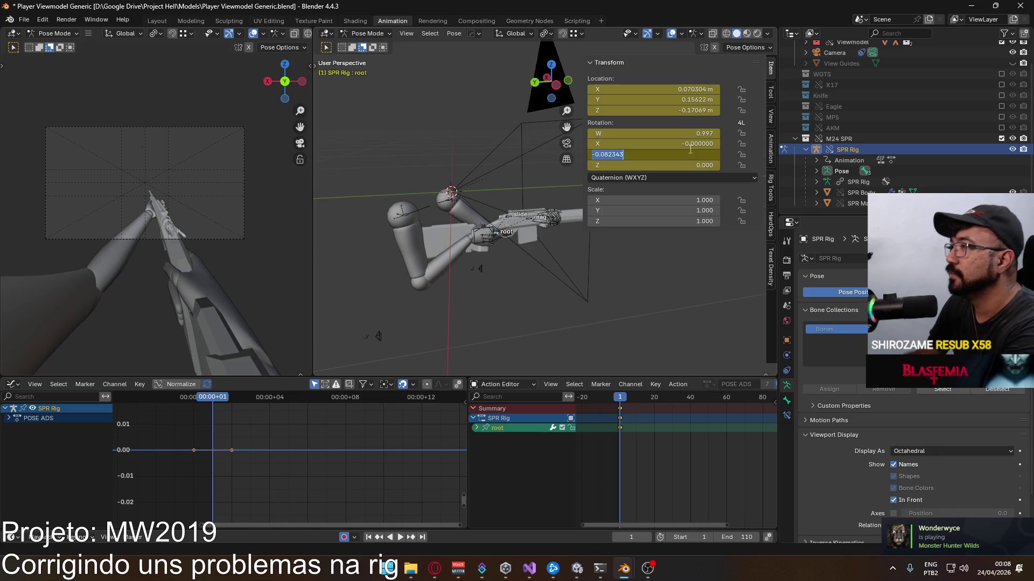
{"action": "key", "text": "ctrl+a"}
{"action": "key", "text": "Return"}
{"action": "left_click", "coordinate": [650, 144]}
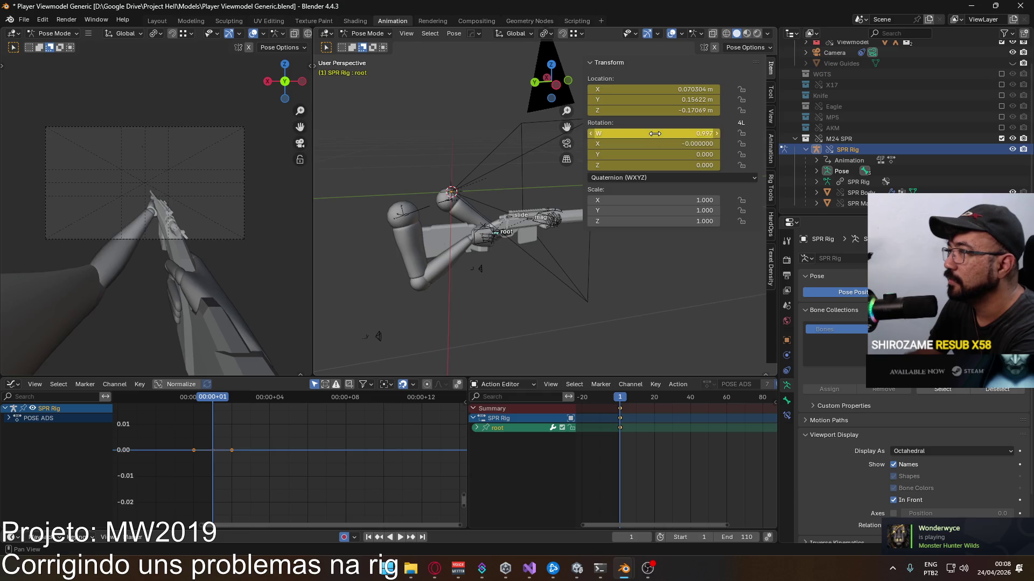
{"action": "type", "text": "0"}
{"action": "key", "text": "Return"}
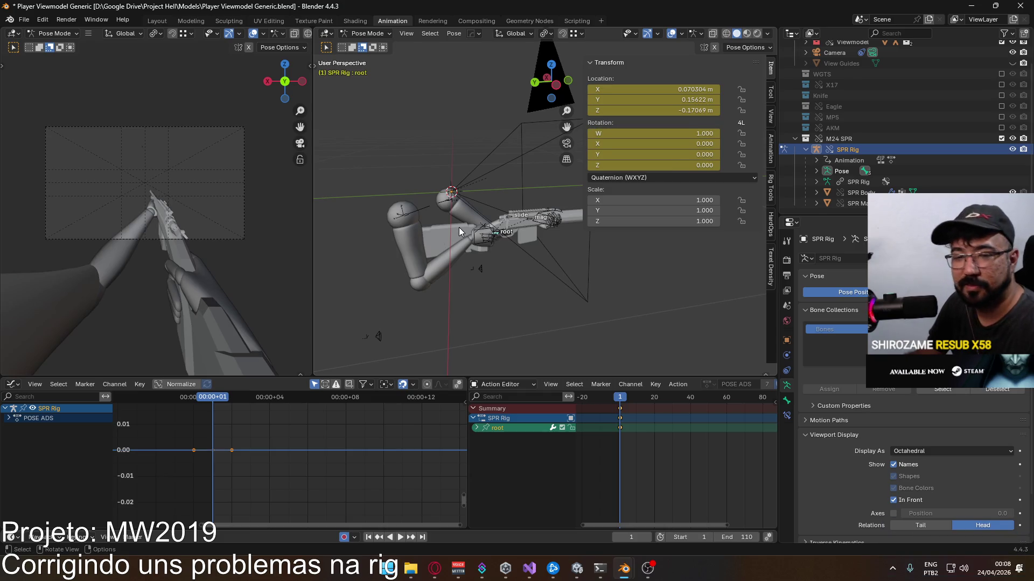
{"action": "scroll", "coordinate": [440, 223], "scroll_direction": "up", "scroll_amount": 3}
{"action": "scroll", "coordinate": [441, 227], "scroll_direction": "up", "scroll_amount": 2}
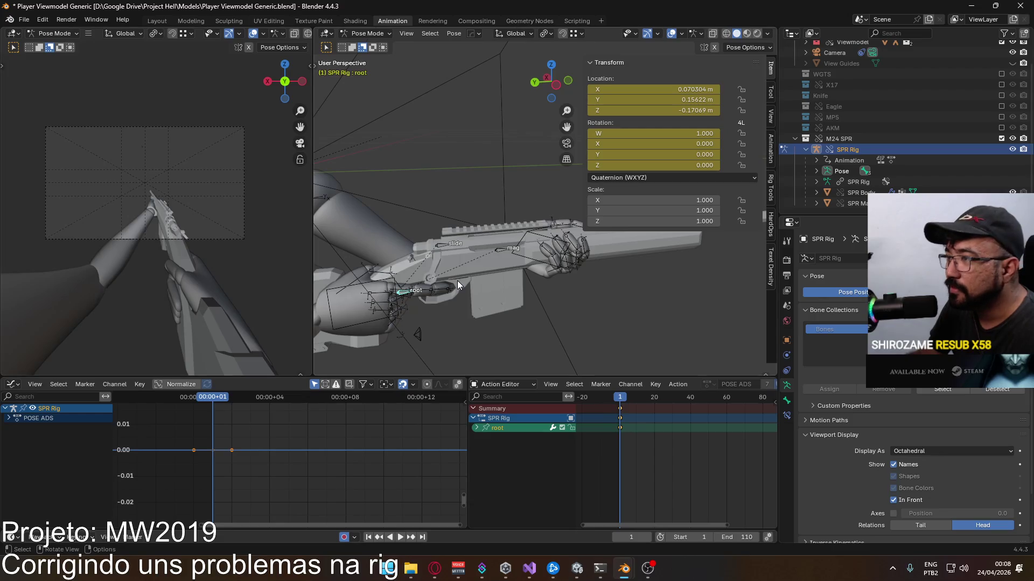
{"action": "left_click", "coordinate": [687, 90]}
{"action": "type", "text": "0"}
Step: Zero the root bone's X location and nudge it along Z twice to line up the sight
{"action": "key", "text": "Return"}
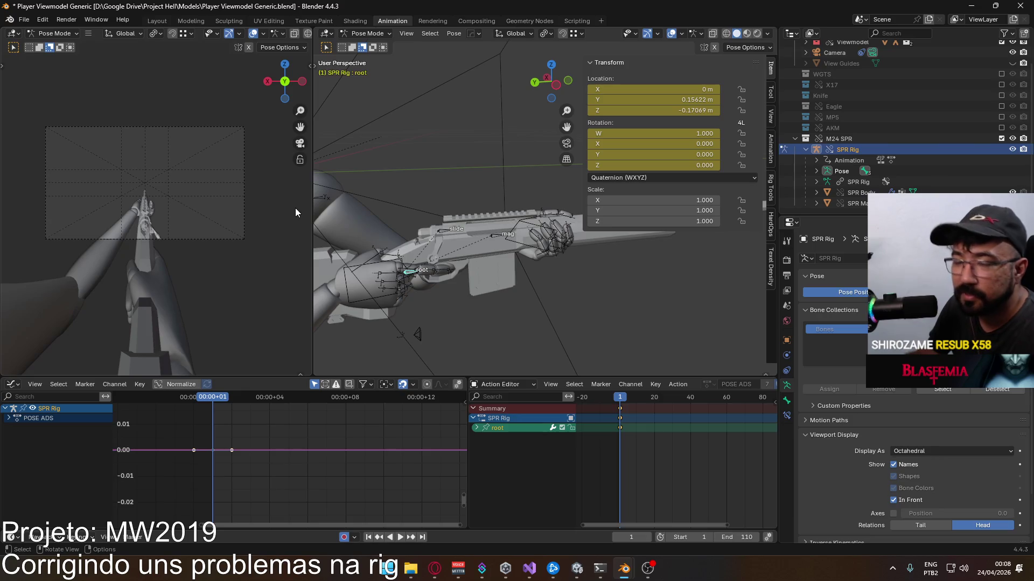
{"action": "scroll", "coordinate": [162, 227], "scroll_direction": "up", "scroll_amount": 2}
{"action": "scroll", "coordinate": [160, 225], "scroll_direction": "up", "scroll_amount": 2}
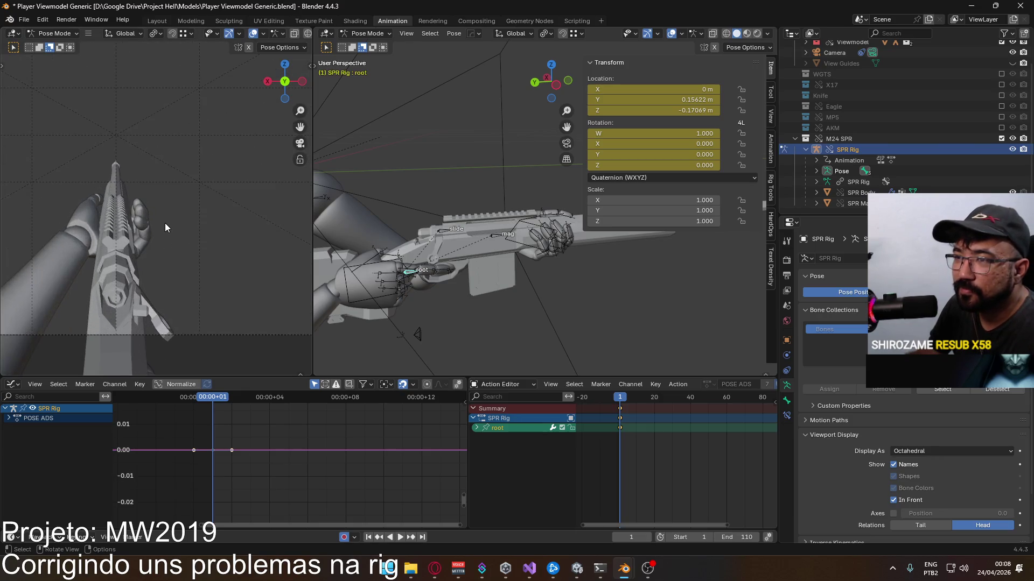
{"action": "scroll", "coordinate": [165, 223], "scroll_direction": "up", "scroll_amount": 2}
{"action": "key", "text": "g"}
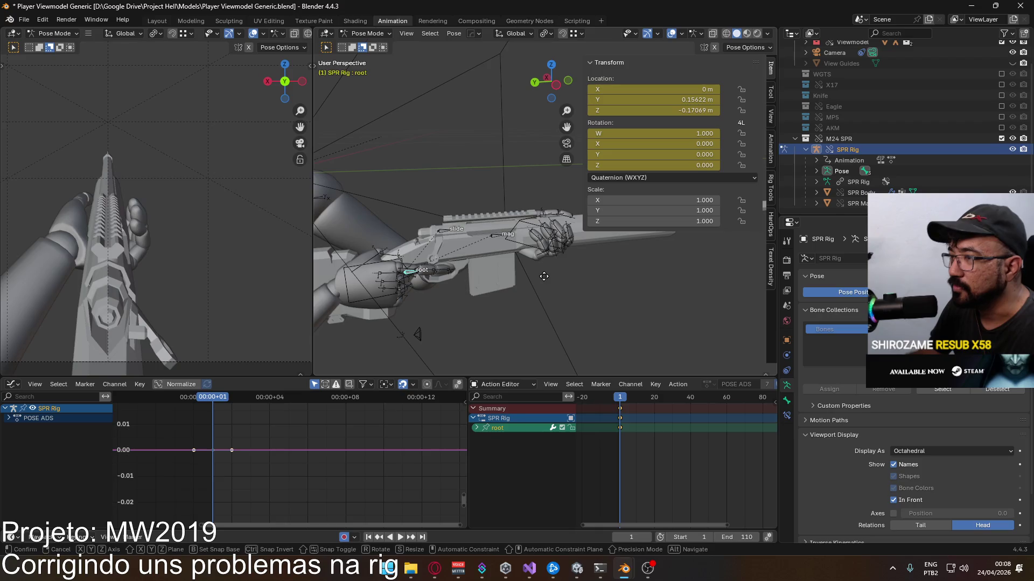
{"action": "key", "text": "z"}
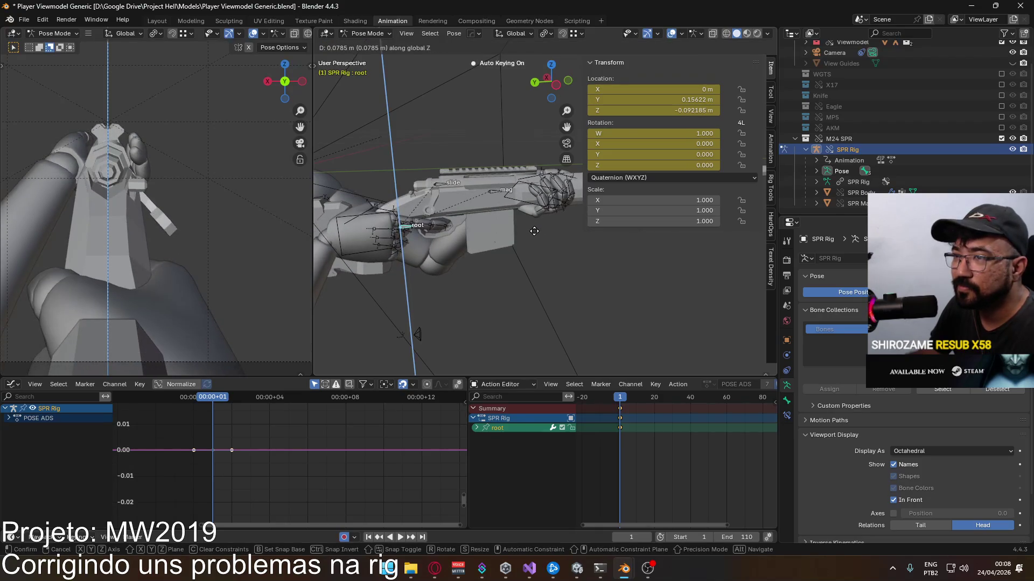
{"action": "left_click", "coordinate": [534, 231]}
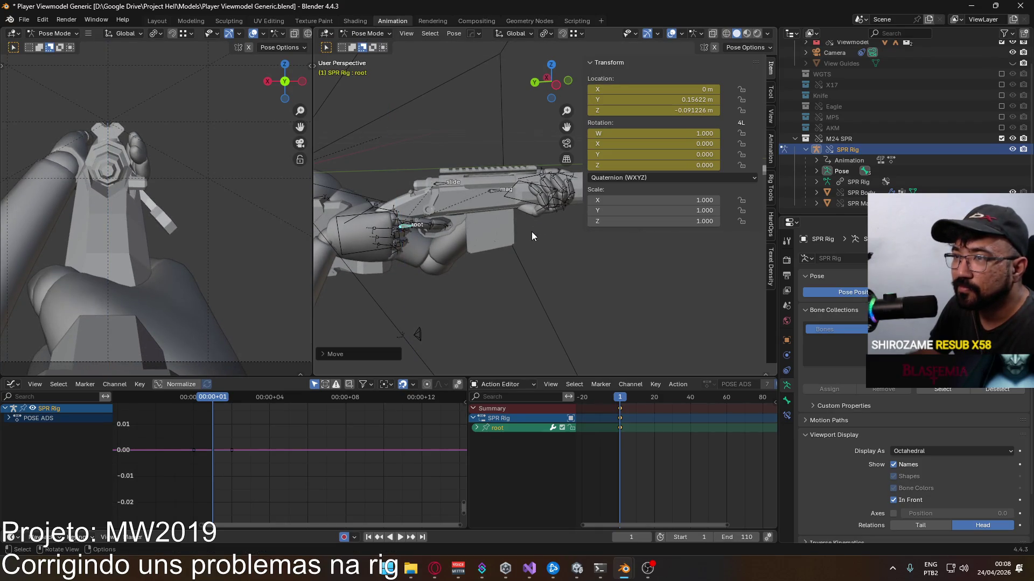
{"action": "middle_click_drag", "start_coordinate": [104, 178], "coordinate": [209, 268]}
{"action": "scroll", "coordinate": [267, 271], "scroll_direction": "up", "scroll_amount": 3}
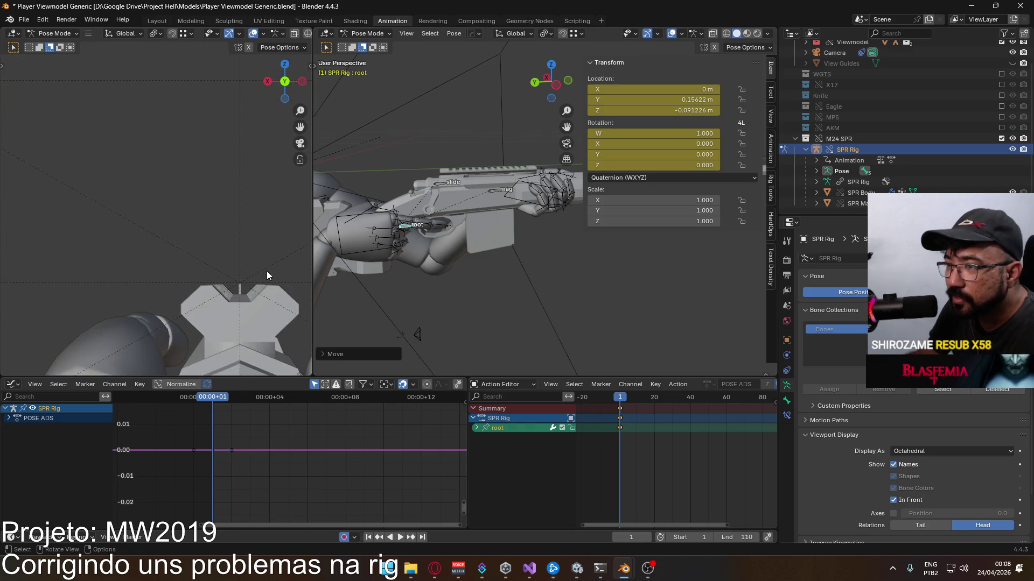
{"action": "scroll", "coordinate": [268, 270], "scroll_direction": "down", "scroll_amount": 1}
{"action": "scroll", "coordinate": [212, 246], "scroll_direction": "up", "scroll_amount": 3}
{"action": "scroll", "coordinate": [170, 205], "scroll_direction": "up", "scroll_amount": 1}
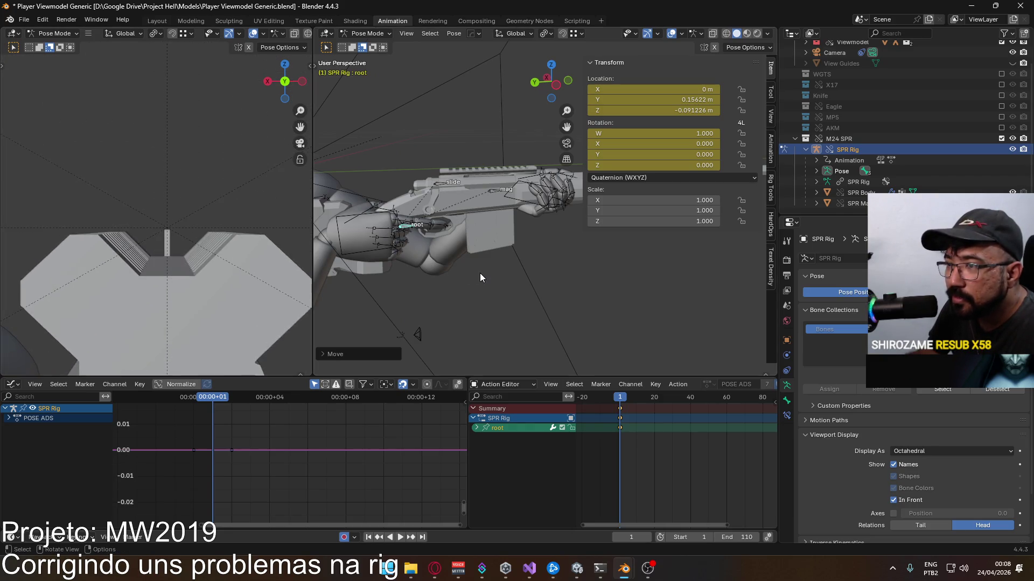
{"action": "key", "text": "g"}
{"action": "key", "text": "z"}
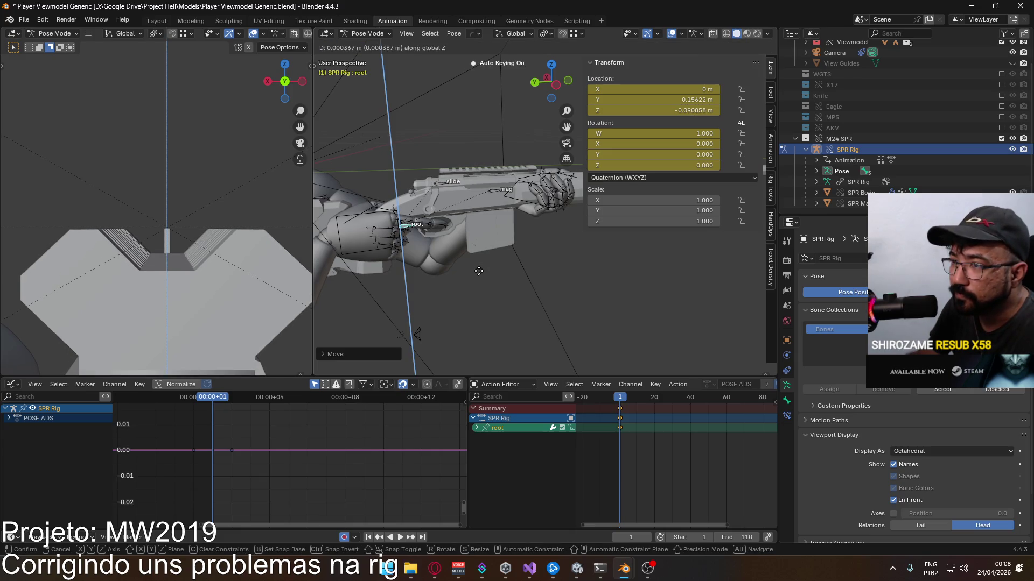
{"action": "left_click", "coordinate": [454, 263]}
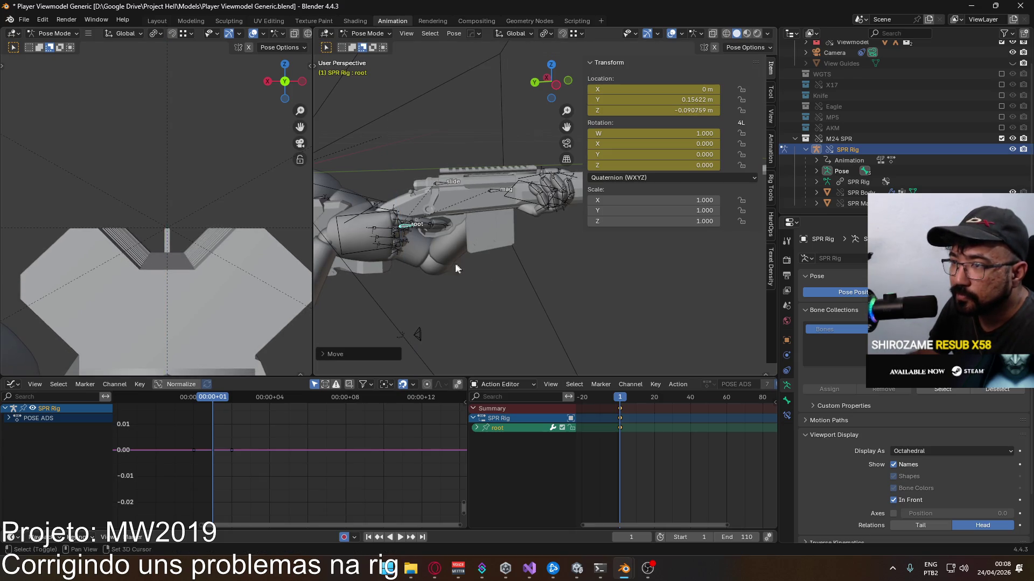
{"action": "scroll", "coordinate": [197, 197], "scroll_direction": "down", "scroll_amount": 3}
{"action": "scroll", "coordinate": [196, 202], "scroll_direction": "down", "scroll_amount": 2}
{"action": "scroll", "coordinate": [196, 202], "scroll_direction": "down", "scroll_amount": 1}
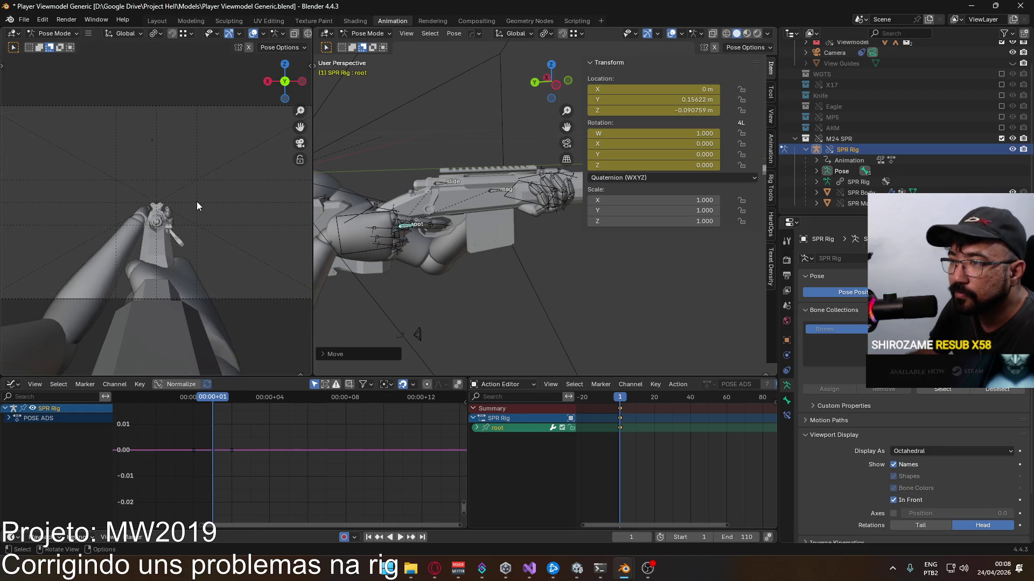
Step: Leave pose mode for object mode and select the Viewmodel Rig arms
{"action": "mouse_move", "coordinate": [434, 253]}
{"action": "middle_mouse_down"}
{"action": "mouse_move", "coordinate": [447, 254]}
{"action": "mouse_move", "coordinate": [370, 259]}
{"action": "mouse_move", "coordinate": [383, 254]}
{"action": "middle_mouse_up"}
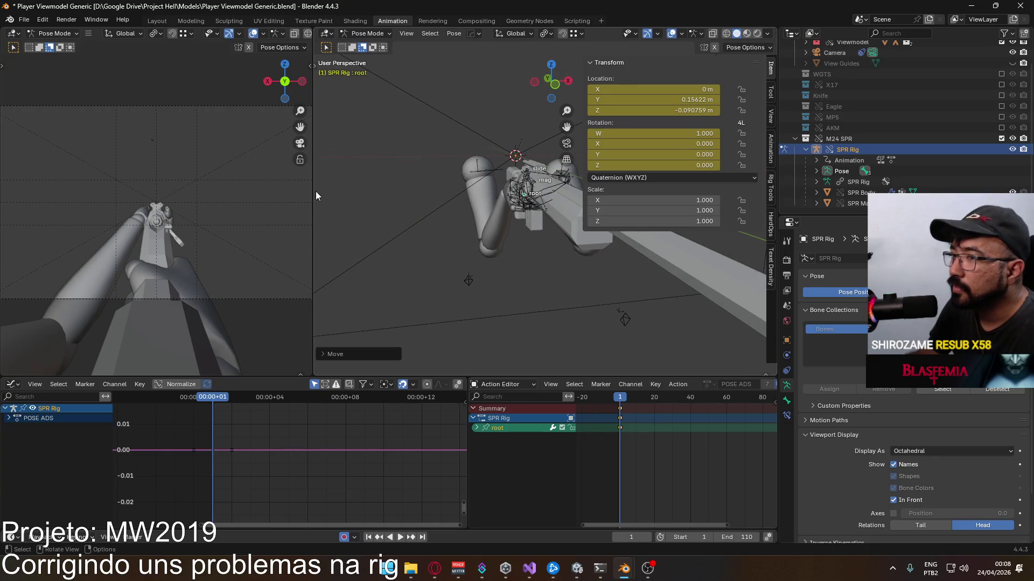
{"action": "key", "text": "ctrl+Tab"}
{"action": "mouse_move", "coordinate": [505, 199]}
{"action": "middle_mouse_down"}
{"action": "mouse_move", "coordinate": [429, 223]}
{"action": "mouse_move", "coordinate": [452, 201]}
{"action": "middle_mouse_up"}
{"action": "left_click", "coordinate": [446, 198]}
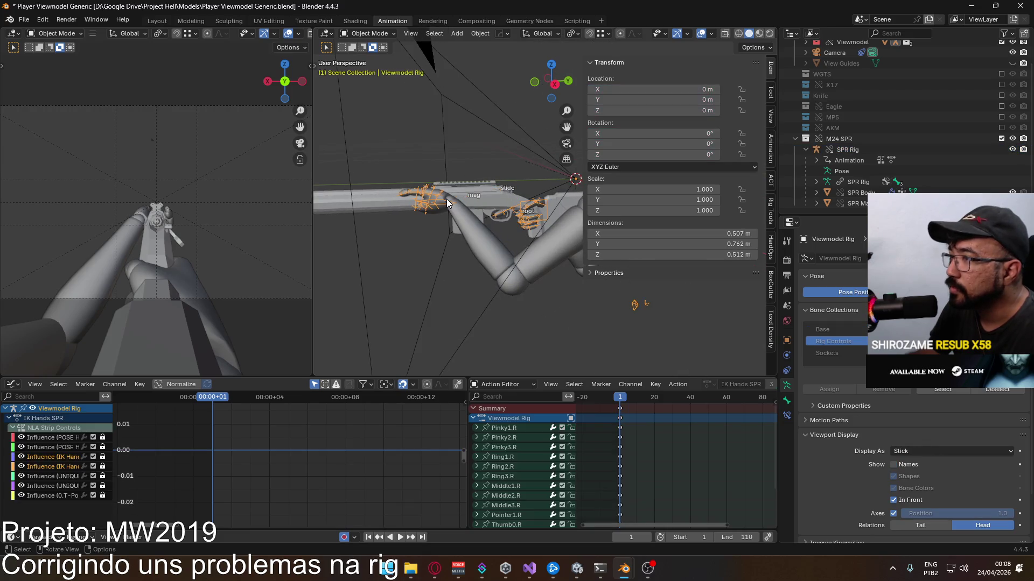
Step: Put the Viewmodel Rig in pose mode and bring up the Animation layer sidebar
{"action": "left_click", "coordinate": [369, 33]}
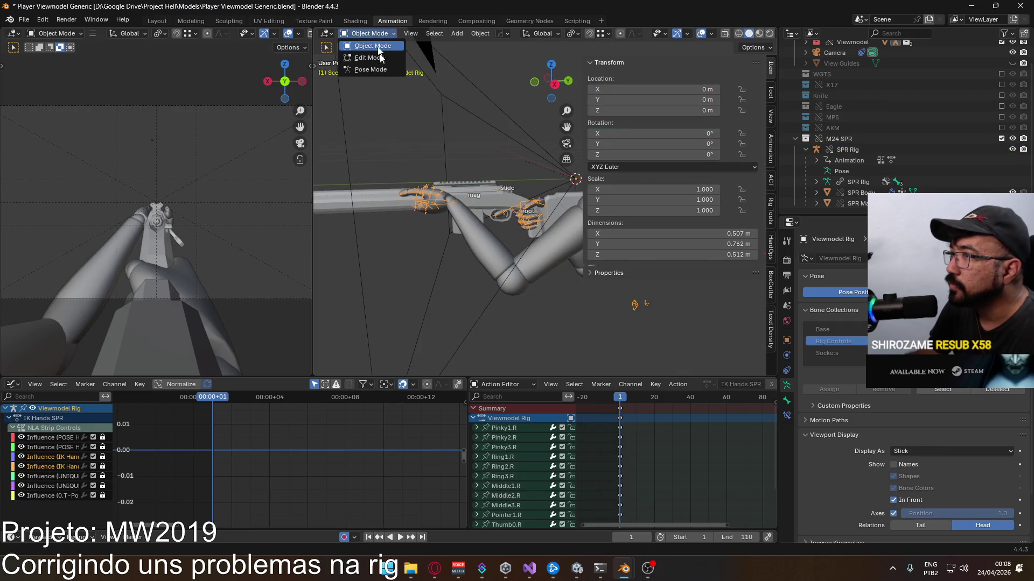
{"action": "left_click", "coordinate": [376, 69]}
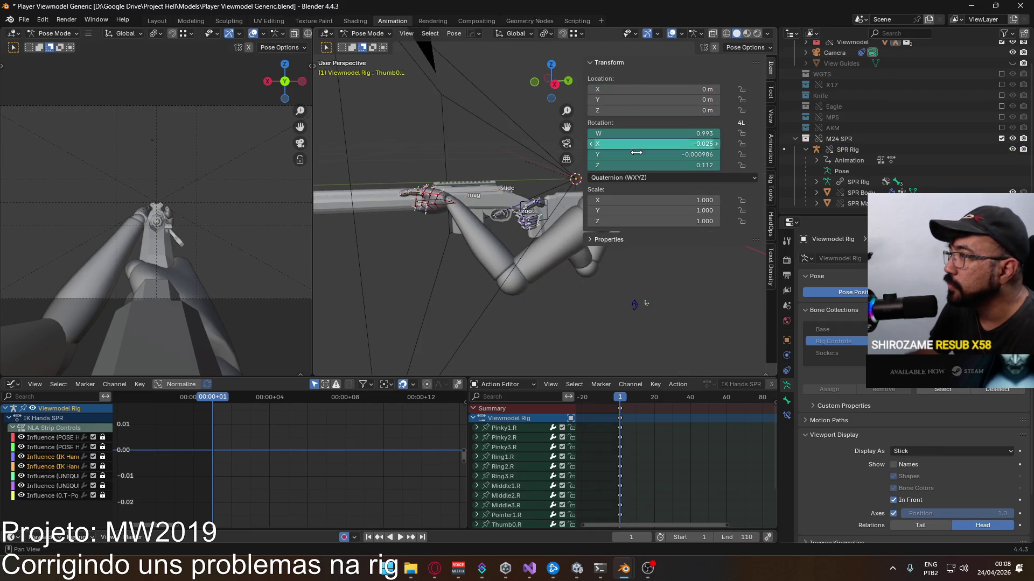
{"action": "left_click", "coordinate": [770, 184]}
{"action": "left_click", "coordinate": [771, 67]}
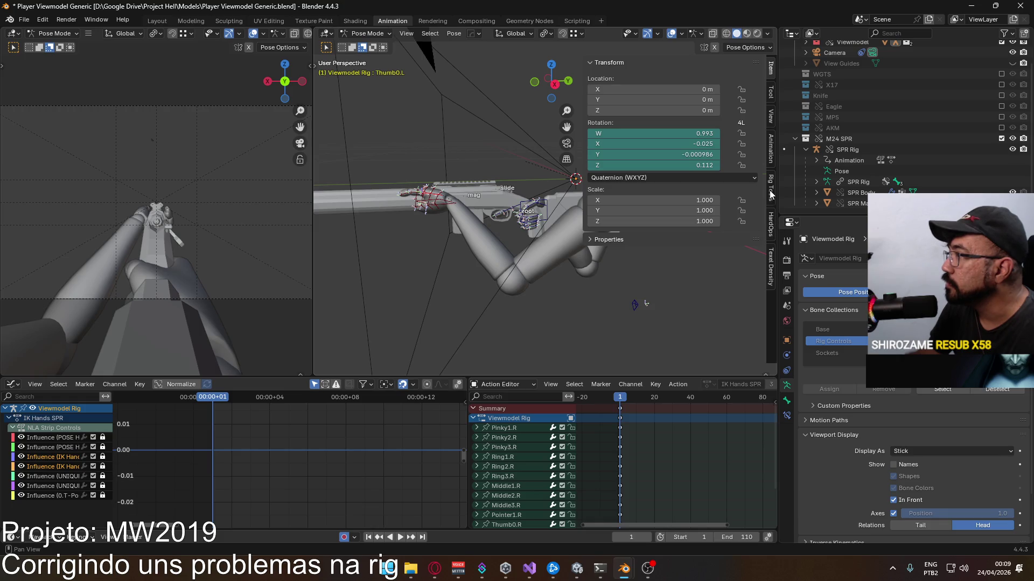
{"action": "left_click", "coordinate": [770, 150]}
{"action": "scroll", "coordinate": [724, 224], "scroll_direction": "down", "scroll_amount": 3}
{"action": "scroll", "coordinate": [724, 224], "scroll_direction": "down", "scroll_amount": 5}
{"action": "scroll", "coordinate": [723, 227], "scroll_direction": "down", "scroll_amount": 3}
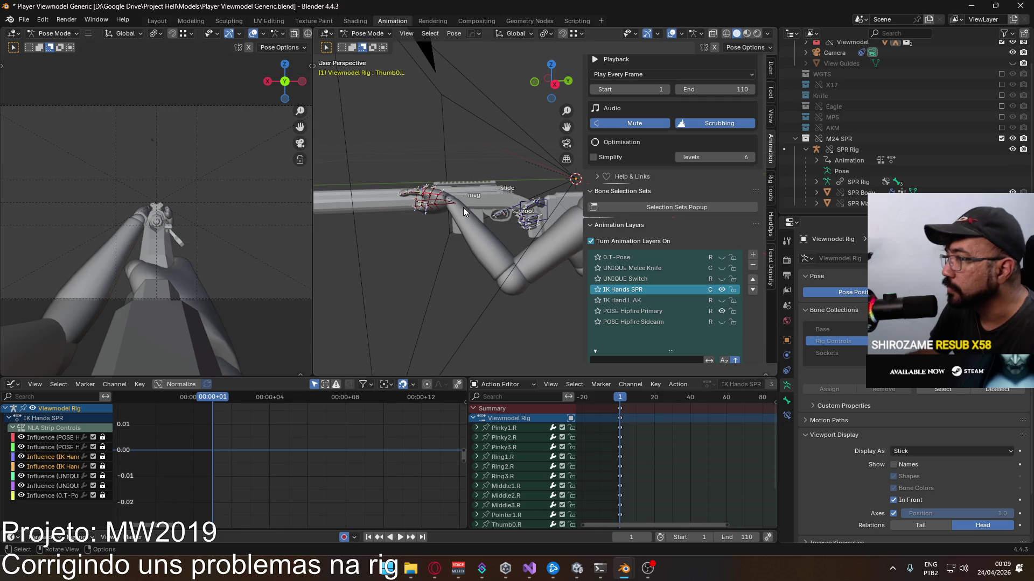
Step: Move the HandIK.L control to a new position on the SPR and inspect it from several angles
{"action": "left_click", "coordinate": [433, 204]}
{"action": "mouse_move", "coordinate": [433, 204]}
{"action": "middle_mouse_down"}
{"action": "mouse_move", "coordinate": [551, 206]}
{"action": "mouse_move", "coordinate": [540, 196]}
{"action": "middle_mouse_up"}
{"action": "key", "text": "g"}
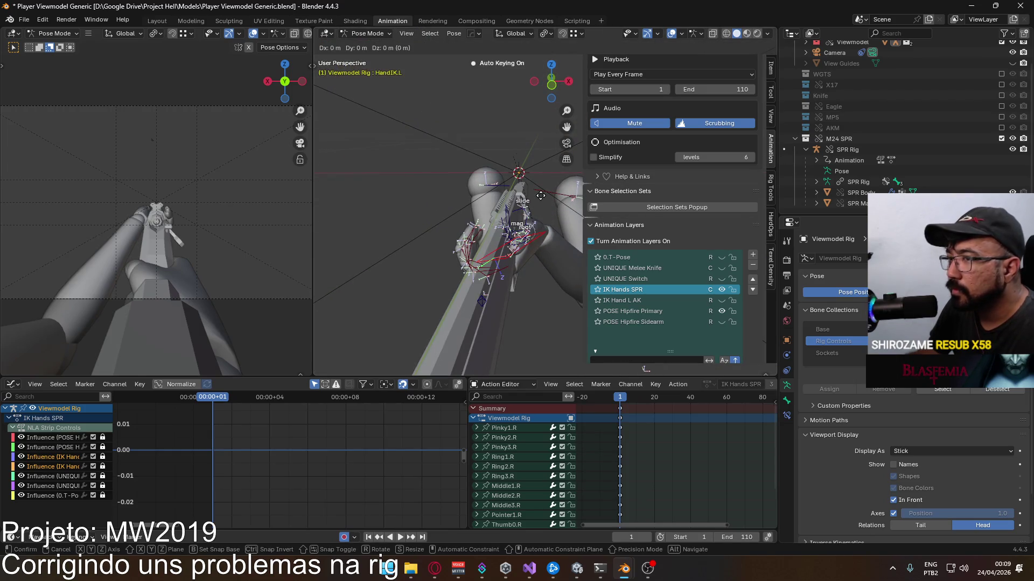
{"action": "left_click", "coordinate": [543, 214]}
{"action": "mouse_move", "coordinate": [543, 214]}
{"action": "middle_mouse_down"}
{"action": "mouse_move", "coordinate": [523, 191]}
{"action": "mouse_move", "coordinate": [504, 232]}
{"action": "middle_mouse_up"}
{"action": "middle_click_drag", "start_coordinate": [518, 215], "coordinate": [496, 184]}
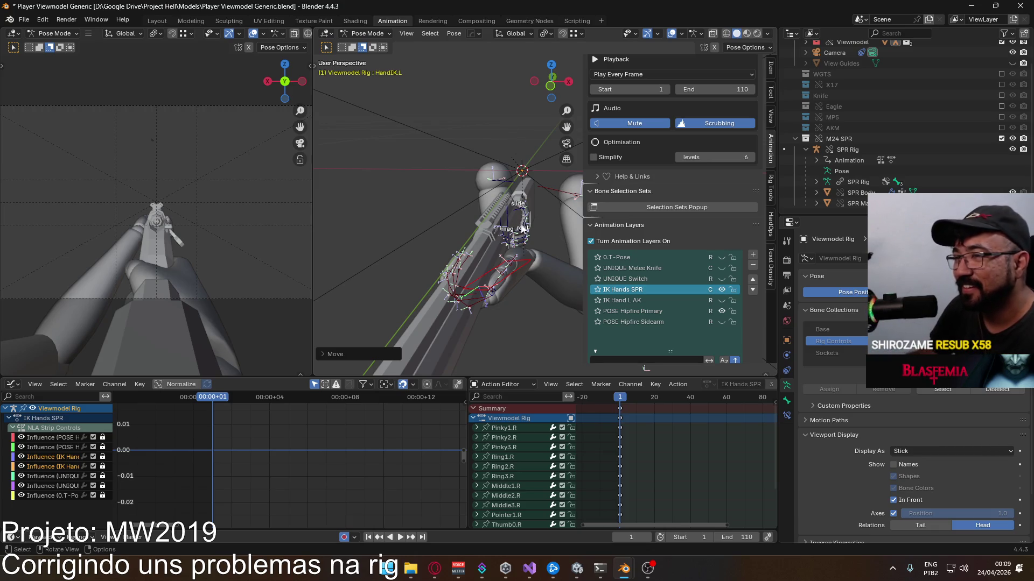
{"action": "mouse_move", "coordinate": [521, 229]}
{"action": "middle_mouse_down"}
{"action": "mouse_move", "coordinate": [411, 256]}
{"action": "mouse_move", "coordinate": [504, 264]}
{"action": "mouse_move", "coordinate": [432, 236]}
{"action": "middle_mouse_up"}
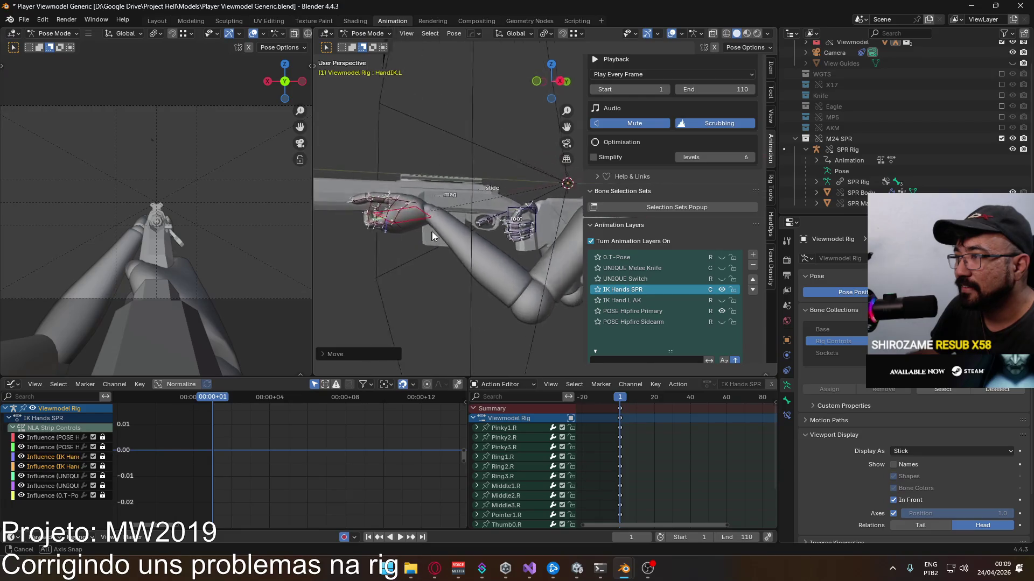
{"action": "middle_click_drag", "start_coordinate": [432, 237], "coordinate": [606, 286]}
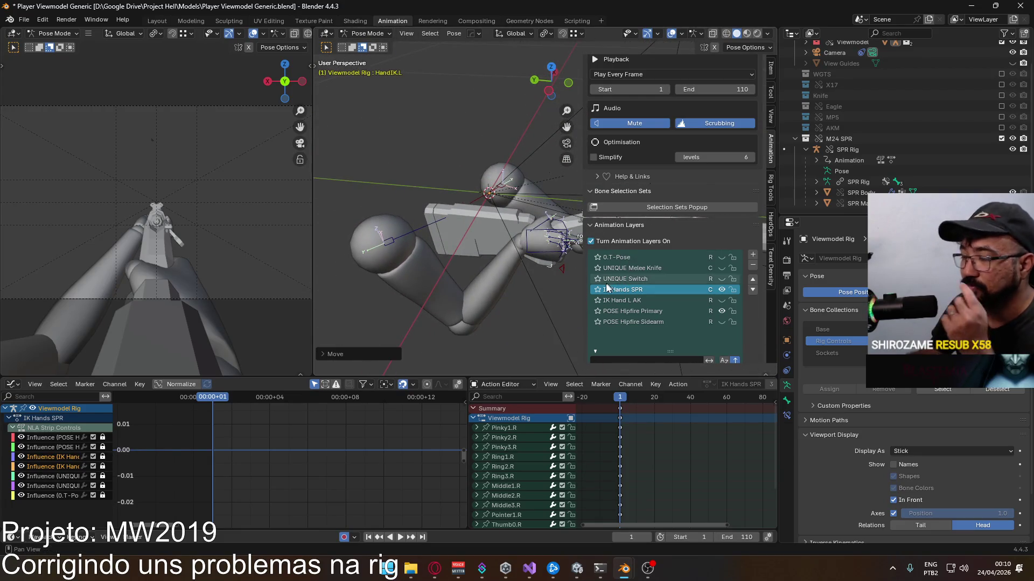
Step: Rotate and move HandIK.R from the right-side view so the hand meets the SPR grip
{"action": "left_click", "coordinate": [532, 236]}
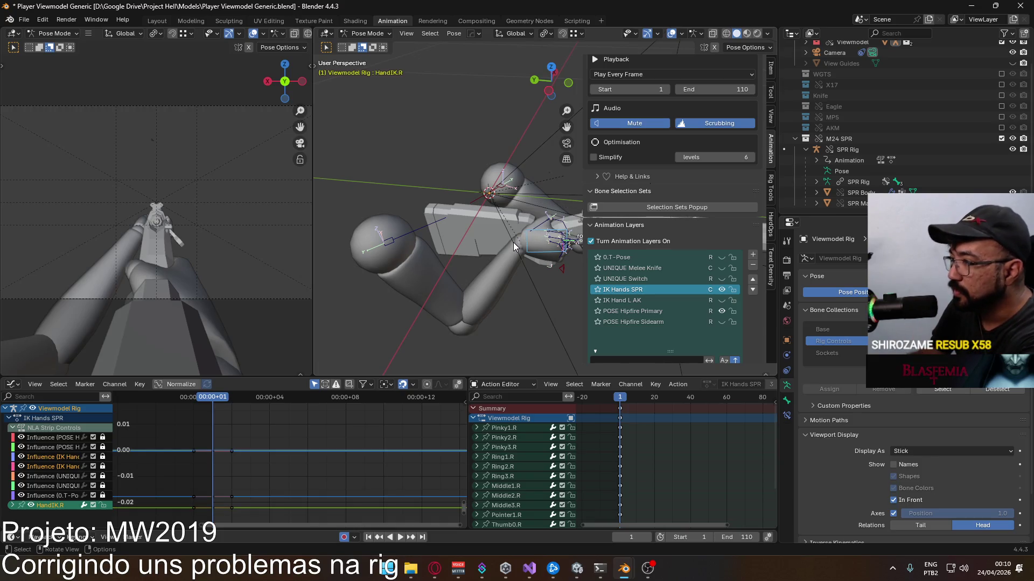
{"action": "key", "text": "KP_3"}
{"action": "scroll", "coordinate": [462, 209], "scroll_direction": "up", "scroll_amount": 2}
{"action": "scroll", "coordinate": [495, 229], "scroll_direction": "up", "scroll_amount": 2}
{"action": "scroll", "coordinate": [495, 229], "scroll_direction": "up", "scroll_amount": 3}
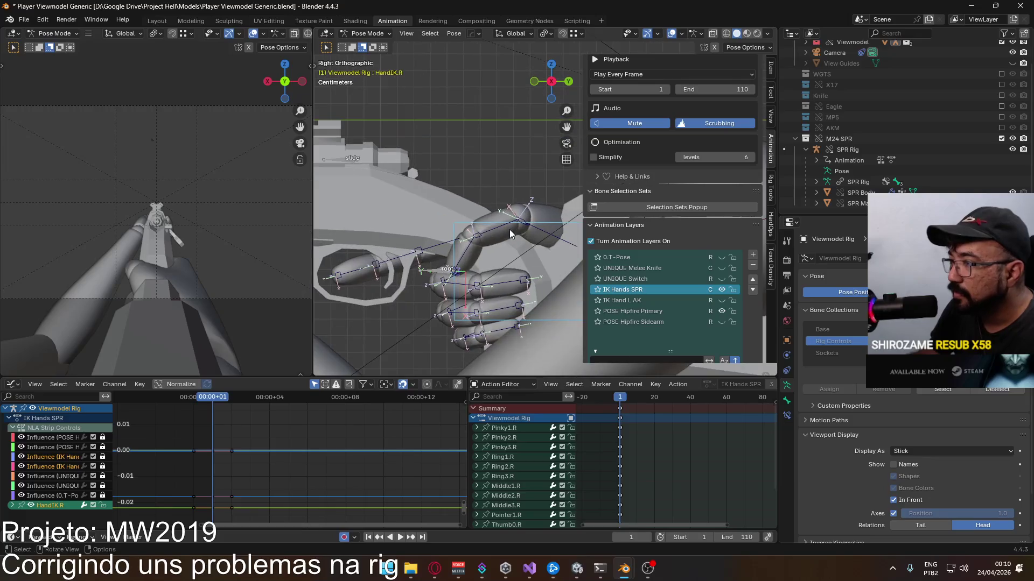
{"action": "scroll", "coordinate": [511, 237], "scroll_direction": "up", "scroll_amount": 1}
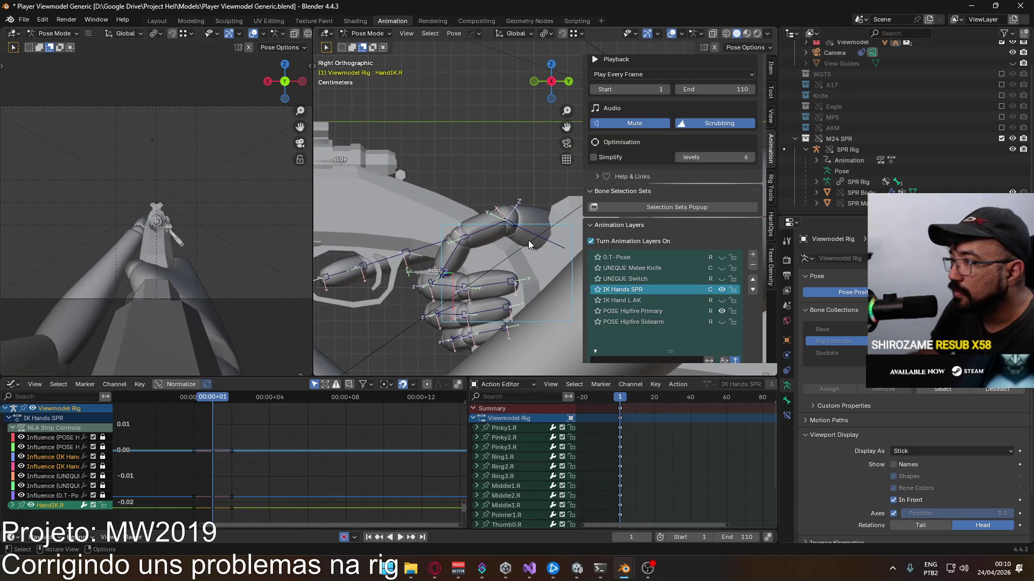
{"action": "key", "text": "space"}
{"action": "key", "text": "Escape"}
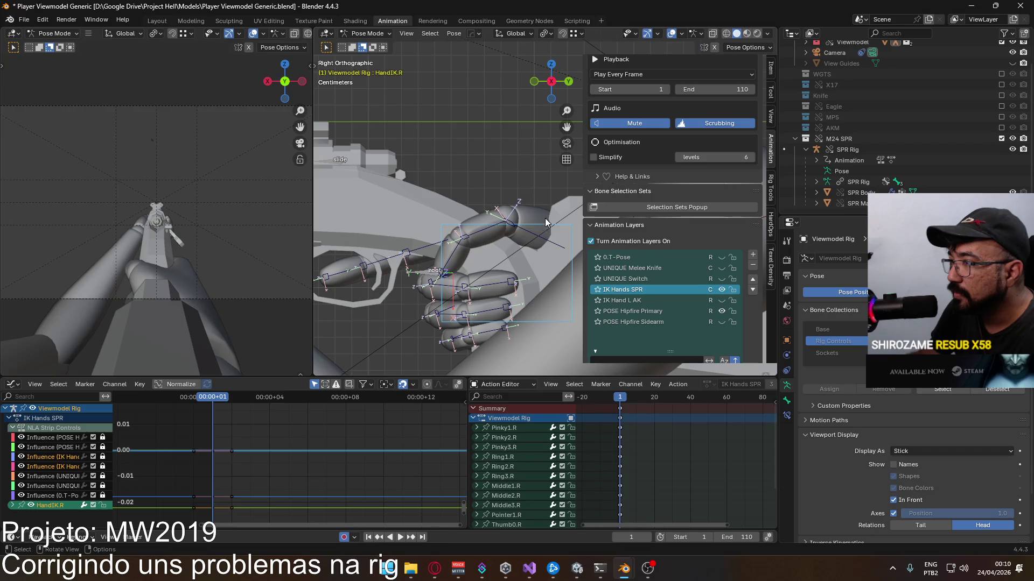
{"action": "key", "text": "r"}
{"action": "left_click", "coordinate": [510, 166]}
{"action": "key", "text": "g"}
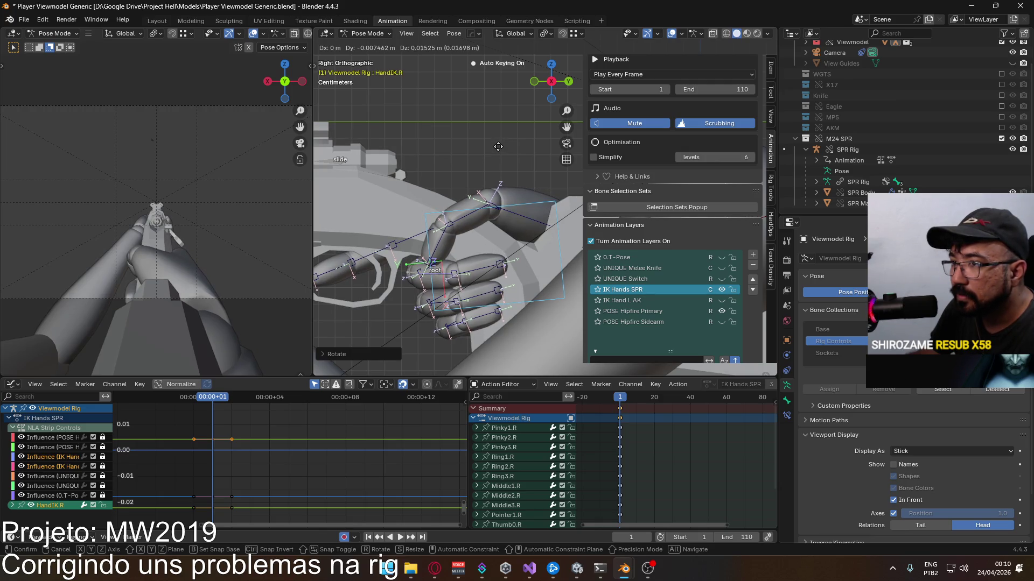
{"action": "left_click", "coordinate": [498, 146]}
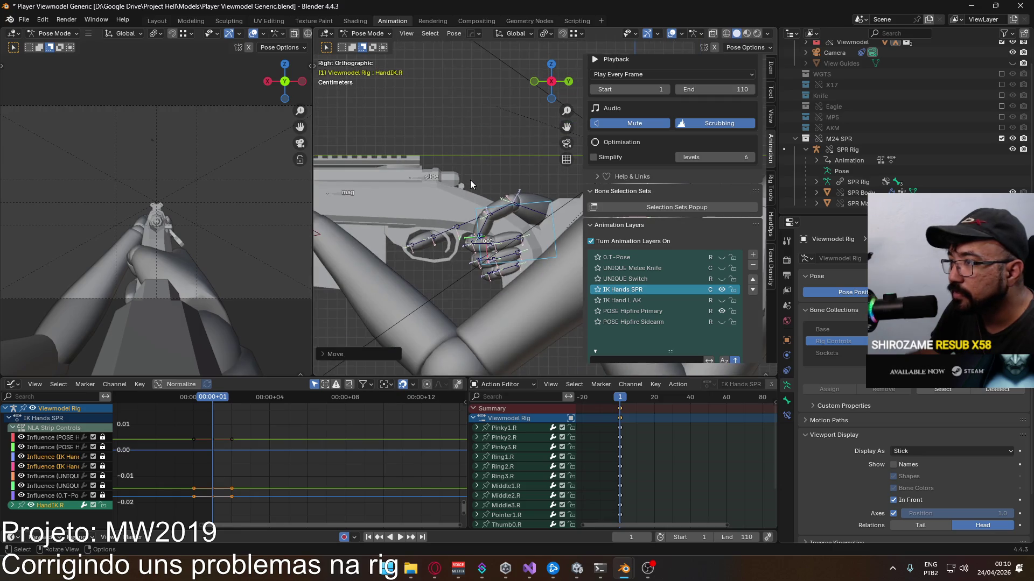
Step: Retry the HandIK.R move, undoing a bad placement, then nudge it onto the grip
{"action": "key", "text": "g"}
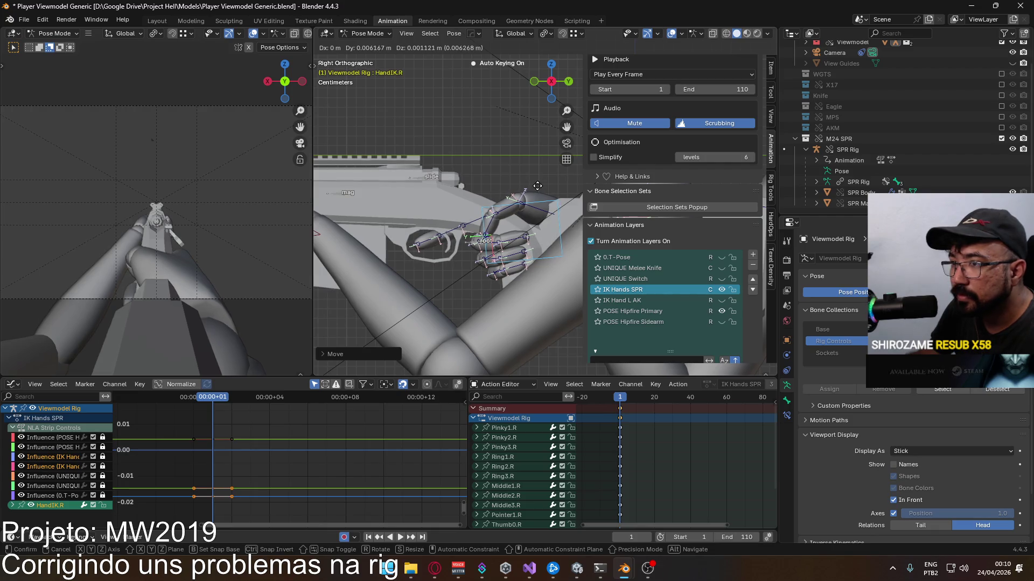
{"action": "left_click", "coordinate": [536, 185]}
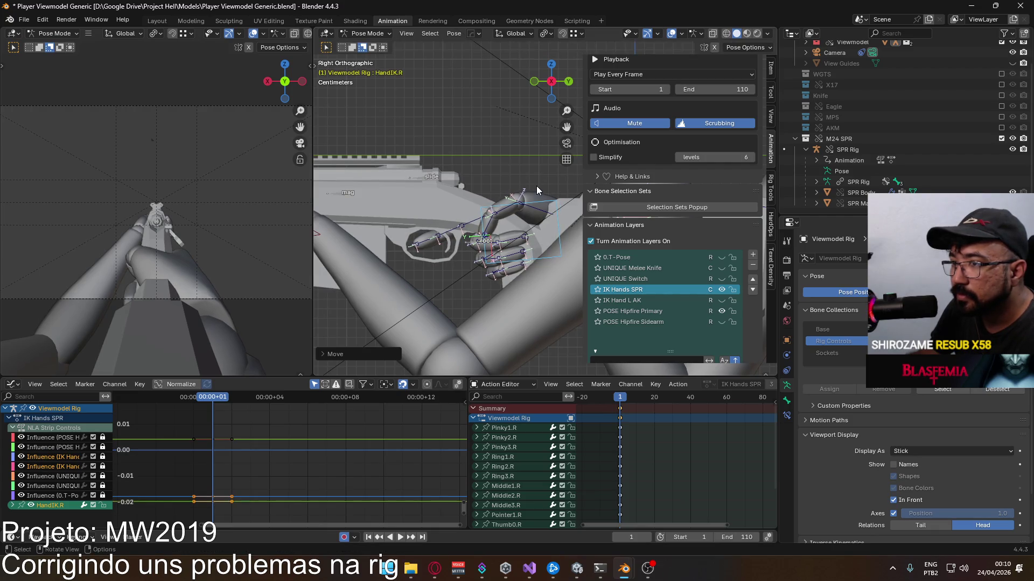
{"action": "middle_click_drag", "start_coordinate": [536, 188], "coordinate": [526, 185]}
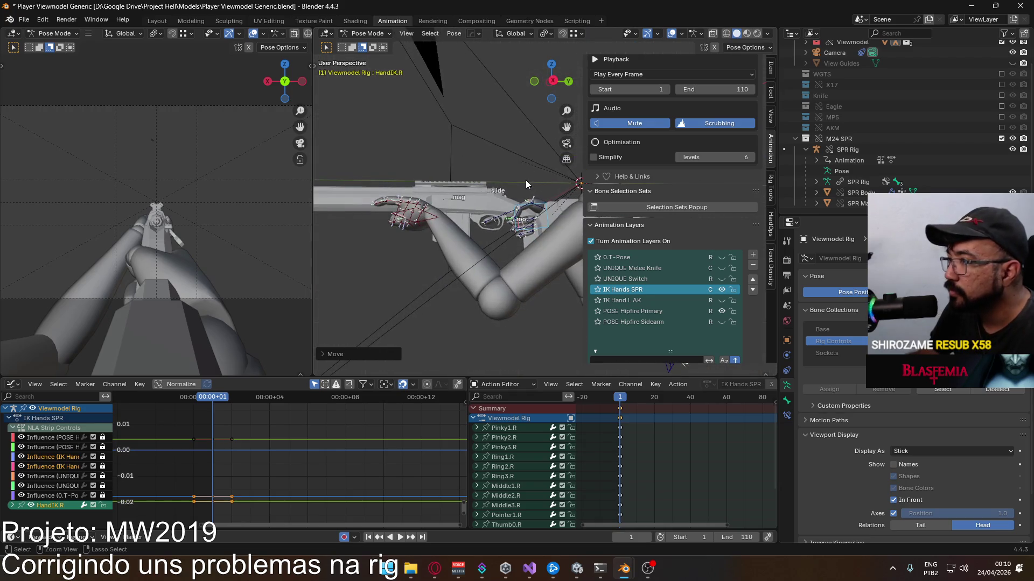
{"action": "key", "text": "ctrl+z"}
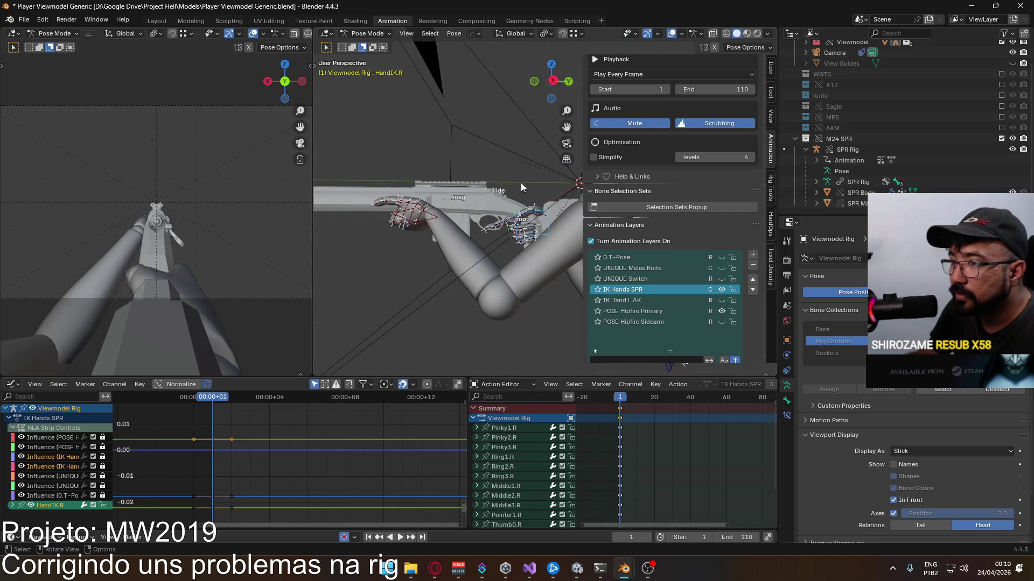
{"action": "middle_click_drag", "start_coordinate": [507, 196], "coordinate": [753, 262]}
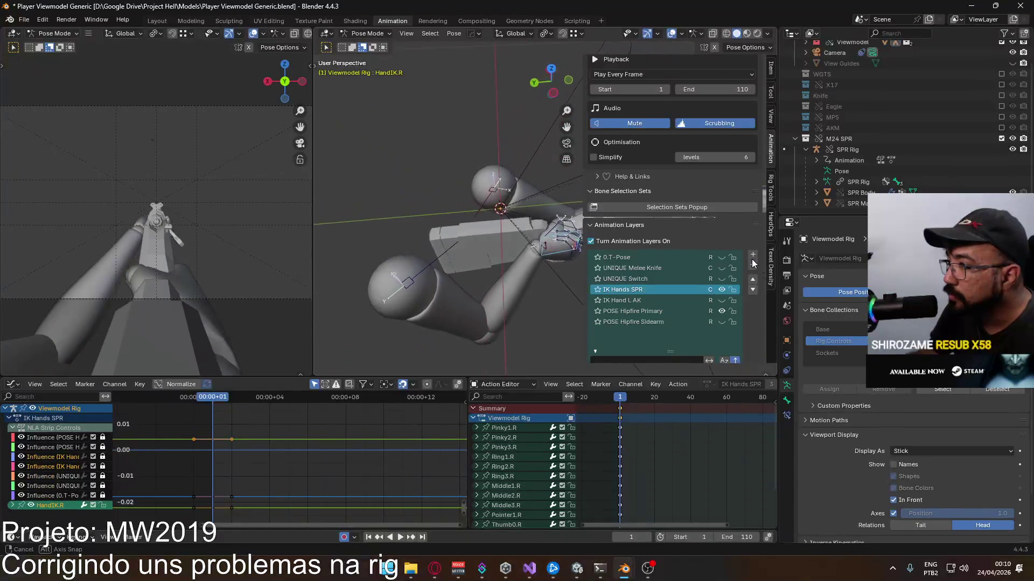
{"action": "scroll", "coordinate": [532, 234], "scroll_direction": "up", "scroll_amount": 3}
{"action": "scroll", "coordinate": [536, 230], "scroll_direction": "up", "scroll_amount": 3}
{"action": "mouse_move", "coordinate": [535, 231]}
{"action": "middle_mouse_down", "text": "shift"}
{"action": "mouse_move", "coordinate": [375, 178]}
{"action": "mouse_move", "coordinate": [434, 197]}
{"action": "middle_mouse_up", "text": "shift"}
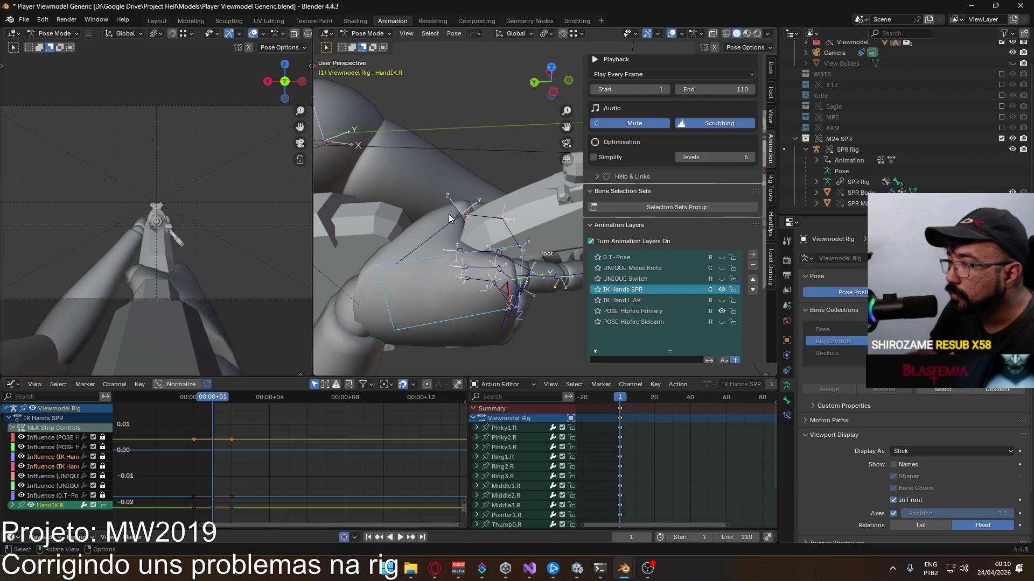
{"action": "key", "text": "g"}
{"action": "left_click", "coordinate": [445, 209]}
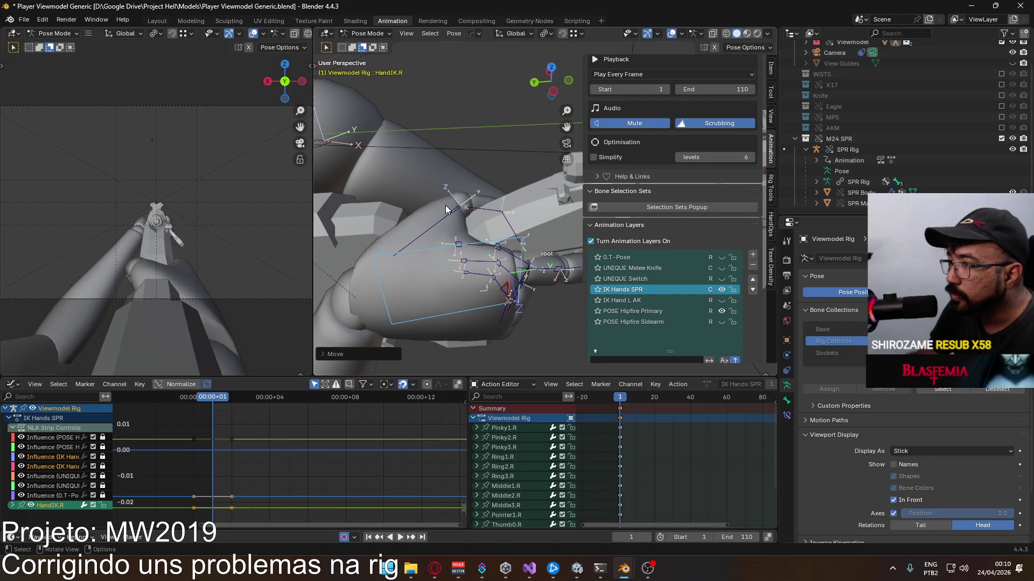
{"action": "mouse_move", "coordinate": [445, 208]}
{"action": "middle_mouse_down"}
{"action": "mouse_move", "coordinate": [428, 137]}
{"action": "mouse_move", "coordinate": [479, 202]}
{"action": "middle_mouse_up"}
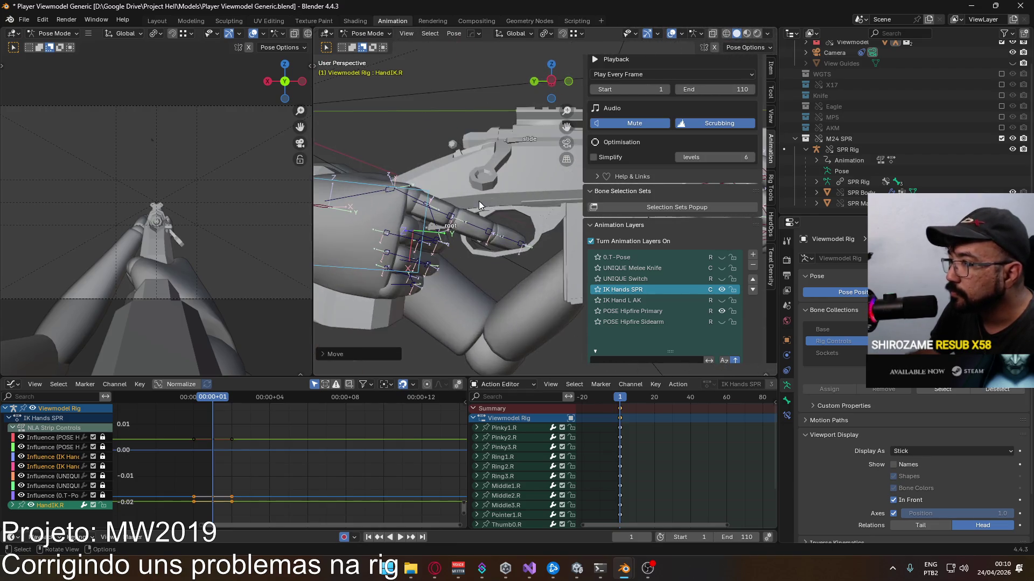
Step: Rotate Pointer1.R to bend the right index finger around the SPR grip
{"action": "left_click", "coordinate": [448, 217]}
{"action": "key", "text": "r"}
{"action": "left_click", "coordinate": [520, 212]}
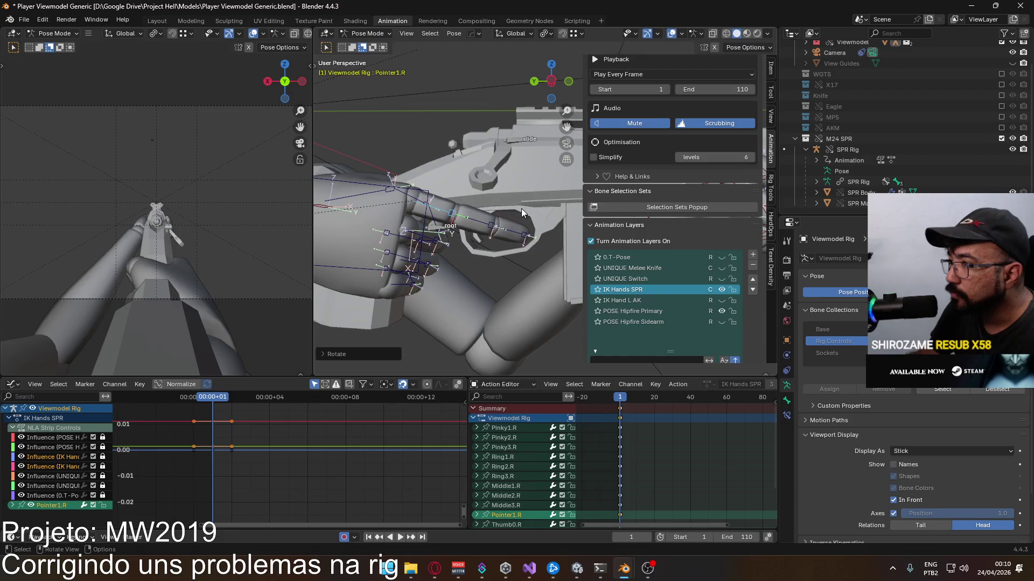
{"action": "middle_click_drag", "start_coordinate": [520, 209], "coordinate": [458, 225]}
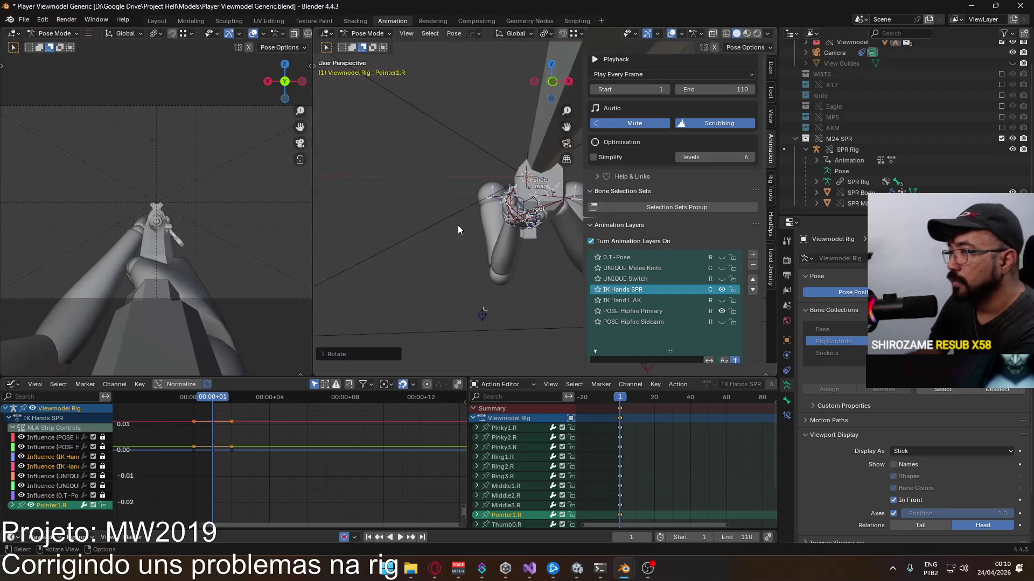
{"action": "key", "text": "KP_1"}
{"action": "scroll", "coordinate": [535, 213], "scroll_direction": "up", "scroll_amount": 4}
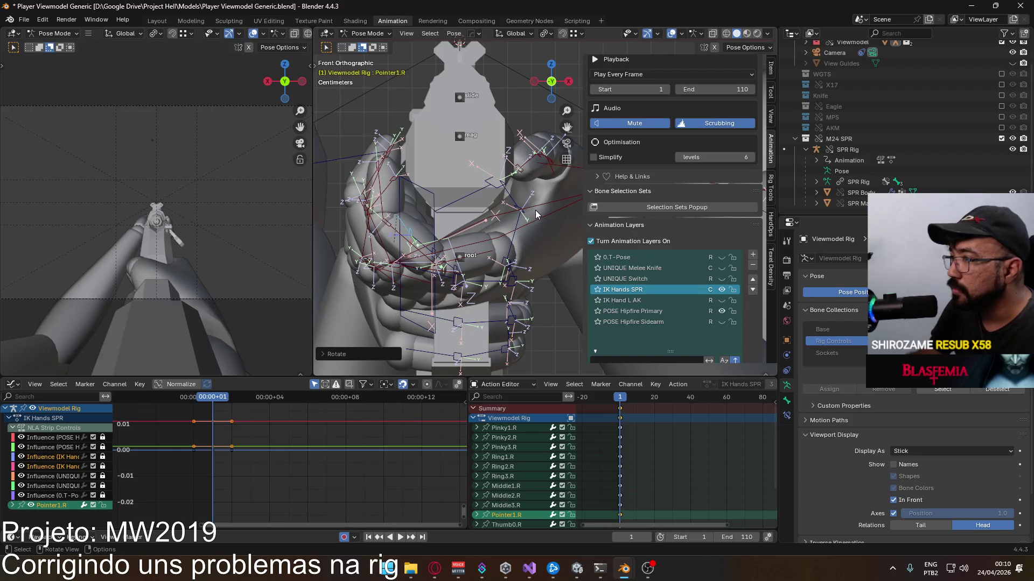